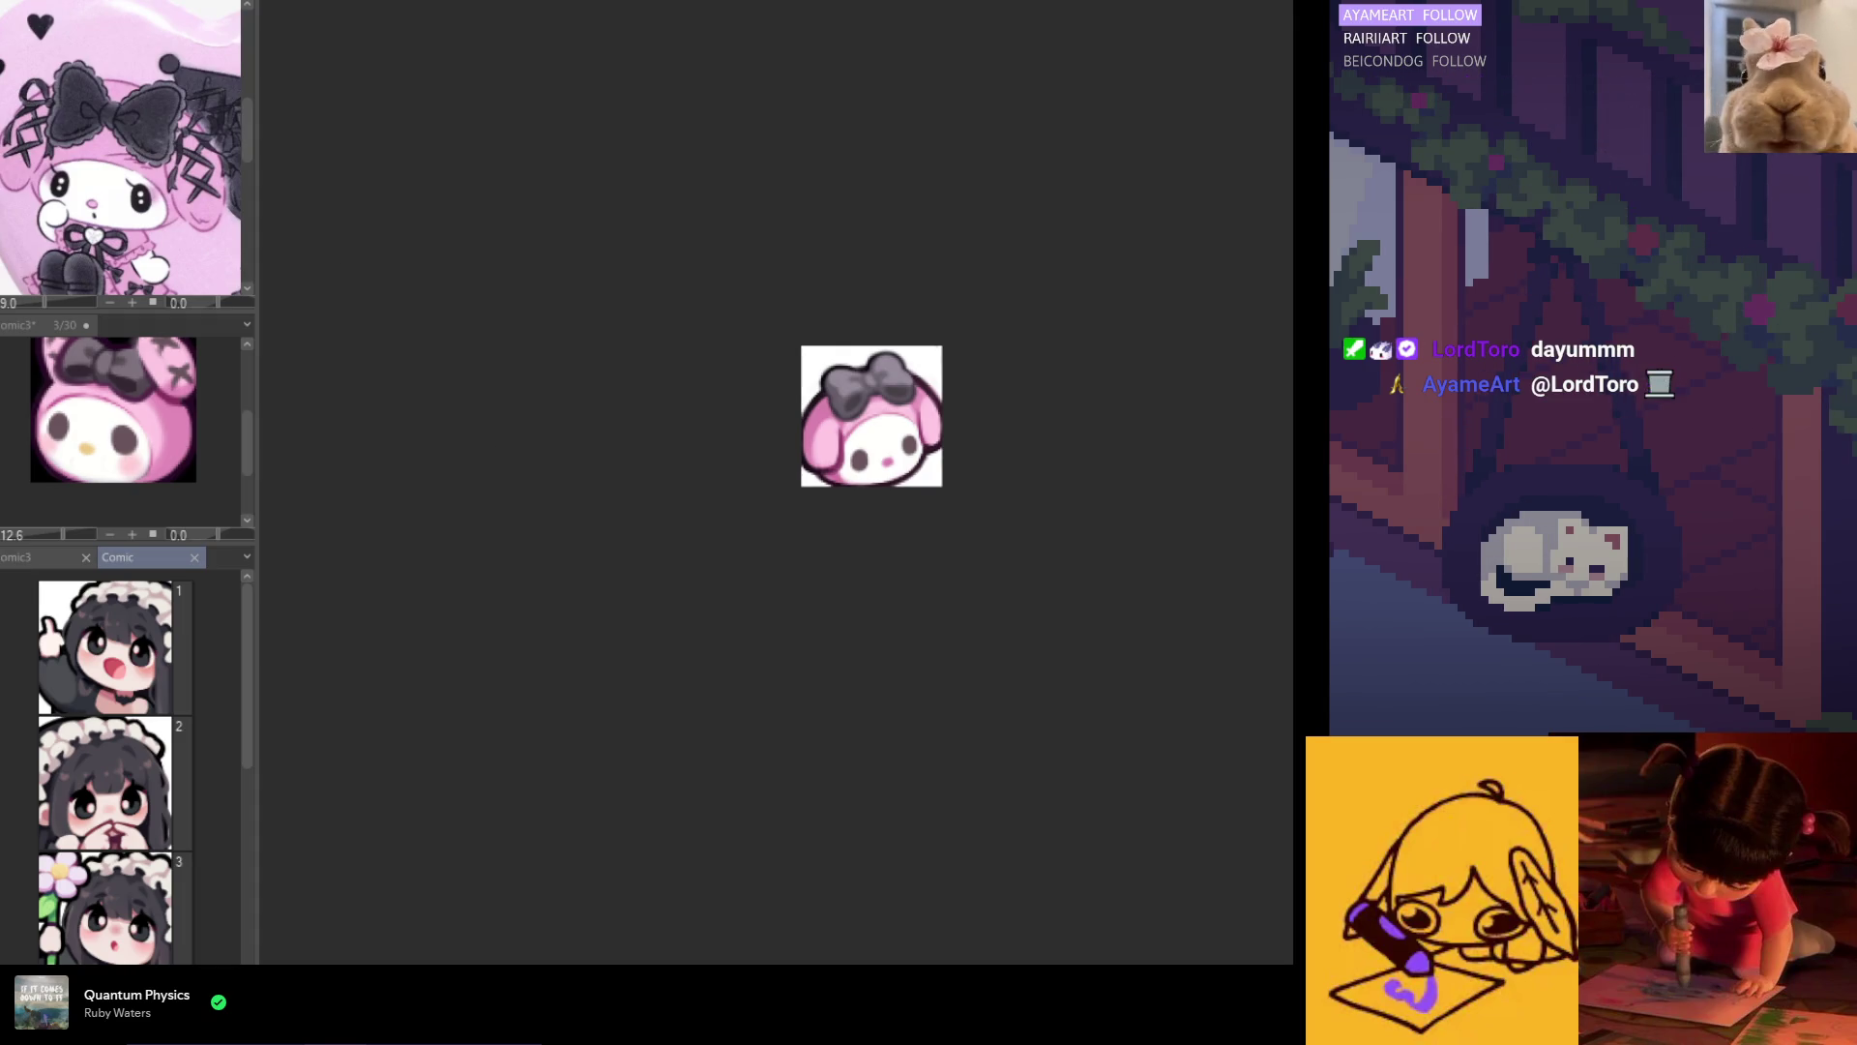
Step: Switch the canvas to the Illustration5 ema plaque artwork of the girl with glasses
key(ctrl+Tab)
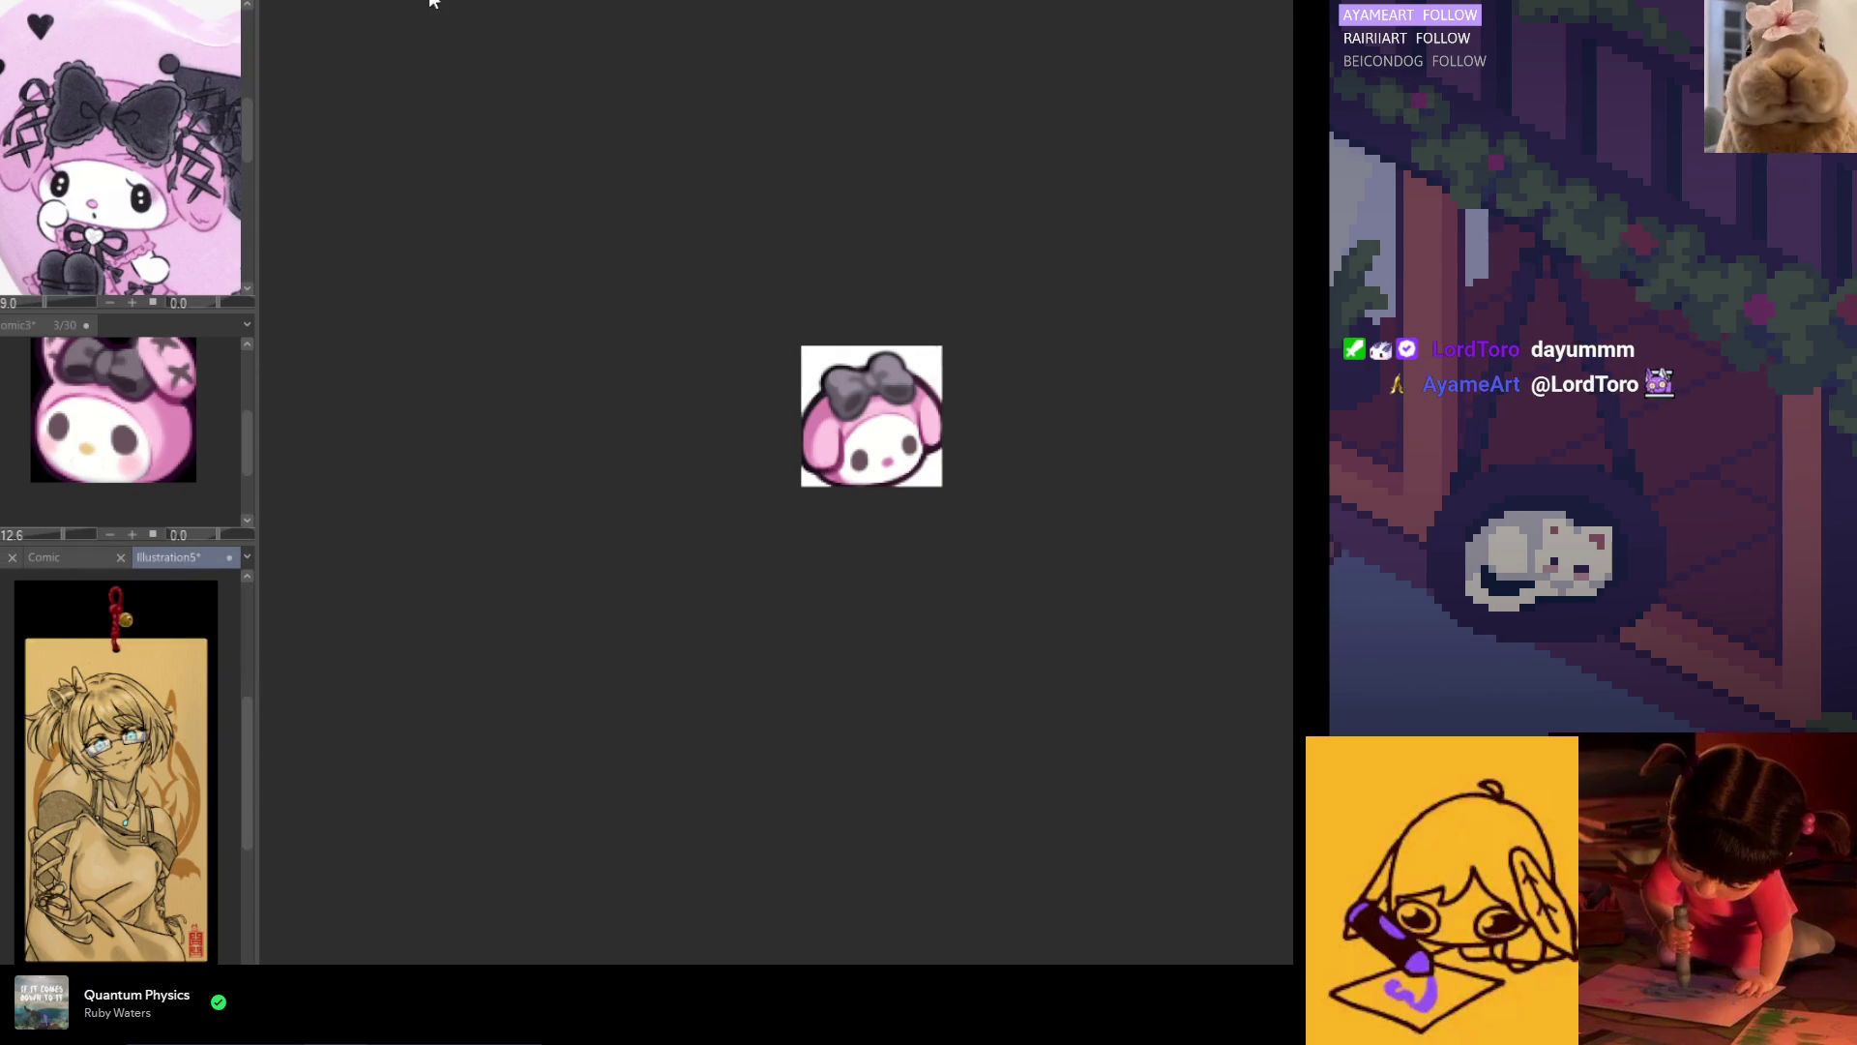
key(ctrl+Tab)
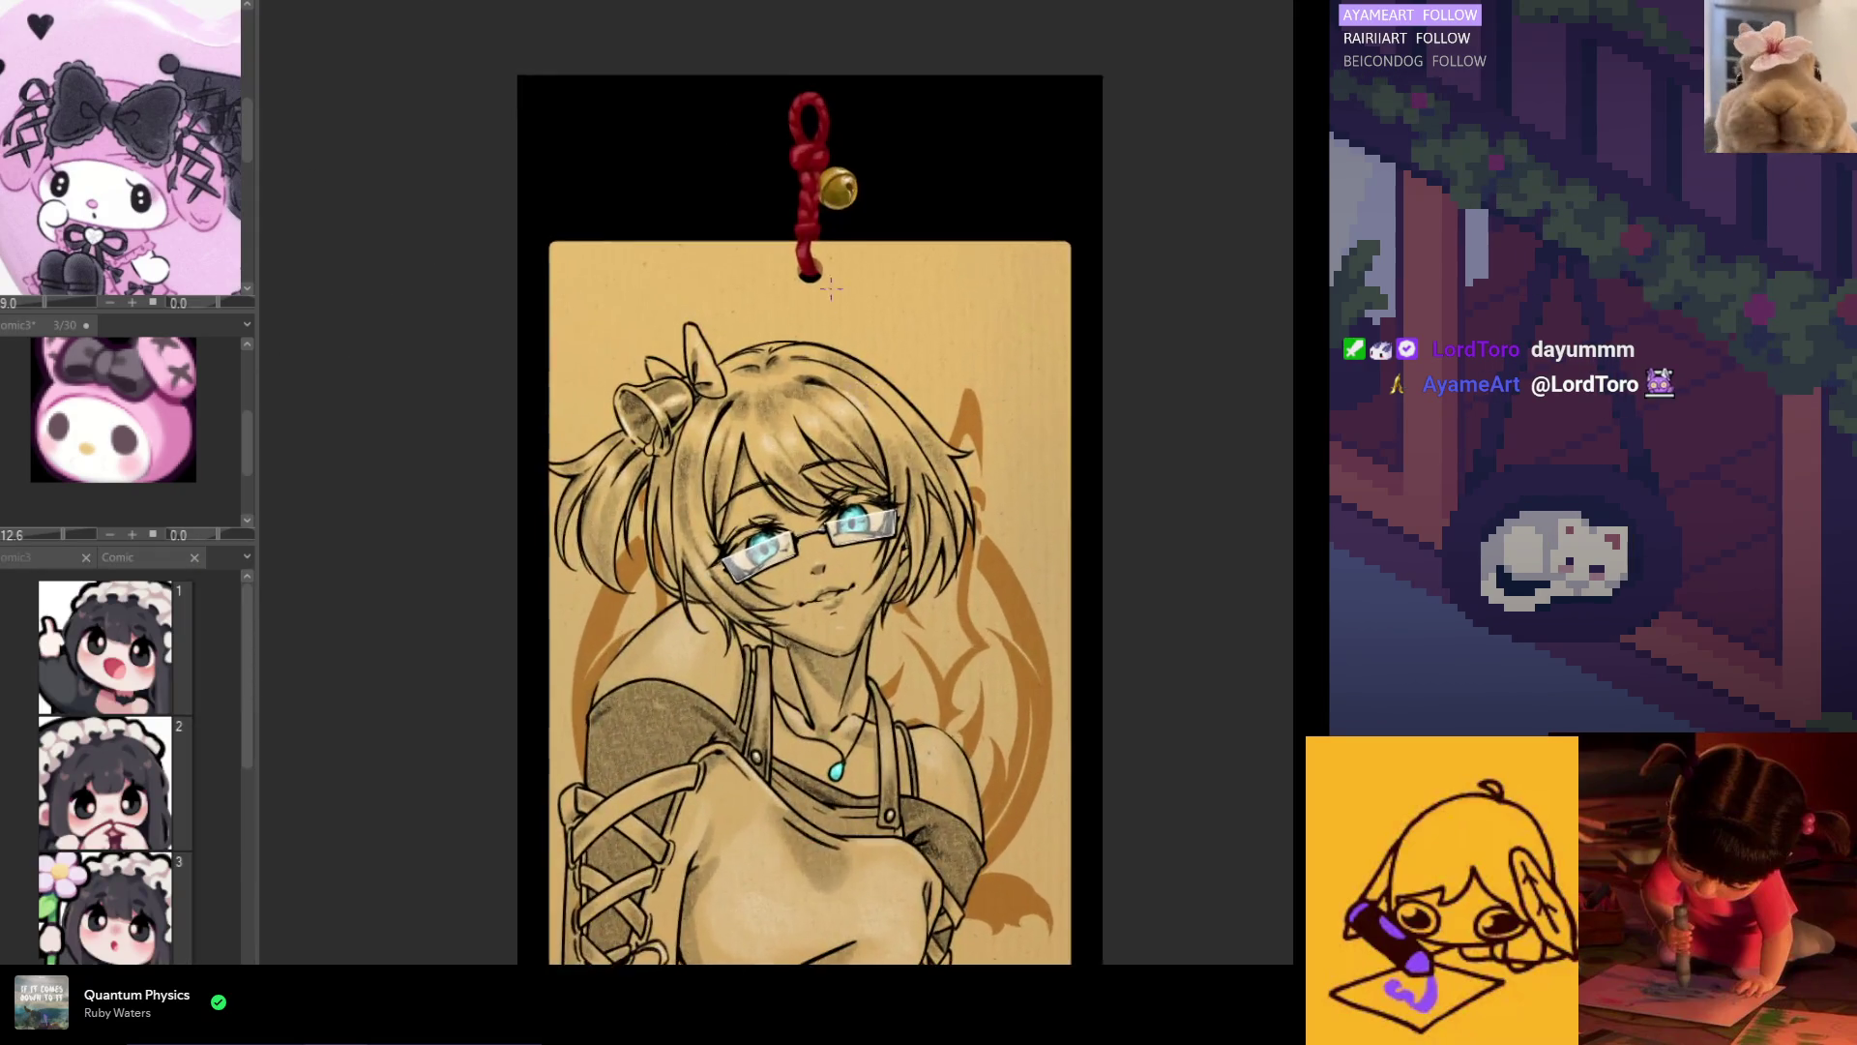
scroll(833, 305, down, 2)
scroll(826, 609, up, 3)
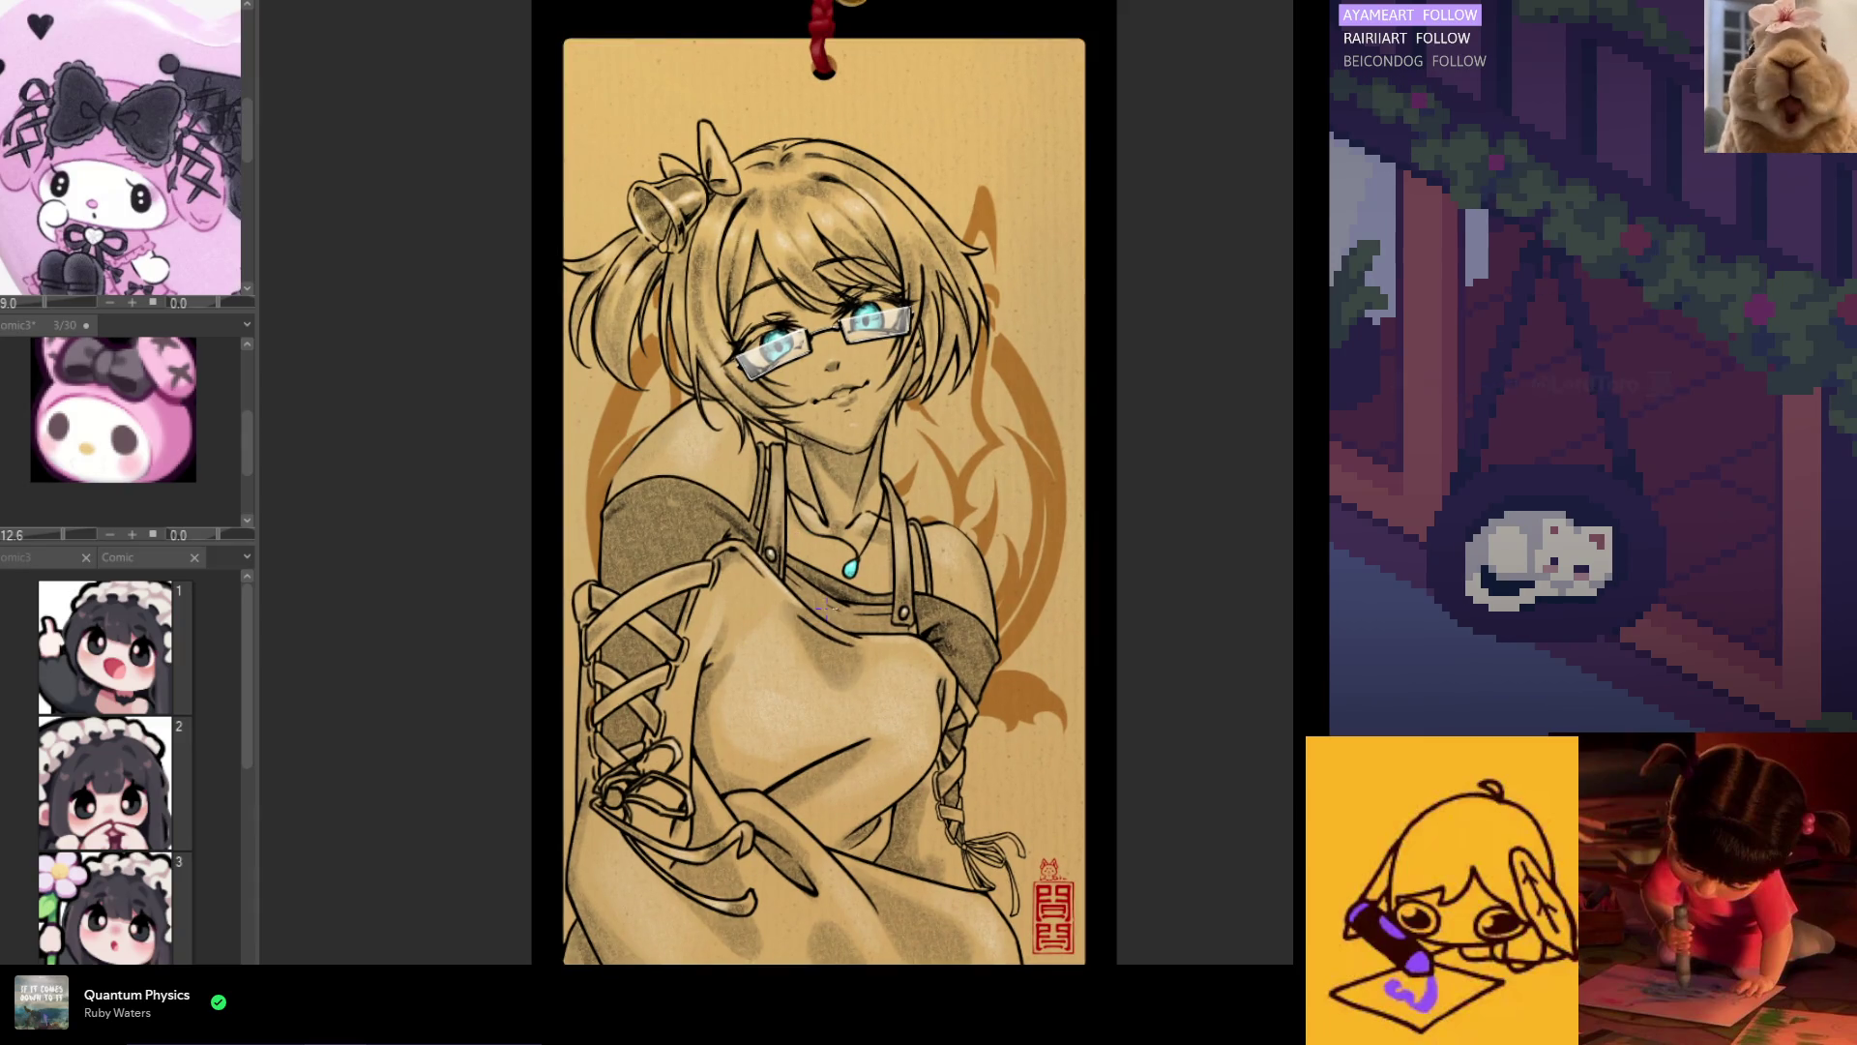
scroll(809, 587, down, 3)
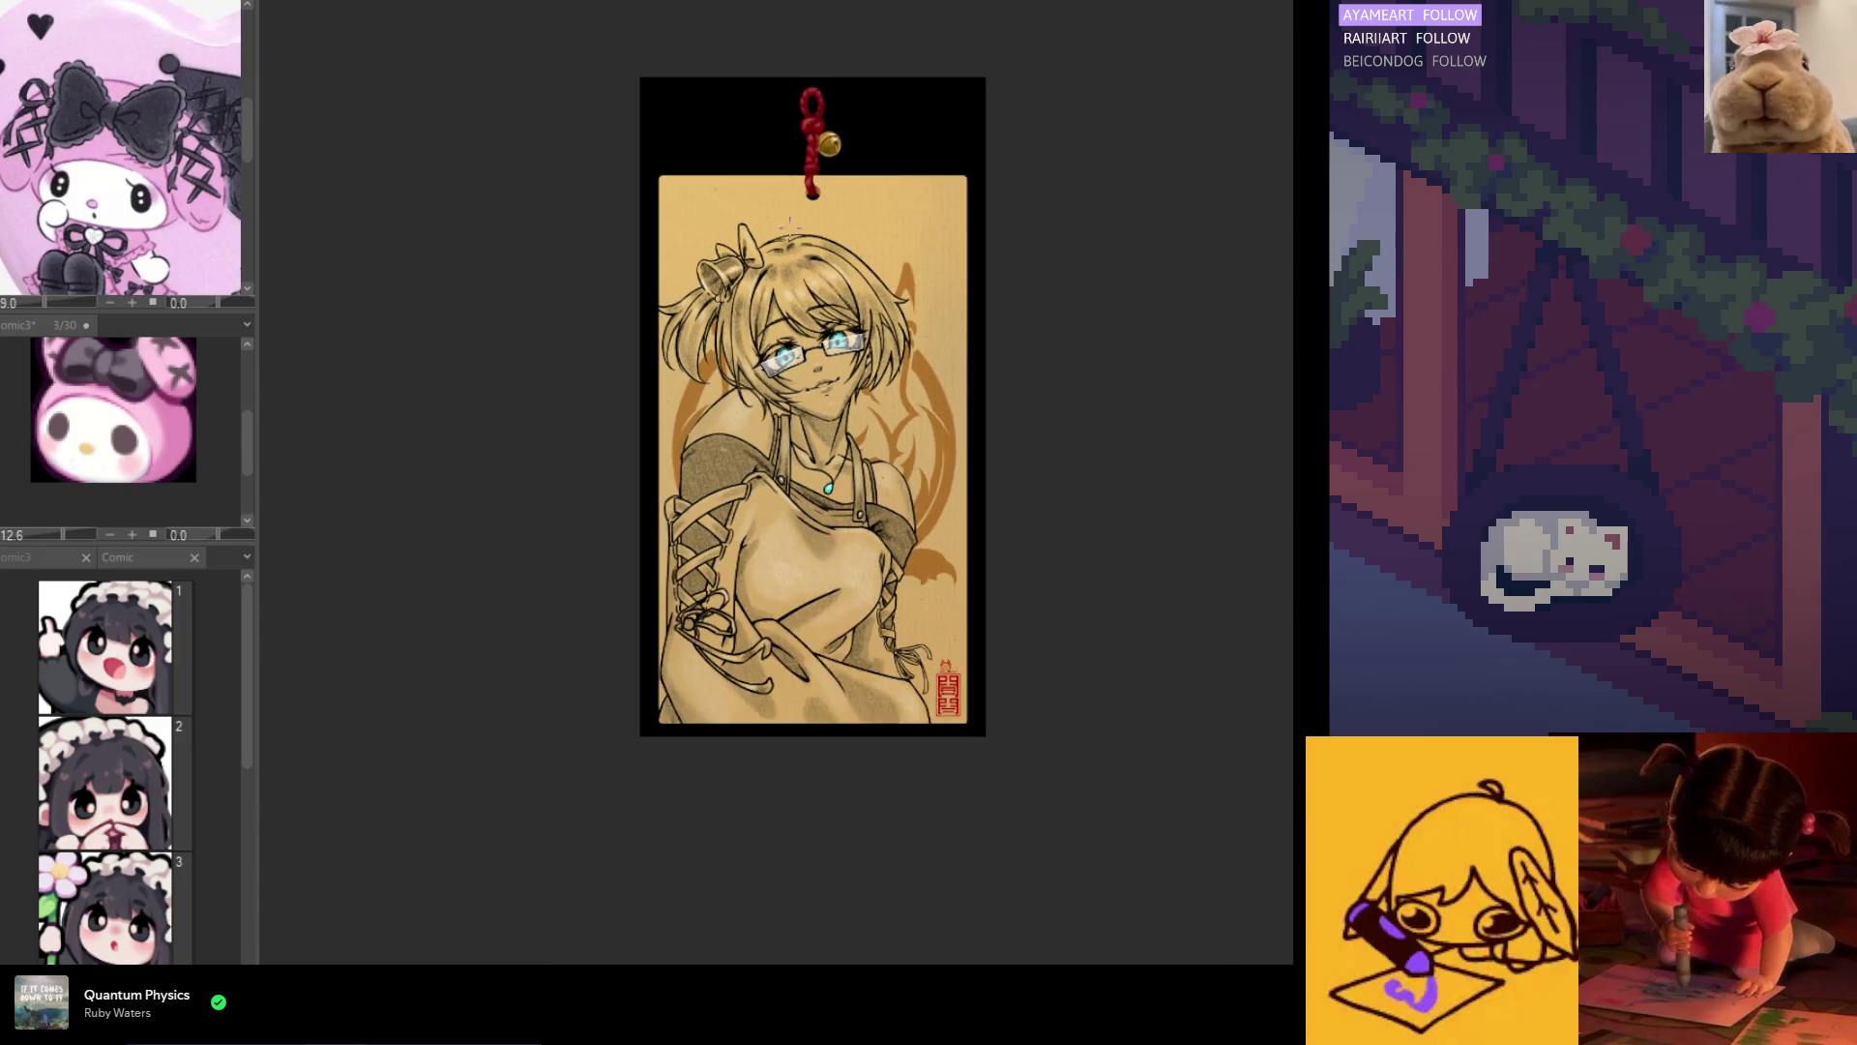
scroll(819, 136, up, 4)
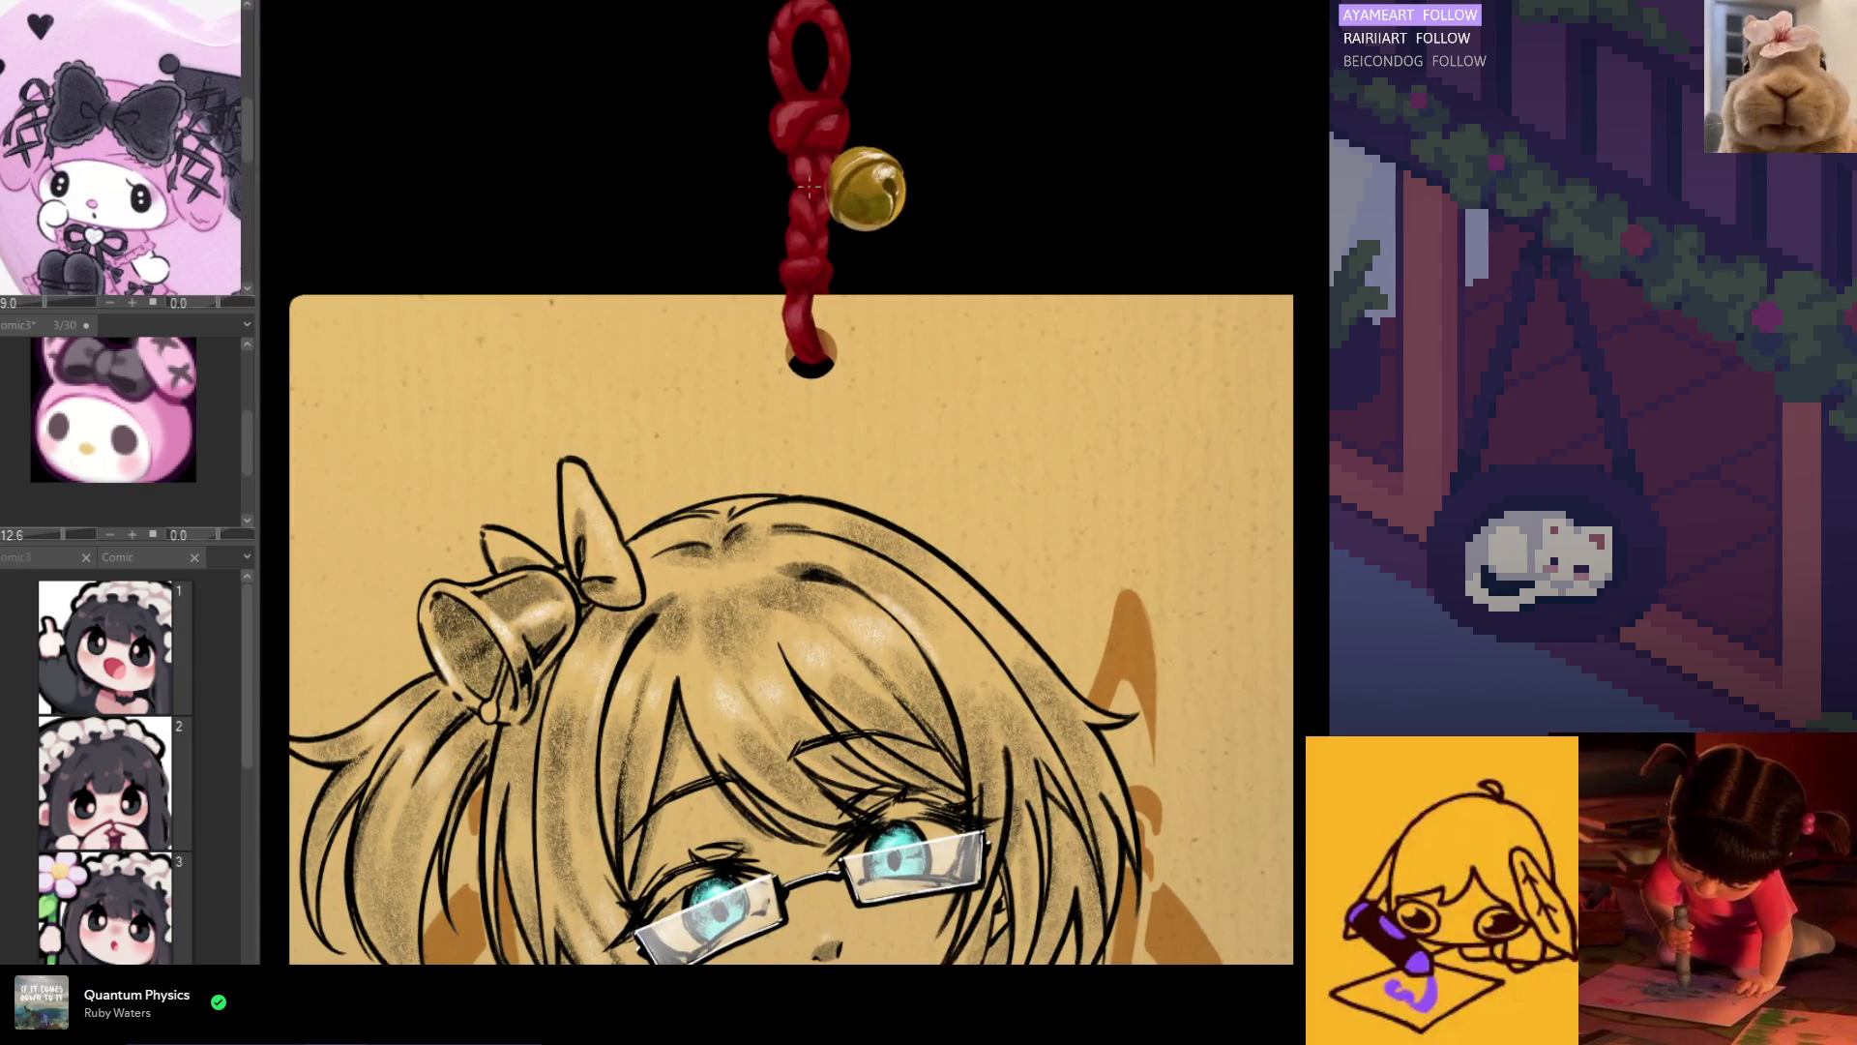
scroll(811, 190, down, 5)
scroll(811, 566, up, 2)
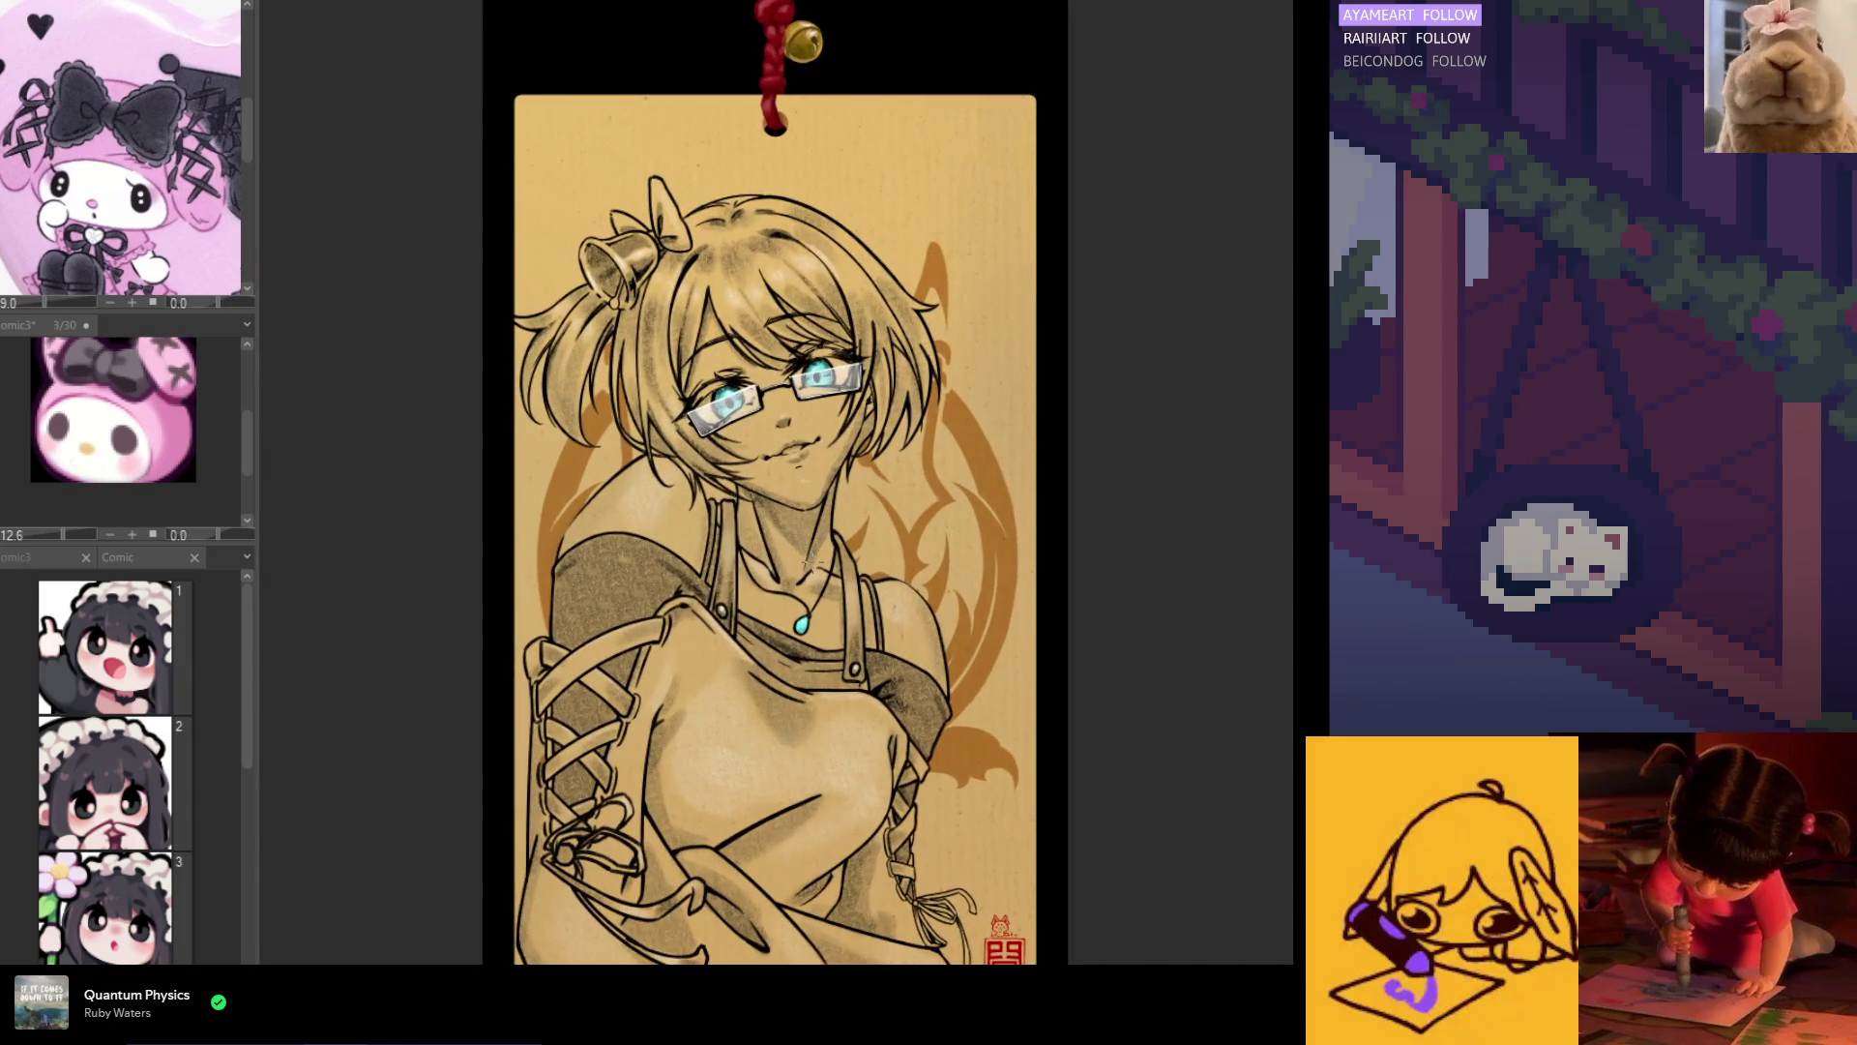
scroll(809, 565, down, 1)
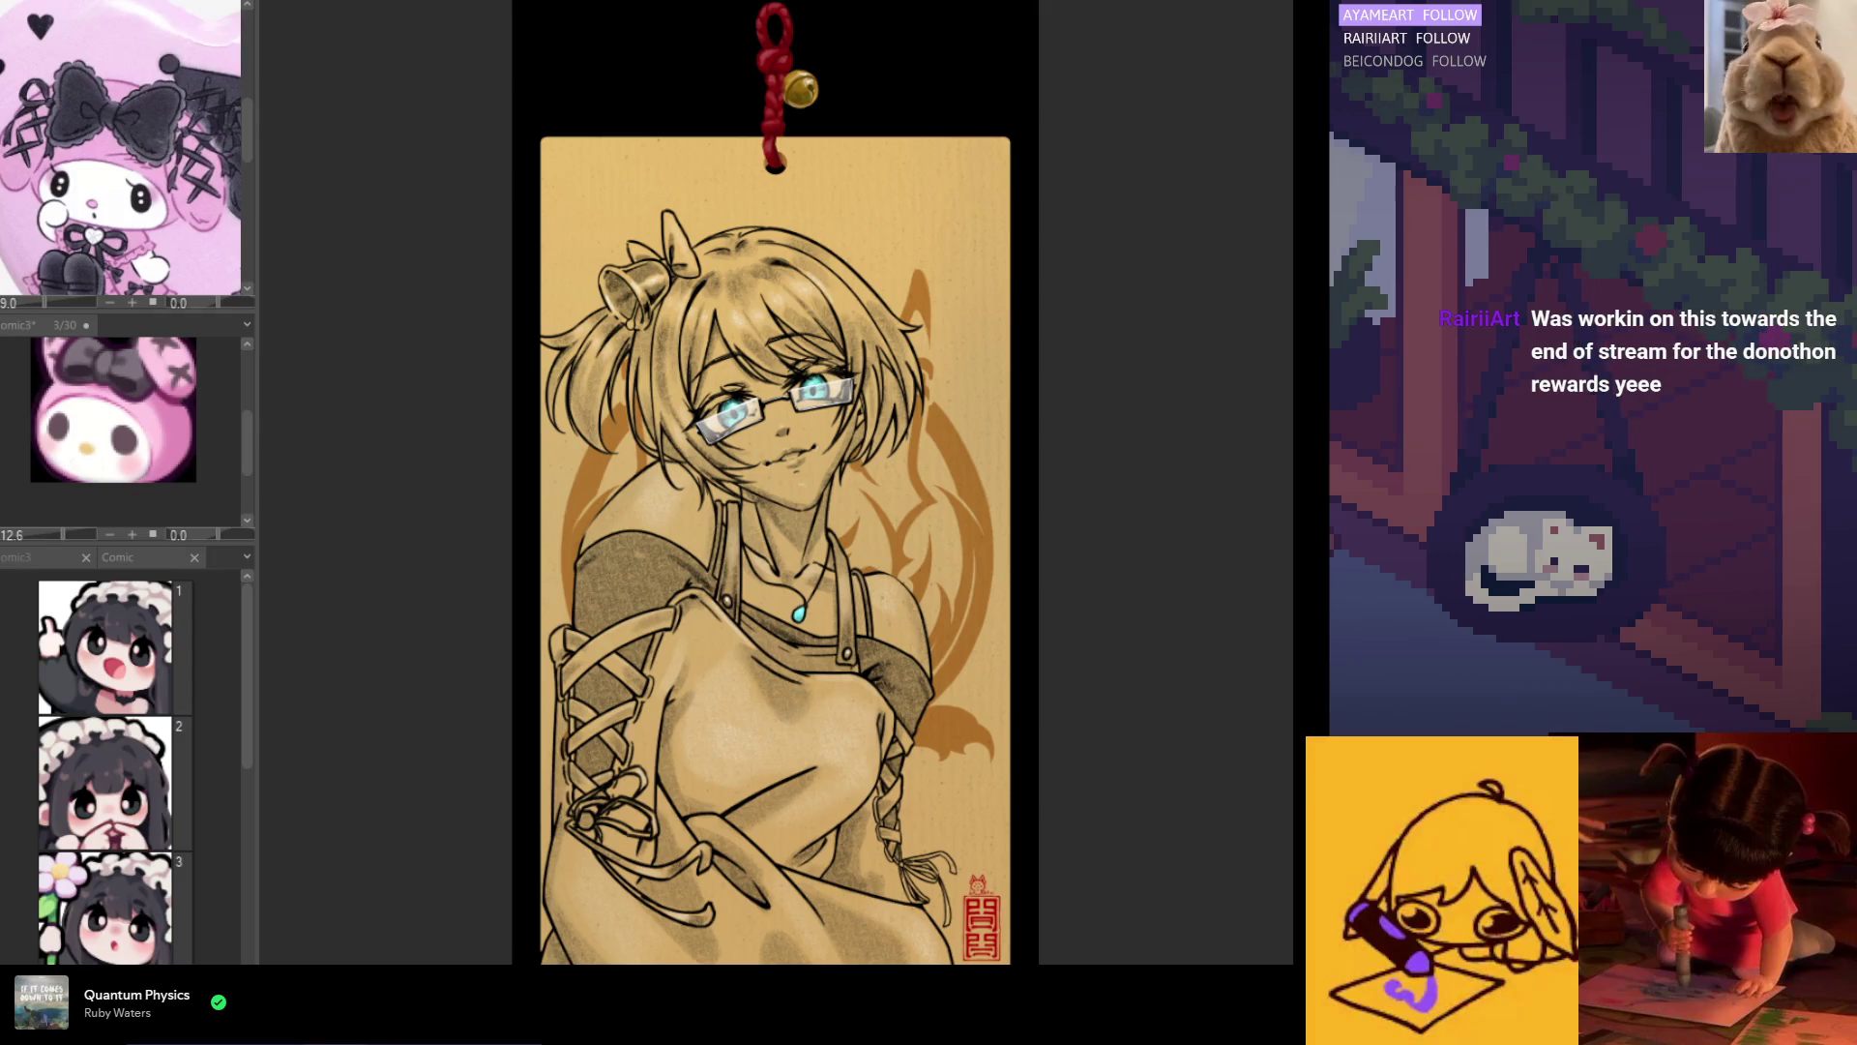
scroll(758, 215, down, 2)
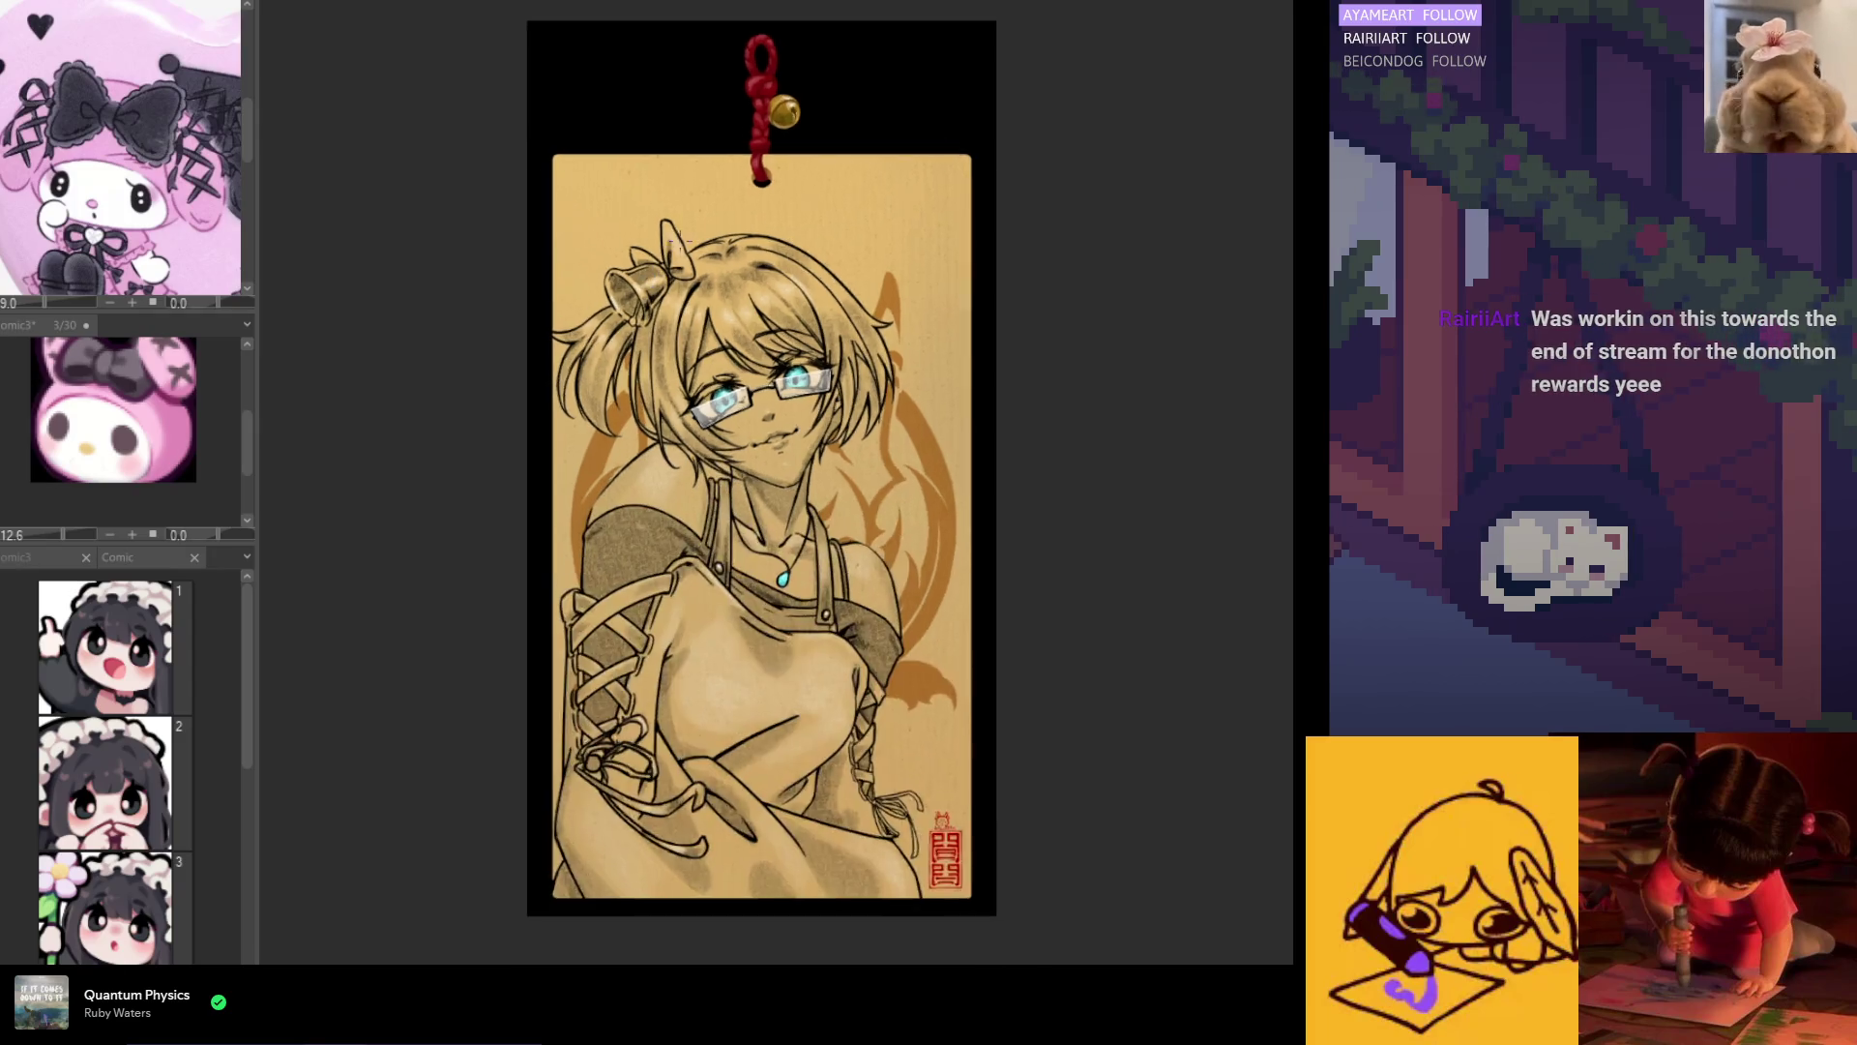
scroll(758, 215, up, 4)
scroll(758, 215, down, 2)
scroll(759, 215, down, 4)
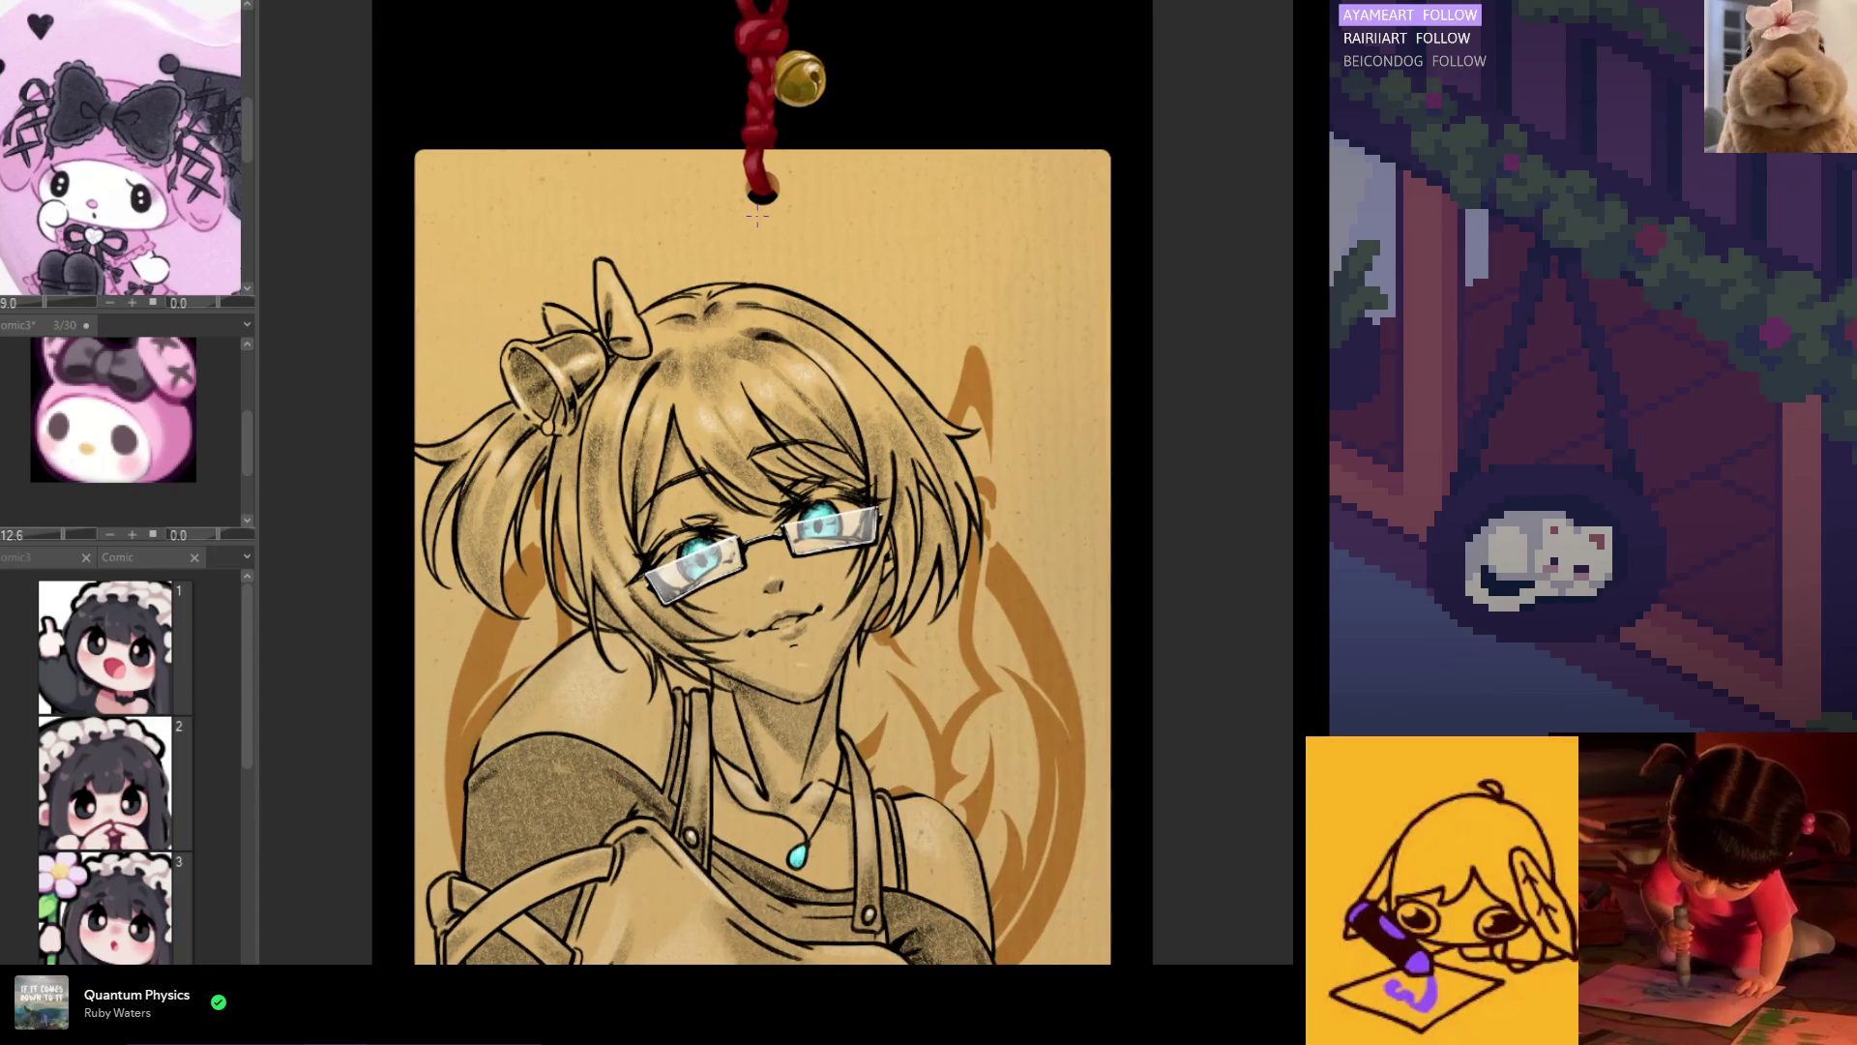
scroll(762, 479, up, 2)
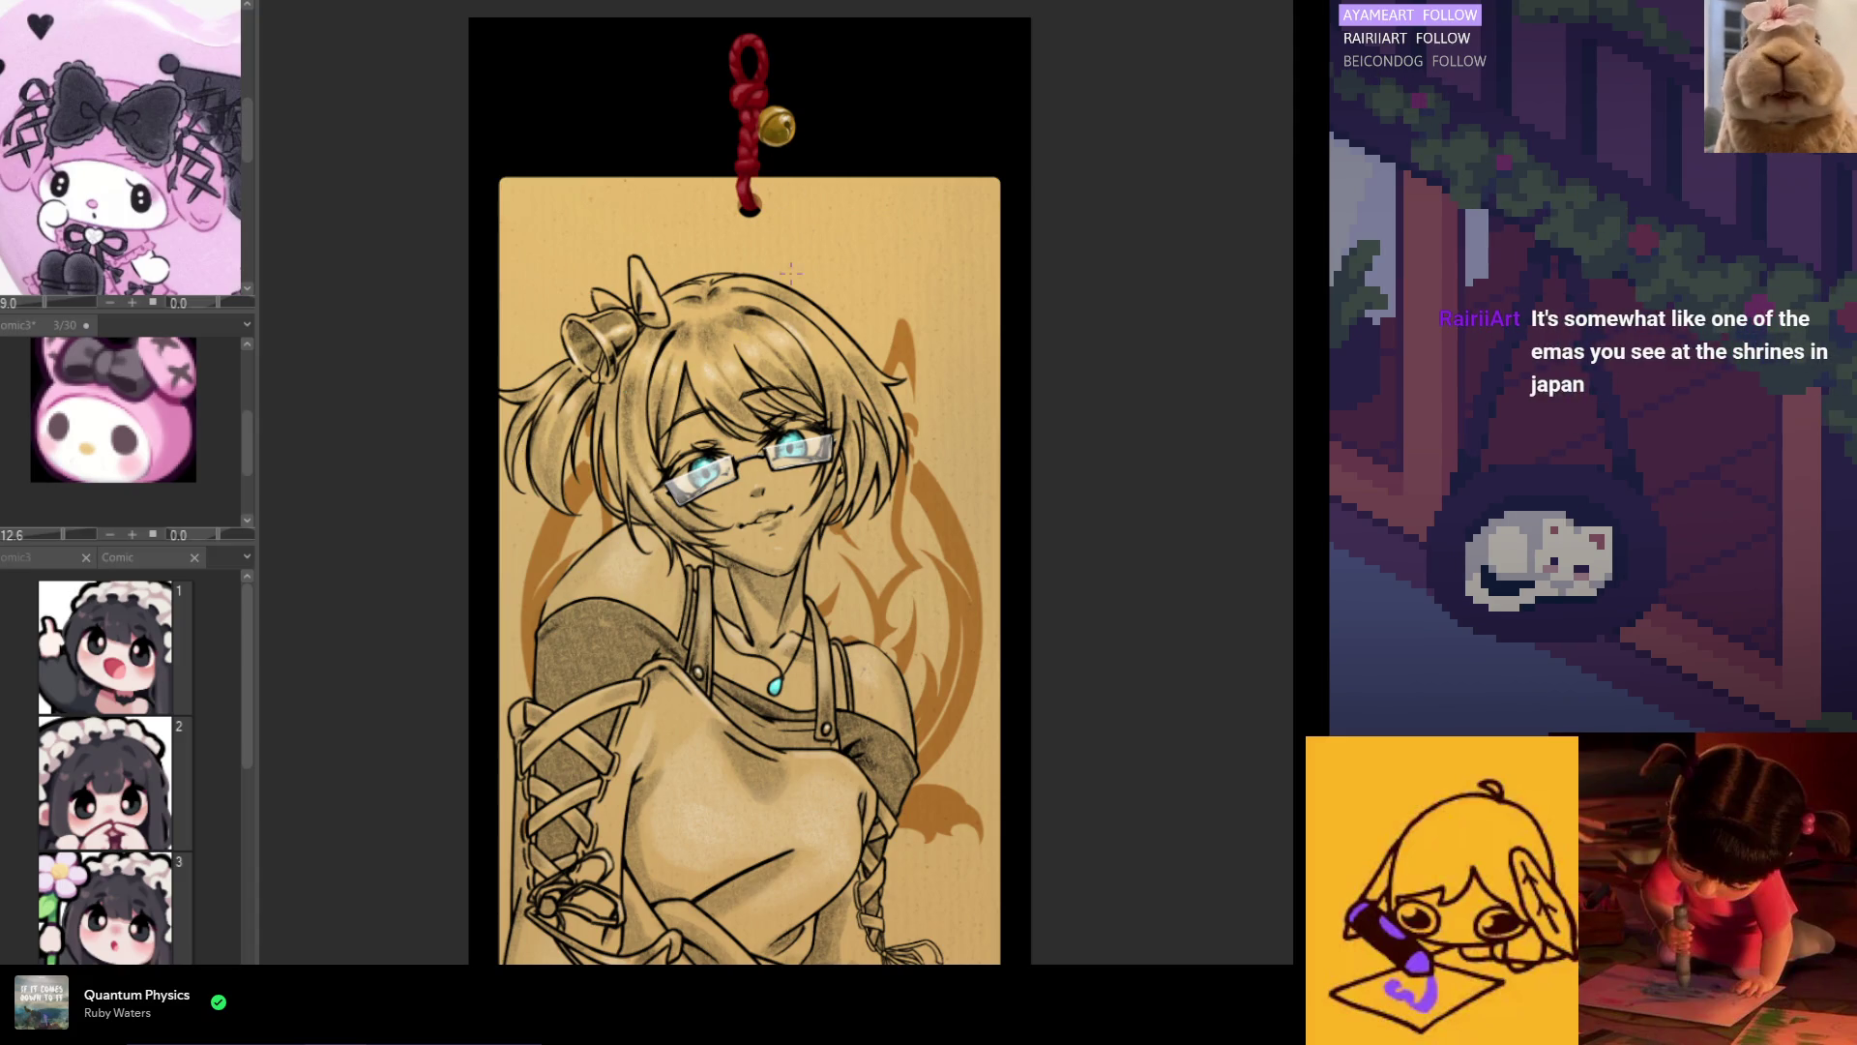
scroll(704, 595, down, 3)
scroll(703, 595, up, 3)
scroll(704, 595, down, 2)
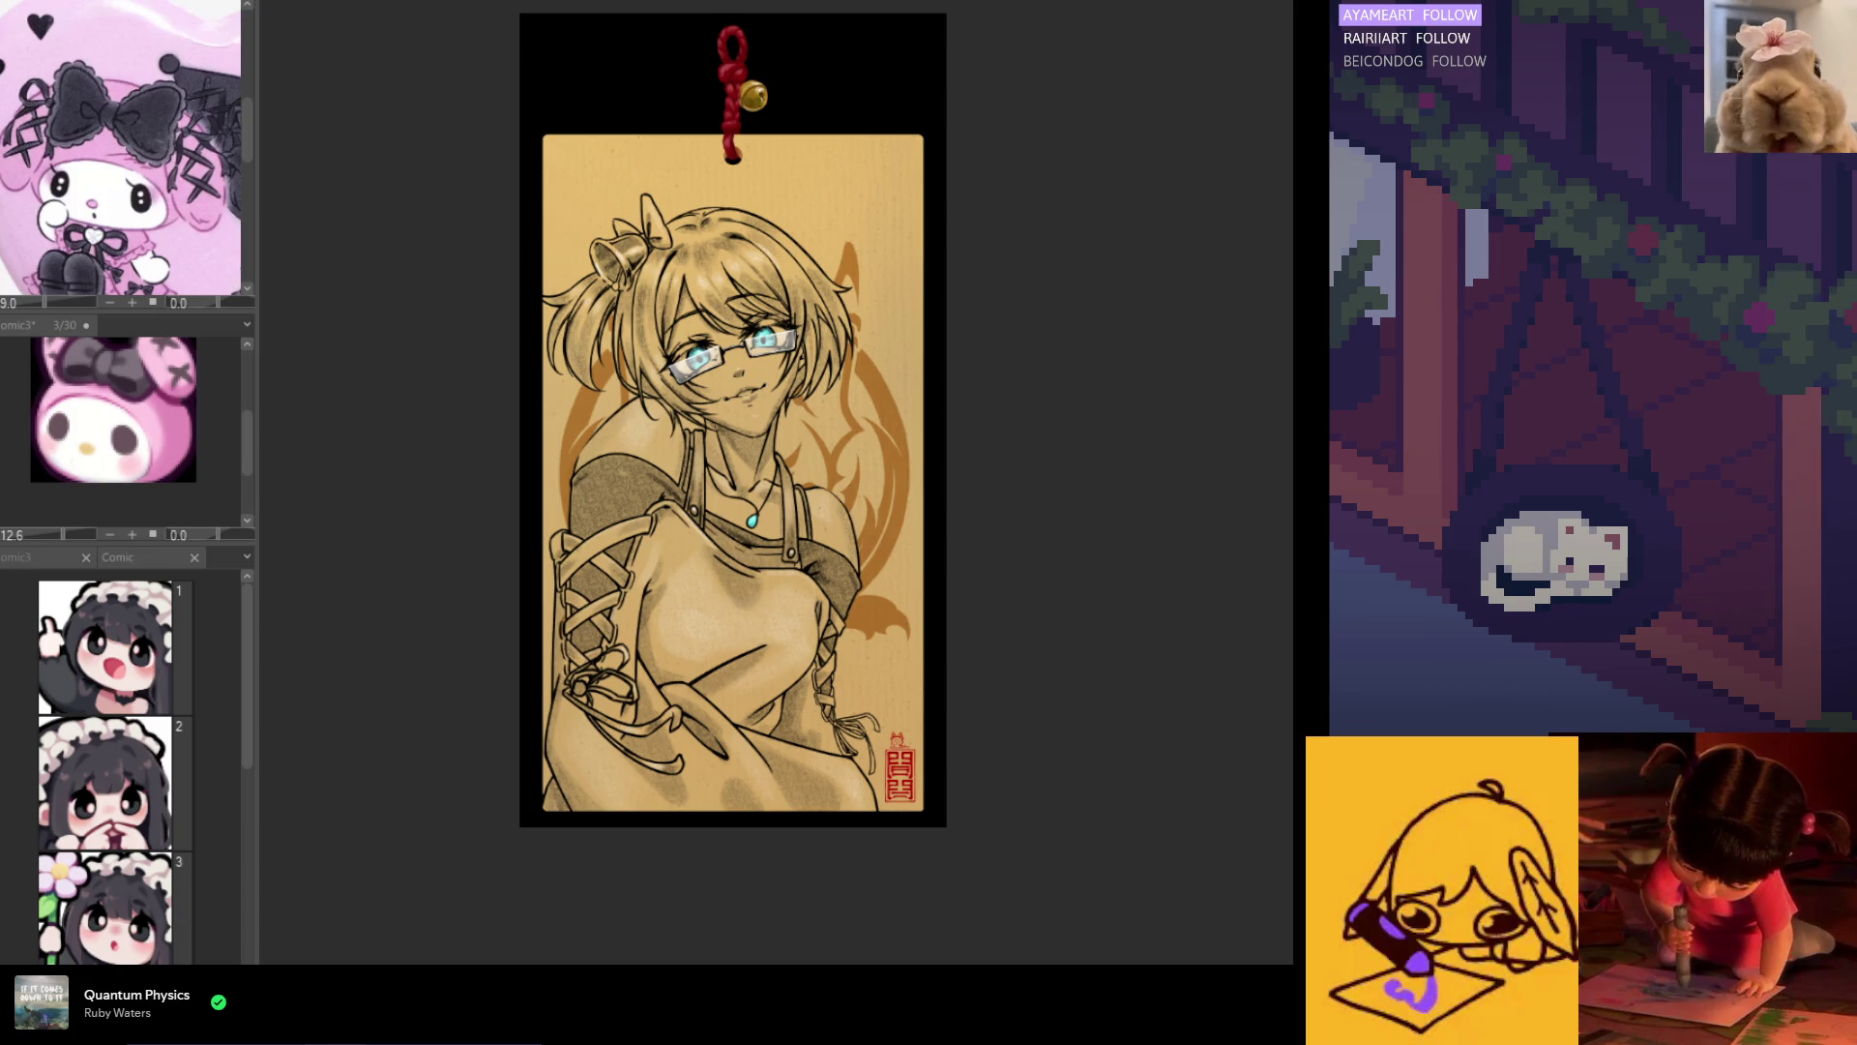
scroll(648, 266, up, 2)
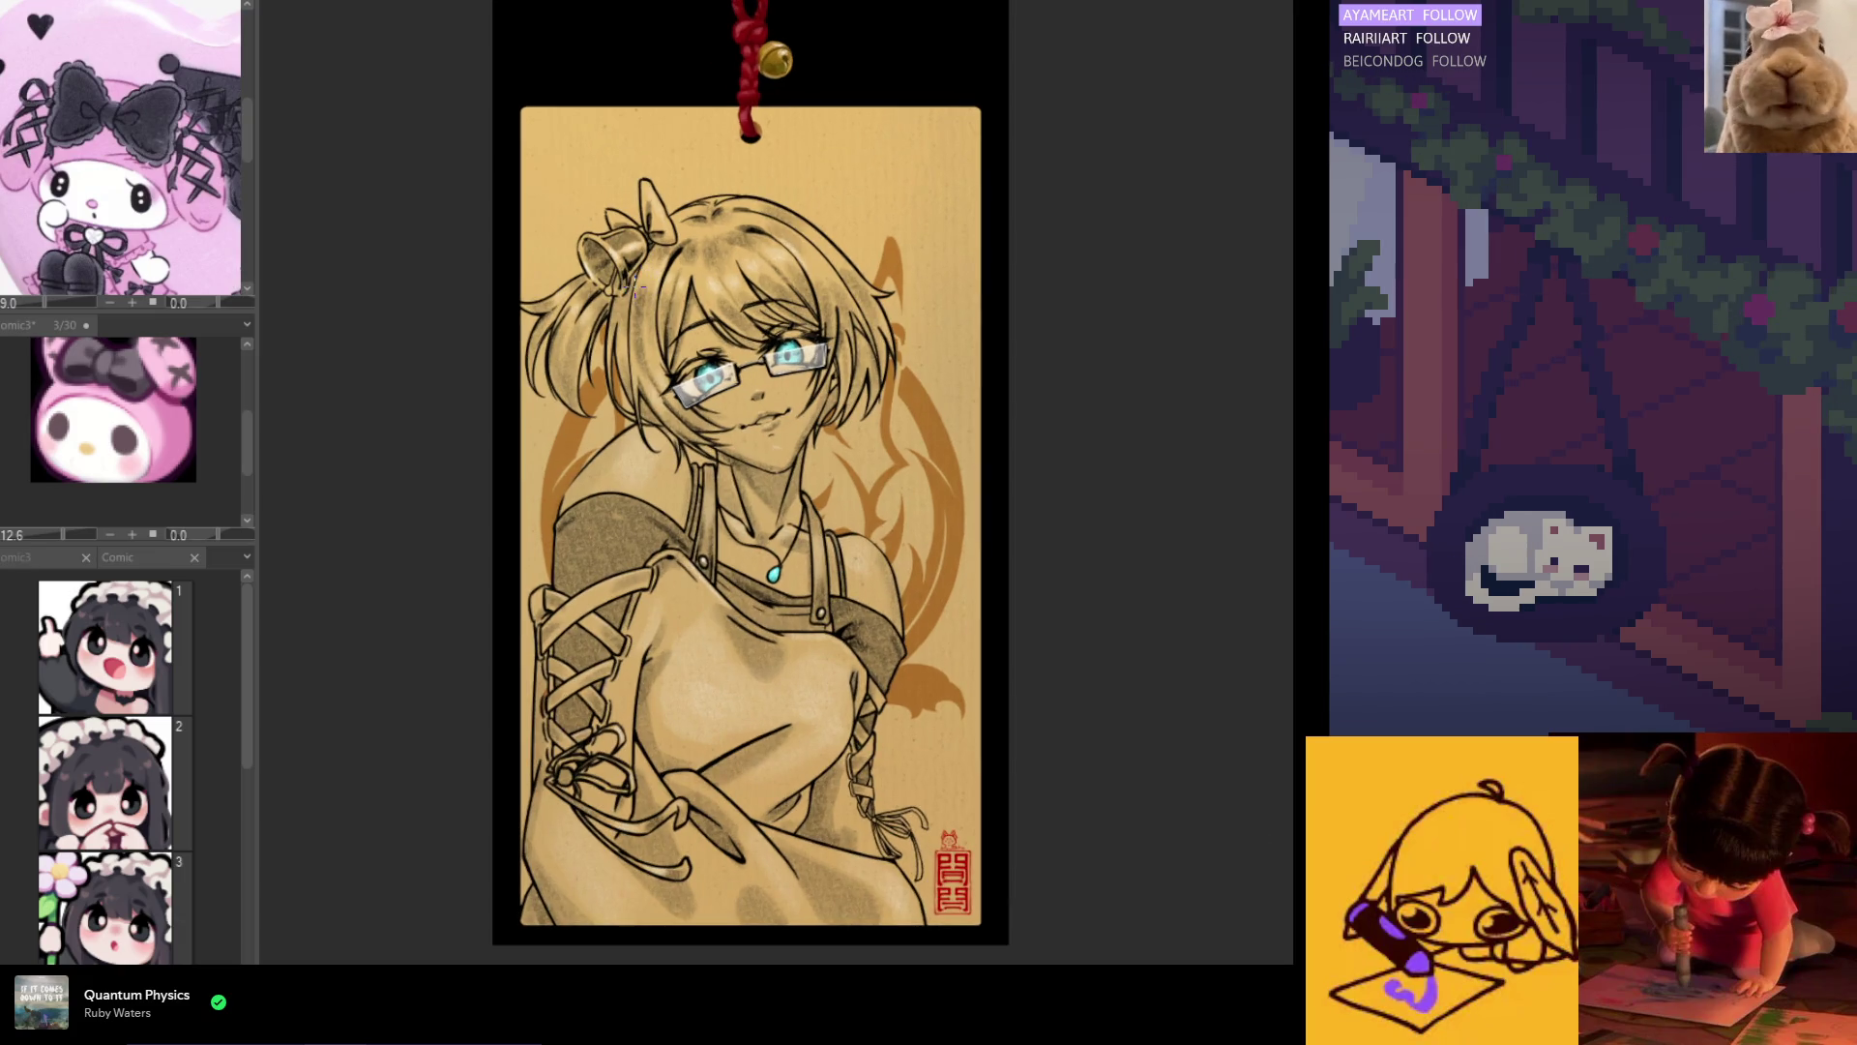
scroll(660, 471, down, 1)
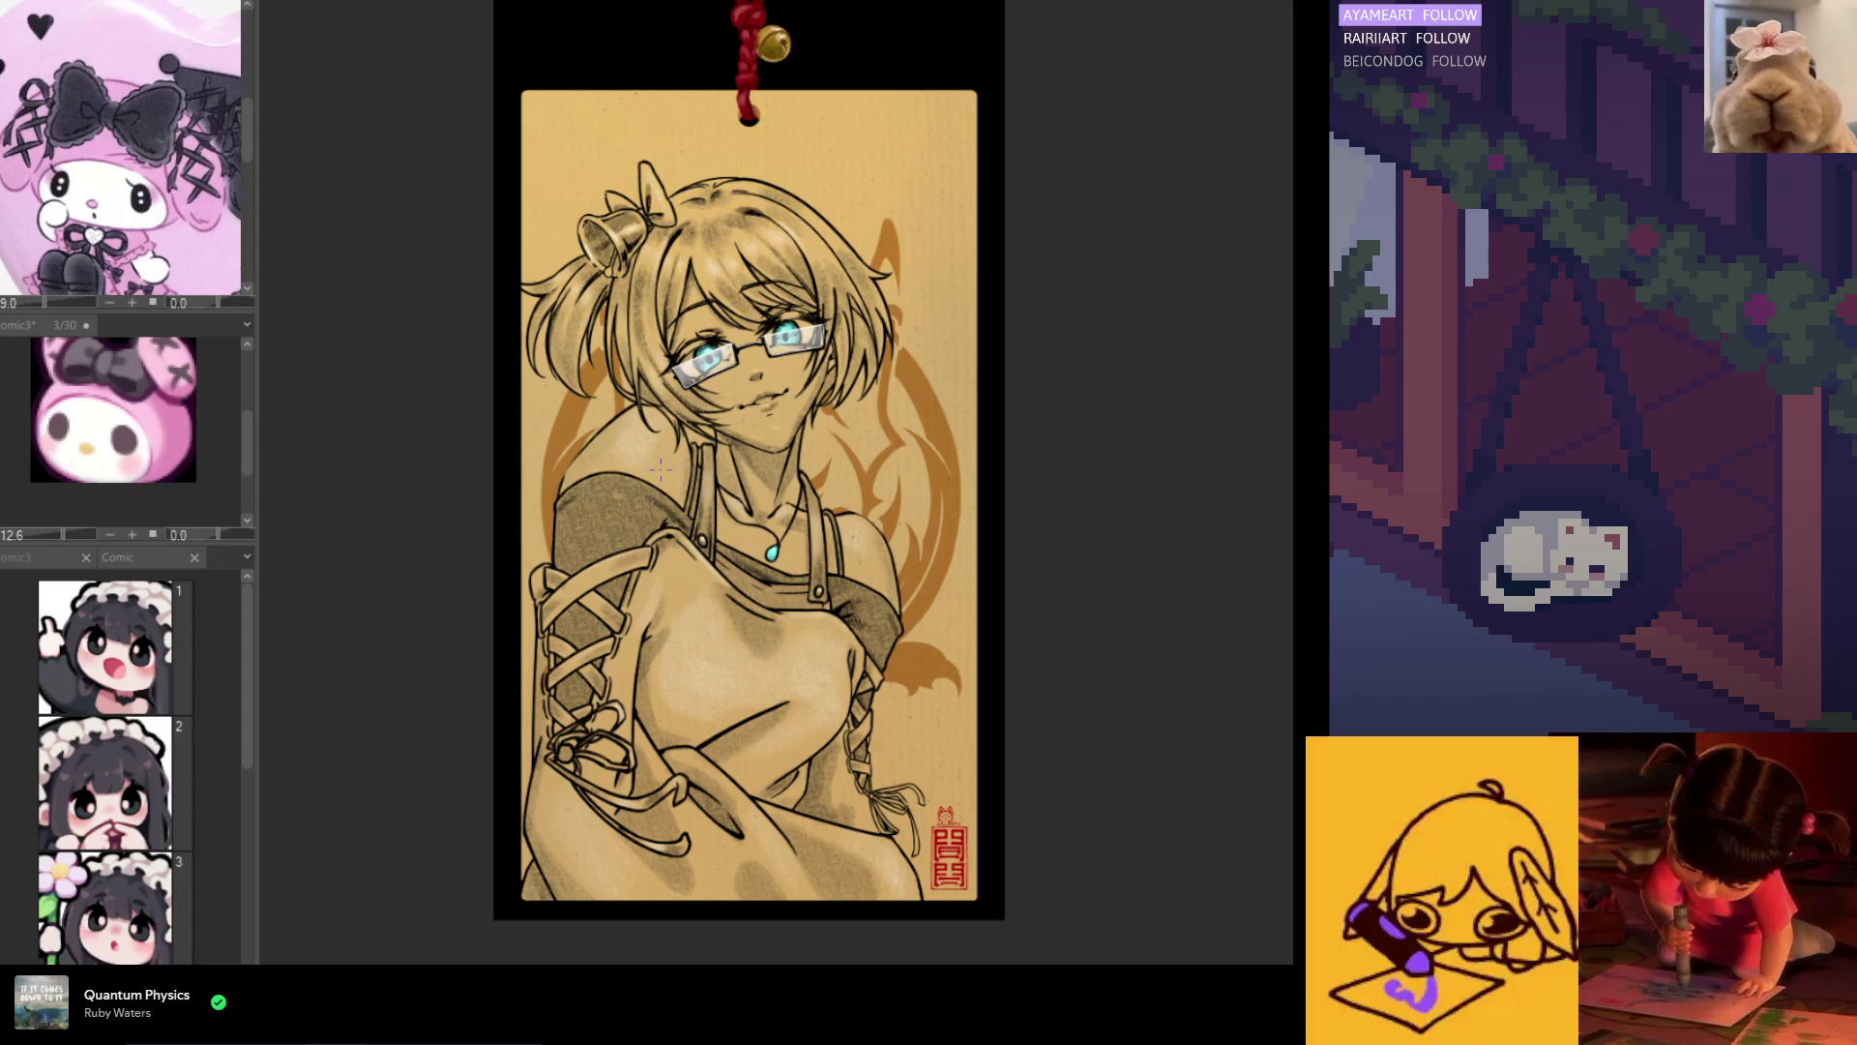
scroll(876, 100, up, 2)
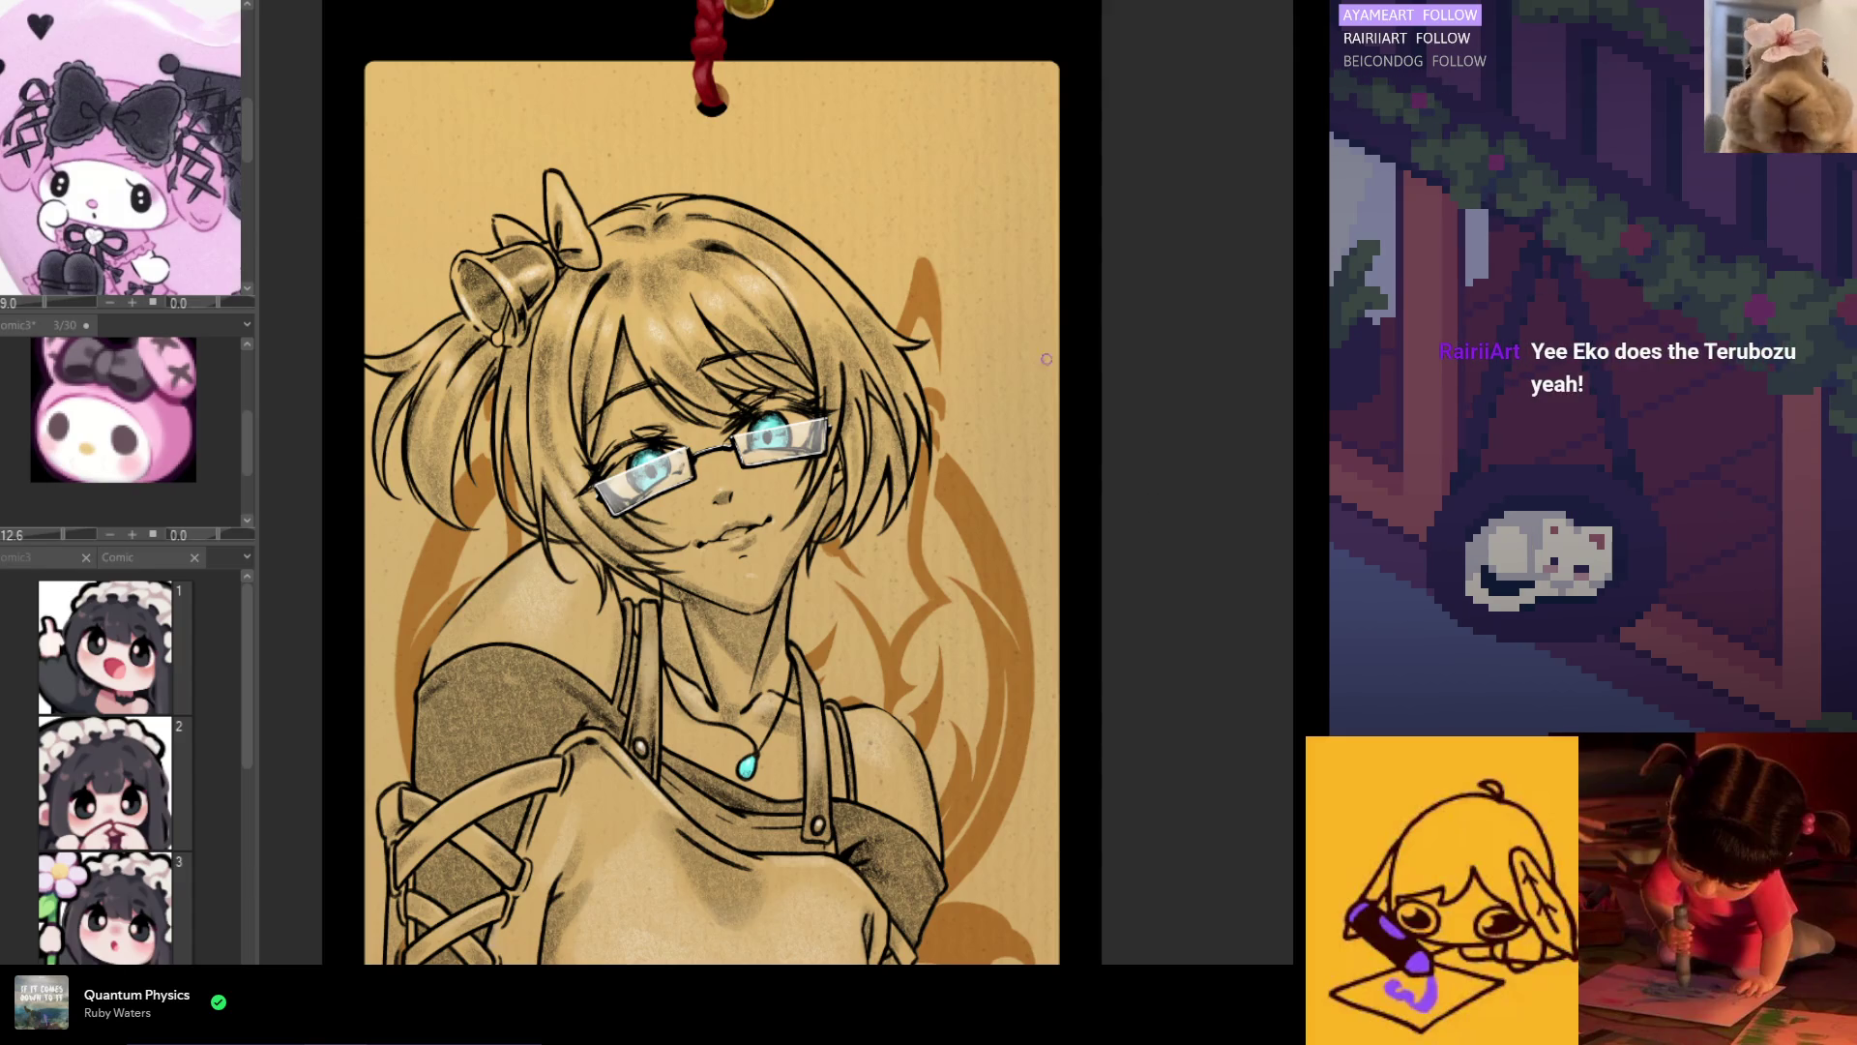
scroll(819, 182, up, 1)
drag(775, 455, 779, 462)
scroll(811, 185, up, 2)
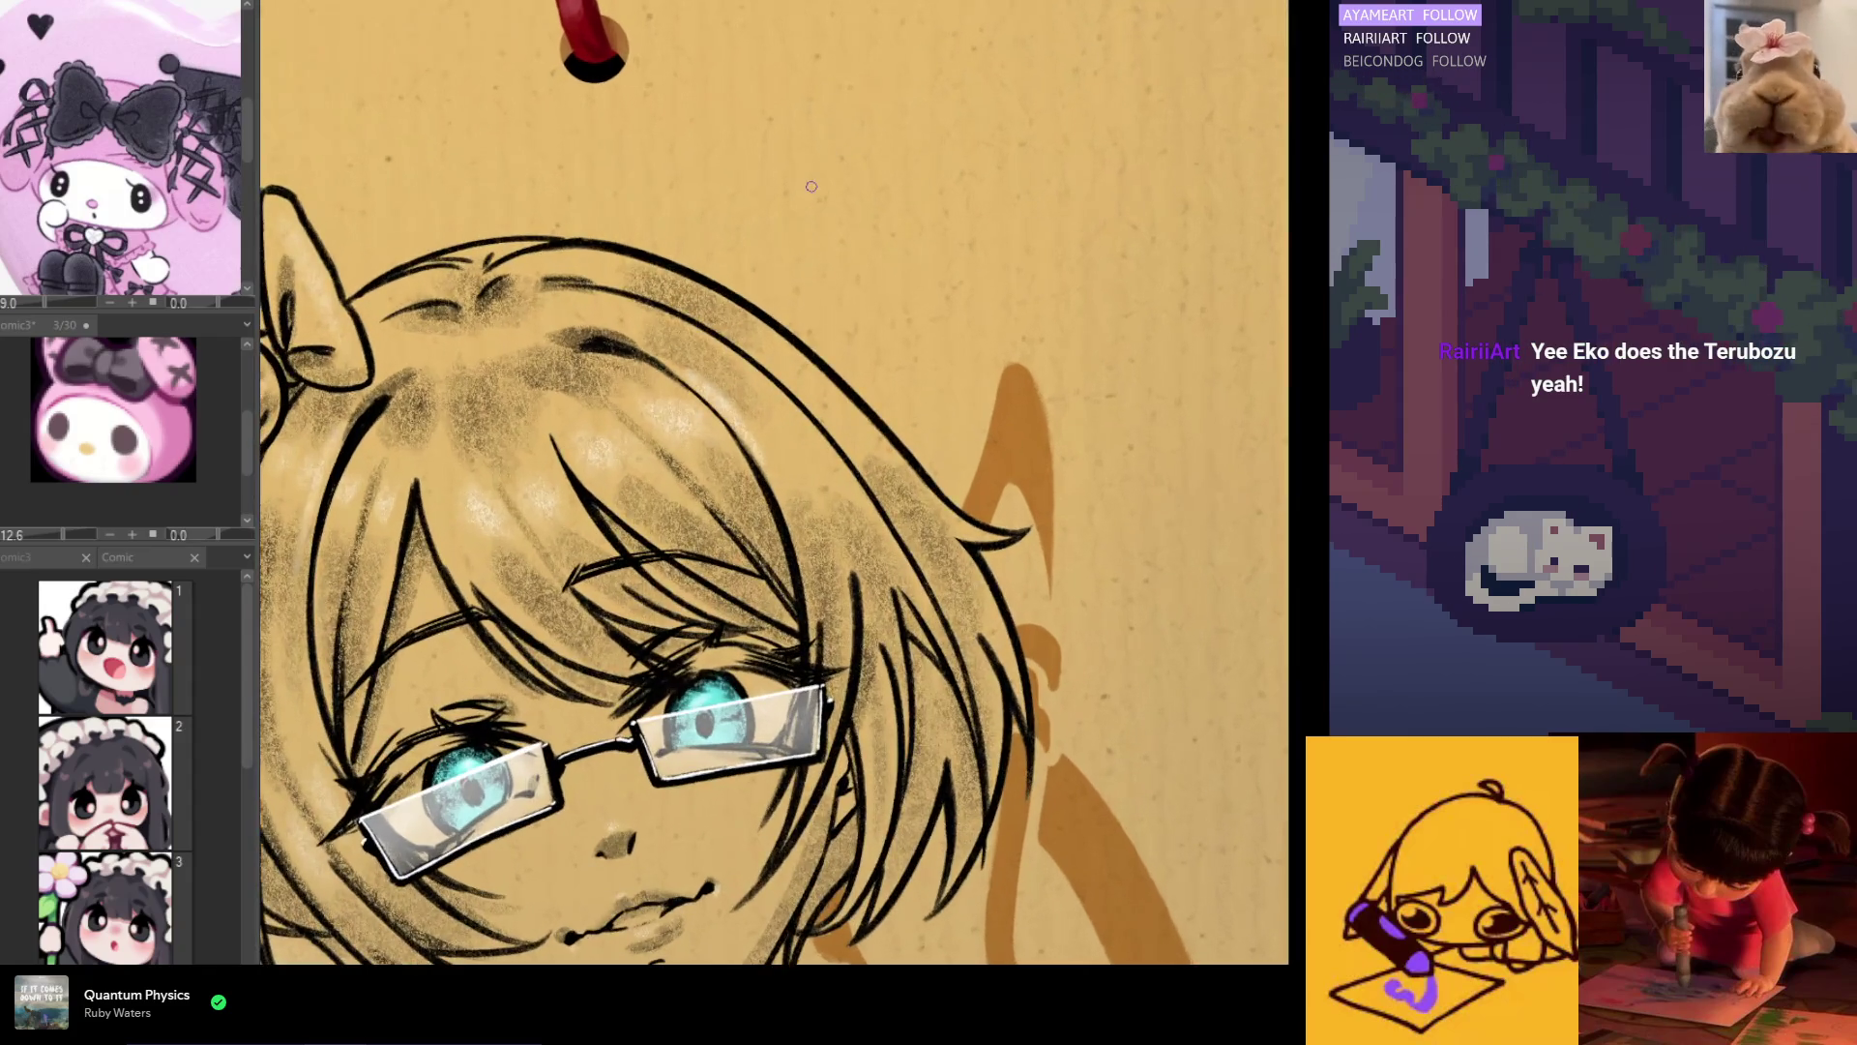
Step: Hand-letter the artist's @ handle in black above the girl's hair, dotting the i's
mouse_move(802, 187)
mouse_down()
mouse_move(861, 205)
mouse_move(820, 126)
mouse_up()
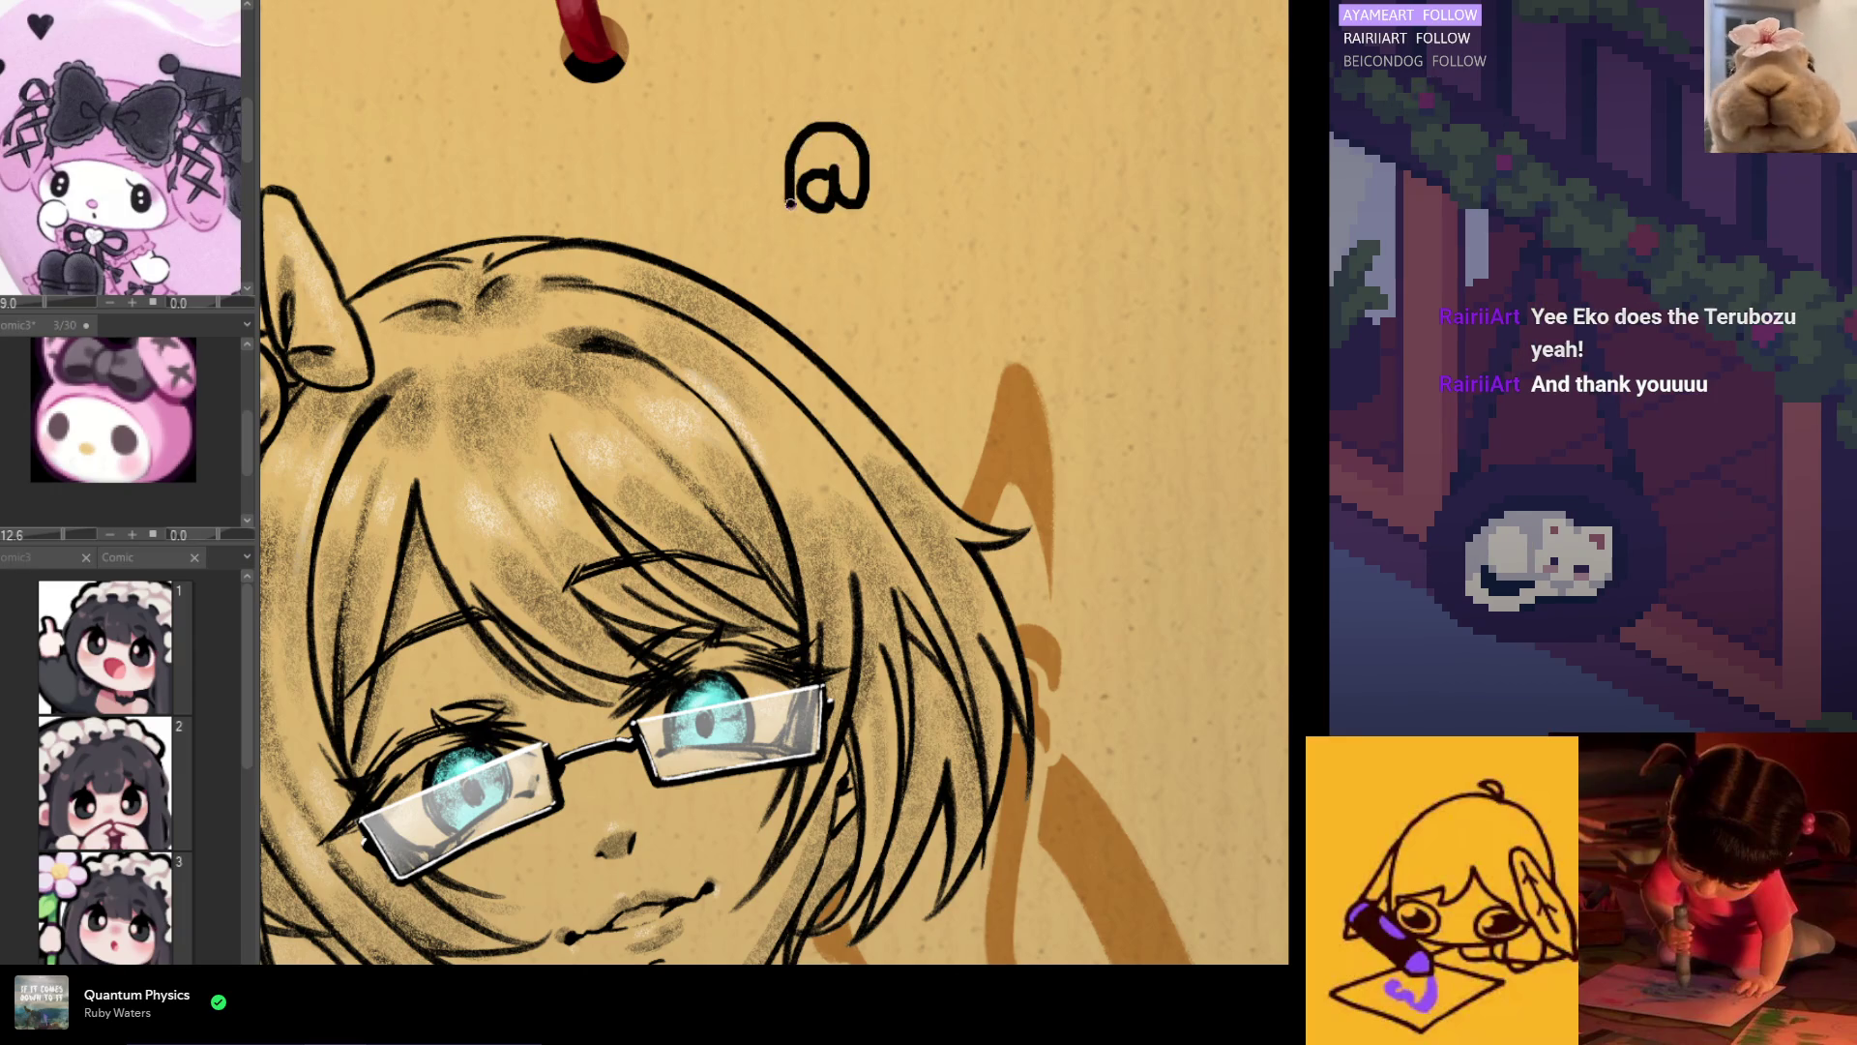
drag(789, 200, 875, 232)
mouse_move(891, 162)
mouse_down()
mouse_move(901, 213)
mouse_move(914, 134)
mouse_move(905, 172)
mouse_move(947, 203)
mouse_move(1002, 196)
mouse_up()
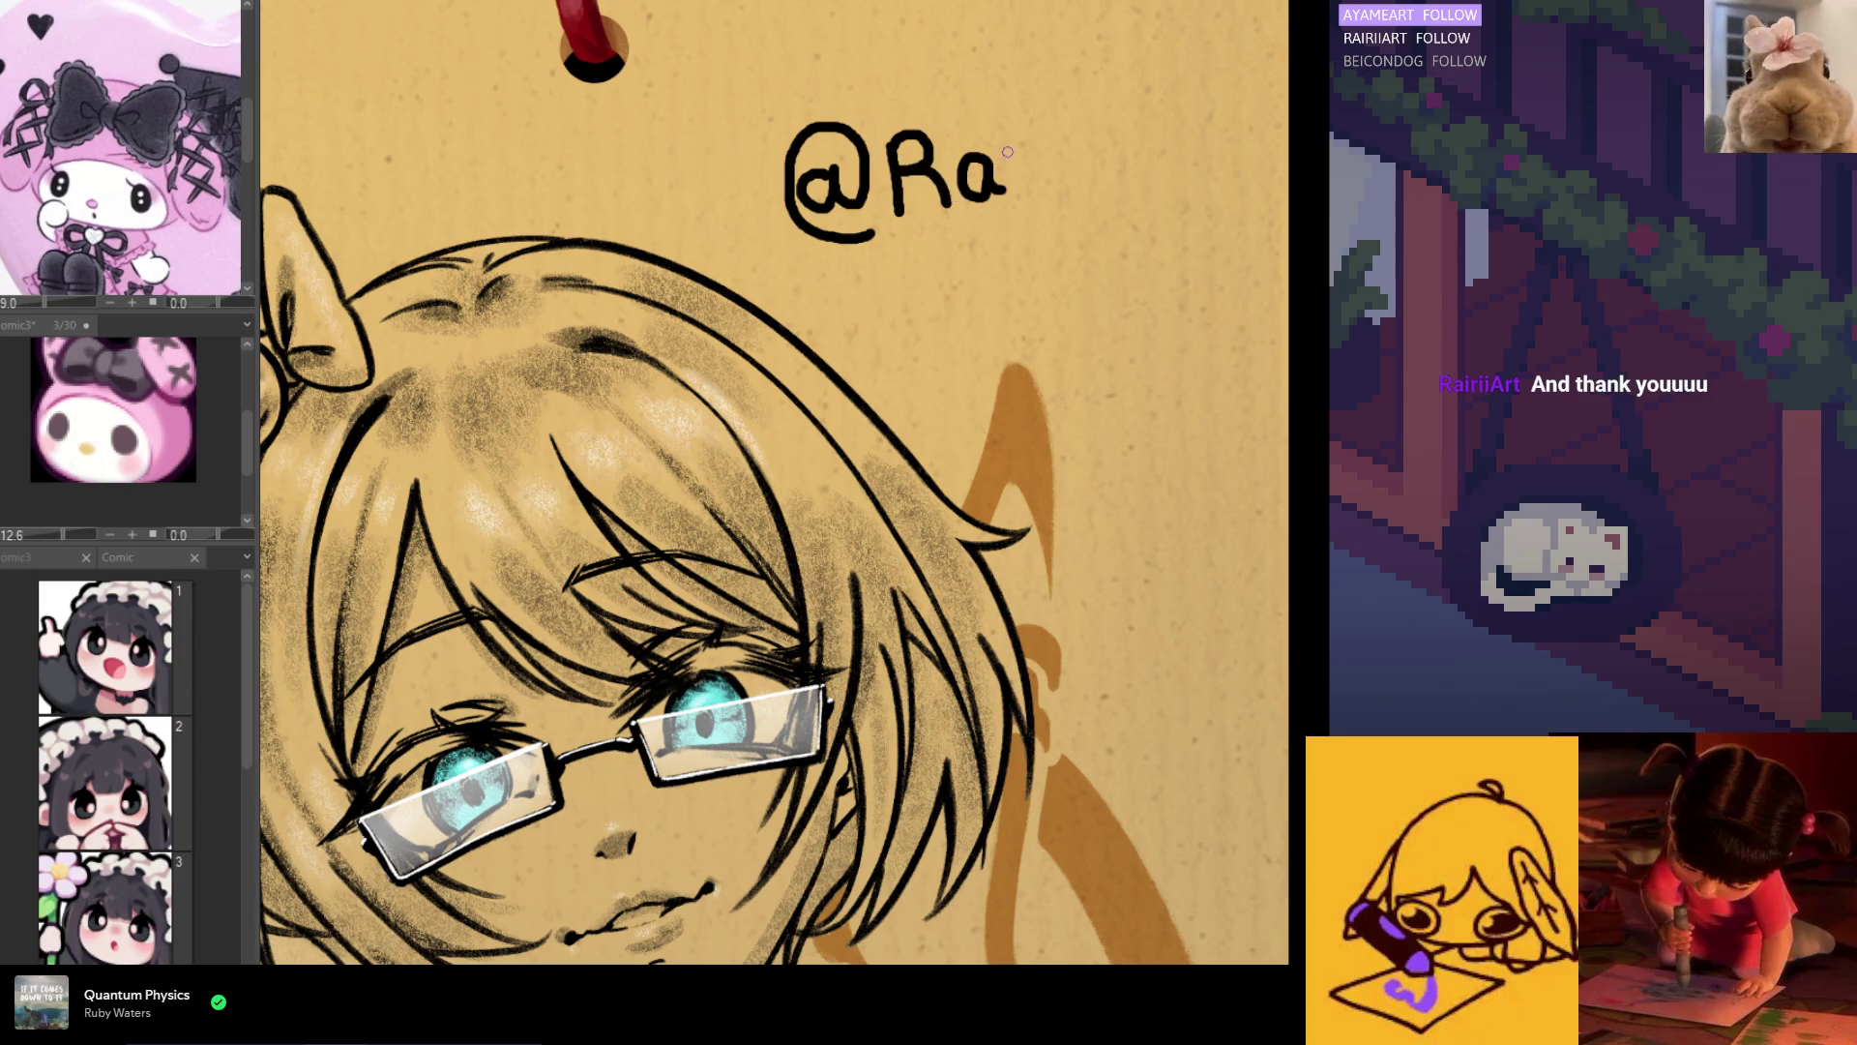
mouse_move(1034, 160)
mouse_down()
mouse_move(1037, 199)
mouse_move(1070, 198)
mouse_move(1133, 103)
mouse_move(1173, 177)
mouse_move(1195, 121)
mouse_move(1242, 118)
mouse_up()
click(1061, 121)
click(1094, 174)
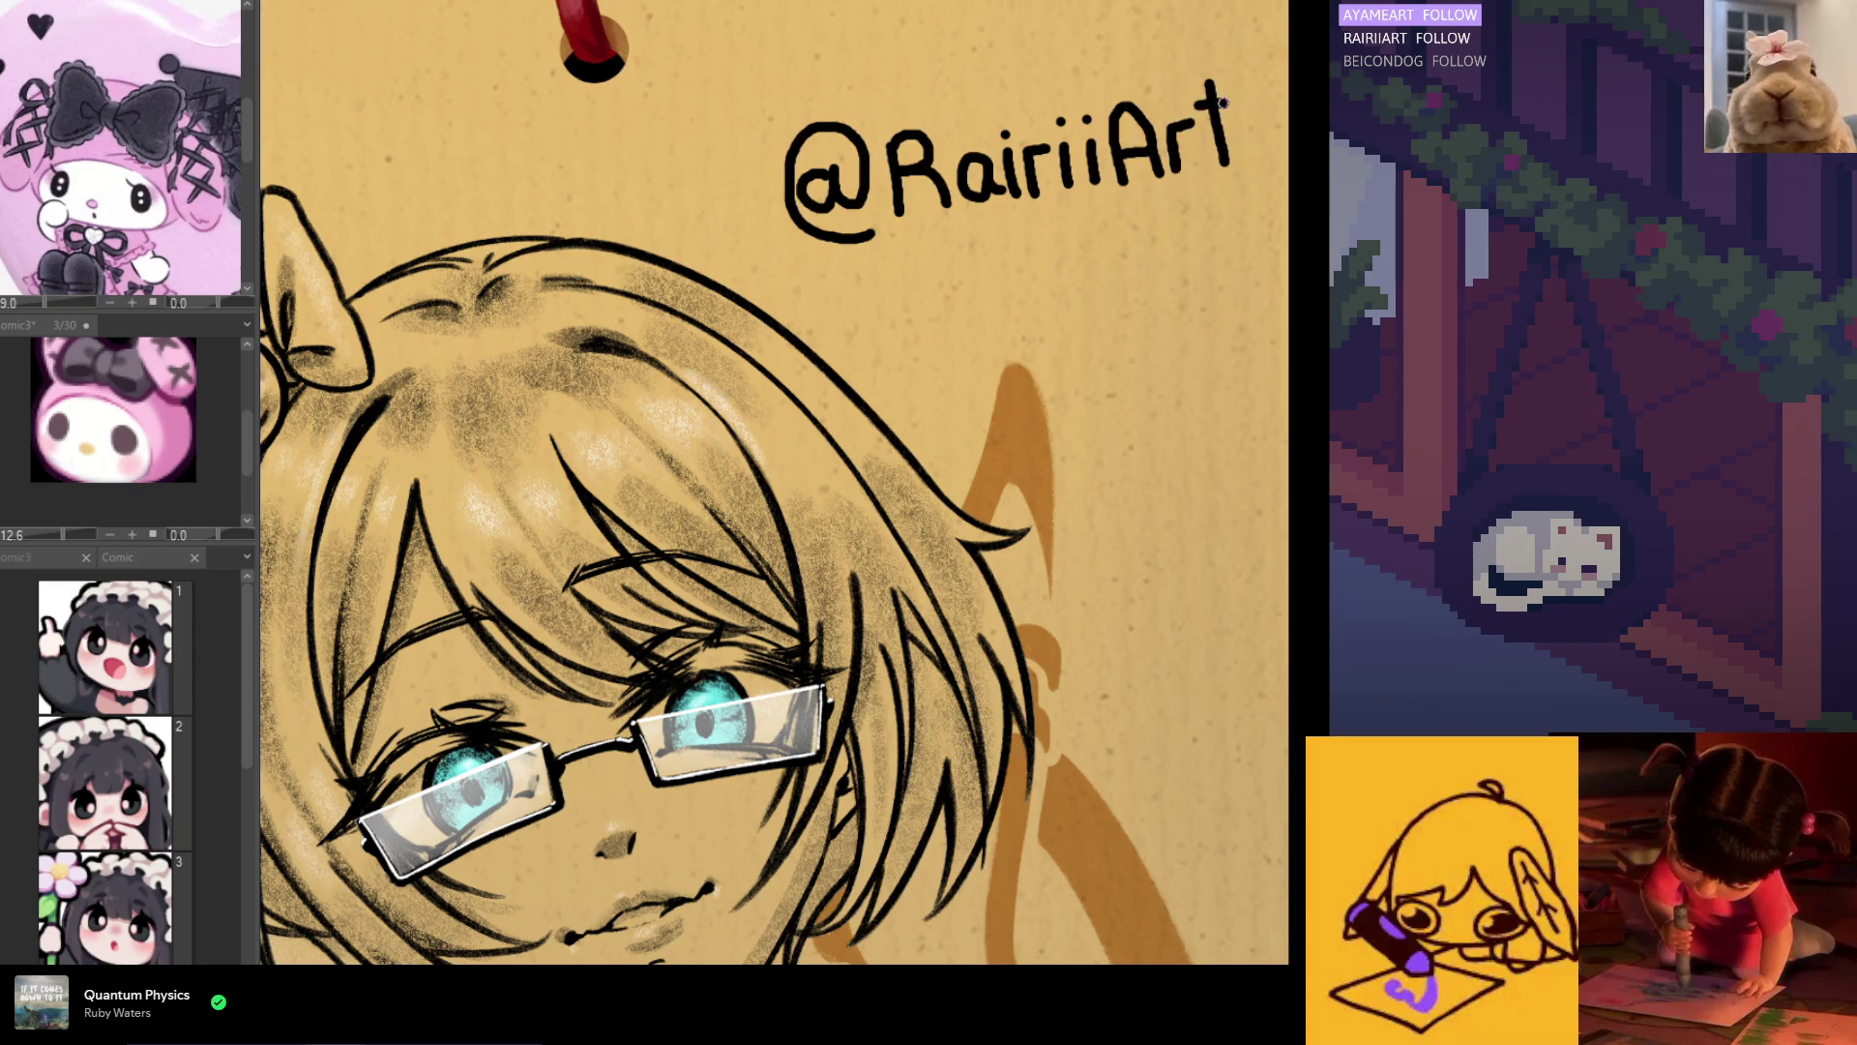
Step: Redraw the crossbar of the handle's final t and fit the whole plaque in view
key(ctrl+0)
scroll(968, 248, up, 5)
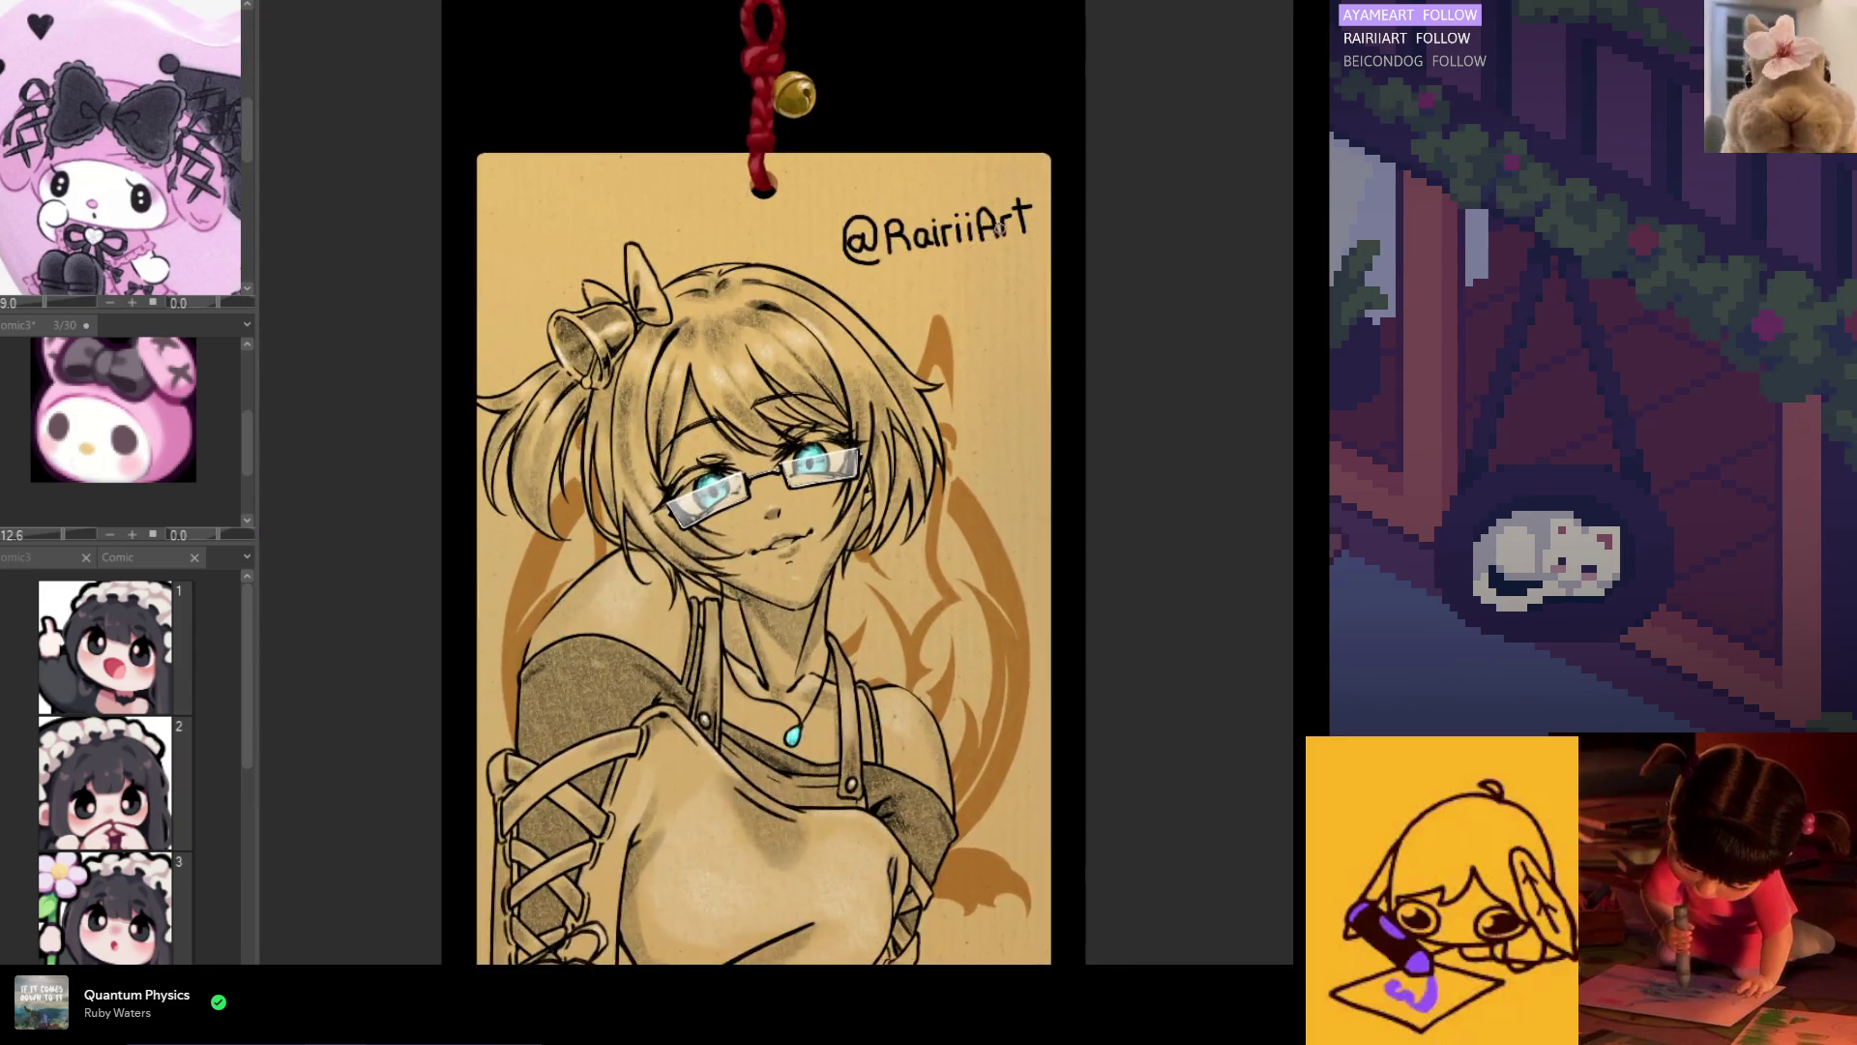
key(ctrl+z)
drag(1012, 201, 1036, 193)
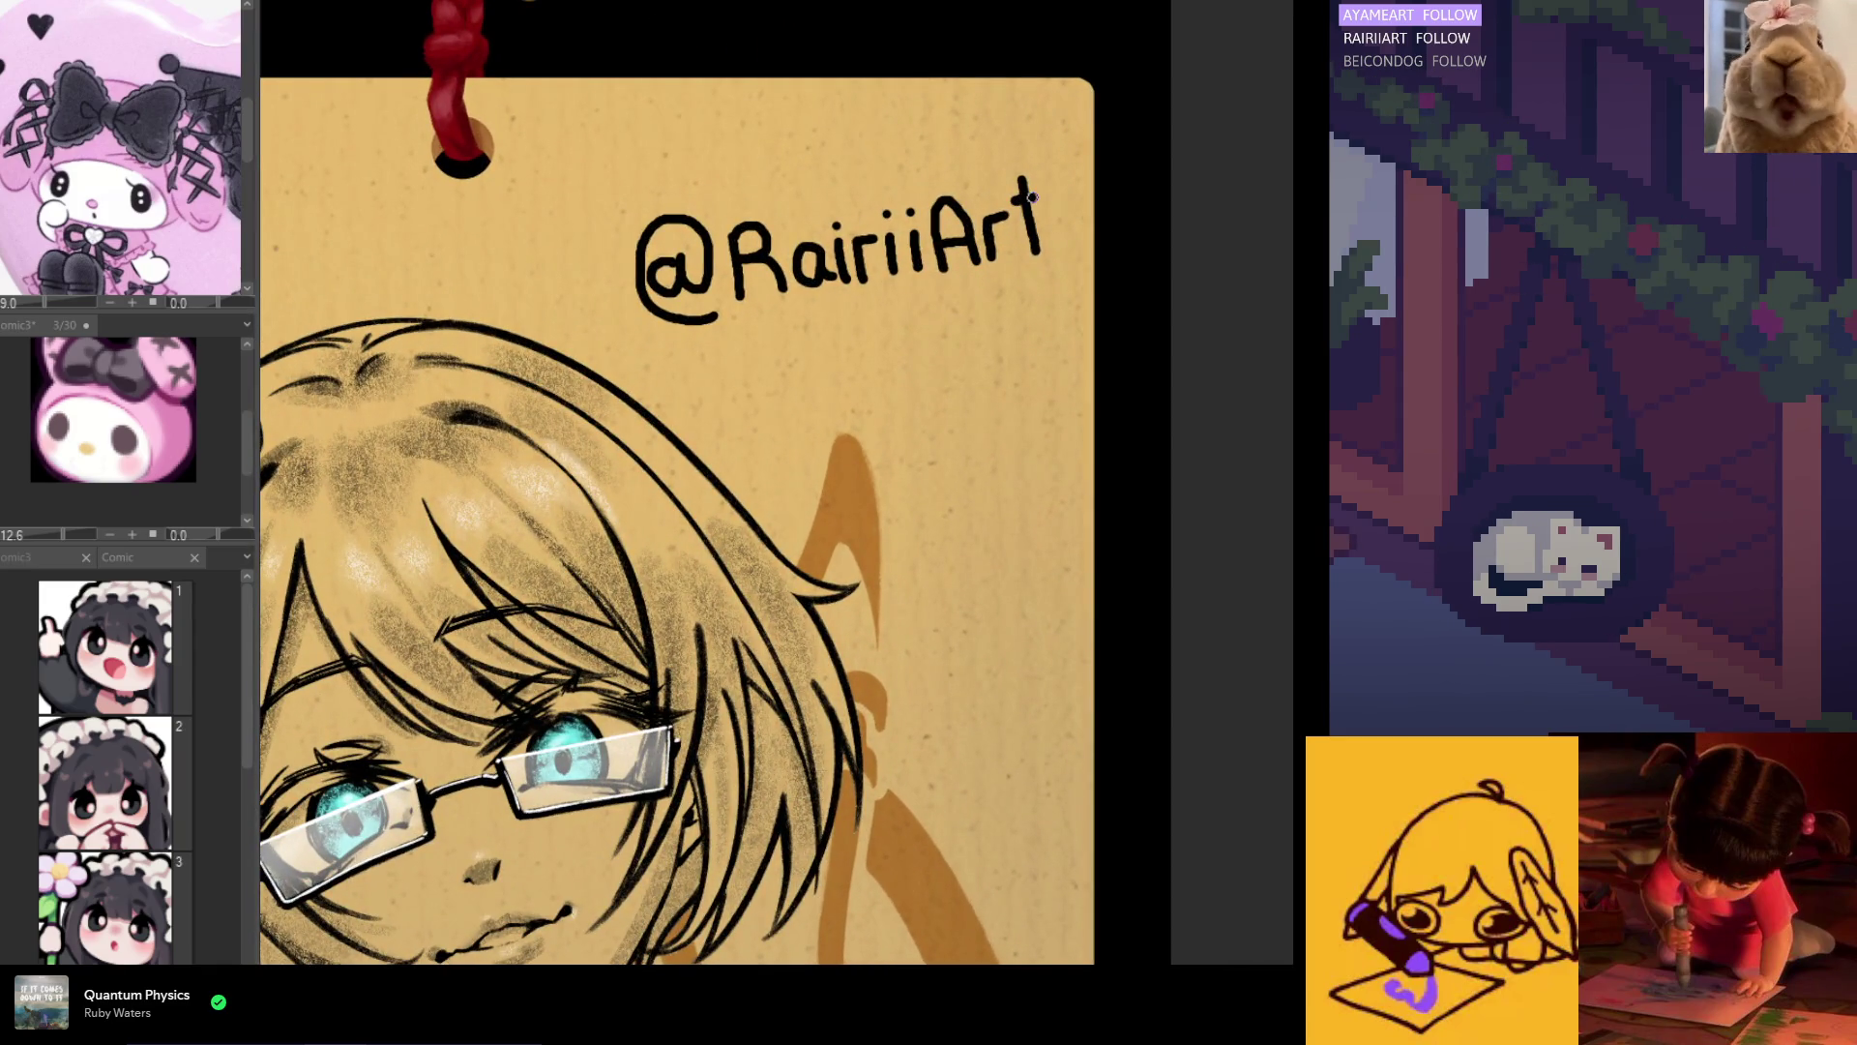
key(ctrl+0)
scroll(961, 301, up, 2)
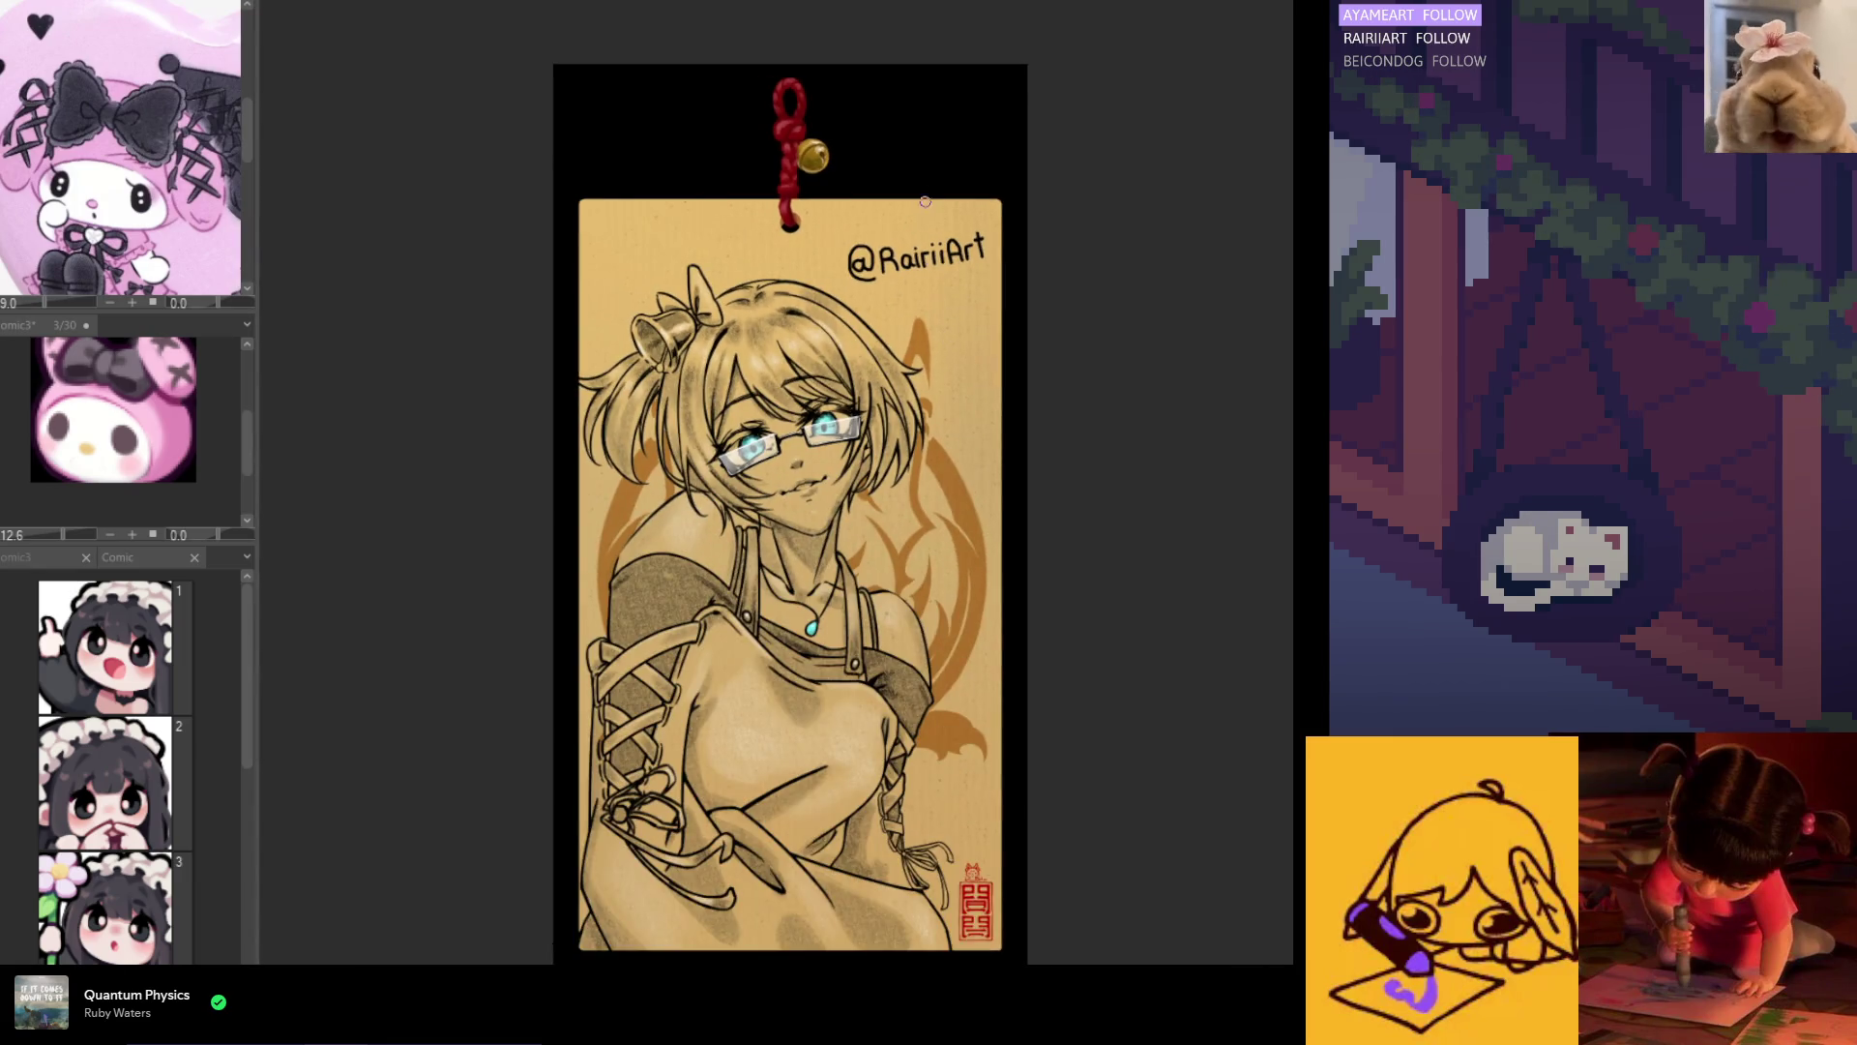
scroll(887, 345, down, 1)
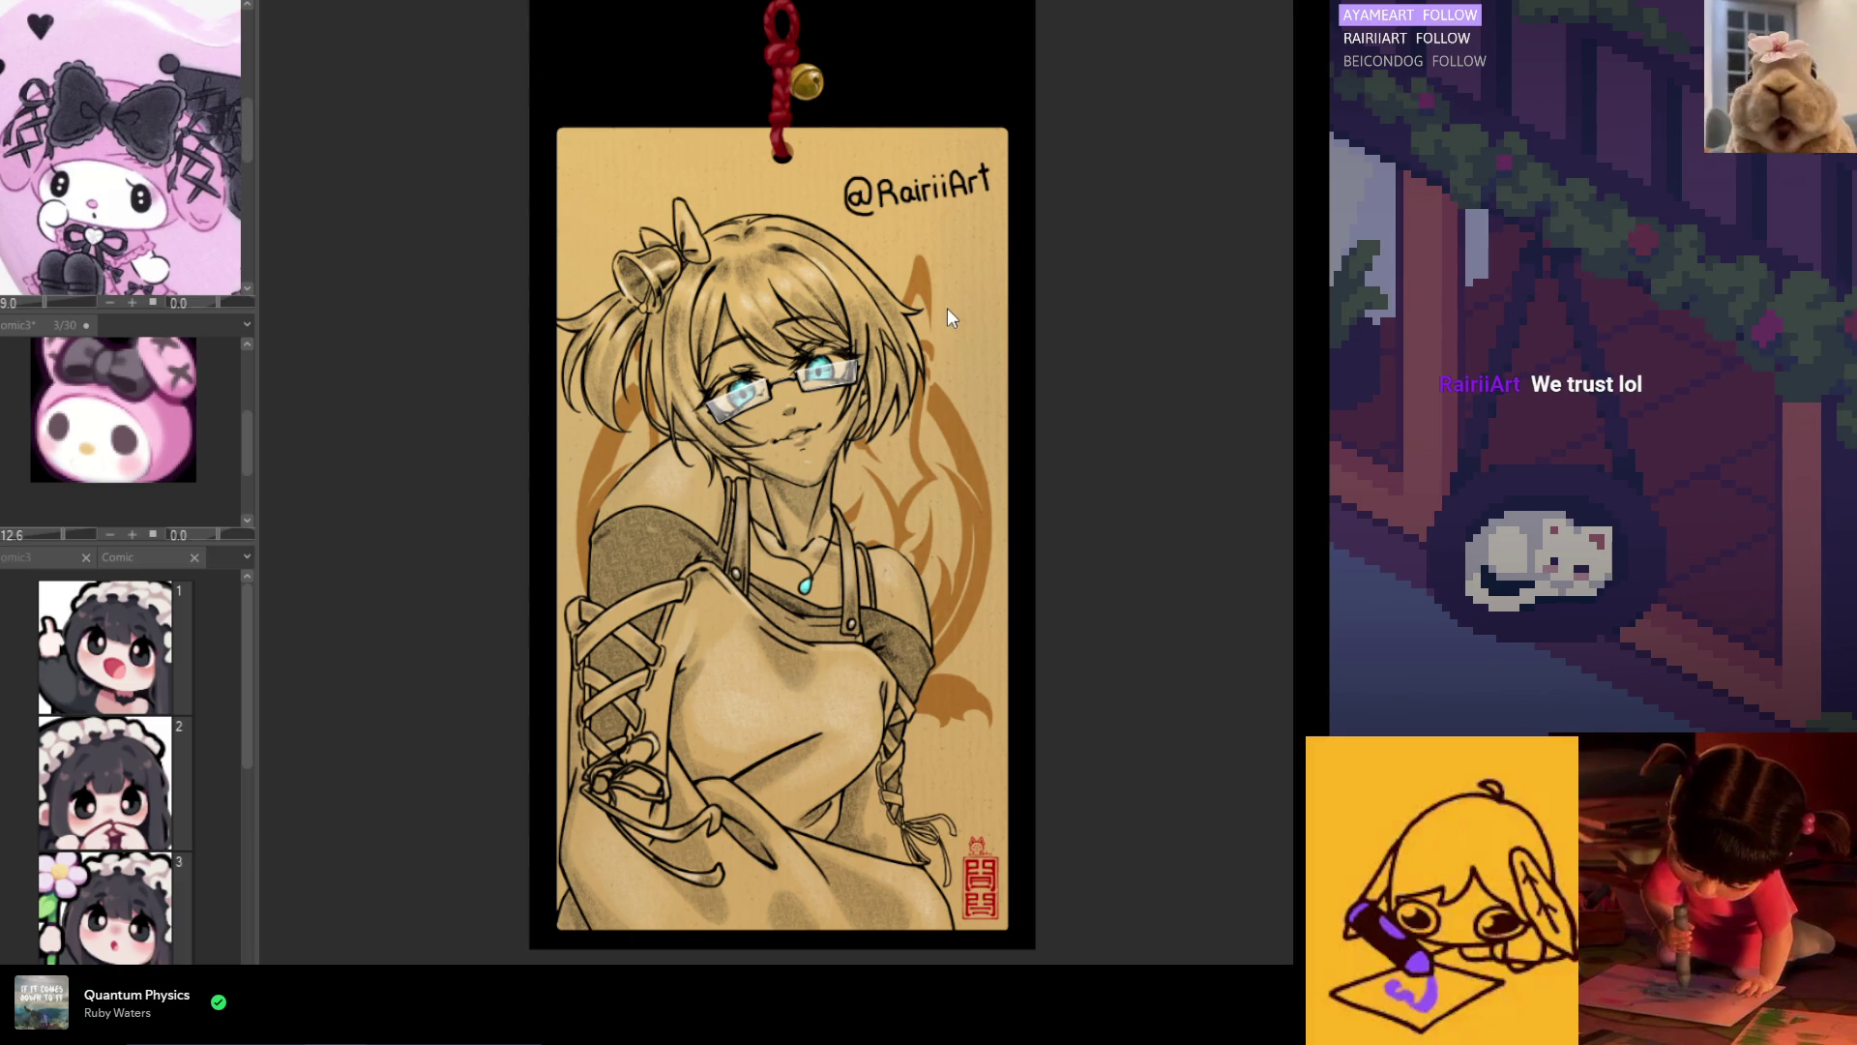
key(ctrl+Tab)
Step: Switch to the omic3 My Melody document, check page 3, and land on blank page 5
scroll(876, 422, up, 4)
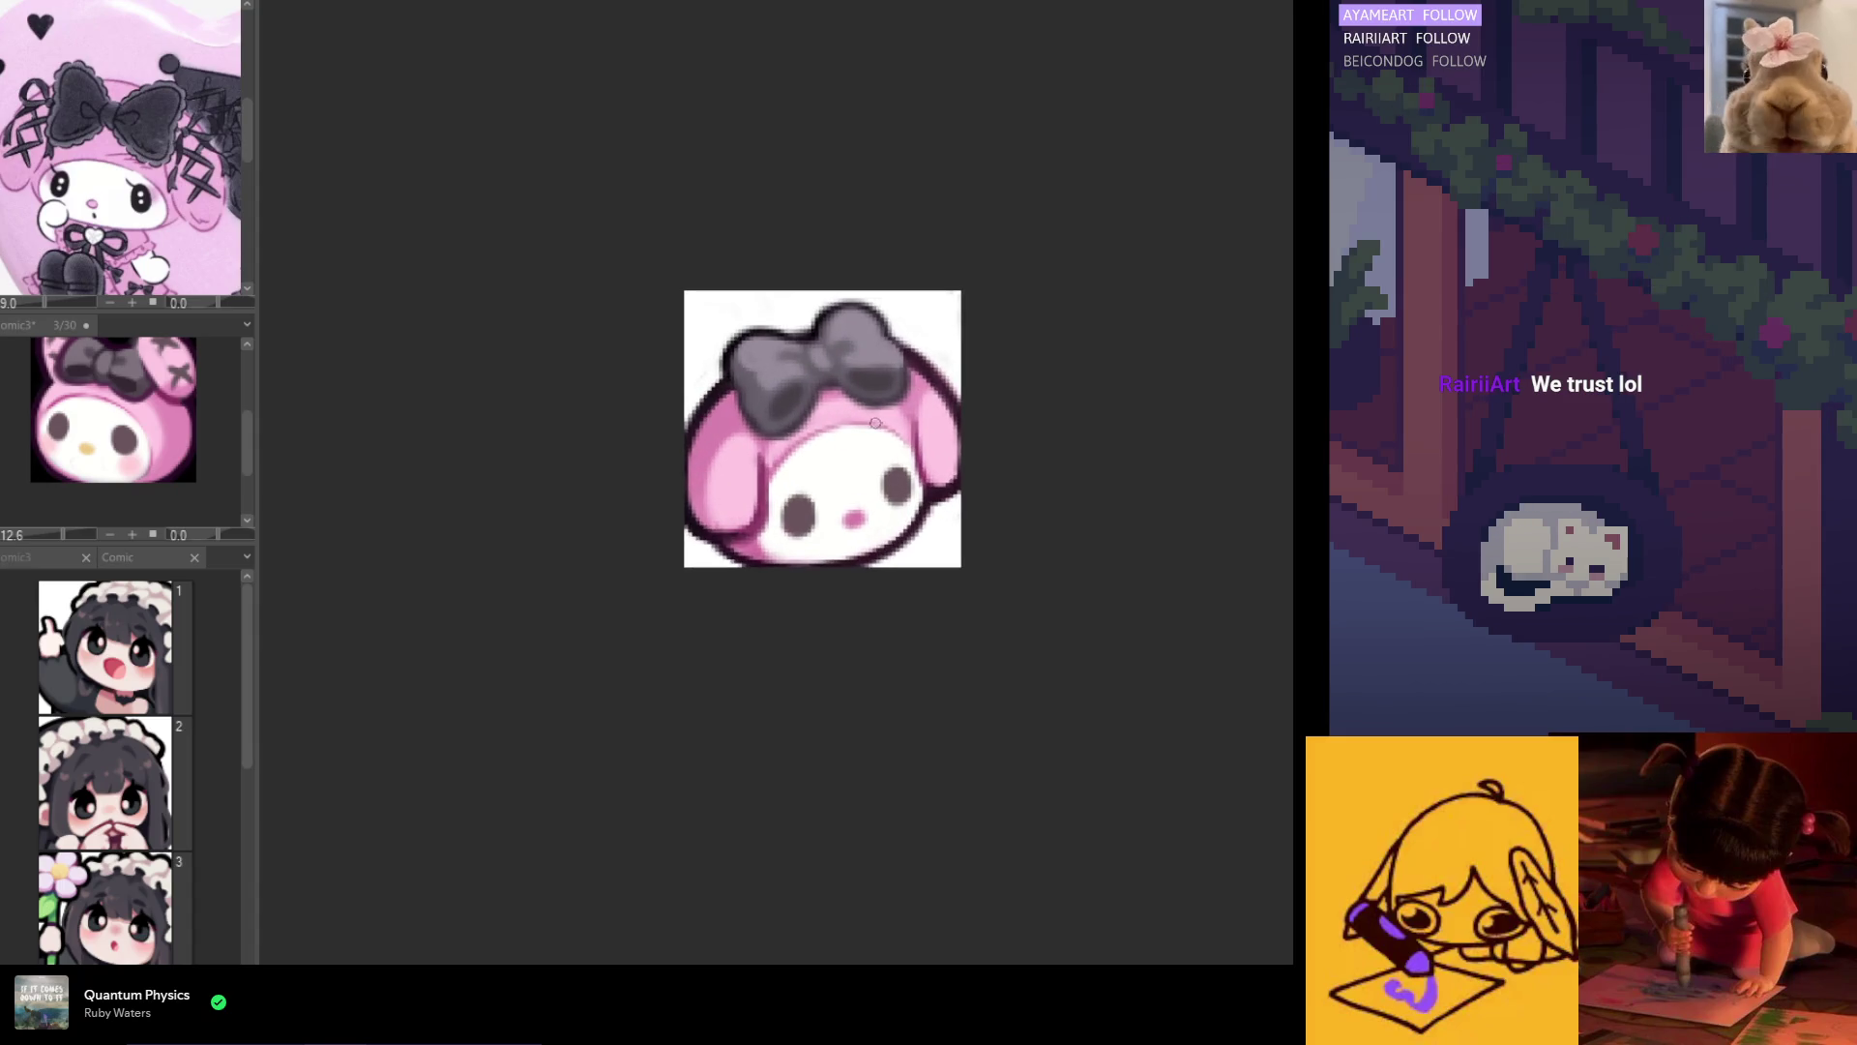
click(92, 558)
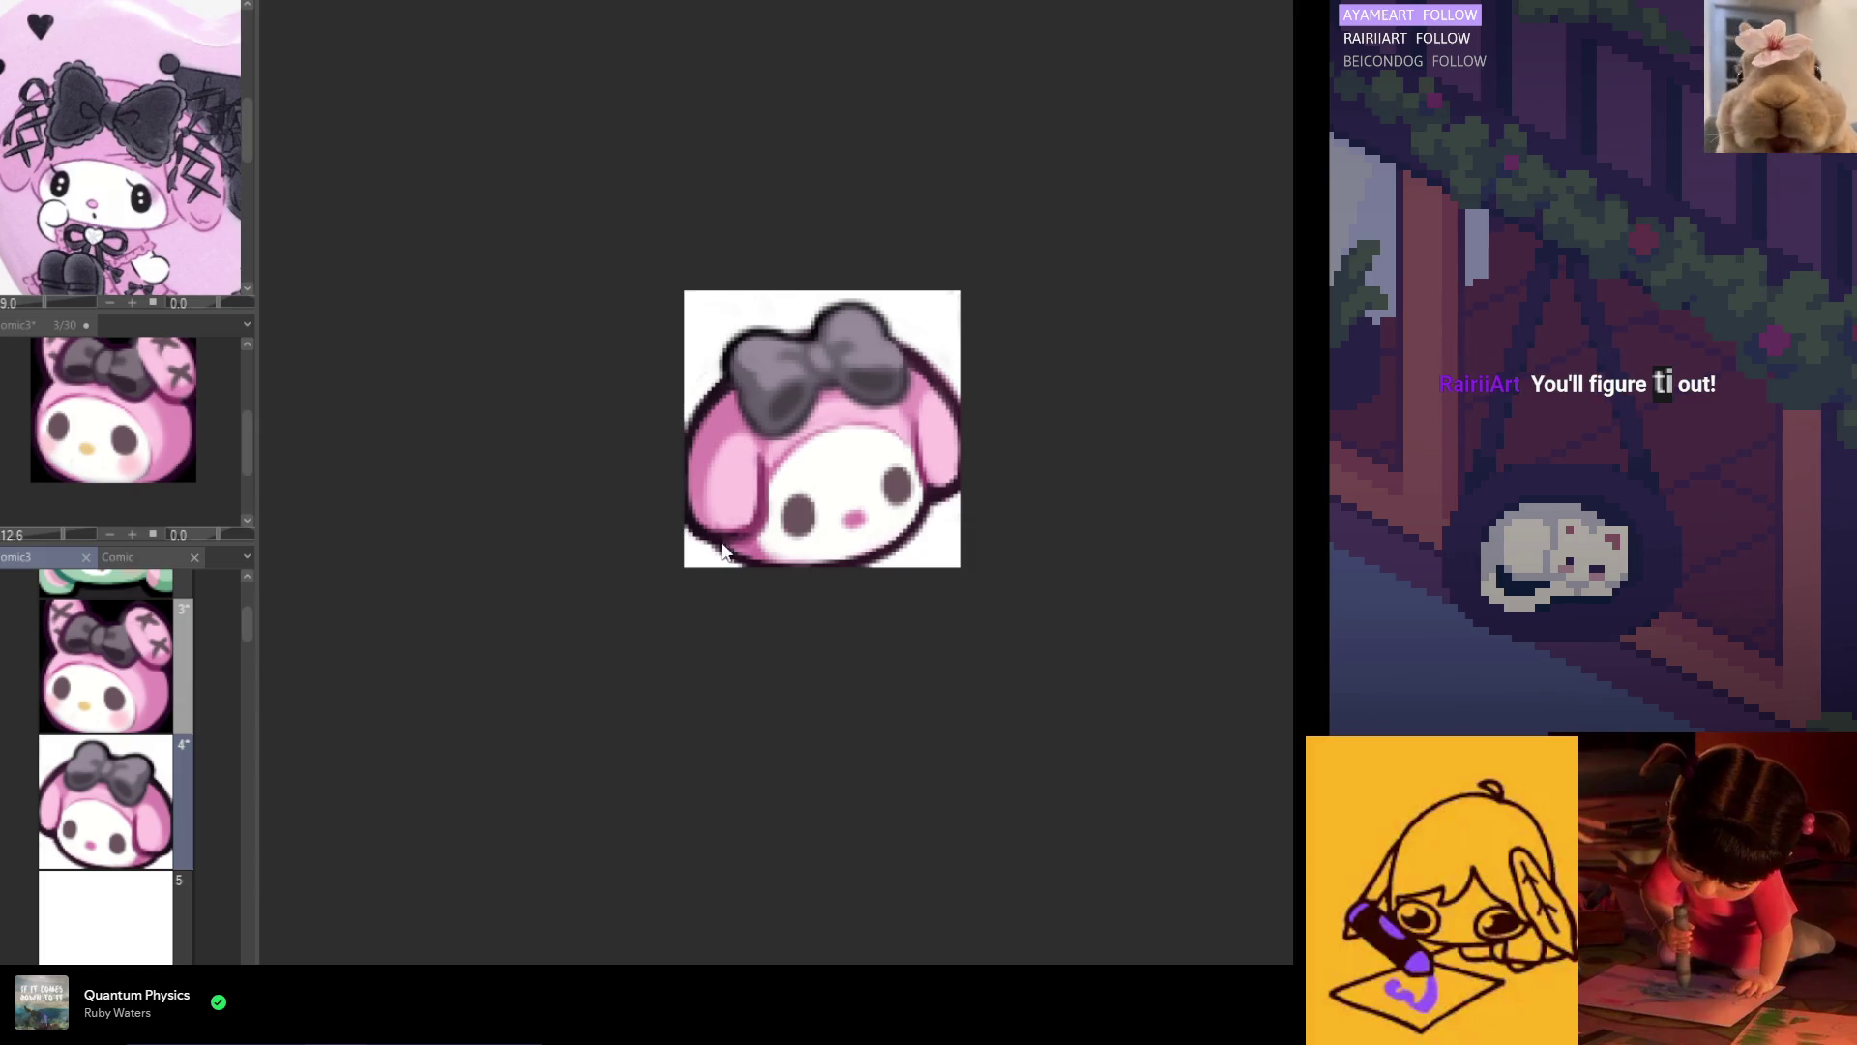
double_click(107, 914)
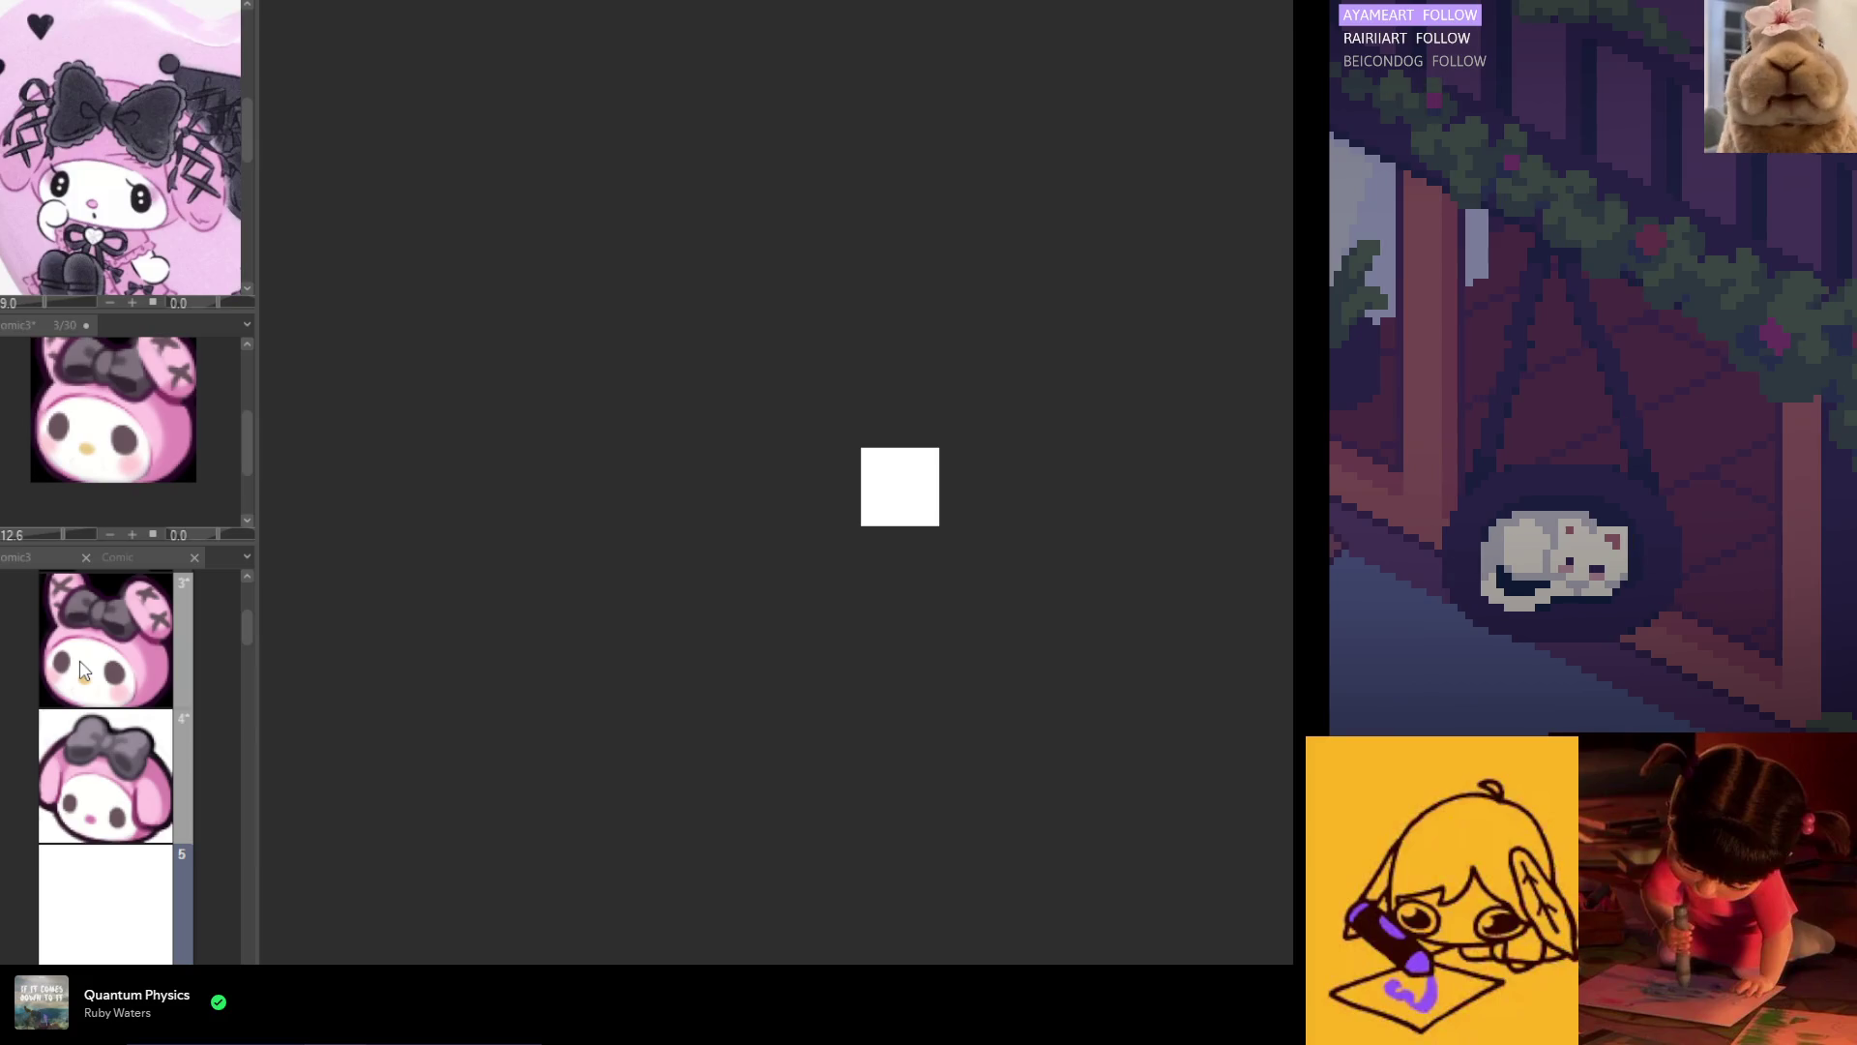
click(150, 656)
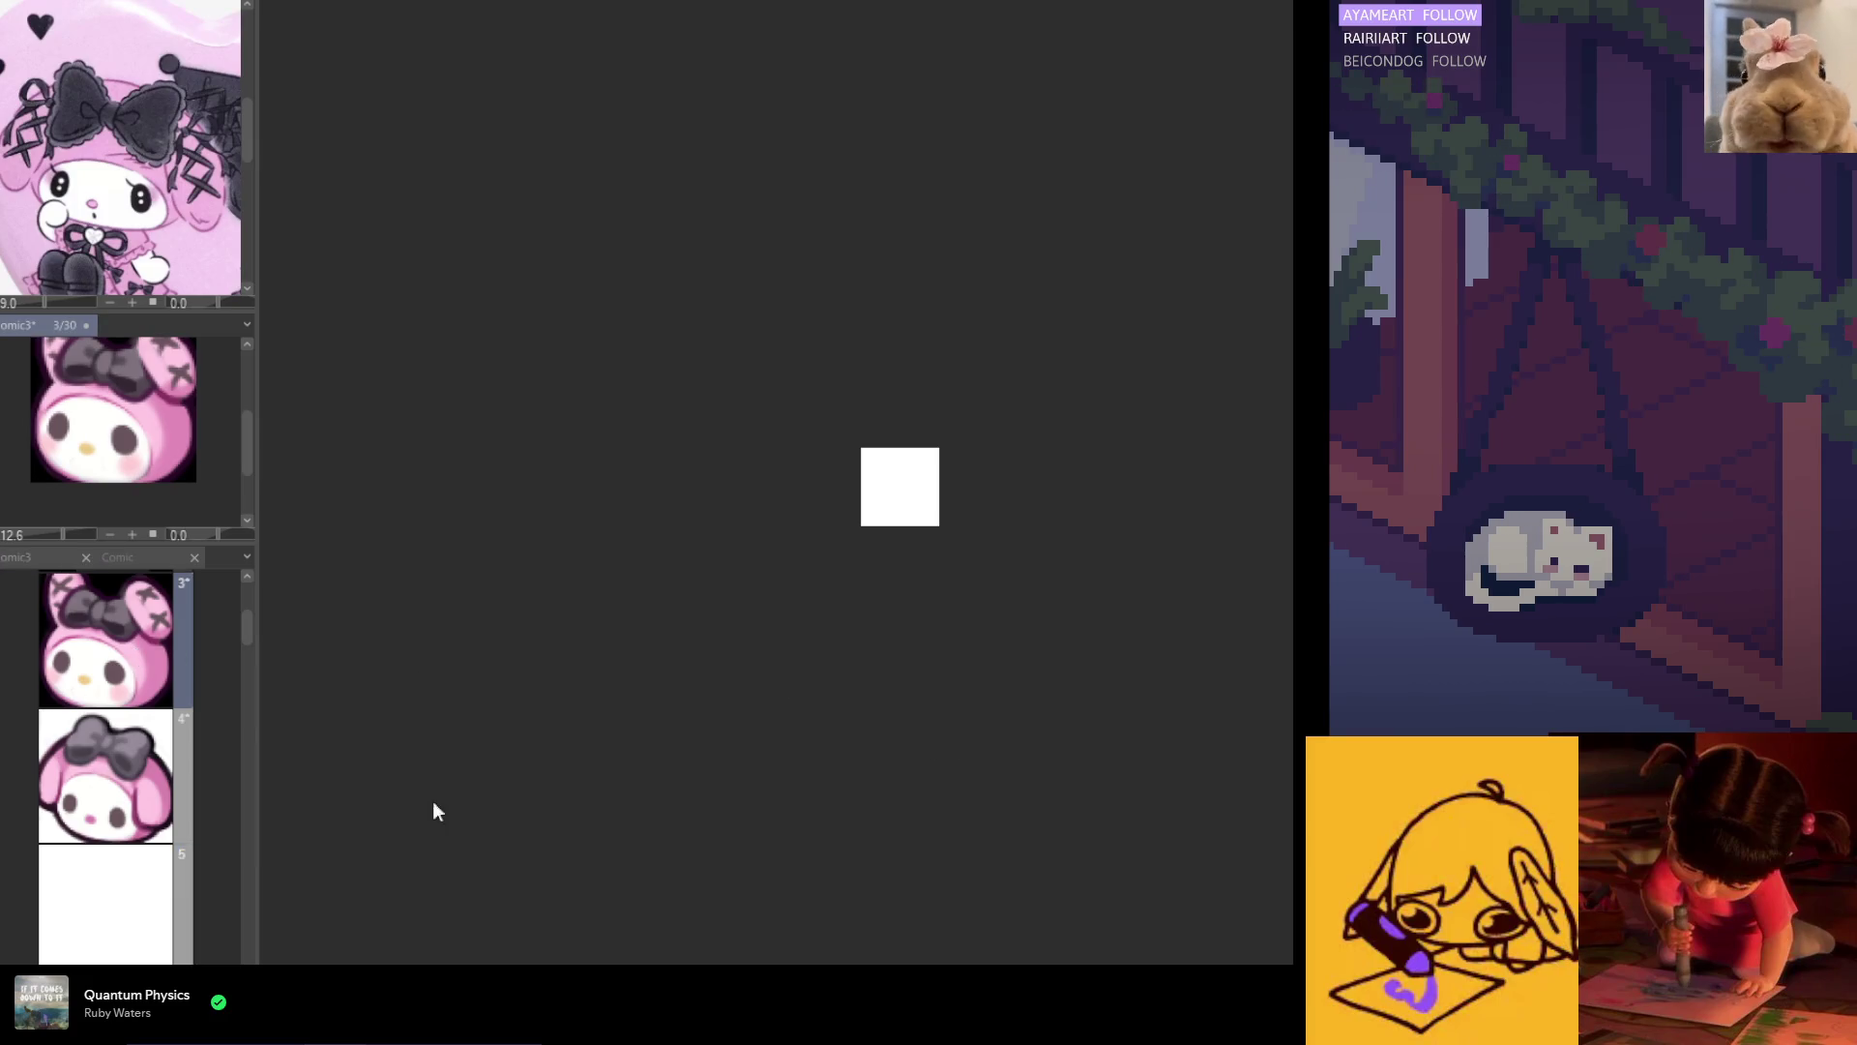
click(135, 899)
Step: Paste page 3's bunny line art into page 5 and erase part of the head's left guide arc
key(ctrl+v)
scroll(903, 580, up, 5)
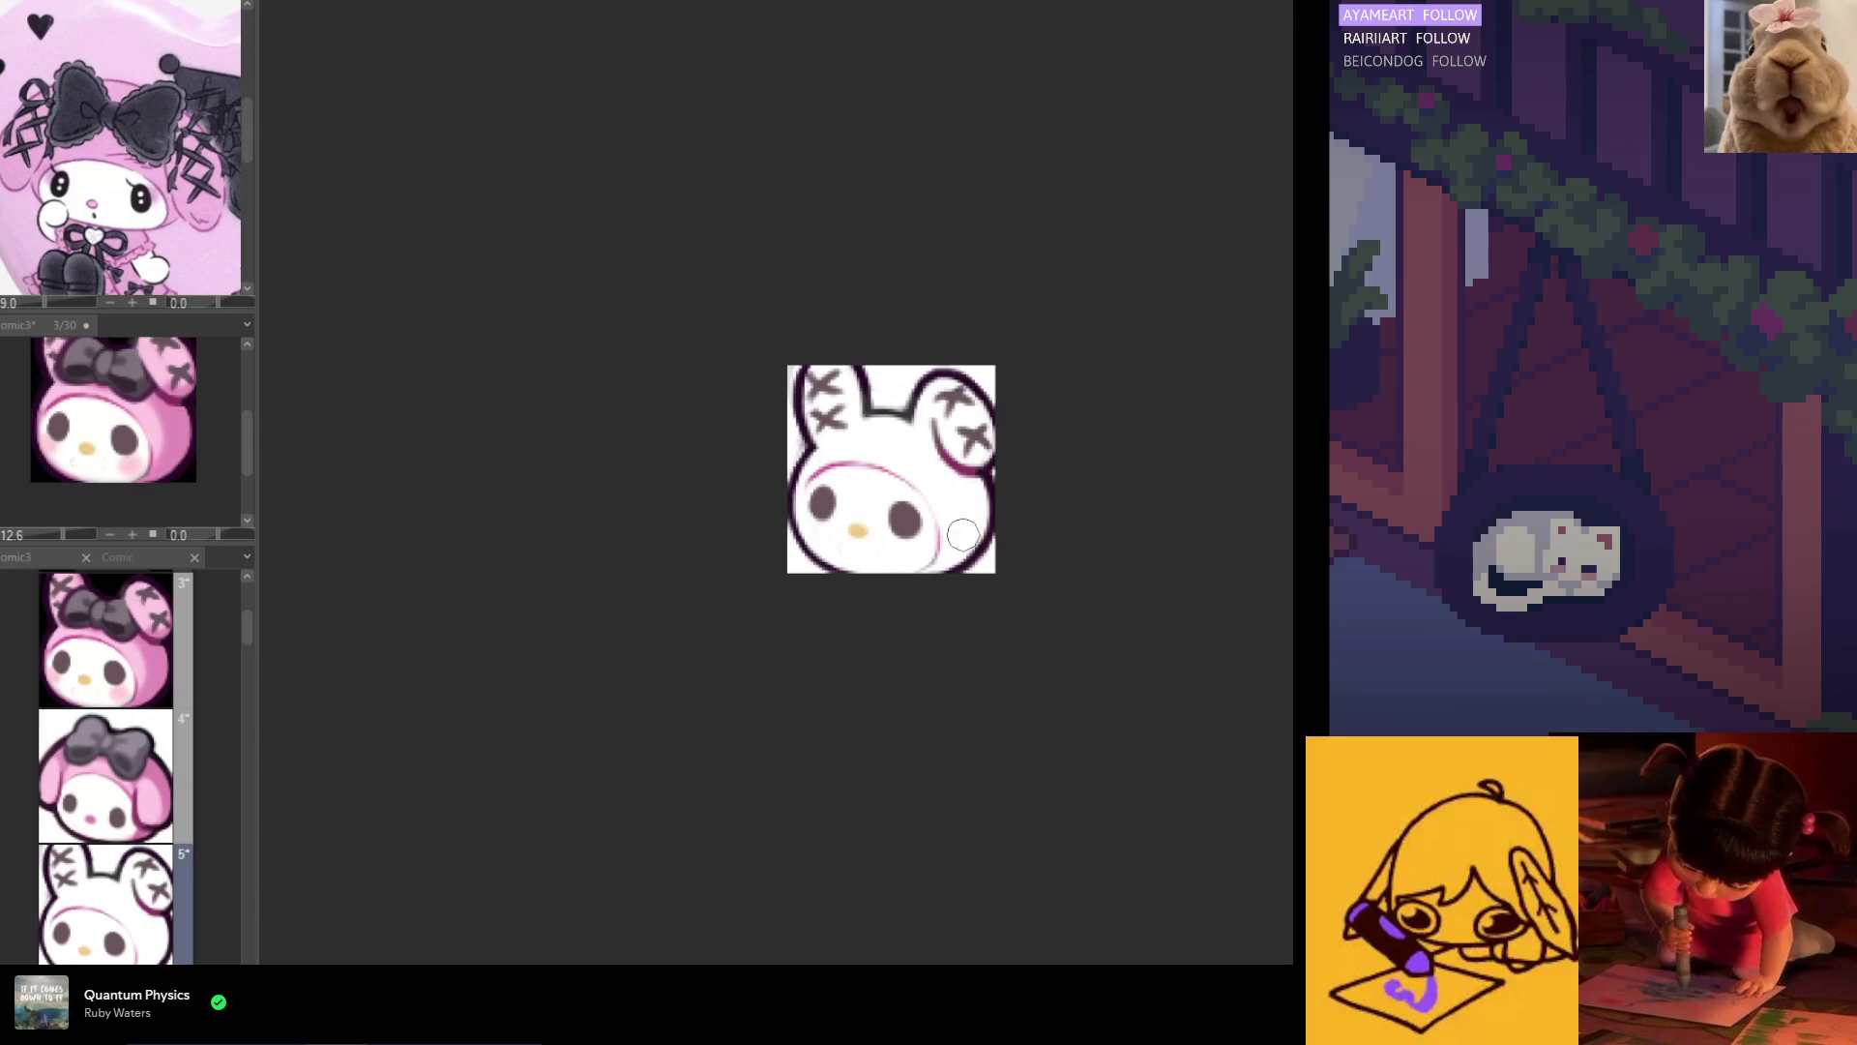
key(bracketright)
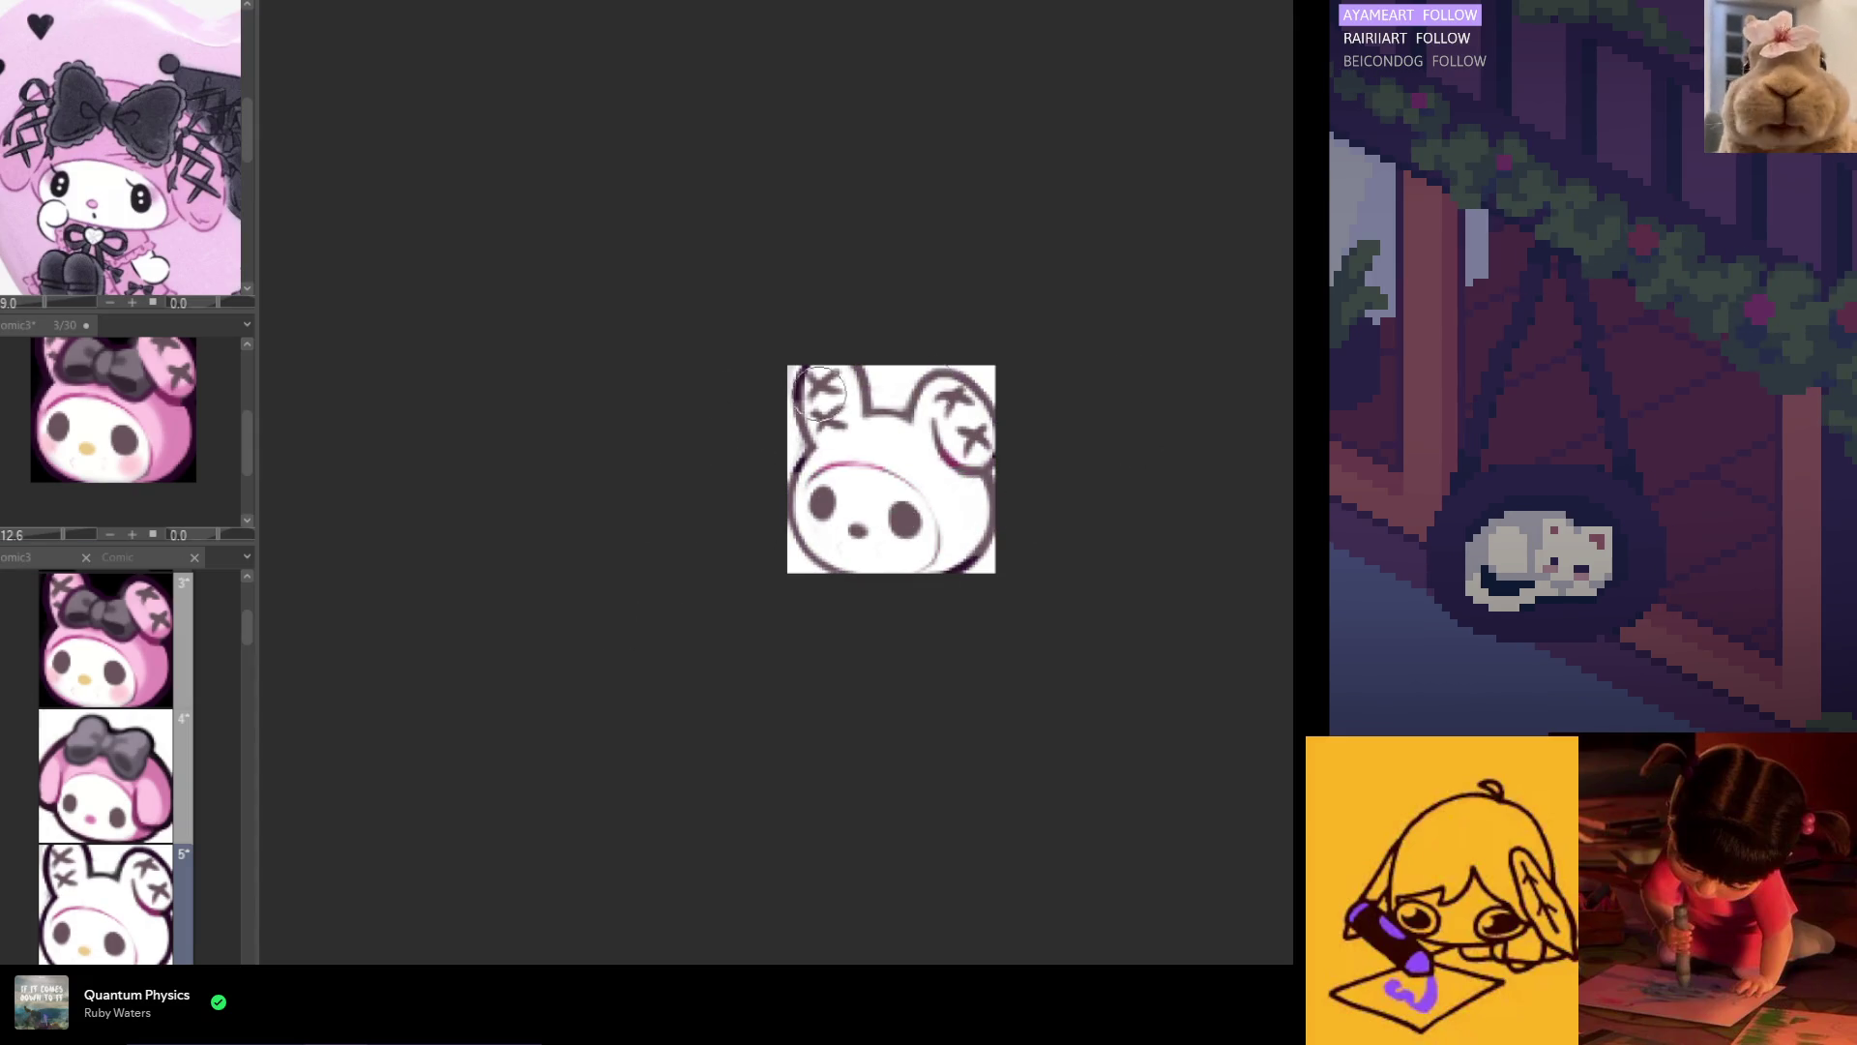
scroll(982, 570, down, 1)
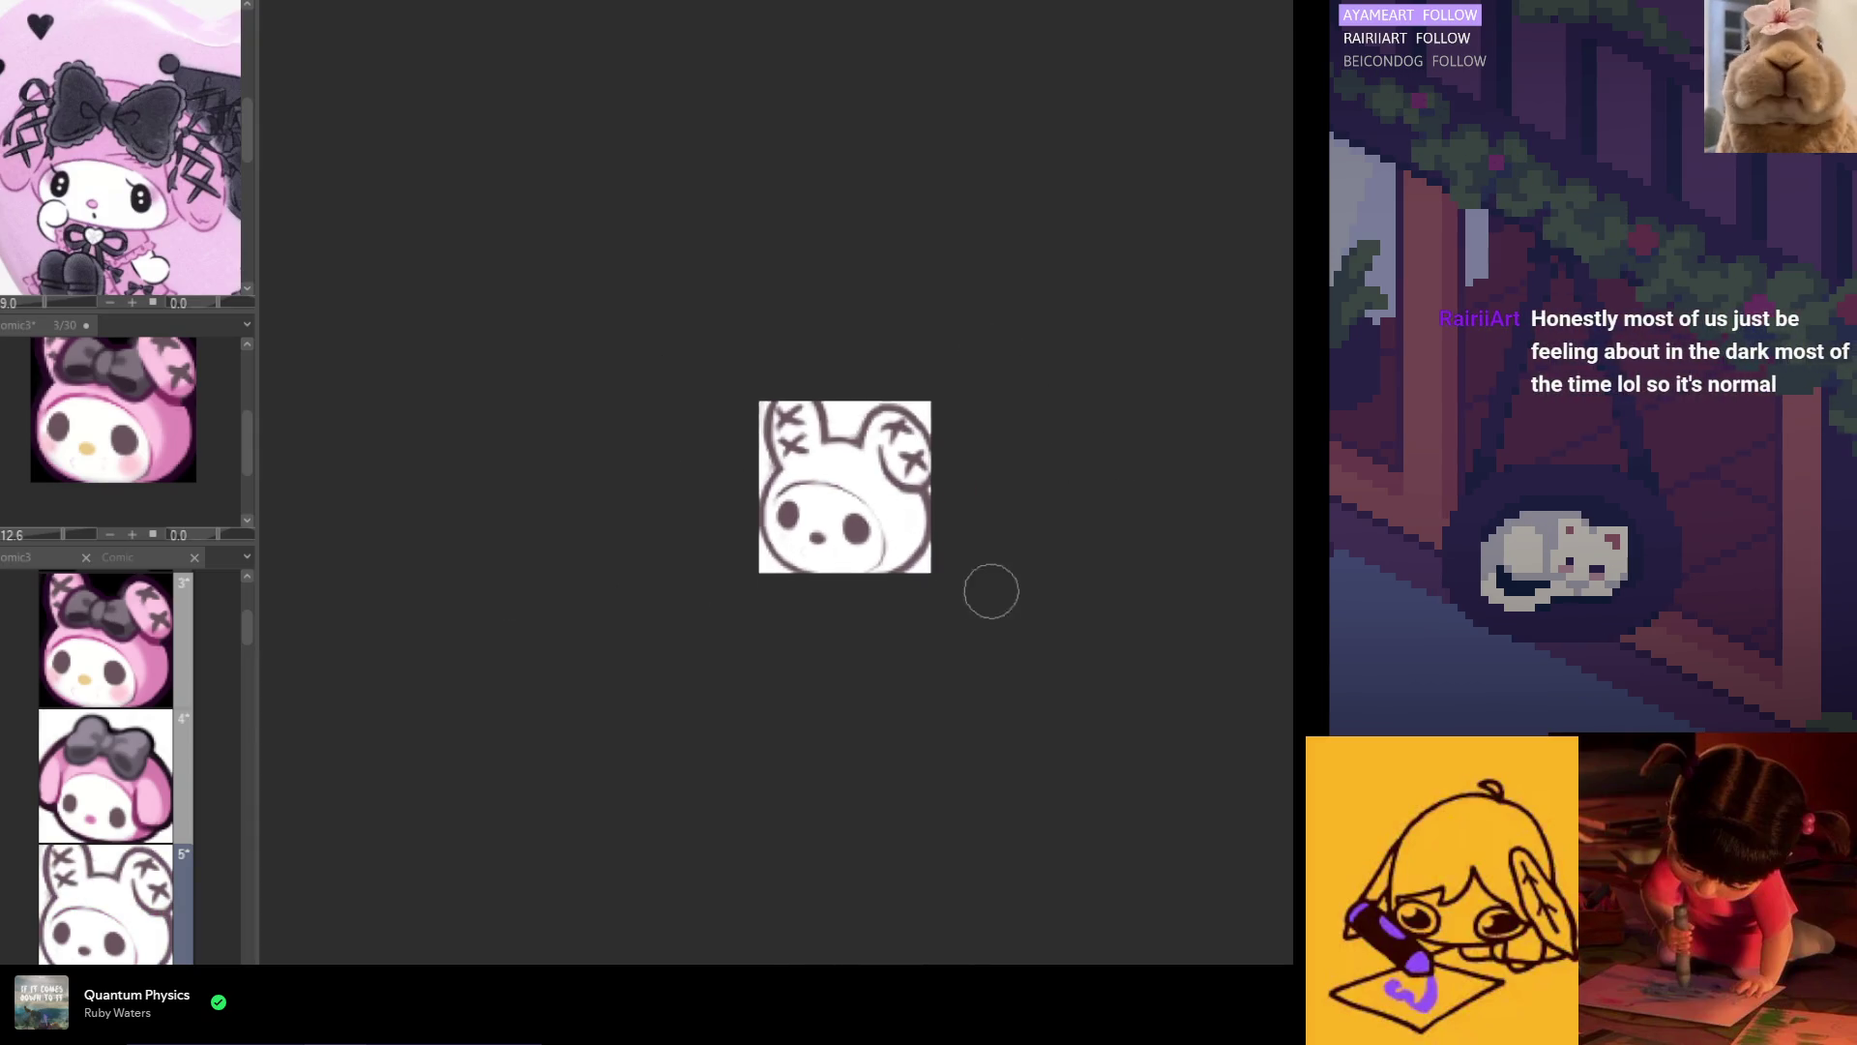
scroll(978, 589, up, 3)
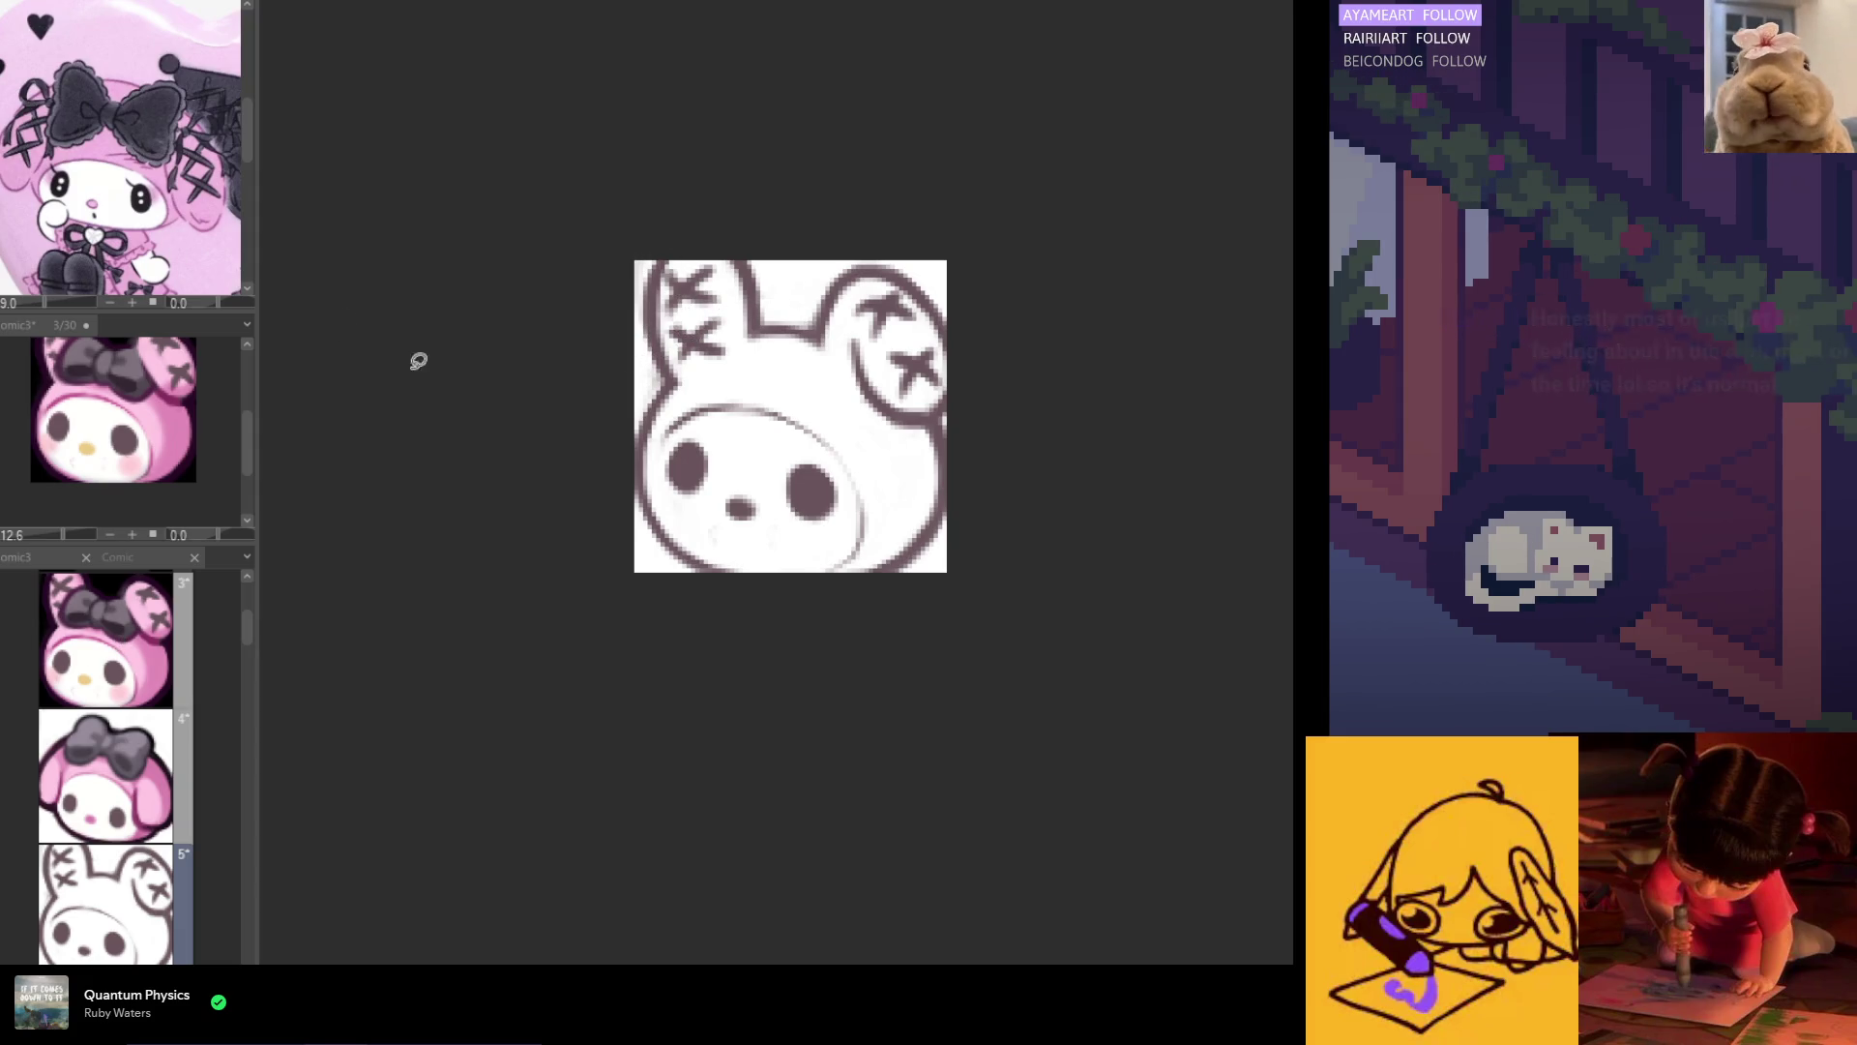
mouse_move(778, 394)
mouse_down()
mouse_move(667, 430)
mouse_move(758, 408)
mouse_move(850, 519)
mouse_move(860, 468)
mouse_up()
alt+click(811, 481)
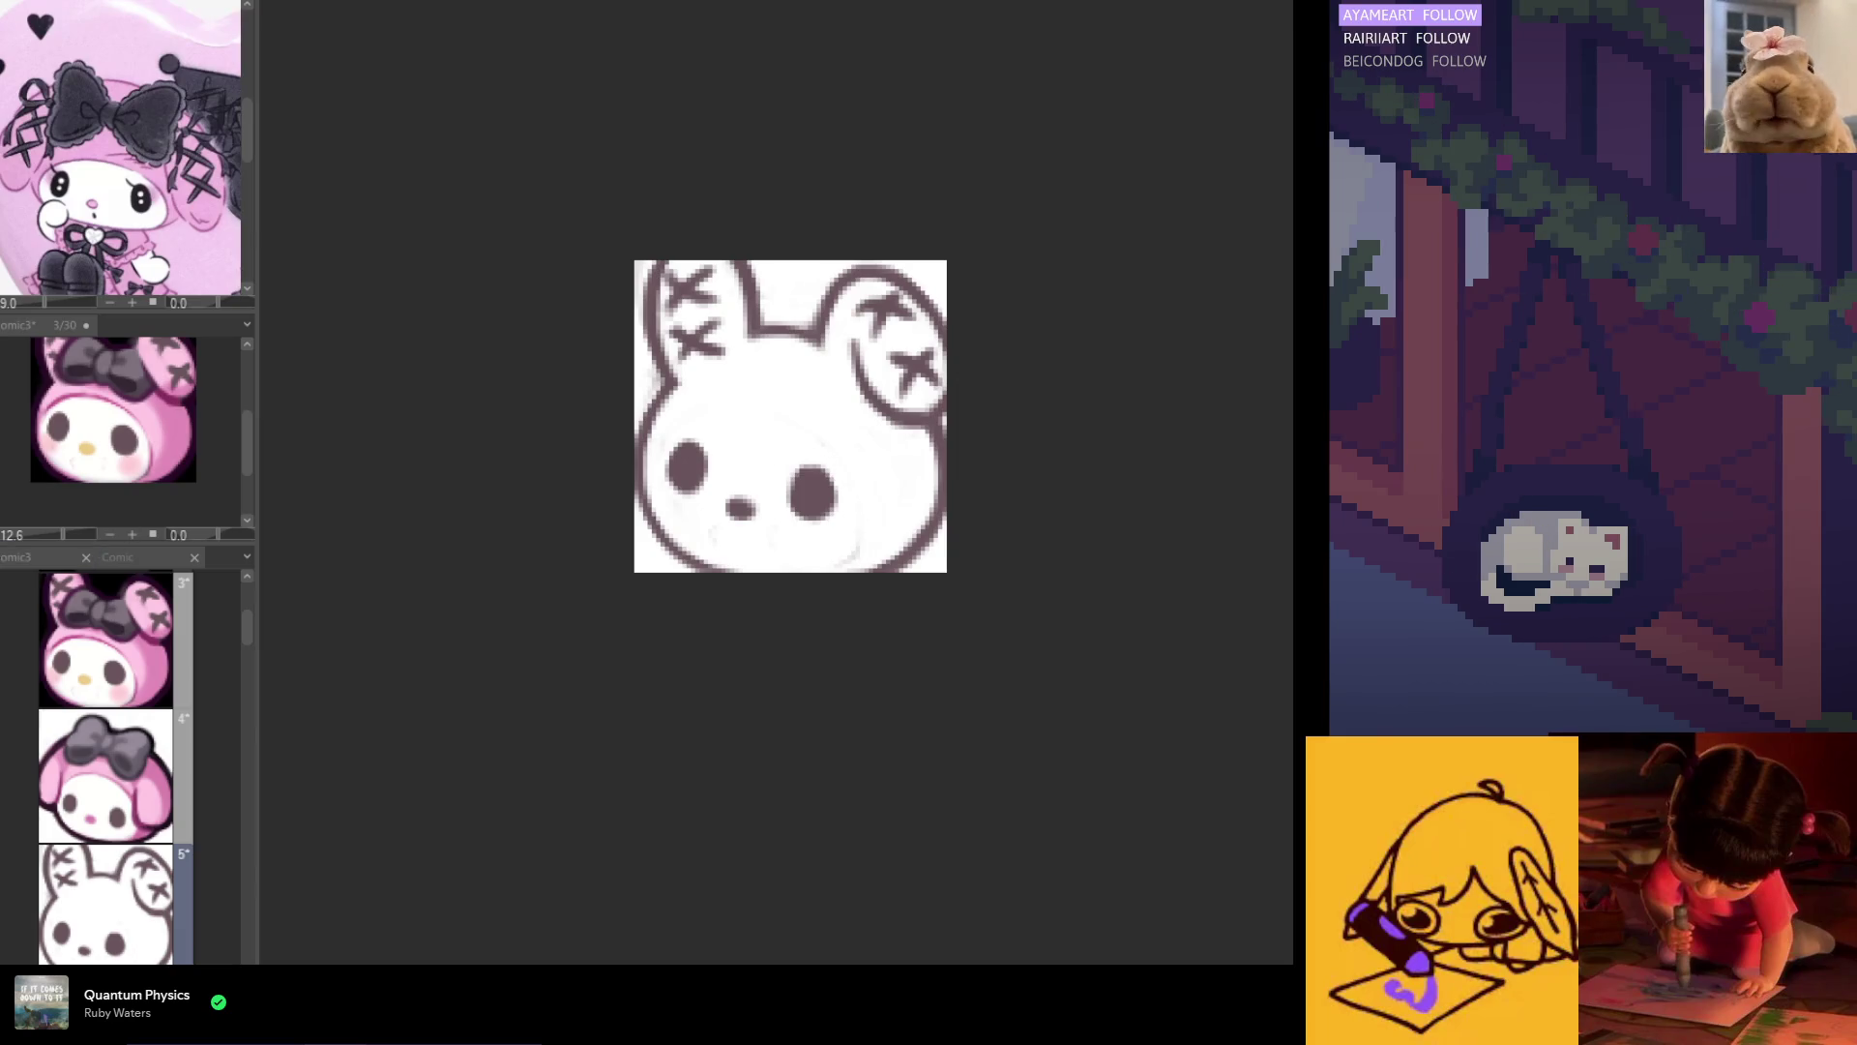
Step: Soften the bunny's lower-left outline with a larger brush and erase the left ear's X stitches
key(bracketright)
mouse_move(887, 518)
mouse_down()
mouse_move(871, 548)
mouse_move(858, 489)
mouse_move(870, 531)
mouse_move(879, 472)
mouse_move(891, 516)
mouse_move(946, 497)
mouse_move(945, 444)
mouse_move(883, 402)
mouse_move(934, 353)
mouse_move(903, 357)
mouse_move(851, 290)
mouse_move(903, 311)
mouse_move(788, 342)
mouse_move(817, 329)
mouse_up()
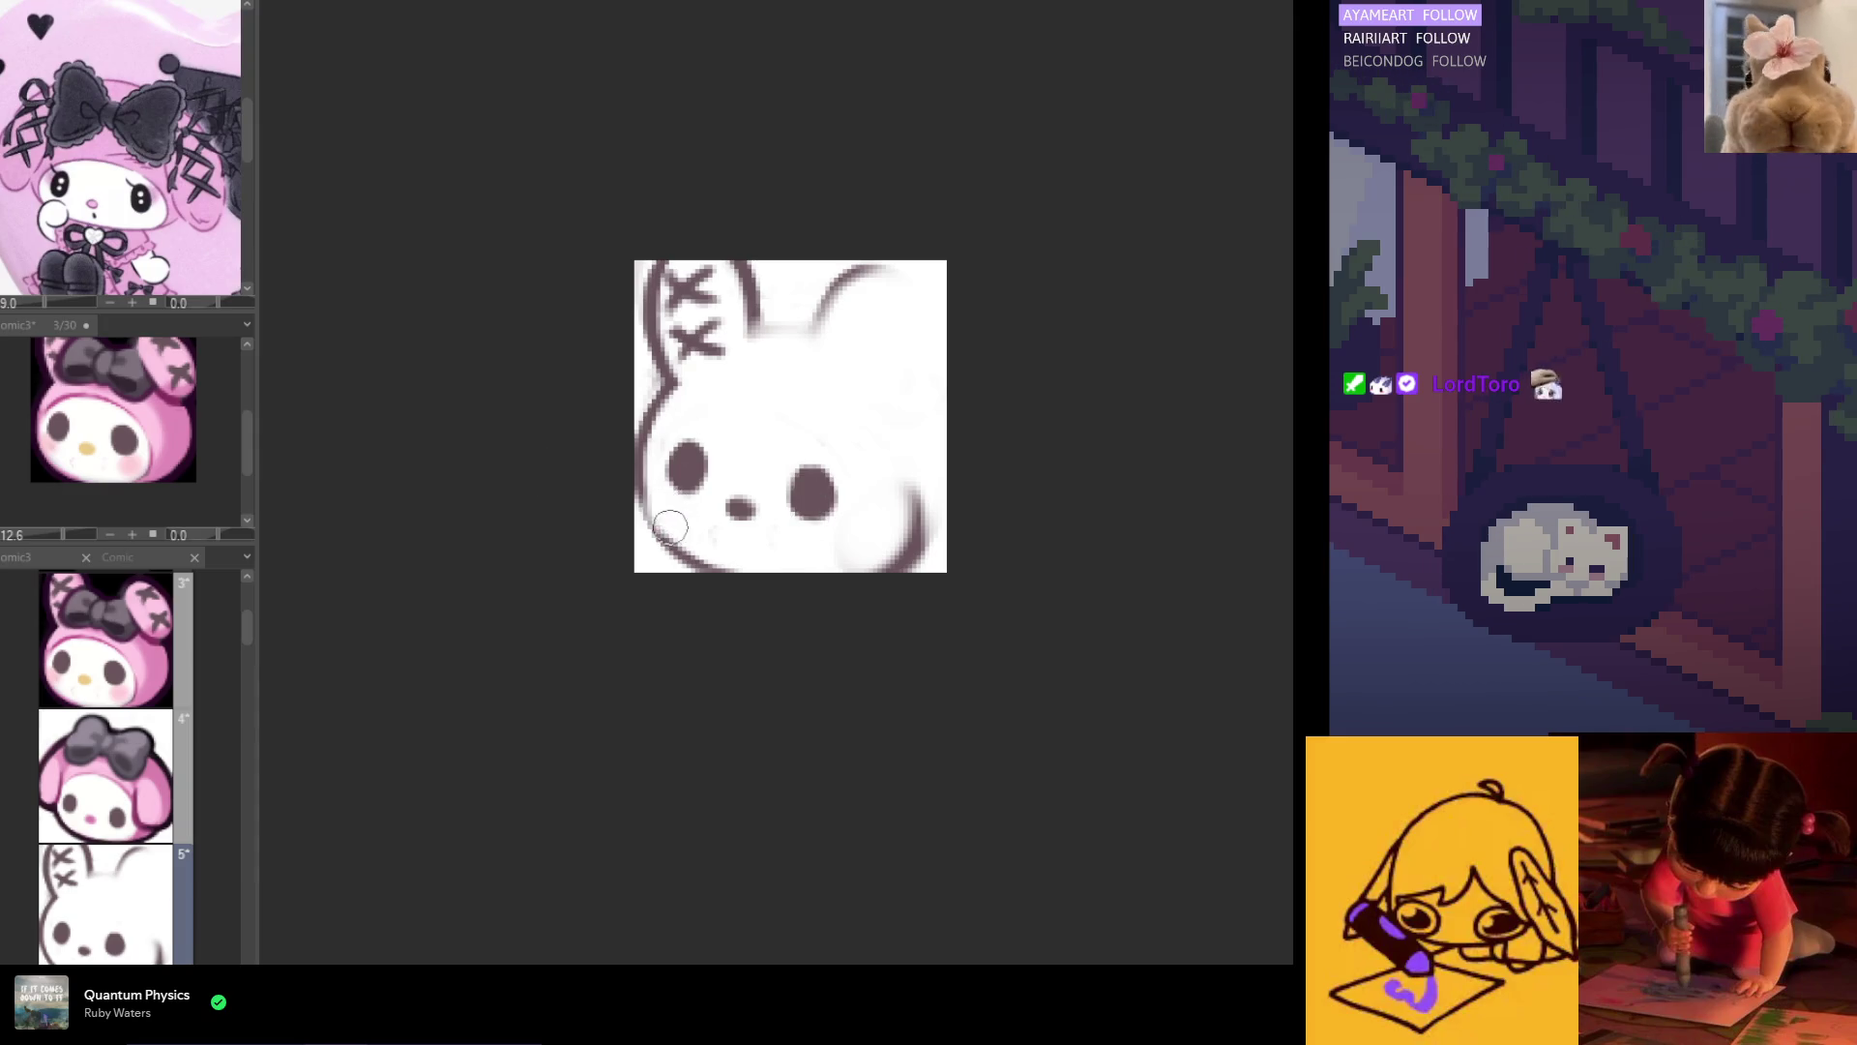
key(ctrl+z)
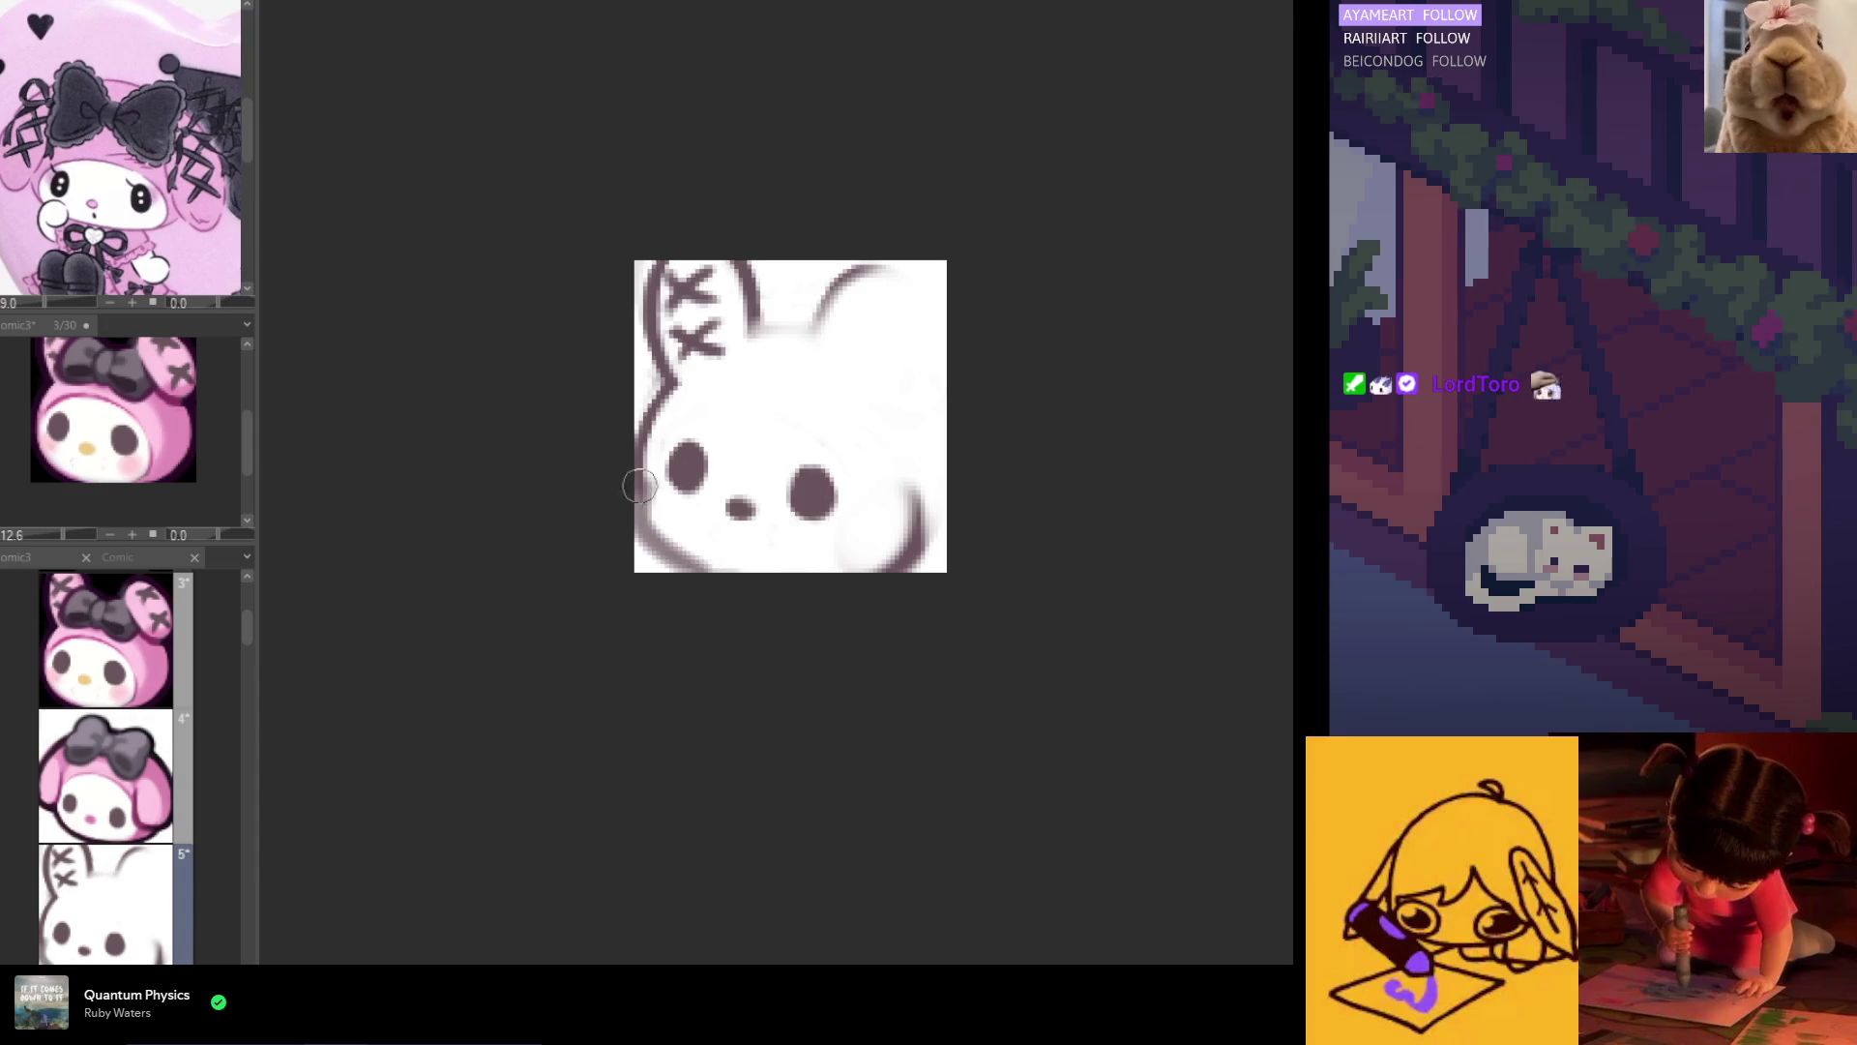
mouse_move(641, 464)
mouse_down()
mouse_move(650, 532)
mouse_move(716, 570)
mouse_up()
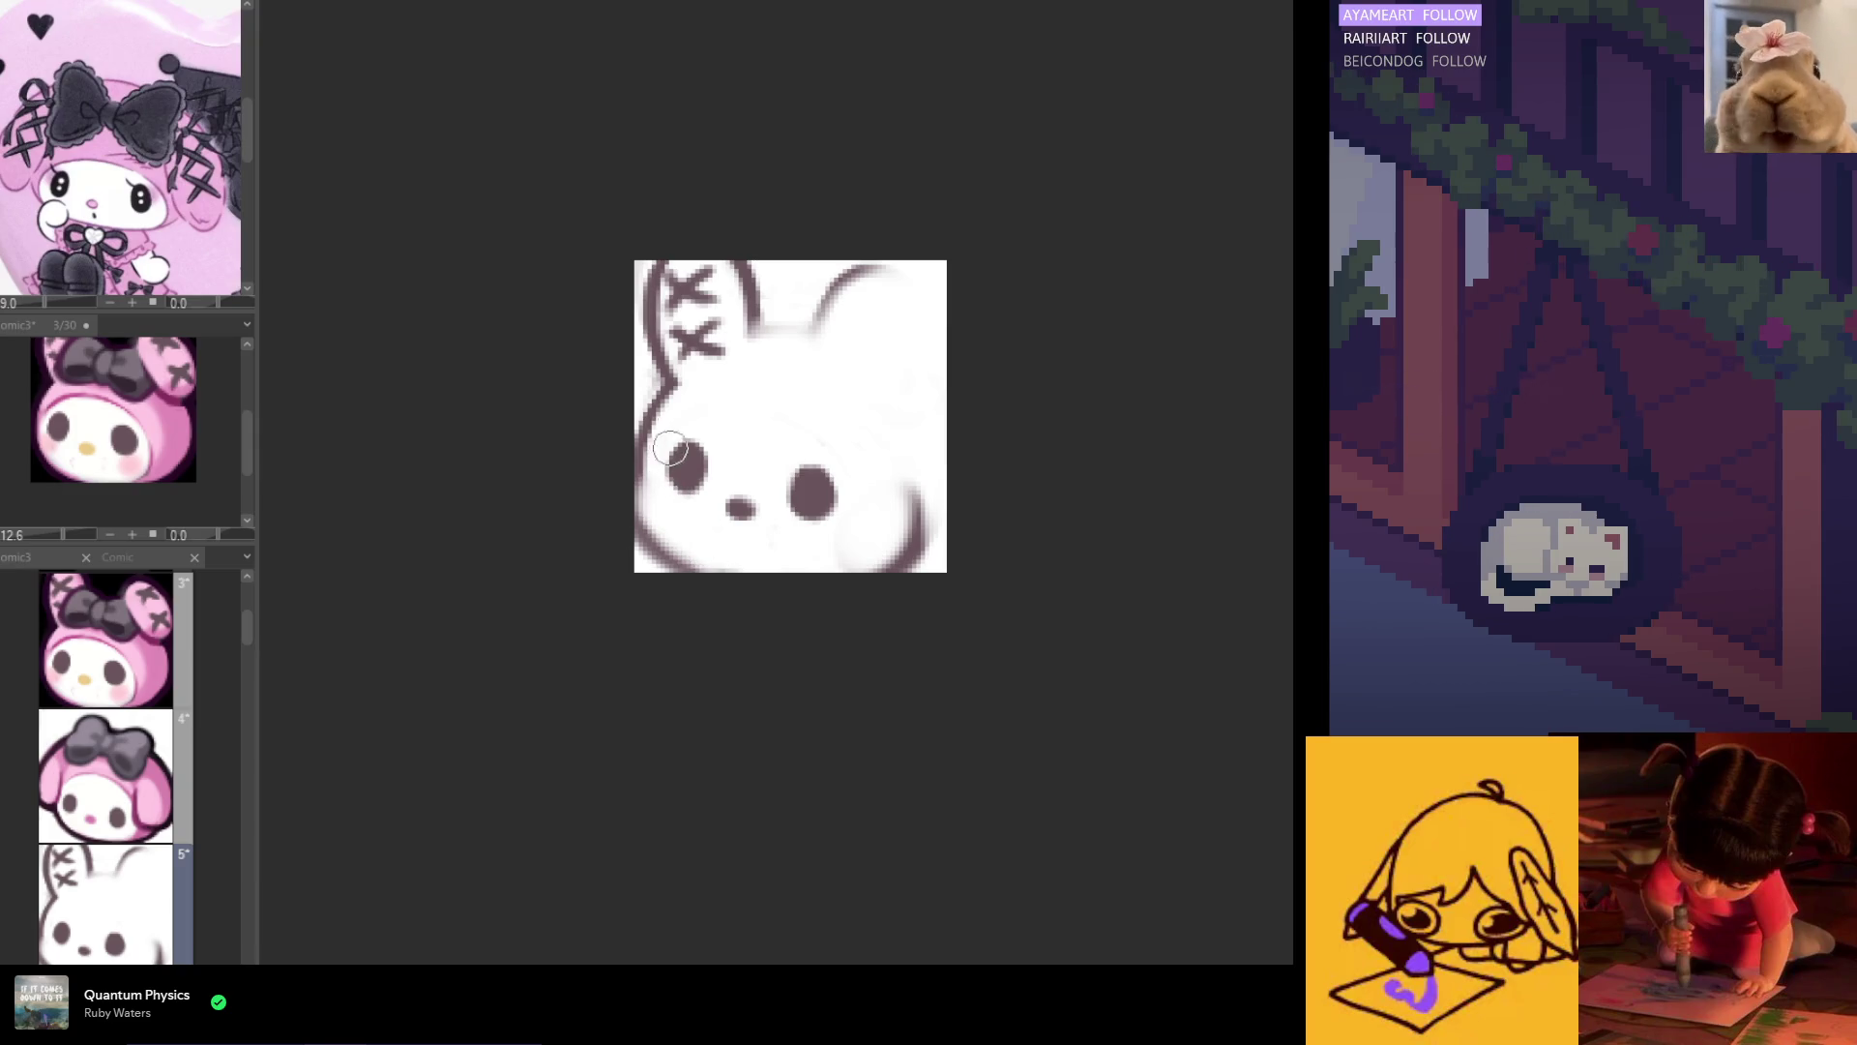
drag(671, 387, 664, 427)
key(ctrl+z)
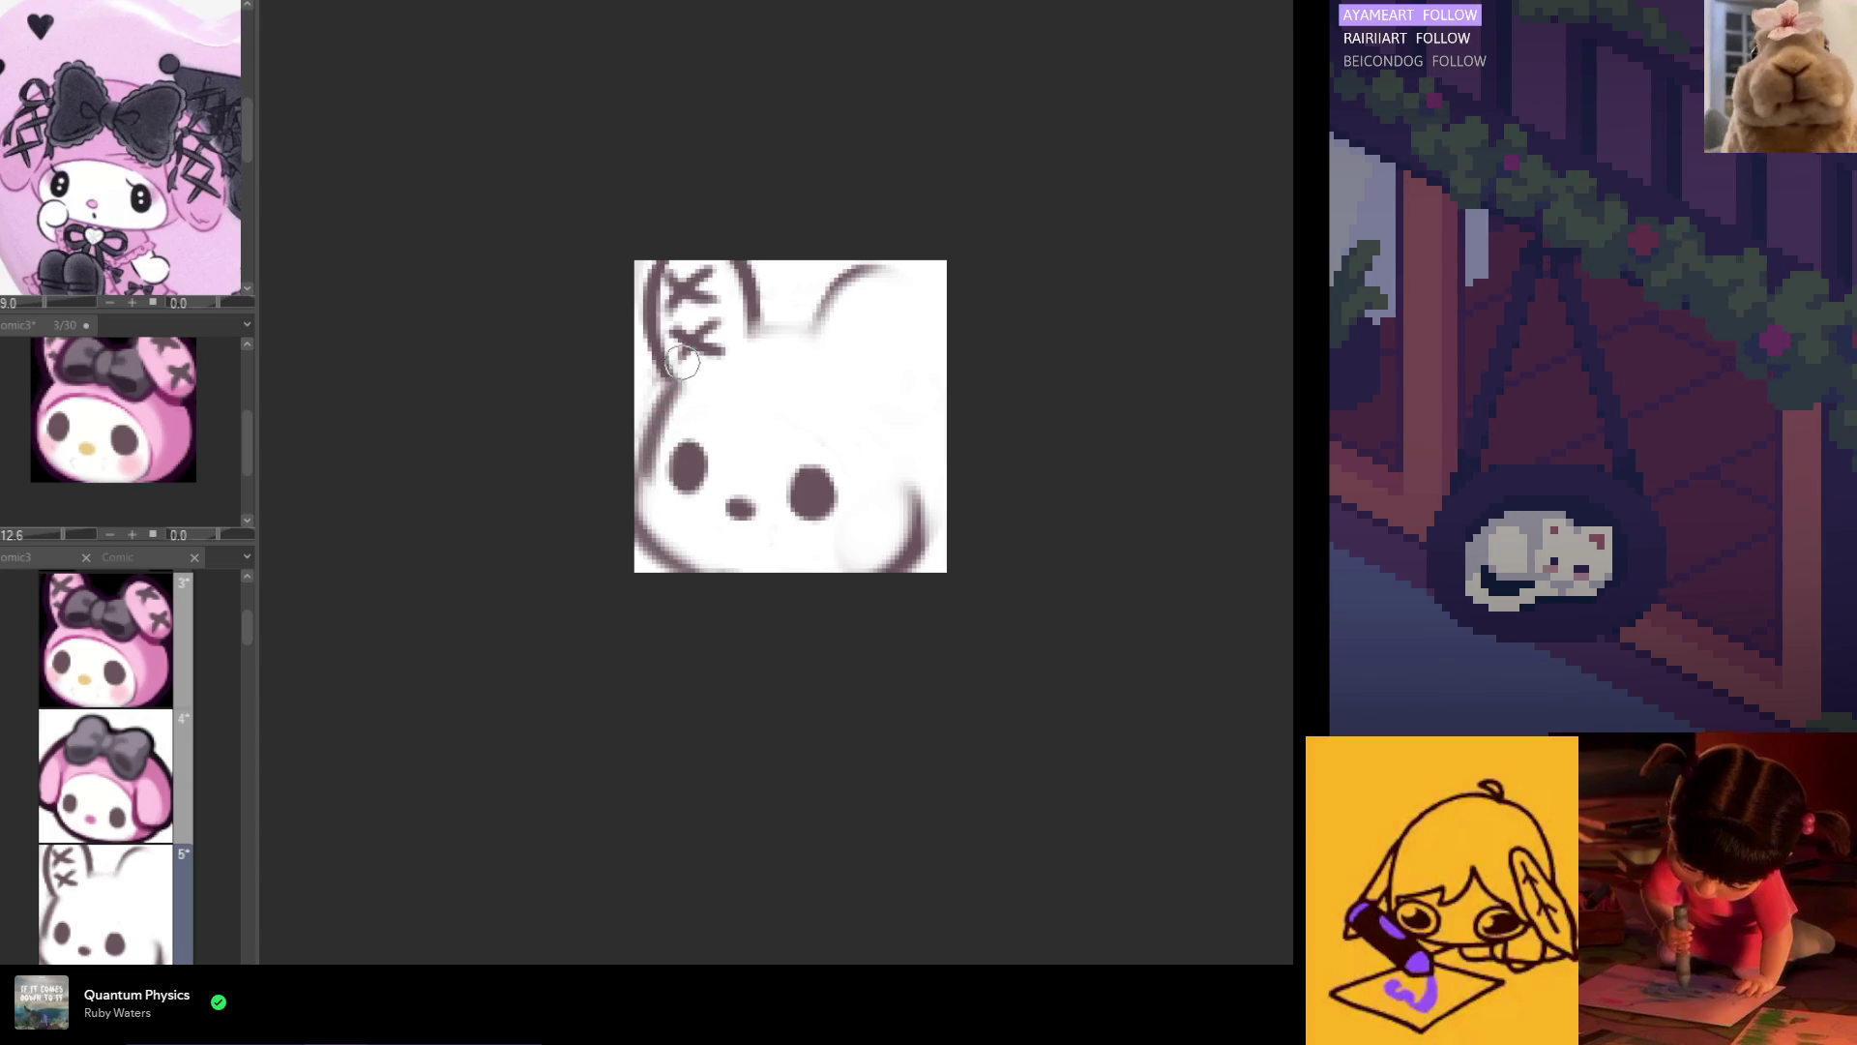
mouse_move(706, 285)
mouse_down()
mouse_move(689, 353)
mouse_move(682, 290)
mouse_move(711, 290)
mouse_up()
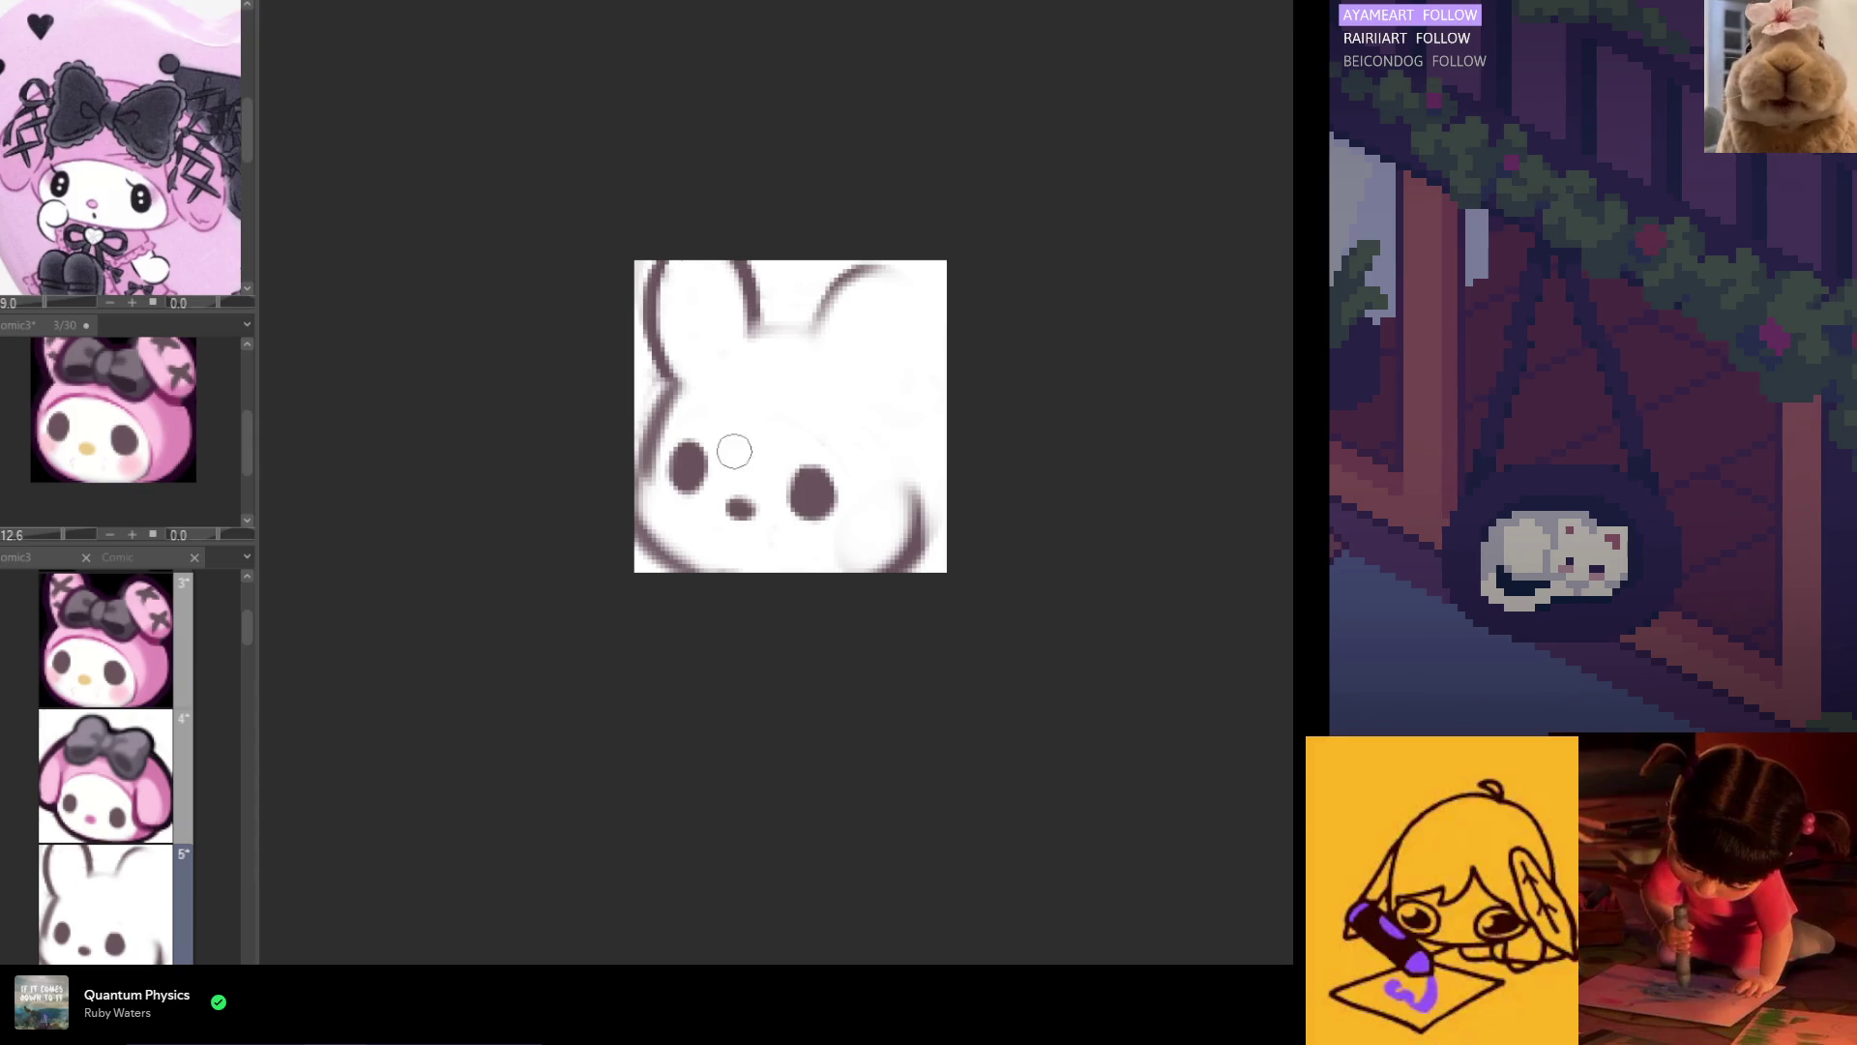
Step: Lasso the bunny's face and shift it slightly right and down, tilting it counter-clockwise
drag(886, 423, 788, 565)
mouse_move(668, 468)
mouse_down()
mouse_move(822, 411)
mouse_move(880, 426)
mouse_up()
click(887, 607)
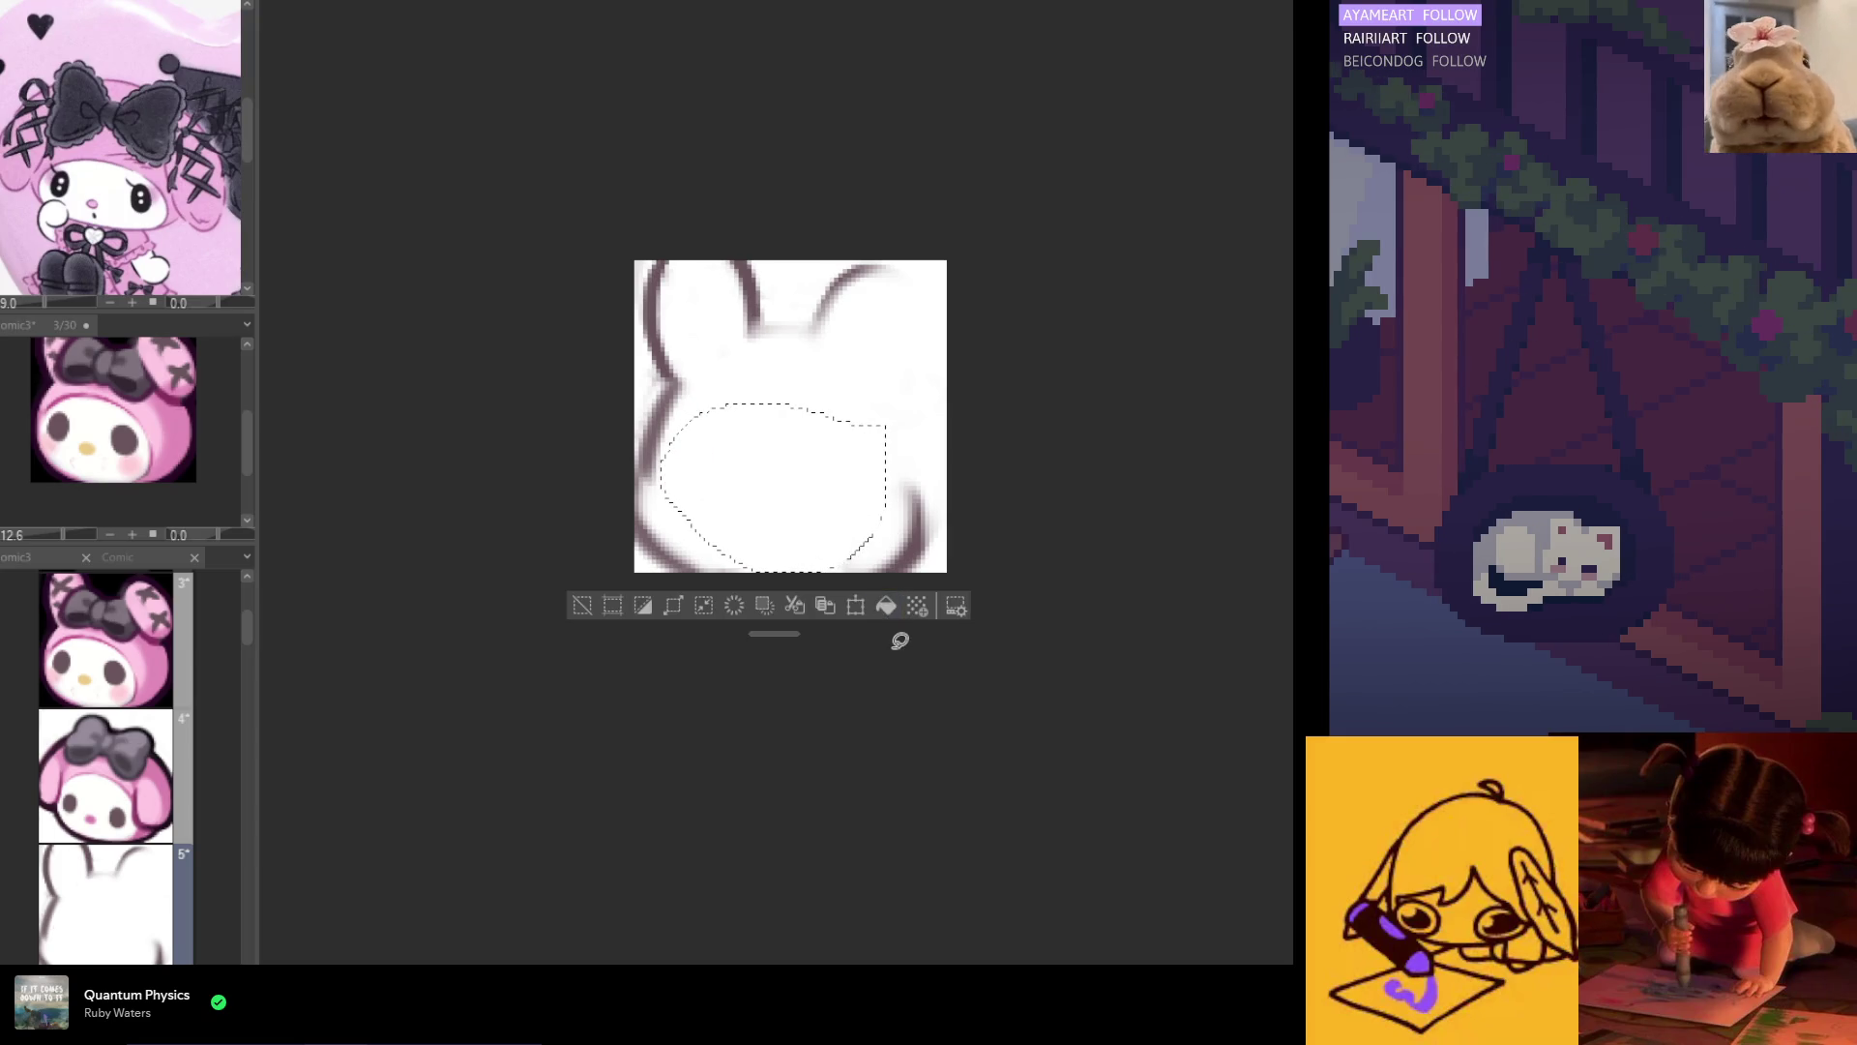
key(ctrl+z)
key(ctrl+d)
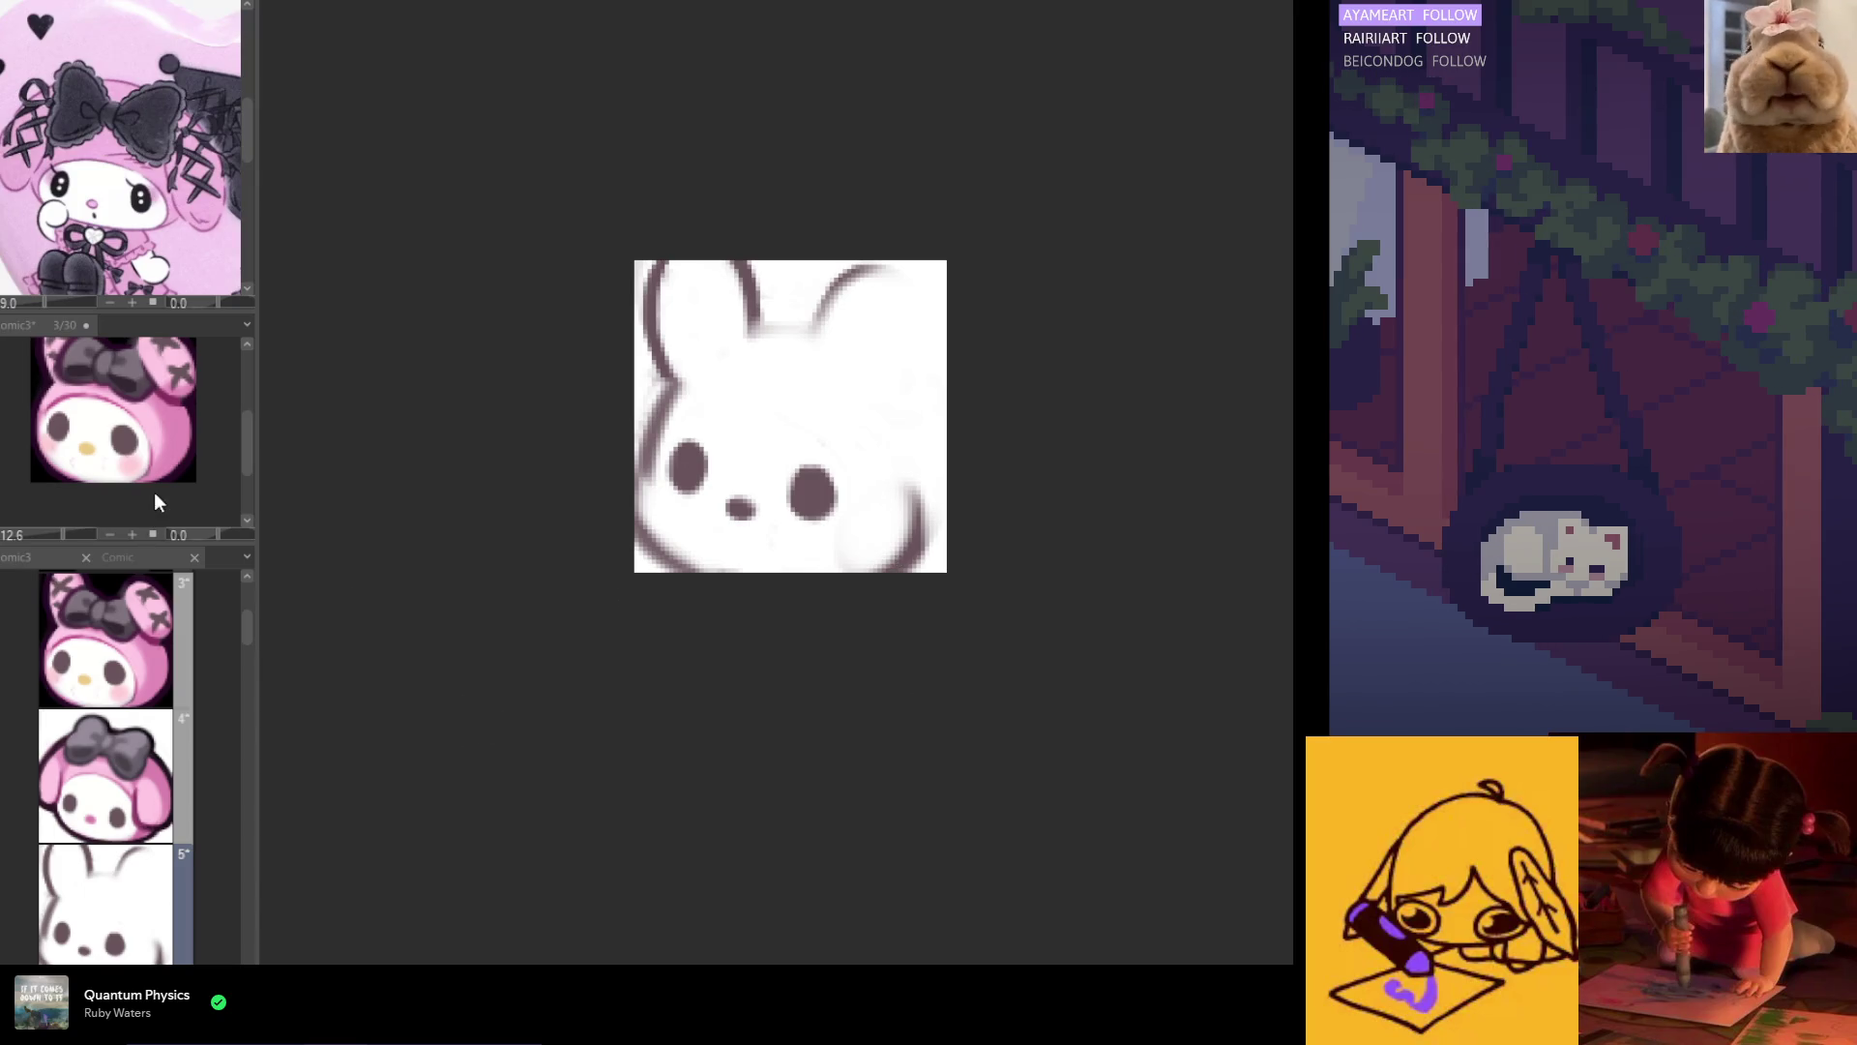
key(ctrl+t)
drag(814, 561, 821, 528)
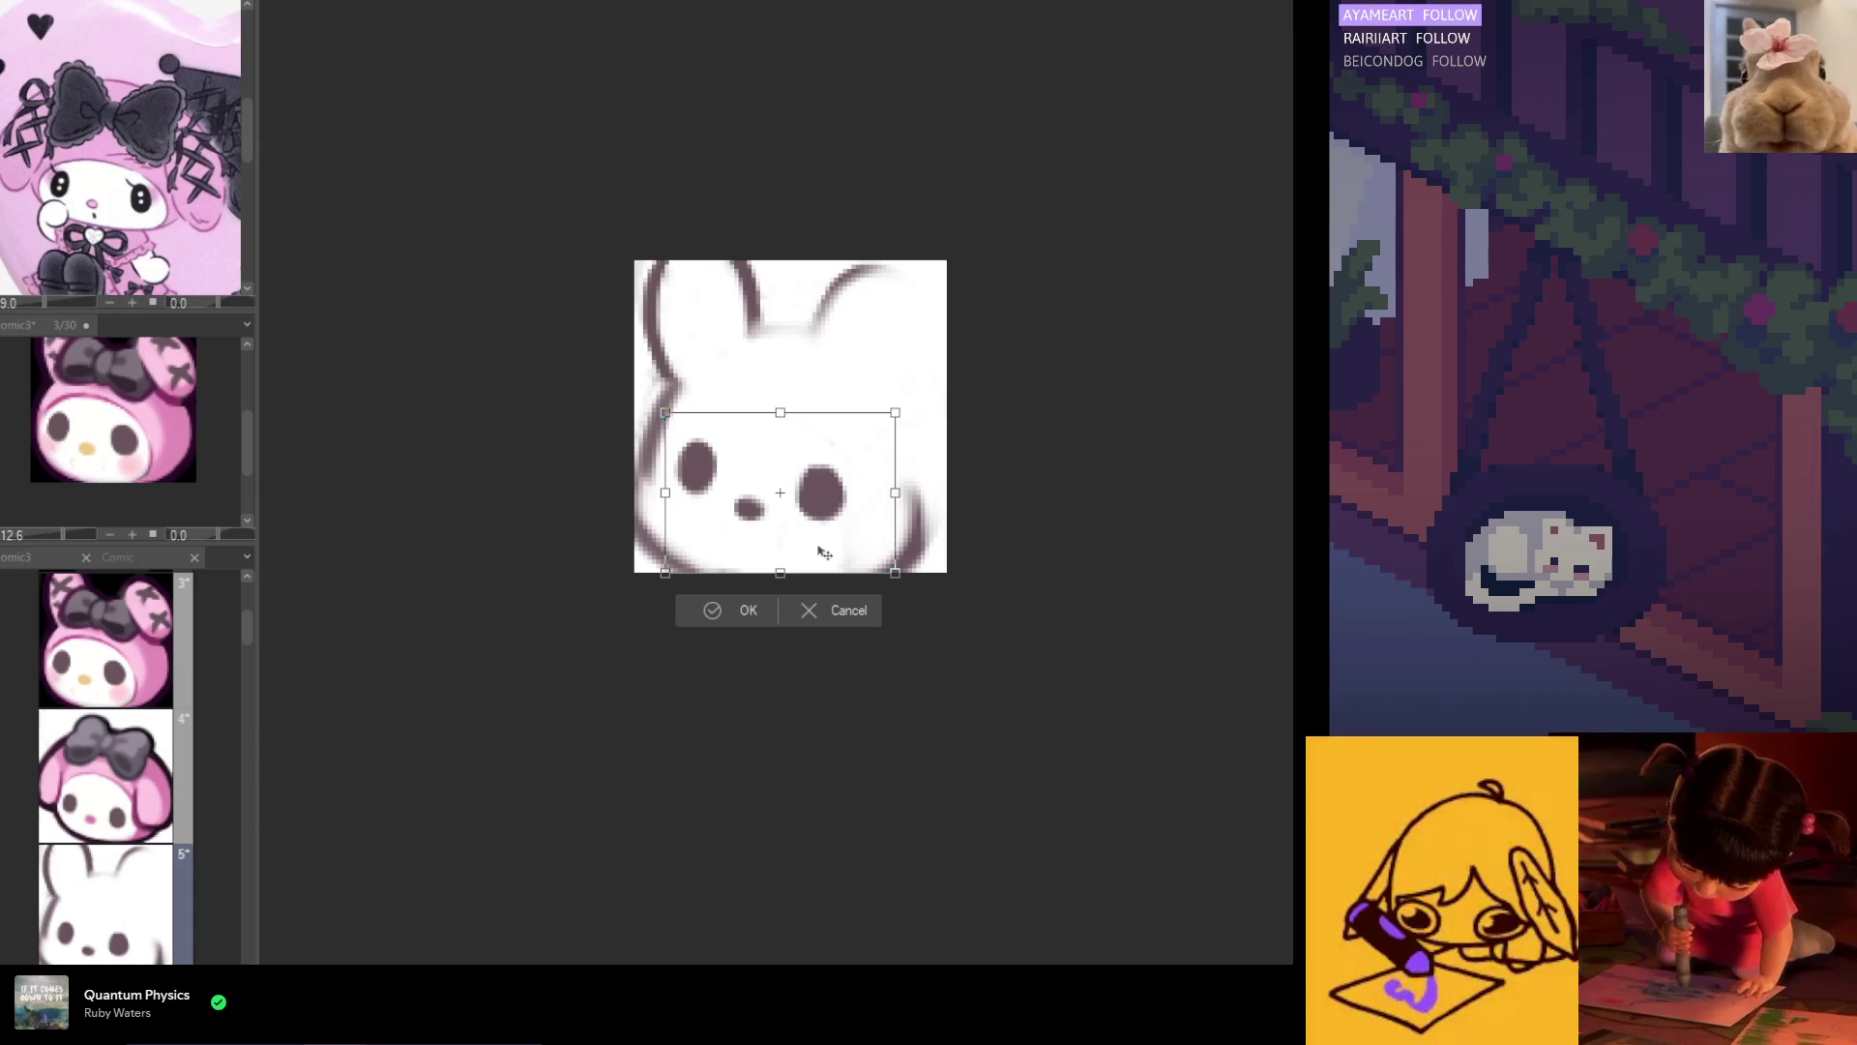
drag(916, 584, 909, 584)
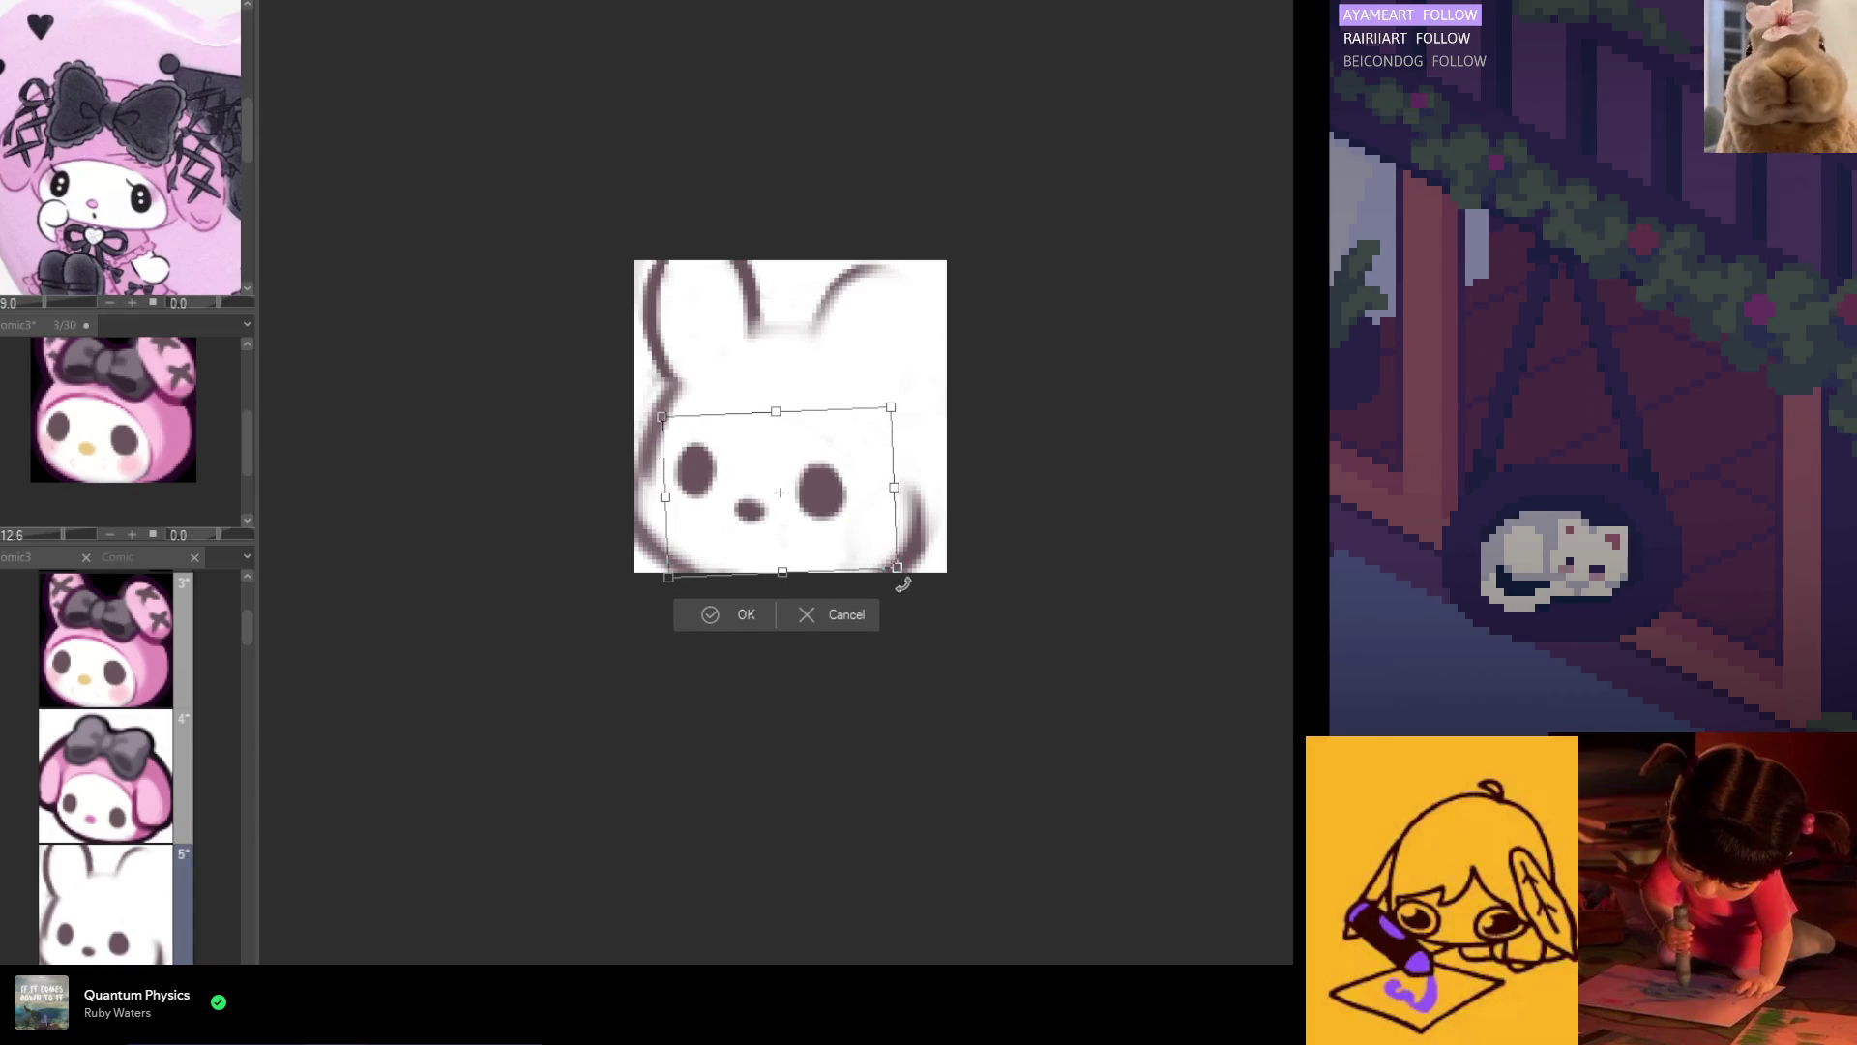
key(Return)
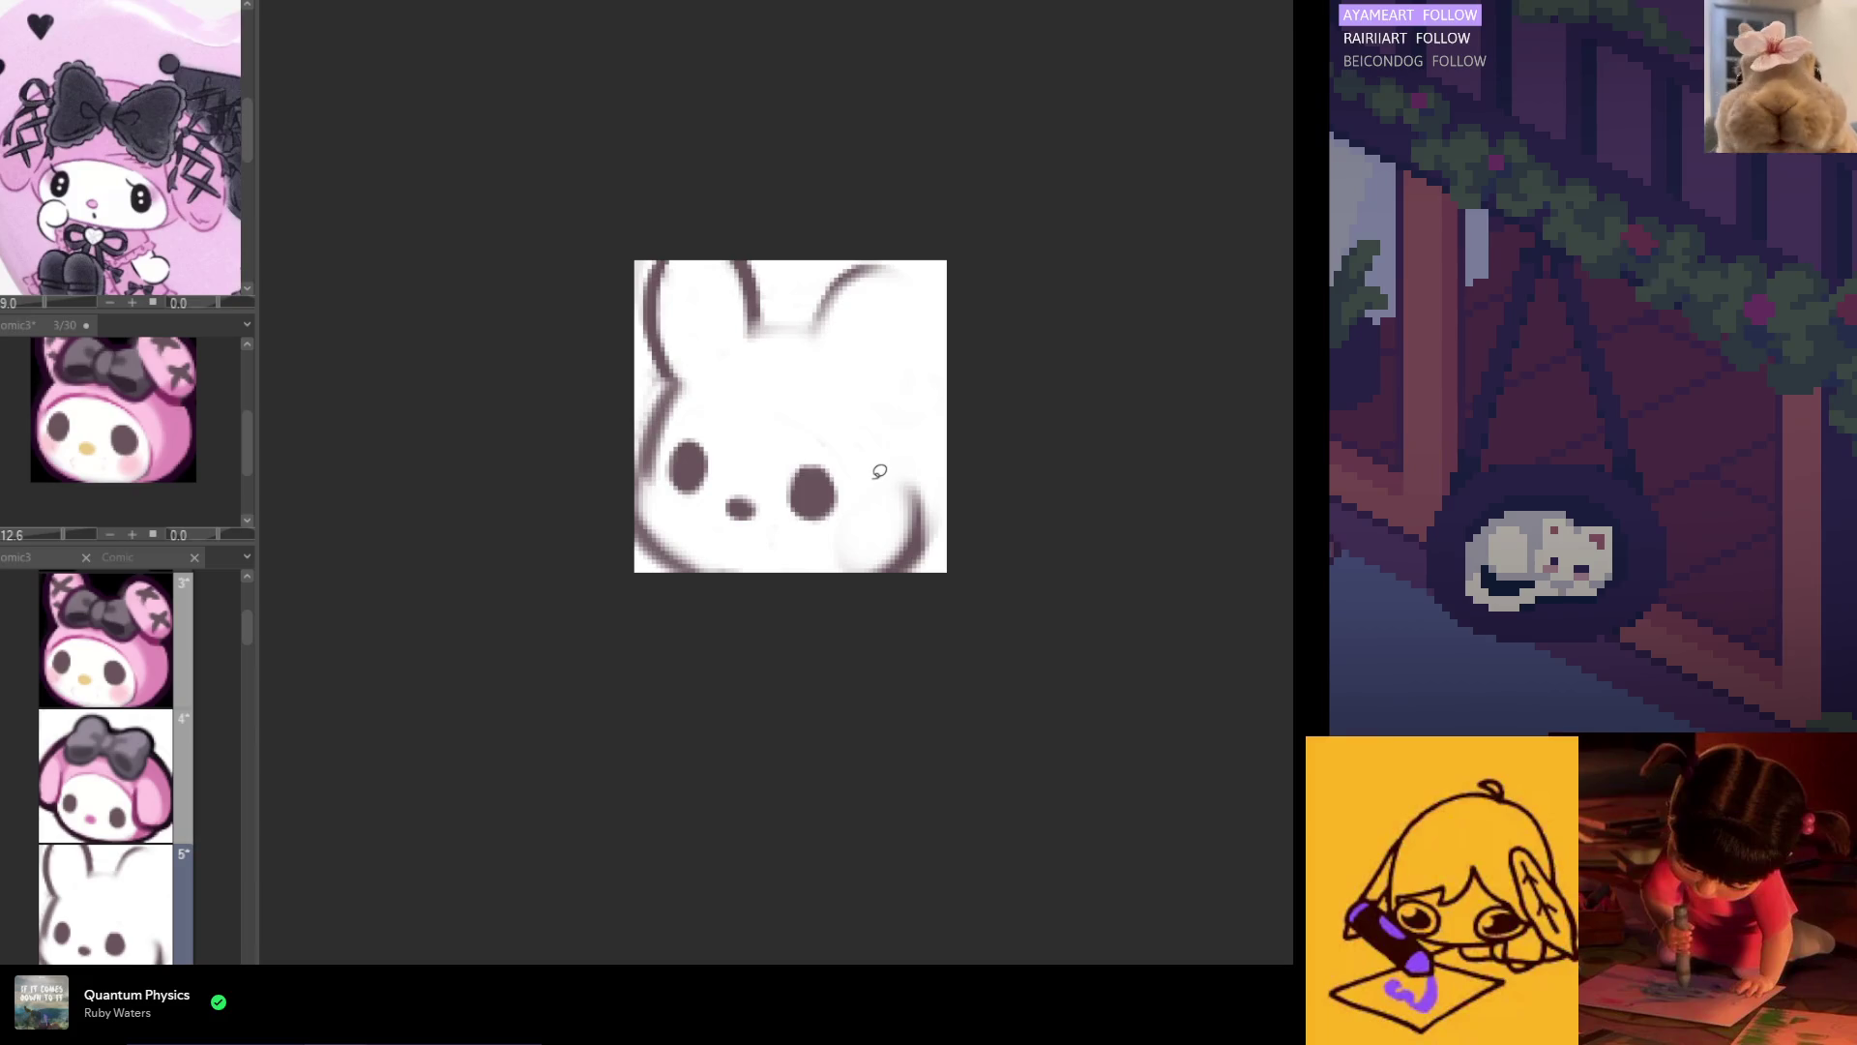
mouse_move(852, 465)
mouse_down()
mouse_move(720, 547)
mouse_move(666, 474)
mouse_move(812, 414)
mouse_move(848, 462)
mouse_move(796, 565)
mouse_up()
key(ctrl+t)
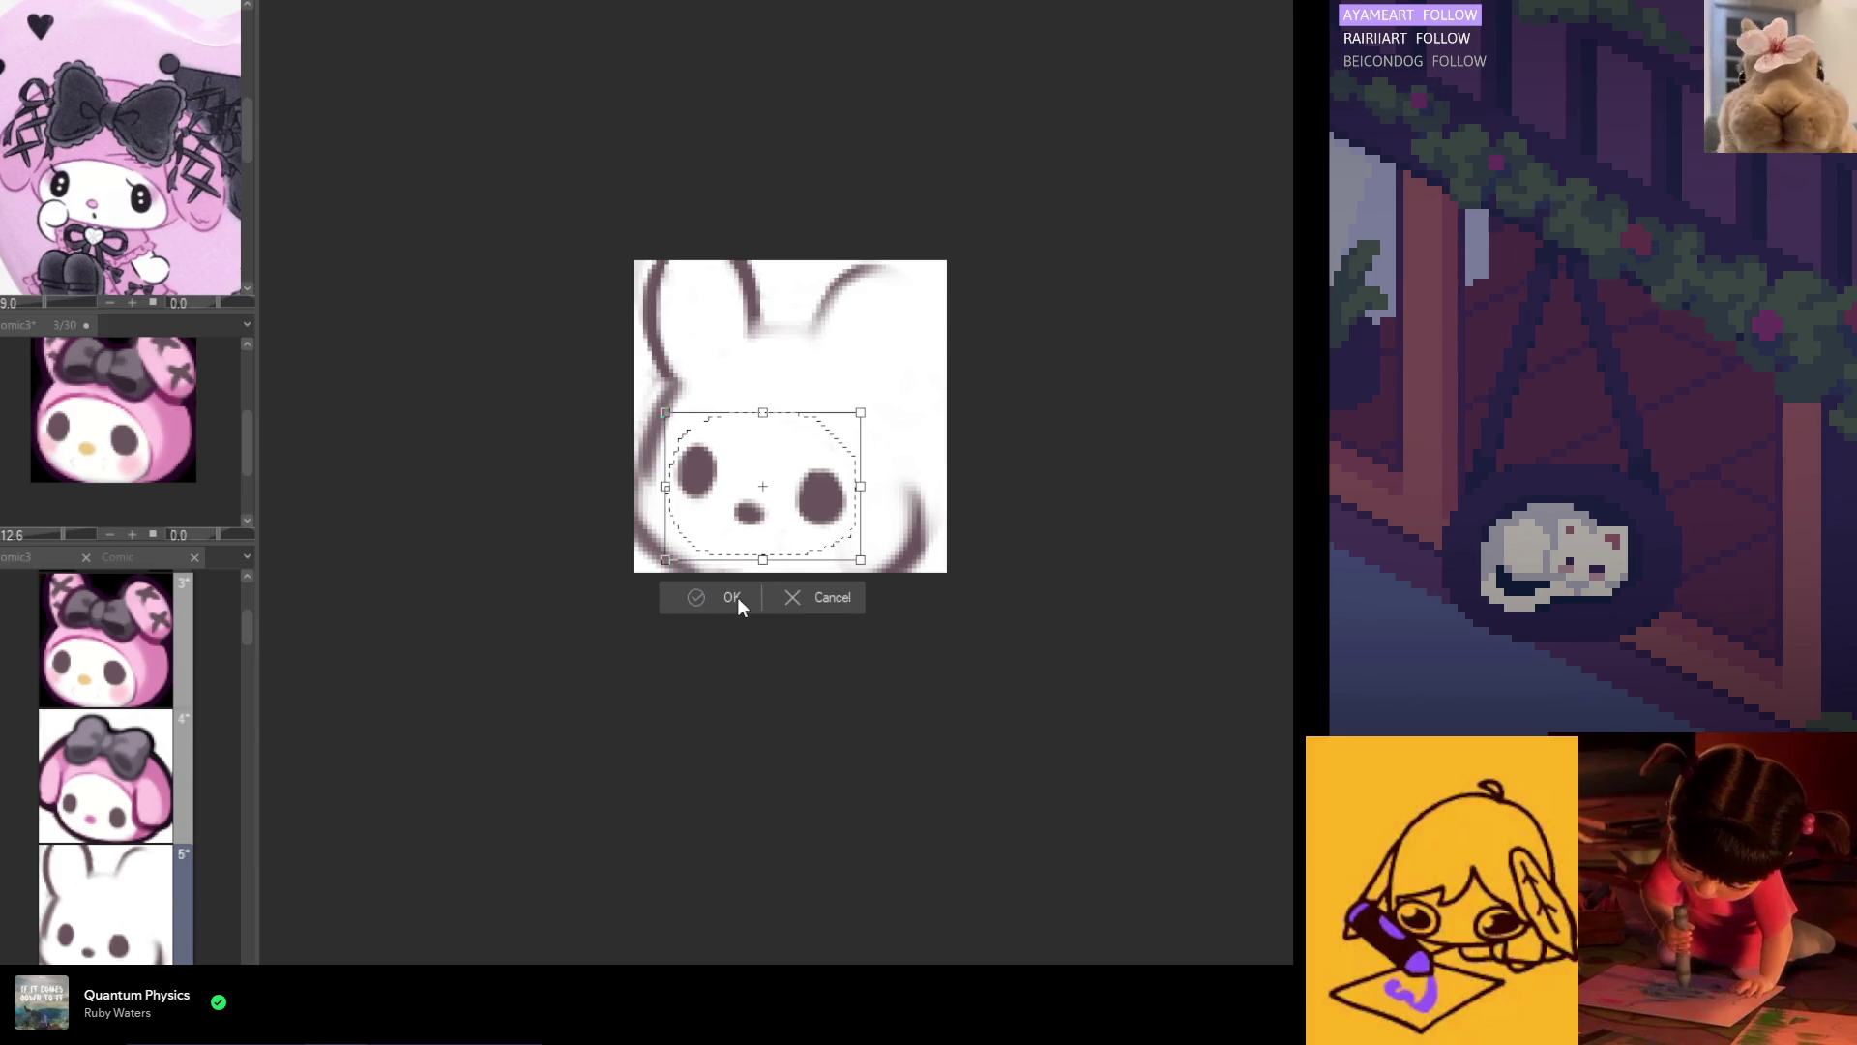
key(Return)
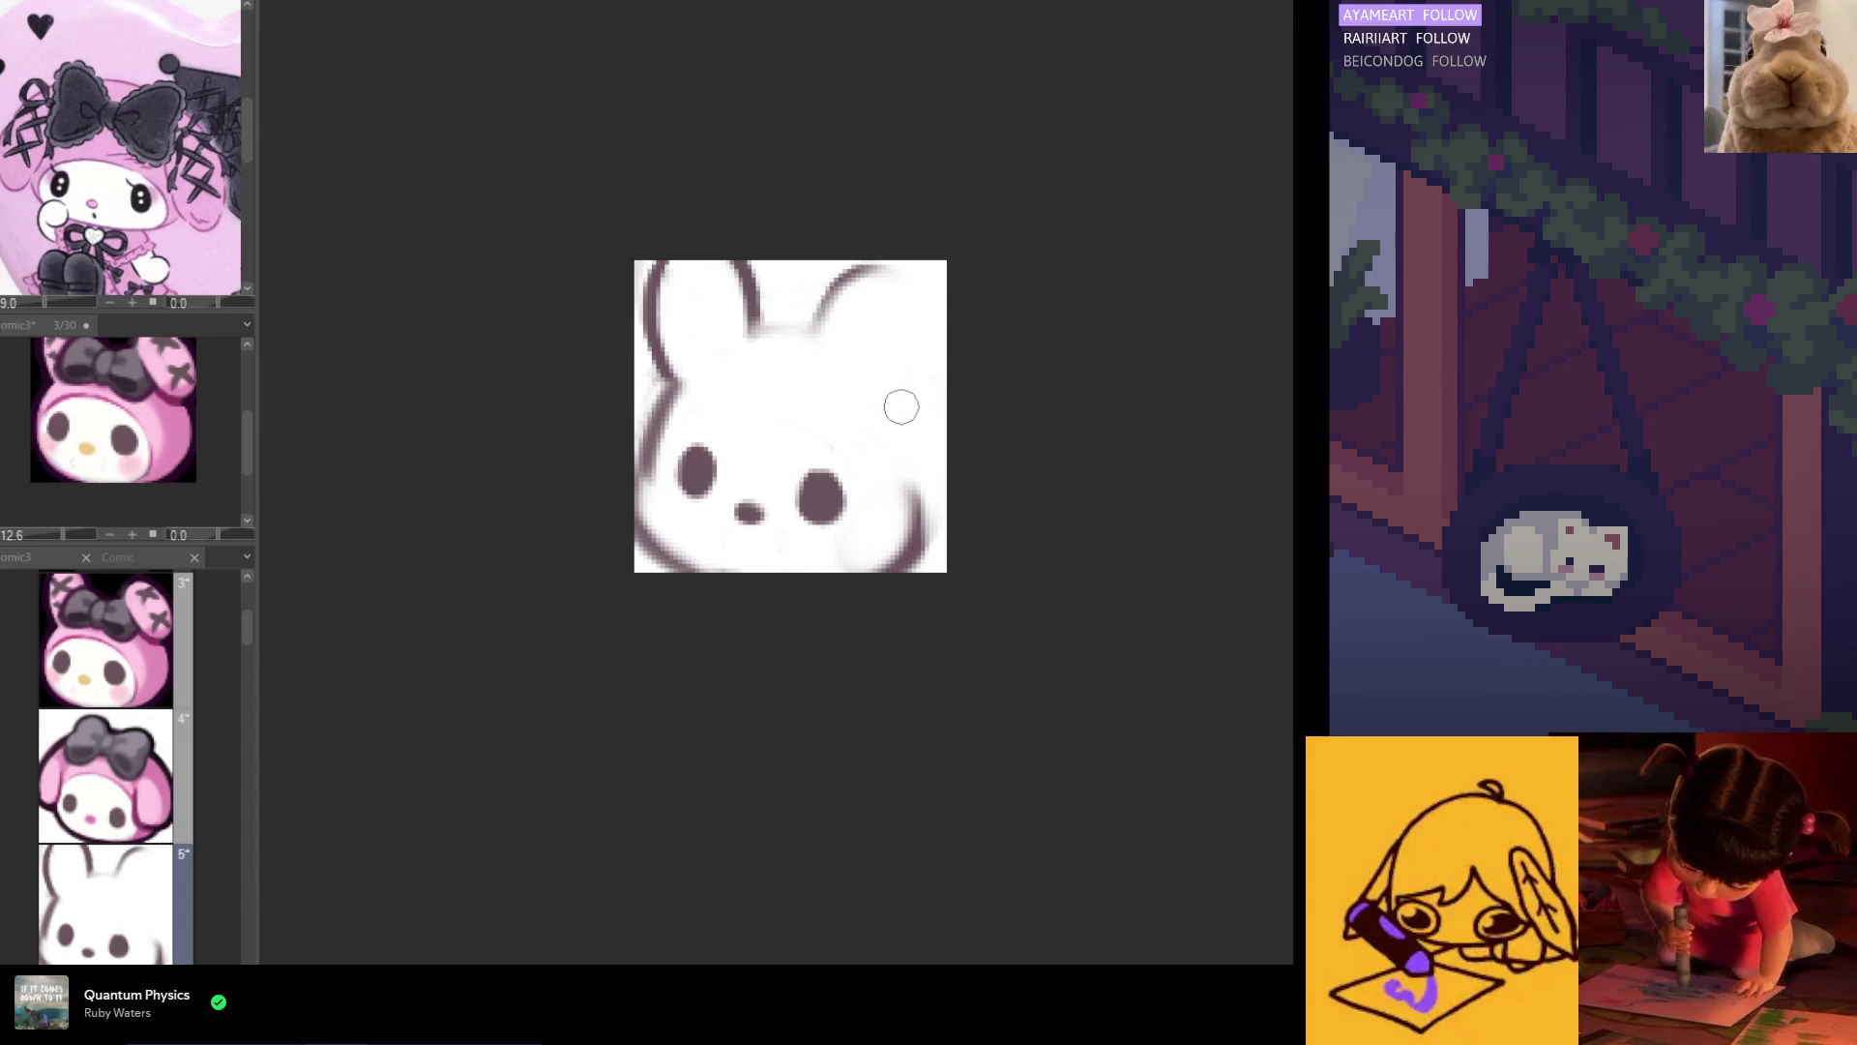
Step: Delete the bunny's eyes and nose, leaving only the head and ear outlines
mouse_move(708, 455)
mouse_down()
mouse_move(705, 427)
mouse_move(701, 445)
mouse_up()
key(ctrl+z)
key(Delete)
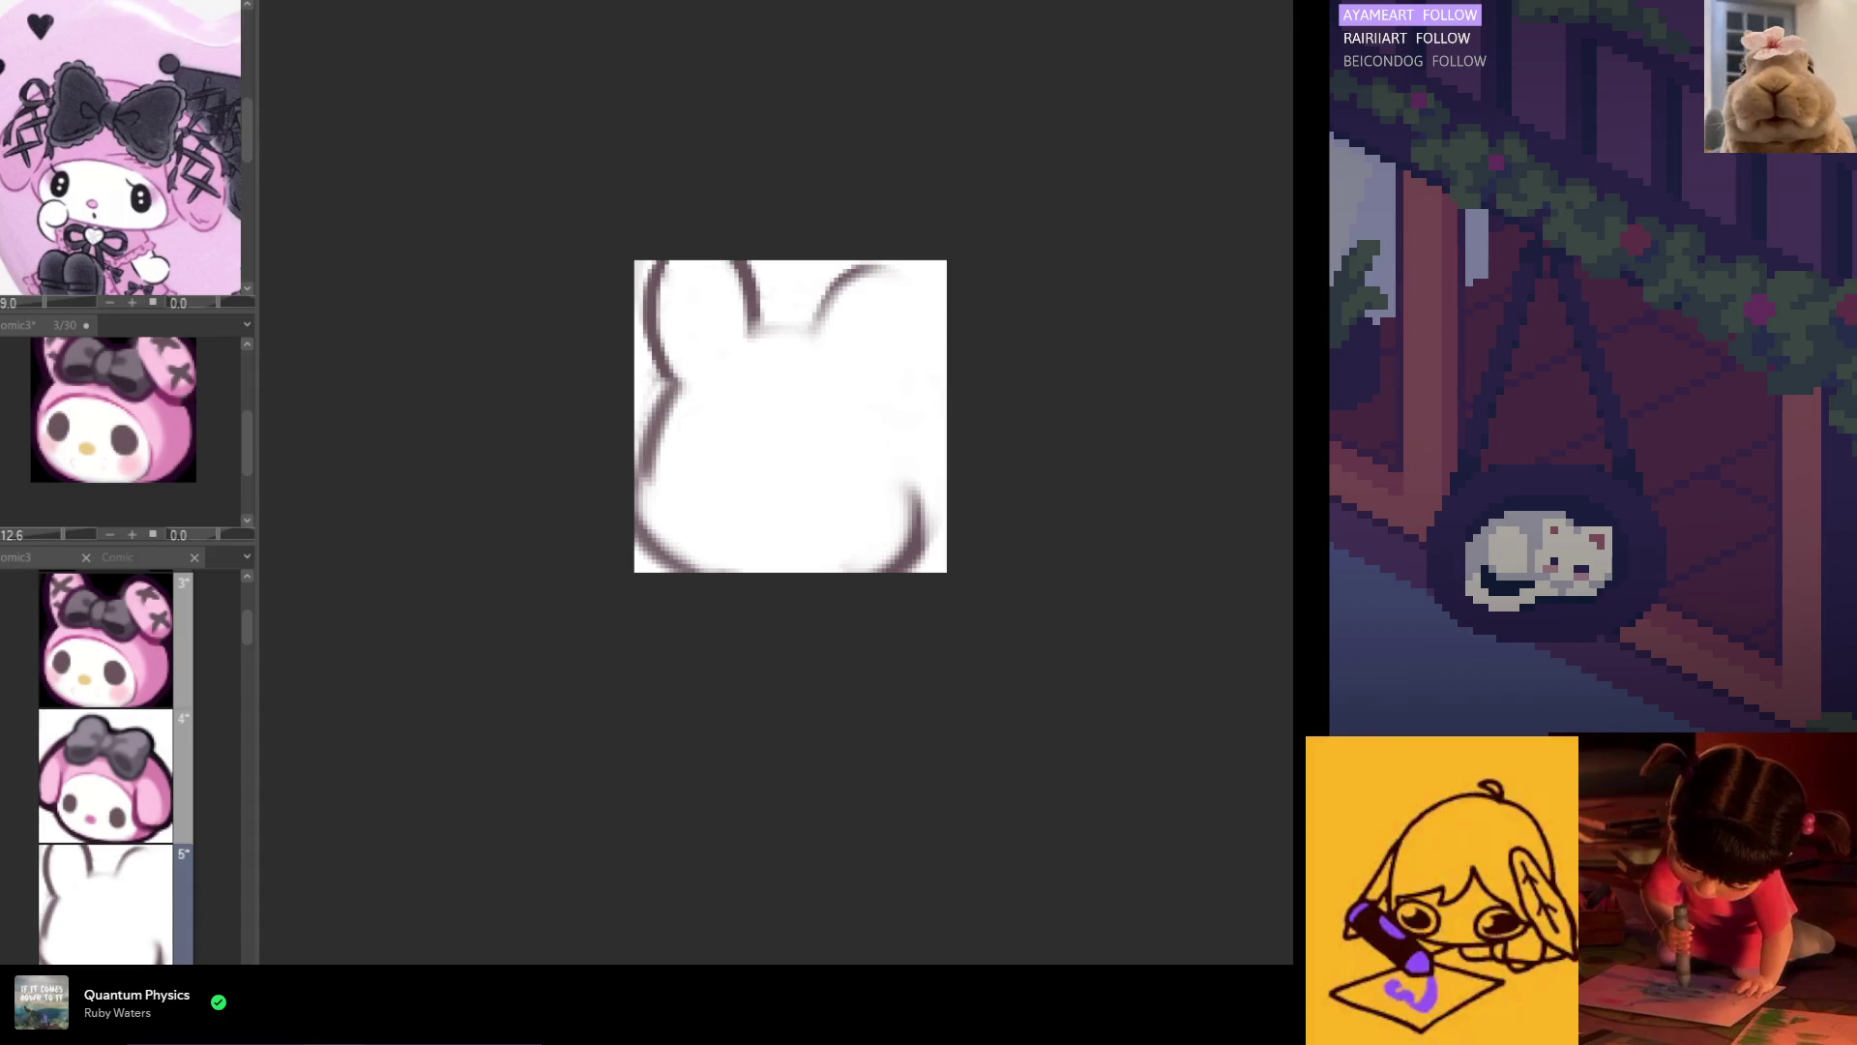
Step: Paint a large dark oval over the bunny's face area to reshape the head
mouse_move(818, 377)
mouse_down()
mouse_move(738, 381)
mouse_move(793, 512)
mouse_move(829, 381)
mouse_move(800, 510)
mouse_move(809, 394)
mouse_move(857, 509)
mouse_move(800, 464)
mouse_move(816, 394)
mouse_move(879, 461)
mouse_move(812, 386)
mouse_move(759, 513)
mouse_up()
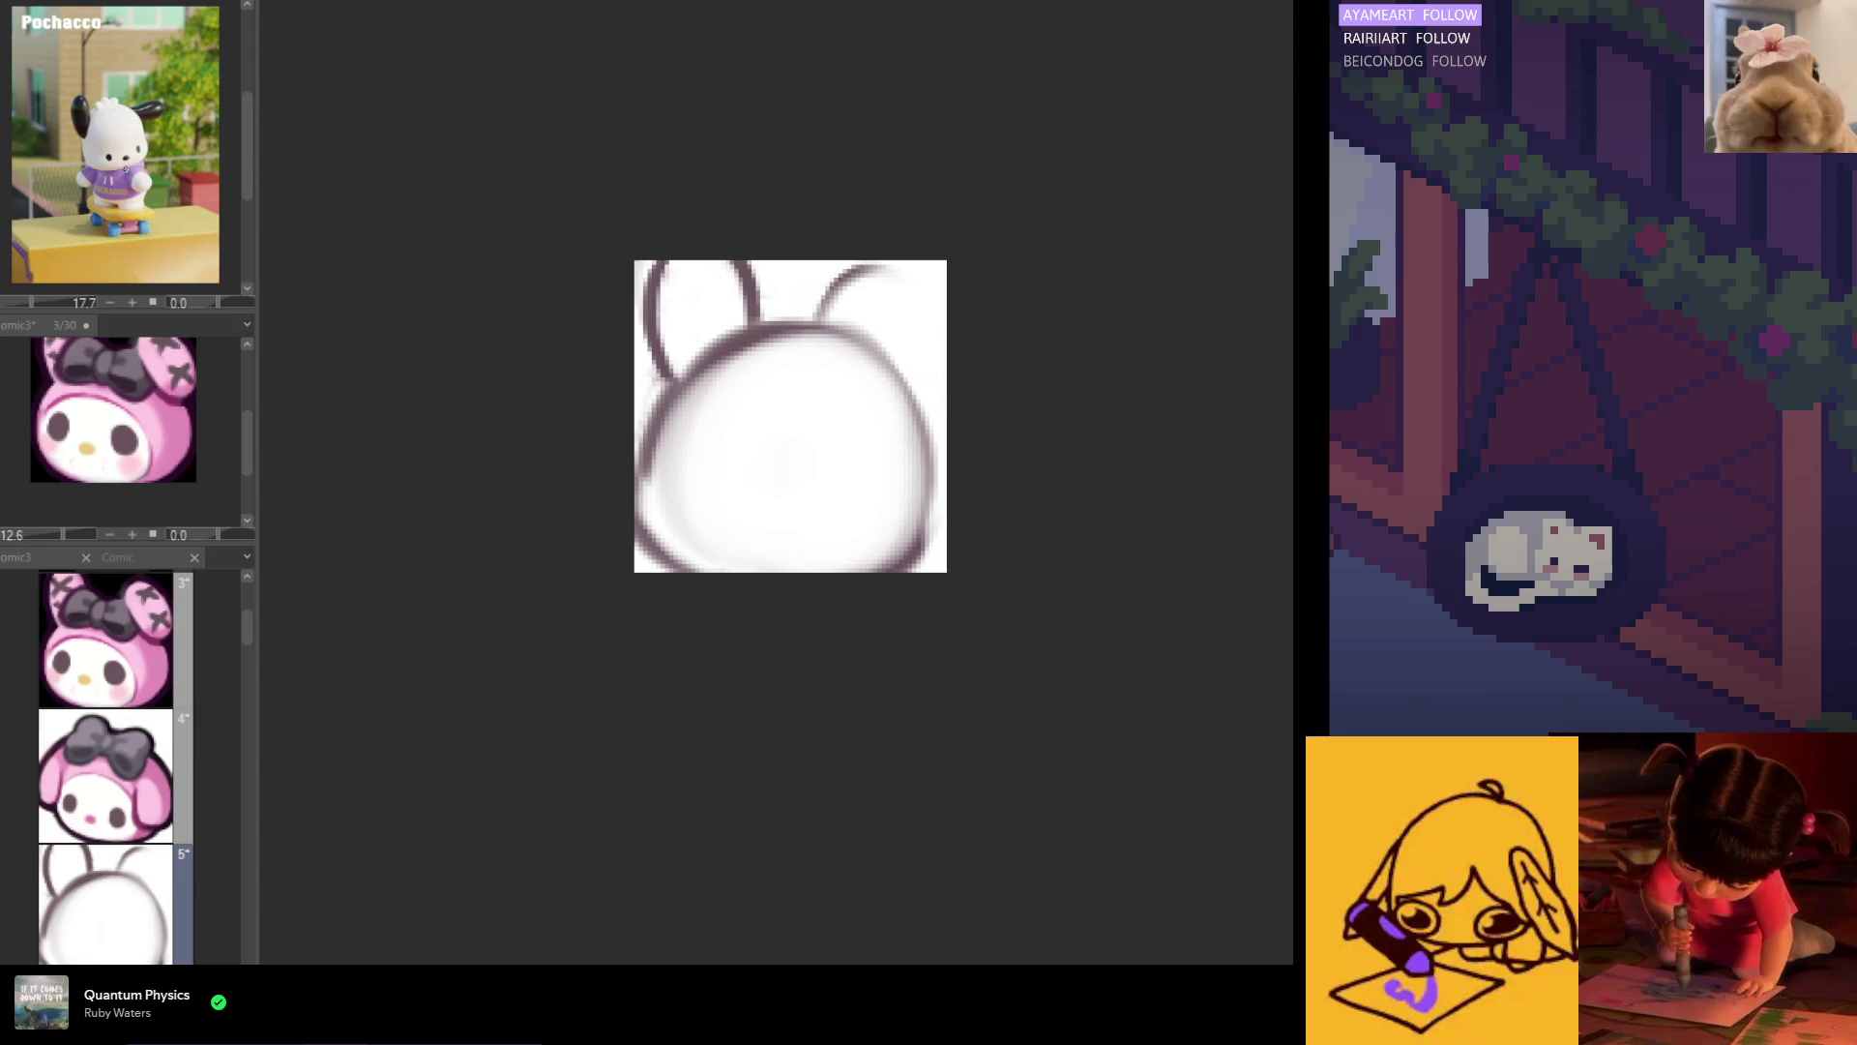
scroll(165, 175, up, 5)
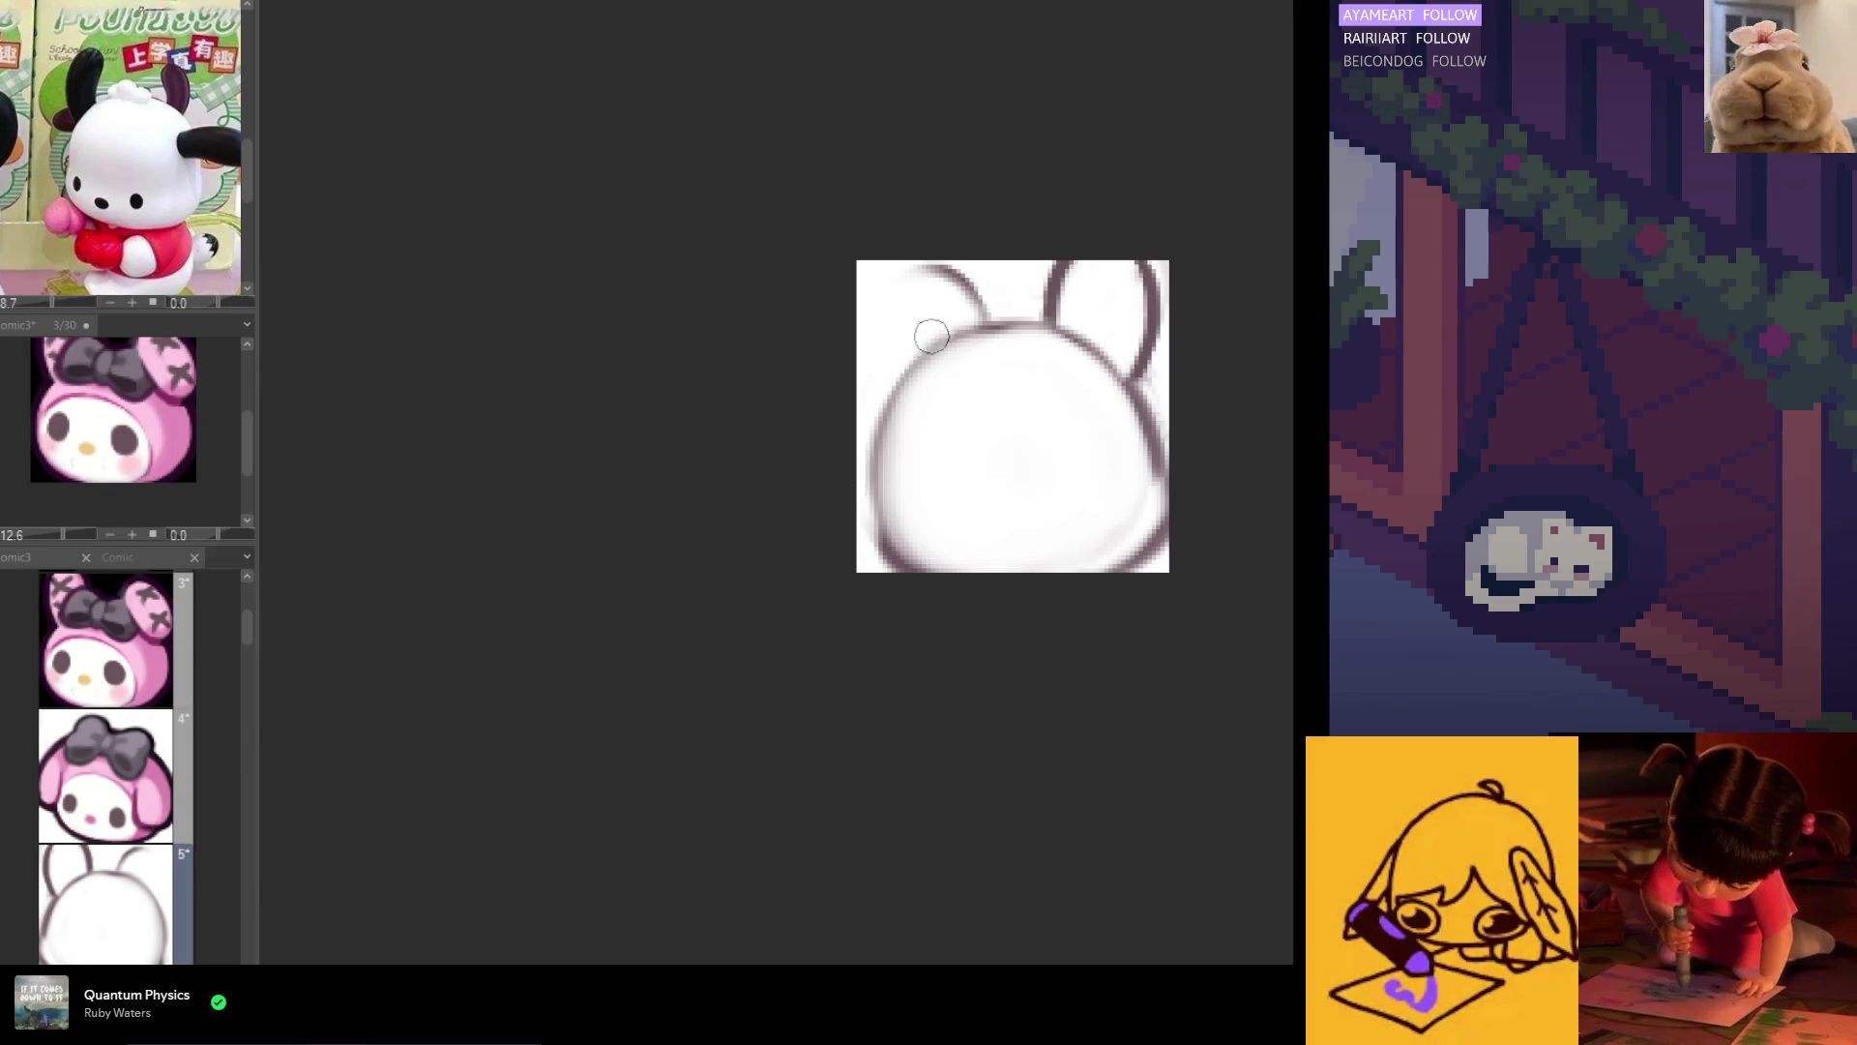
Step: Erase the outline under the right ear, draw a new curved ear arc, and fill the head dark mauve
drag(862, 320, 876, 353)
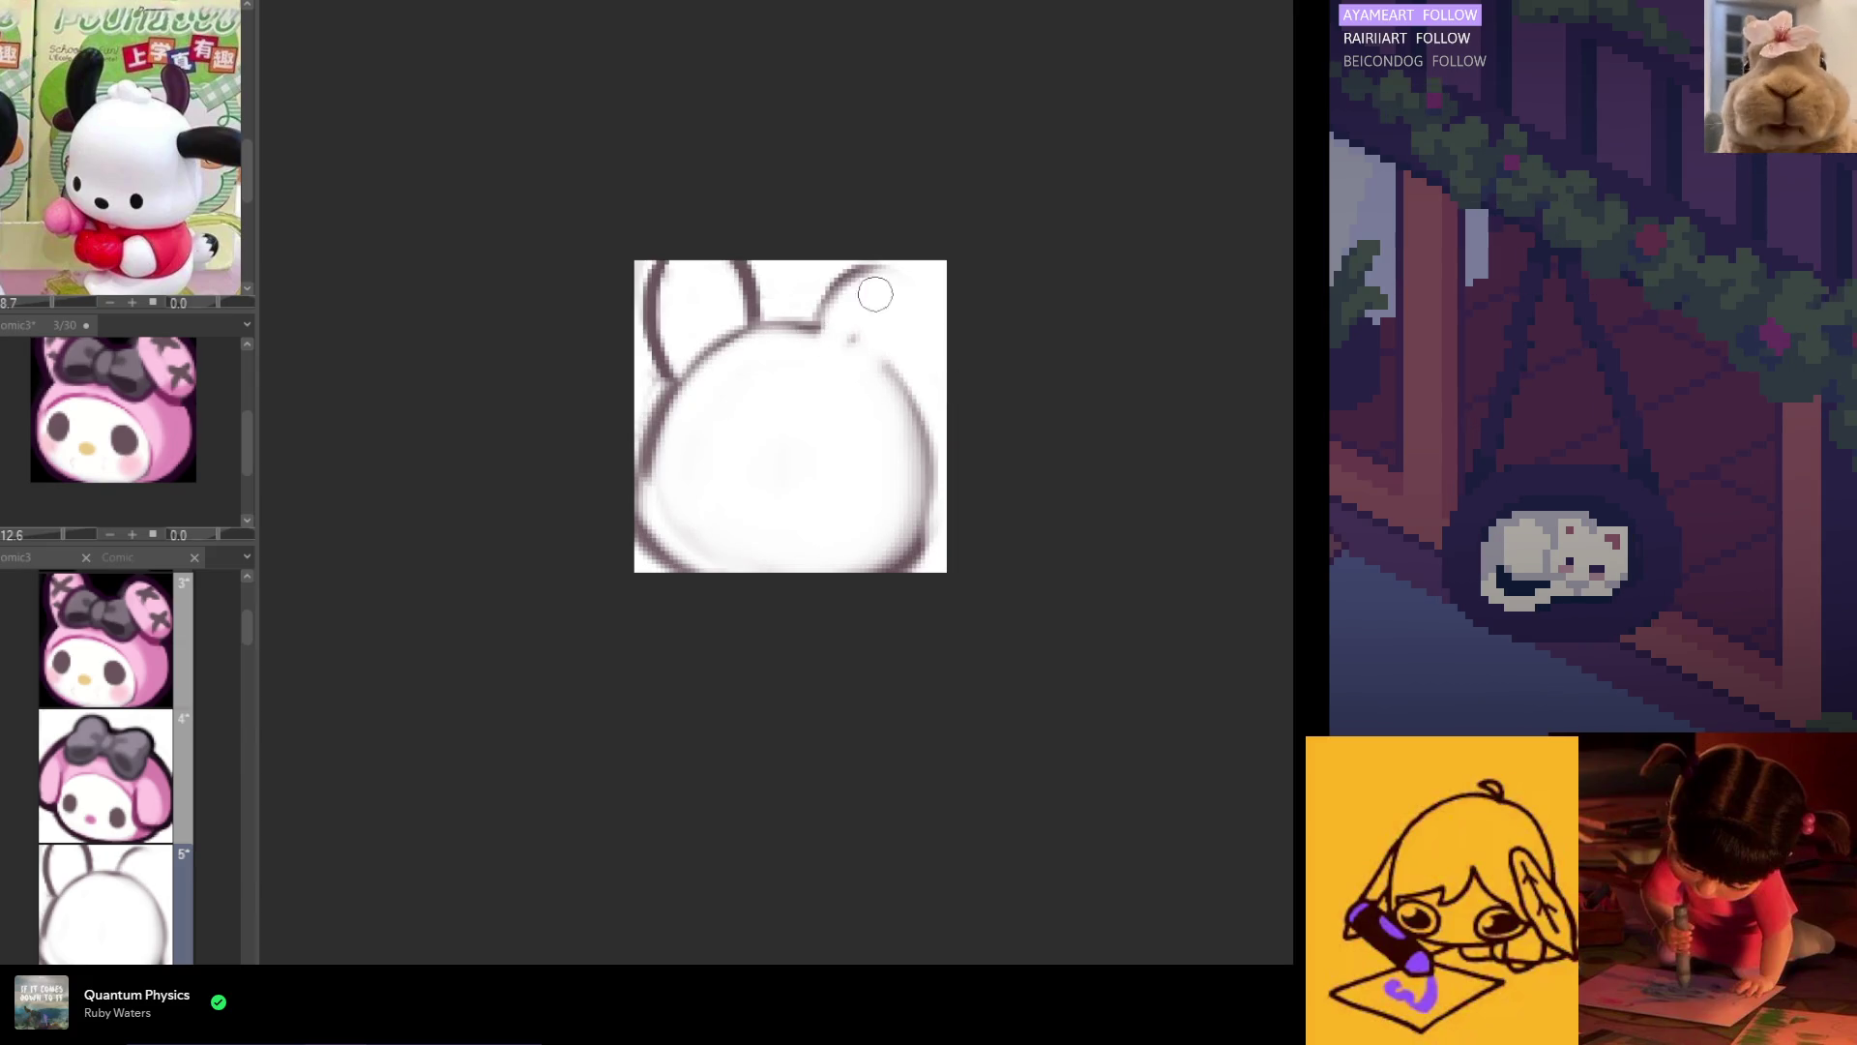
drag(894, 276, 821, 322)
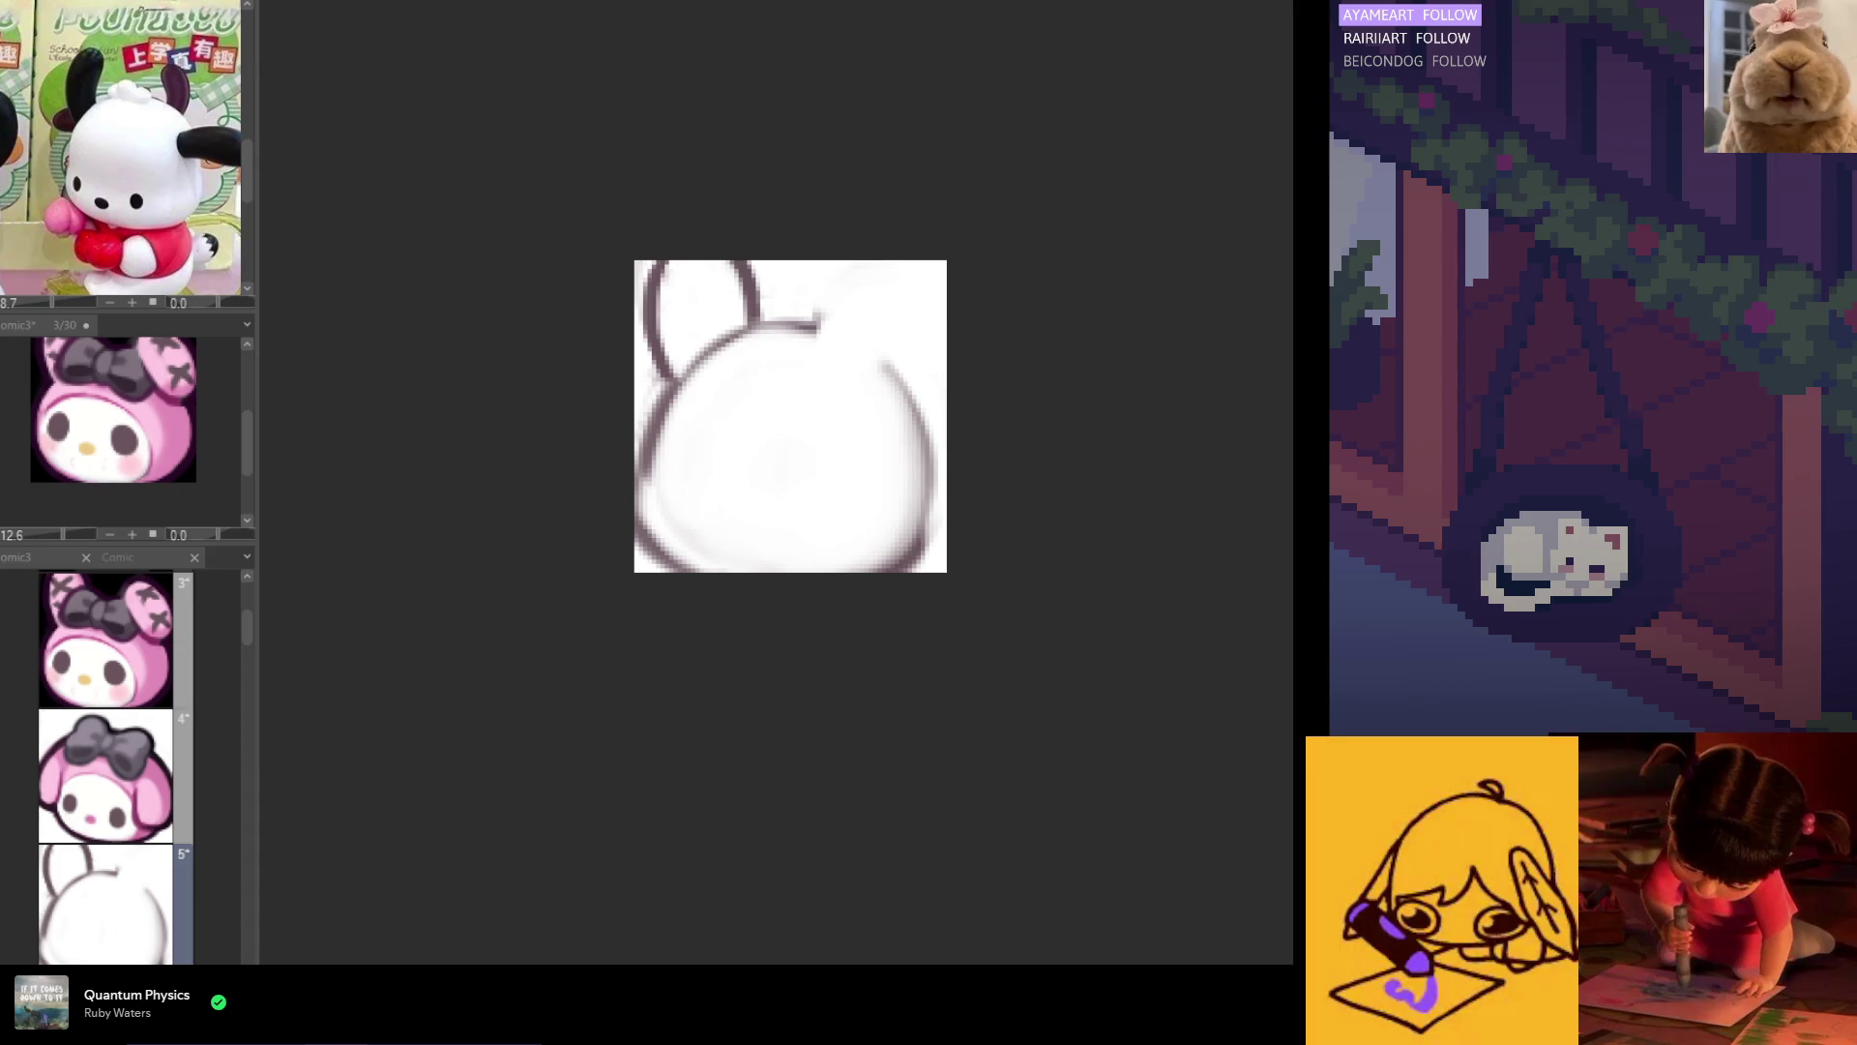
mouse_move(705, 435)
mouse_down()
mouse_move(788, 373)
mouse_move(725, 489)
mouse_move(832, 451)
mouse_move(787, 386)
mouse_move(833, 426)
mouse_move(800, 469)
mouse_move(832, 397)
mouse_move(825, 506)
mouse_move(871, 517)
mouse_move(800, 406)
mouse_move(849, 495)
mouse_move(825, 393)
mouse_move(821, 427)
mouse_move(763, 410)
mouse_up()
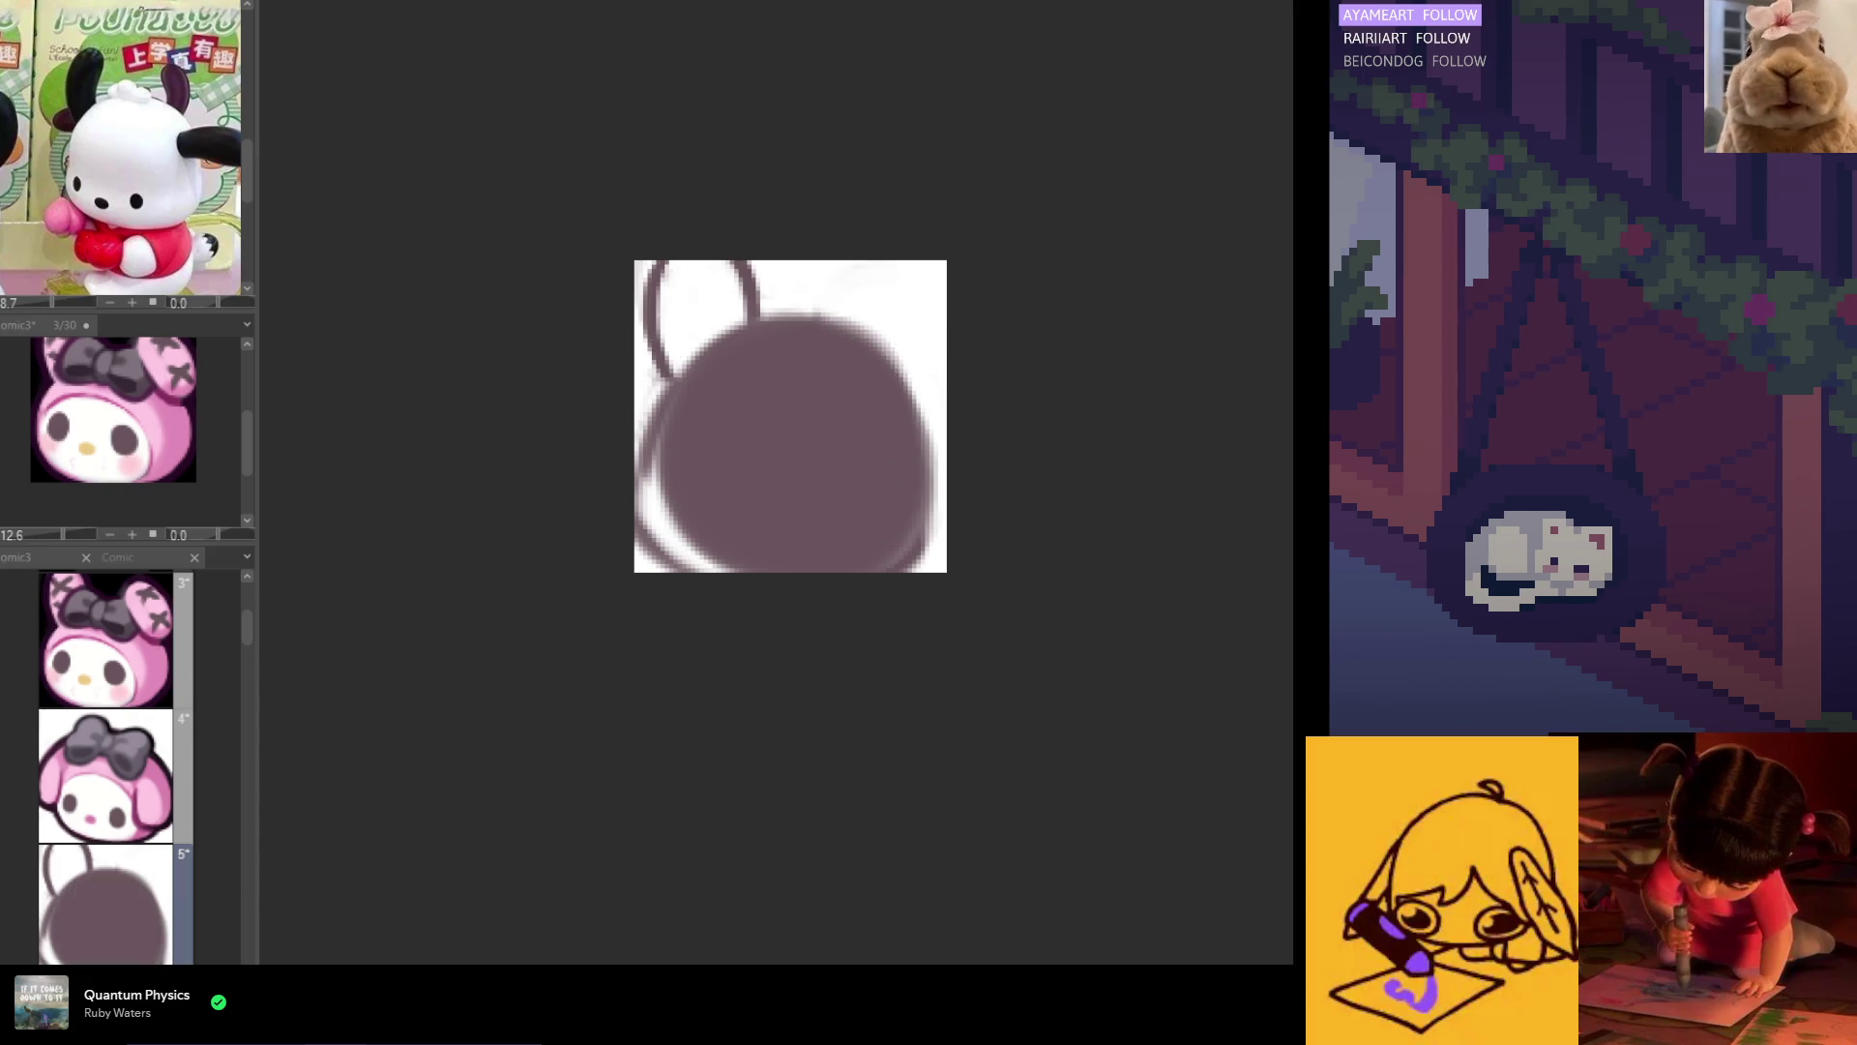
Step: Touch up the head's left, lower-left and right edges with the brush
drag(667, 353, 661, 533)
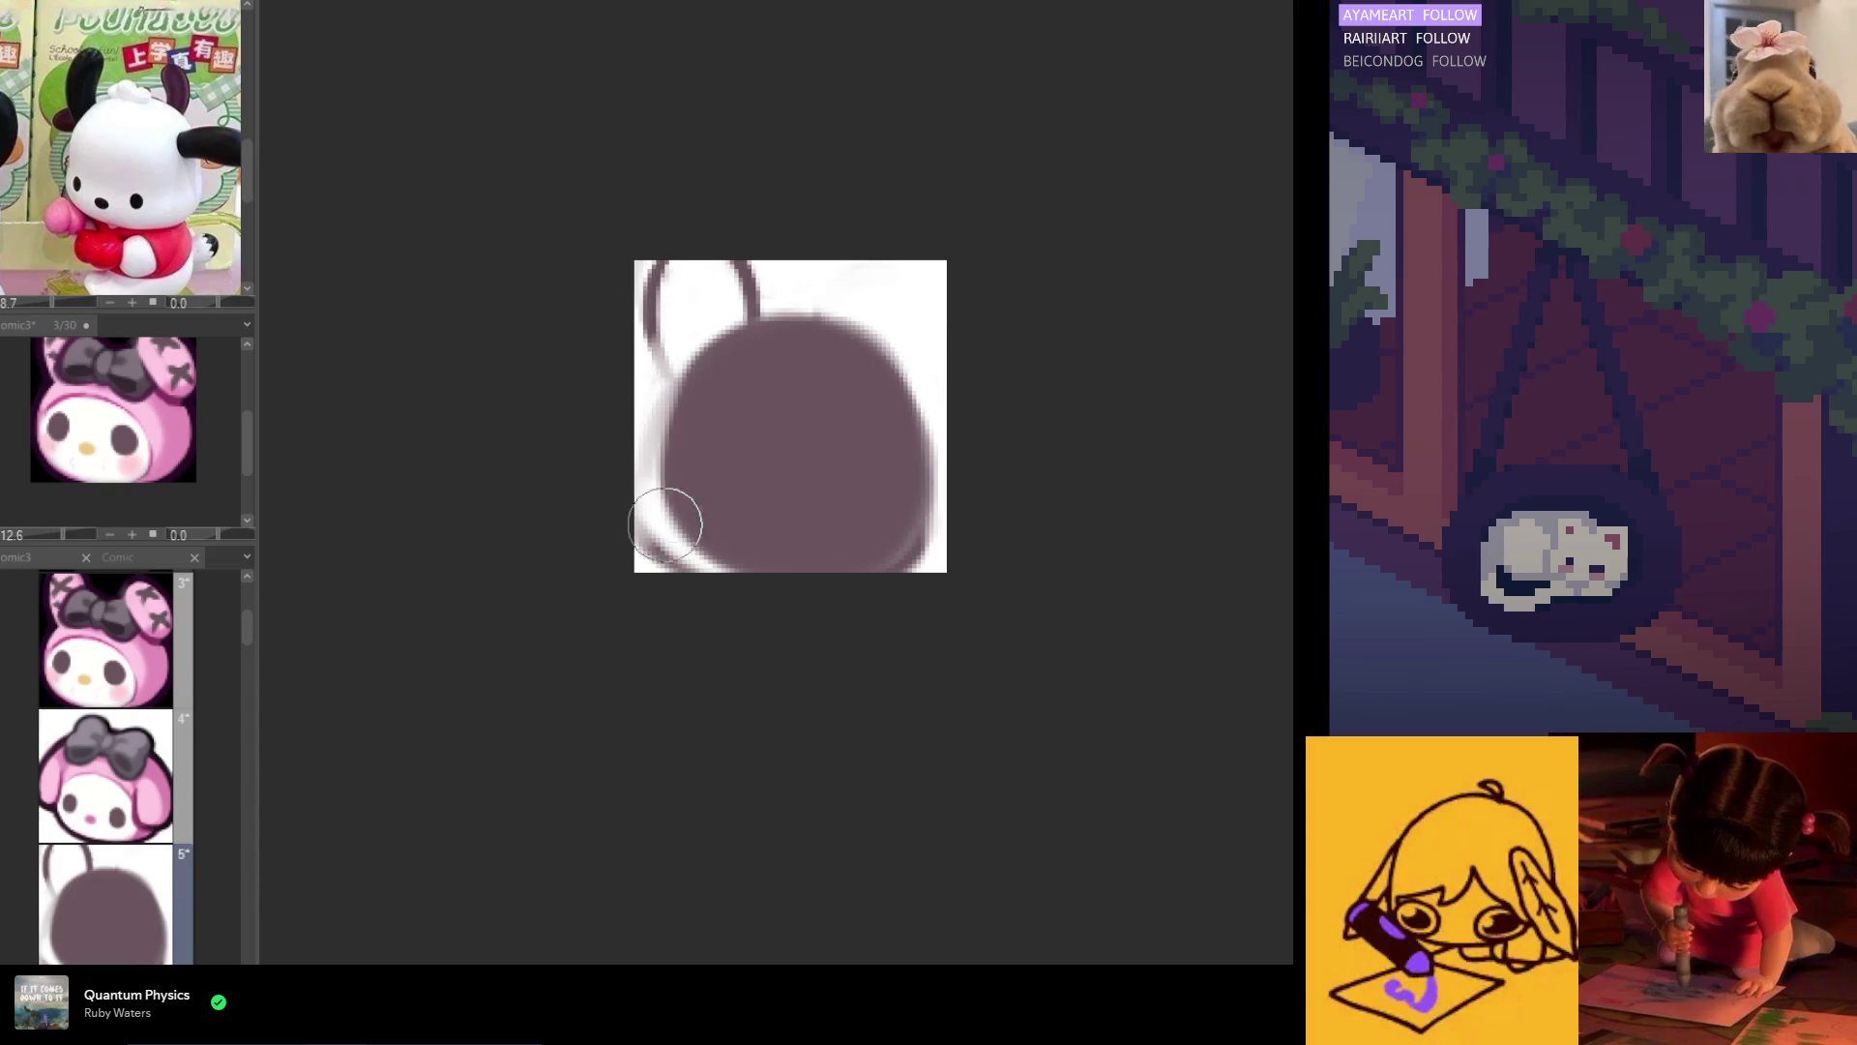
mouse_move(713, 381)
mouse_down()
mouse_move(709, 497)
mouse_move(720, 463)
mouse_move(676, 506)
mouse_move(754, 526)
mouse_move(709, 475)
mouse_up()
mouse_move(774, 532)
mouse_down()
mouse_move(717, 477)
mouse_move(634, 552)
mouse_move(668, 543)
mouse_move(801, 585)
mouse_up()
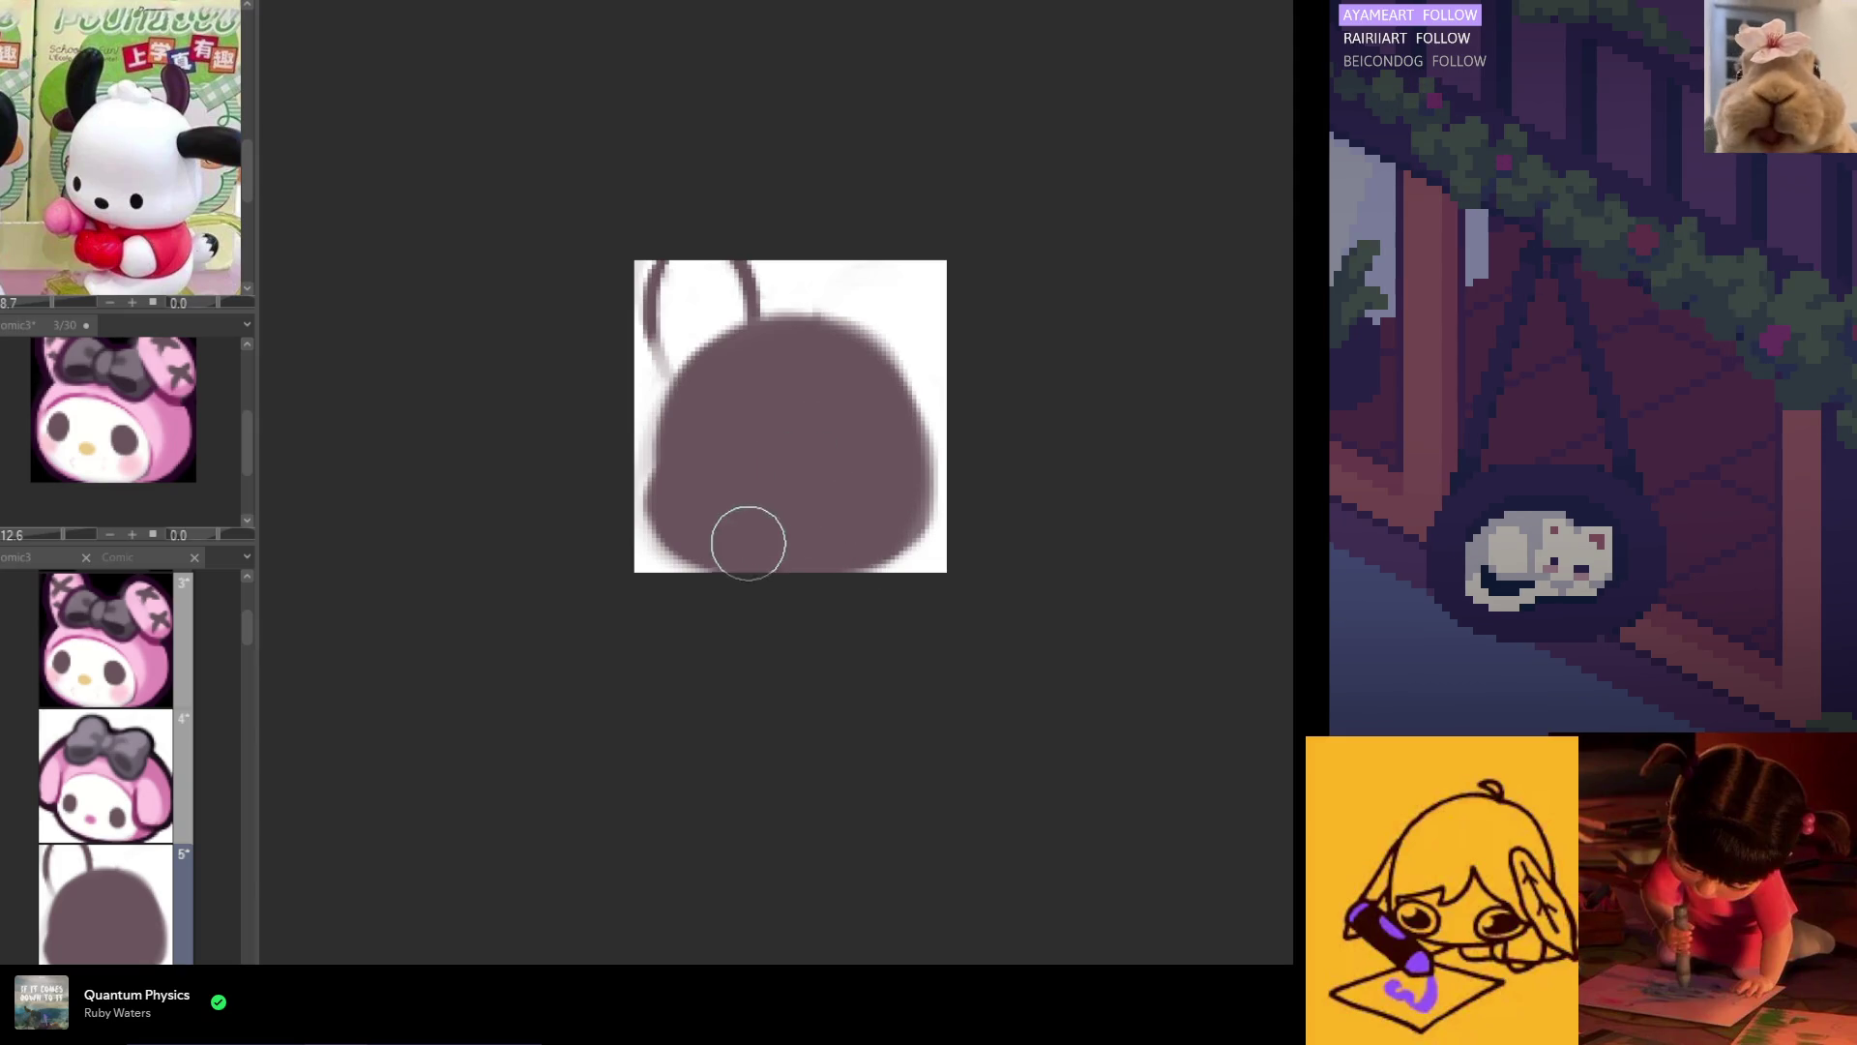
mouse_move(742, 610)
mouse_down()
mouse_move(630, 481)
mouse_move(734, 591)
mouse_up()
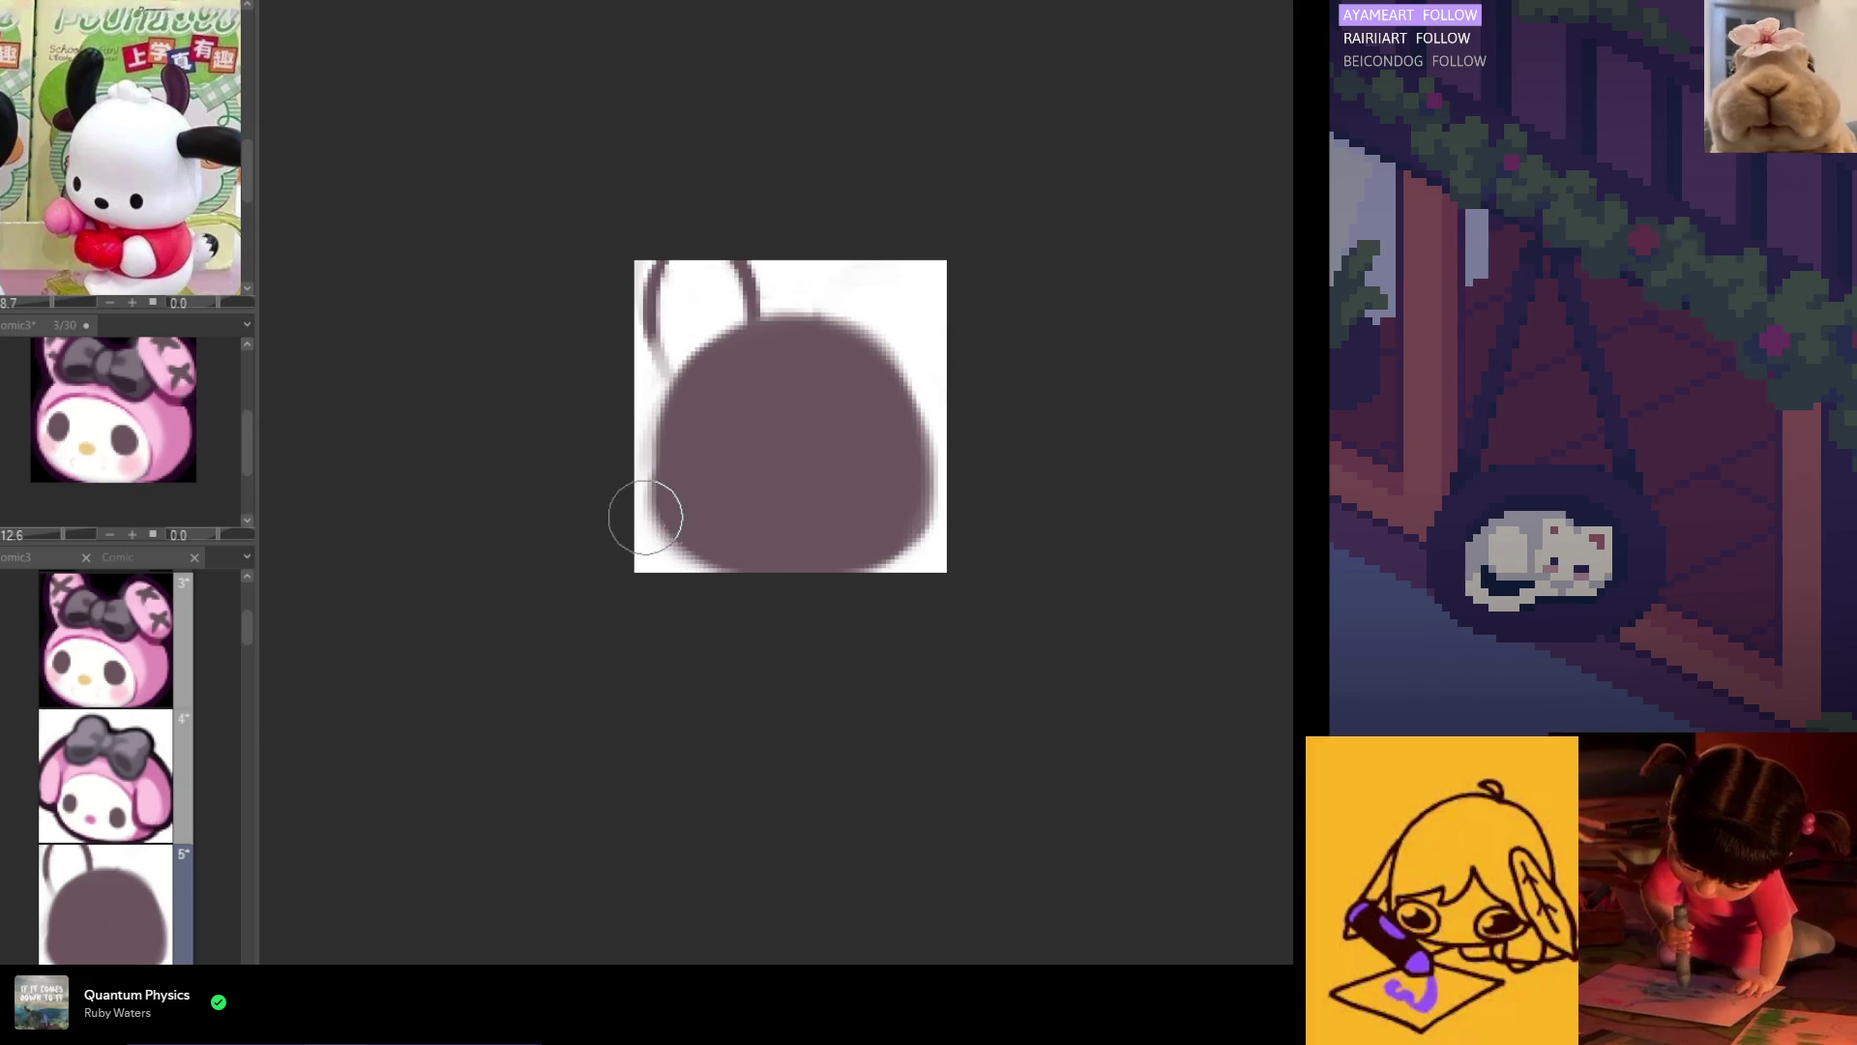
mouse_move(694, 516)
mouse_down()
mouse_move(850, 531)
mouse_move(701, 528)
mouse_up()
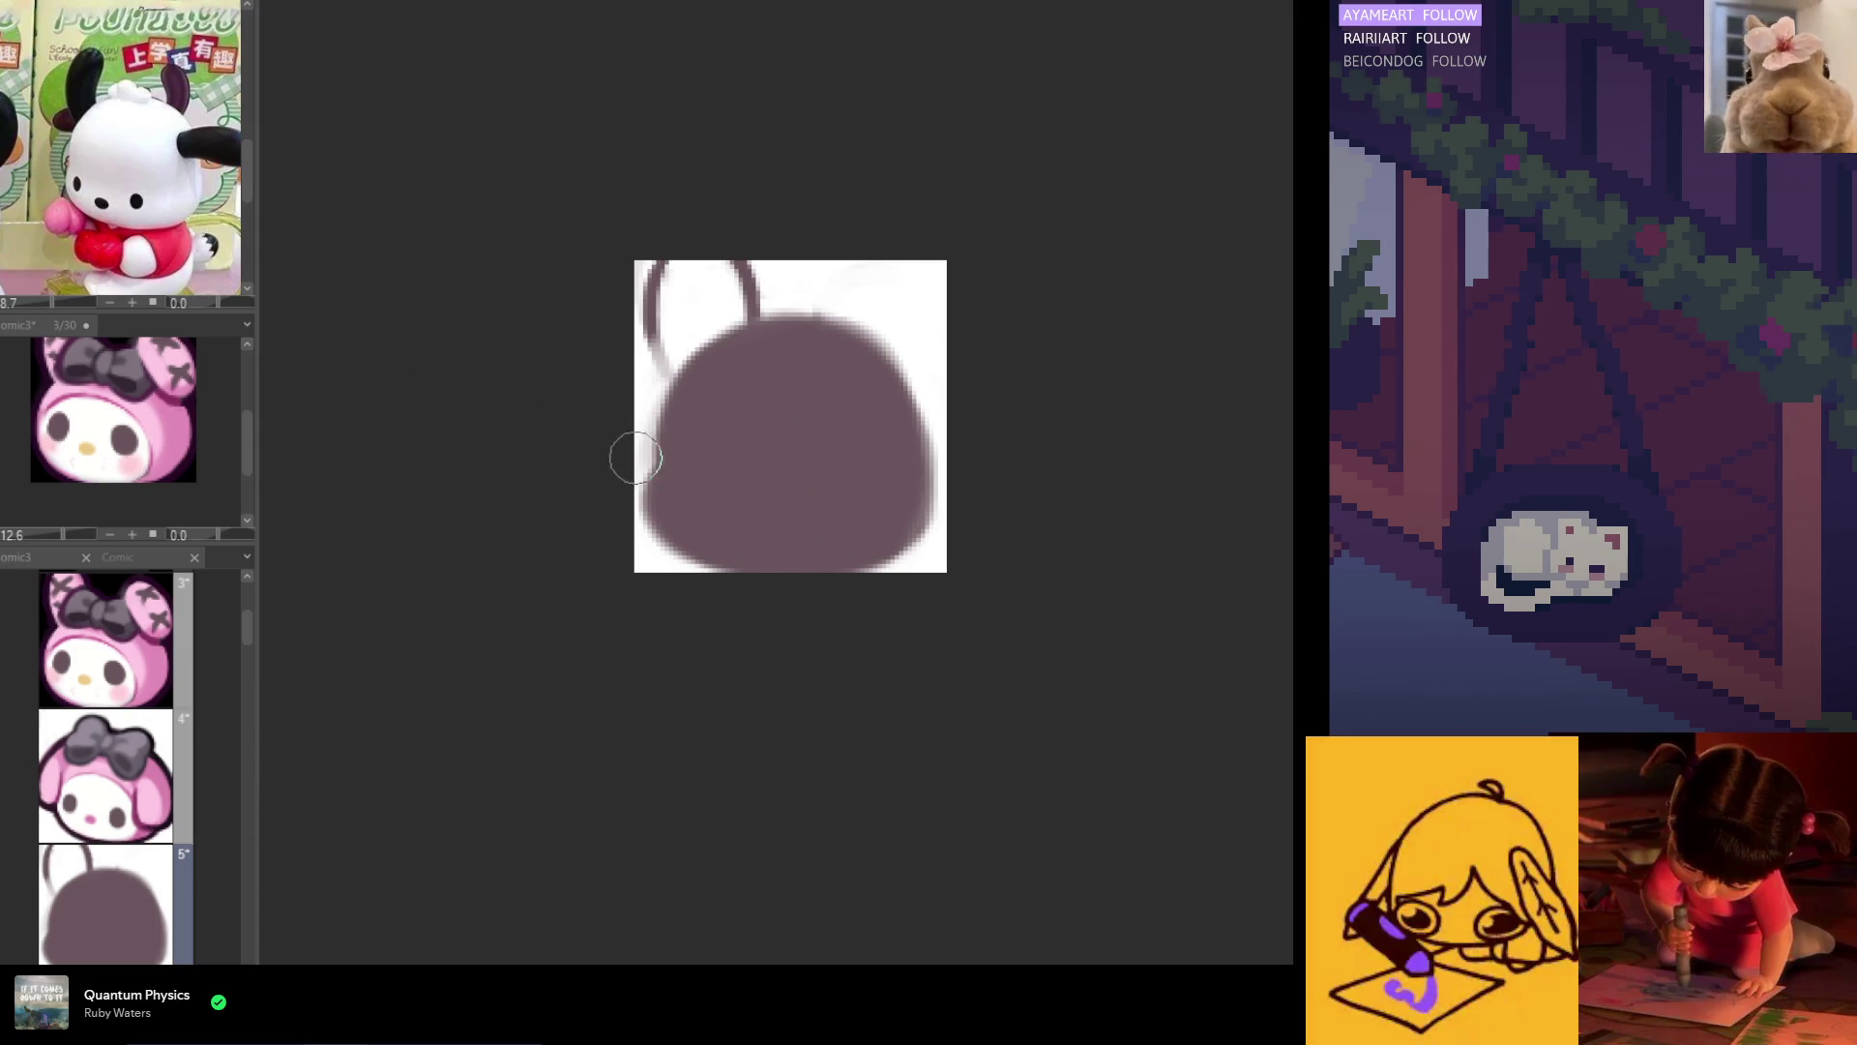
drag(652, 455, 646, 530)
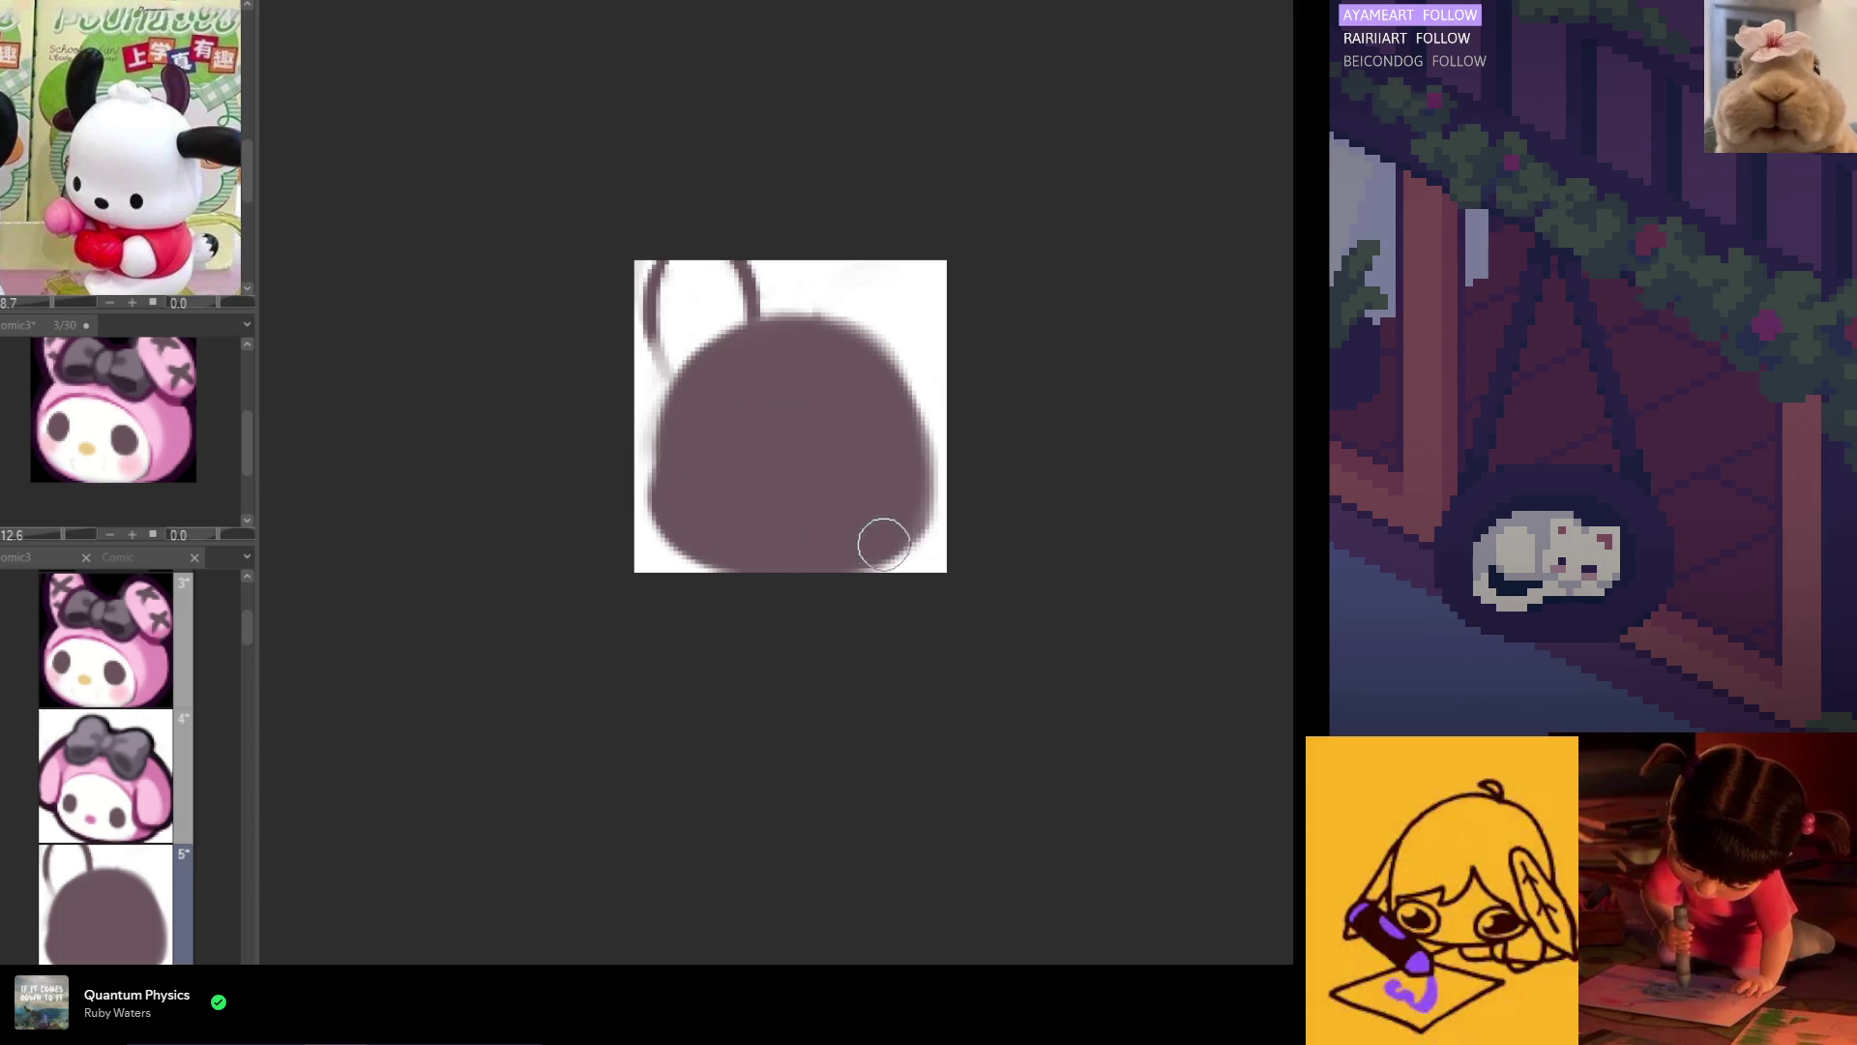
mouse_move(876, 348)
mouse_down()
mouse_move(862, 352)
mouse_move(896, 414)
mouse_move(897, 484)
mouse_up()
Step: Paint a white ear bump at the upper right, checking it mirrored, then erase the dark fill
mouse_move(876, 377)
mouse_down()
mouse_move(911, 394)
mouse_move(914, 426)
mouse_move(891, 387)
mouse_move(910, 392)
mouse_move(875, 375)
mouse_move(895, 382)
mouse_move(856, 409)
mouse_move(936, 456)
mouse_move(930, 497)
mouse_up()
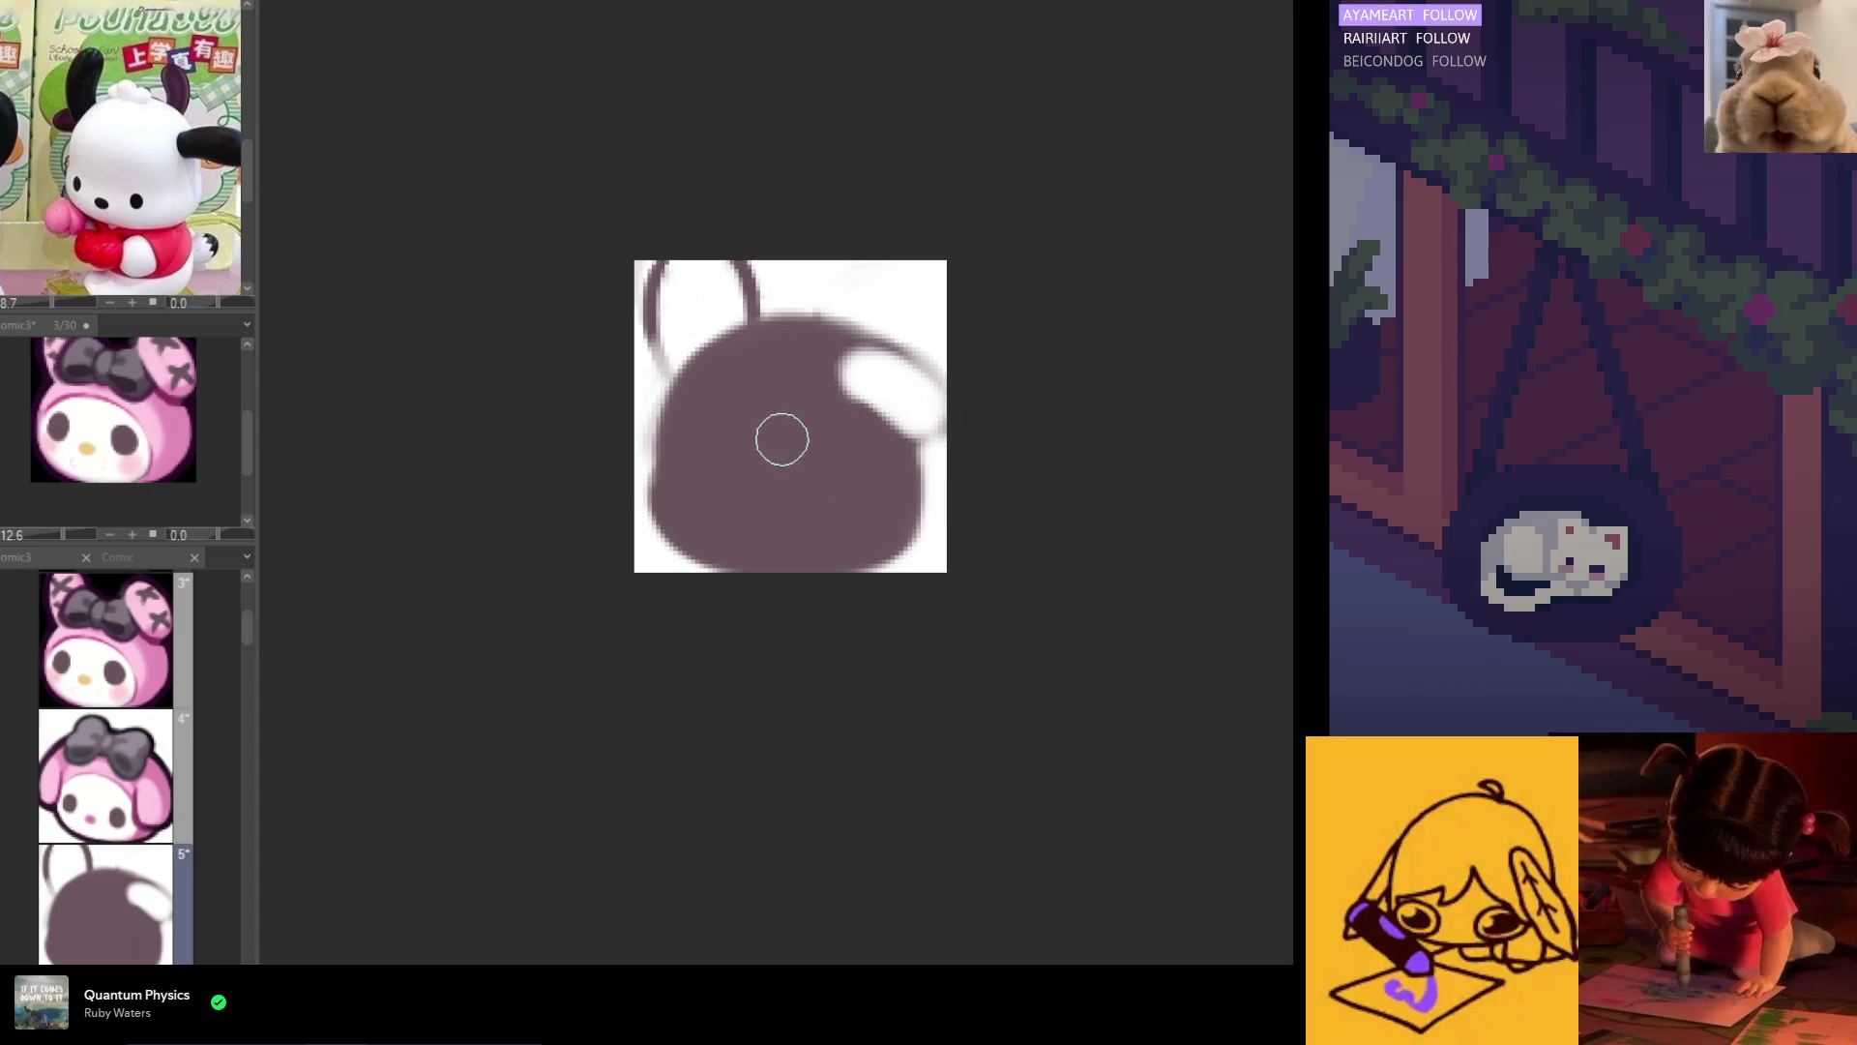
key(h)
key(h)
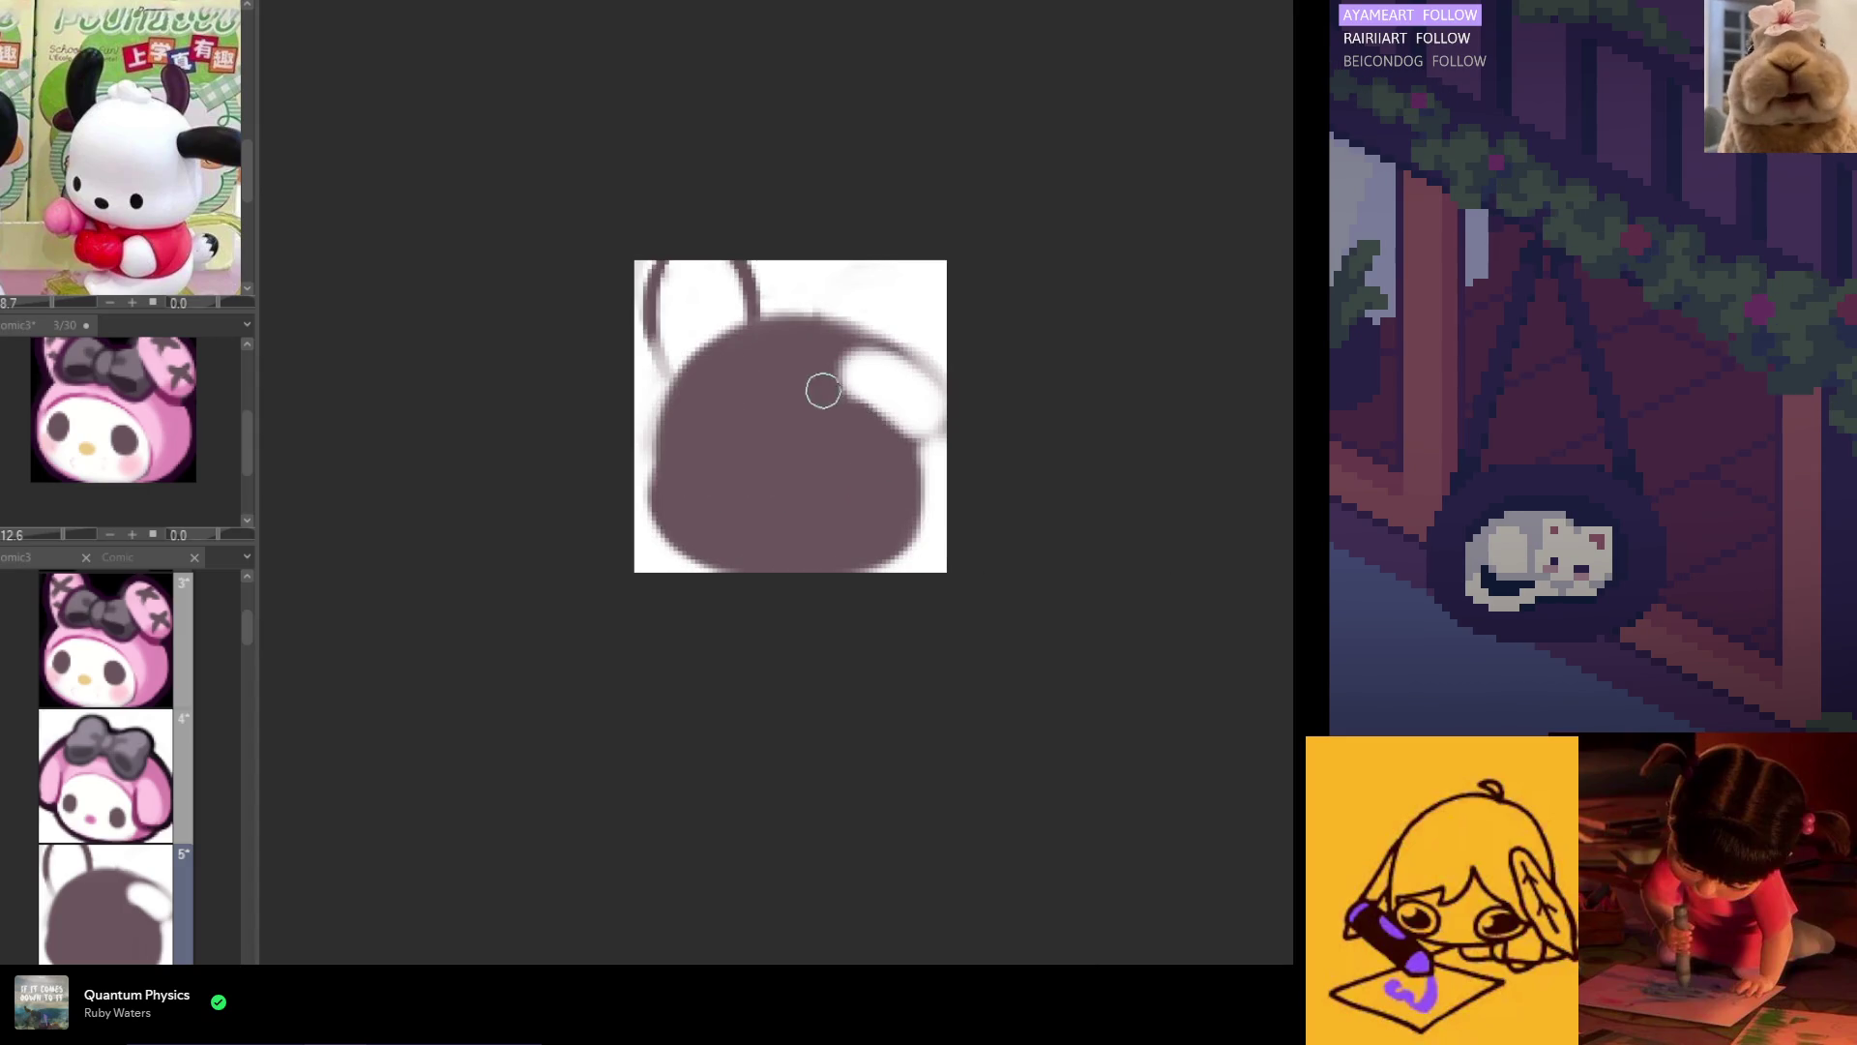
mouse_move(876, 352)
mouse_down()
mouse_move(924, 395)
mouse_move(908, 407)
mouse_move(883, 365)
mouse_move(899, 411)
mouse_move(912, 394)
mouse_move(883, 400)
mouse_up()
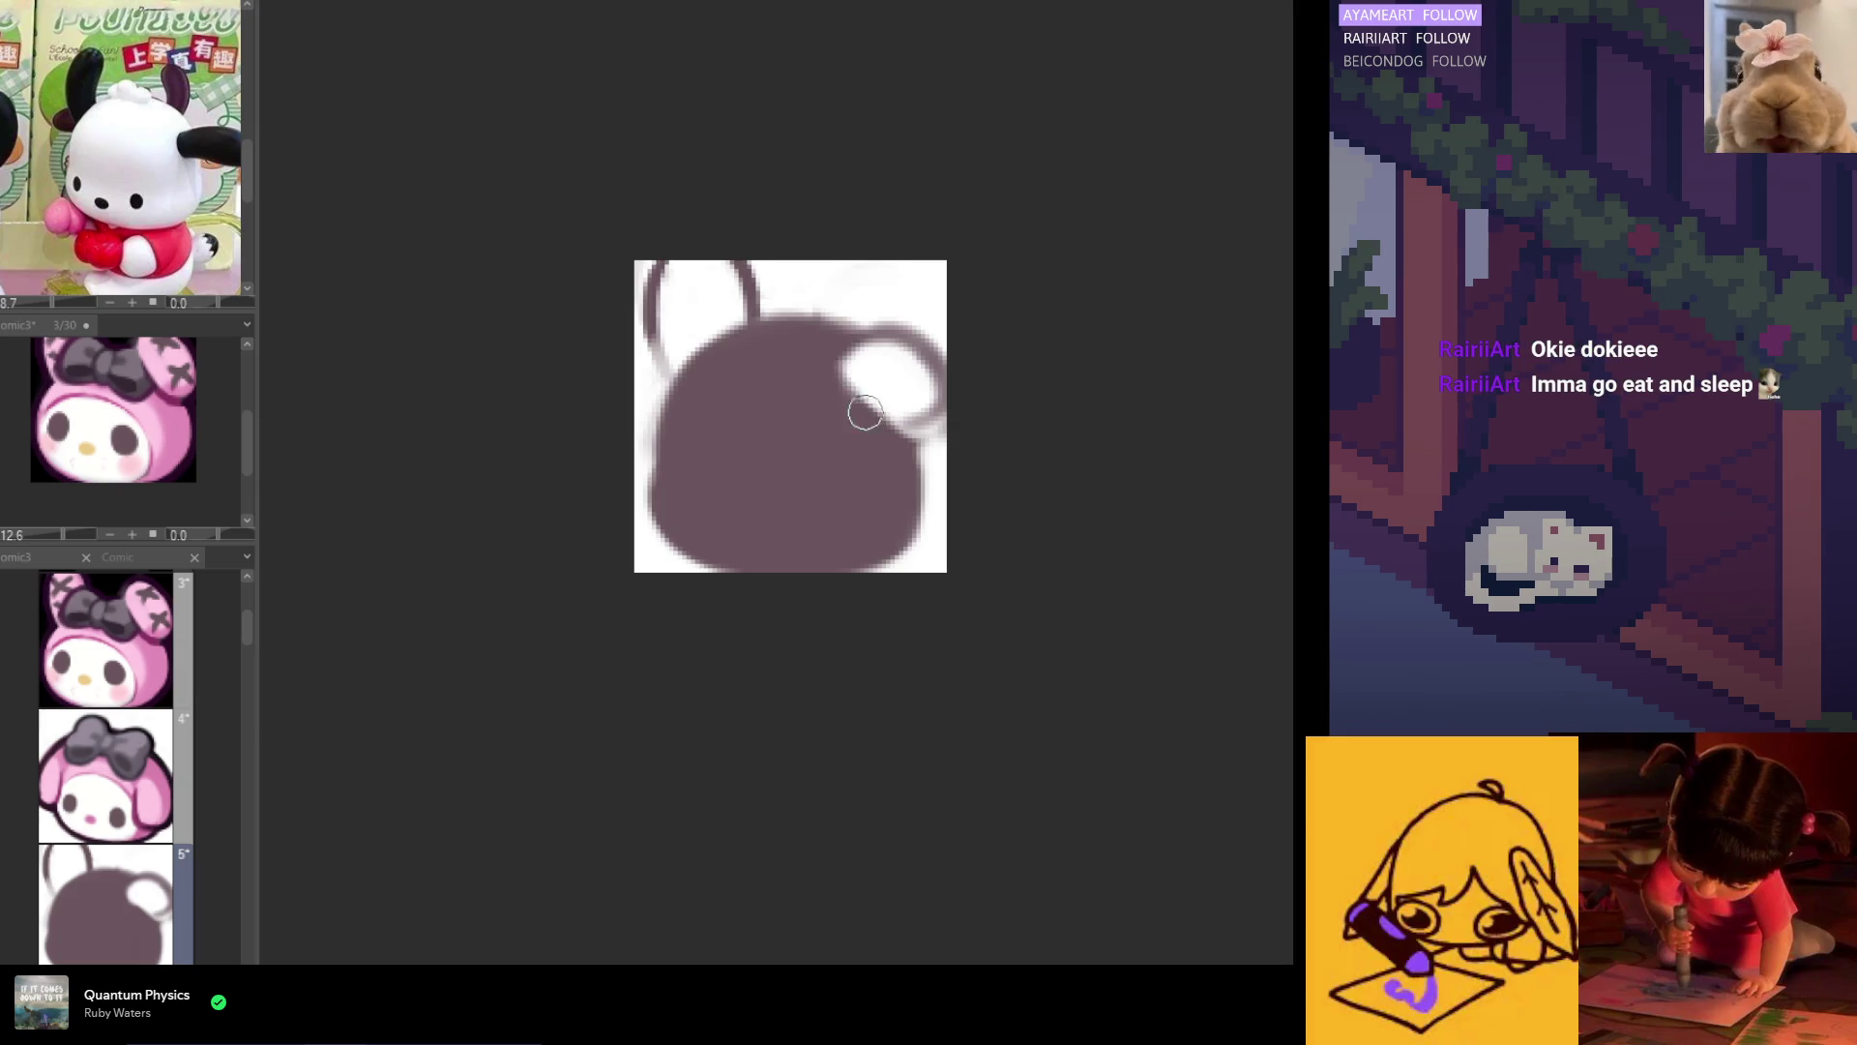
key(ctrl+z)
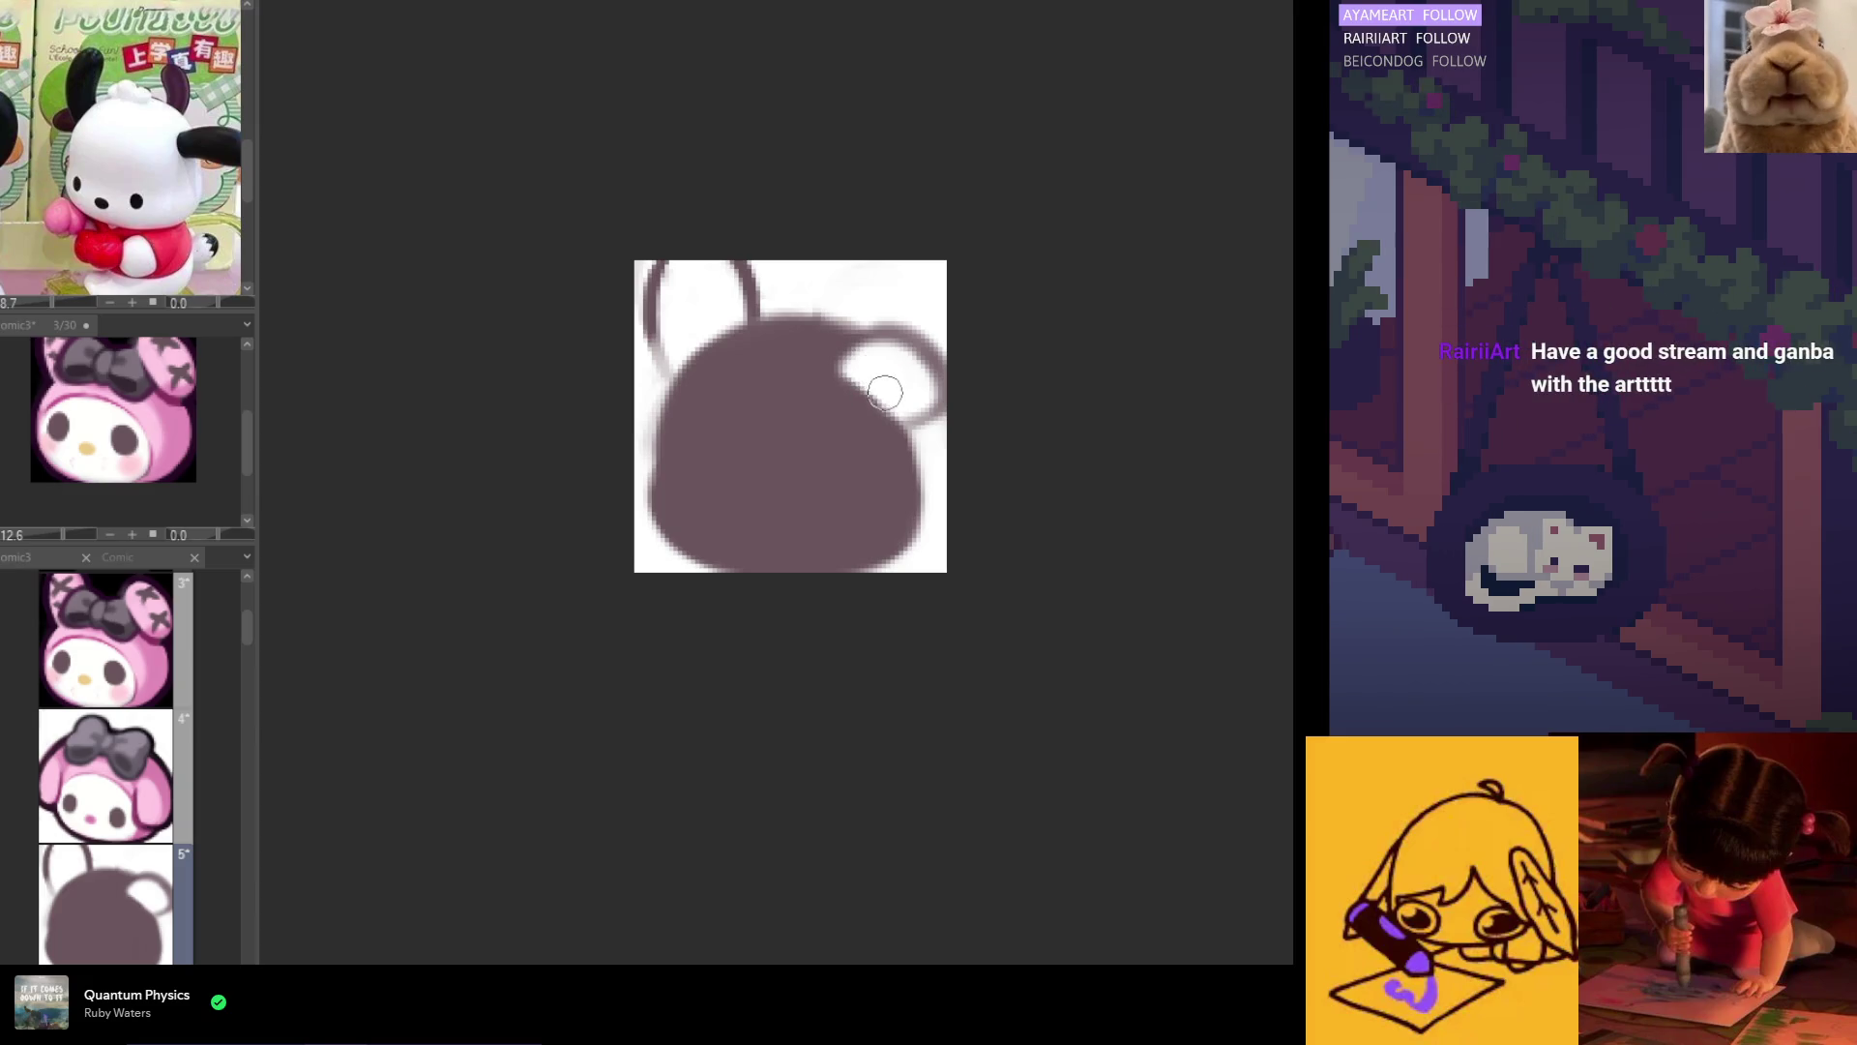
key(h)
key(h)
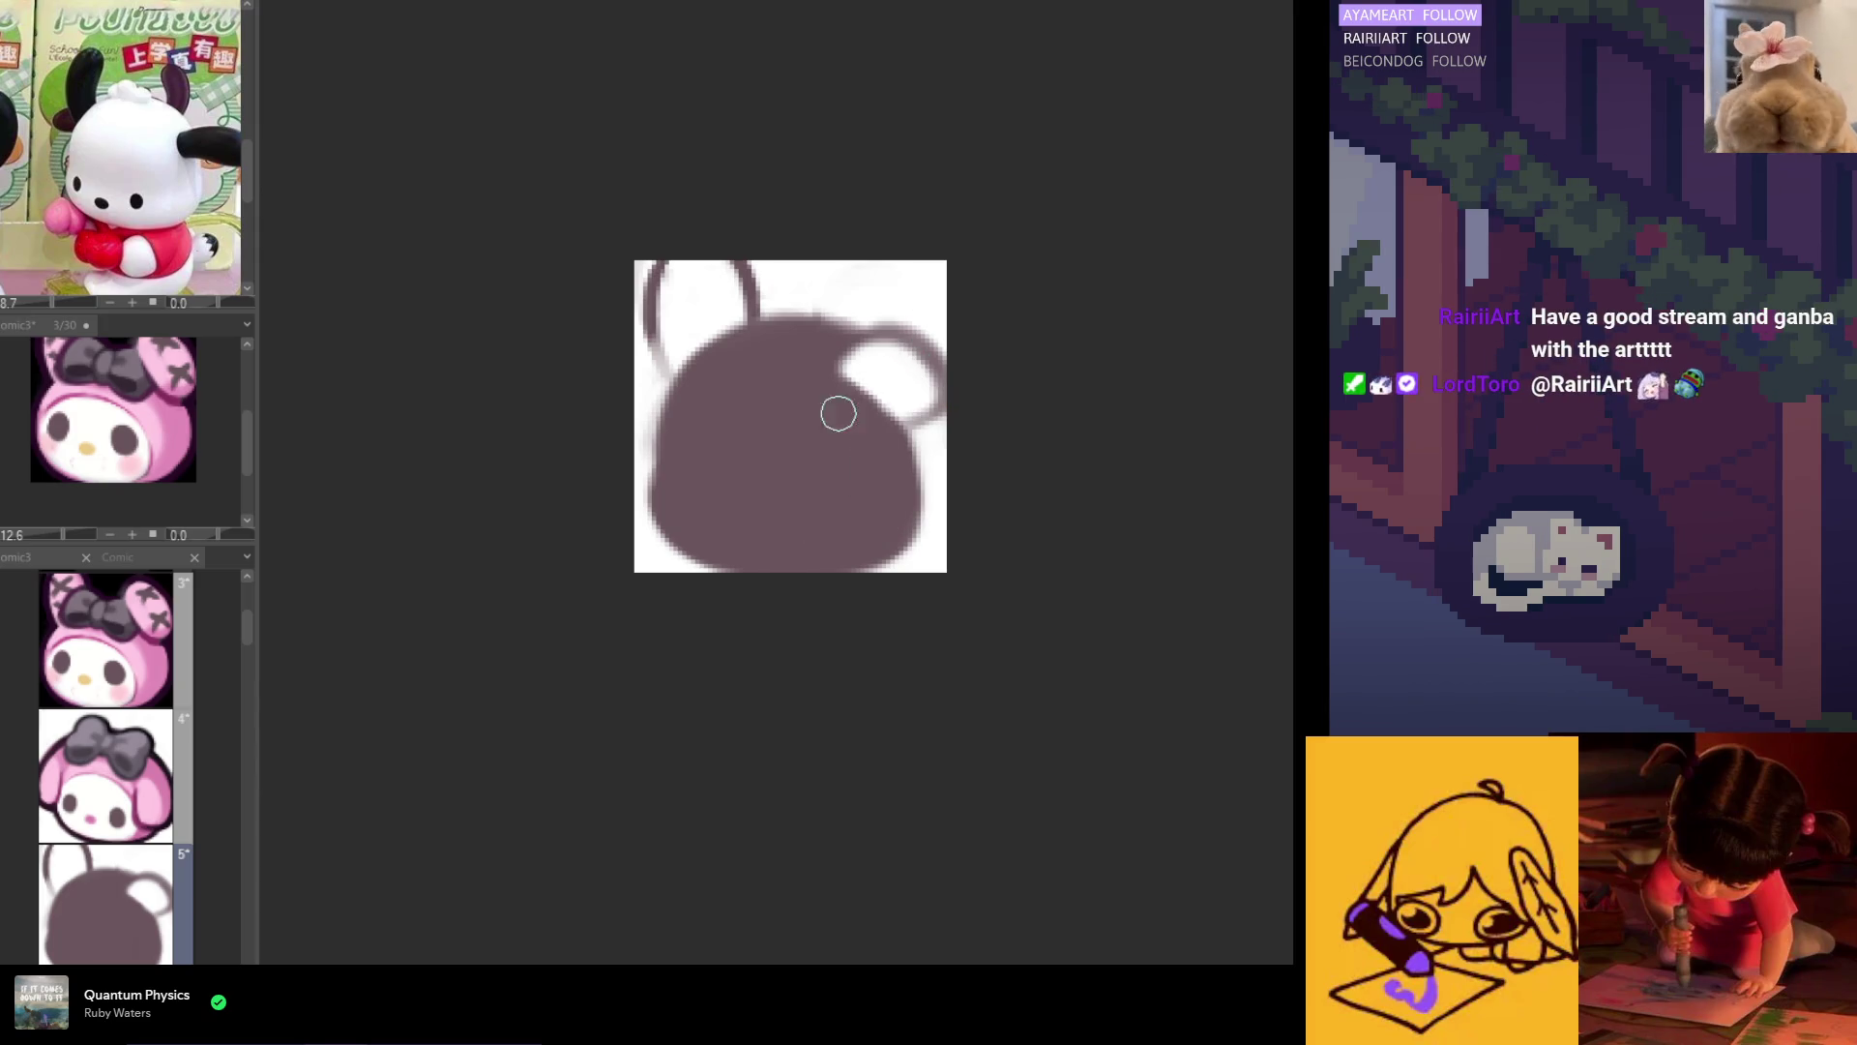
key(ctrl+z)
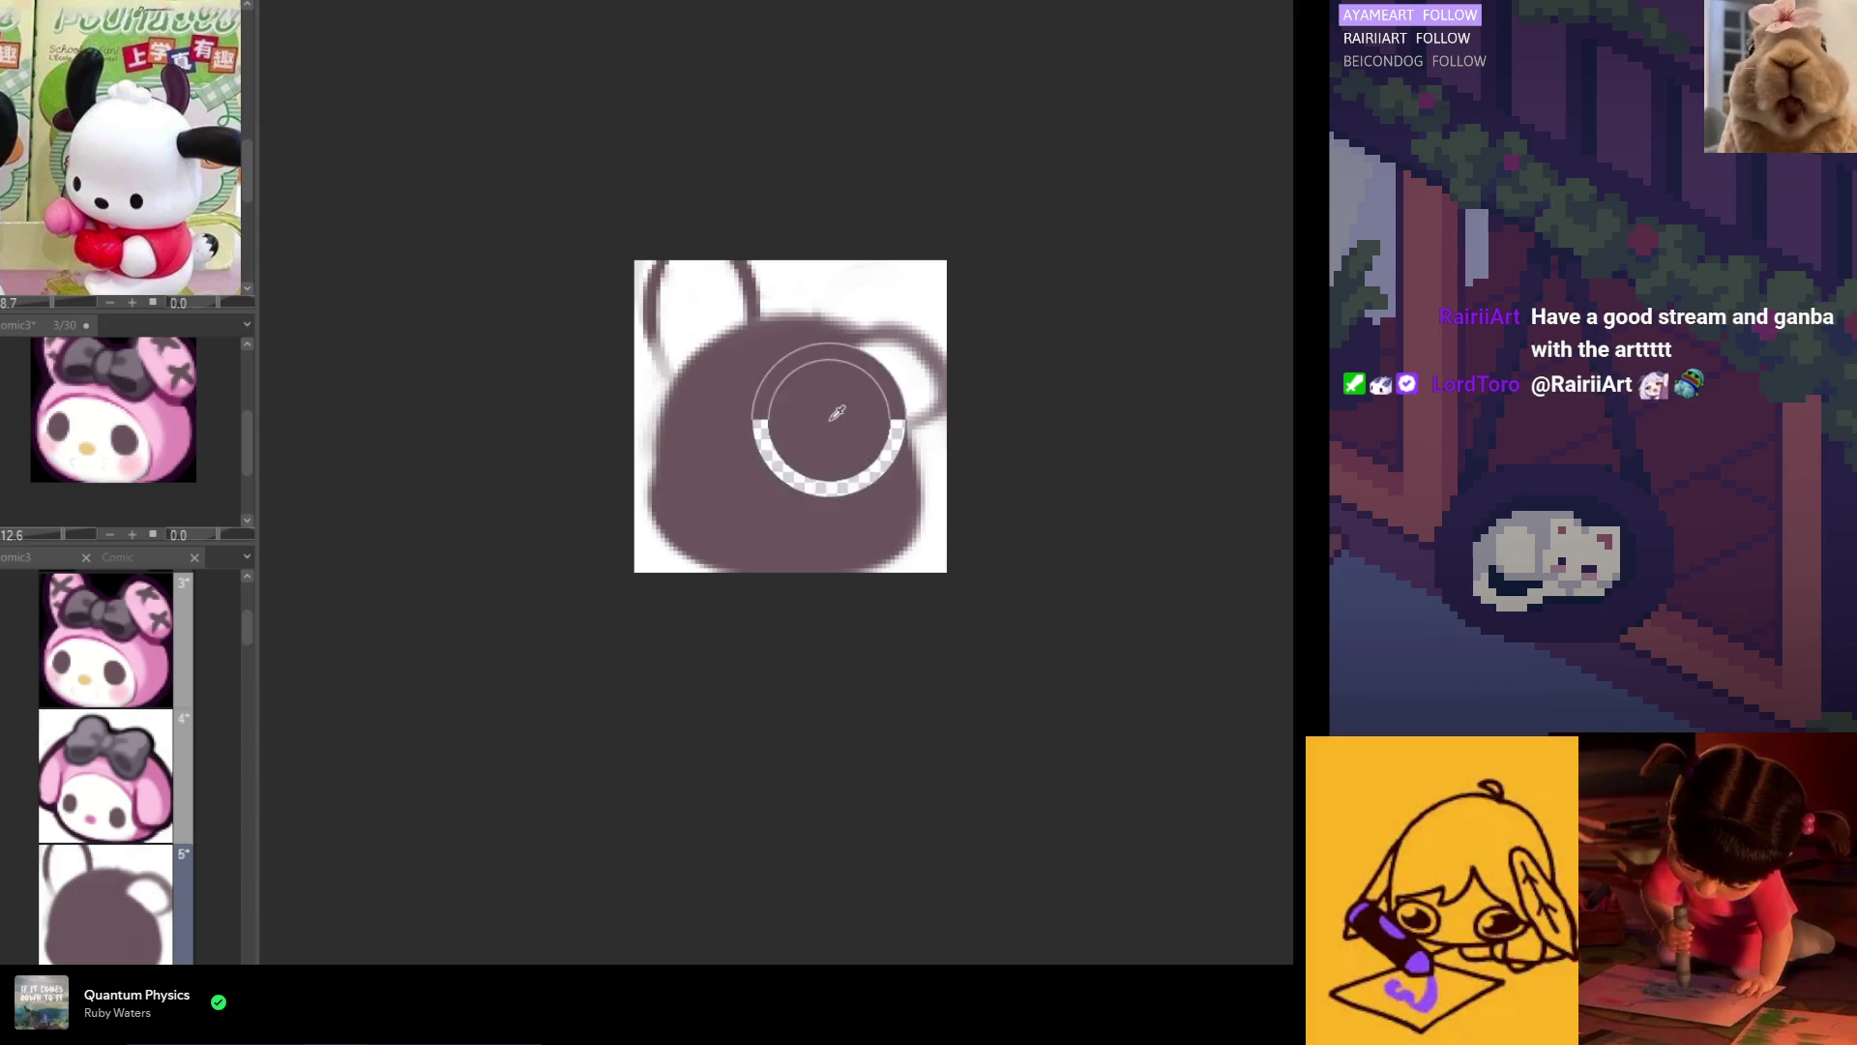
mouse_move(882, 354)
mouse_down()
mouse_move(851, 362)
mouse_move(909, 374)
mouse_up()
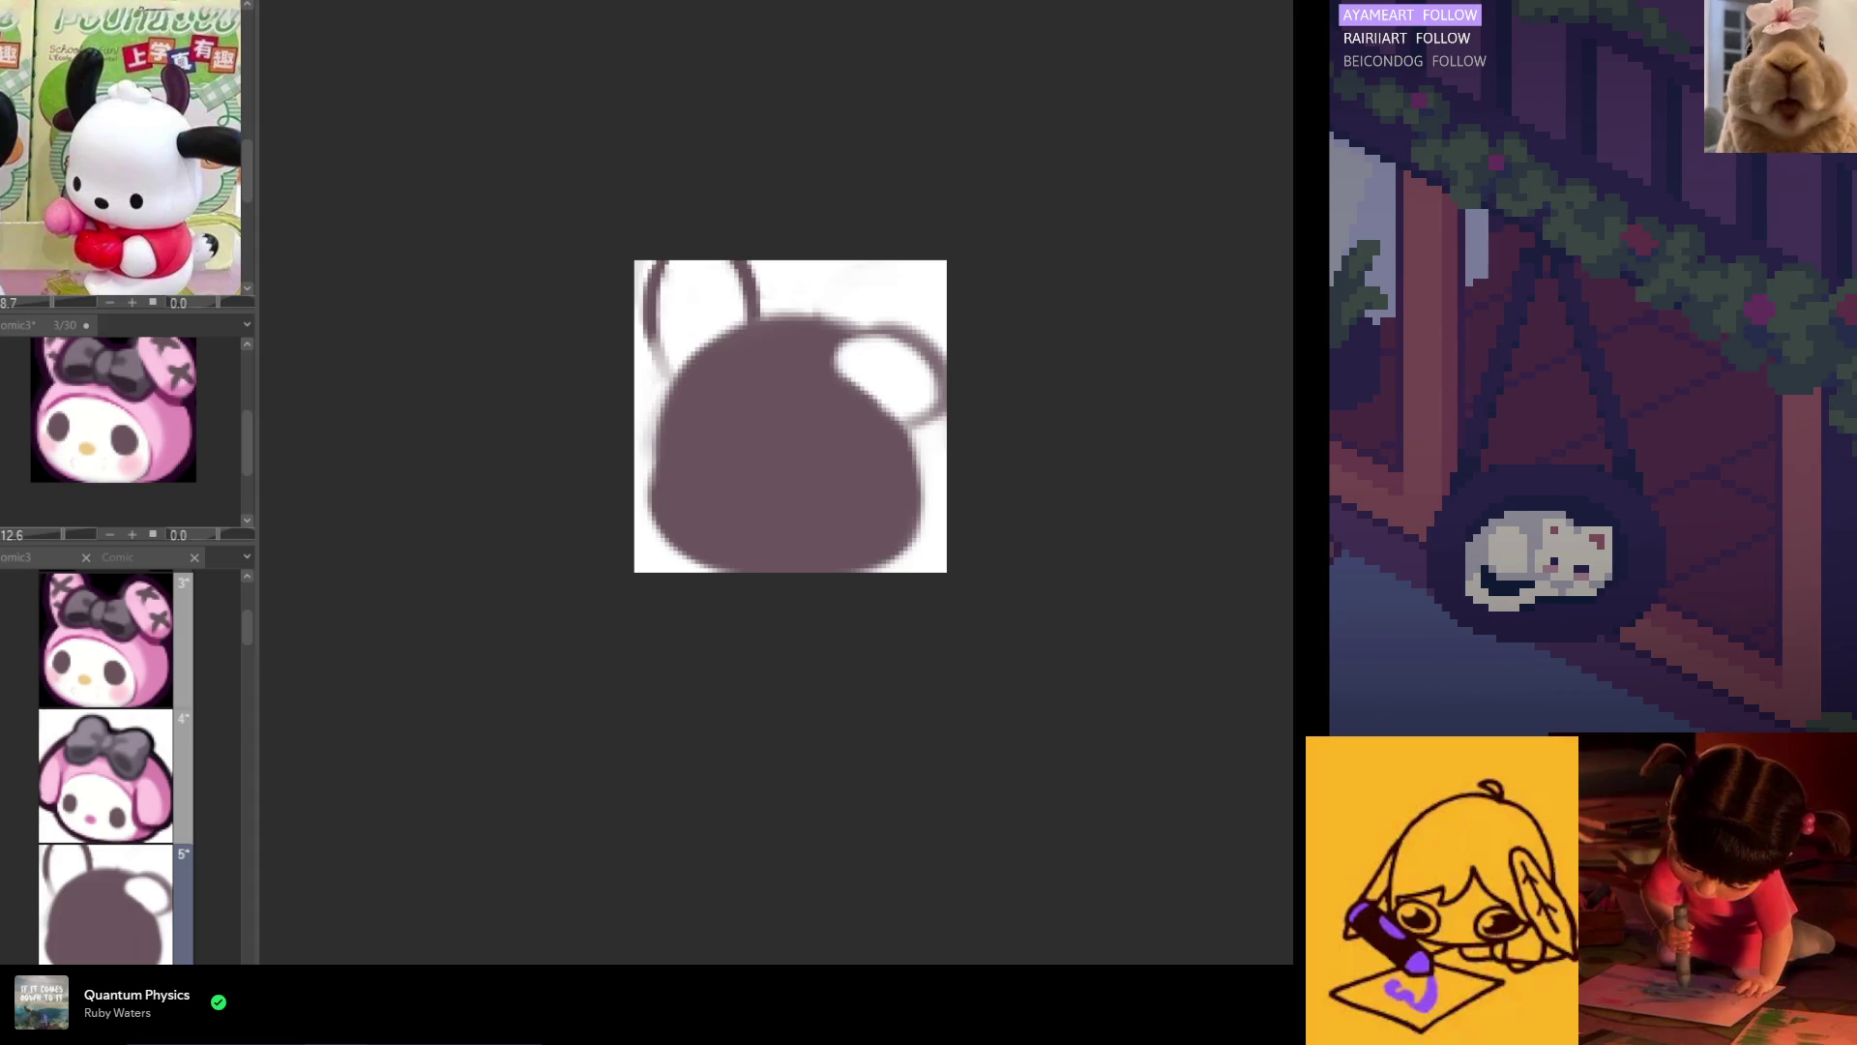
mouse_move(774, 426)
mouse_down()
mouse_move(800, 415)
mouse_move(767, 393)
mouse_move(736, 426)
mouse_move(726, 485)
mouse_move(829, 489)
mouse_move(787, 497)
mouse_move(844, 471)
mouse_move(832, 427)
mouse_move(835, 515)
mouse_move(813, 427)
mouse_up()
Step: Redraw the left ear as a straight, upright shape with a darker outline
key(h)
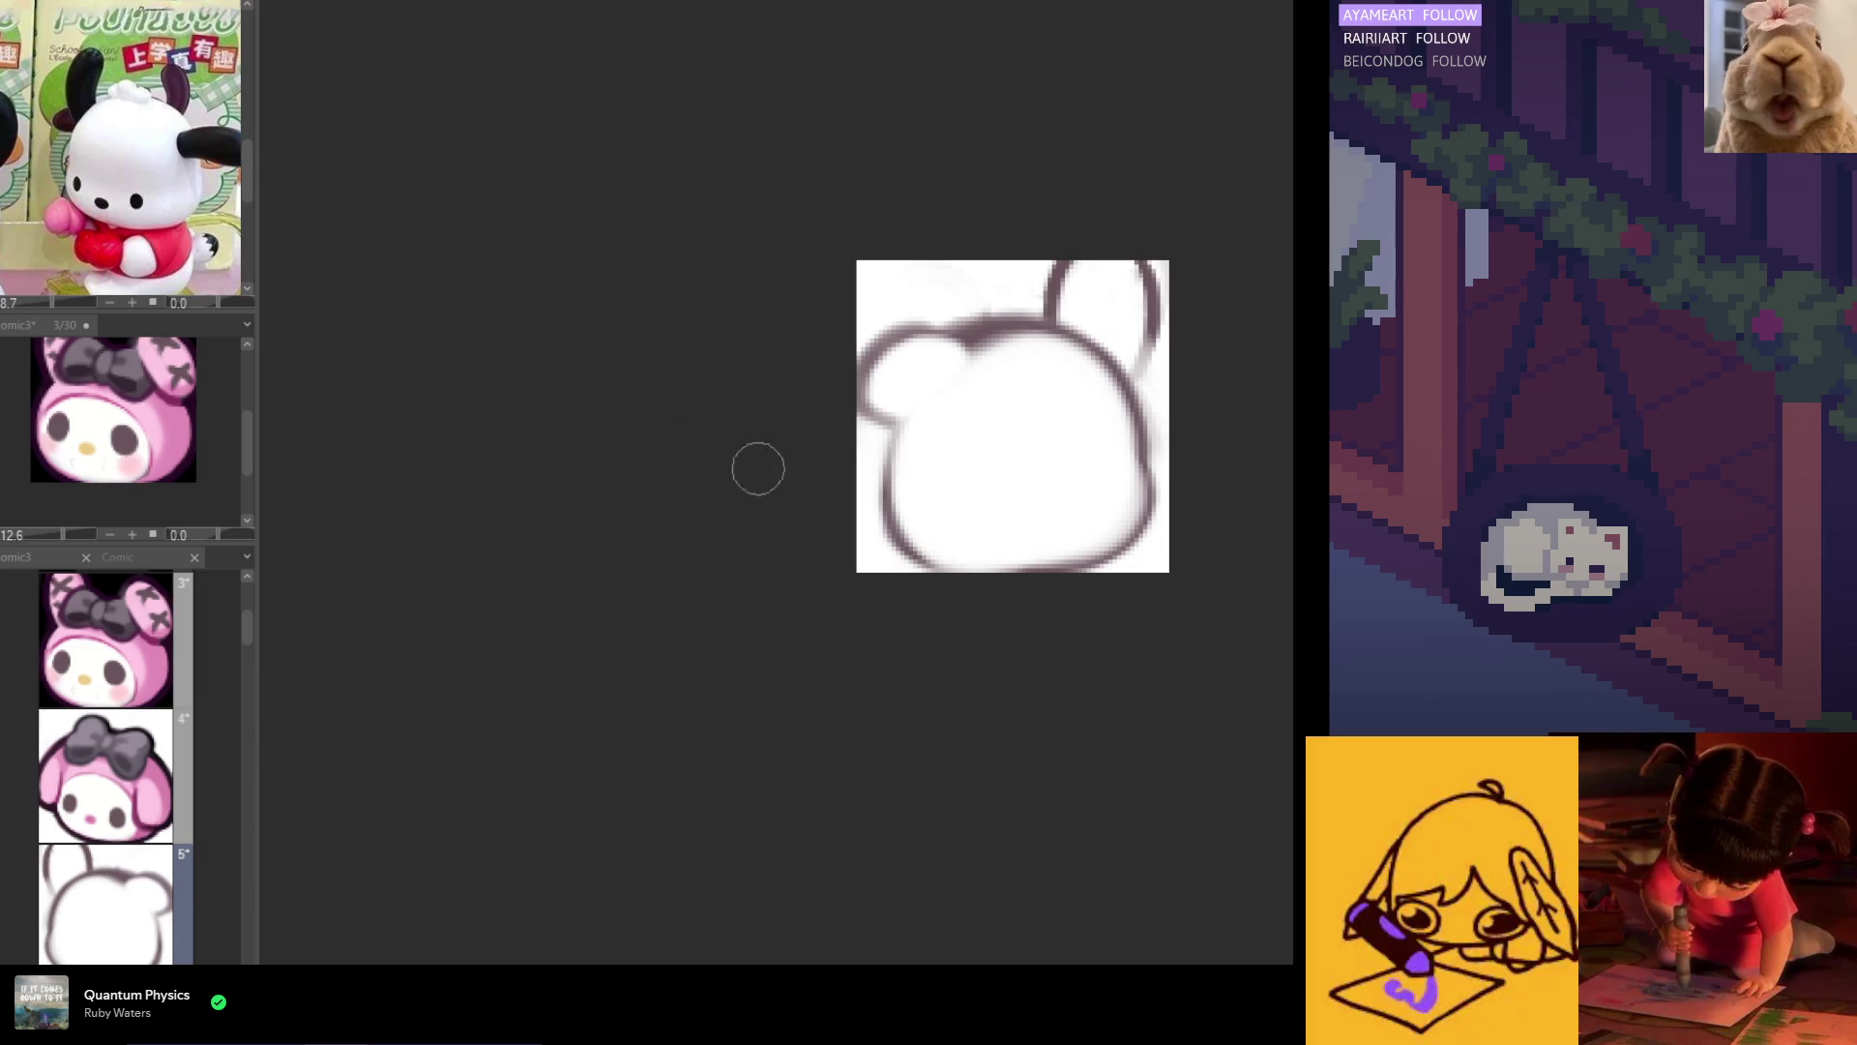
key(h)
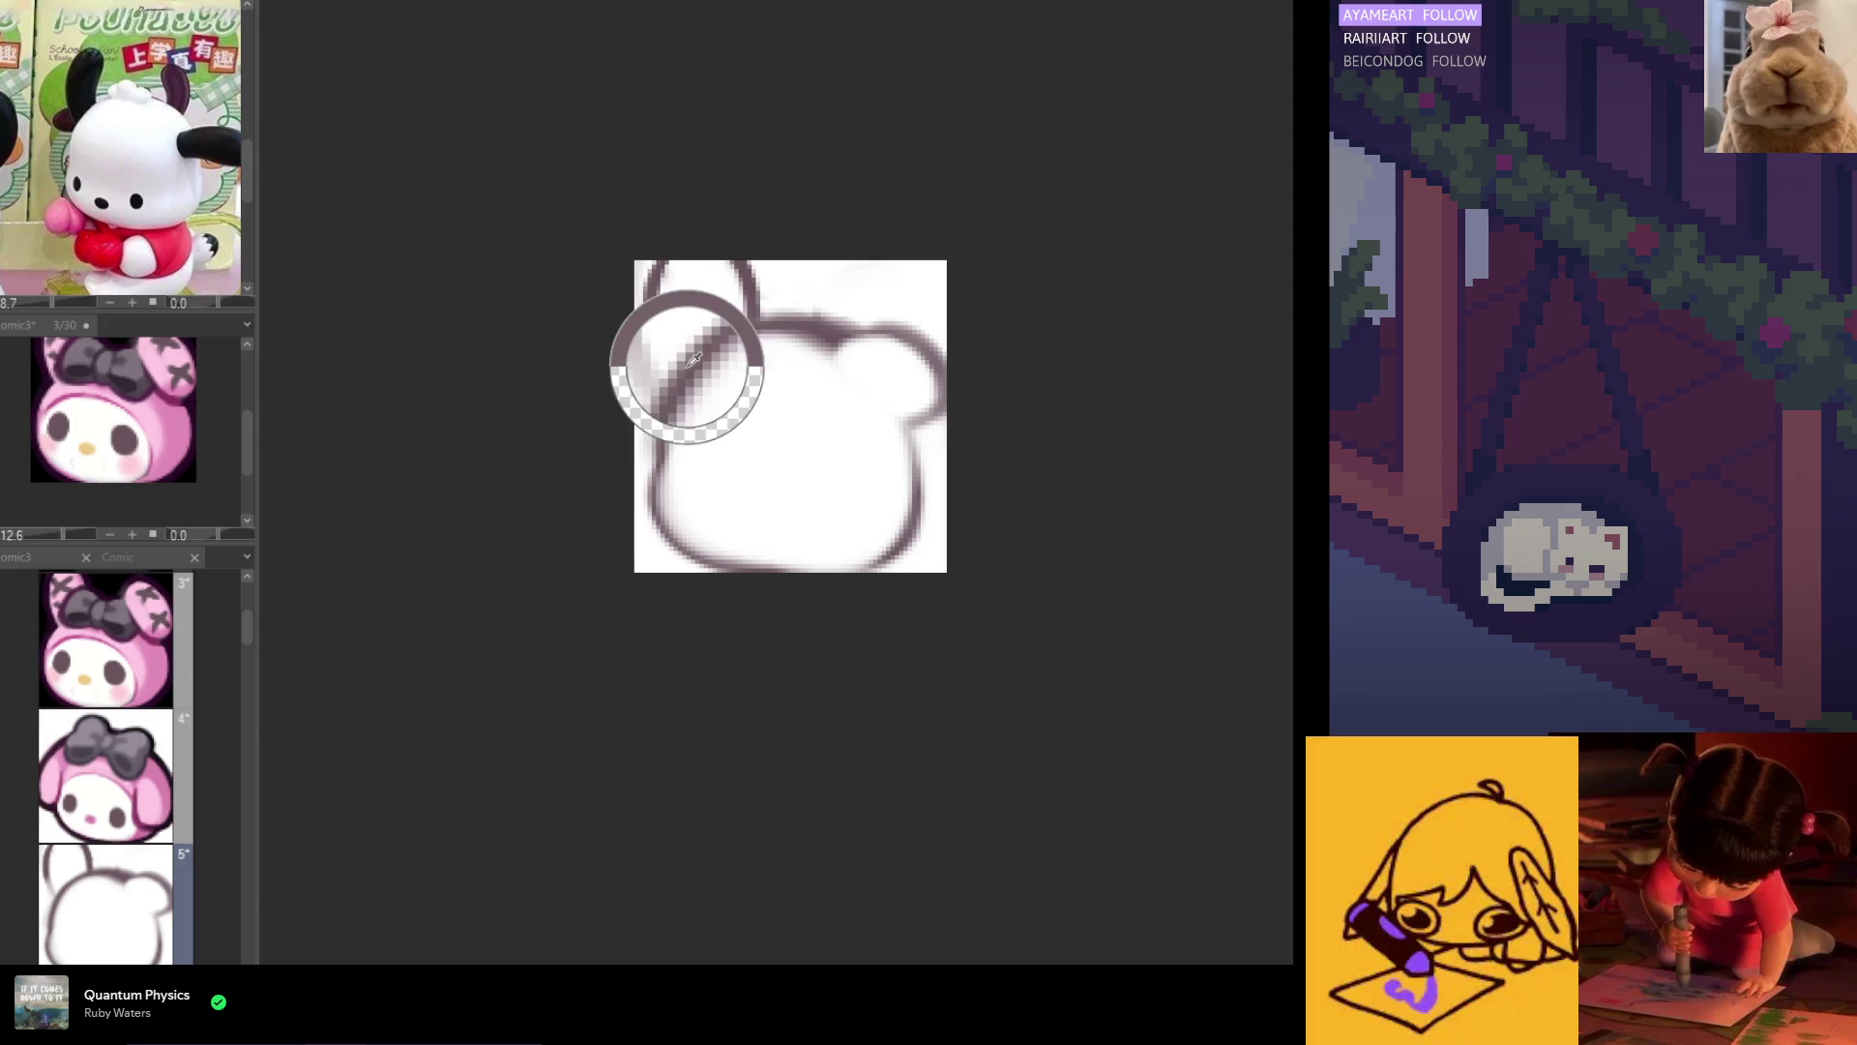
mouse_move(706, 249)
mouse_down()
mouse_move(677, 372)
mouse_move(690, 360)
mouse_up()
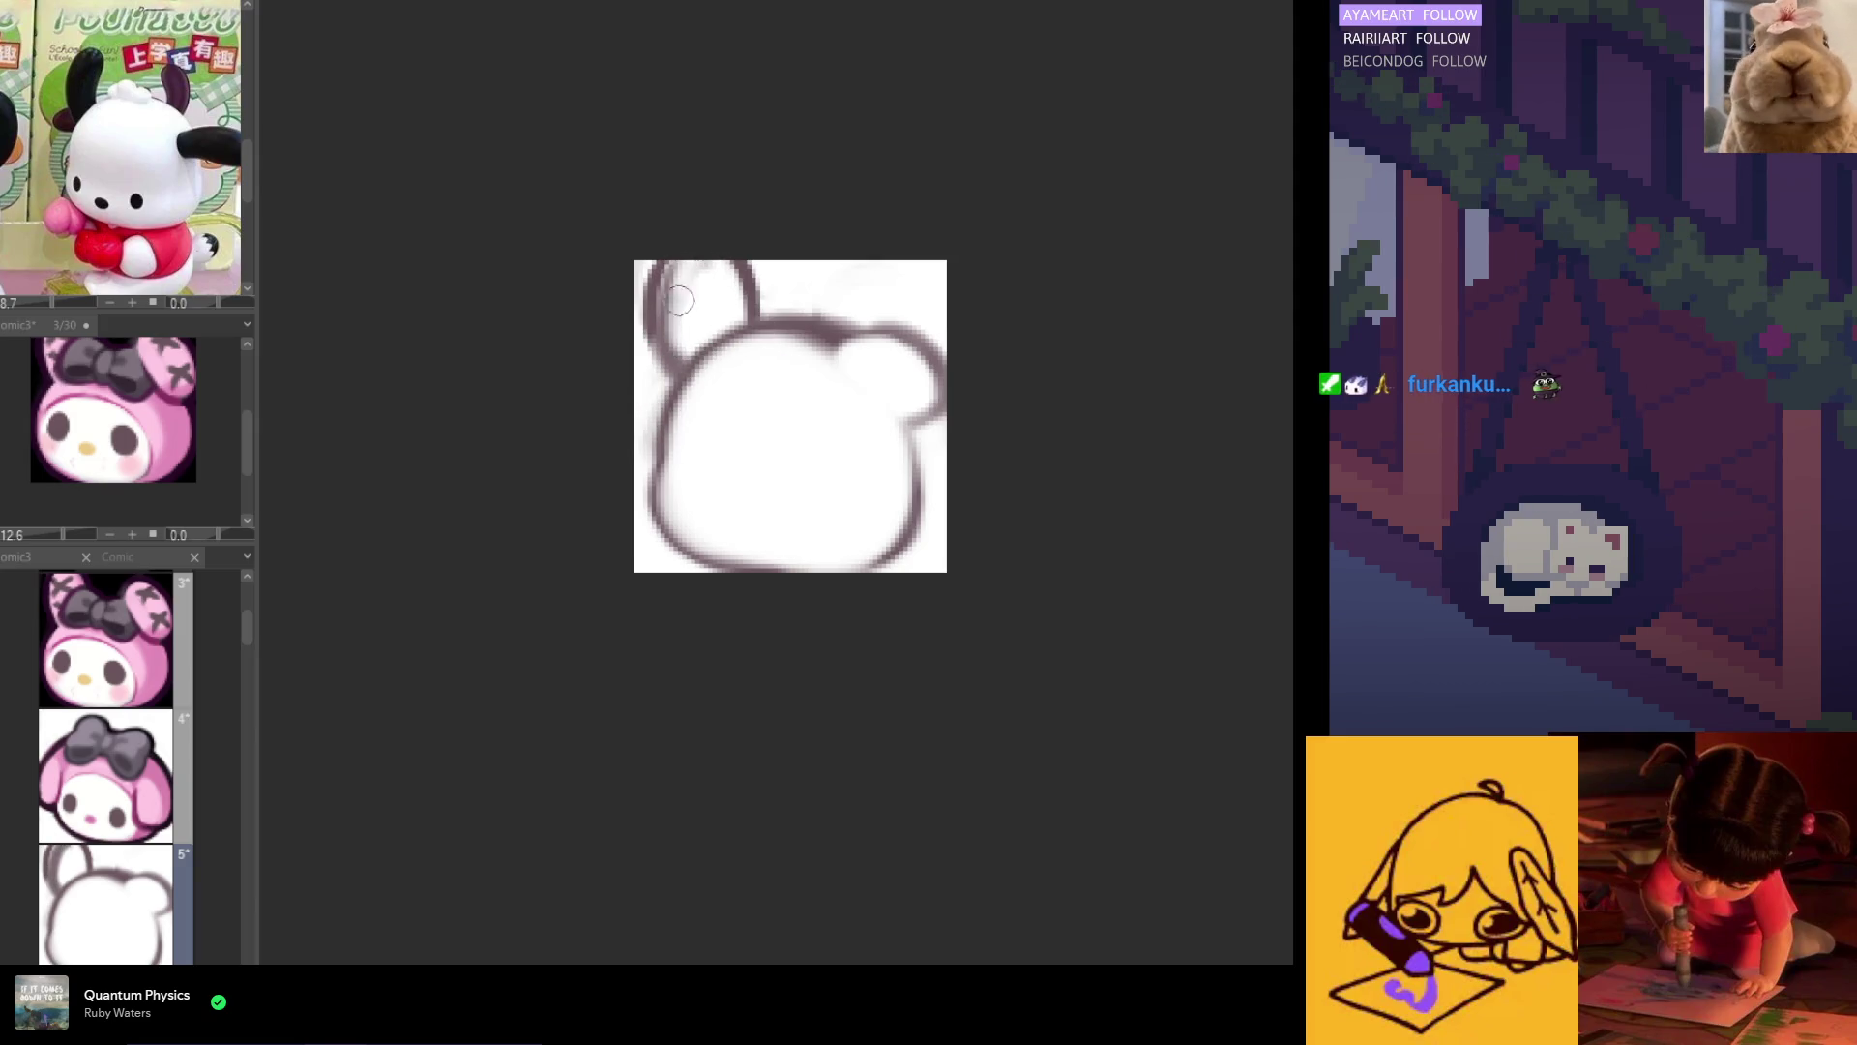
drag(664, 251, 646, 346)
mouse_move(682, 250)
mouse_down()
mouse_move(662, 353)
mouse_move(721, 248)
mouse_move(726, 333)
mouse_up()
drag(737, 263, 729, 330)
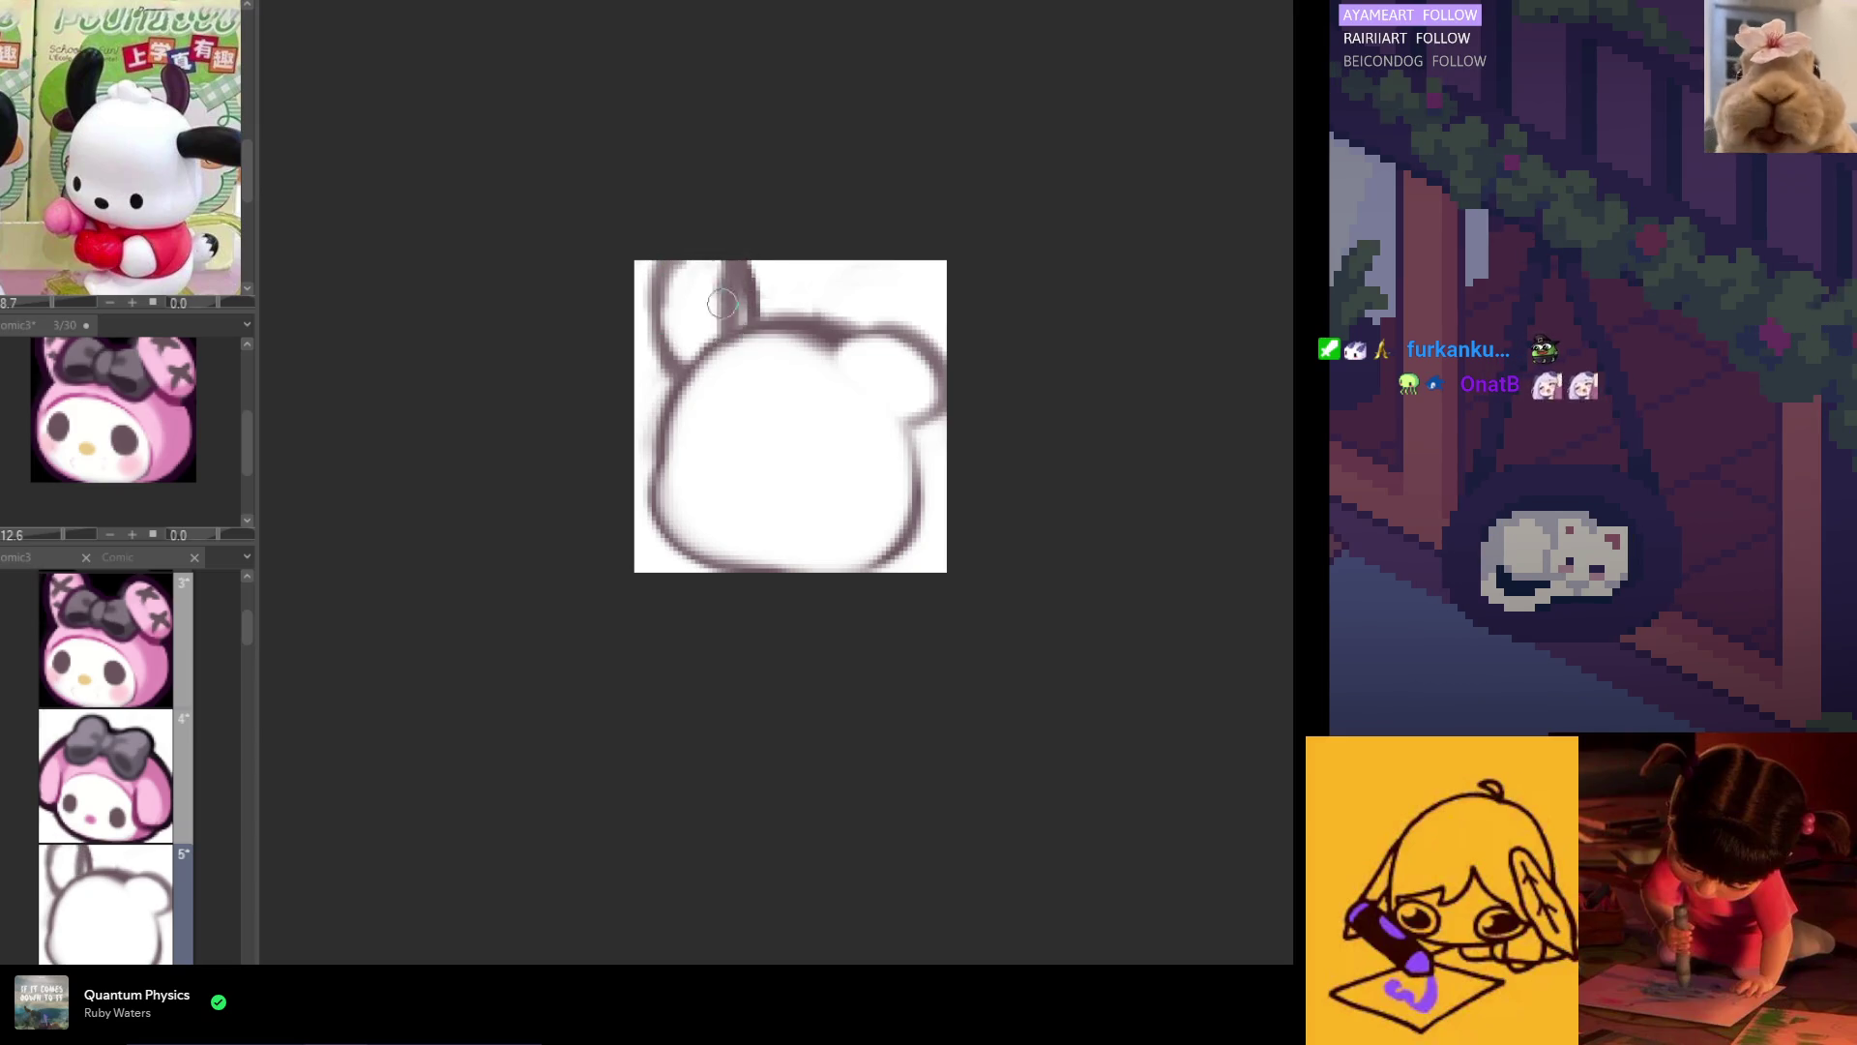
drag(737, 262, 732, 329)
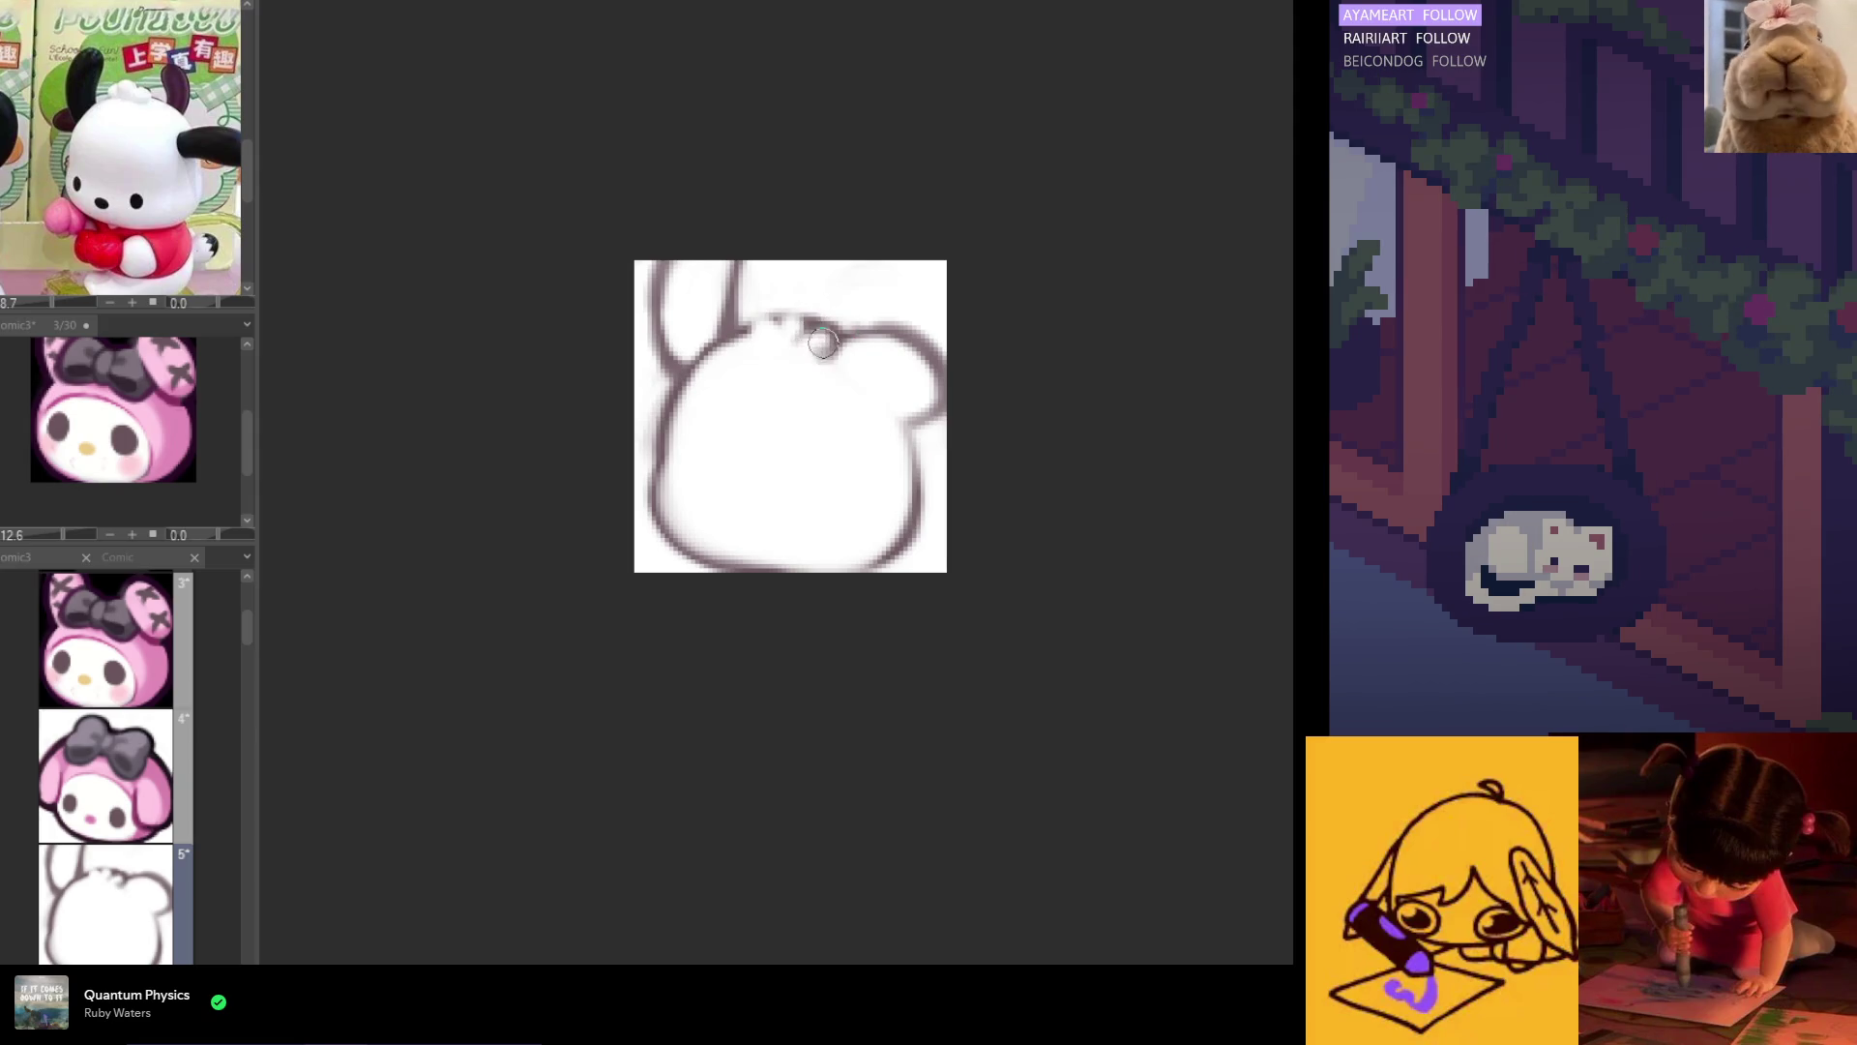
Step: Add a curled head tuft, reshape the right ear into a shorter floppy curve, and paint a dark eye
drag(822, 343, 788, 324)
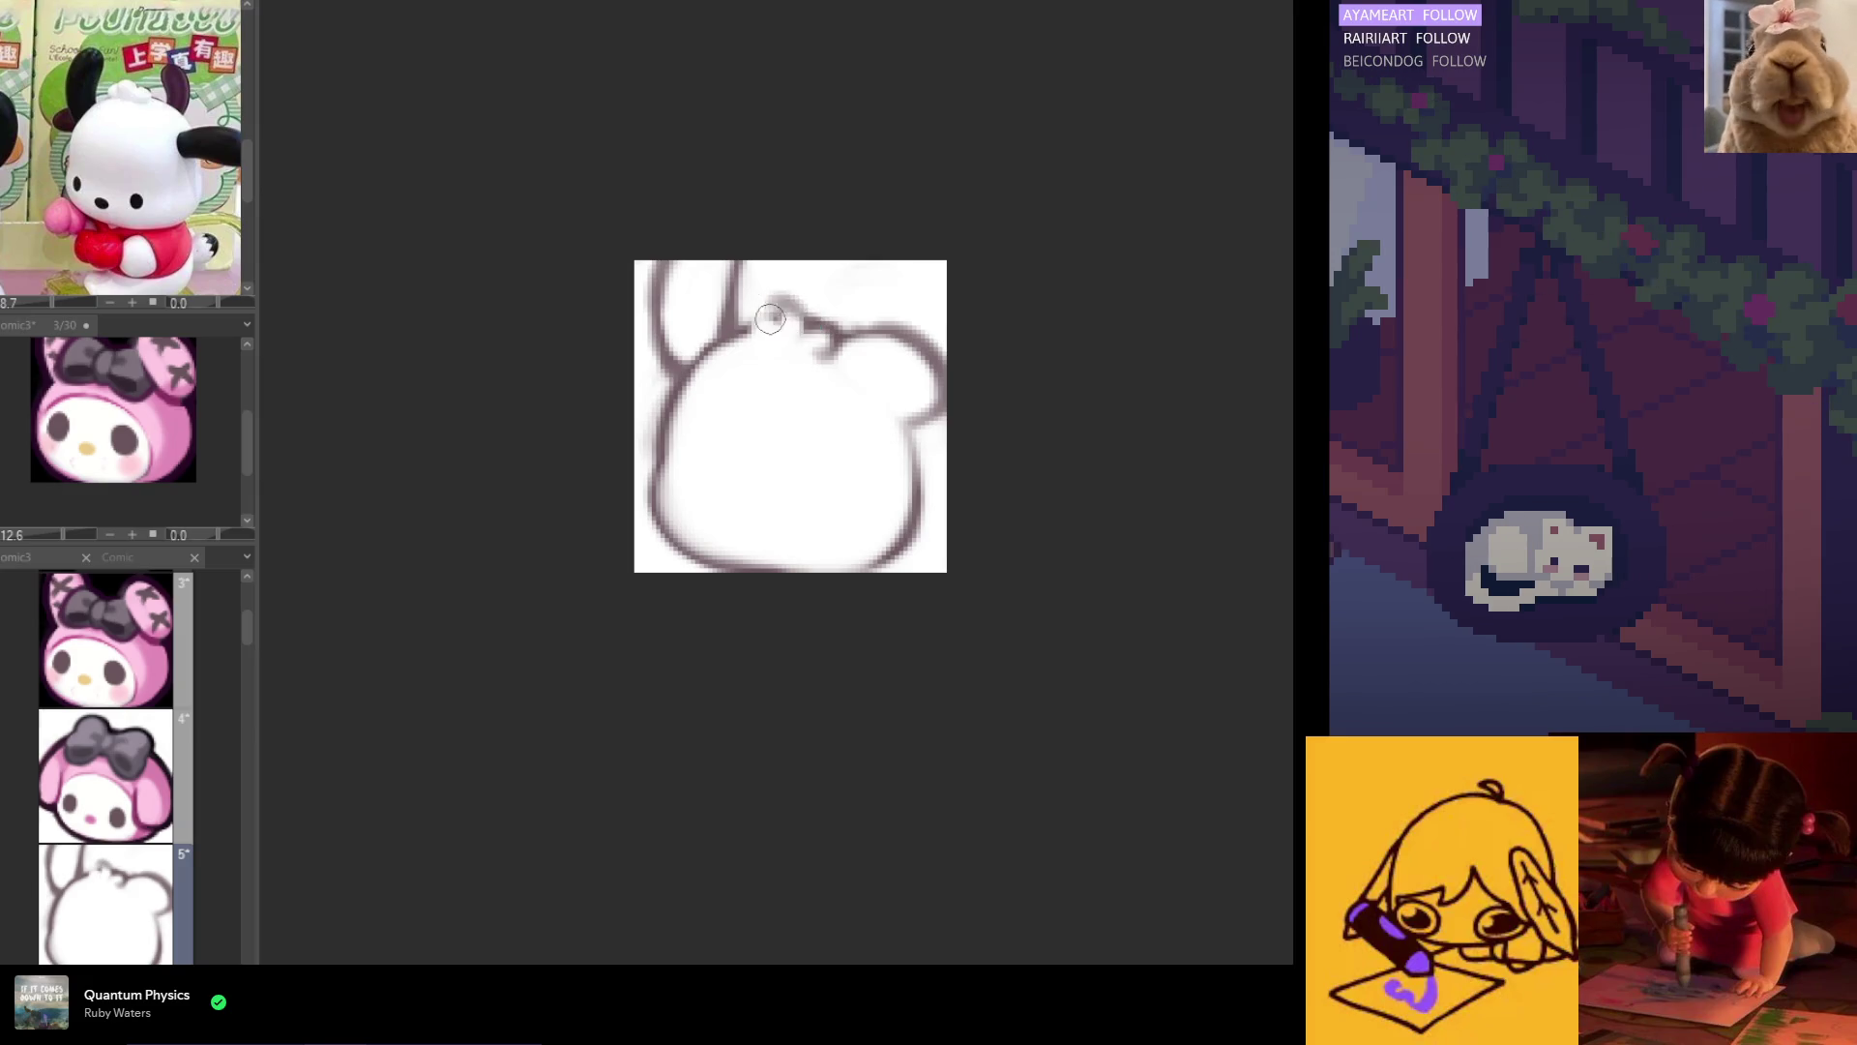
drag(769, 319, 746, 337)
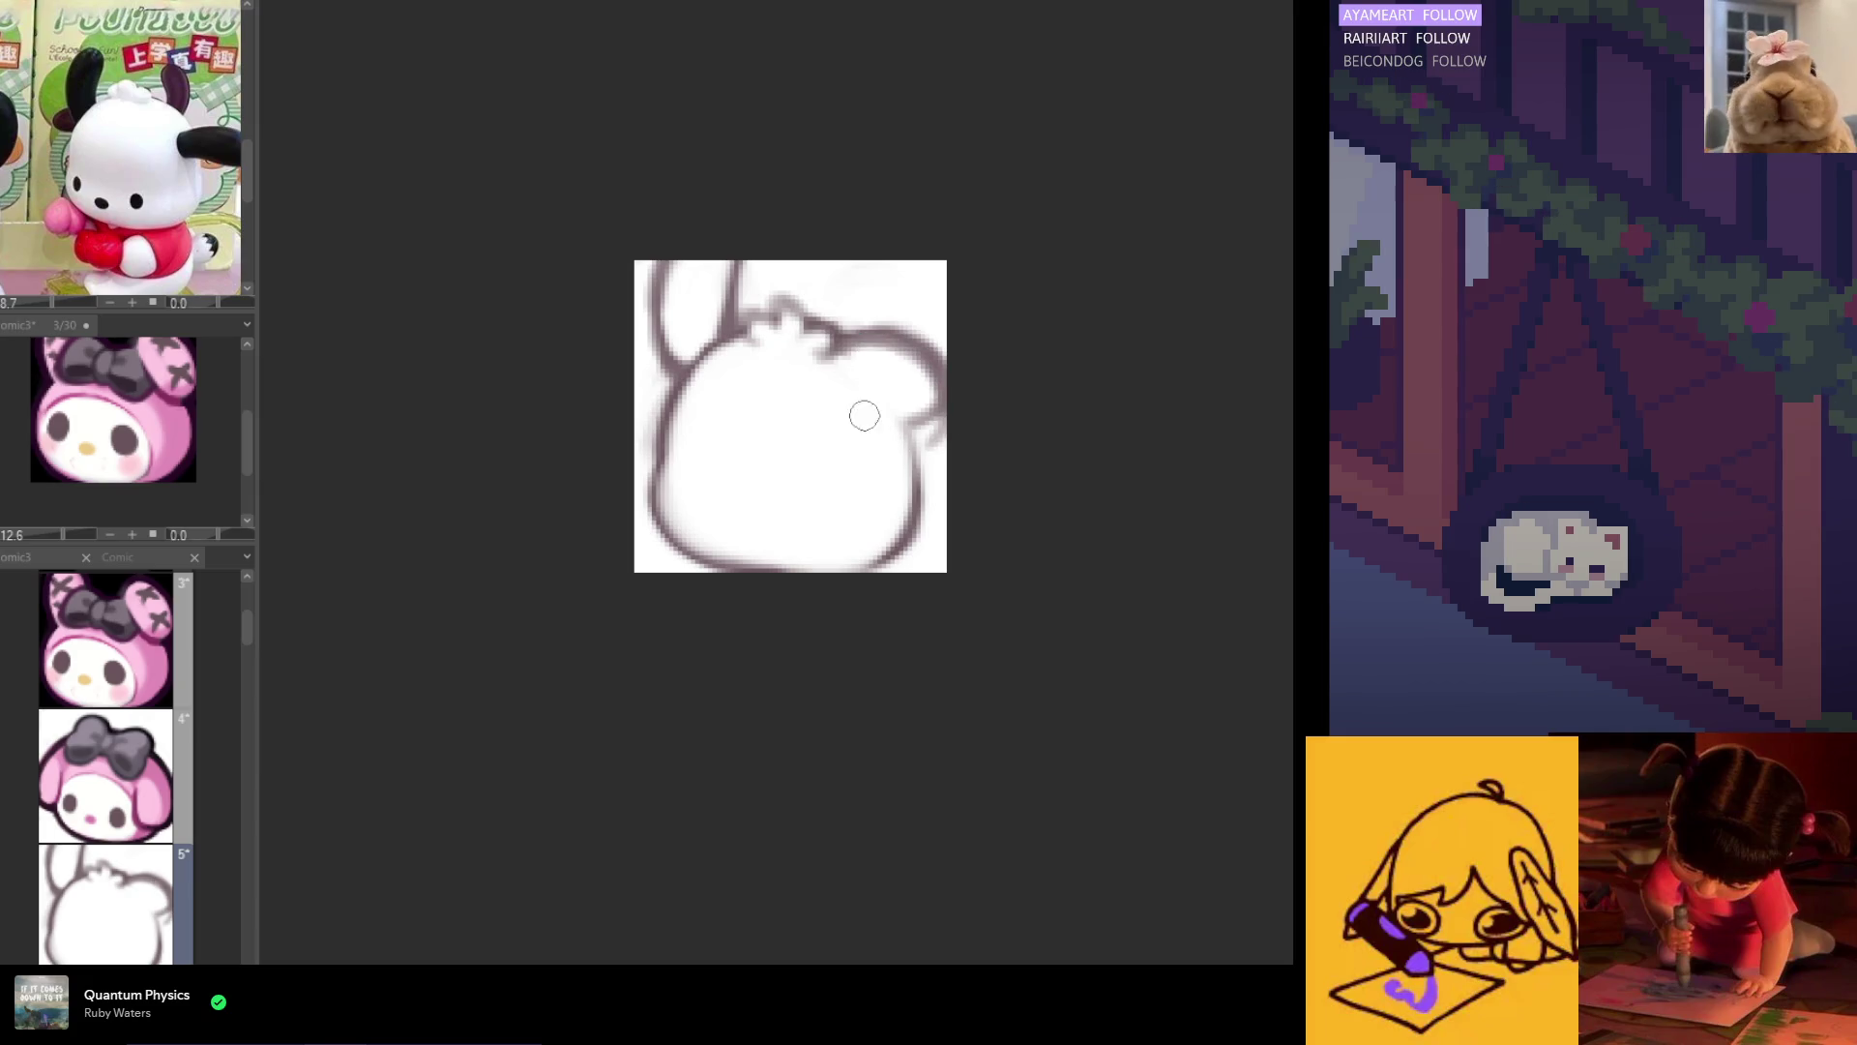
drag(855, 391, 937, 431)
mouse_move(941, 329)
mouse_down()
mouse_move(896, 374)
mouse_move(932, 416)
mouse_up()
drag(958, 414, 930, 339)
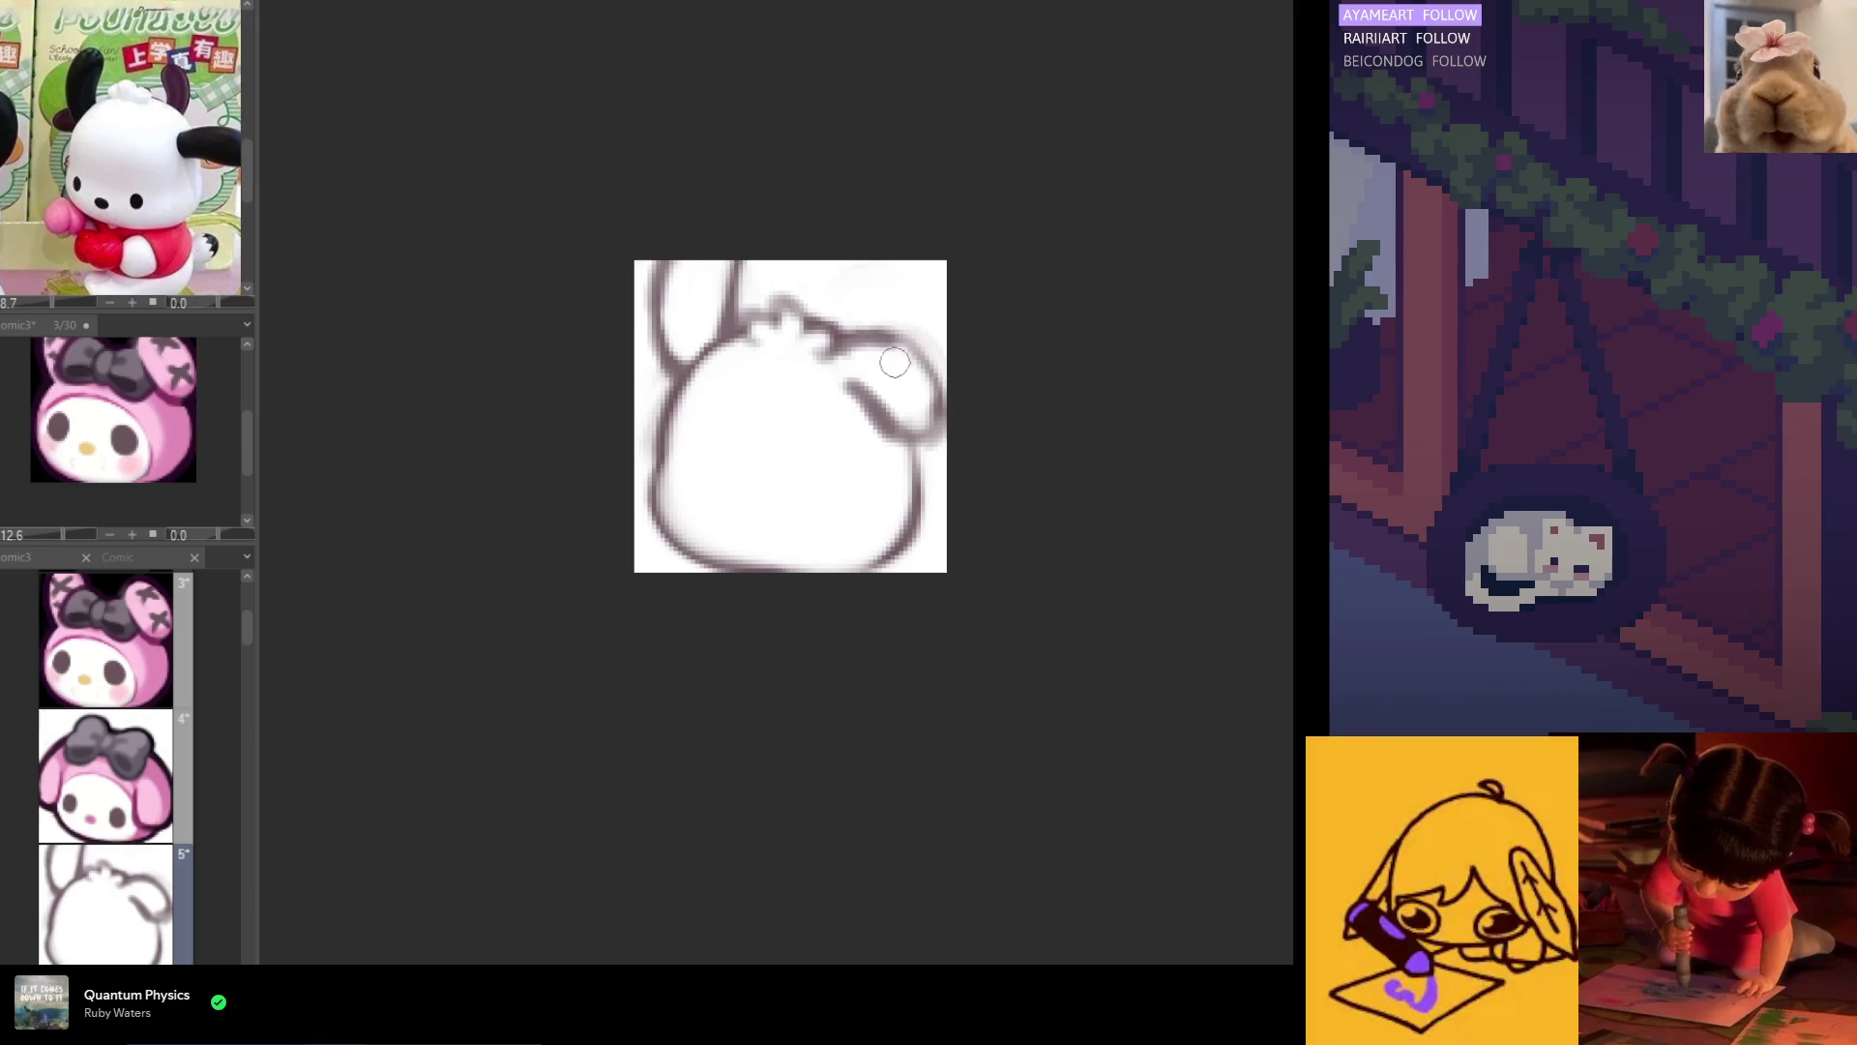
mouse_move(894, 365)
mouse_down()
mouse_move(846, 344)
mouse_move(914, 360)
mouse_move(914, 443)
mouse_up()
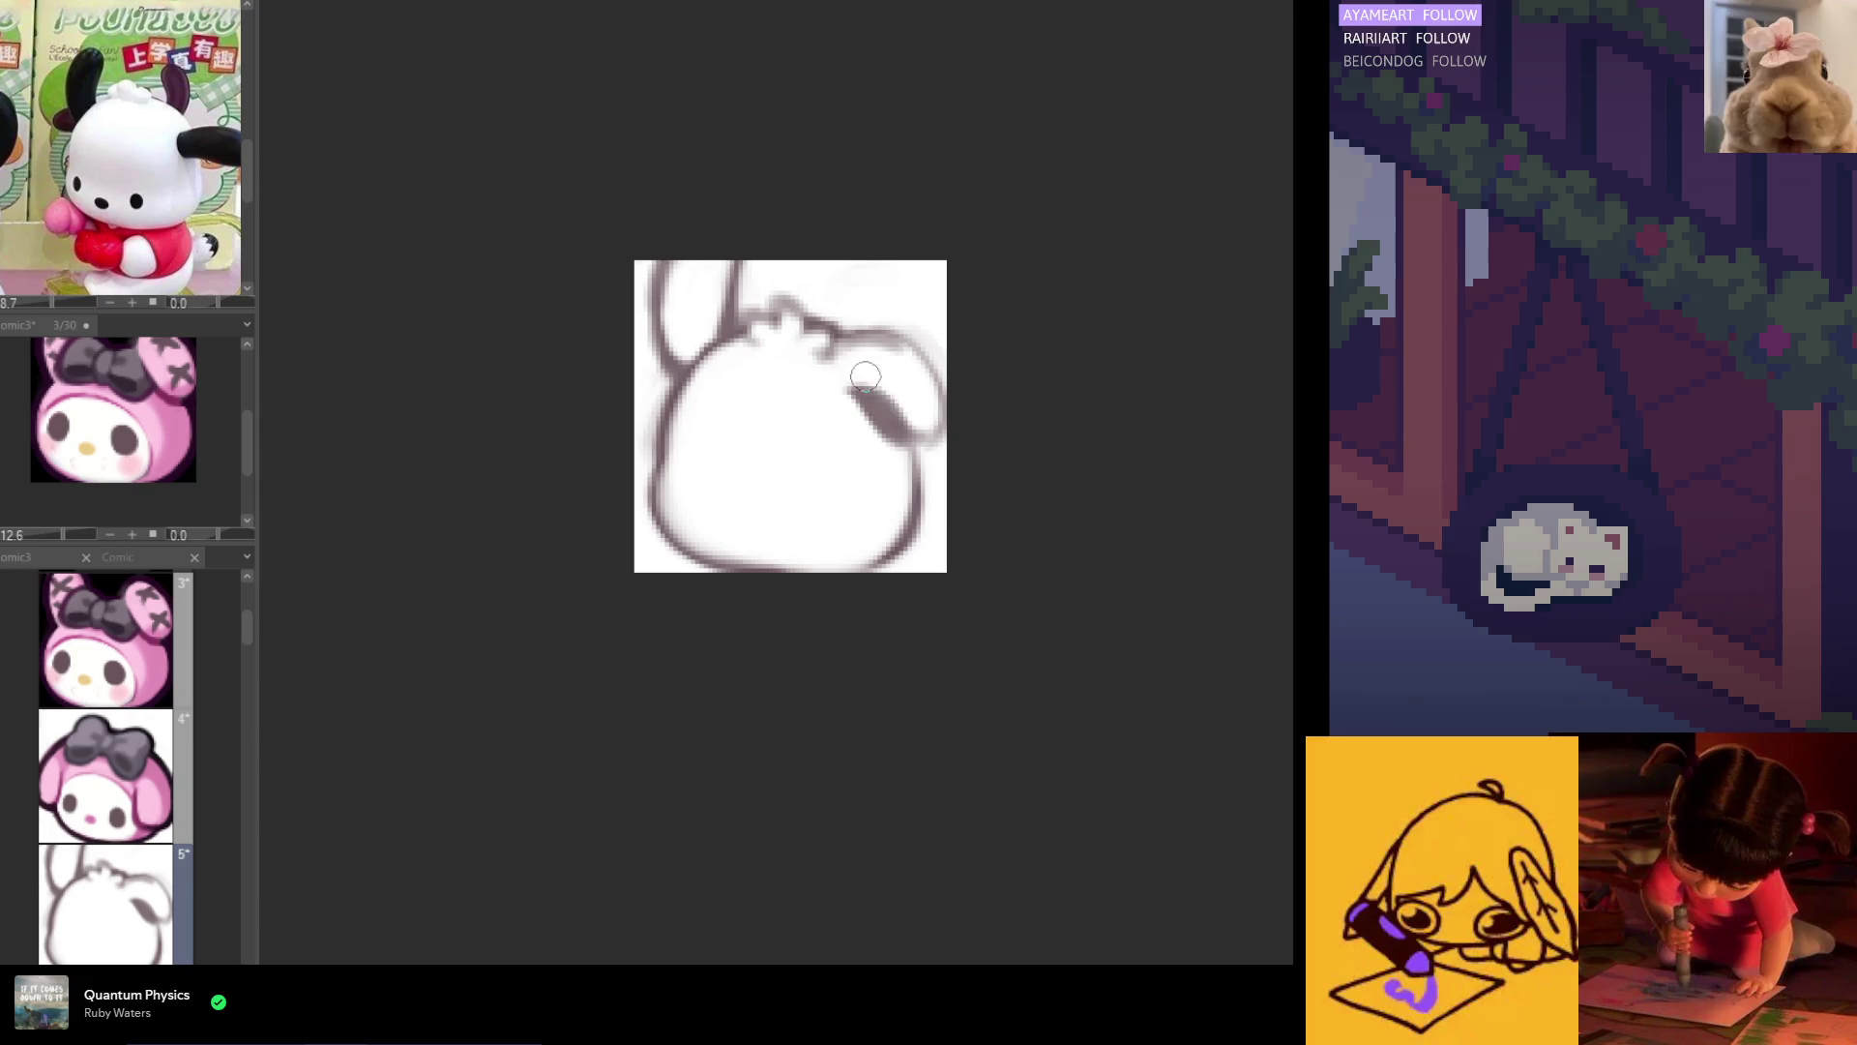
key(ctrl+z)
mouse_move(851, 388)
mouse_down()
mouse_move(929, 426)
mouse_move(904, 378)
mouse_up()
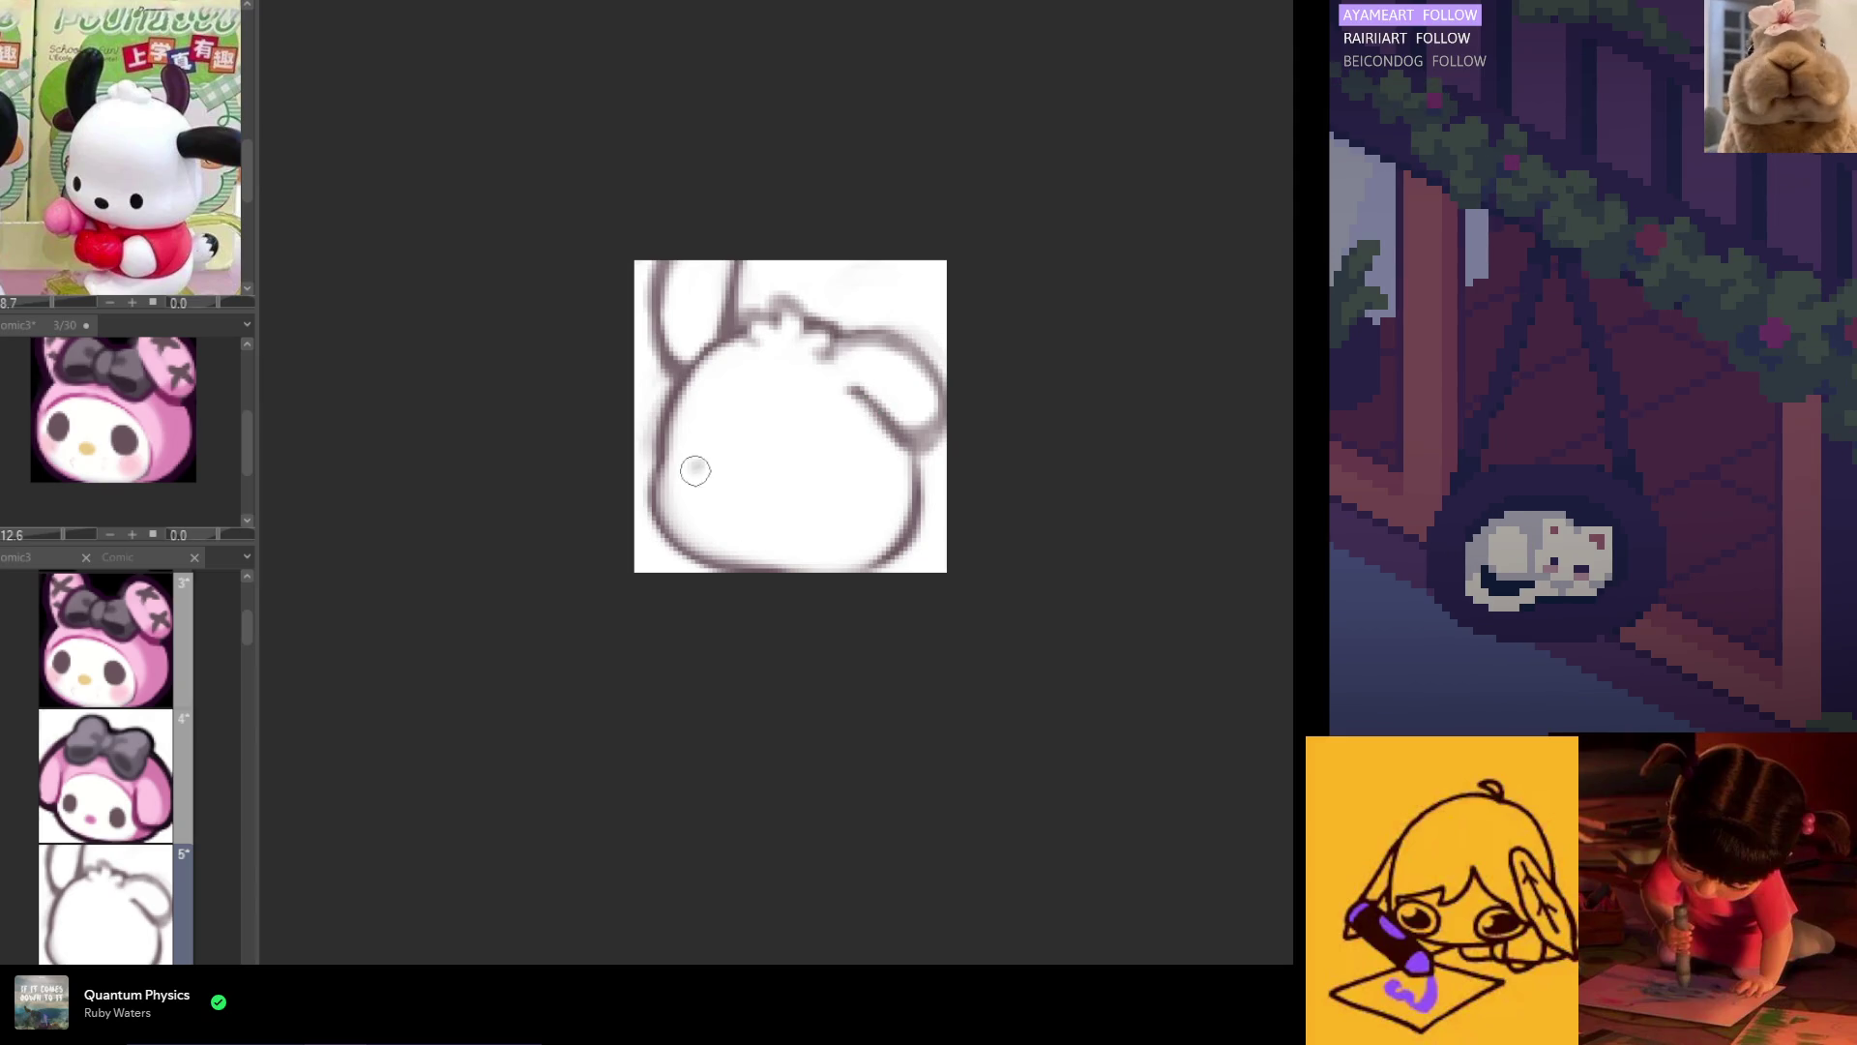
drag(697, 472, 742, 512)
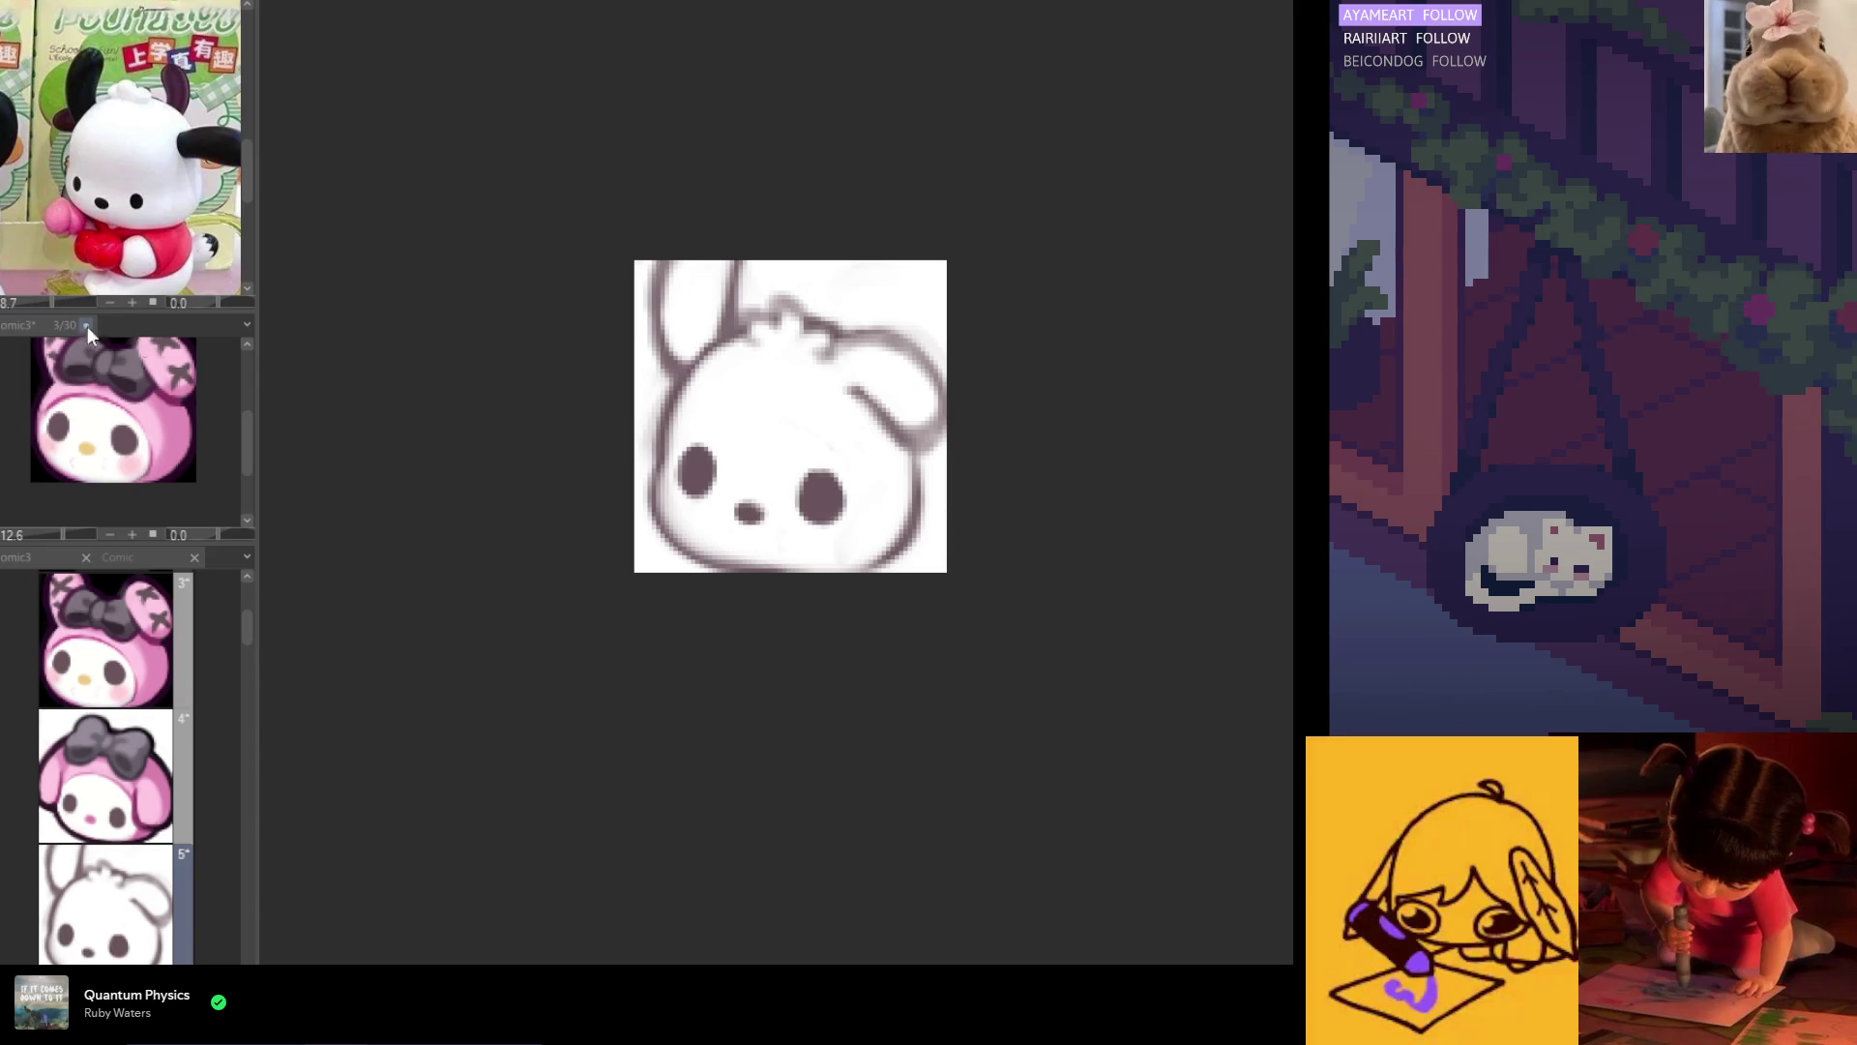
Step: Lasso the eyes and nose, skew them slightly down on the right, and deselect
mouse_move(869, 481)
mouse_down()
mouse_move(837, 436)
mouse_move(706, 414)
mouse_up()
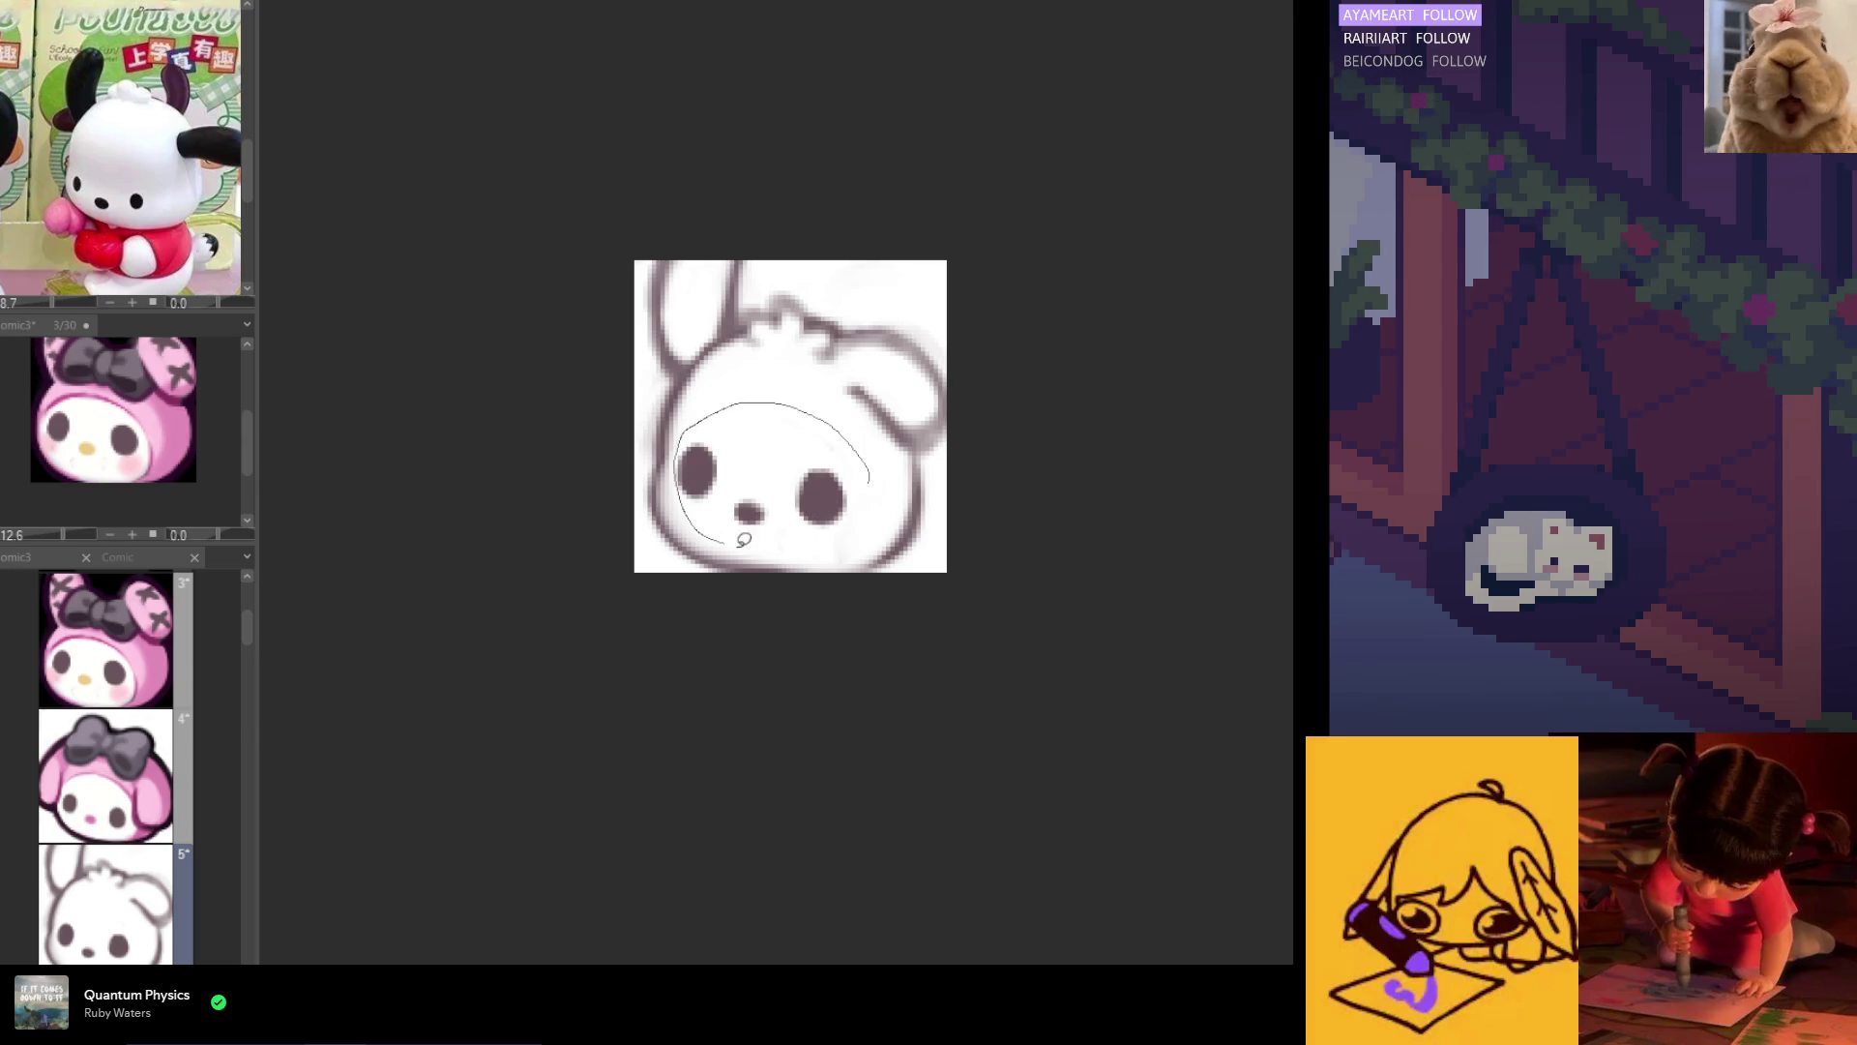
drag(734, 536, 871, 483)
click(903, 600)
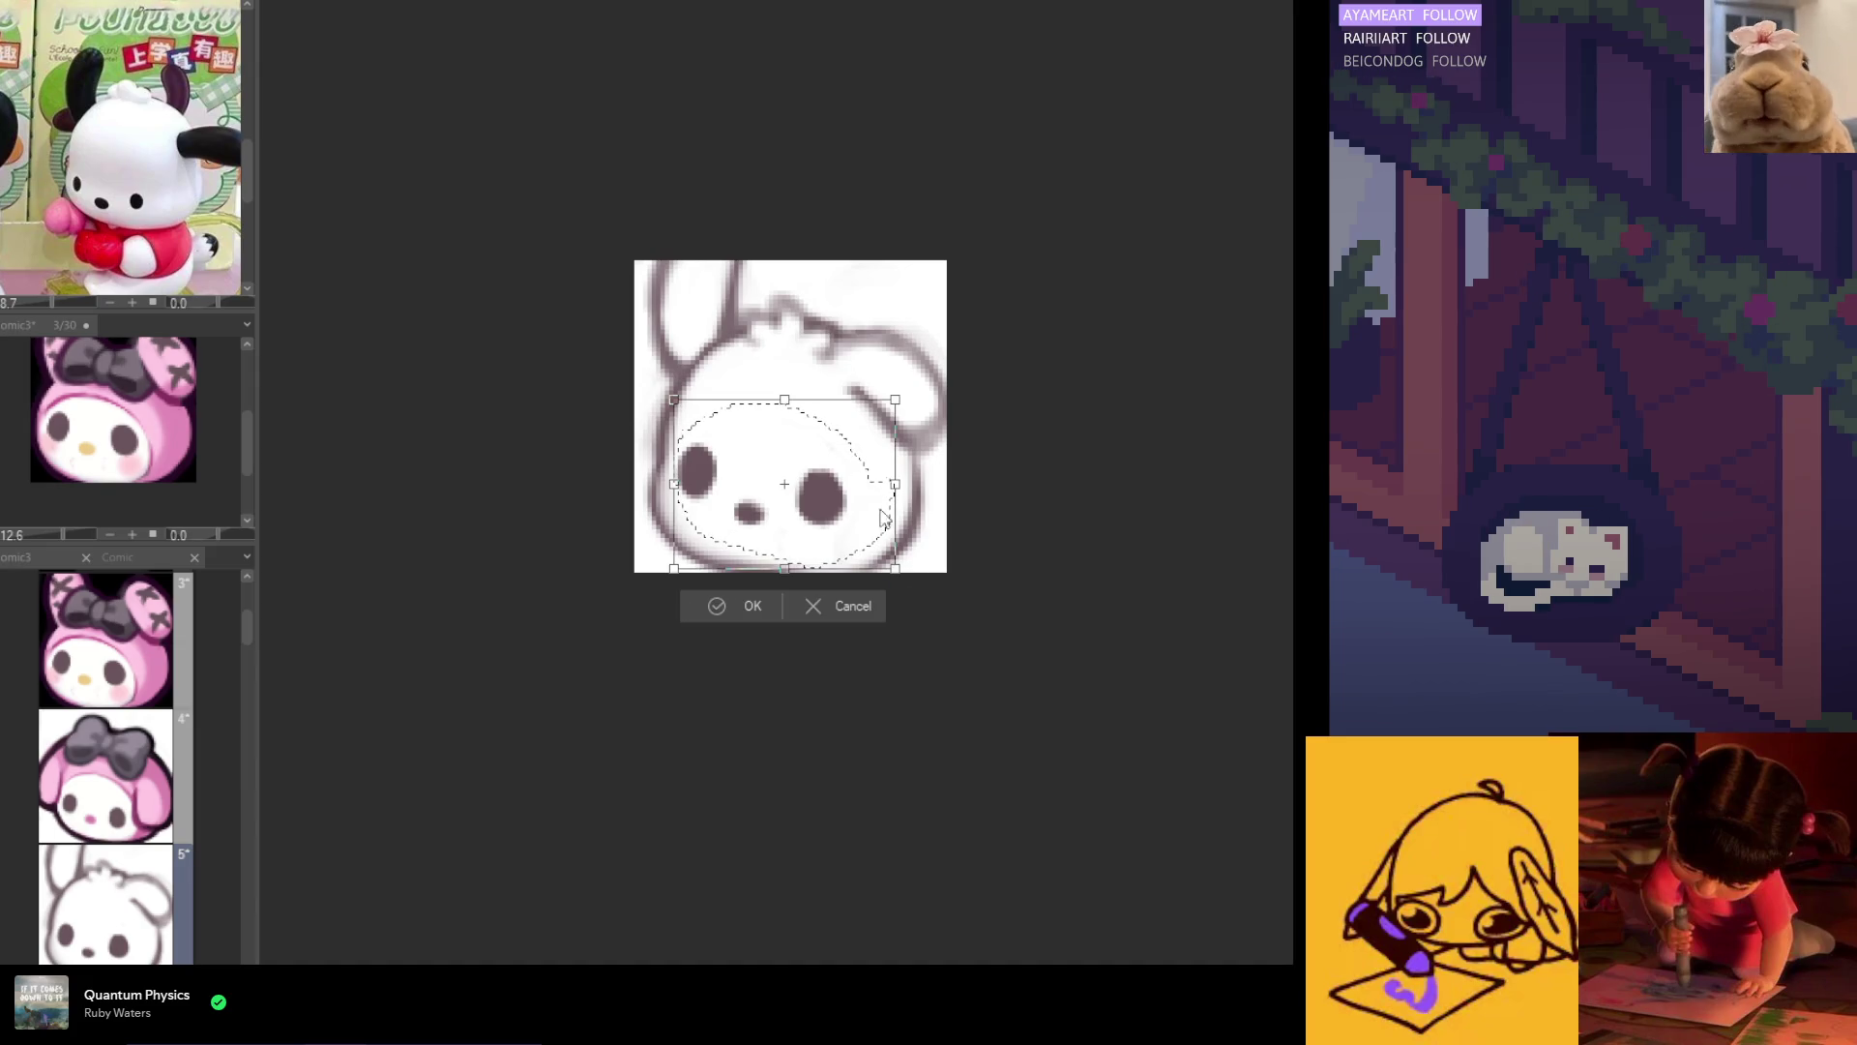
drag(894, 485, 891, 495)
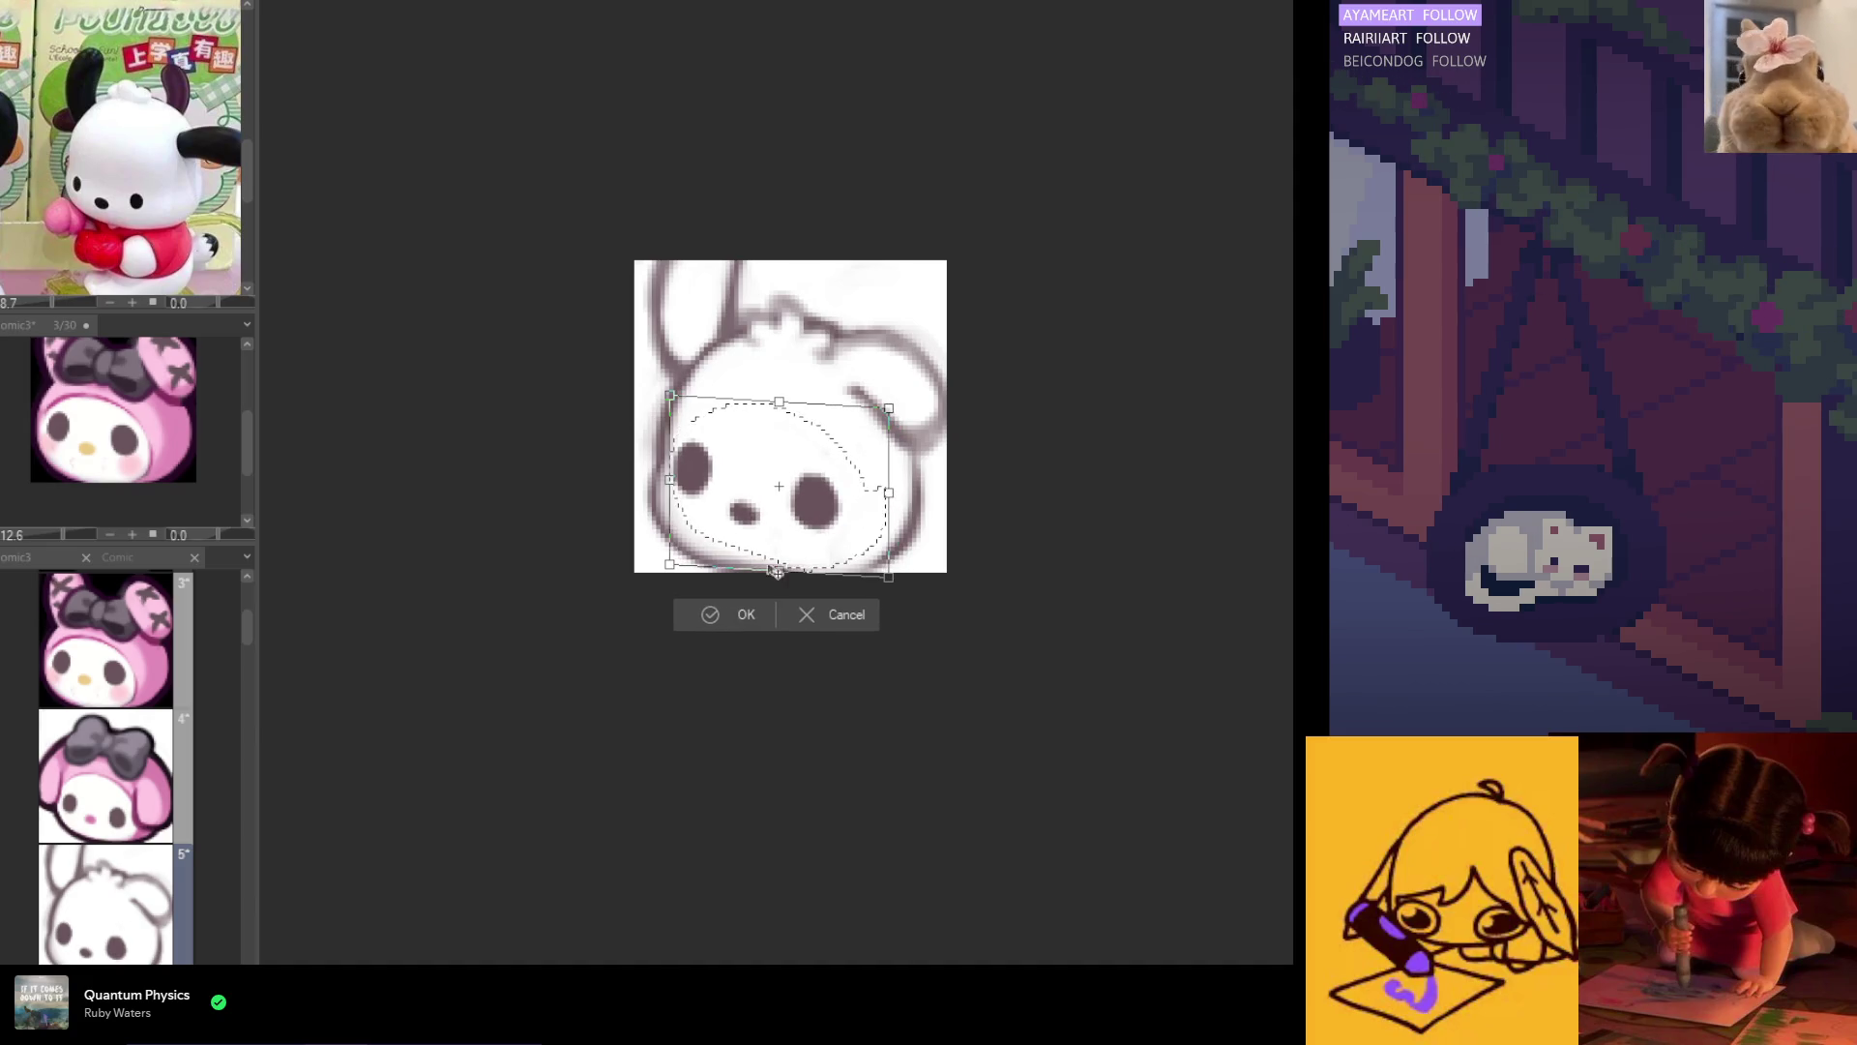
click(735, 614)
key(ctrl+d)
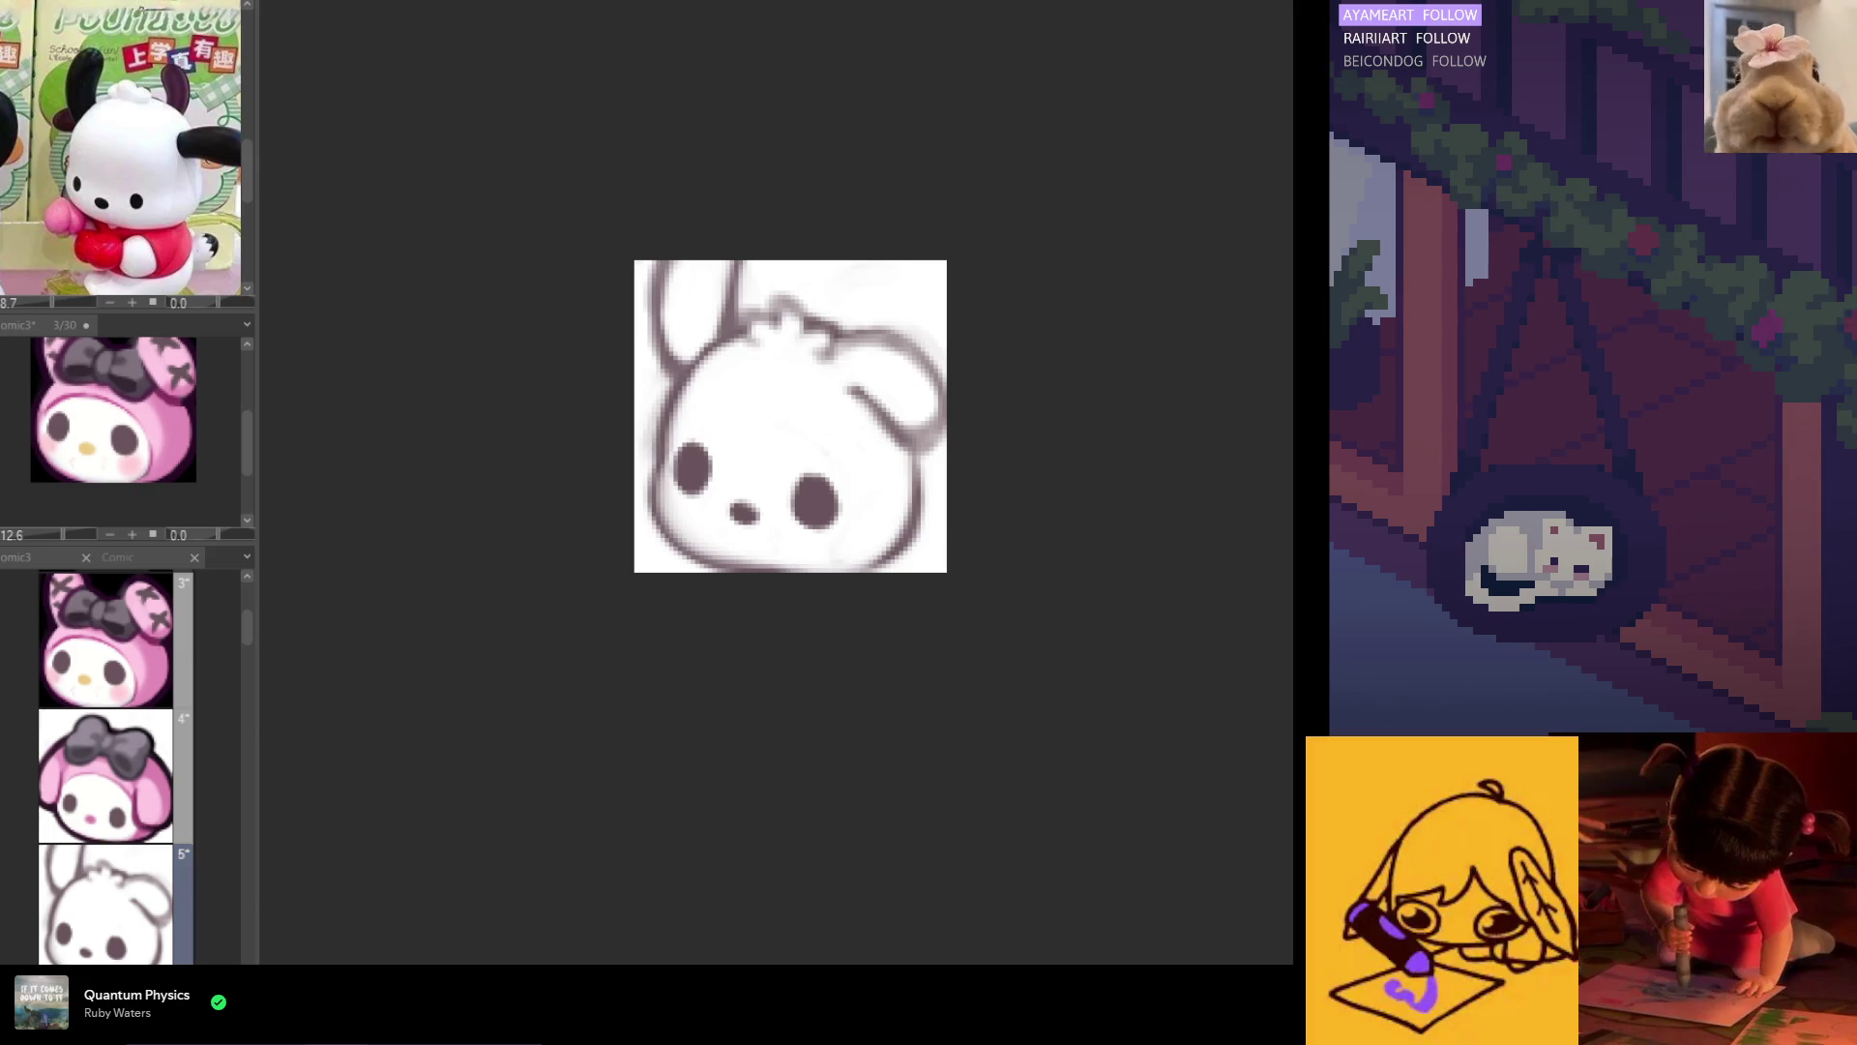
Step: Erase the old right eye, then repaint it and the nose as dark filled shapes in the sampled eye colour
drag(711, 450, 718, 469)
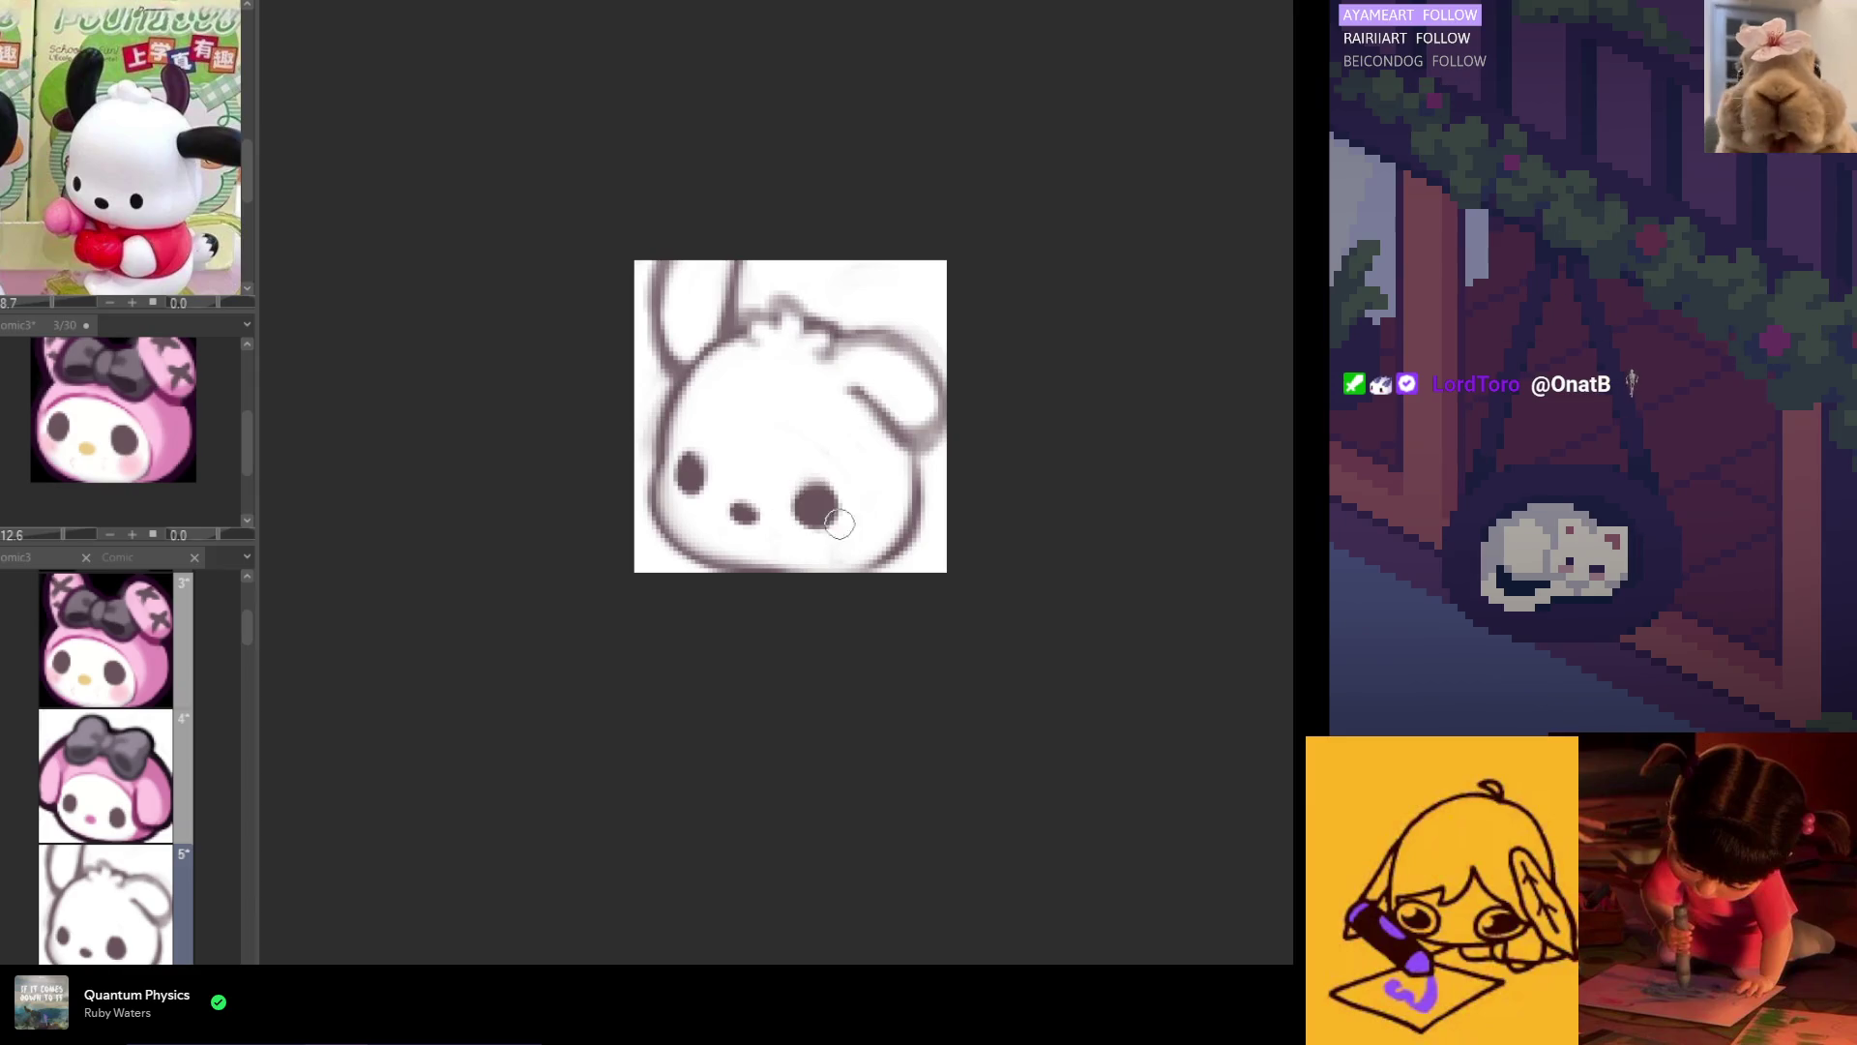
drag(837, 483, 820, 522)
alt+click(817, 506)
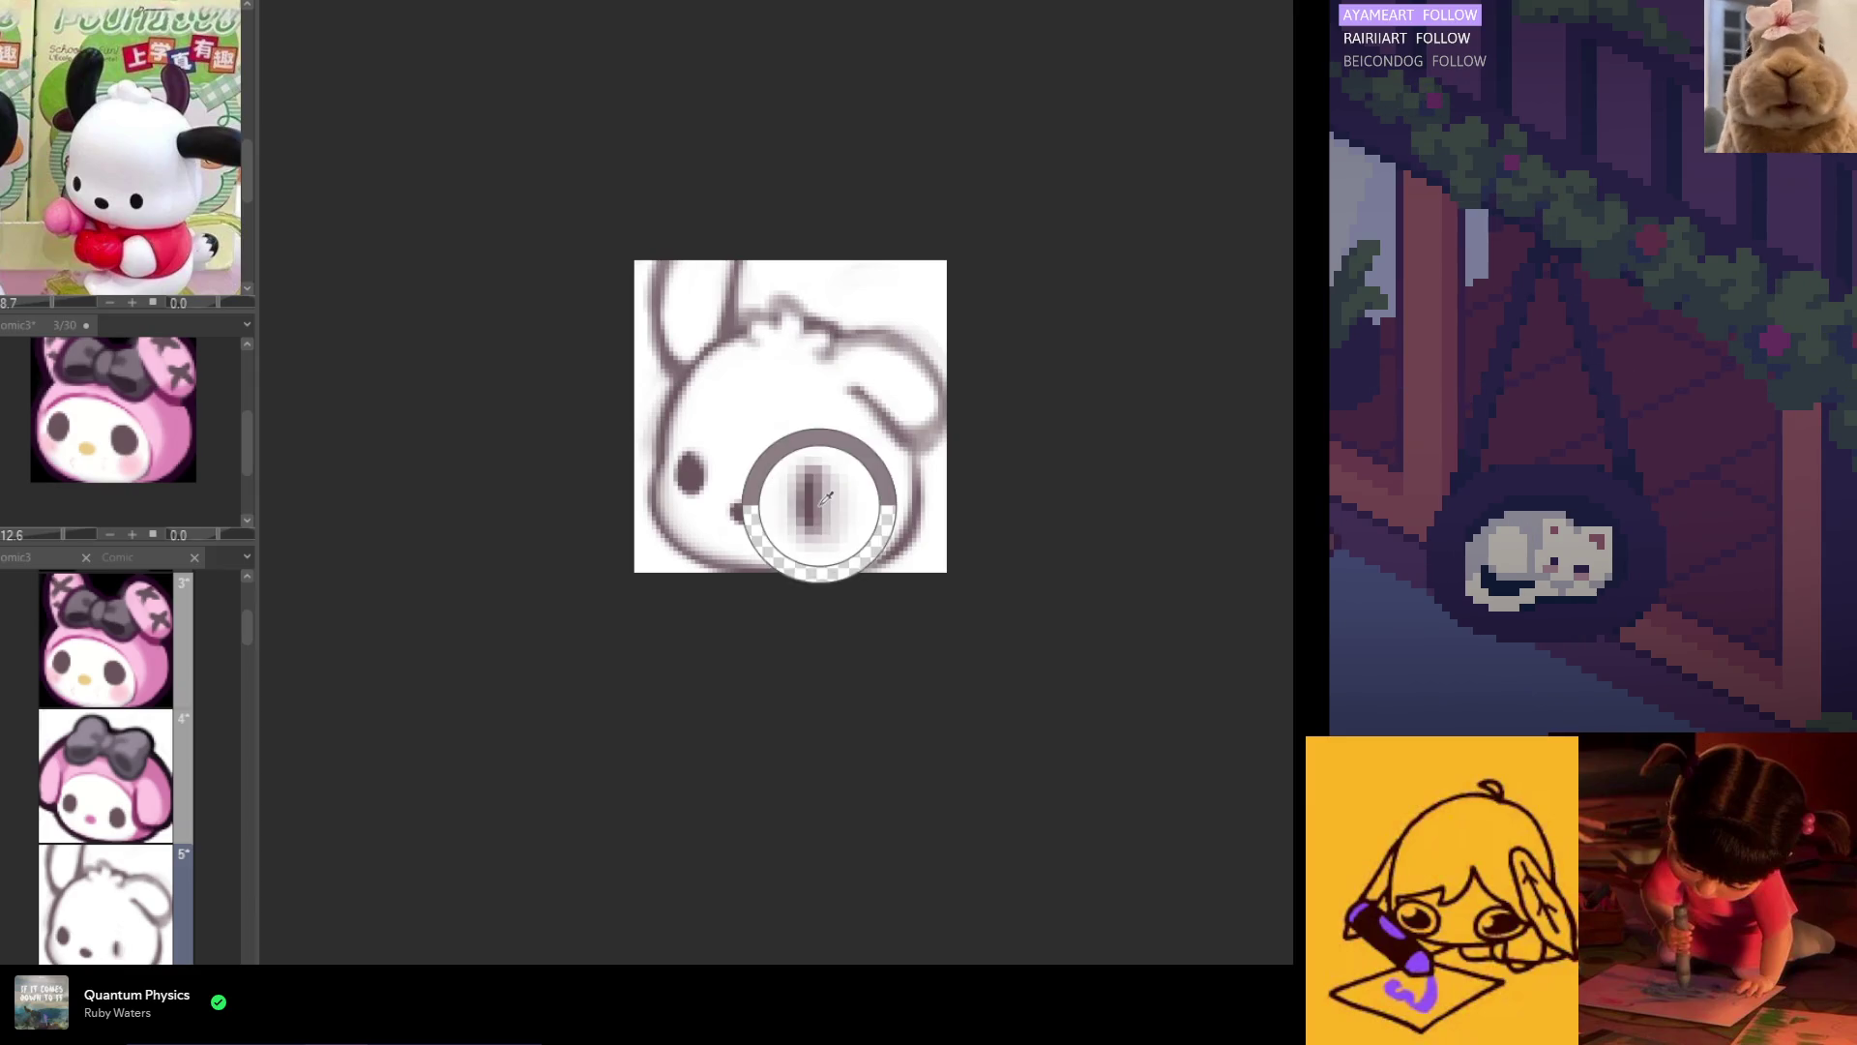
alt+click(693, 460)
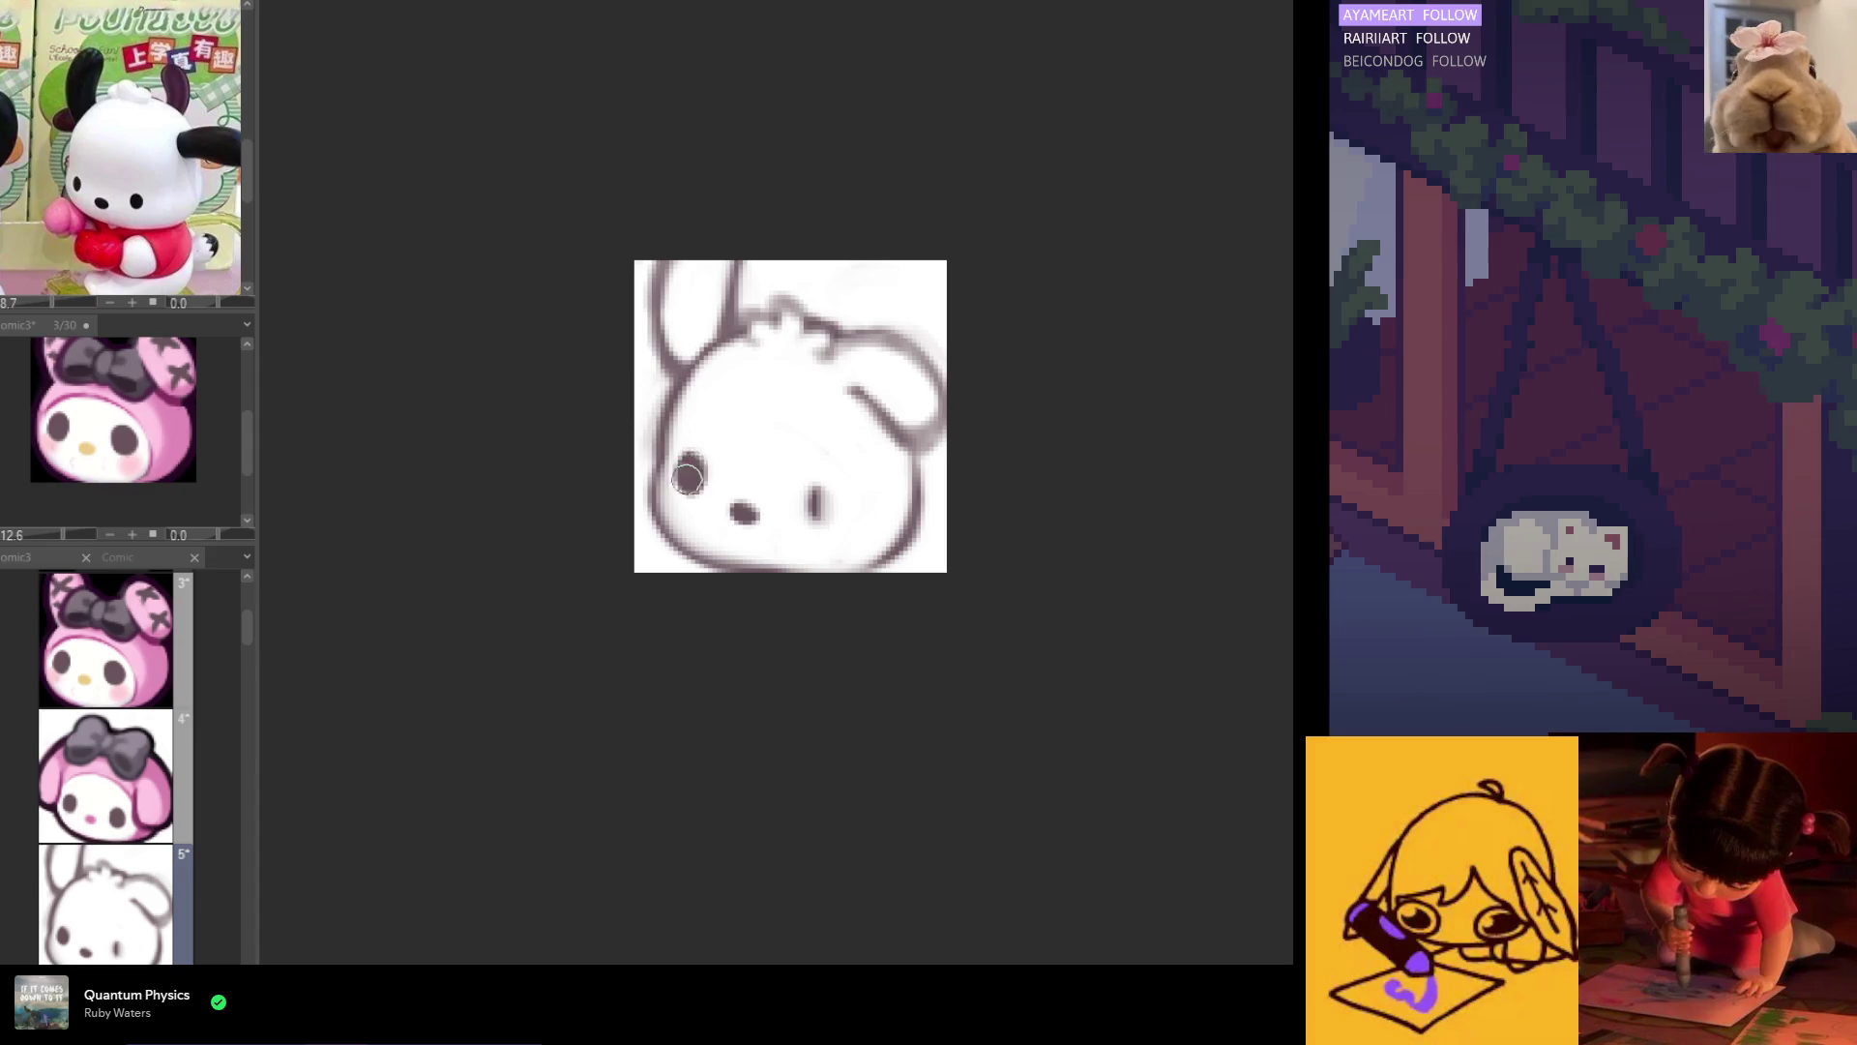
drag(816, 513, 745, 513)
alt+click(740, 517)
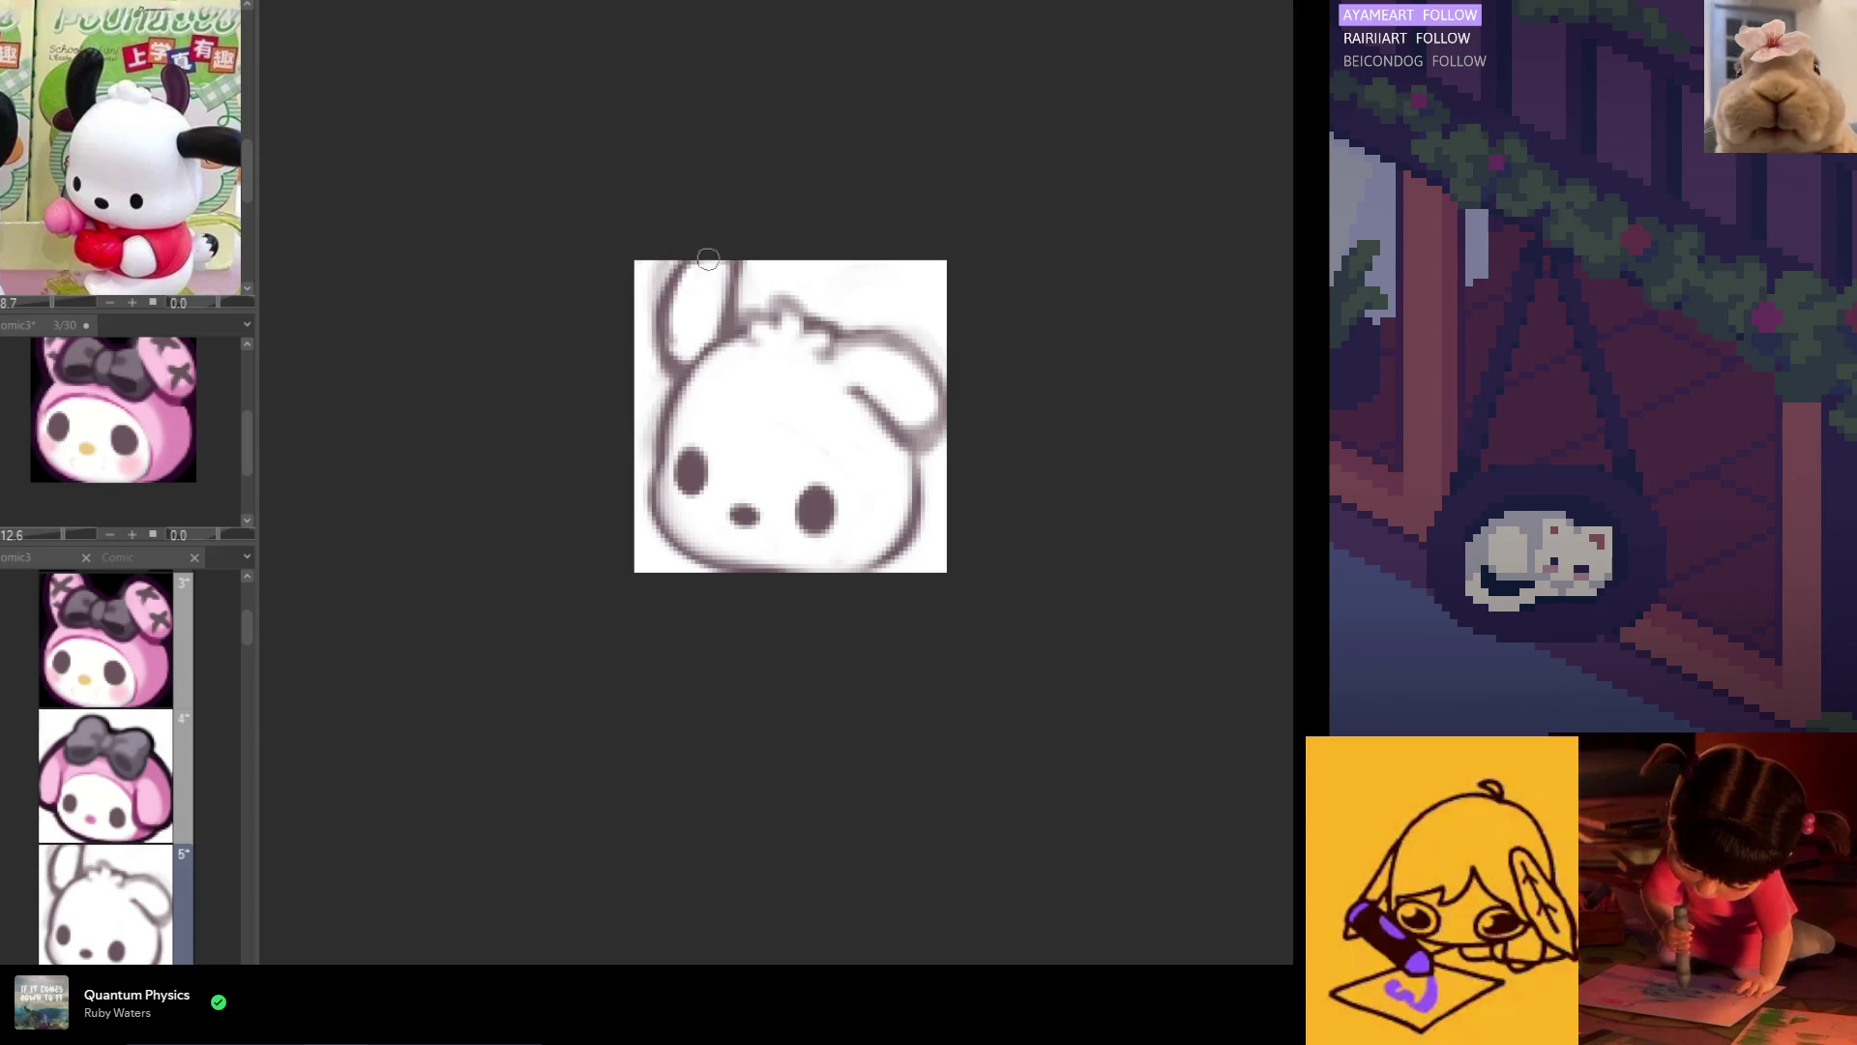
Step: Trace the left ear outline darker, mirroring the canvas to check proportions
mouse_move(701, 257)
mouse_down()
mouse_move(667, 372)
mouse_move(689, 402)
mouse_up()
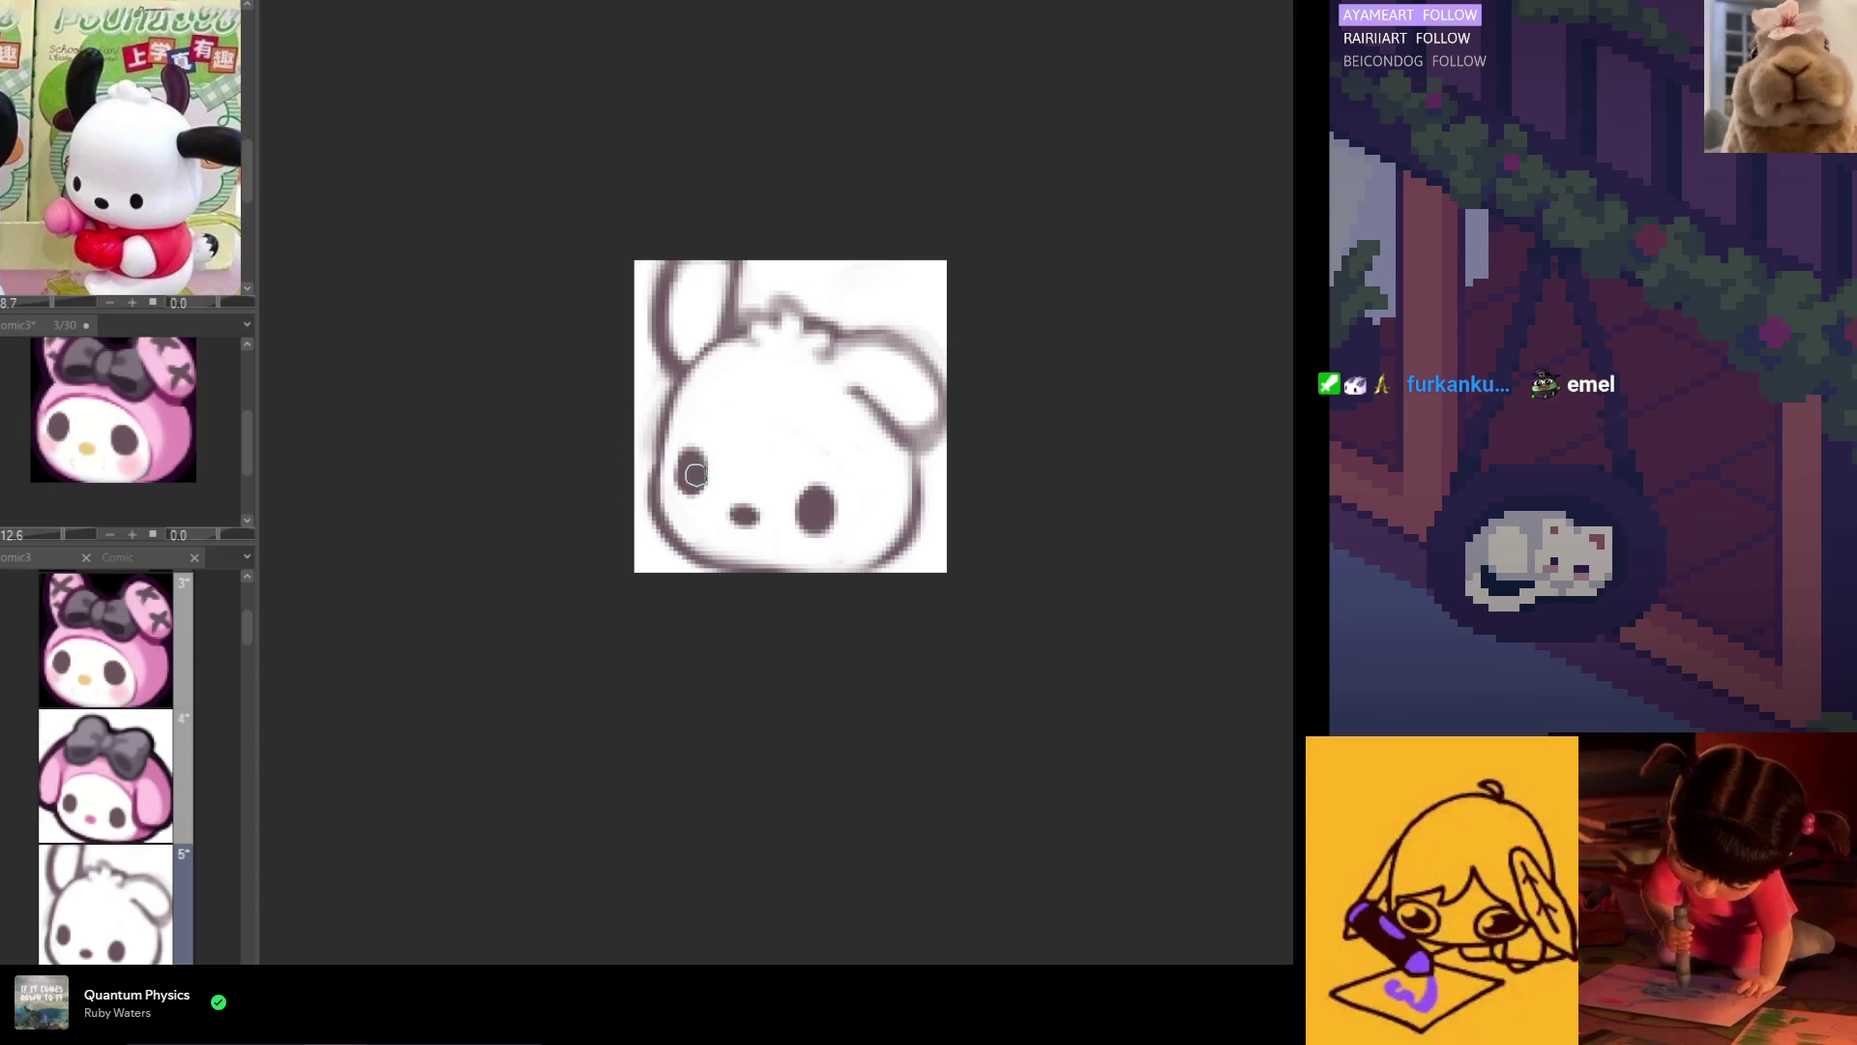
key(h)
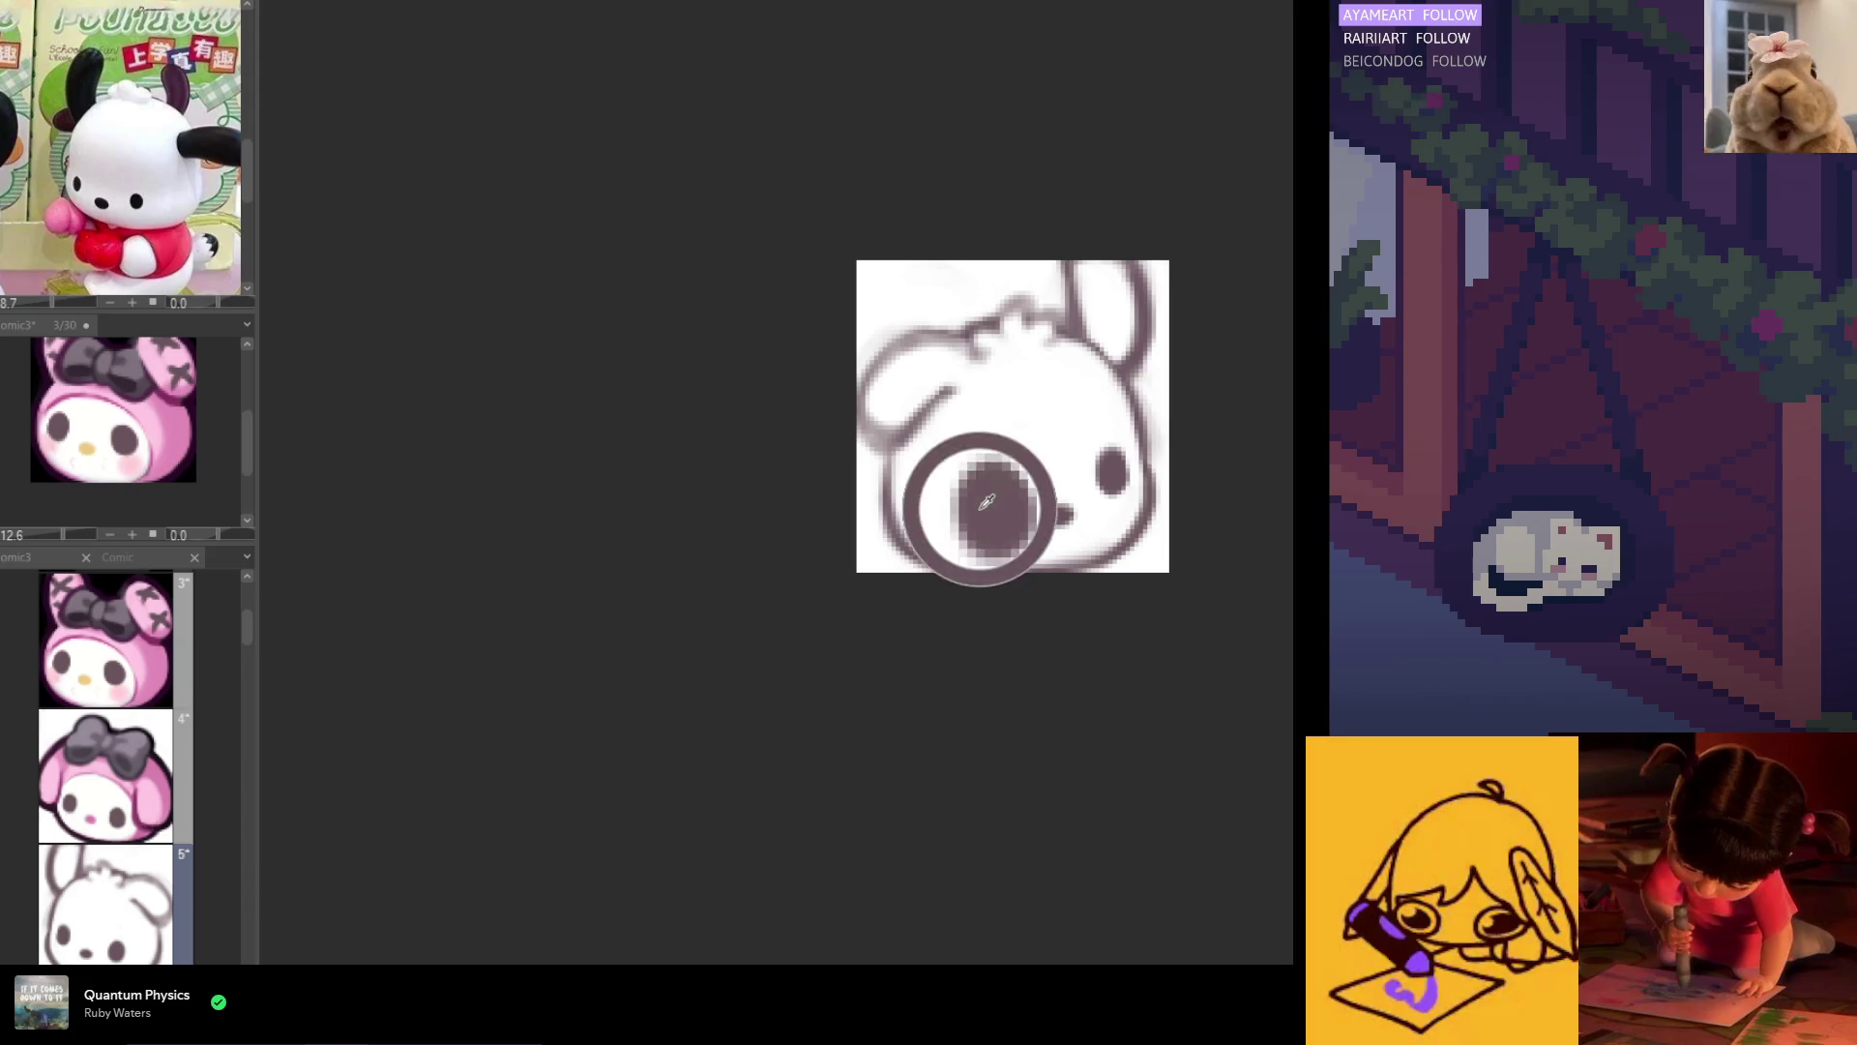
key(h)
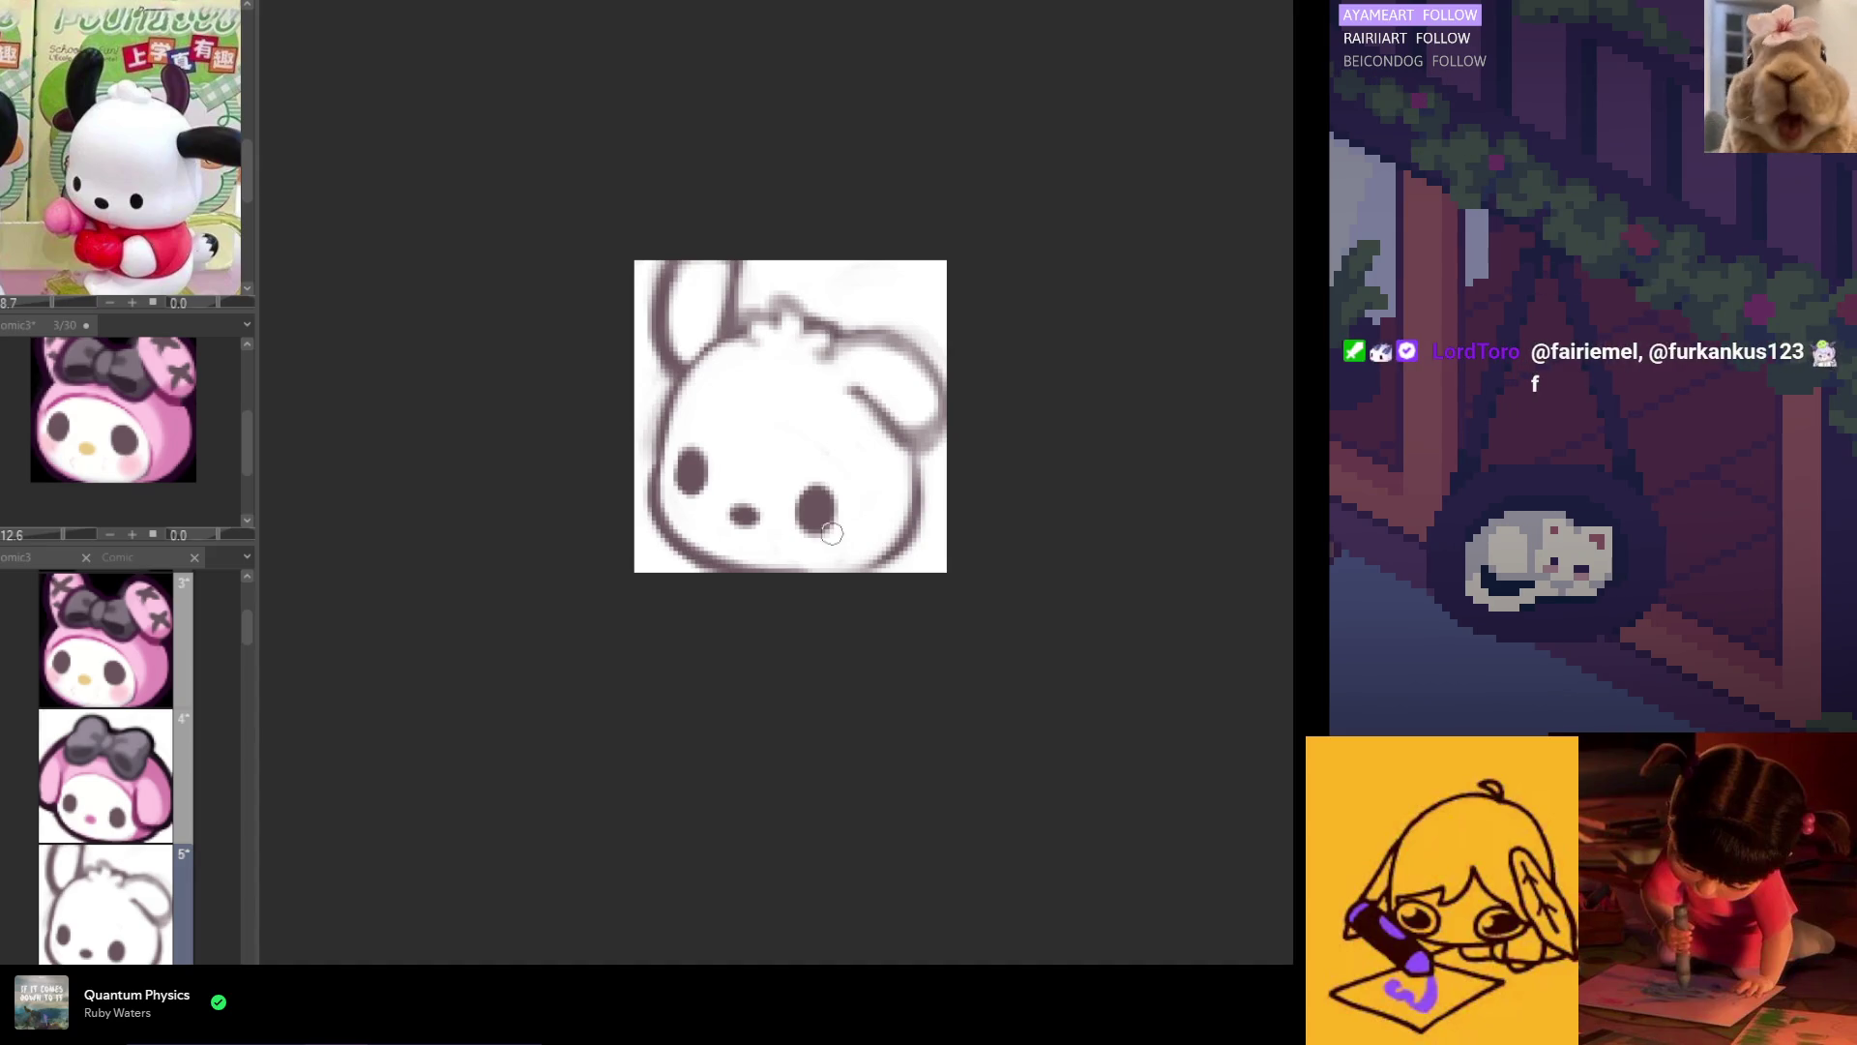
key(h)
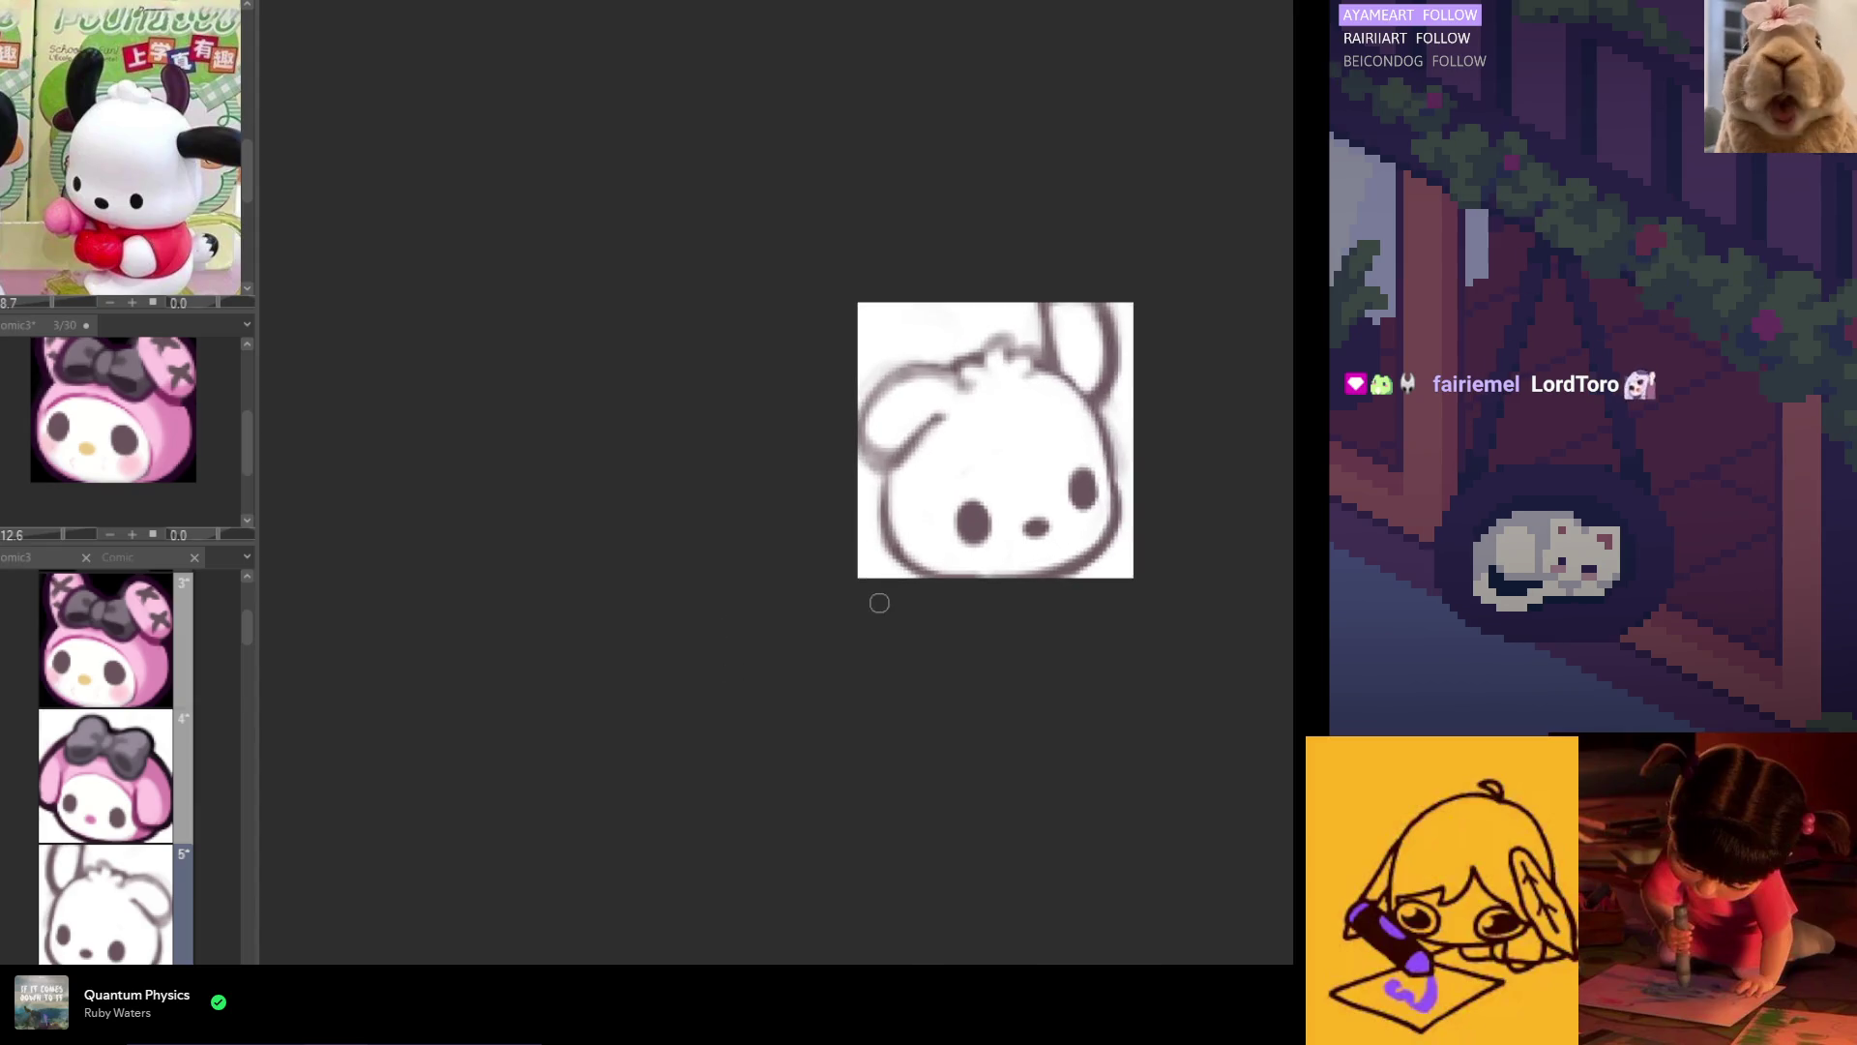
key(h)
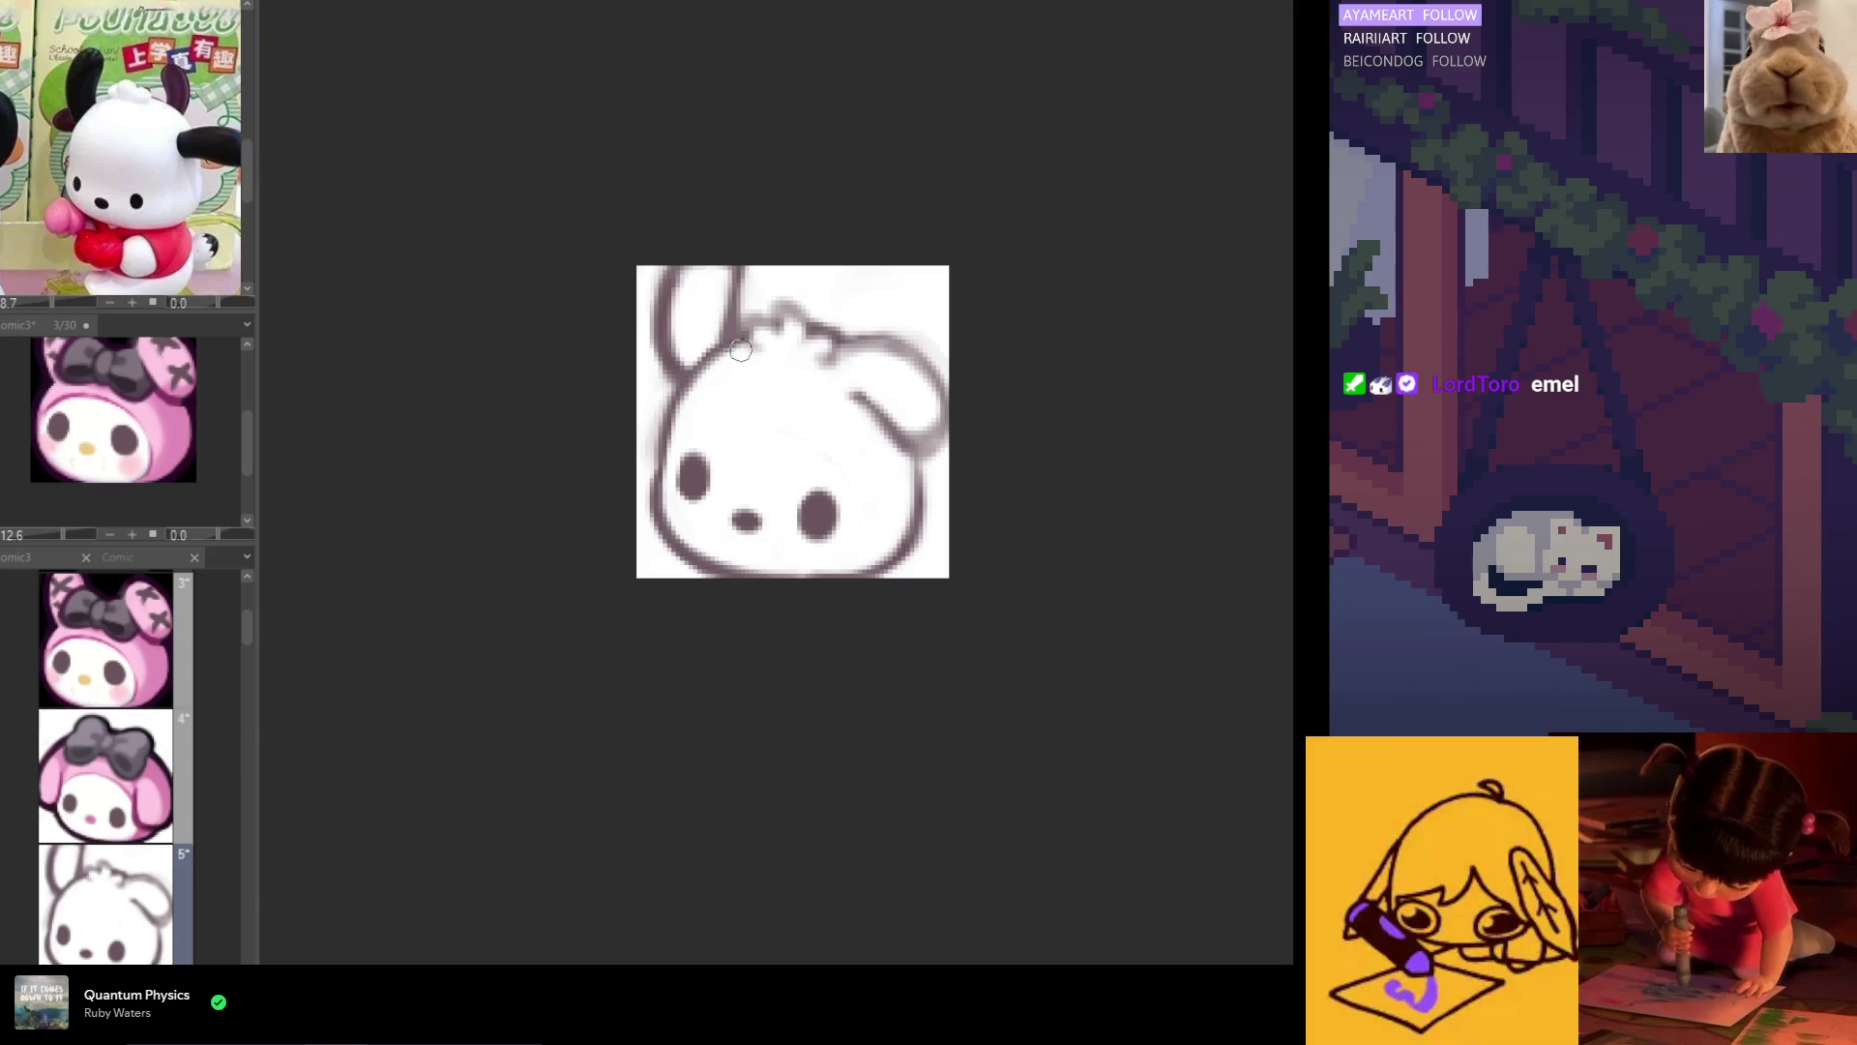
Step: Darken the face and head outlines and redraw the head tuft as a curled loop
drag(668, 400, 677, 442)
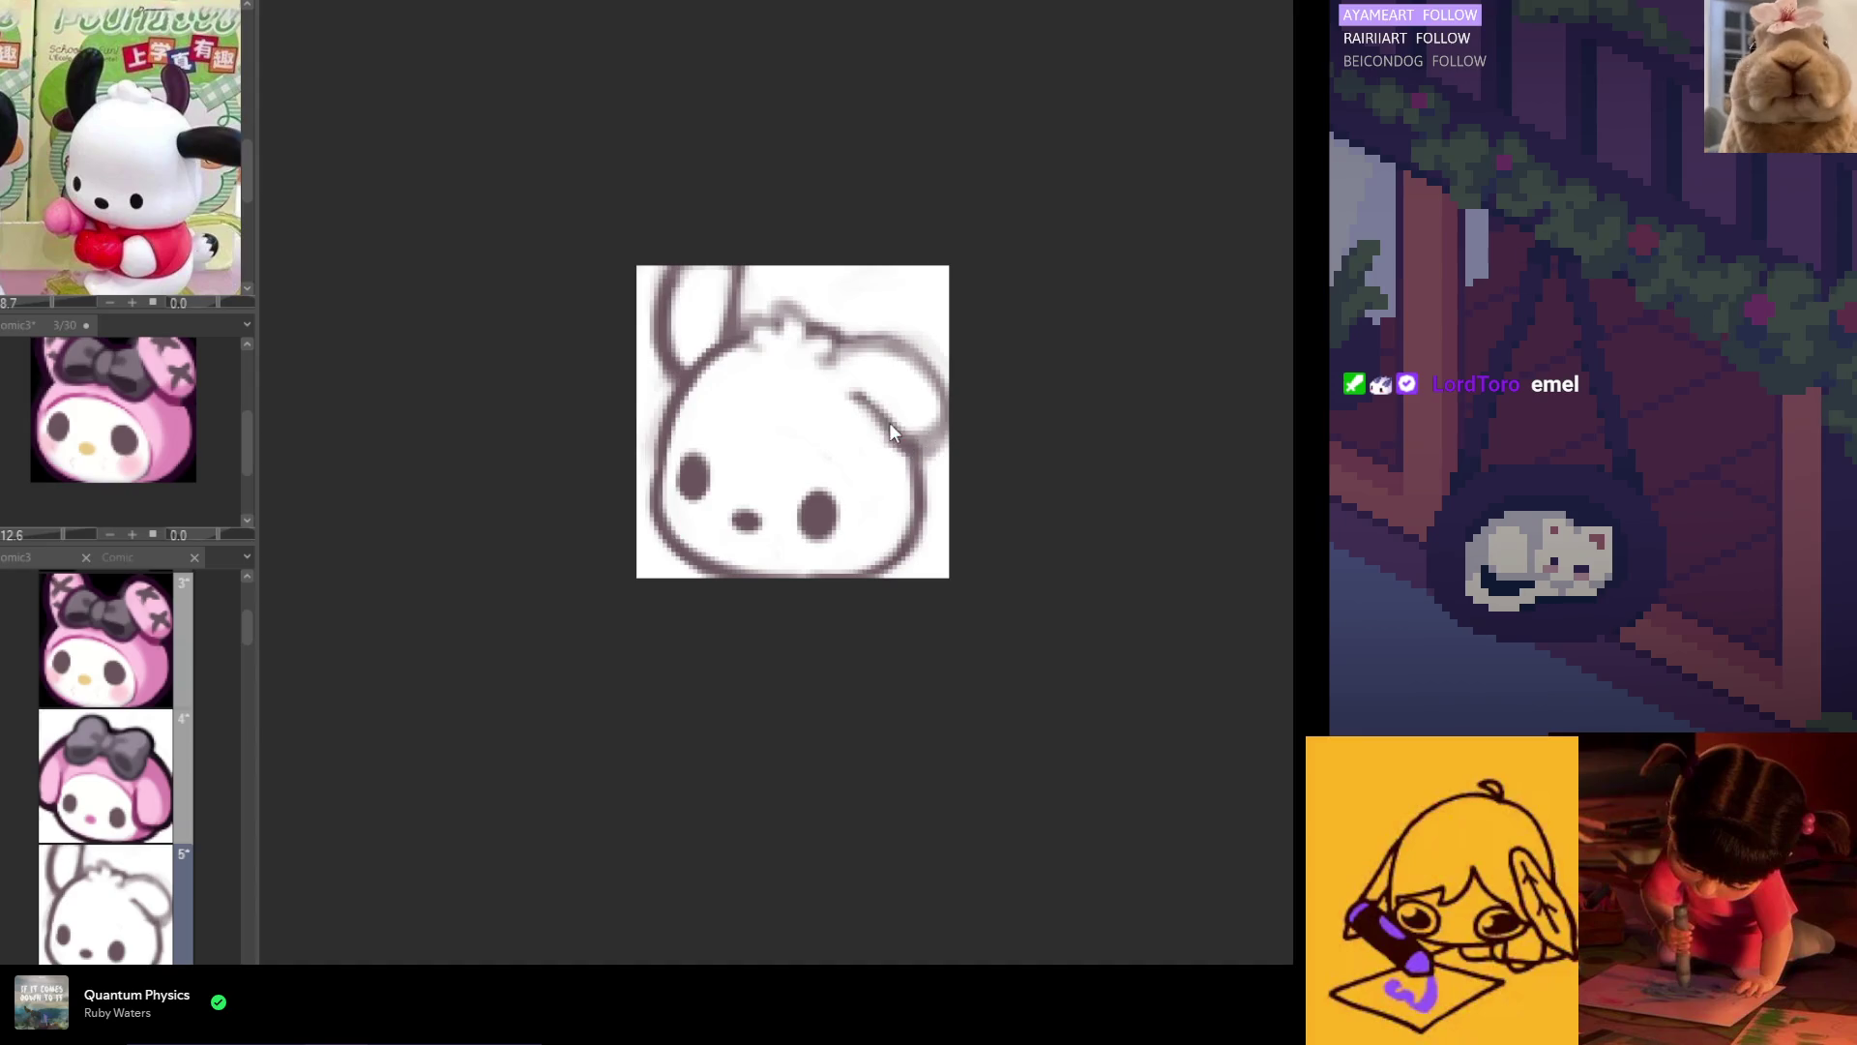
drag(891, 423, 932, 442)
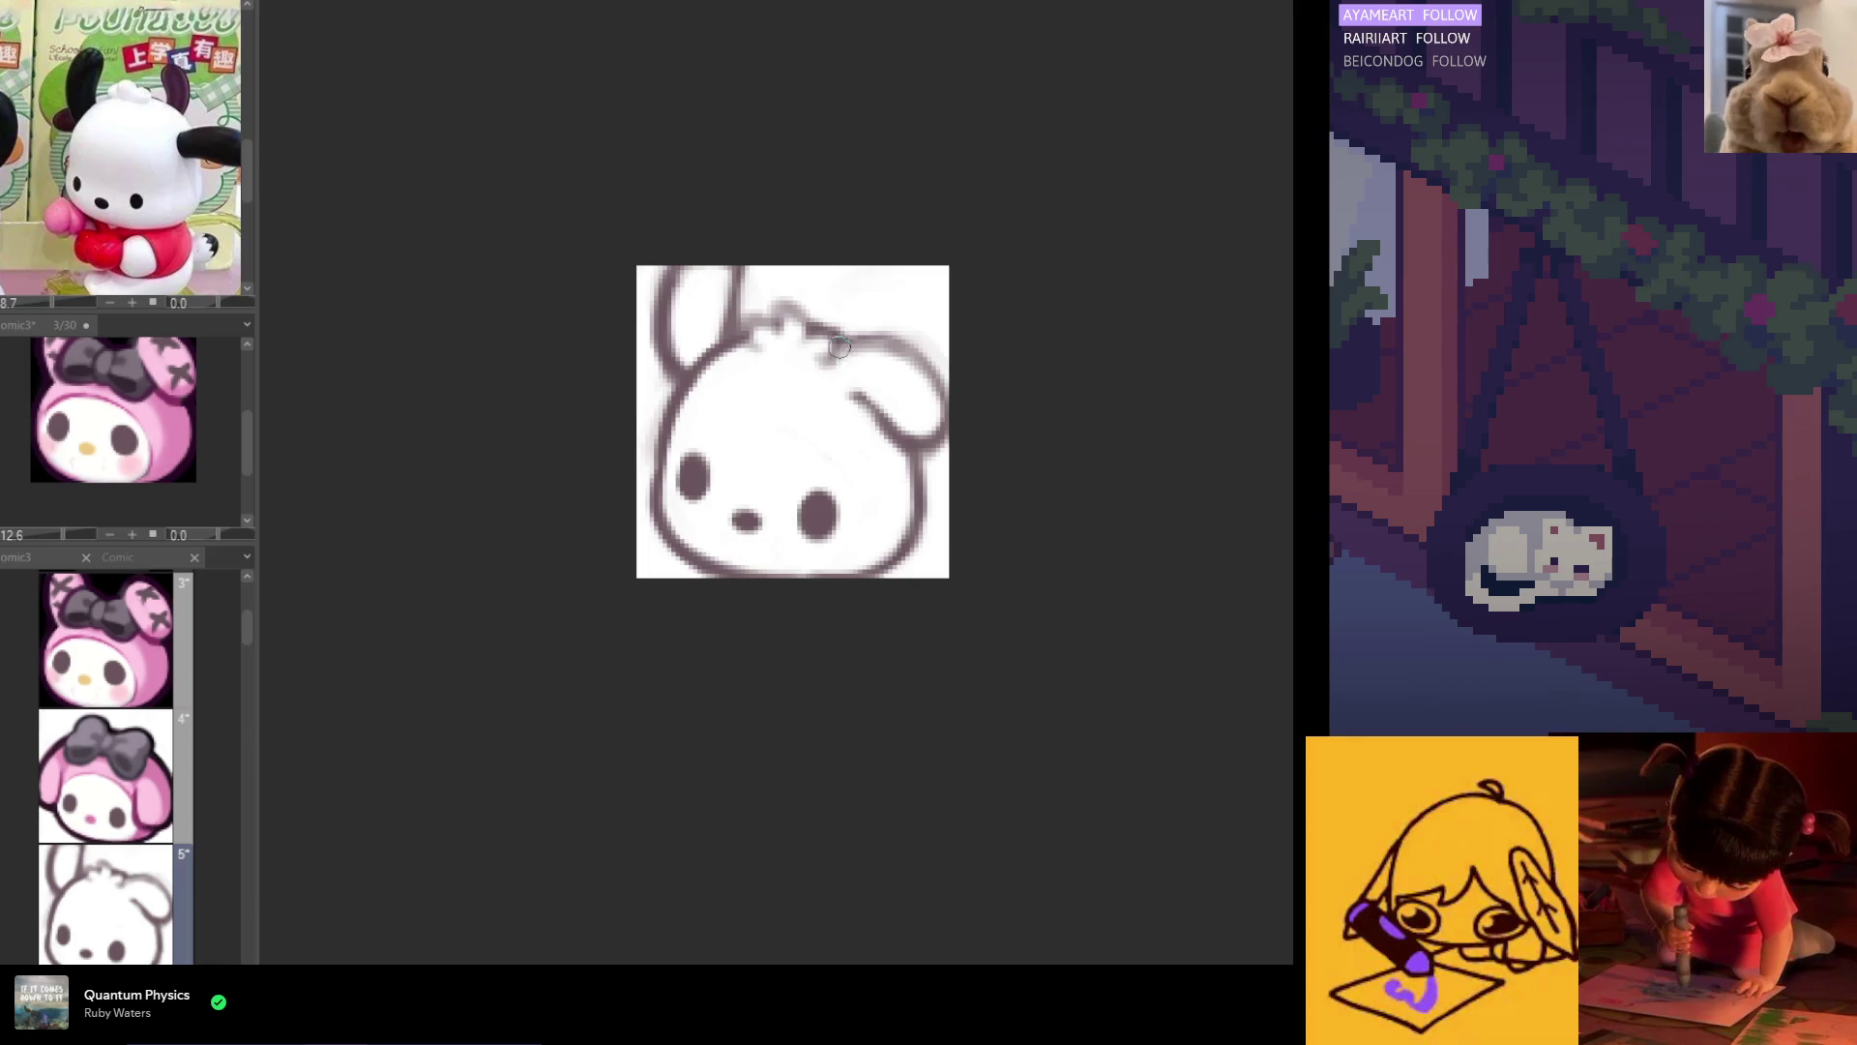
drag(840, 346, 891, 356)
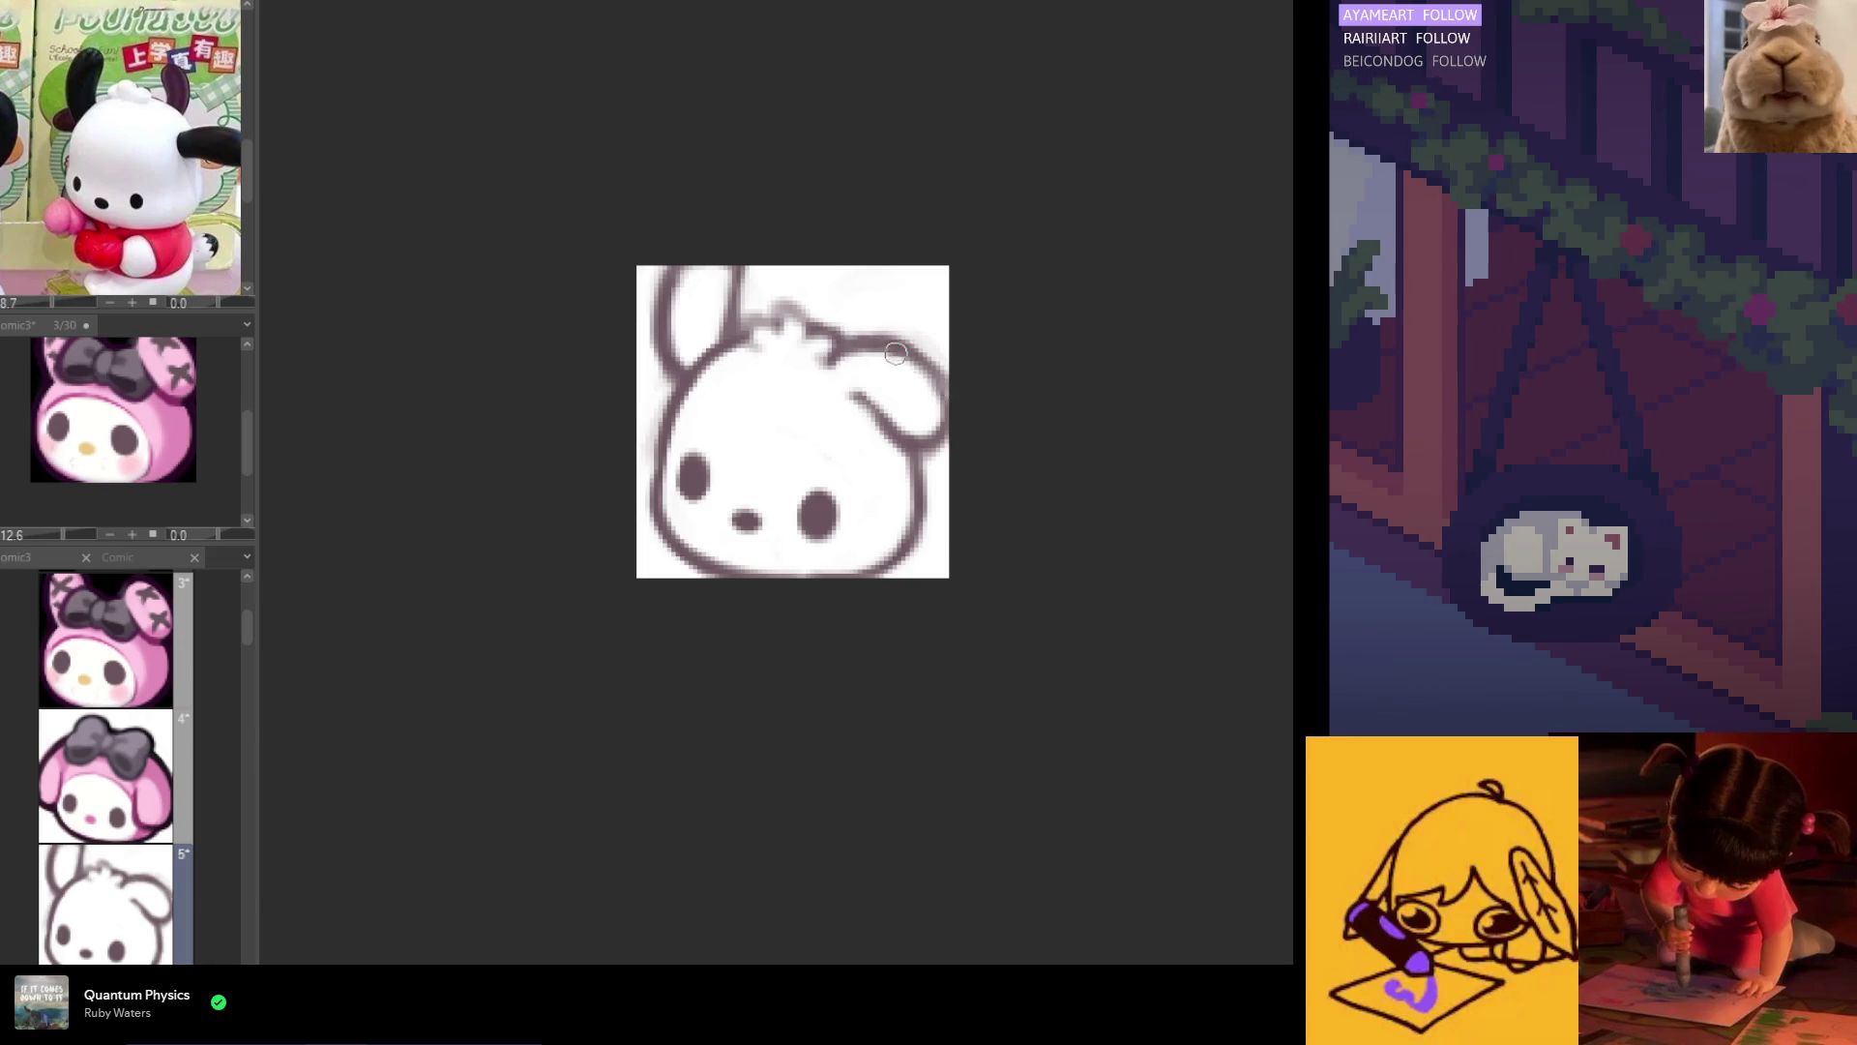
key(h)
drag(1008, 306, 1016, 329)
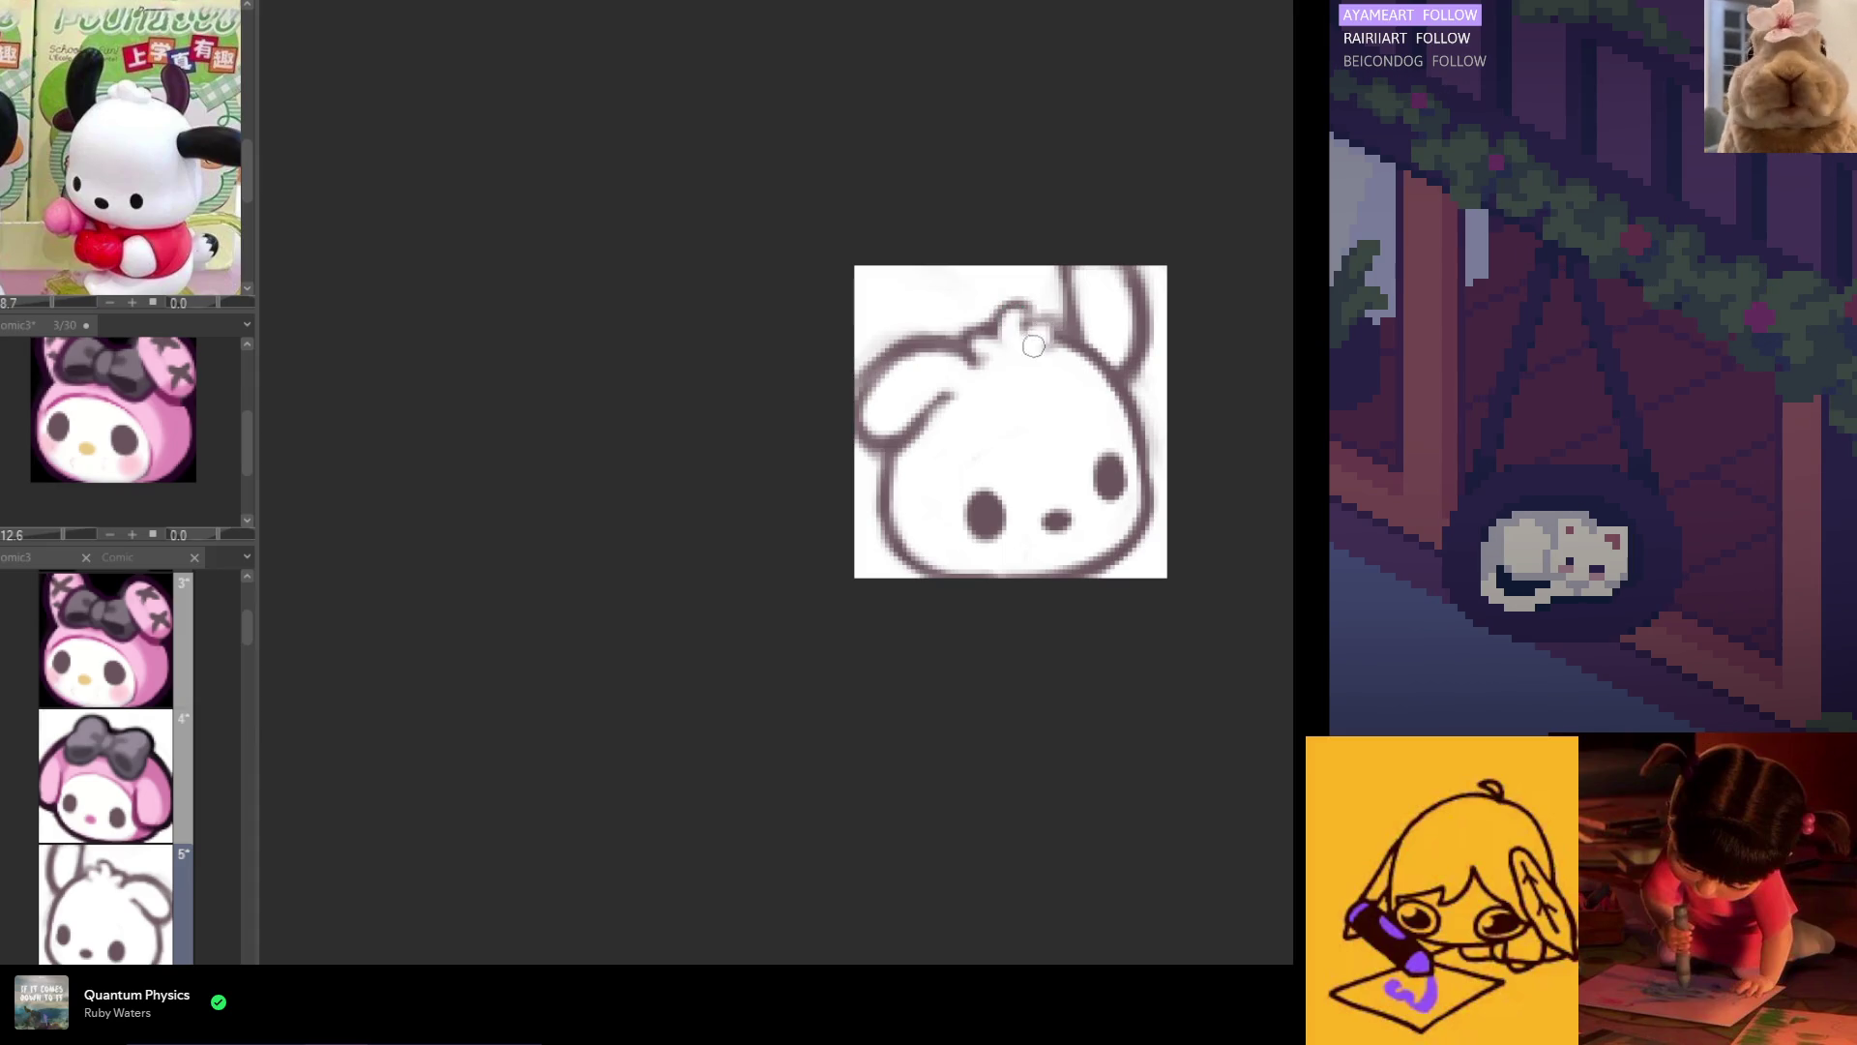
key(h)
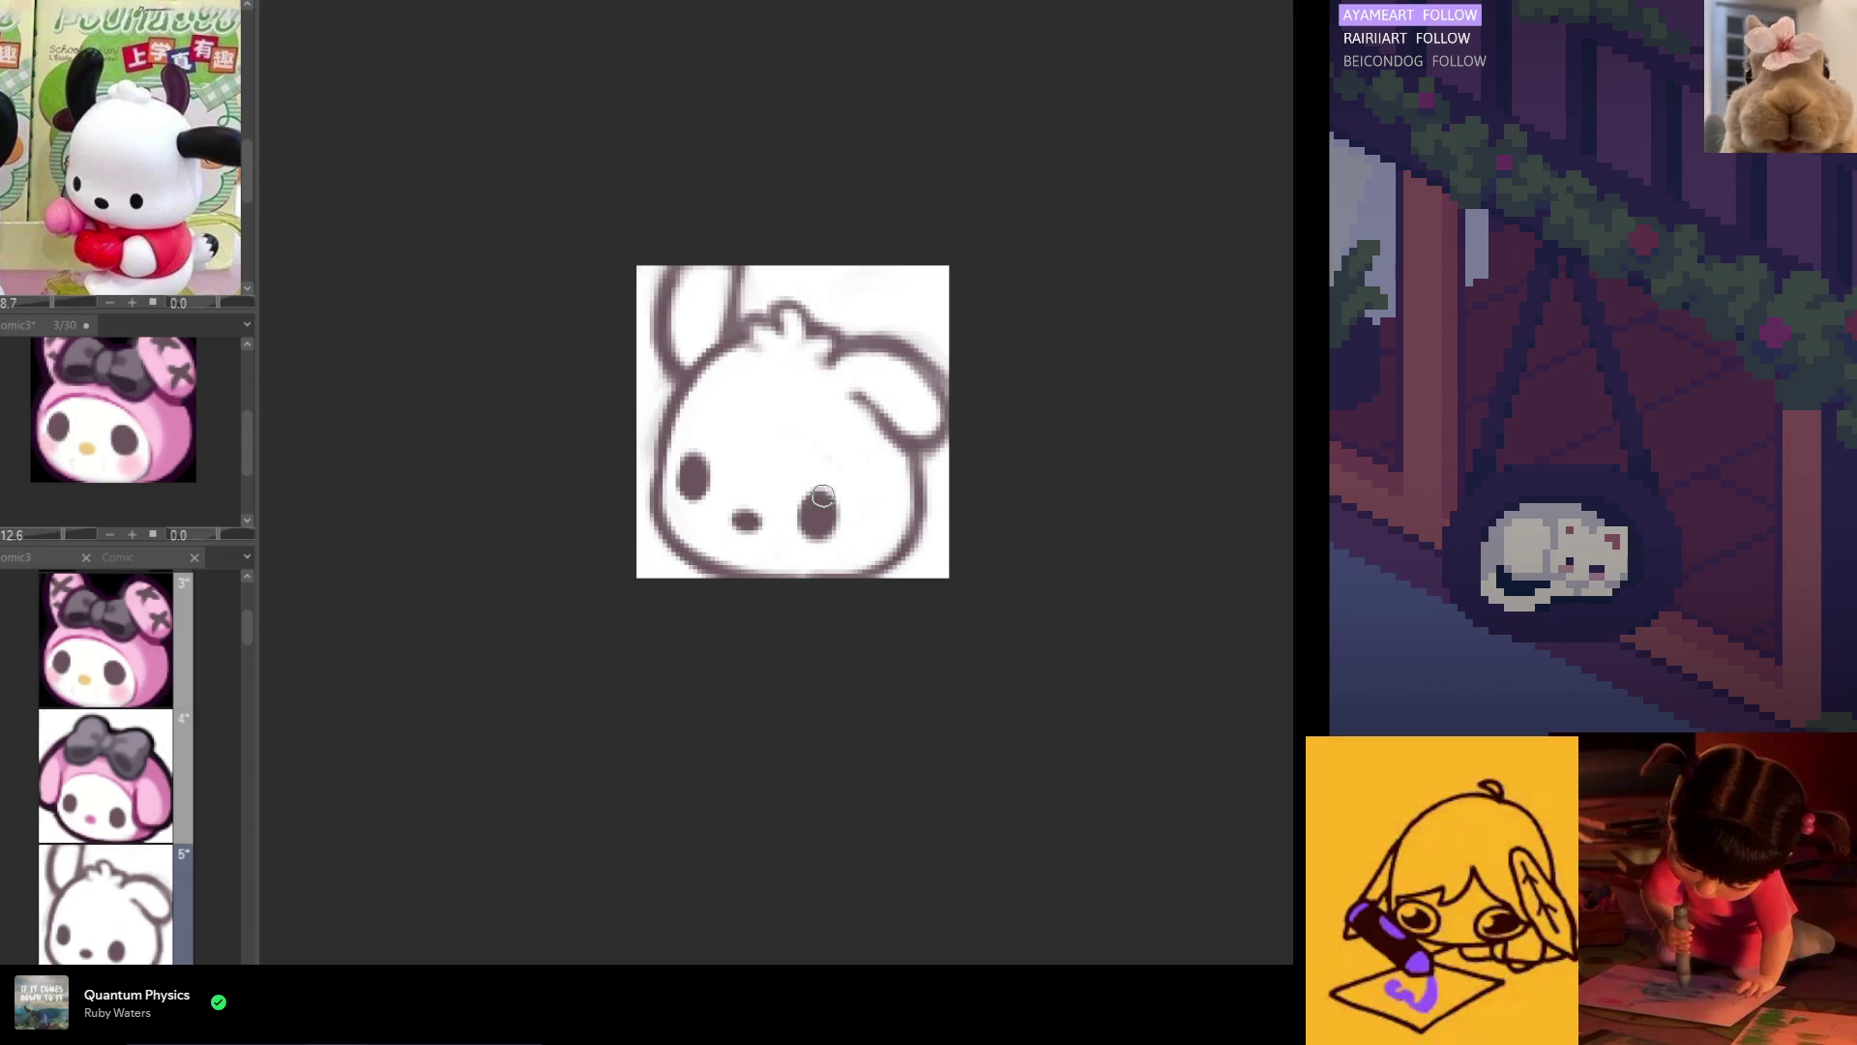
key(h)
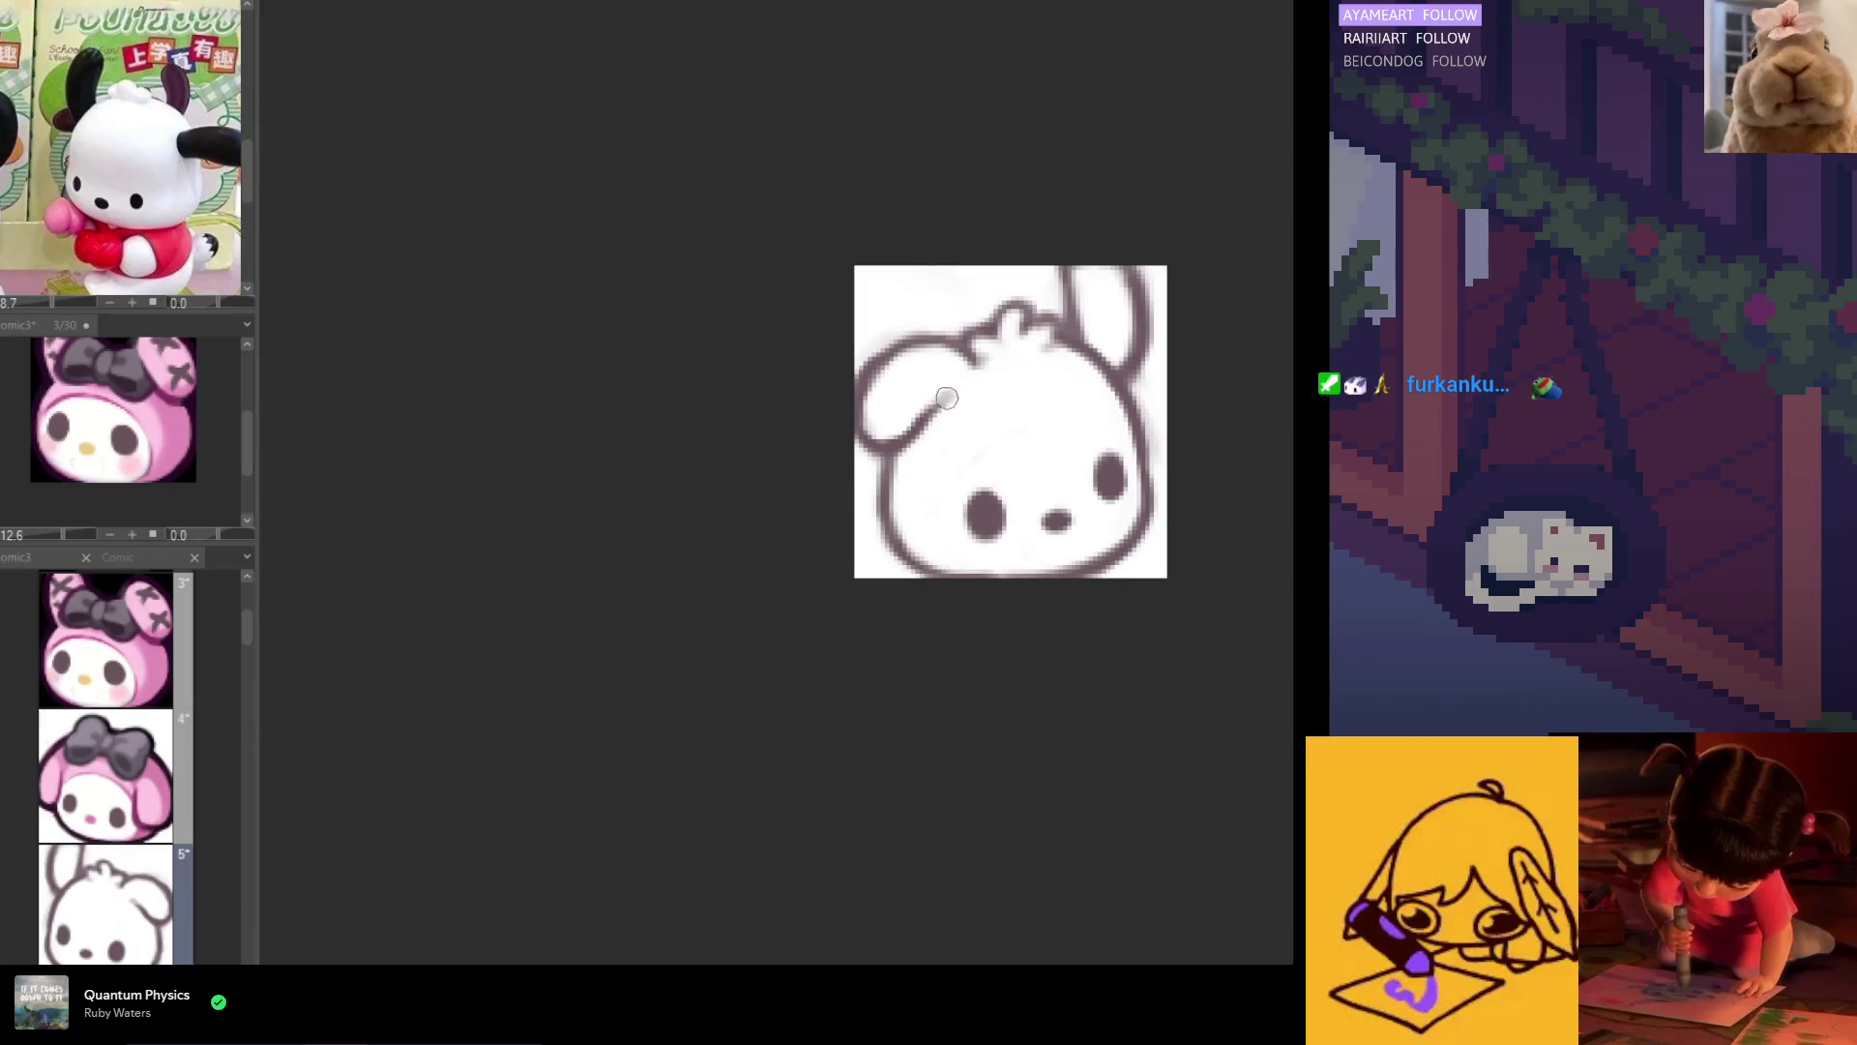
key(h)
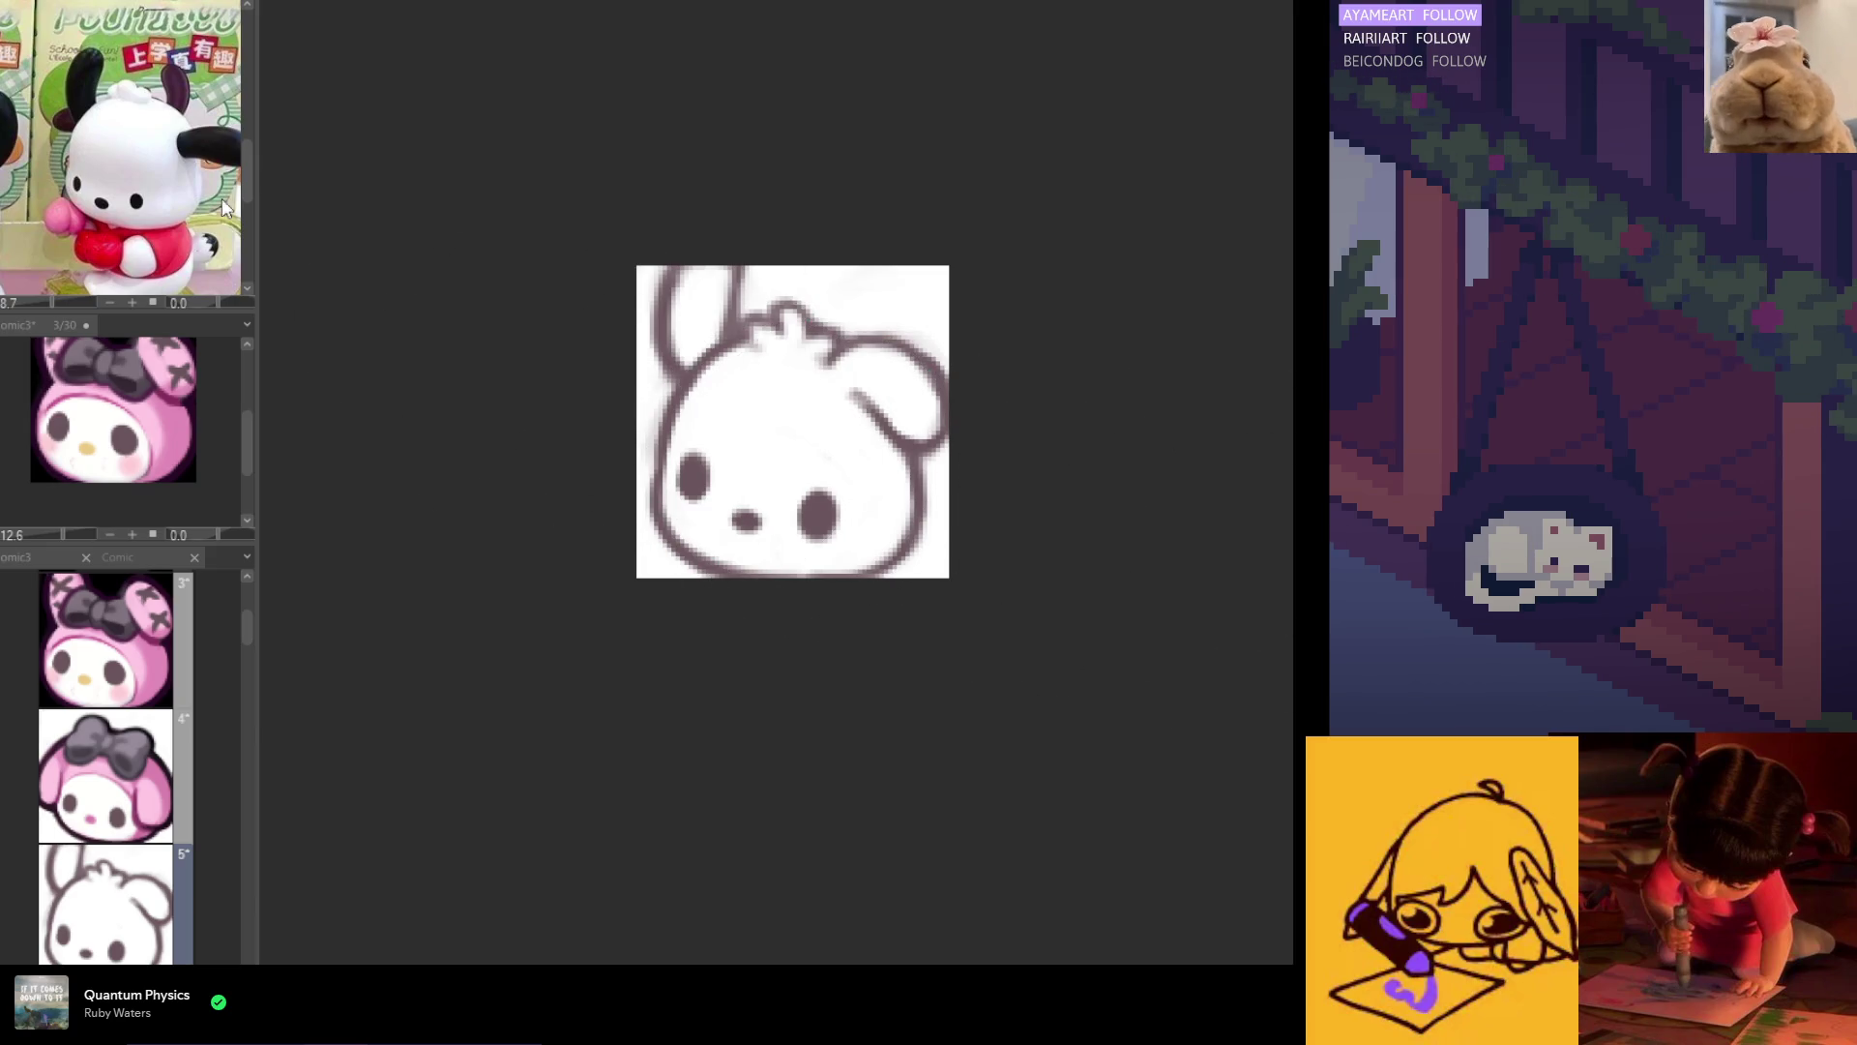
Step: Select the face area and apply a transform to it
mouse_move(832, 436)
mouse_down()
mouse_move(685, 427)
mouse_move(674, 470)
mouse_move(738, 541)
mouse_up()
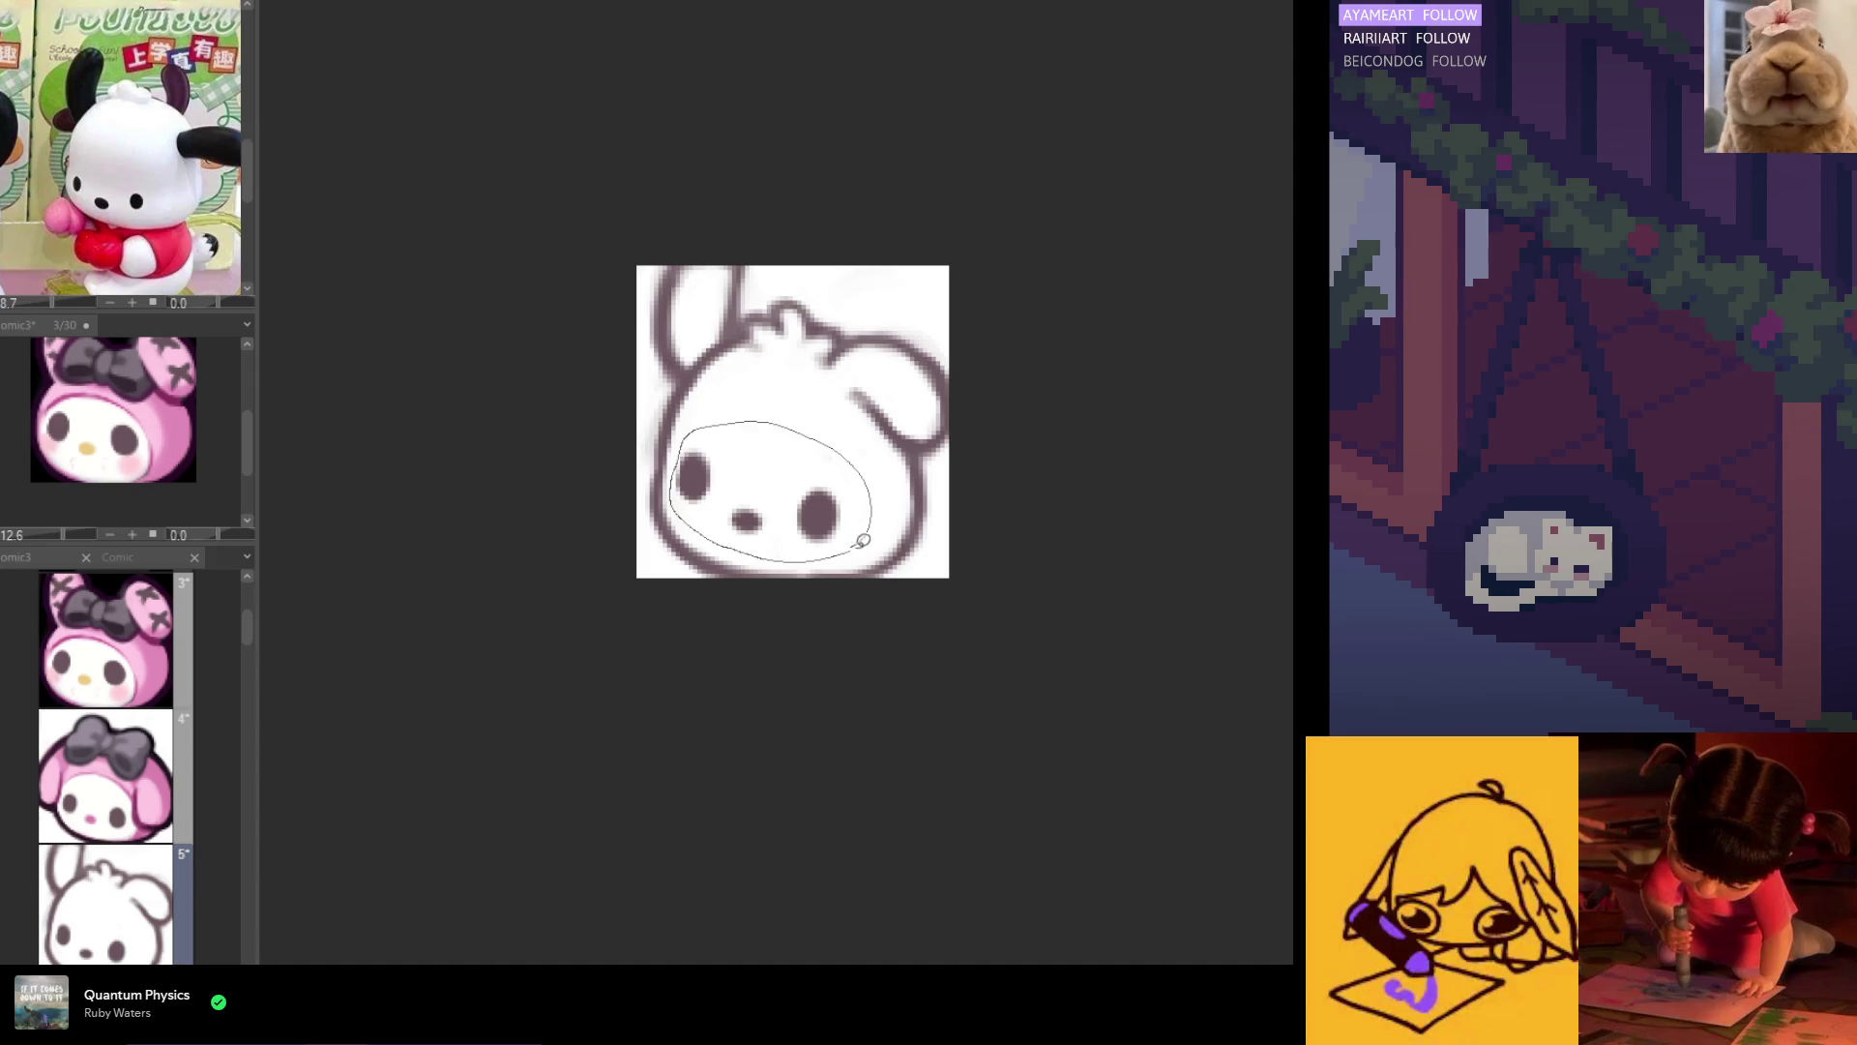
drag(859, 543, 861, 544)
click(850, 594)
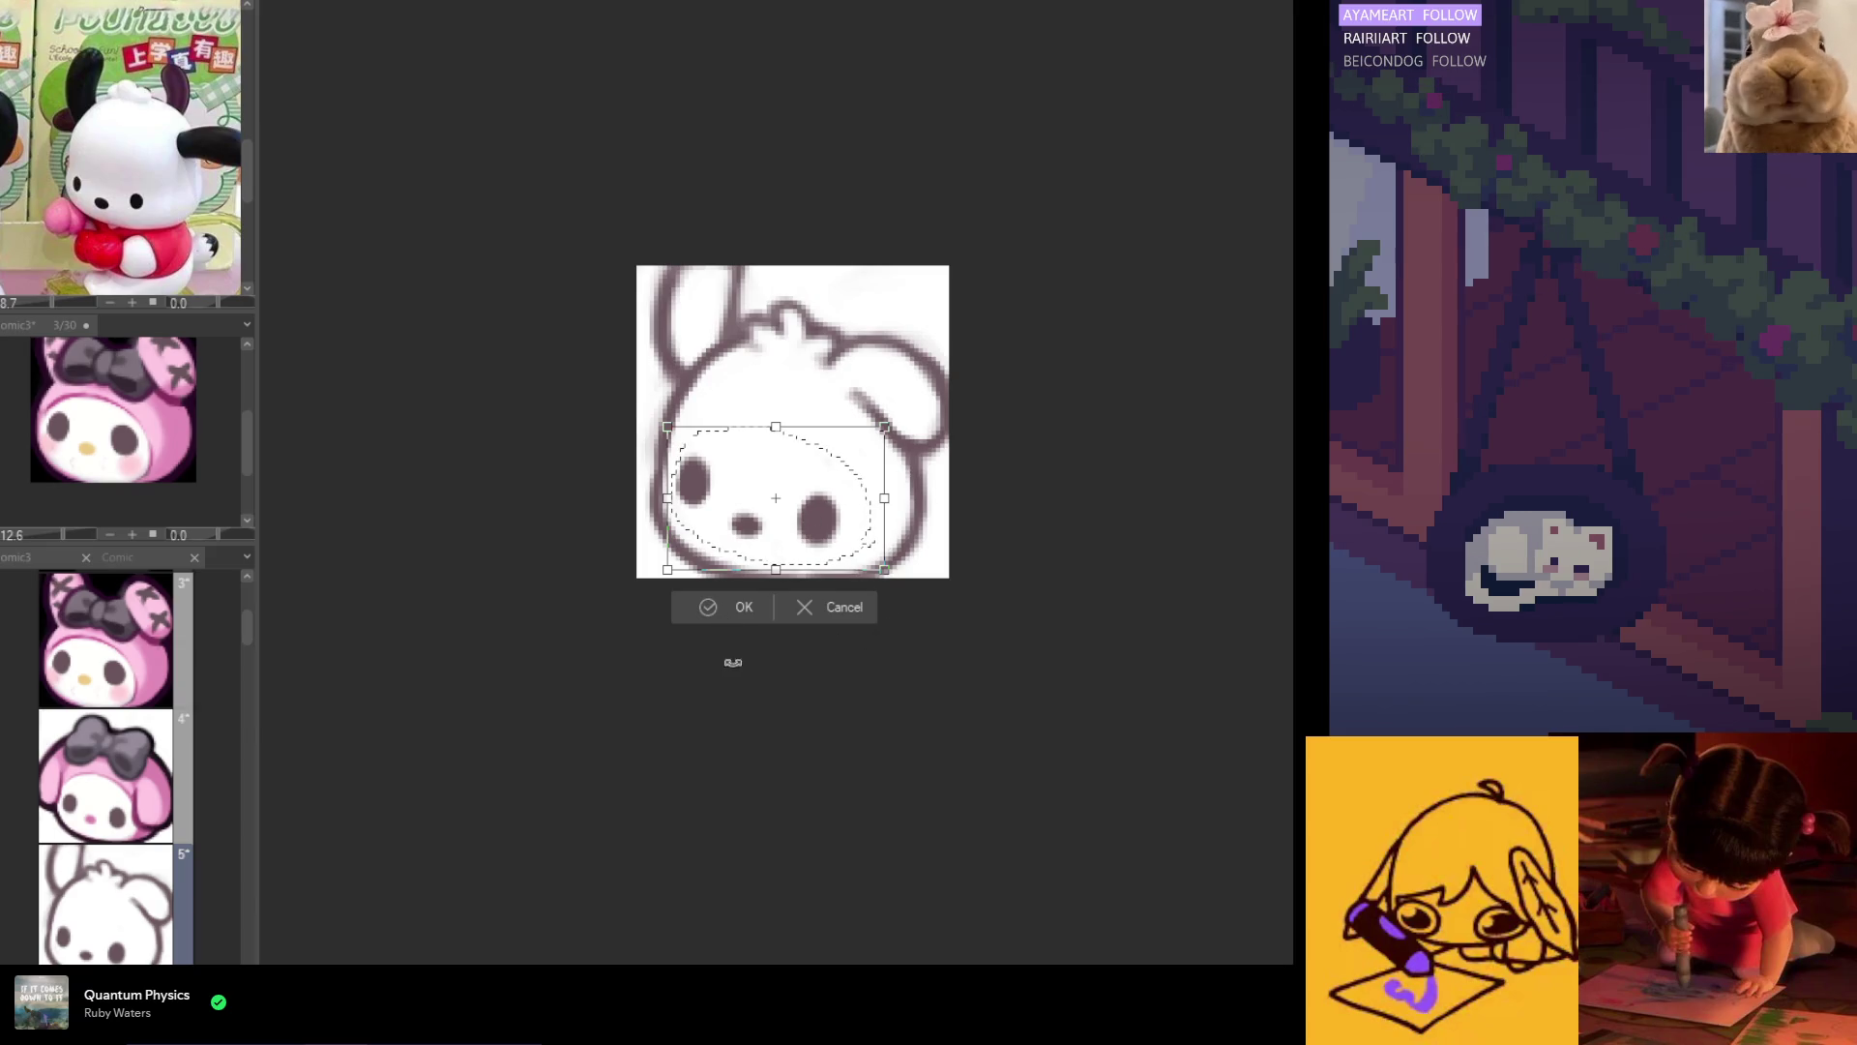
click(752, 609)
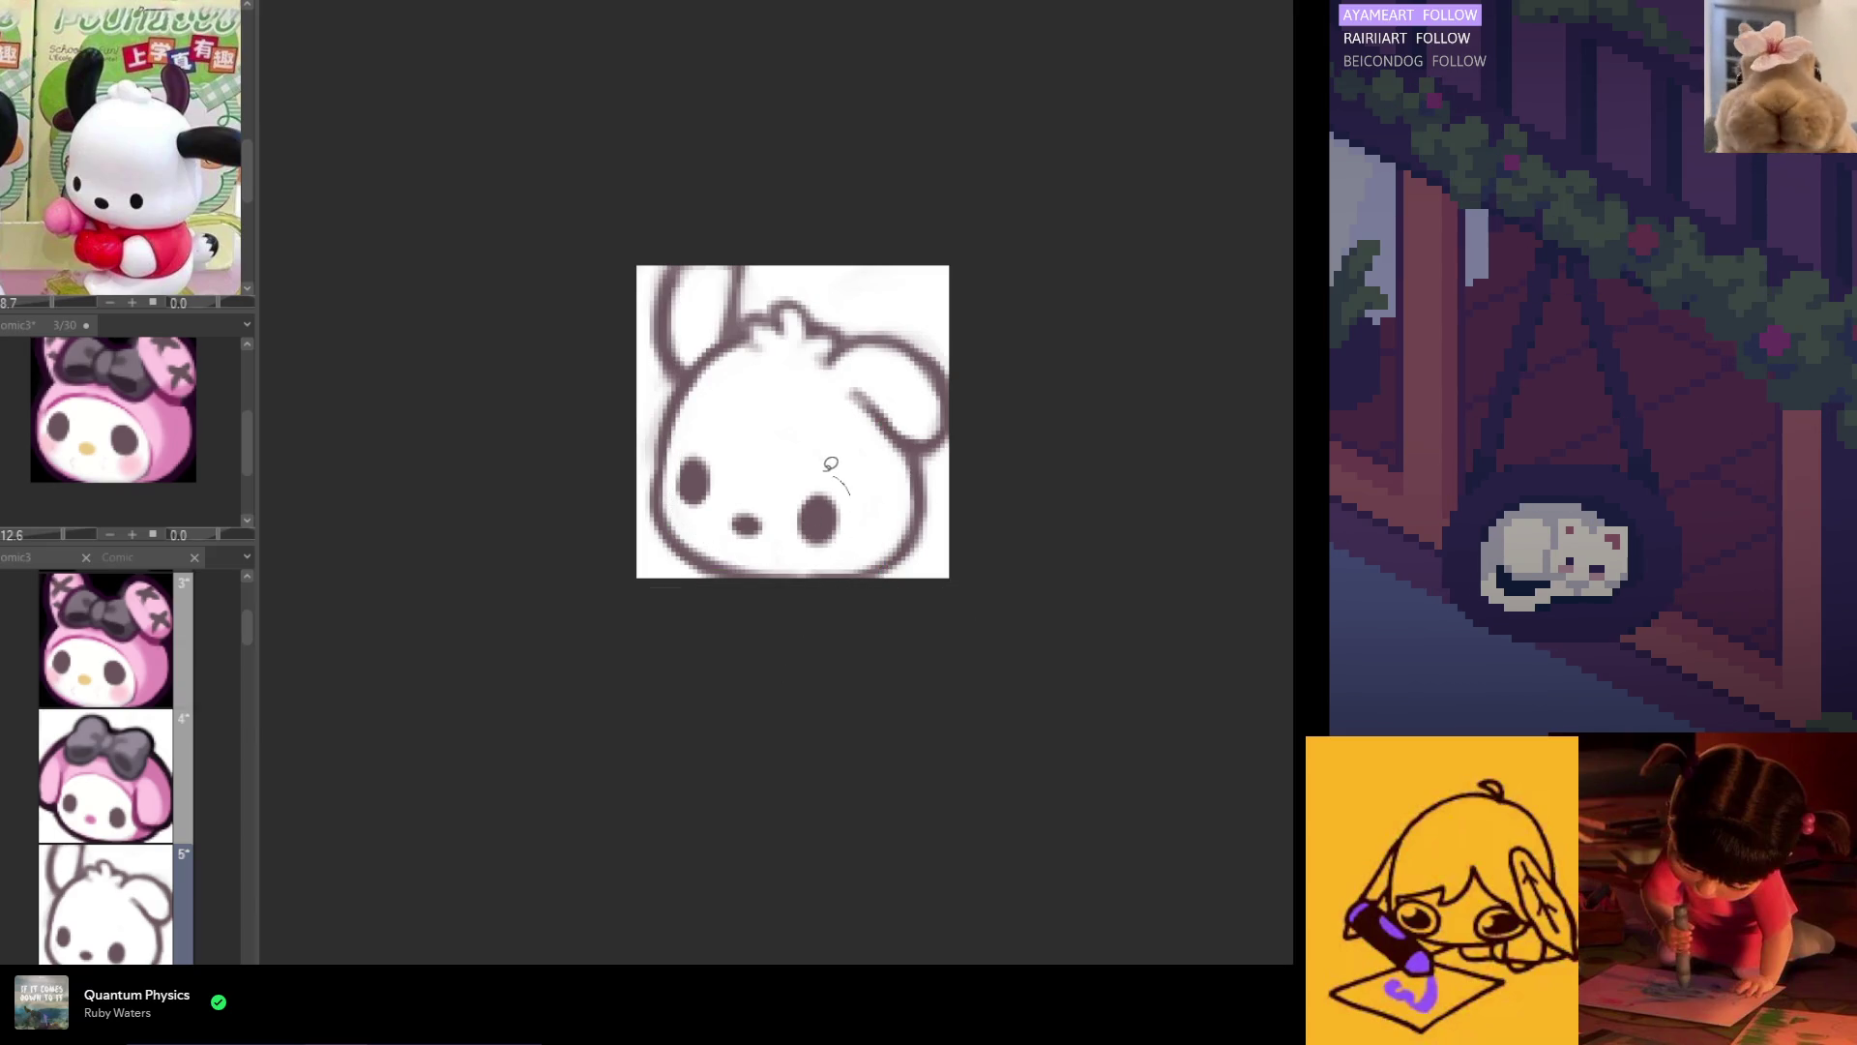
Step: Rotate the right eye a few degrees, then shade the right side of the face grey
drag(859, 528, 855, 492)
drag(858, 503, 846, 539)
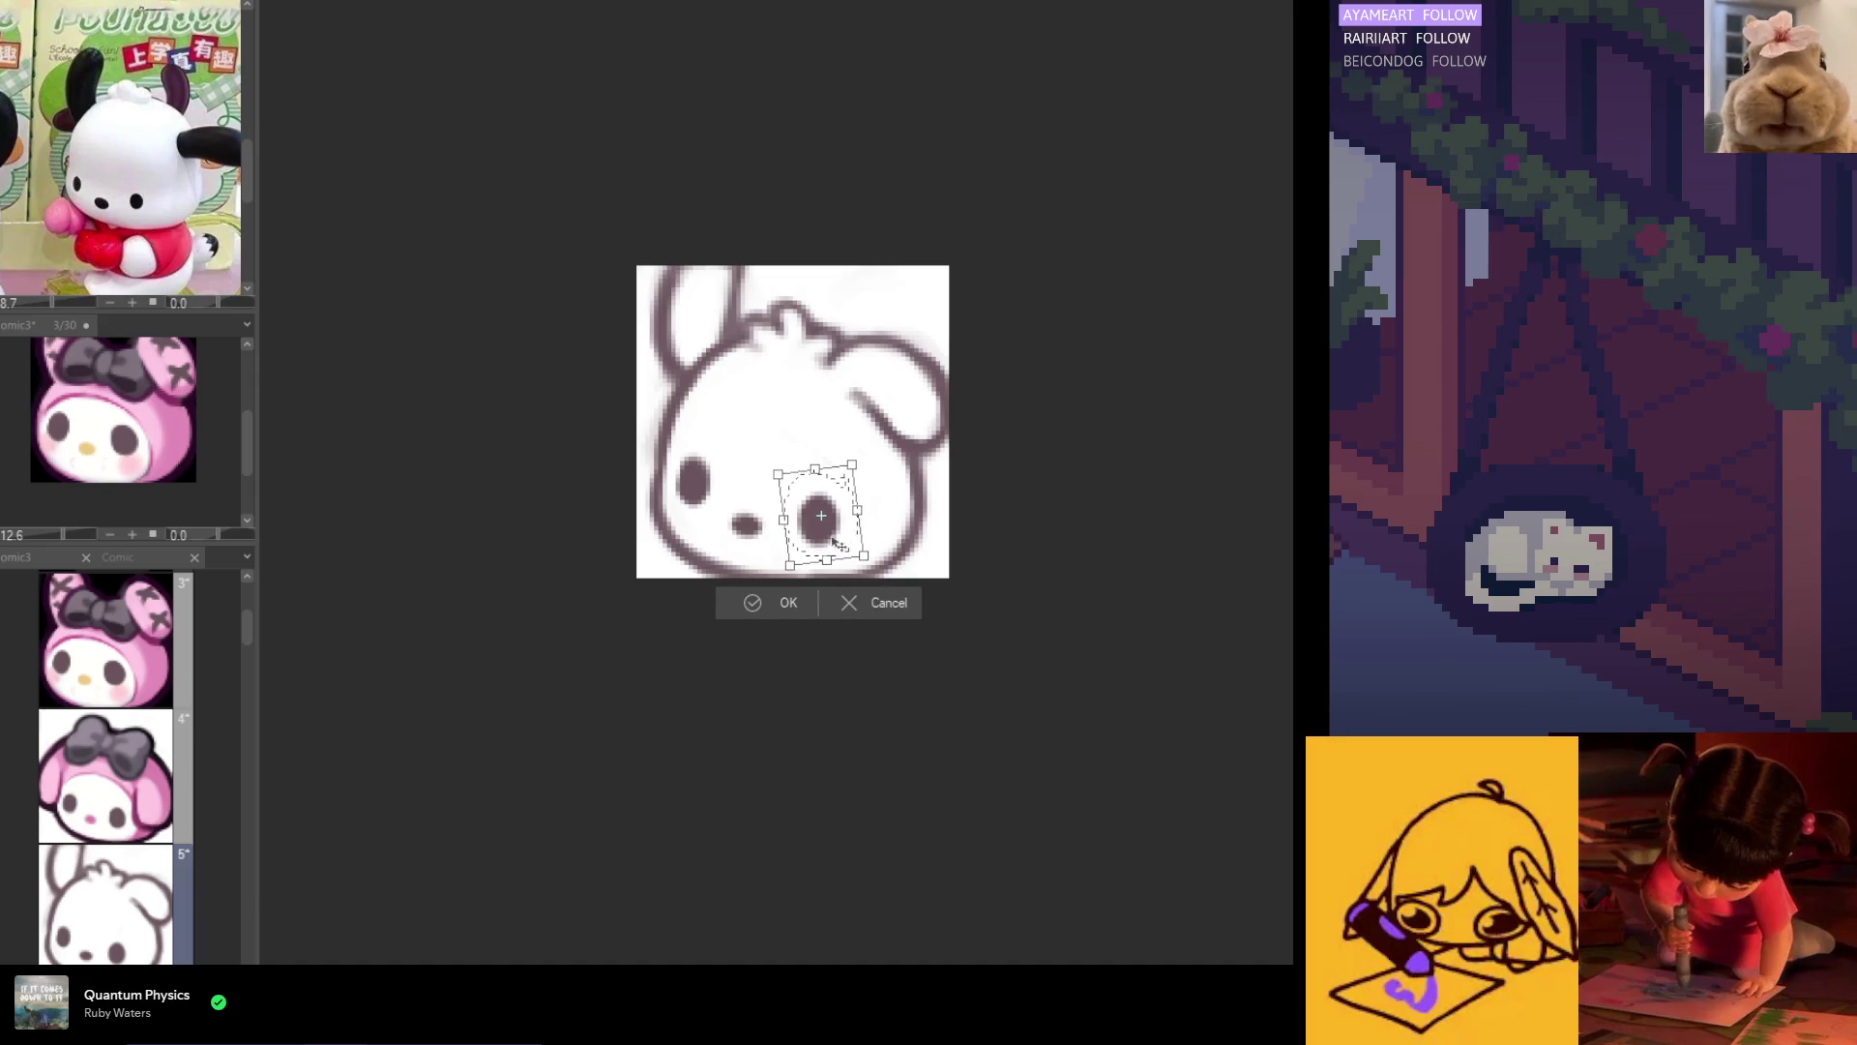
click(780, 606)
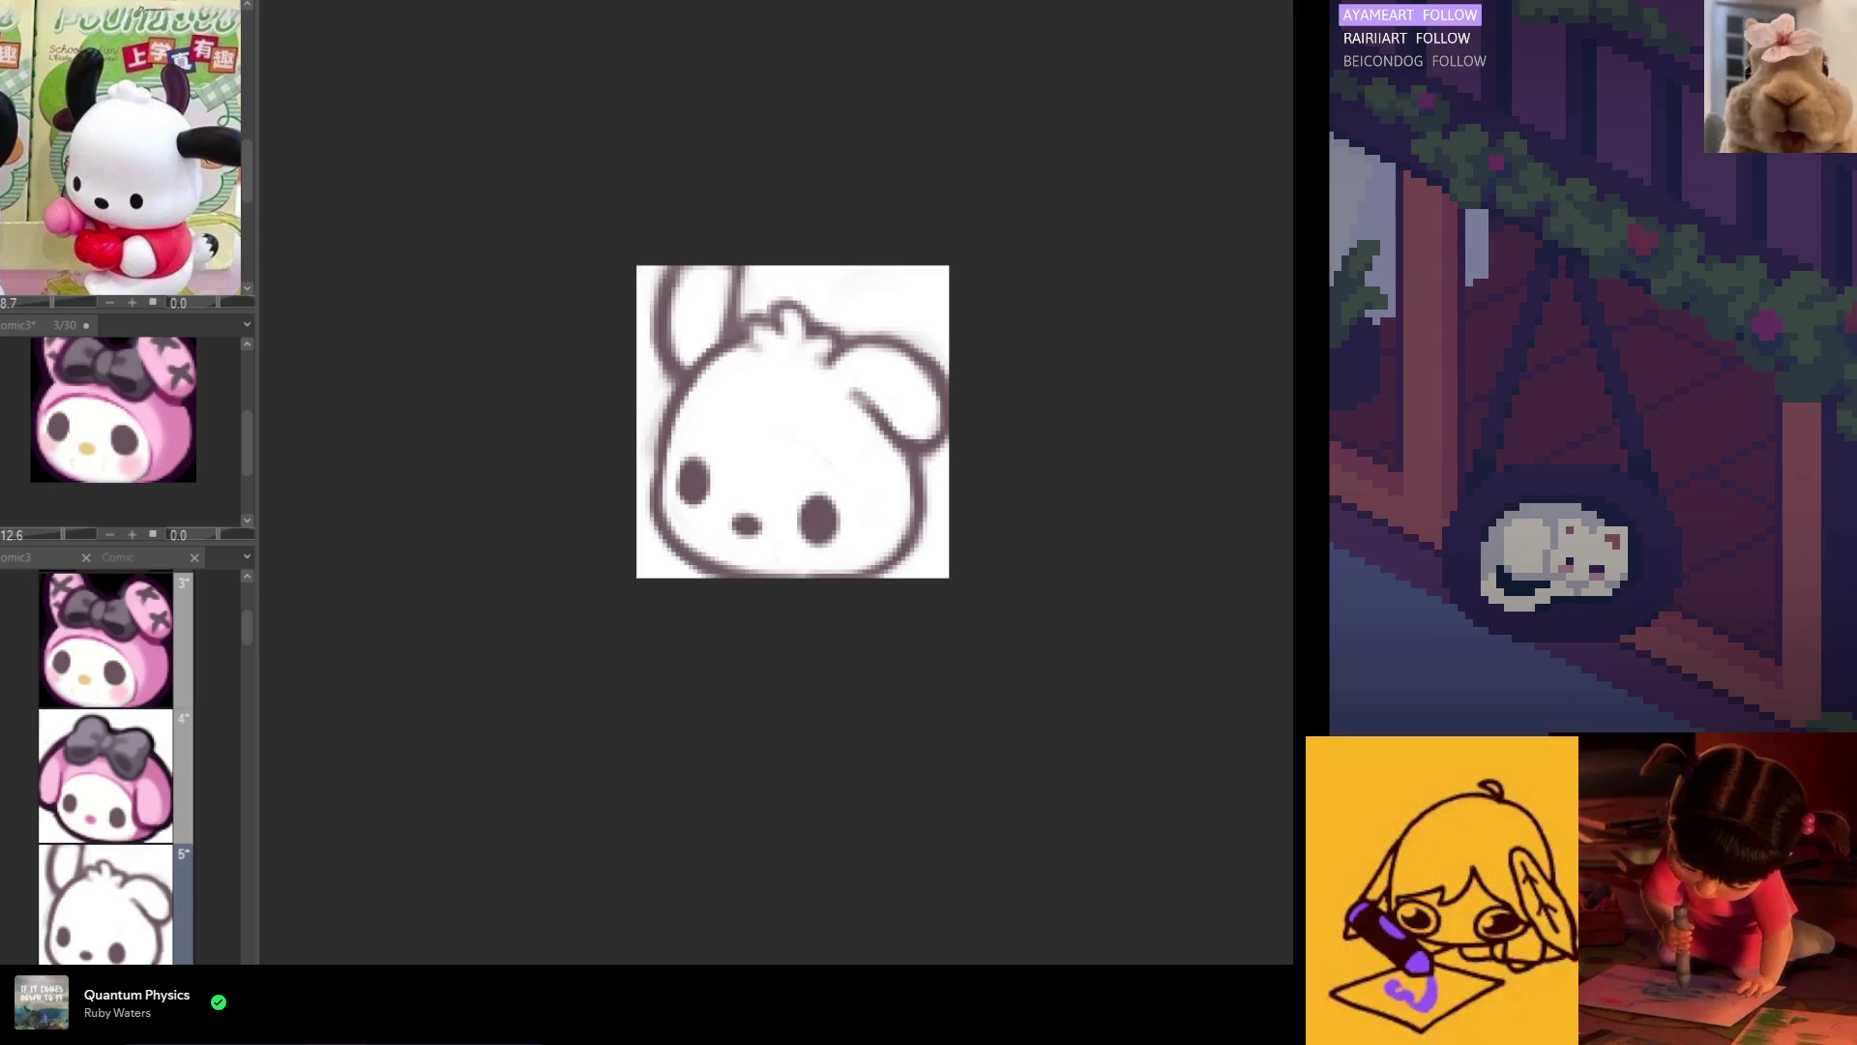
drag(895, 411, 851, 573)
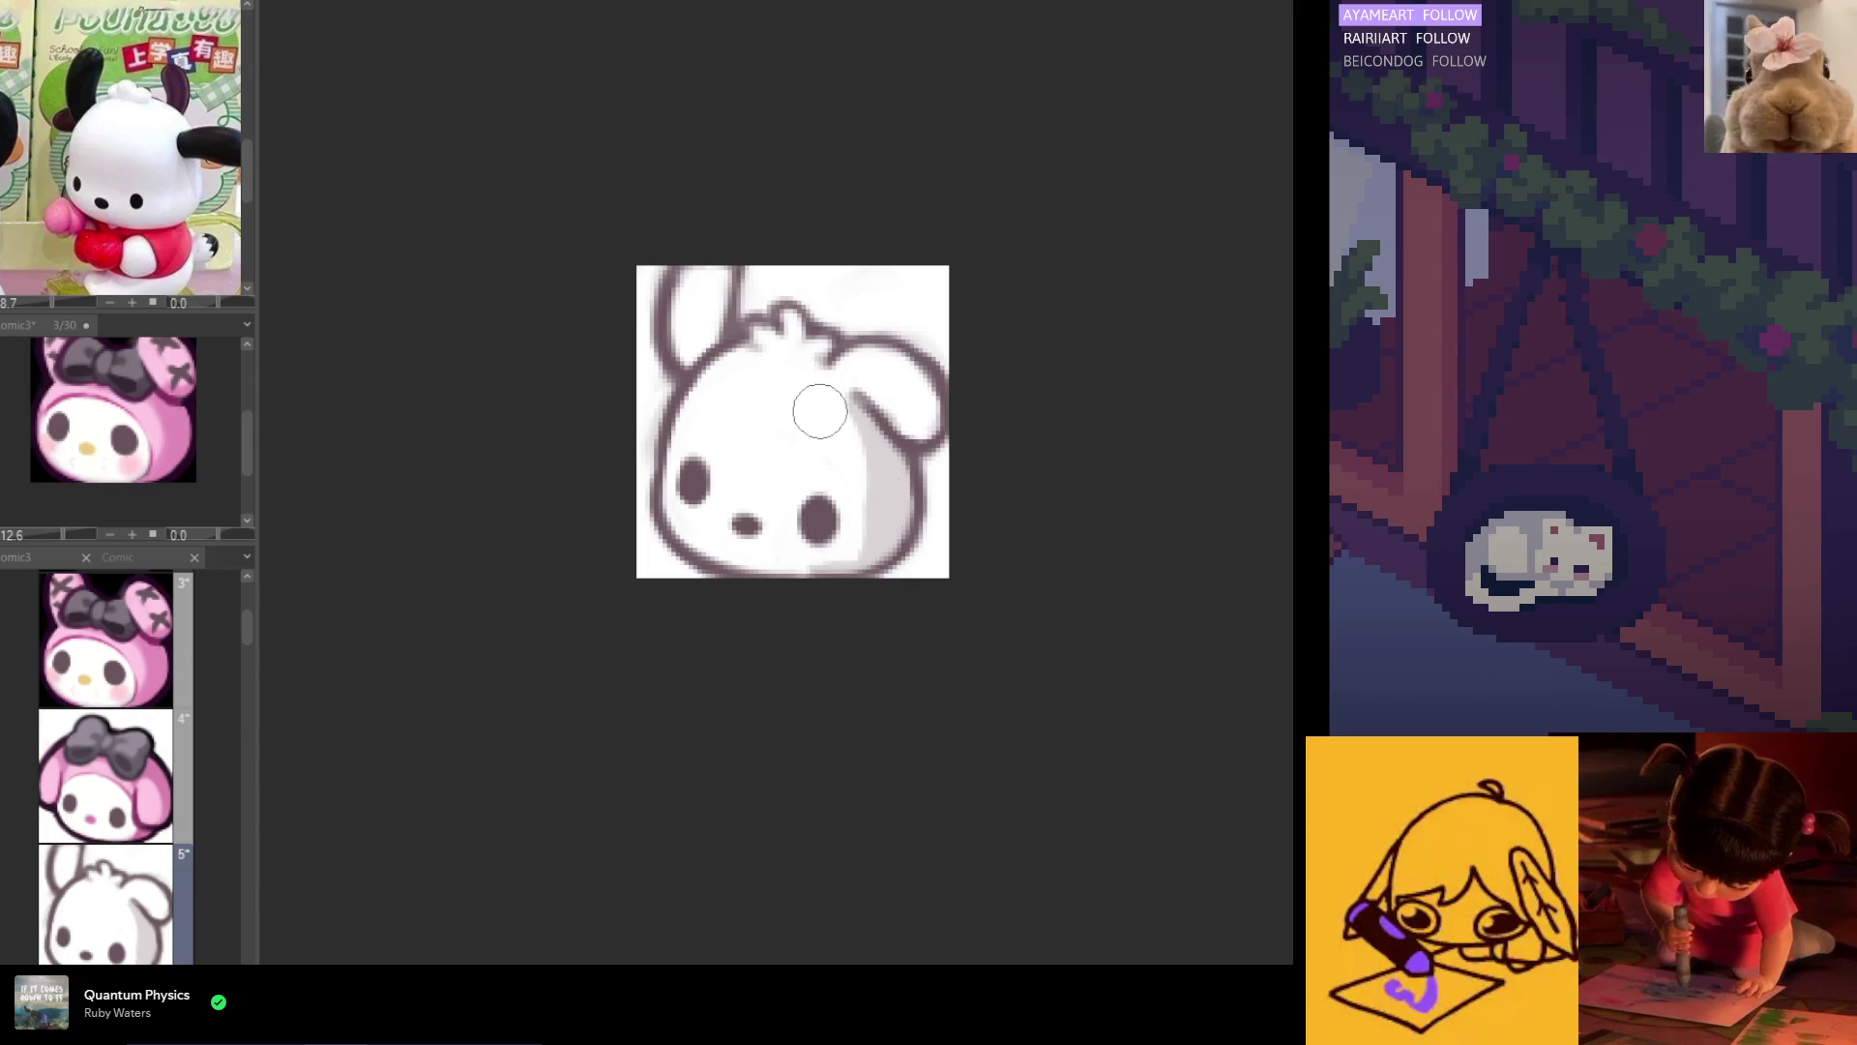
Step: Soften the right cheek shading and fill both ears dark grey
drag(846, 498, 808, 552)
drag(849, 426, 890, 465)
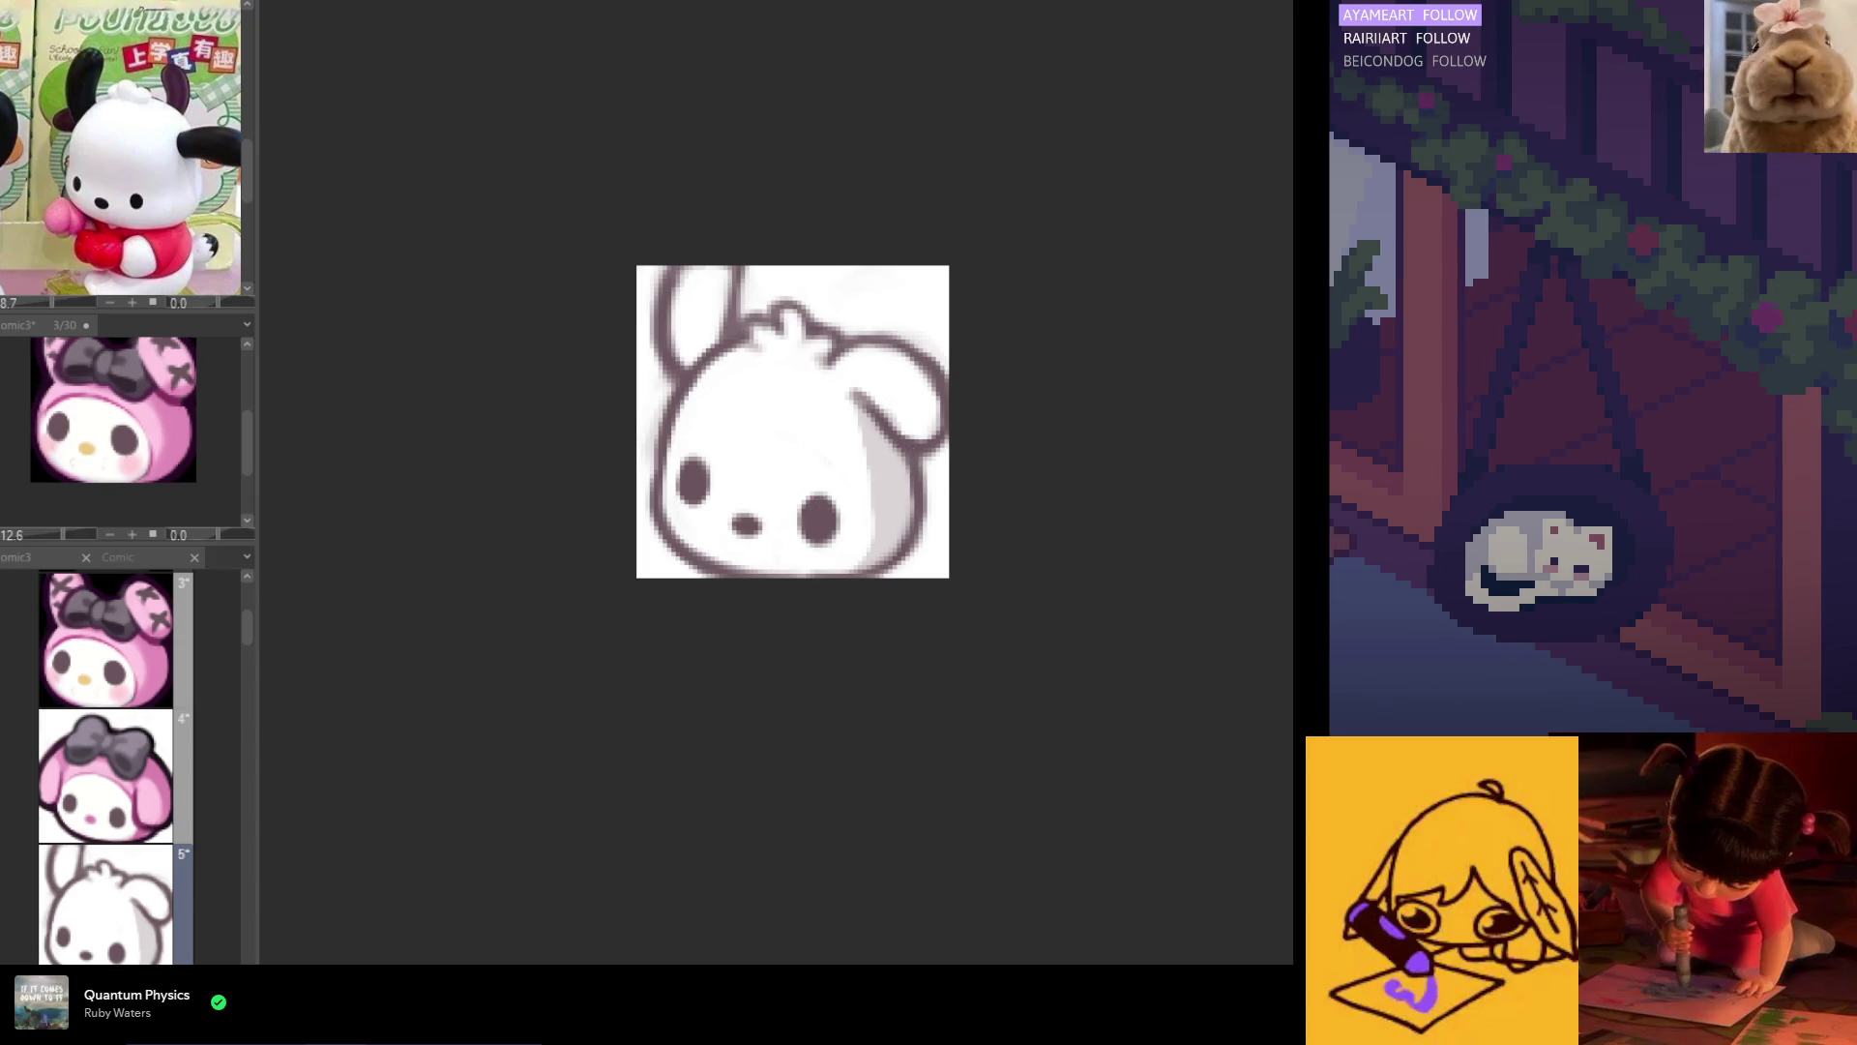
mouse_move(672, 348)
mouse_down()
mouse_move(710, 272)
mouse_move(678, 348)
mouse_up()
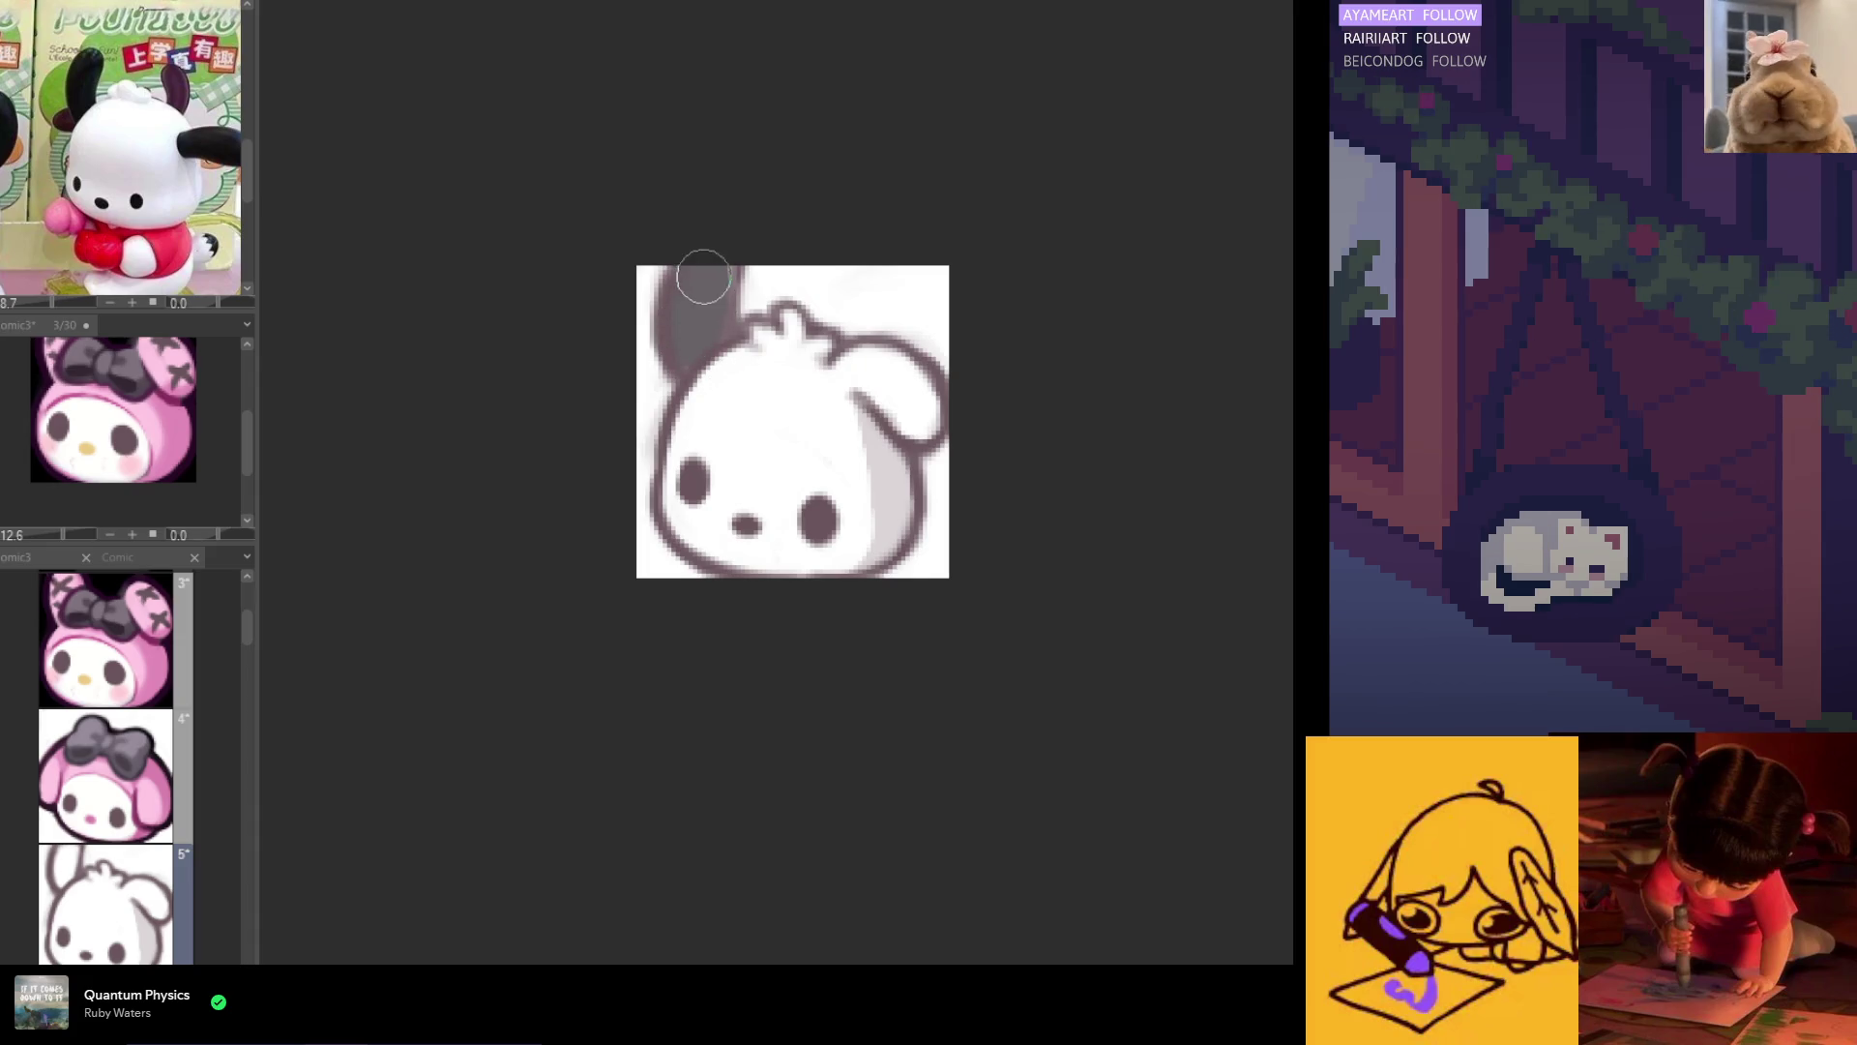
drag(707, 261, 730, 276)
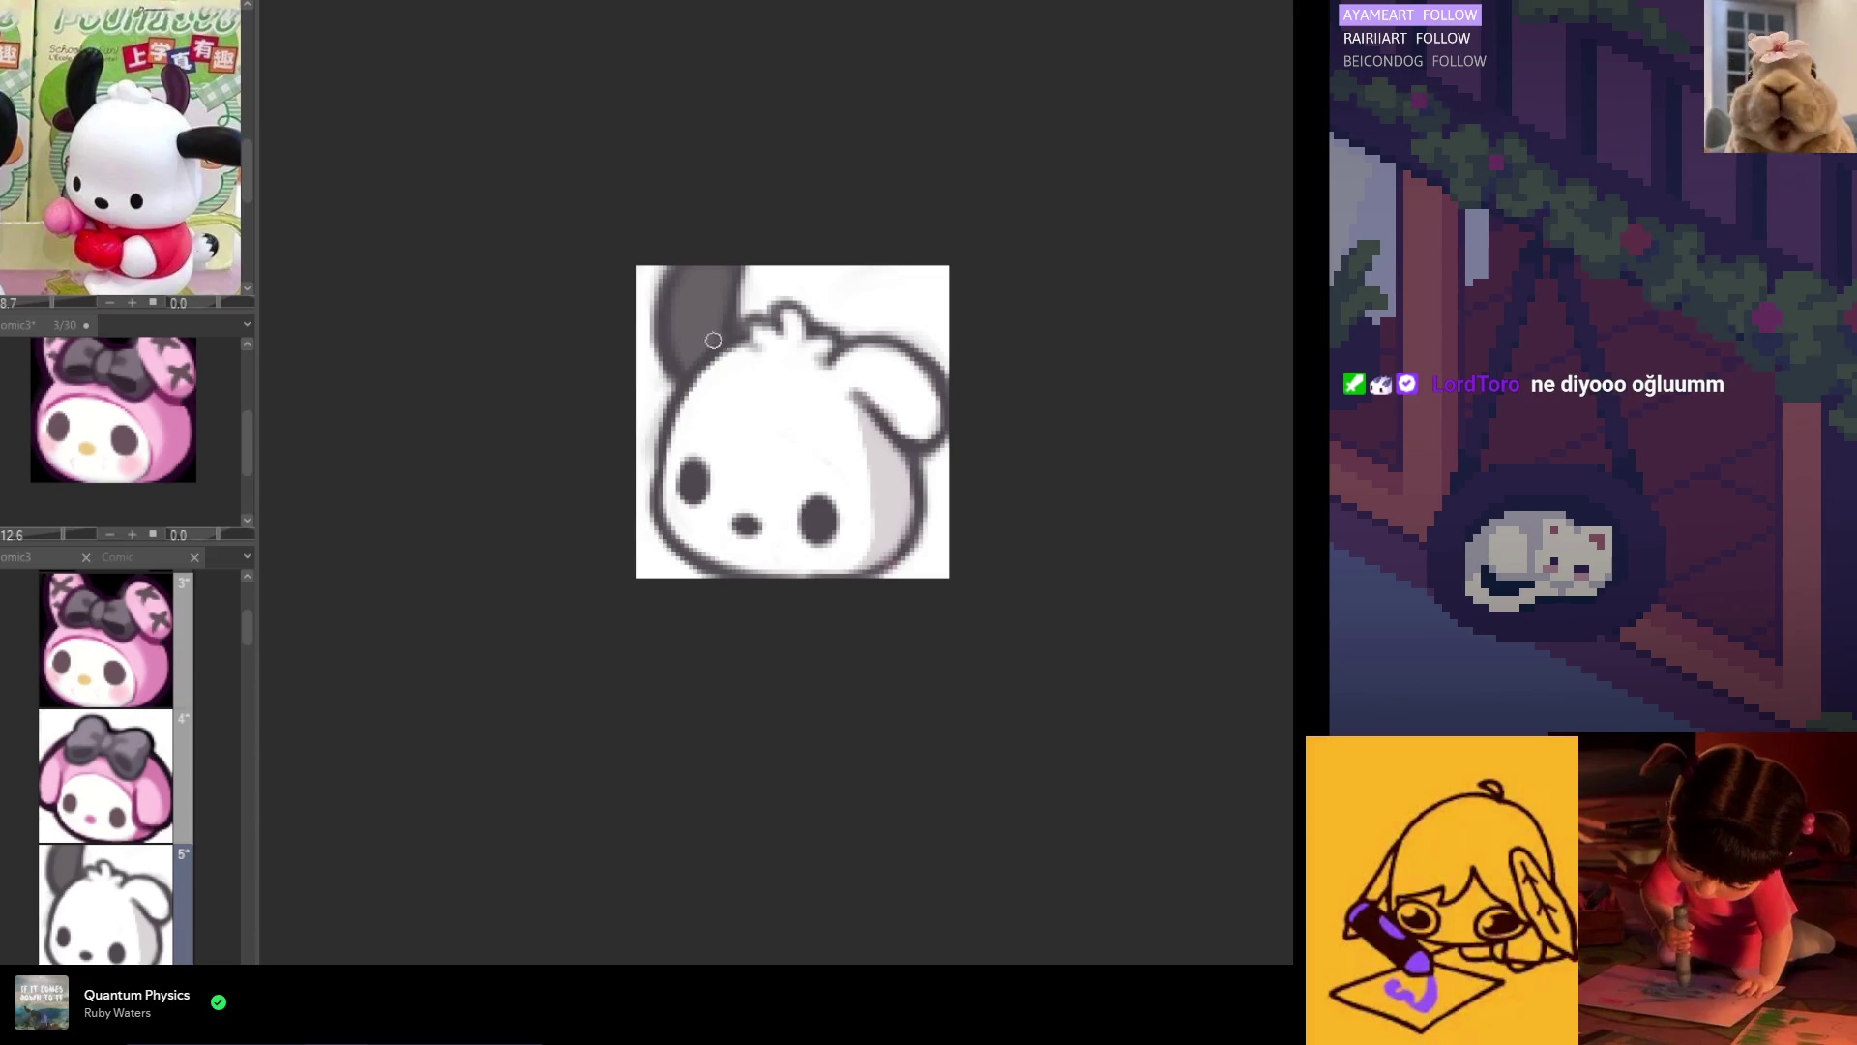
mouse_move(854, 367)
mouse_down()
mouse_move(914, 397)
mouse_move(894, 369)
mouse_up()
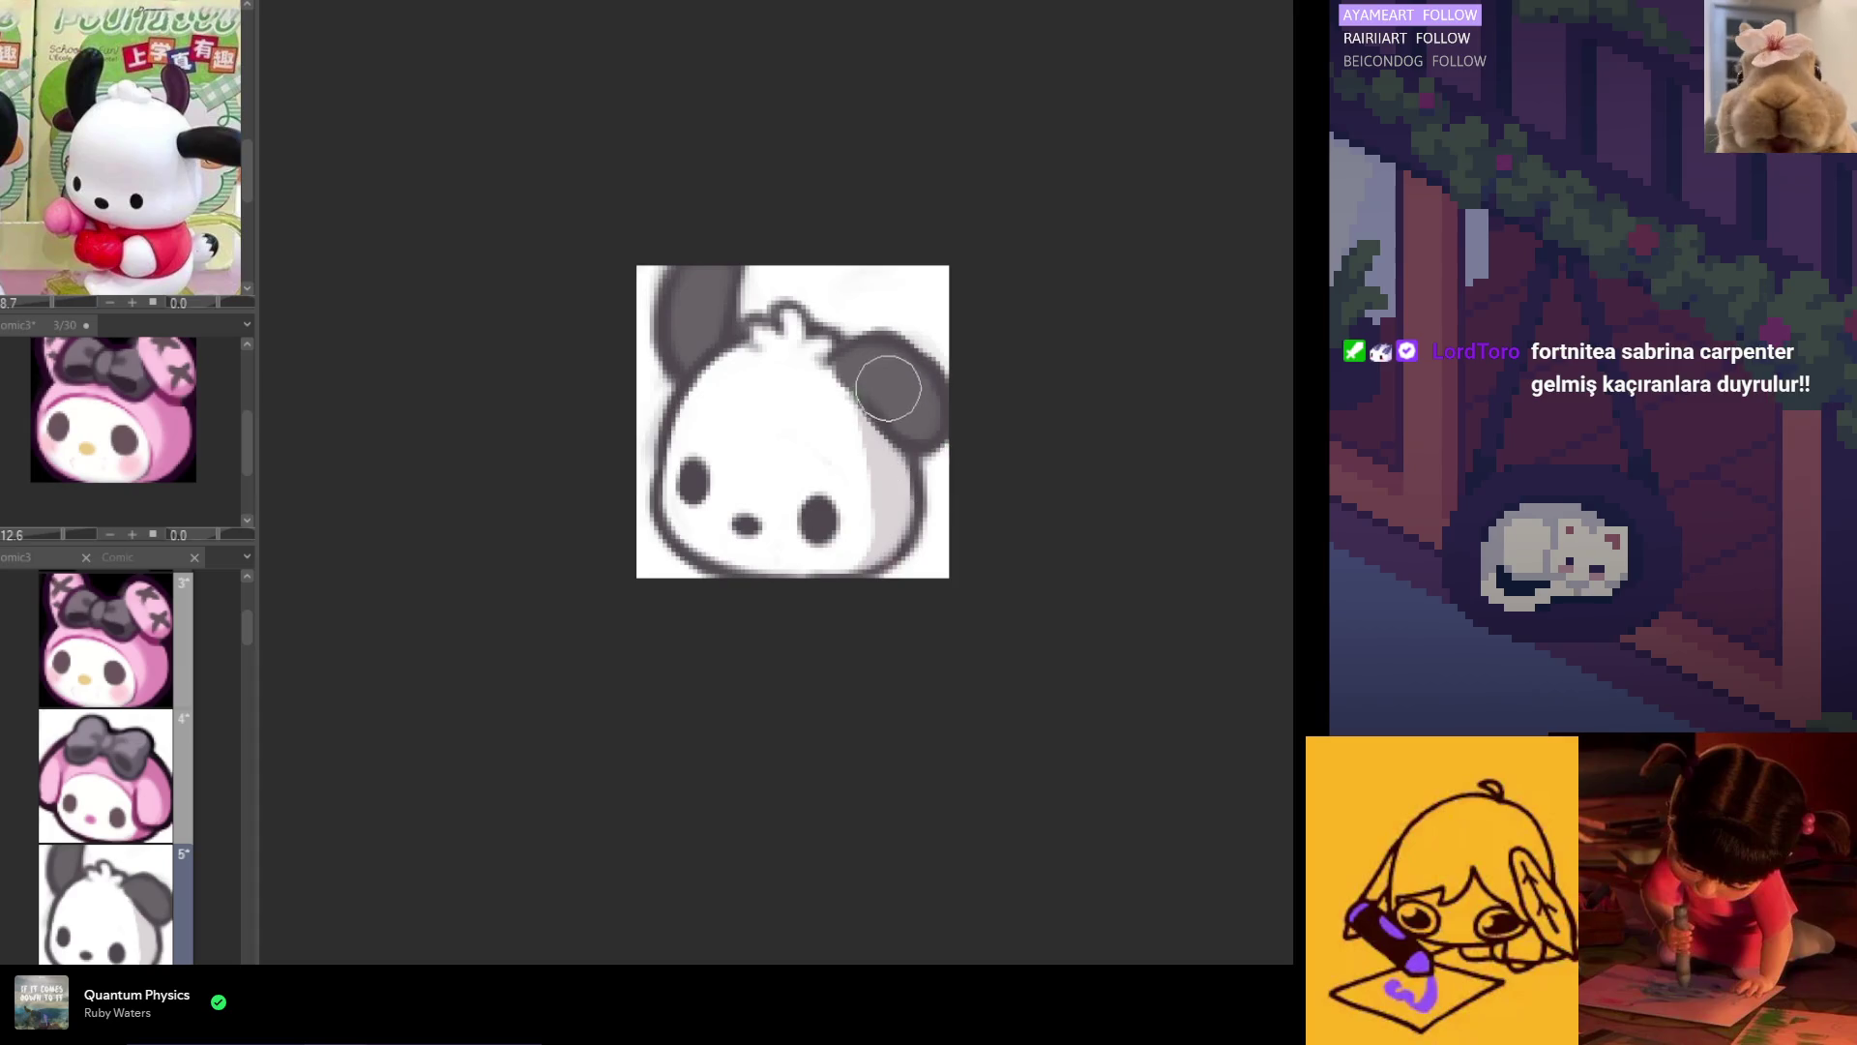
click(906, 380)
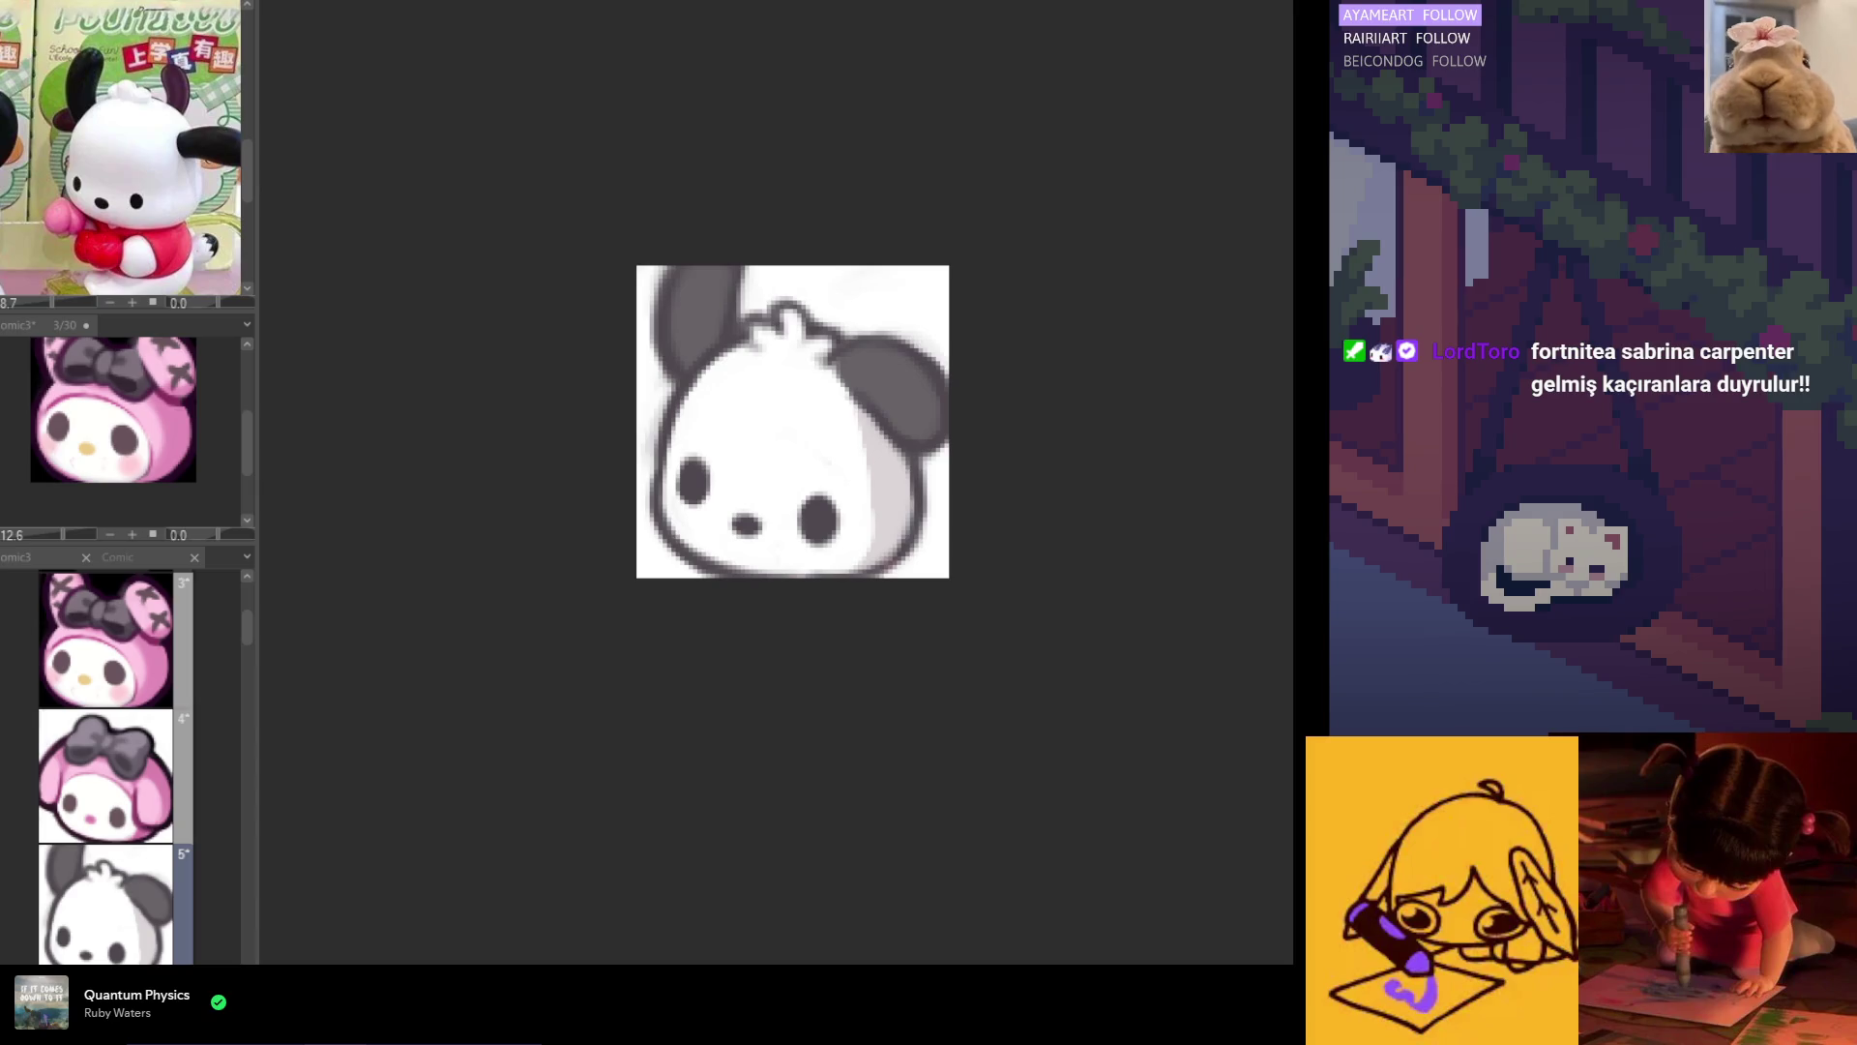
Step: Darken the head outline near the ears and redraw the left ear's outer edges
mouse_move(803, 334)
mouse_down()
mouse_move(943, 412)
mouse_move(711, 358)
mouse_up()
drag(686, 275, 677, 377)
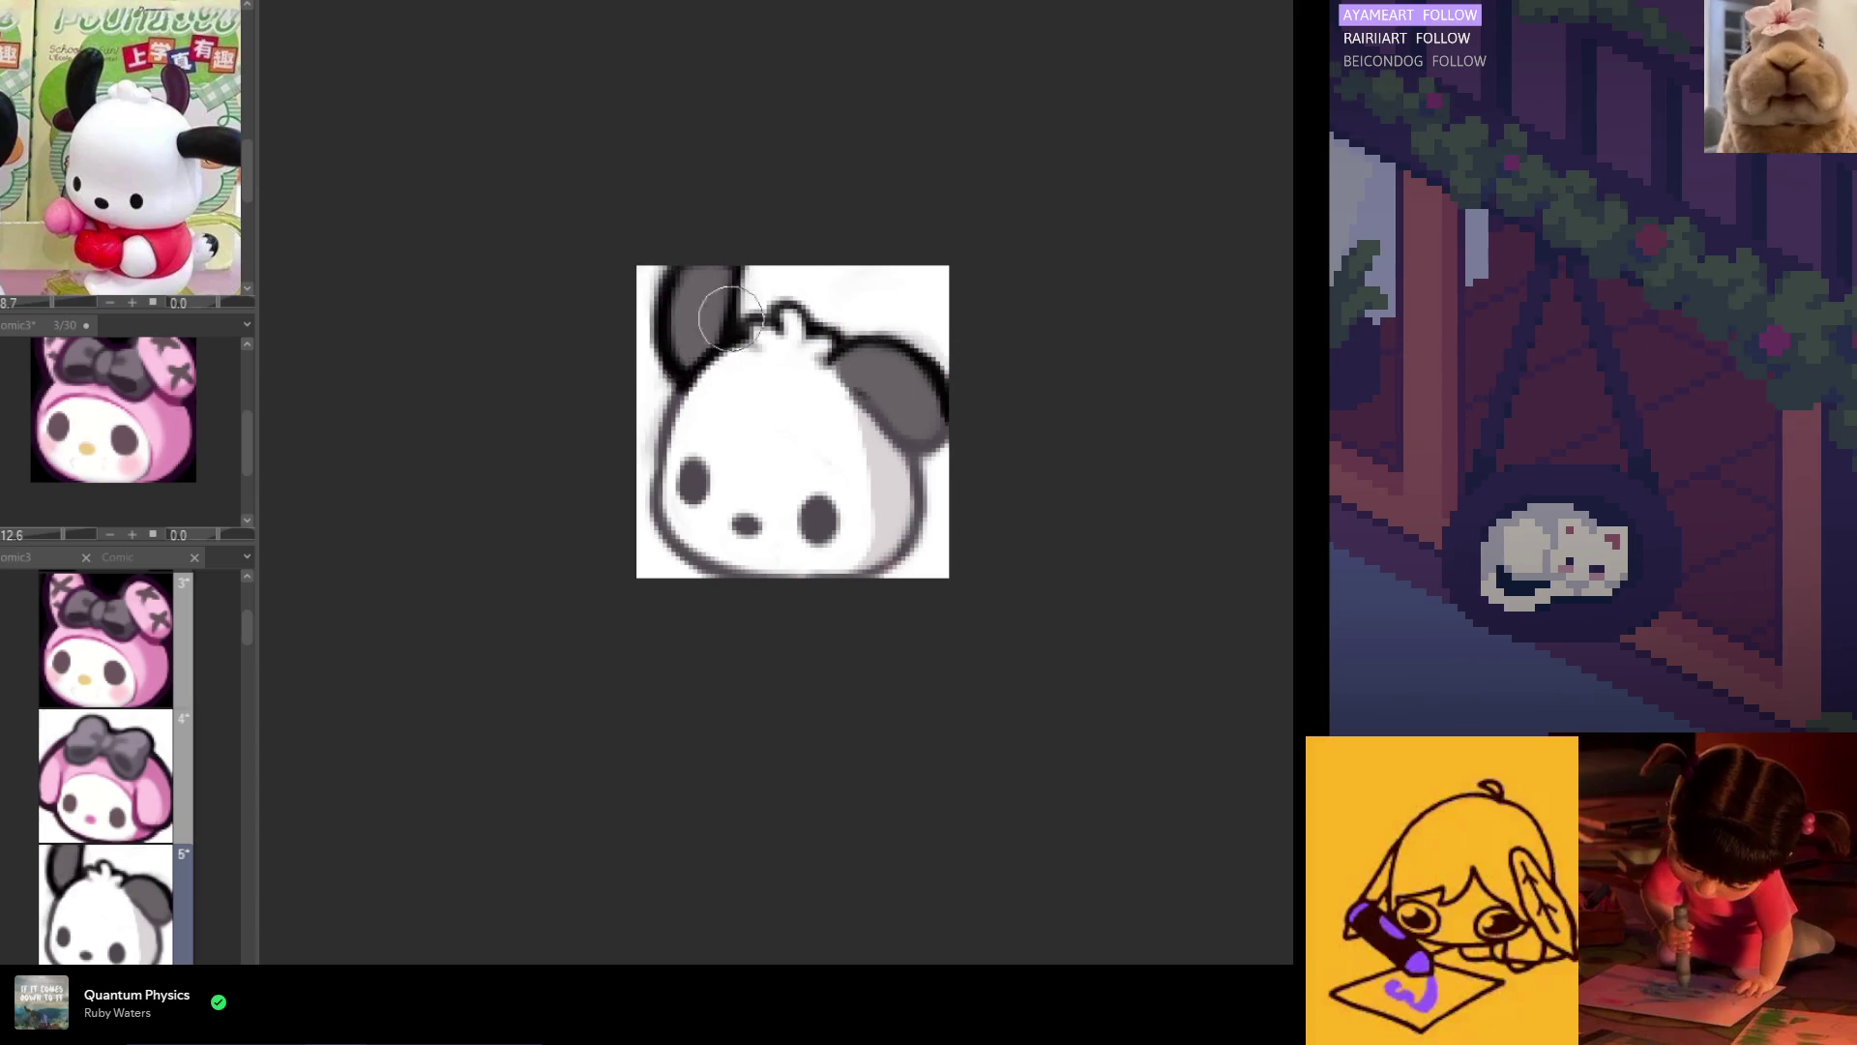
drag(745, 269, 711, 380)
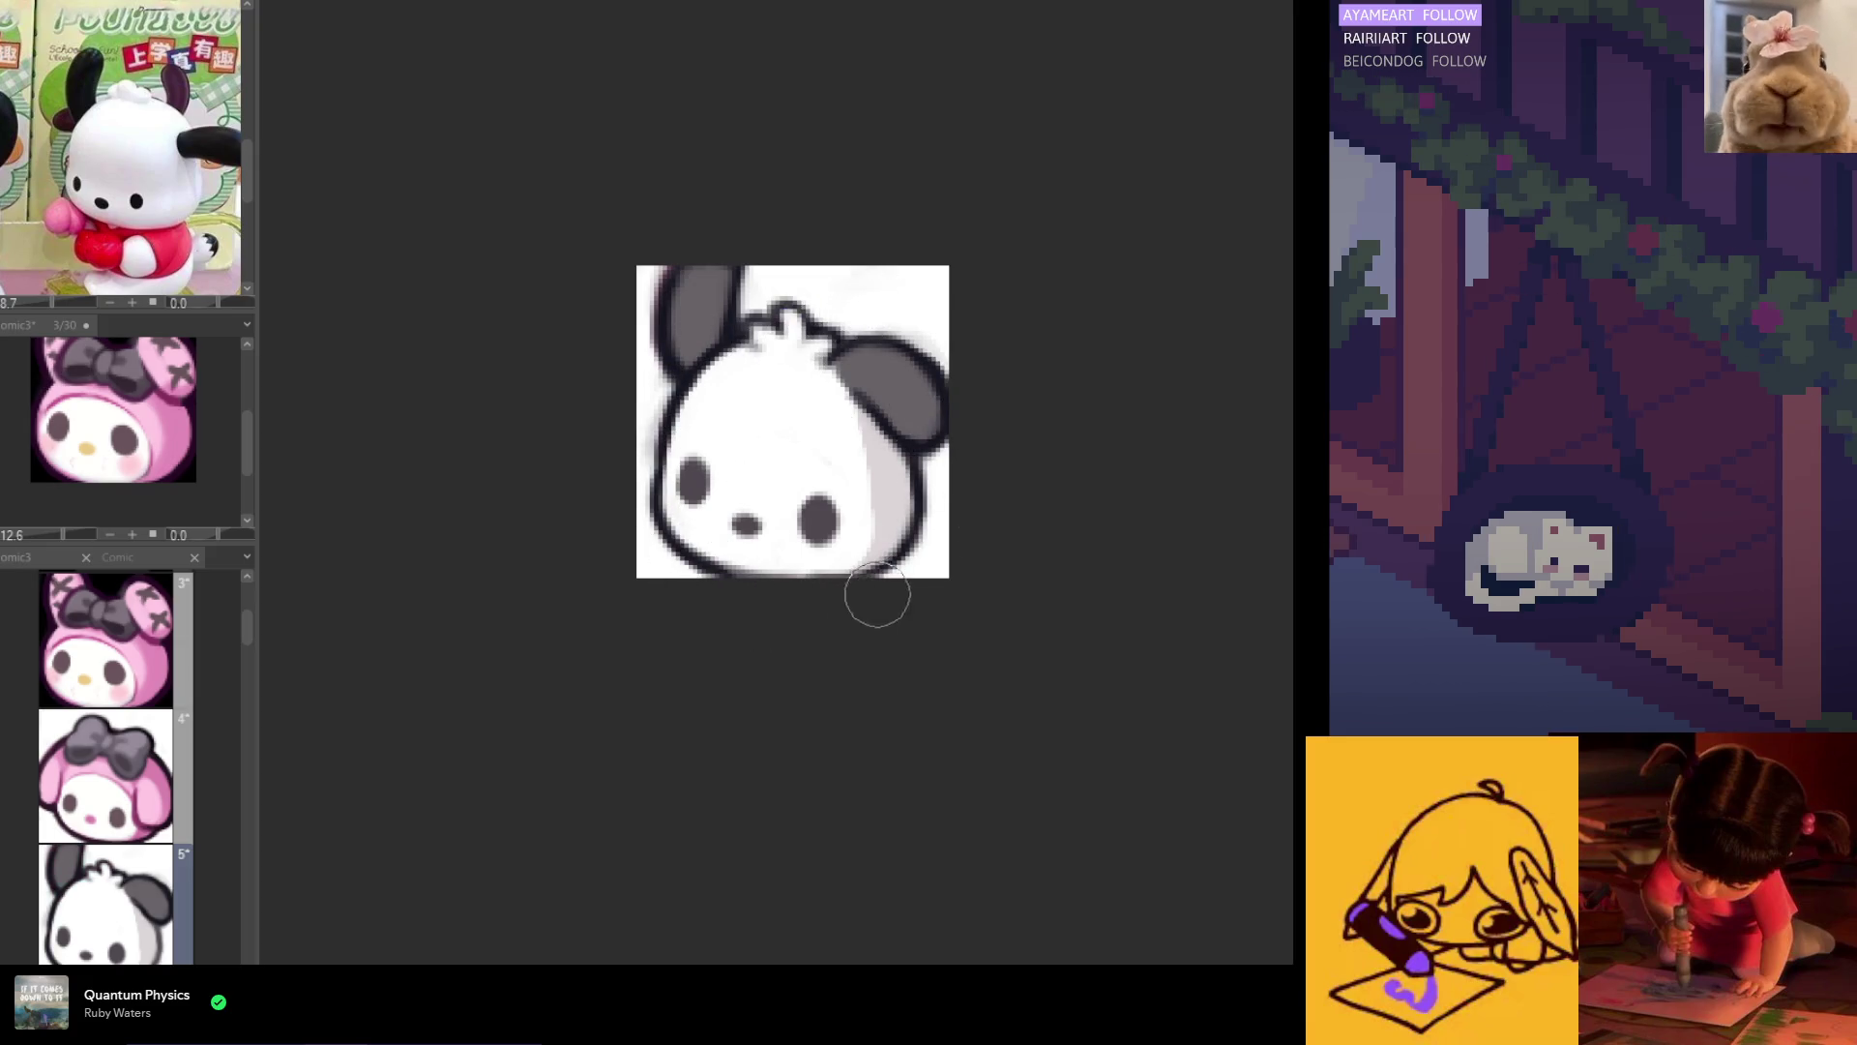
scroll(737, 554, down, 5)
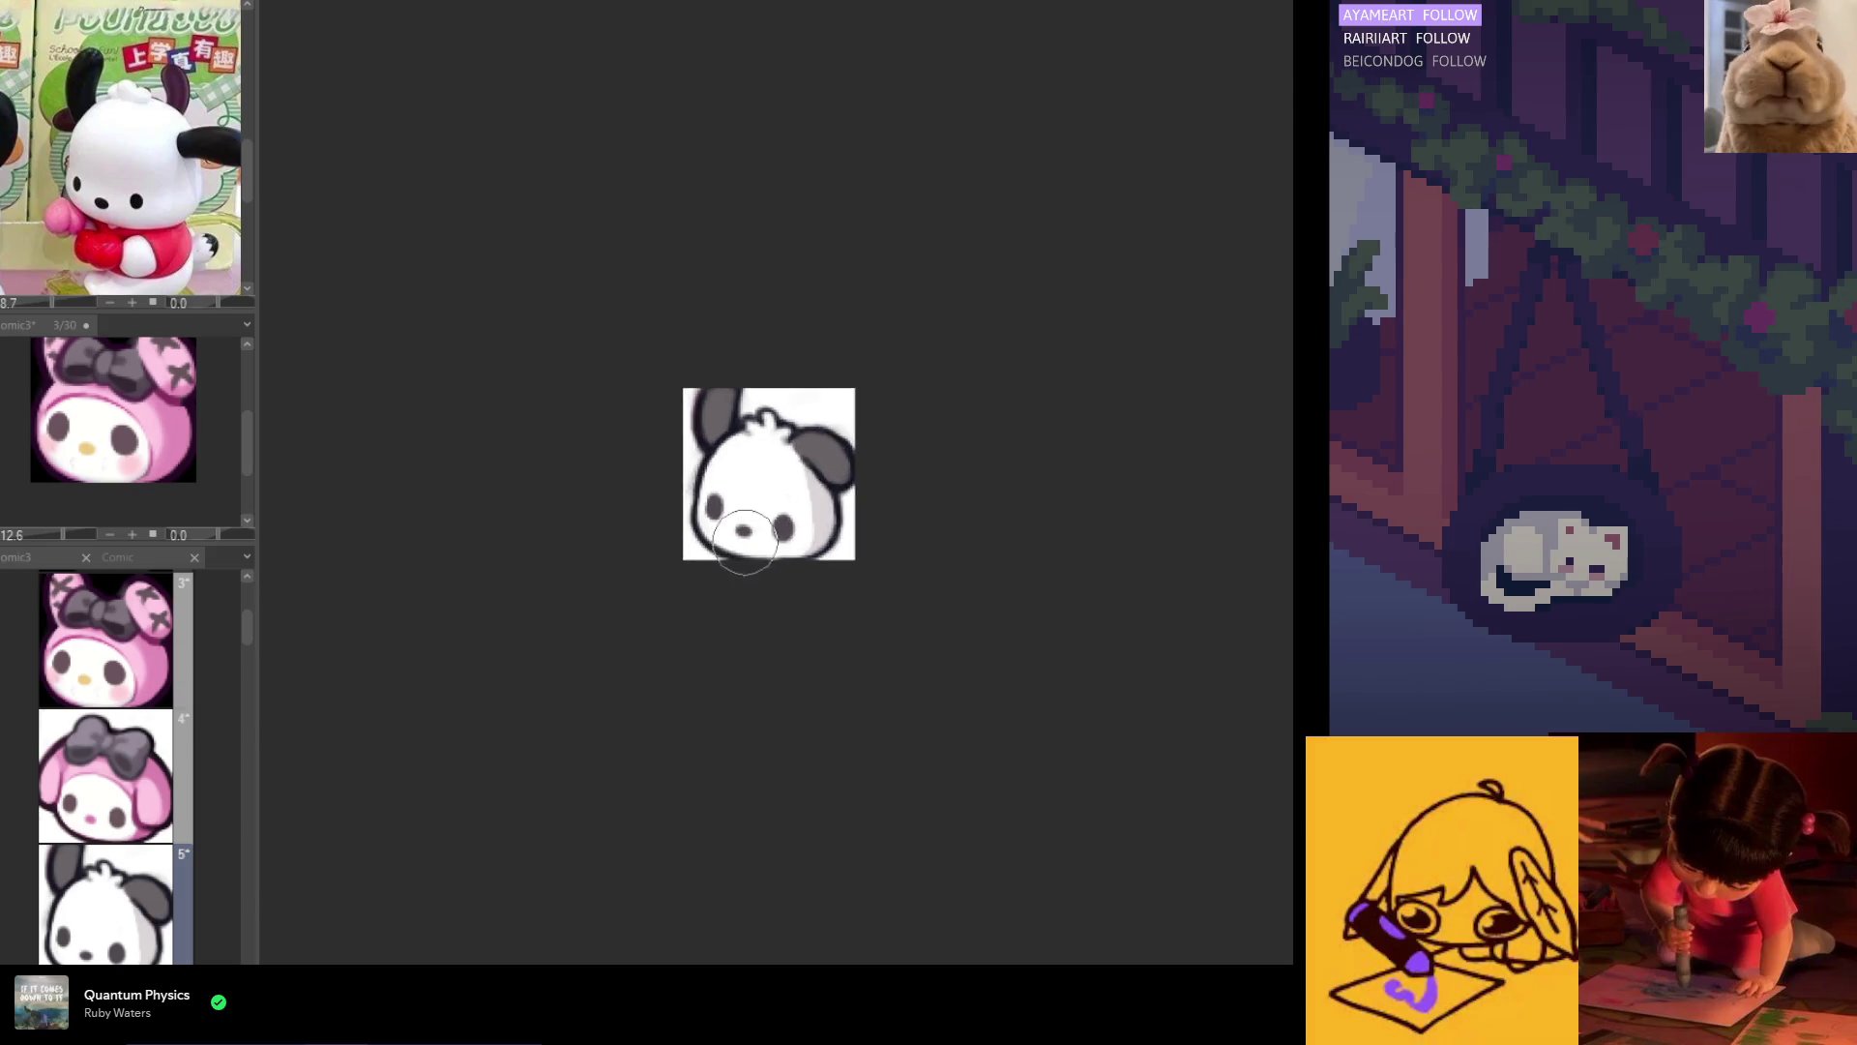
click(141, 630)
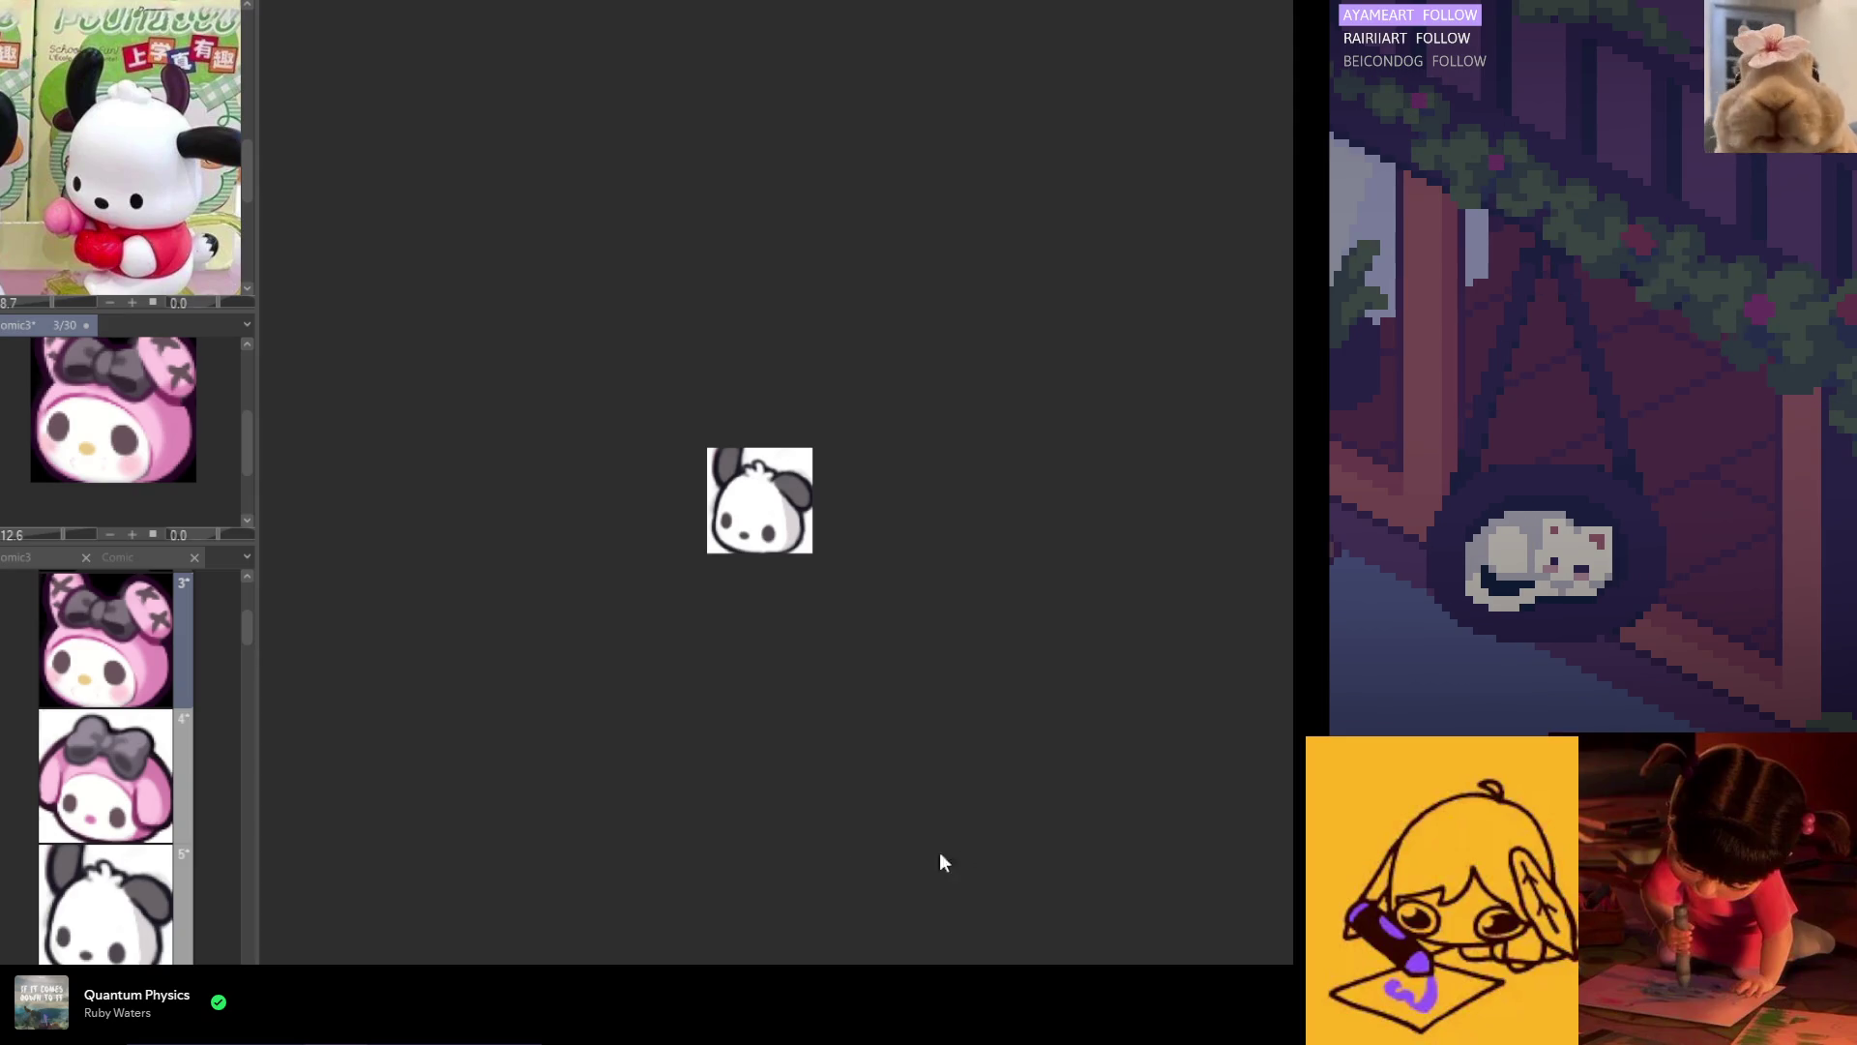
click(140, 779)
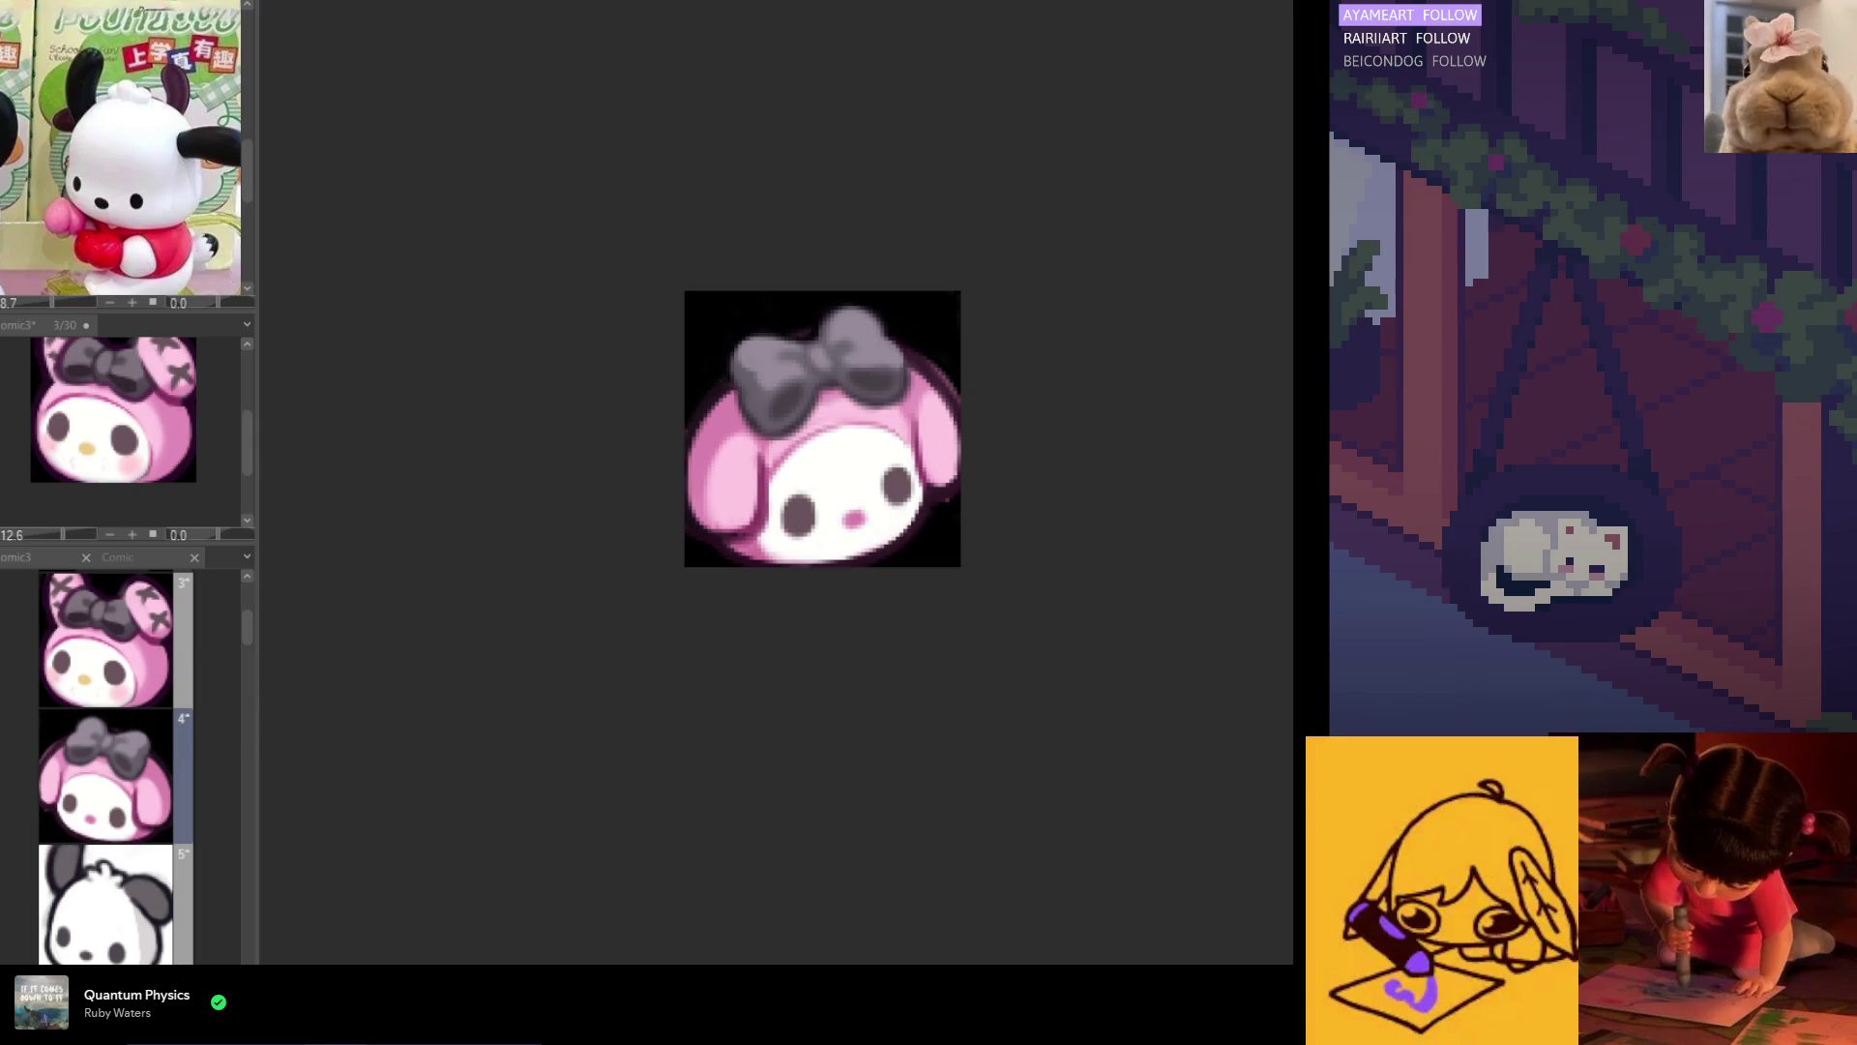
scroll(957, 484, up, 2)
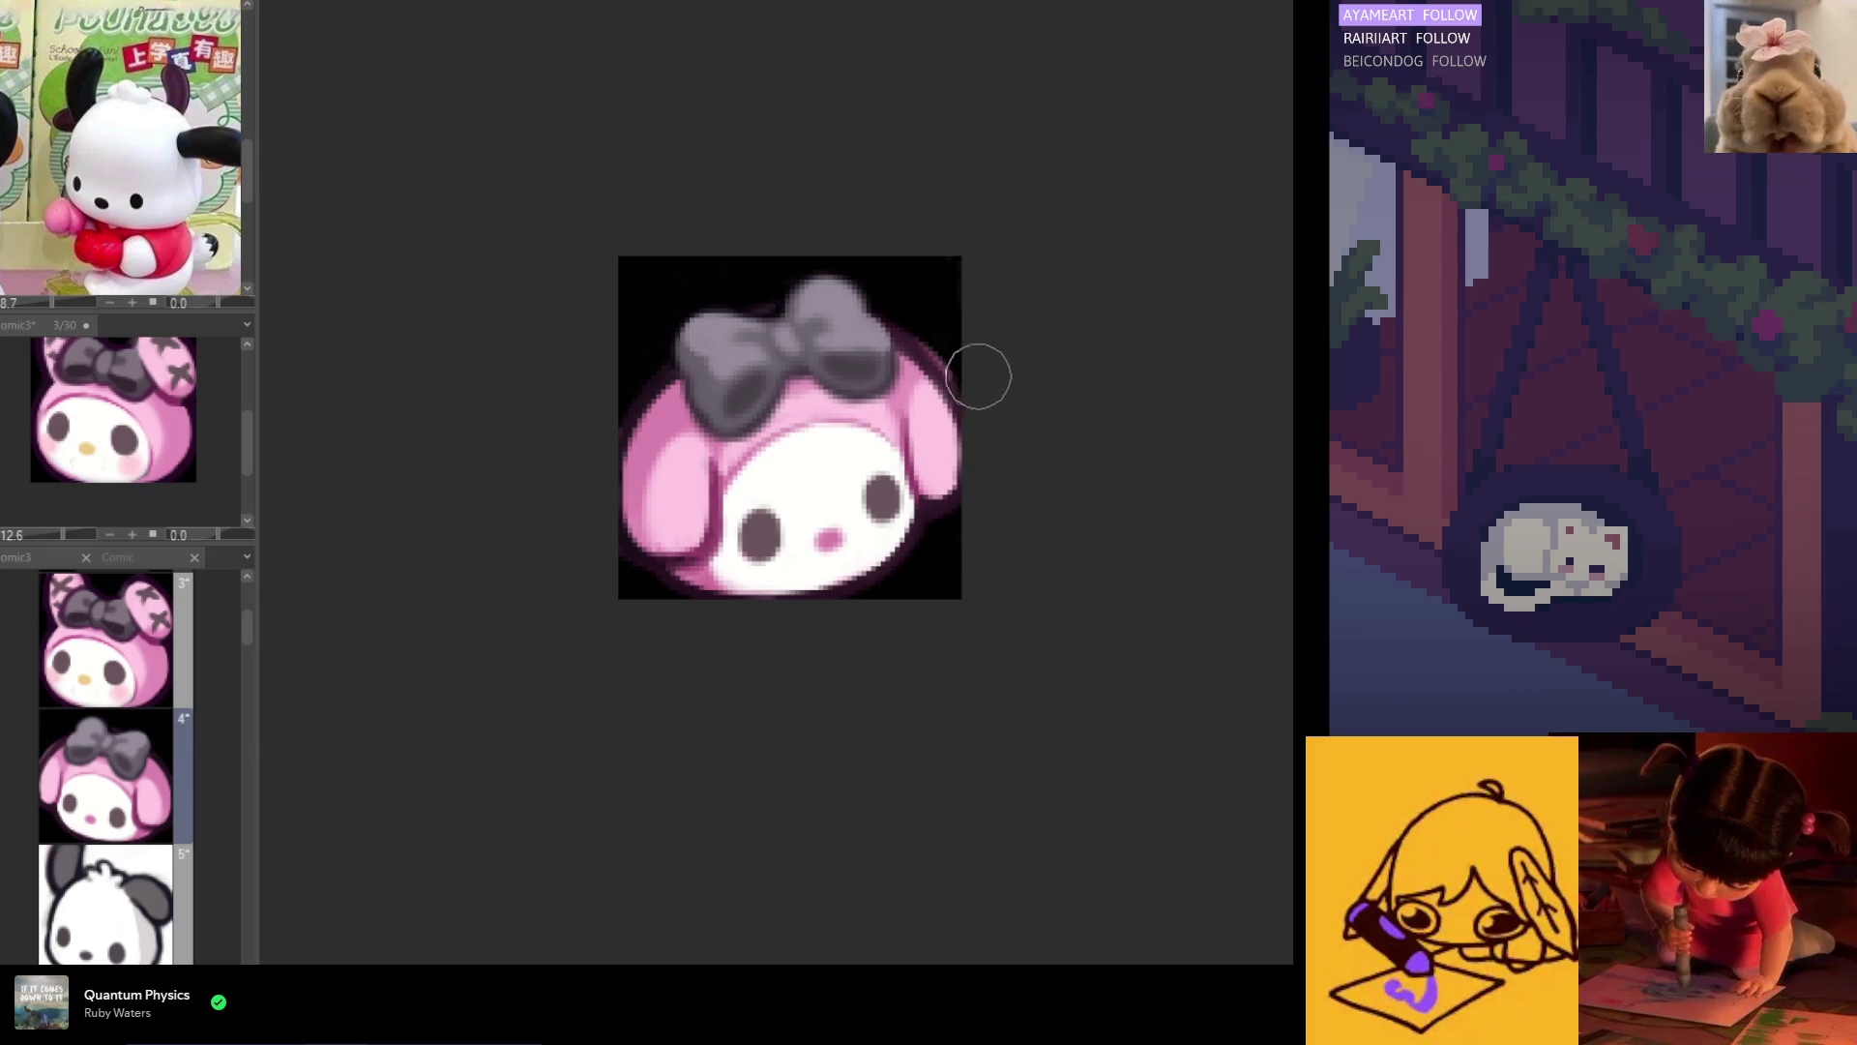
key(h)
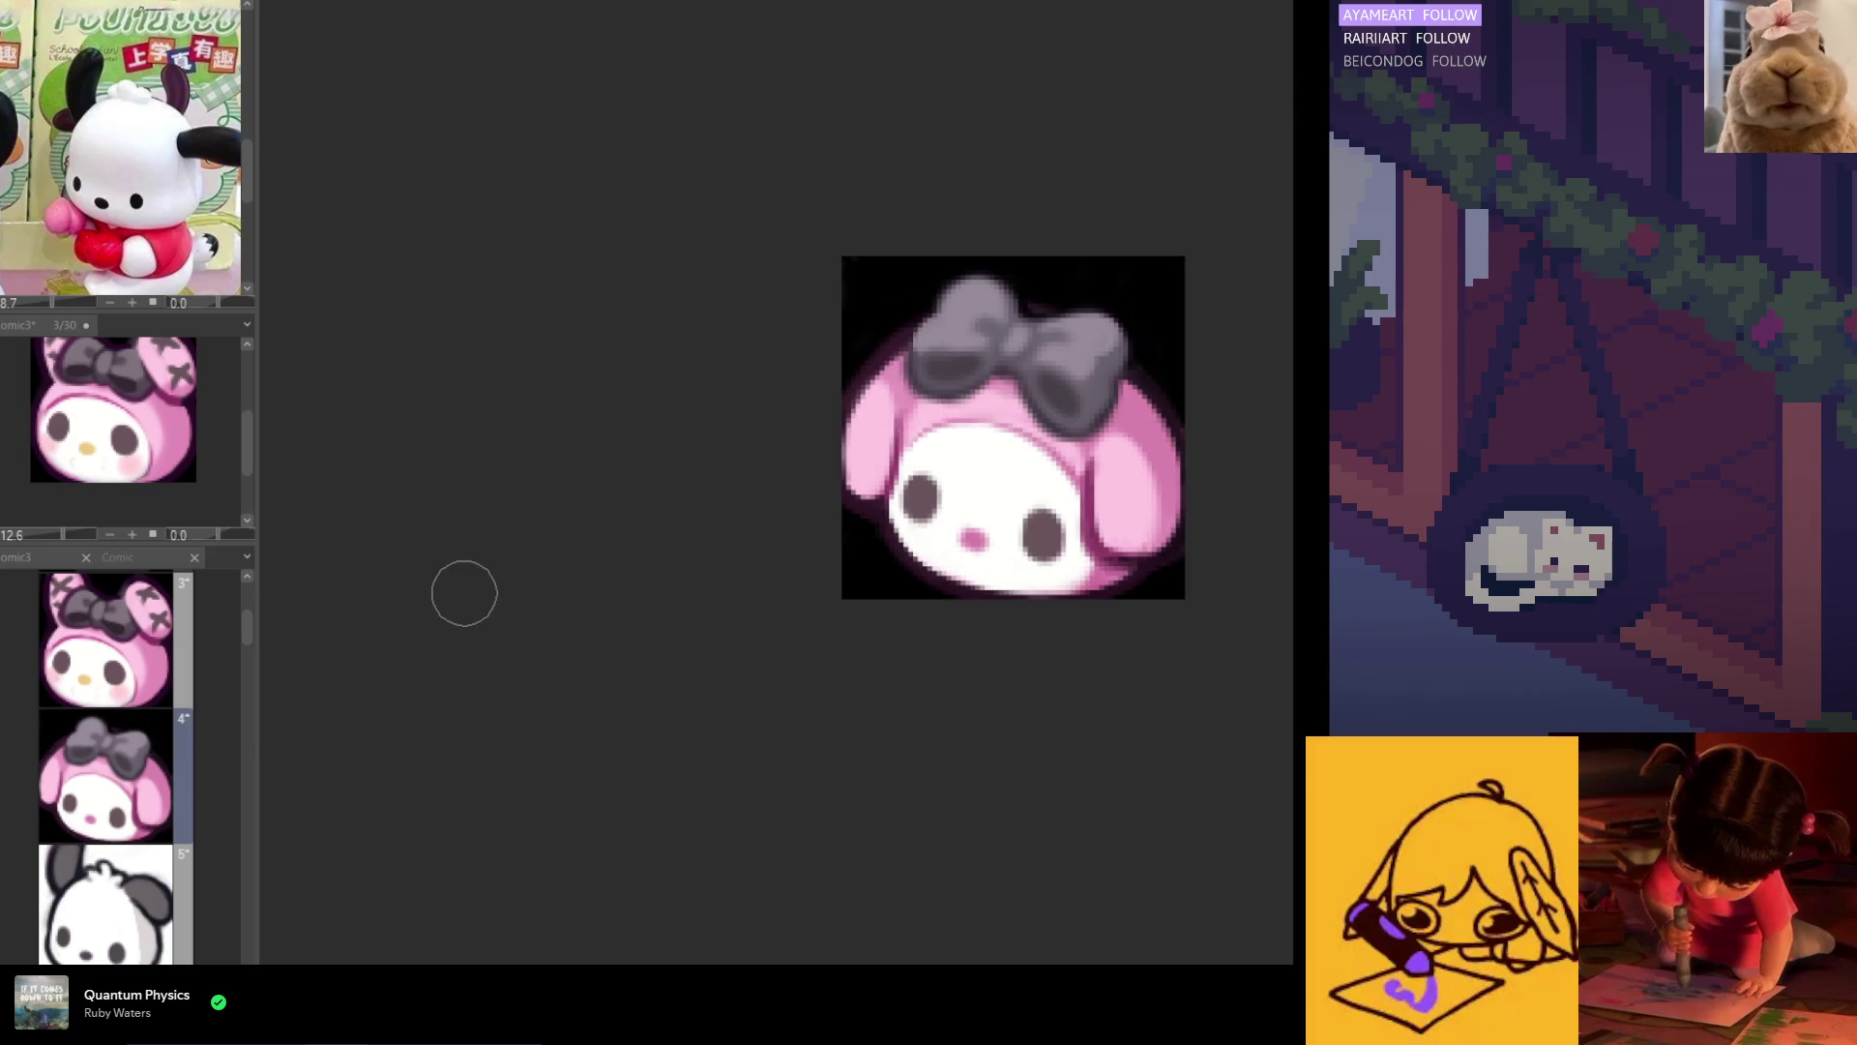
scroll(465, 593, down, 3)
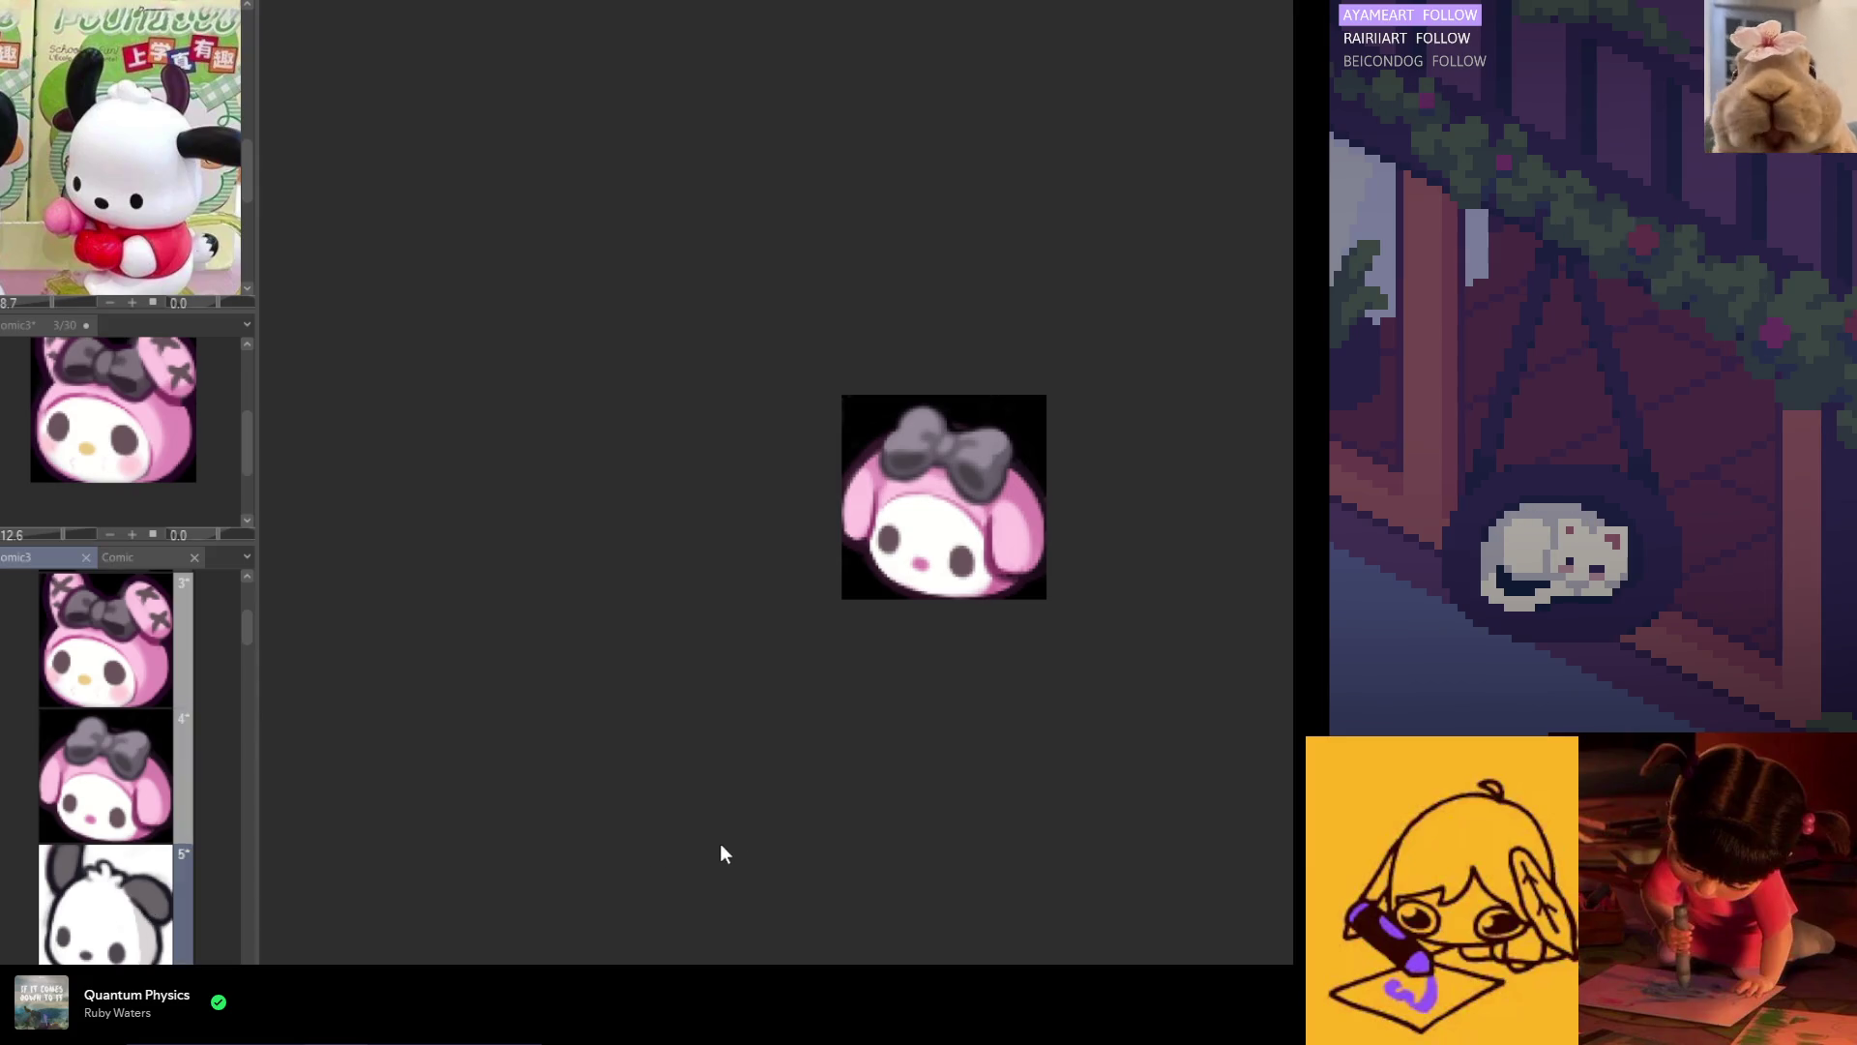
click(144, 870)
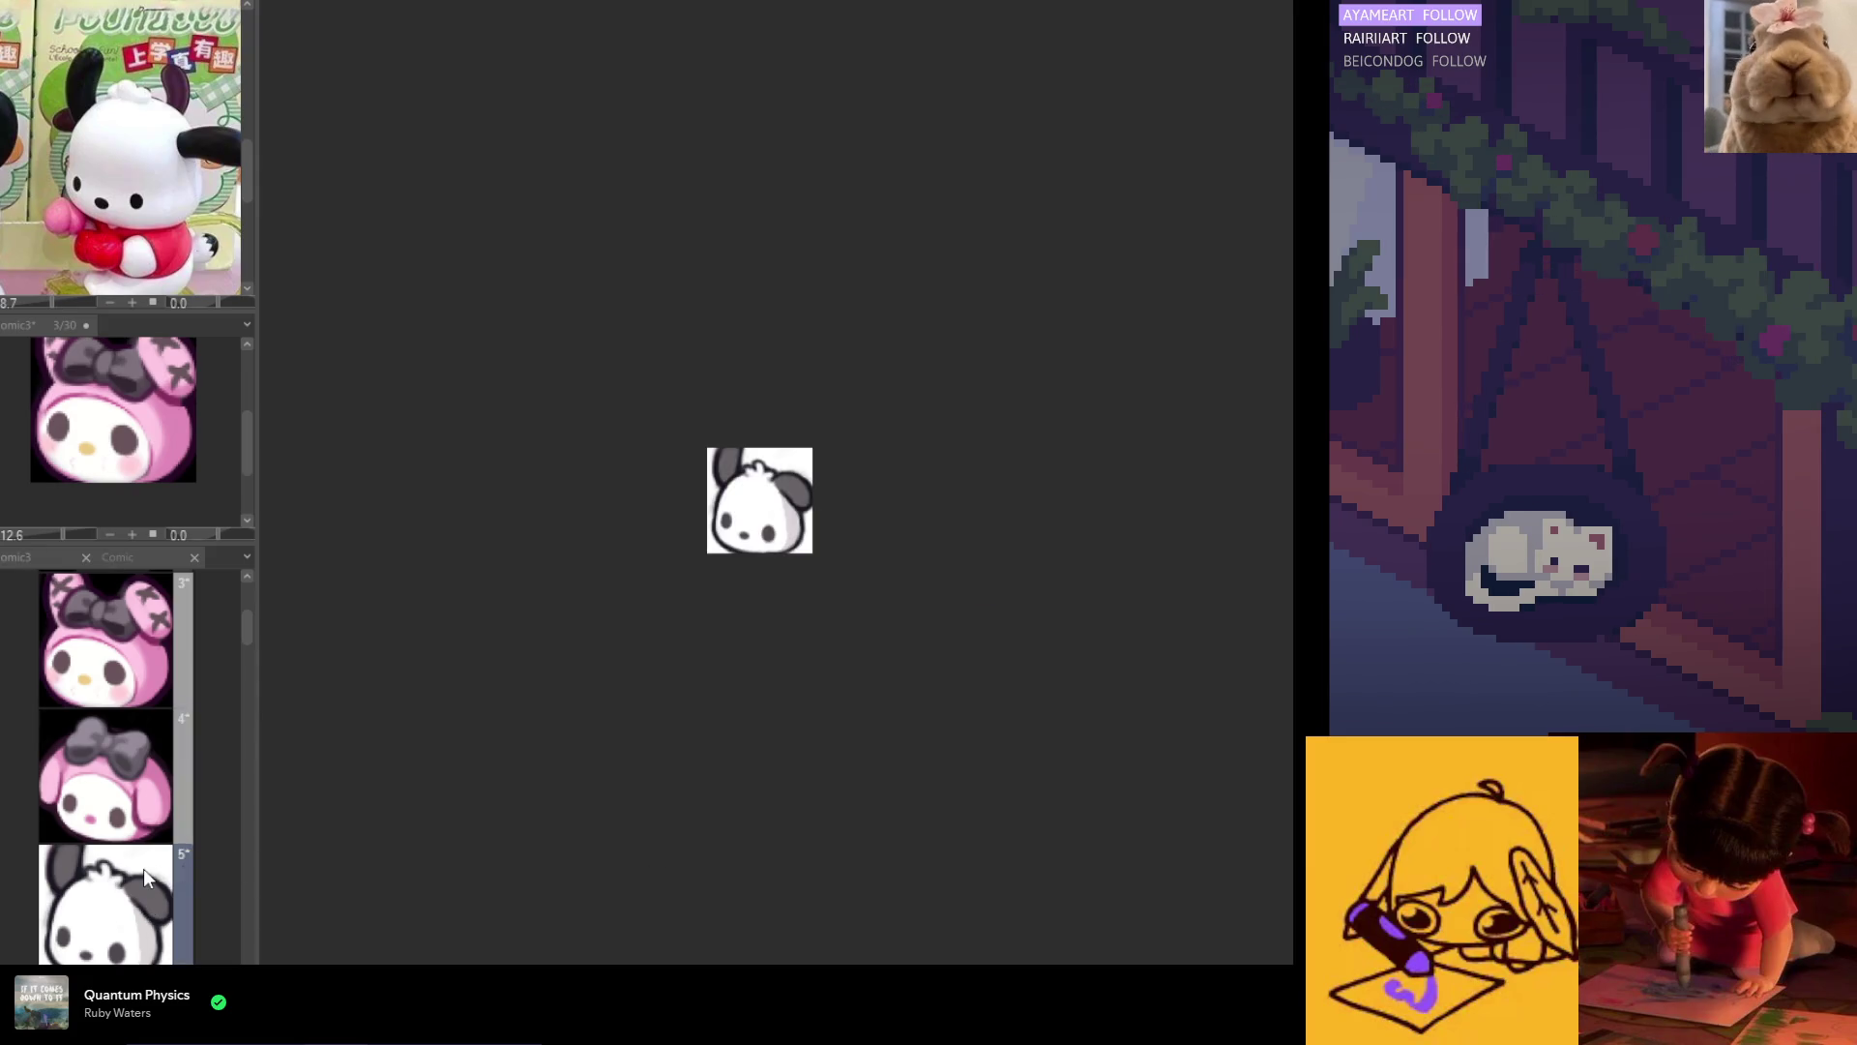
scroll(680, 589, up, 2)
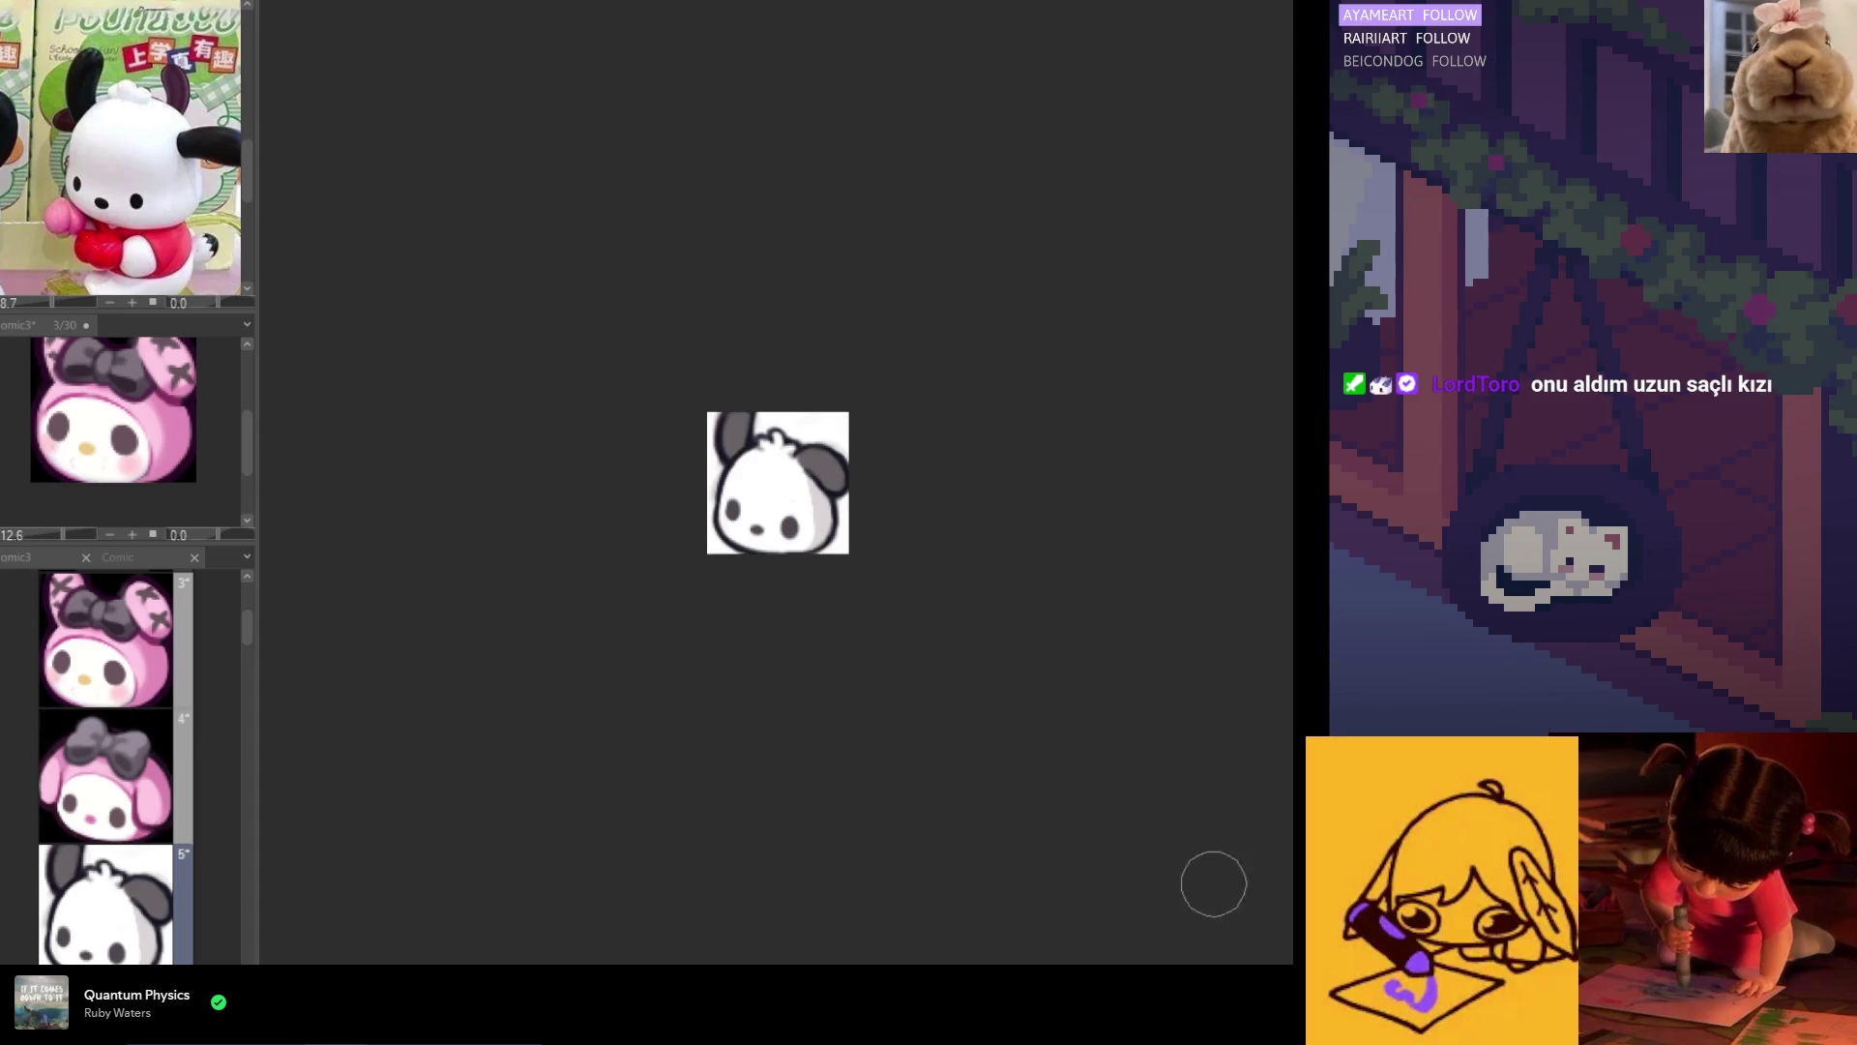
scroll(775, 520, up, 3)
scroll(775, 521, down, 1)
scroll(755, 542, up, 2)
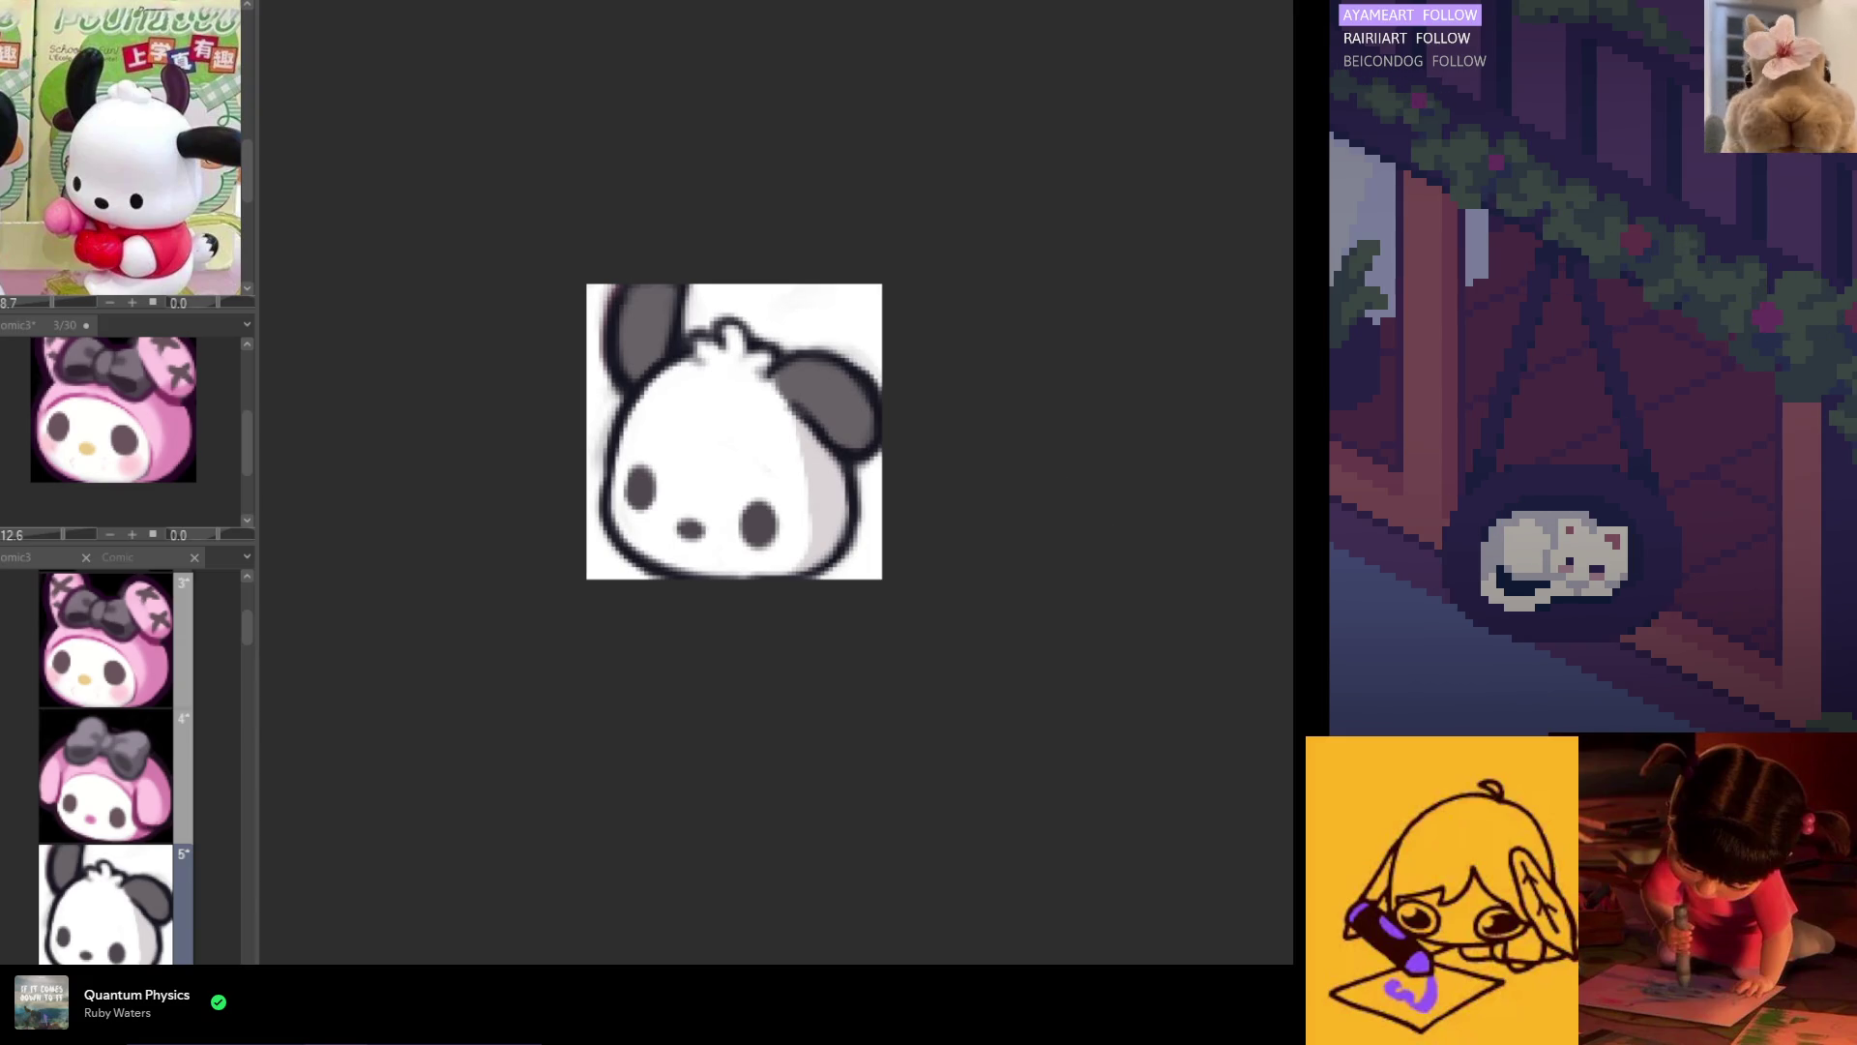
scroll(637, 567, up, 1)
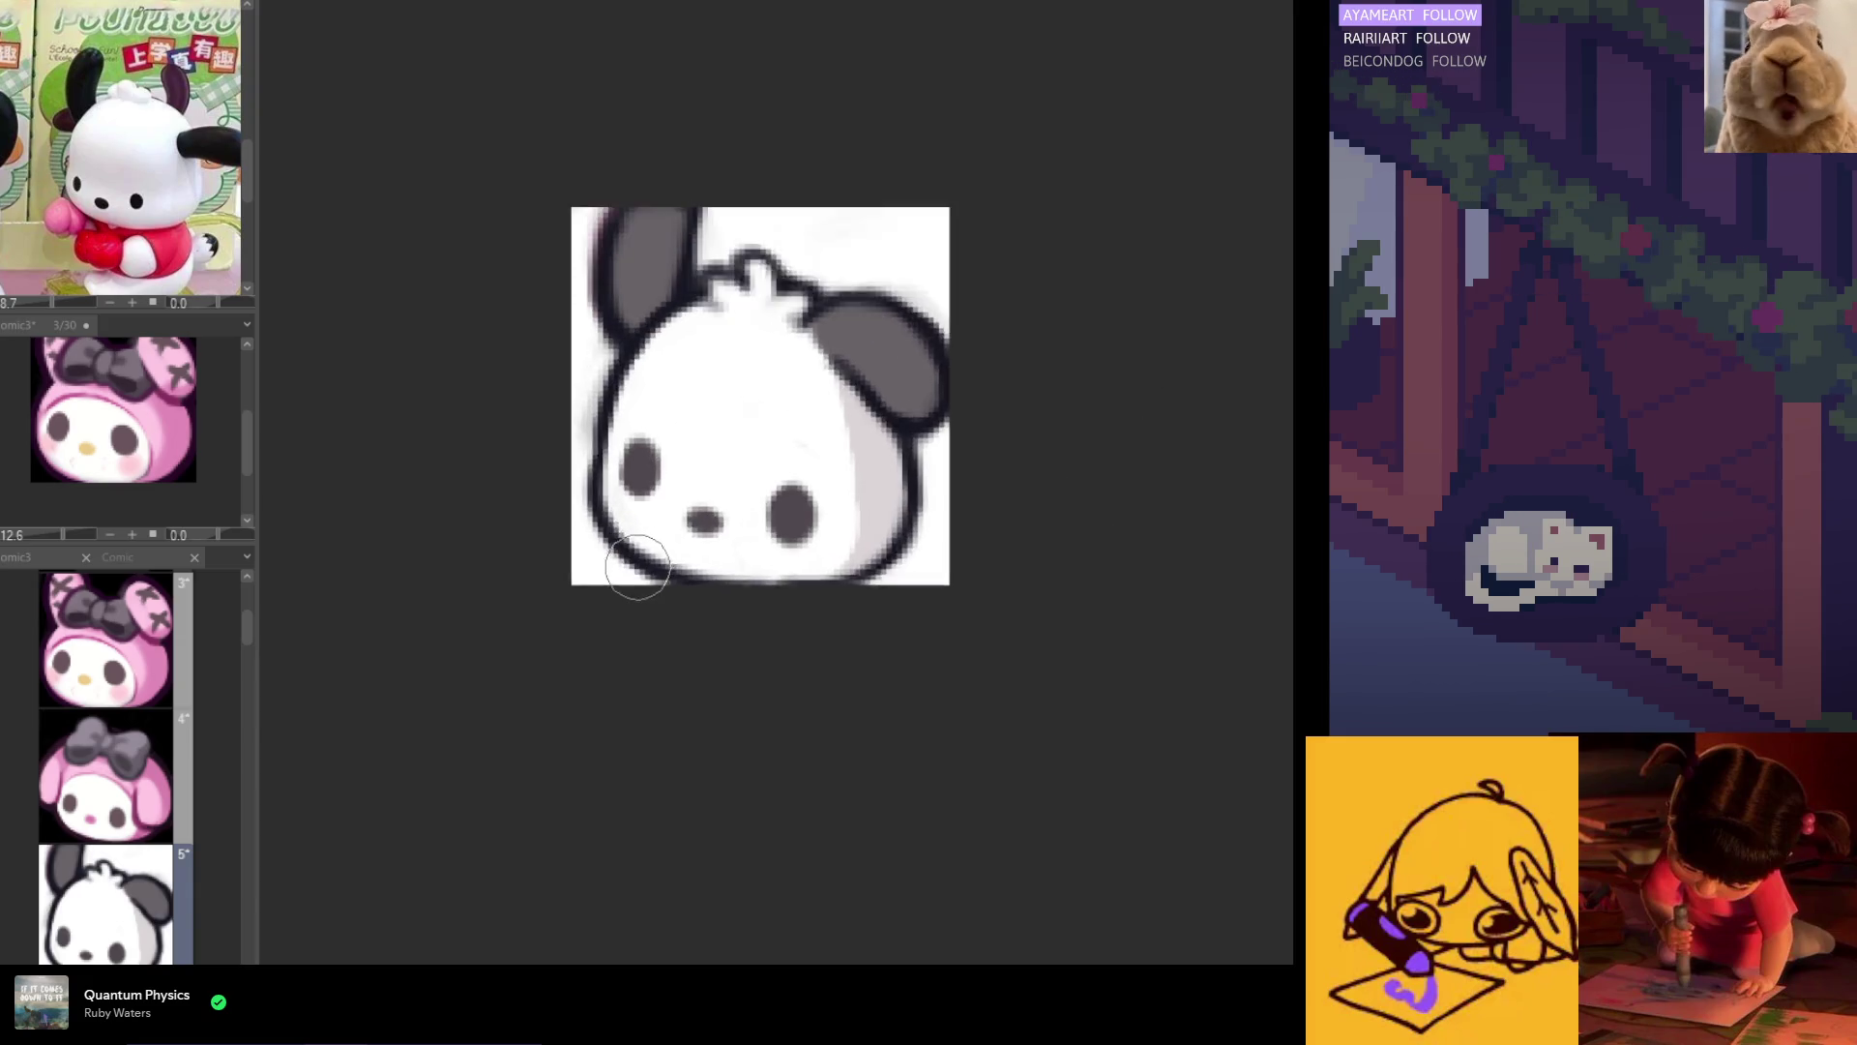
scroll(637, 567, up, 2)
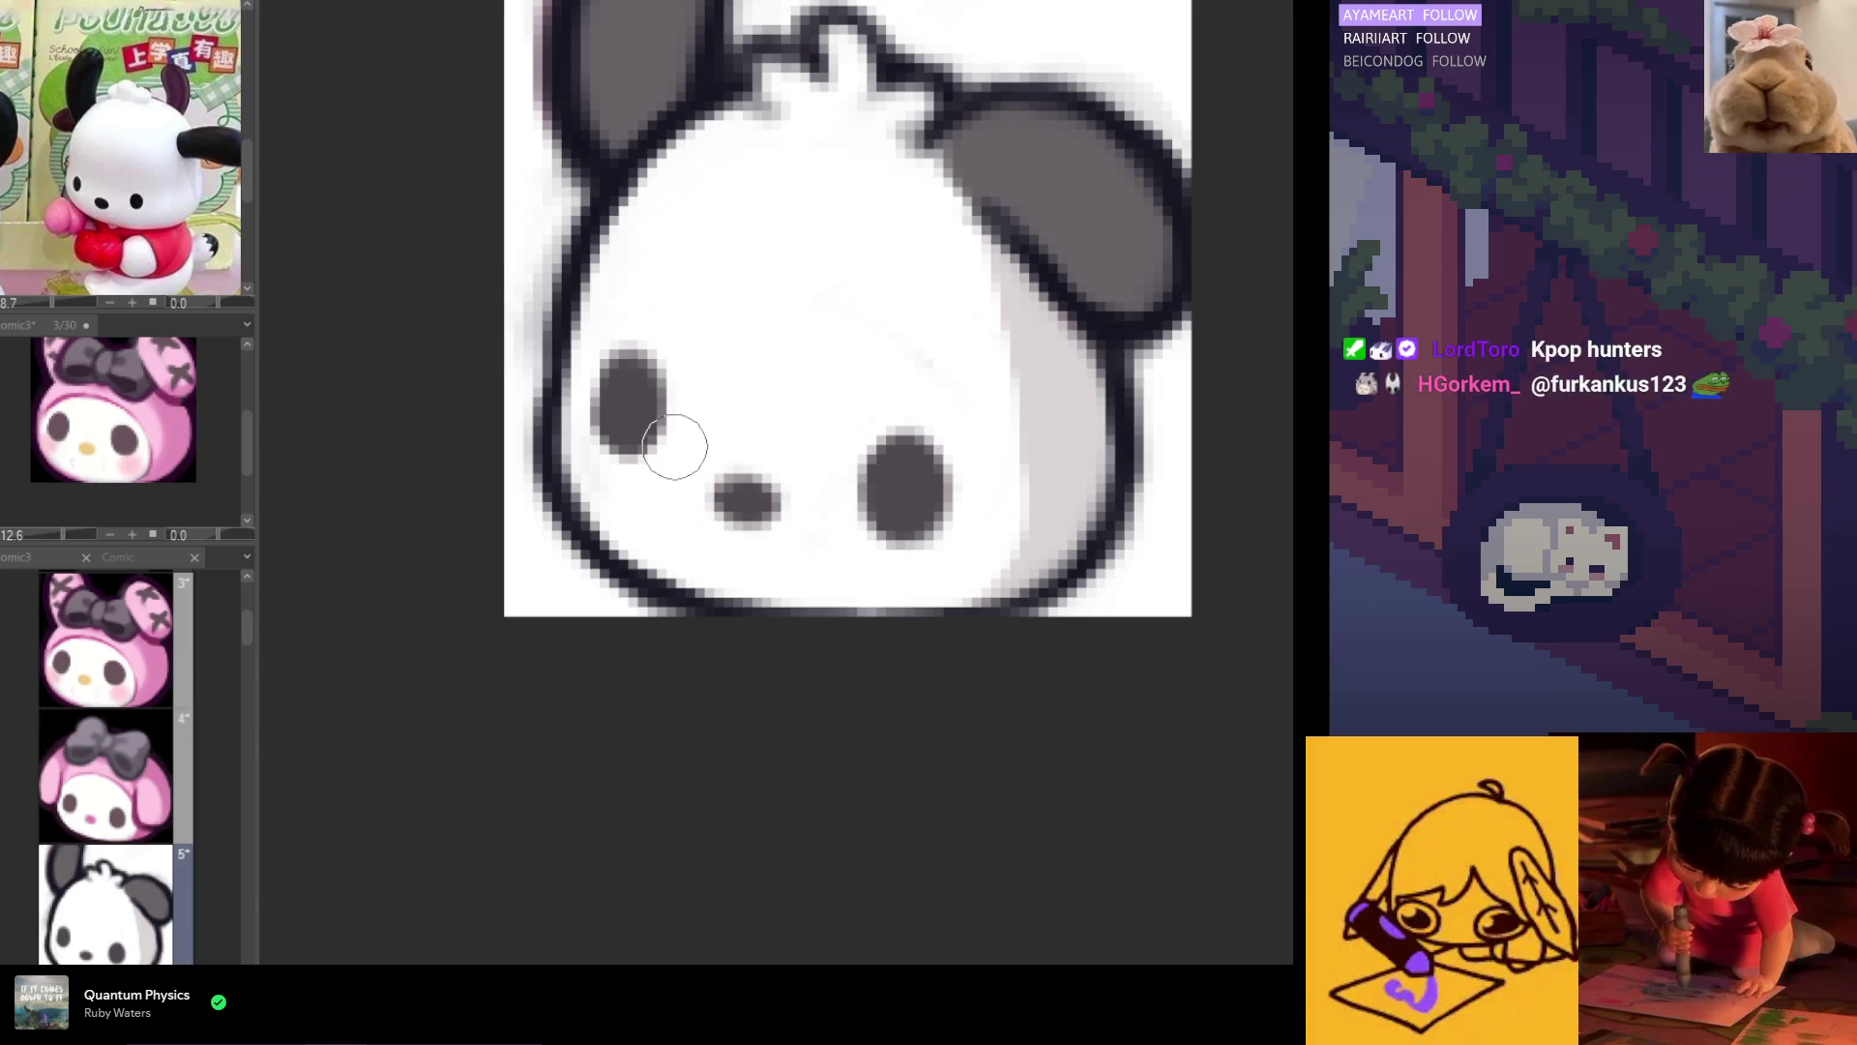
scroll(726, 524, down, 2)
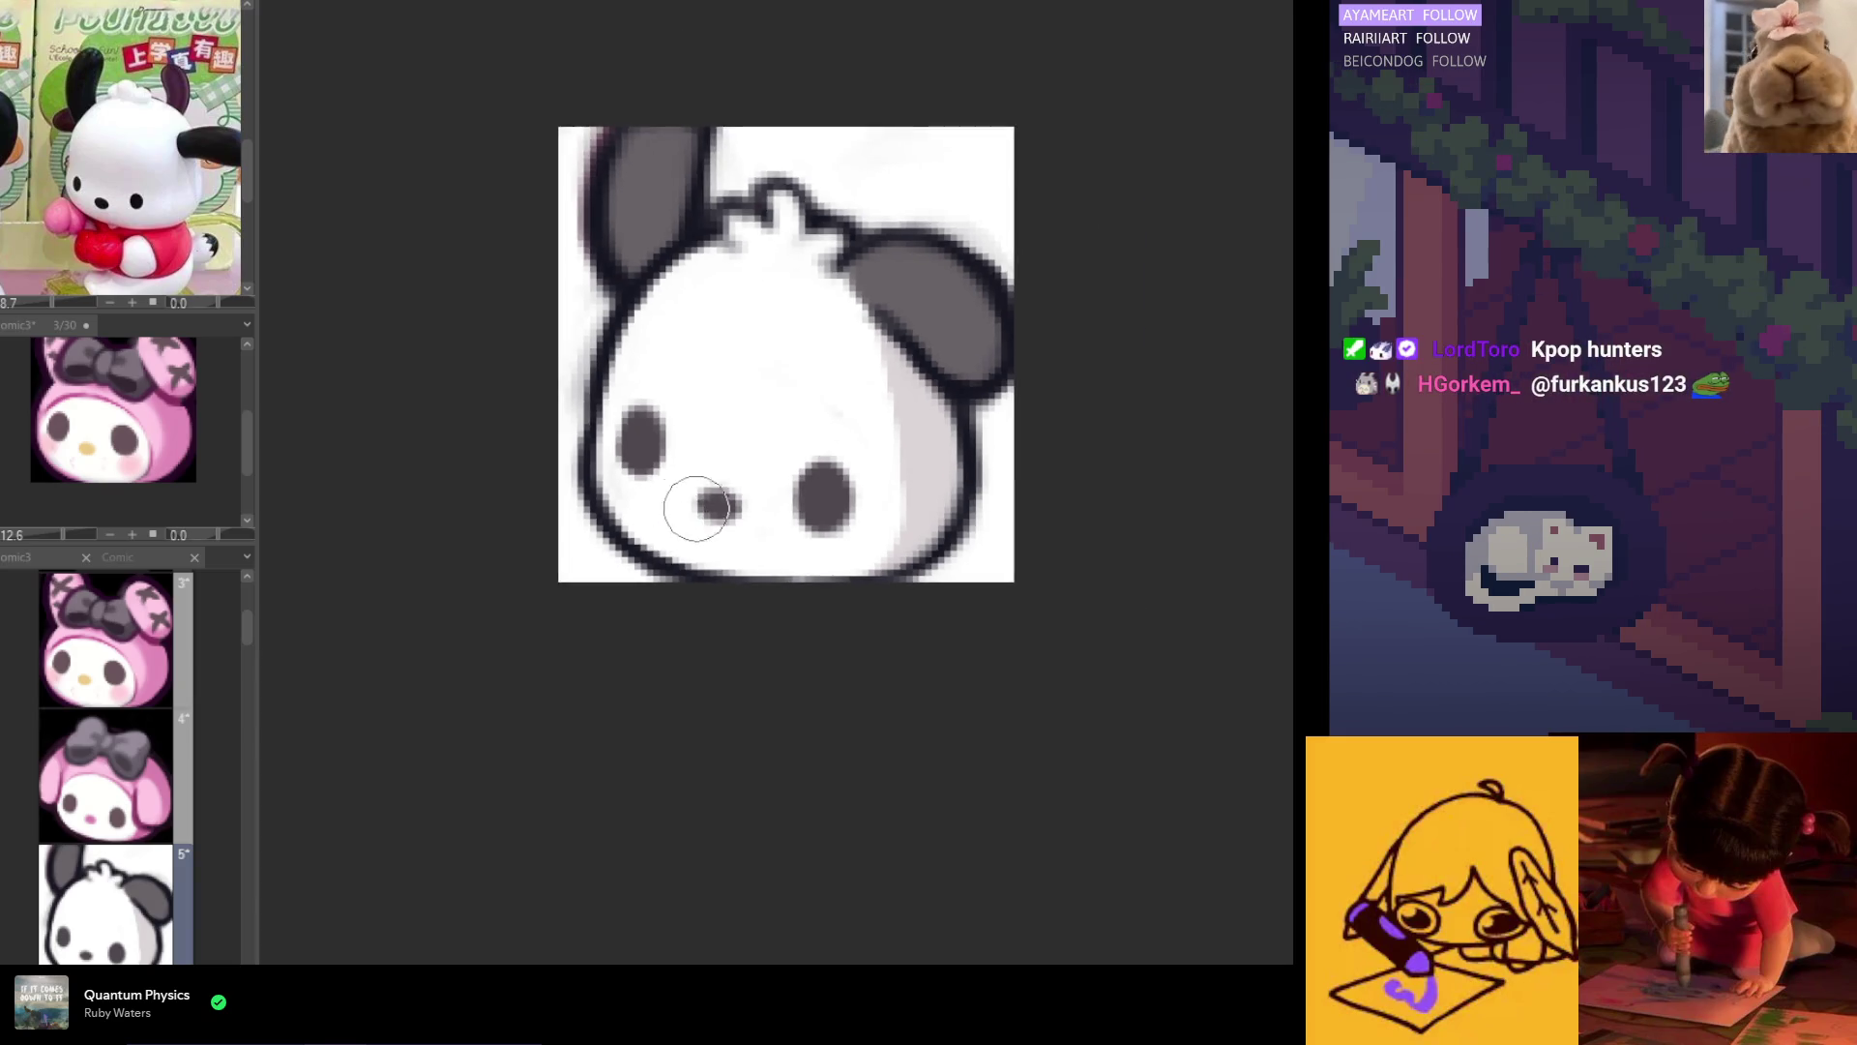
scroll(798, 513, down, 2)
scroll(750, 452, up, 3)
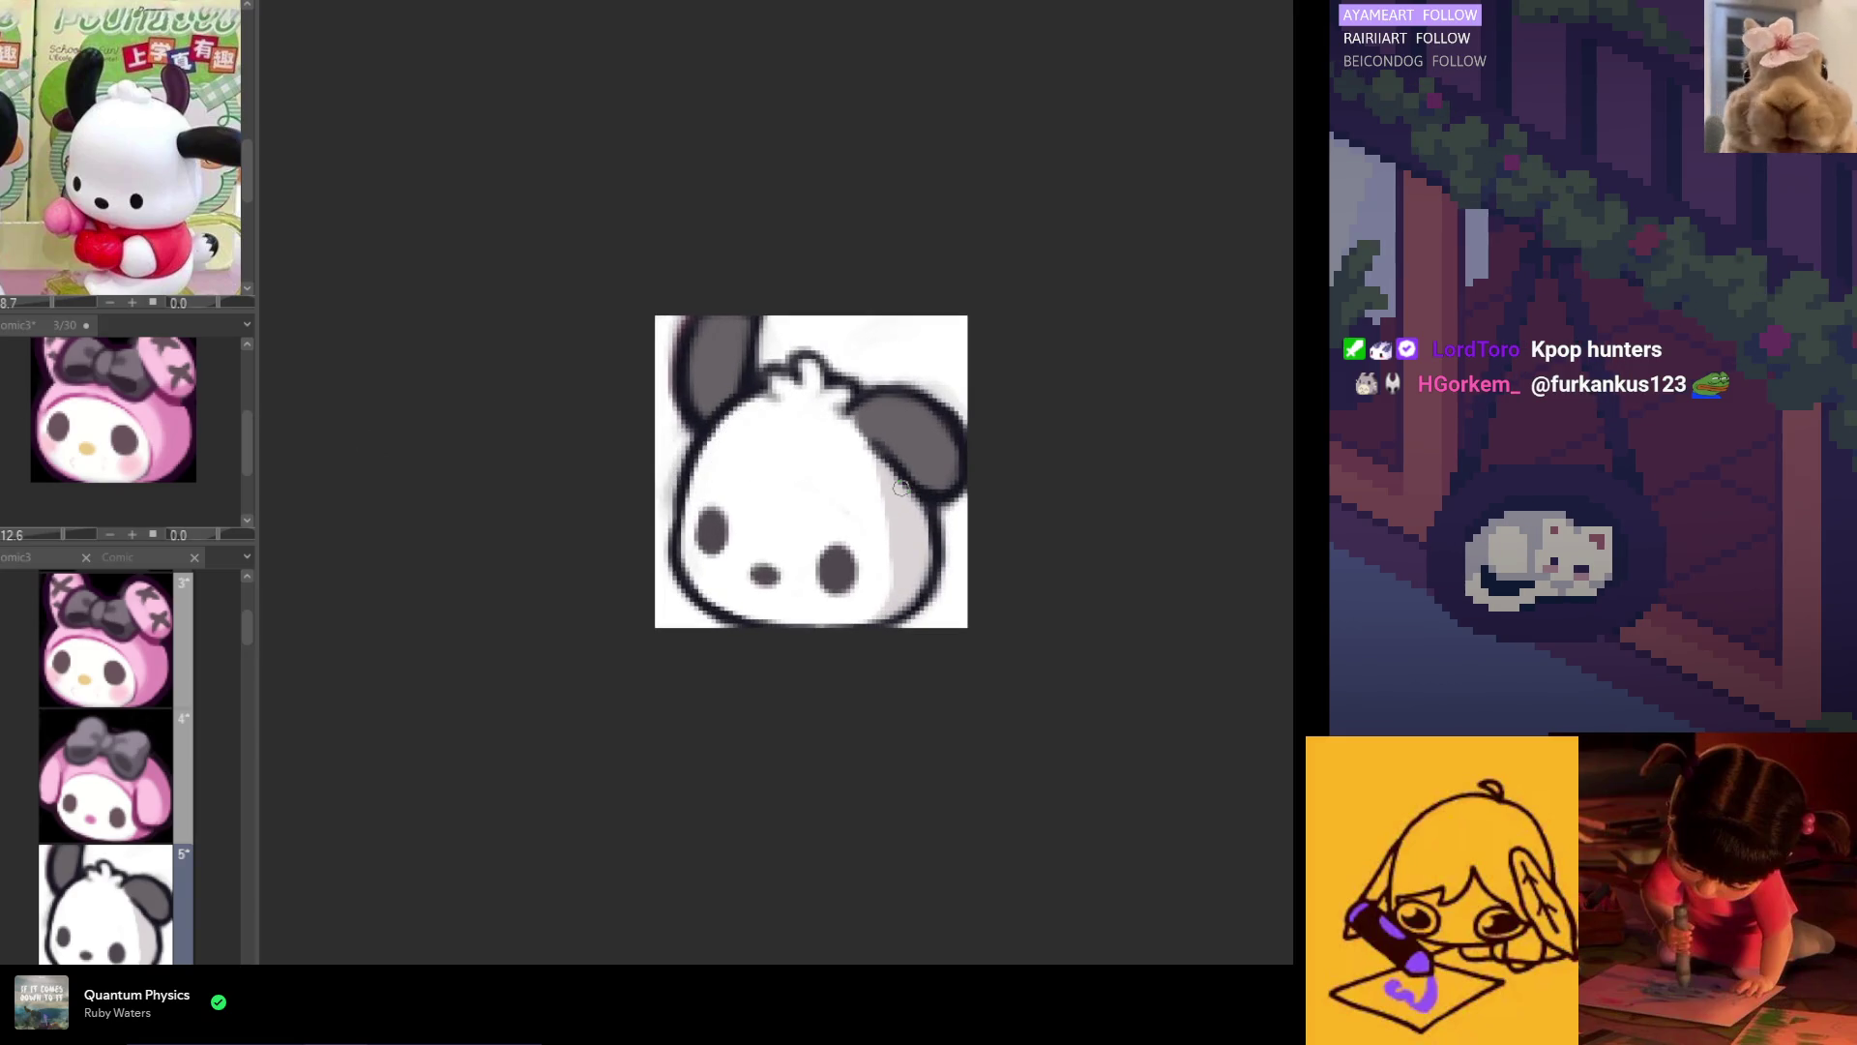
scroll(797, 411, up, 1)
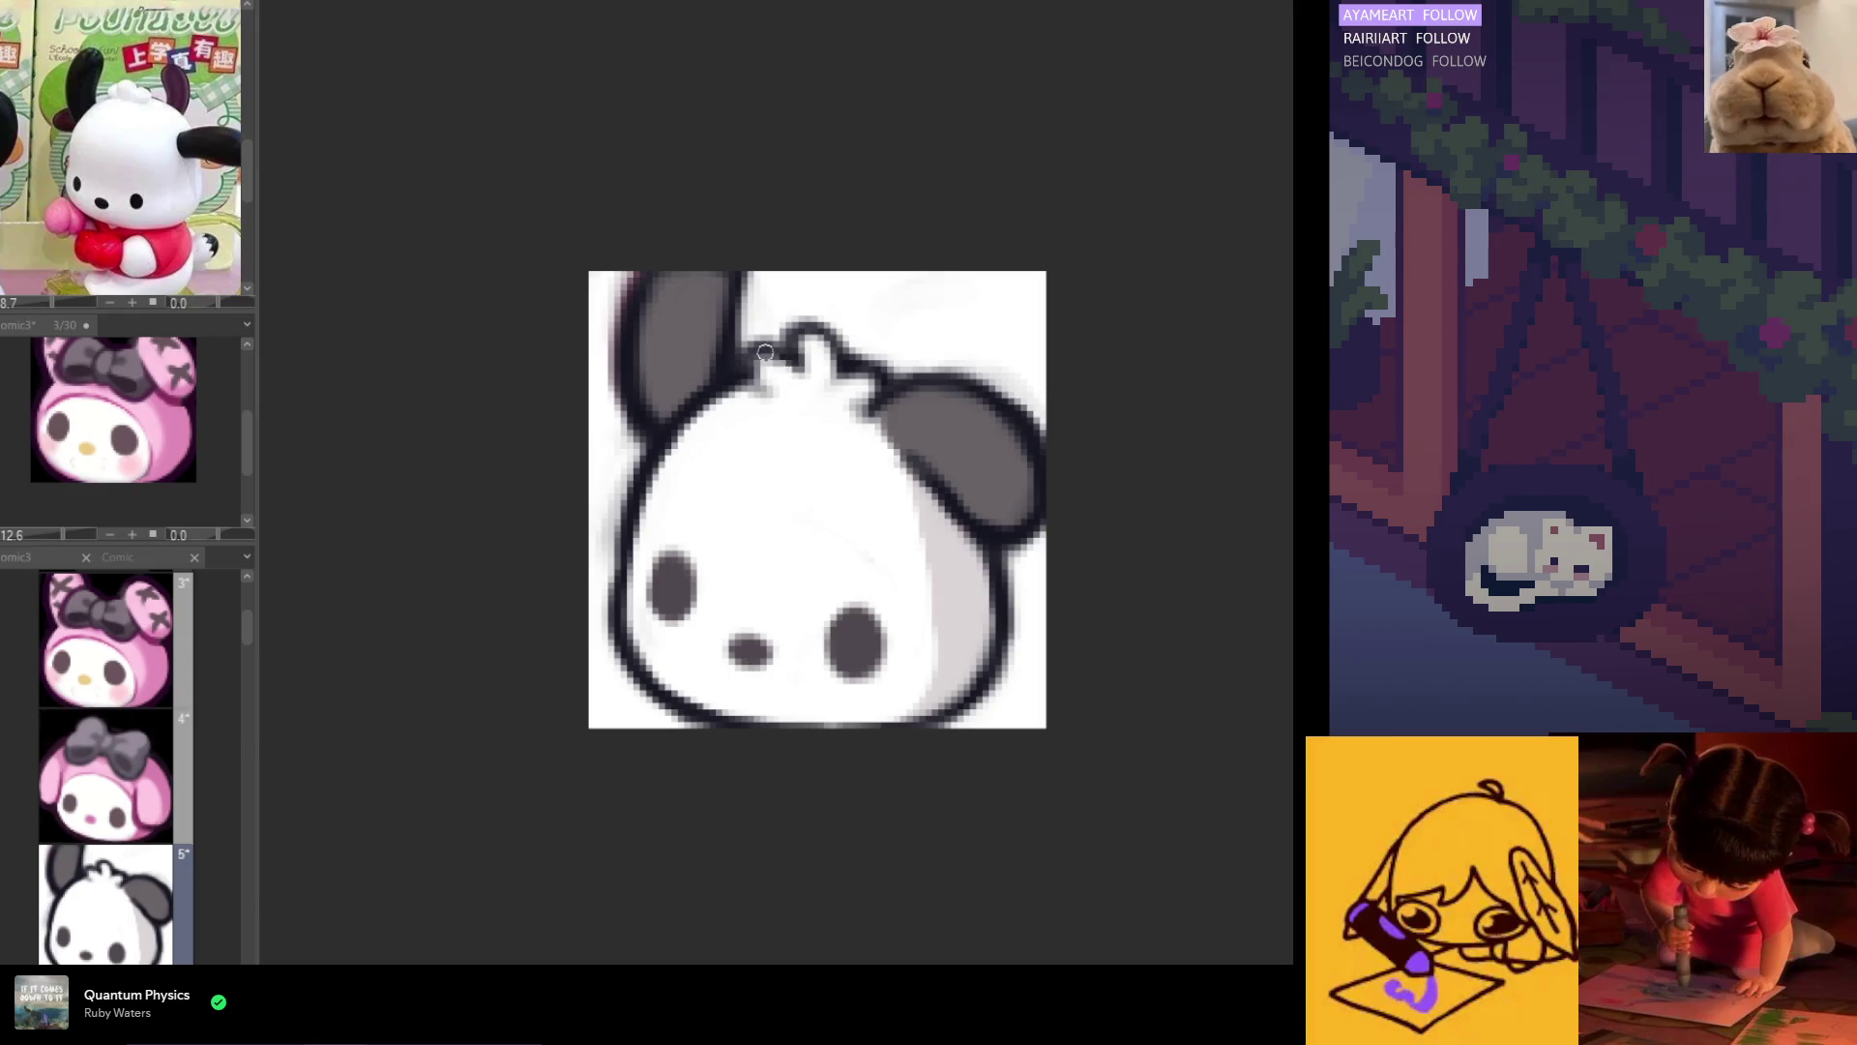
Step: Darken the outline beside the head tuft and sharpen the left ear's outer edge
mouse_move(784, 350)
mouse_down()
mouse_move(747, 356)
mouse_move(786, 327)
mouse_up()
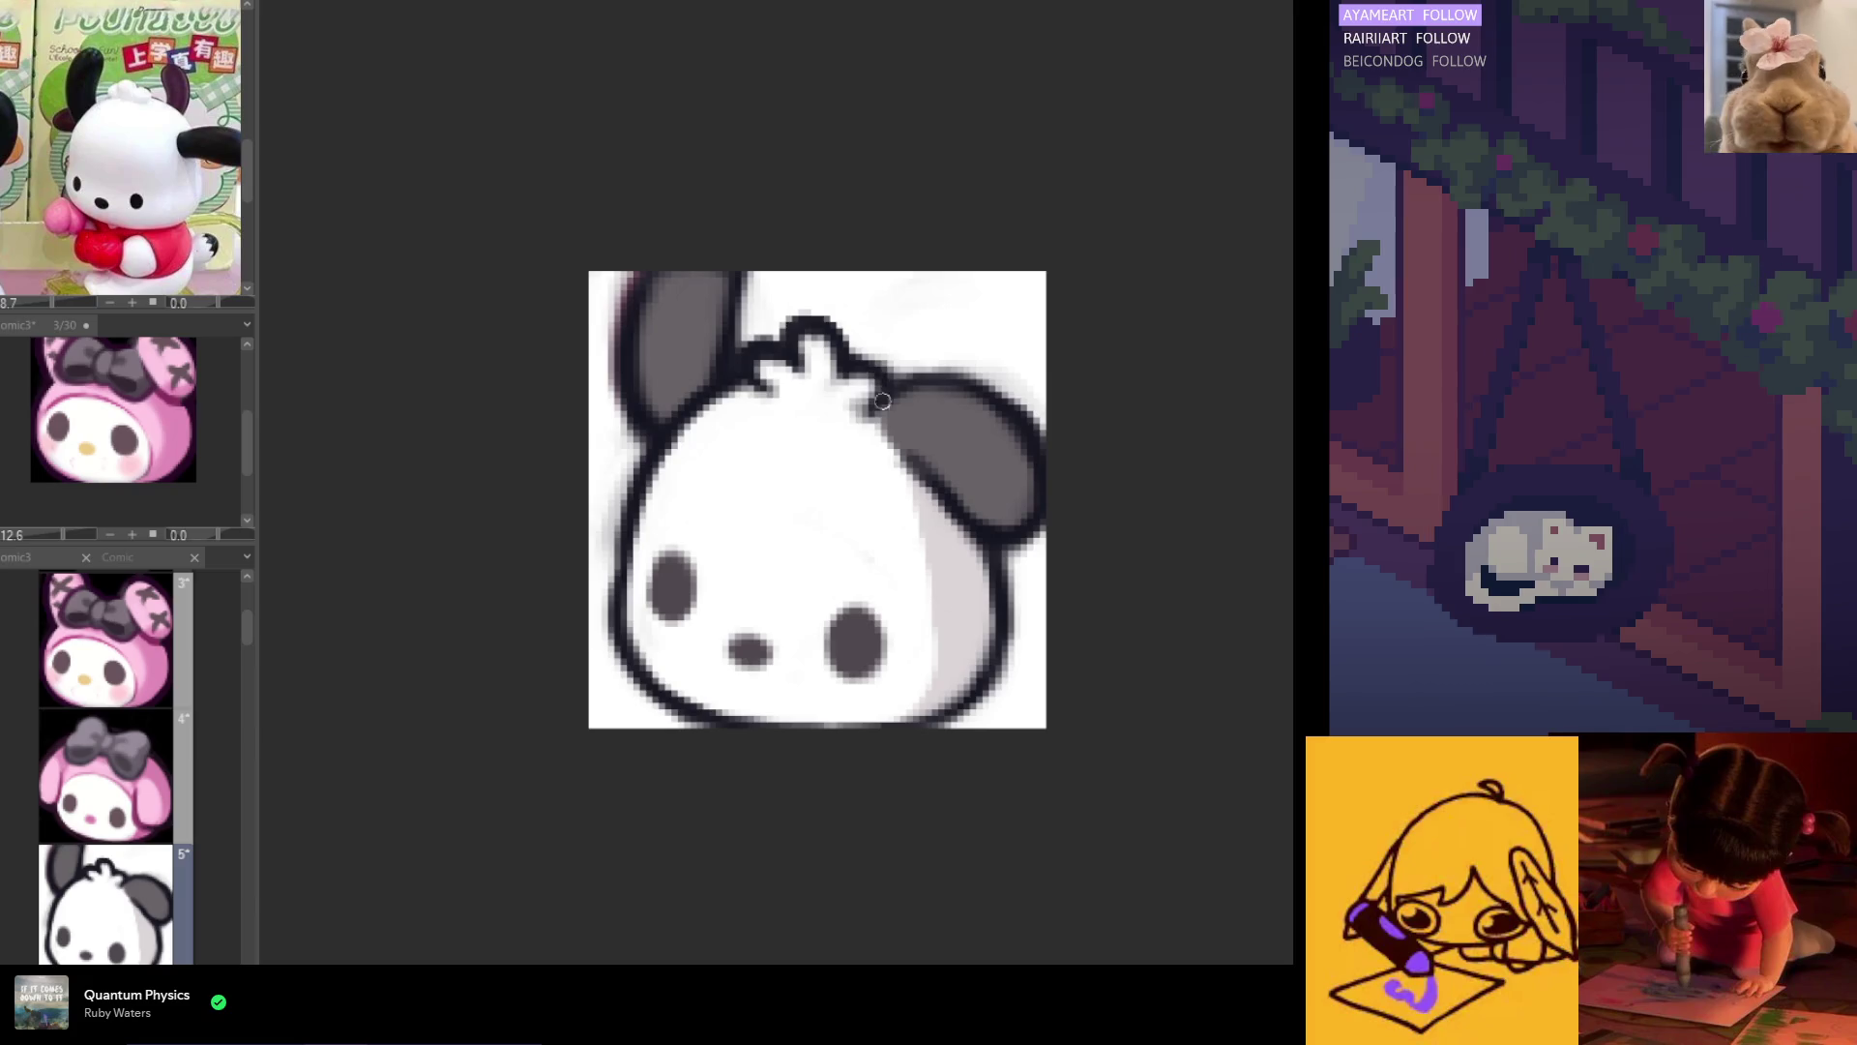
drag(880, 397, 864, 425)
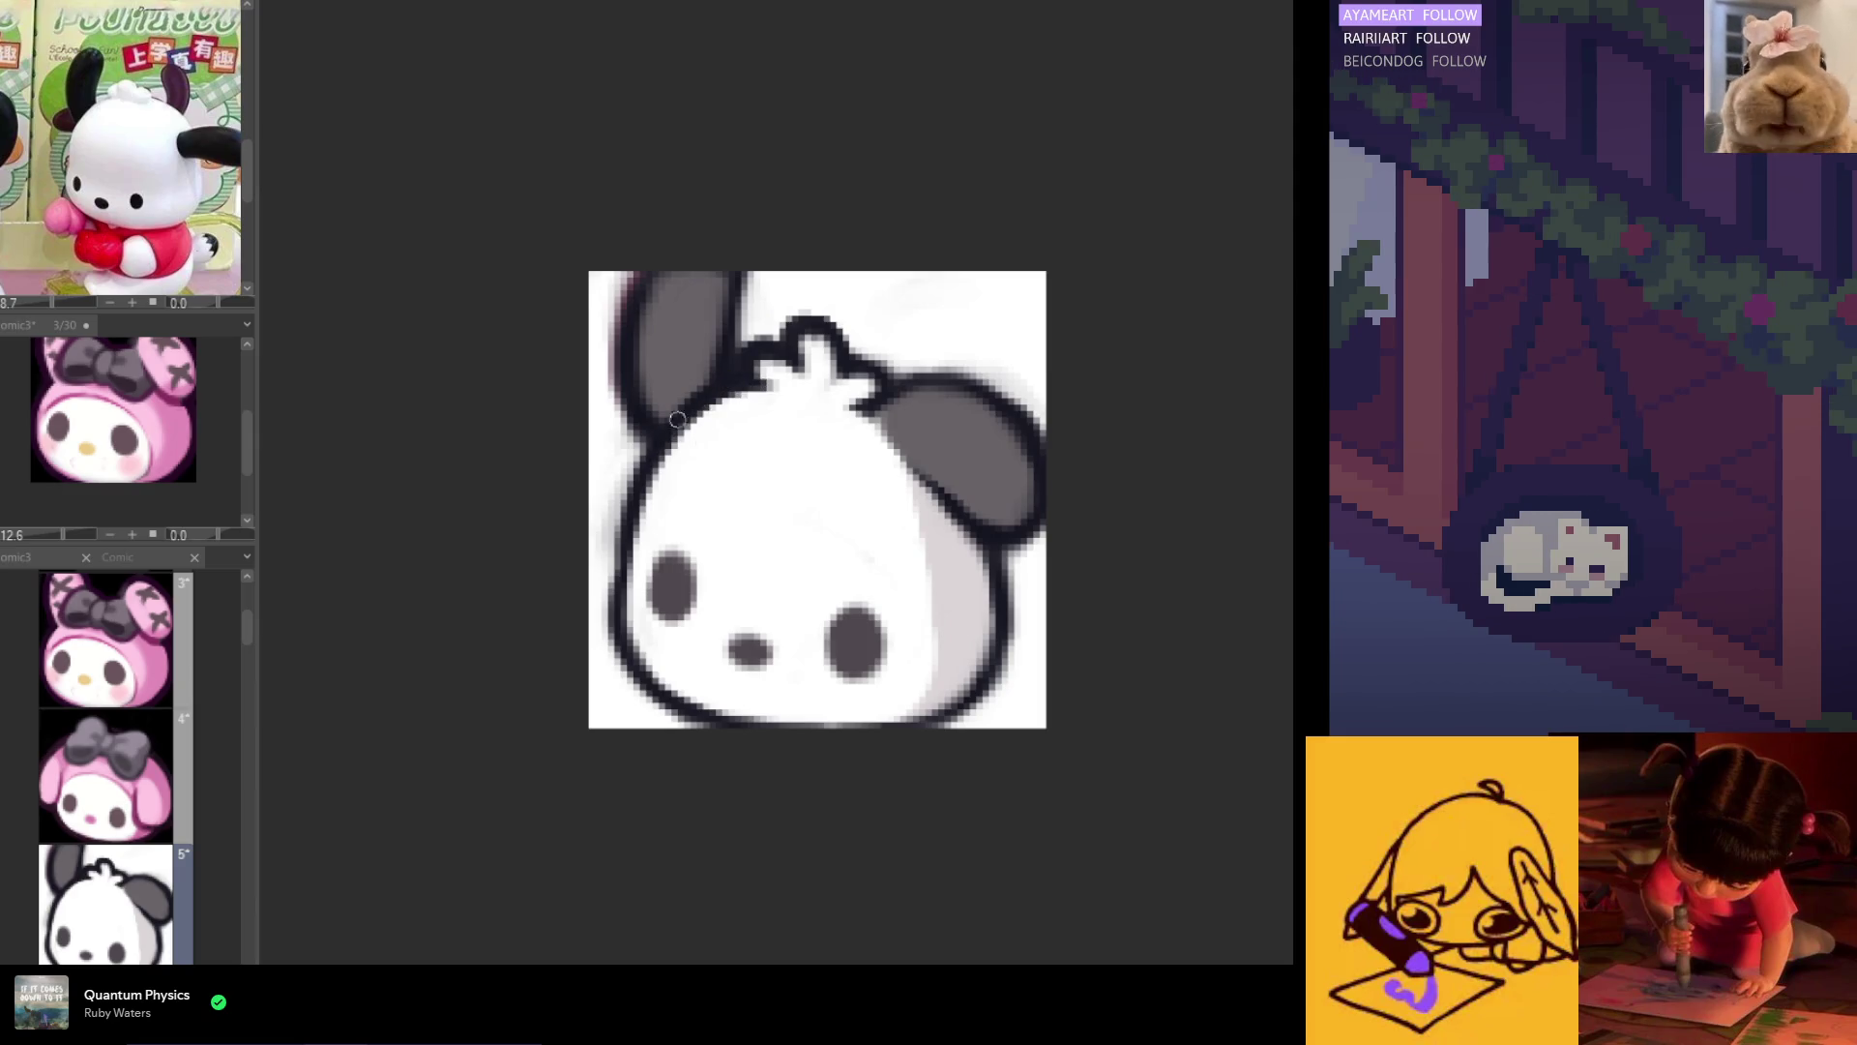
drag(634, 431, 653, 291)
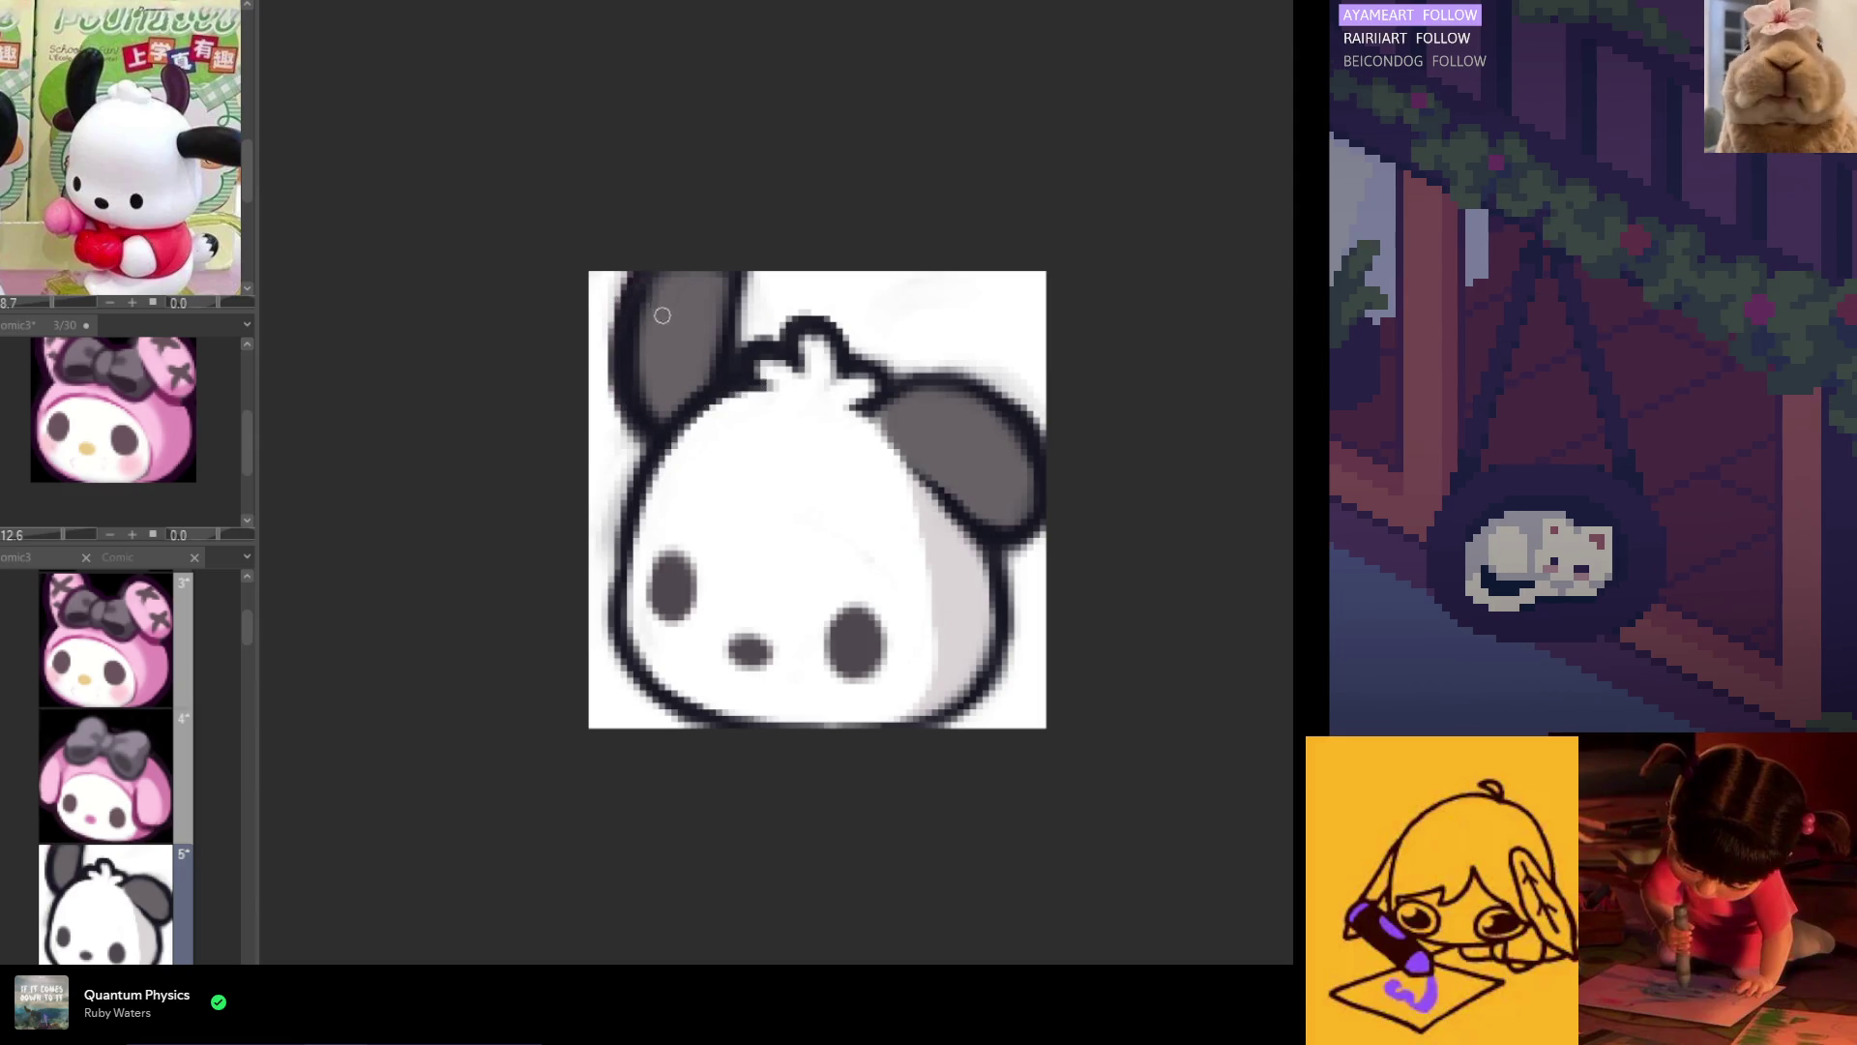
Step: Lighten the left ear's inner edge and the grey fuzz on the head's left outline
mouse_move(643, 401)
mouse_down()
mouse_move(660, 274)
mouse_move(667, 412)
mouse_up()
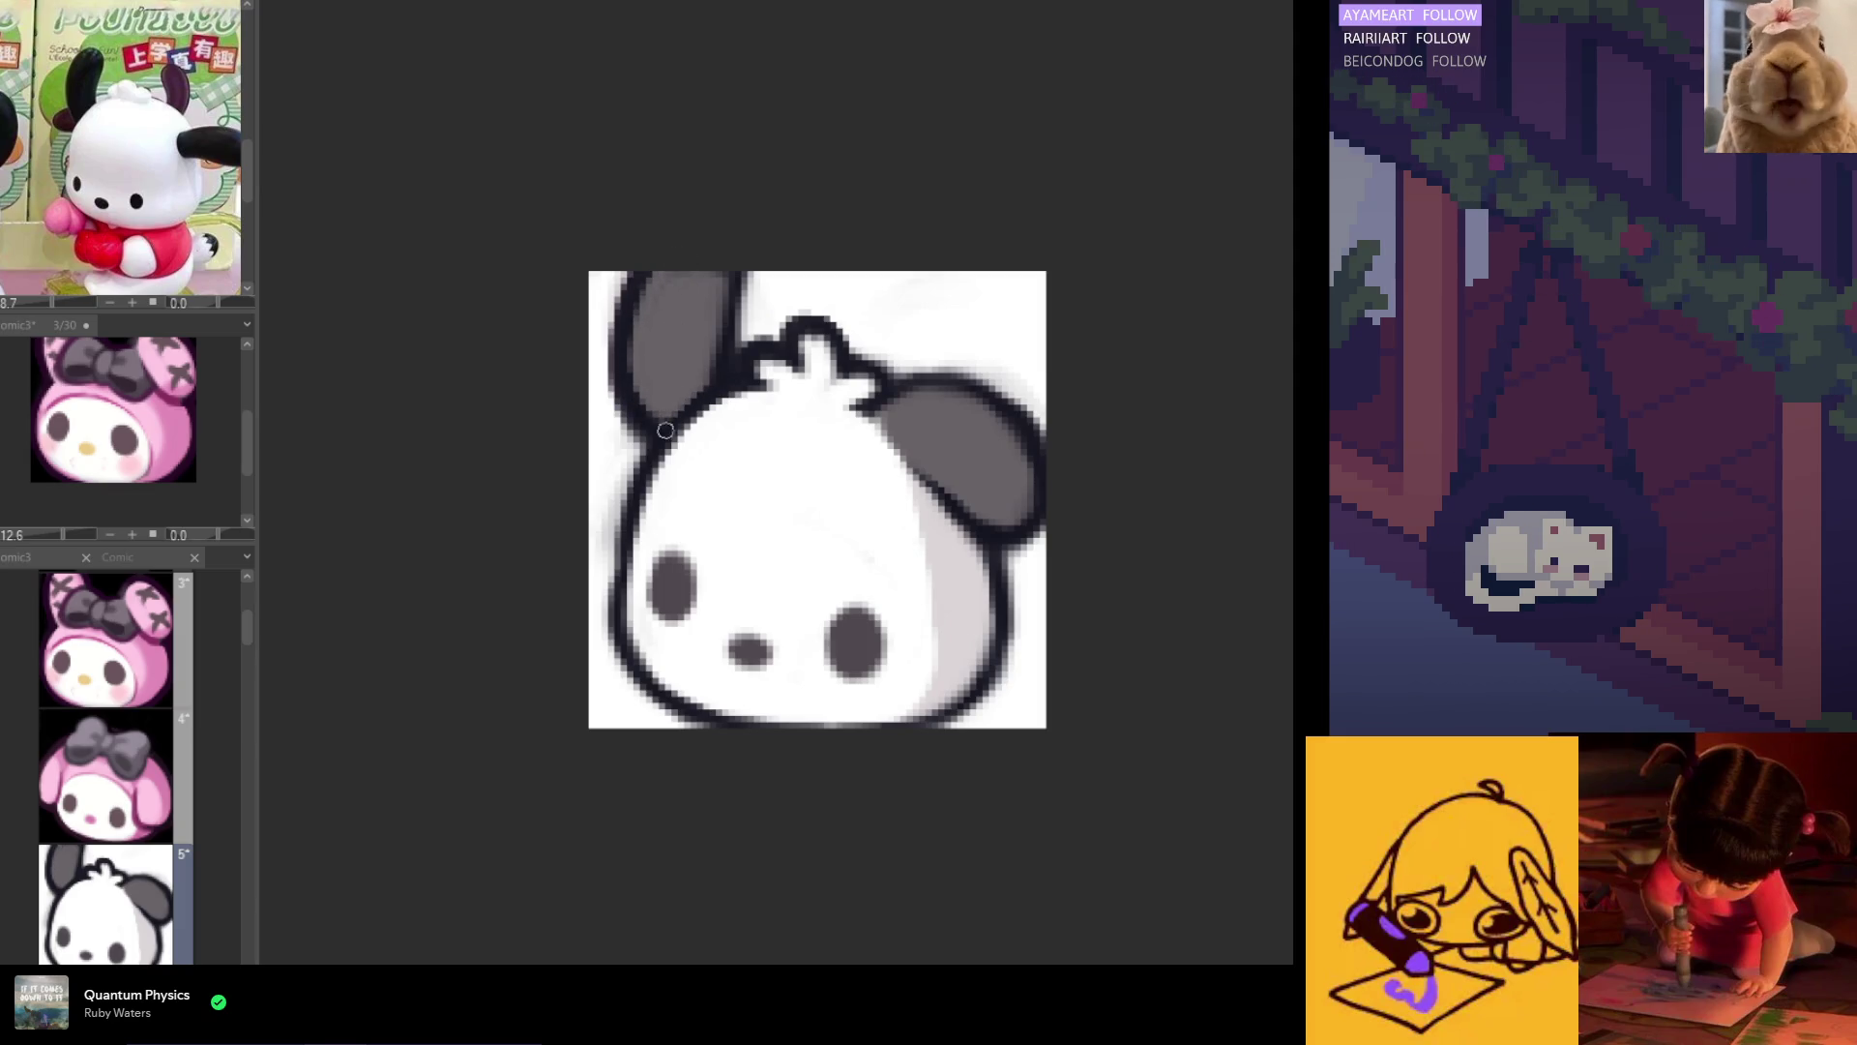
drag(632, 467, 598, 552)
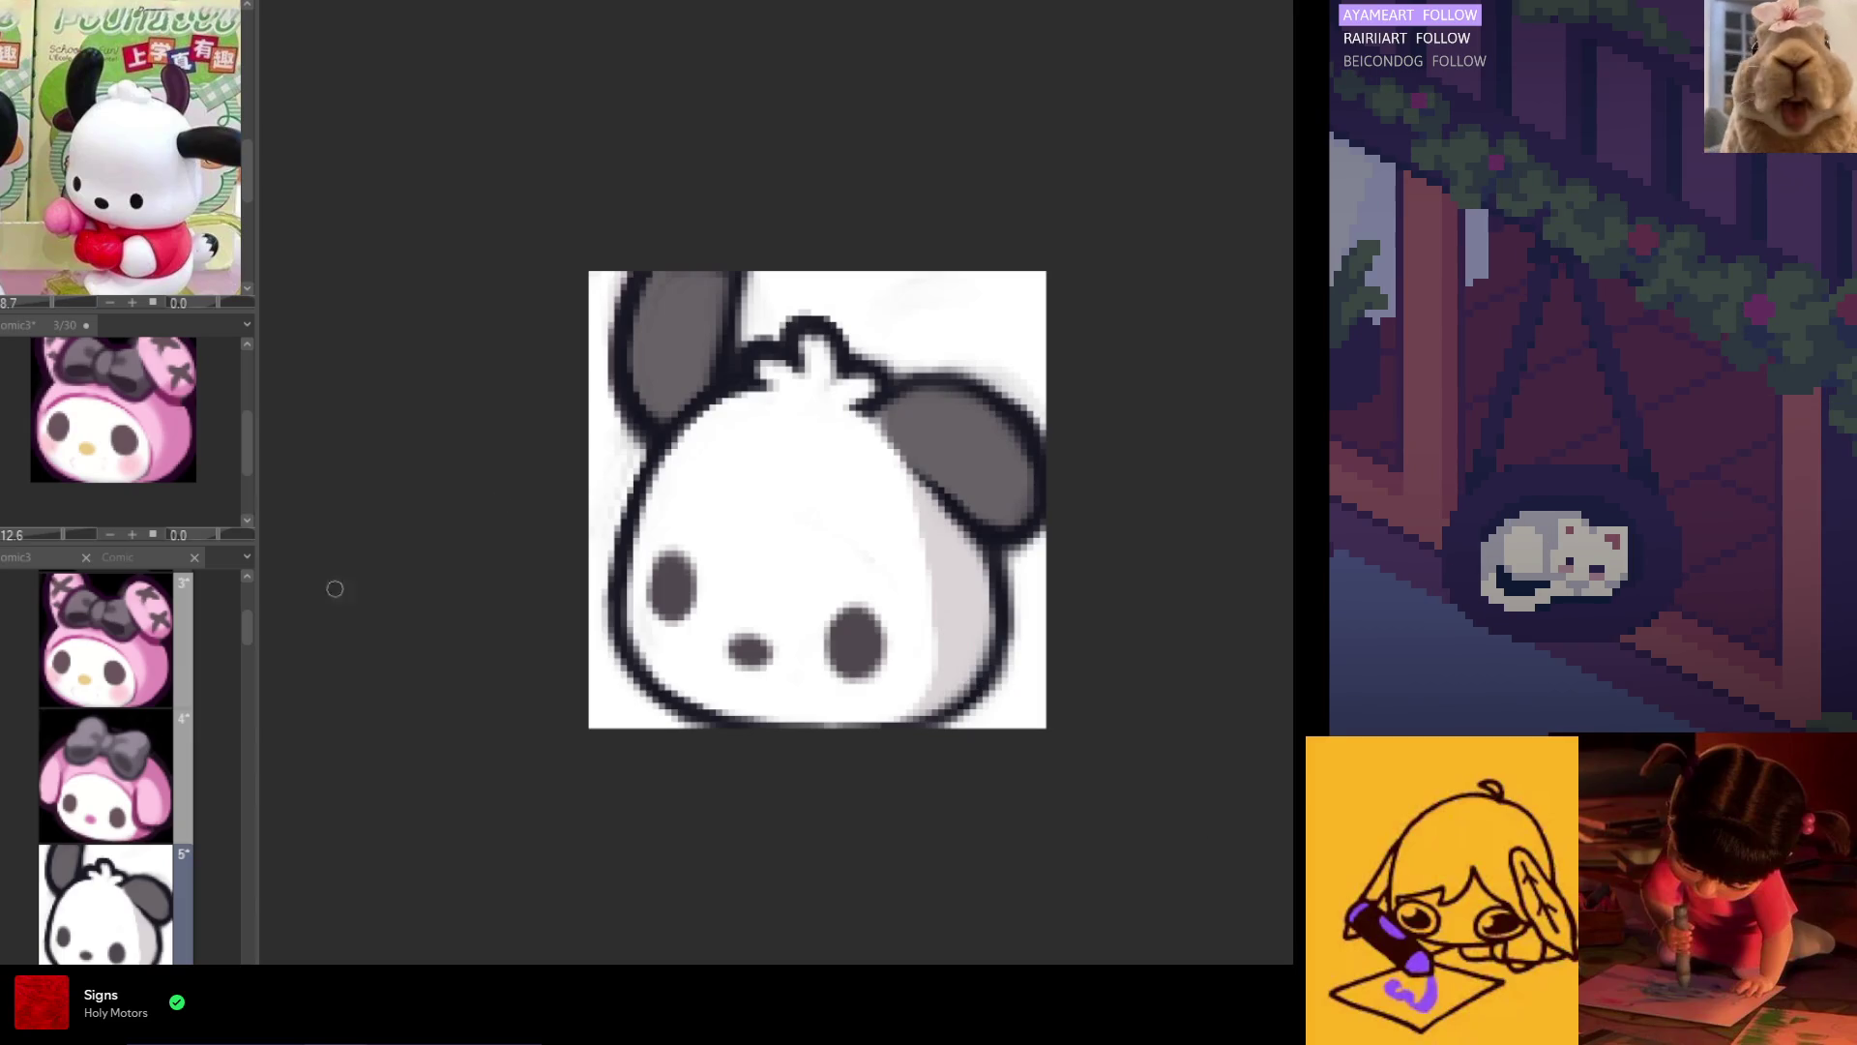
key(h)
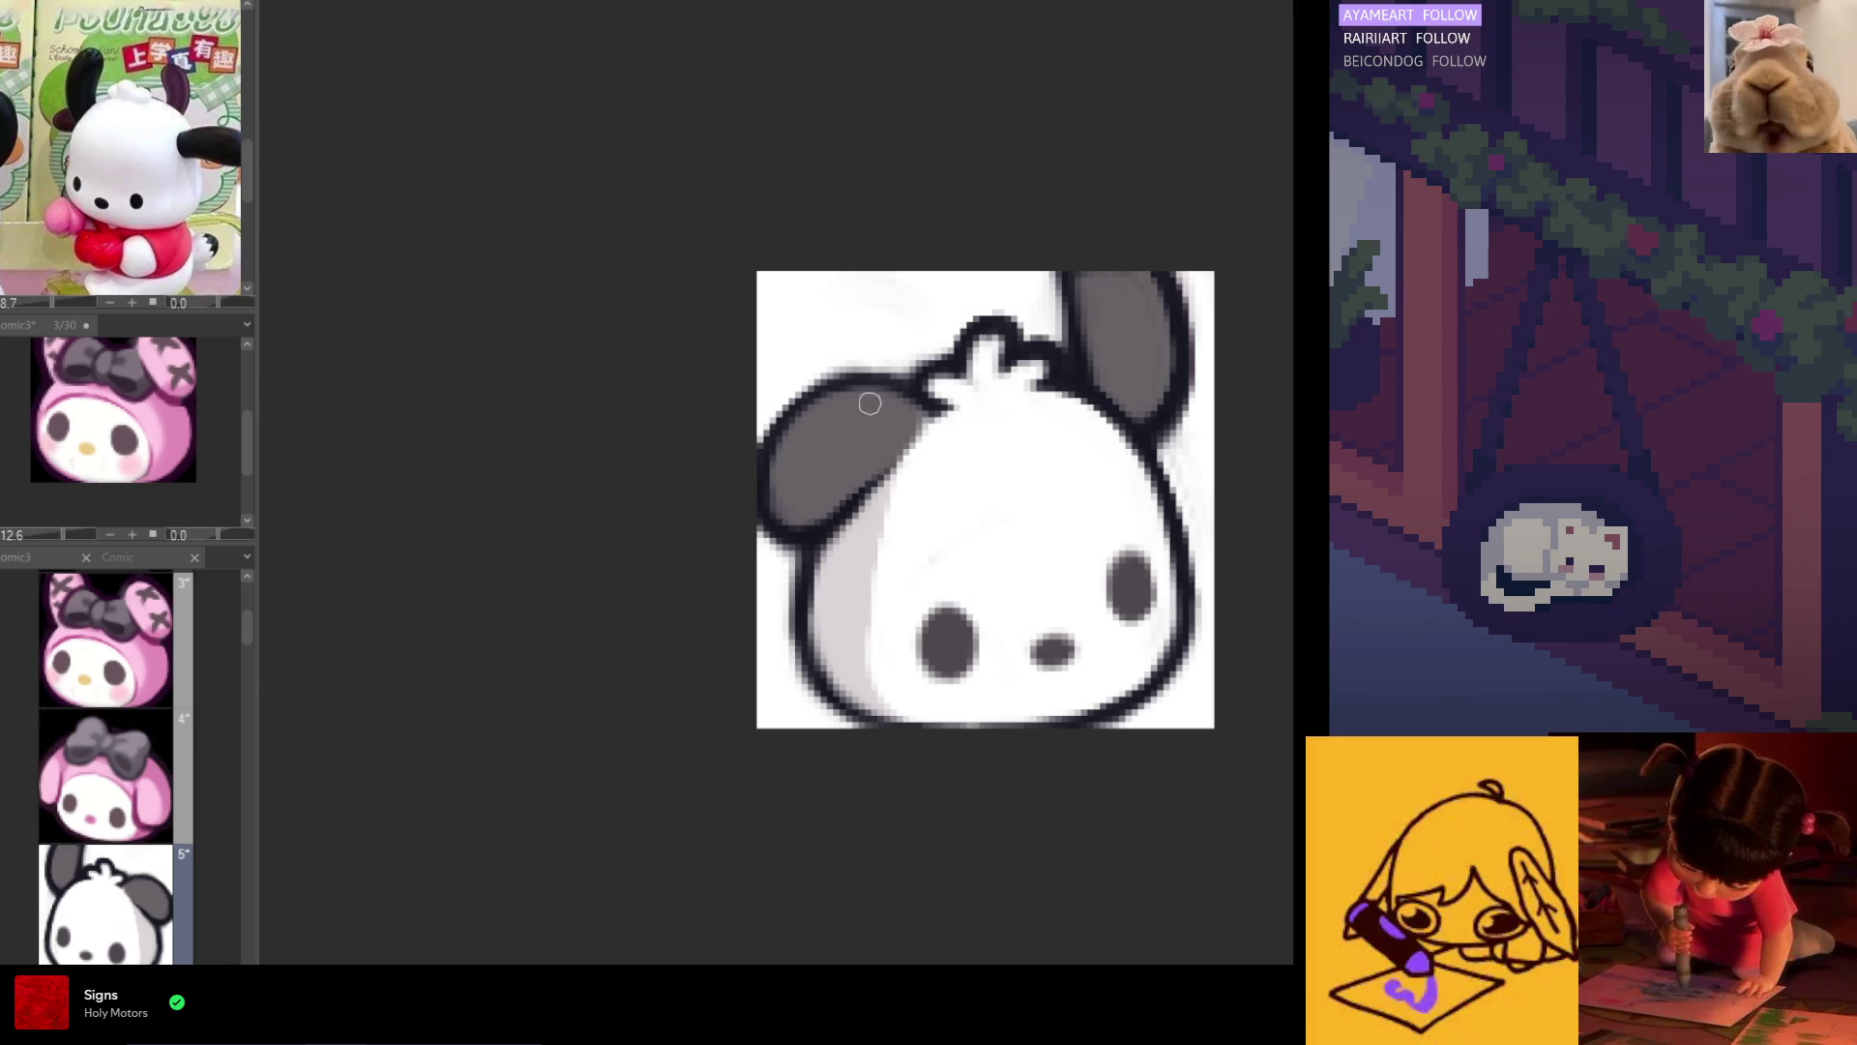
key(h)
scroll(840, 326, down, 1)
scroll(839, 327, down, 4)
scroll(802, 370, up, 1)
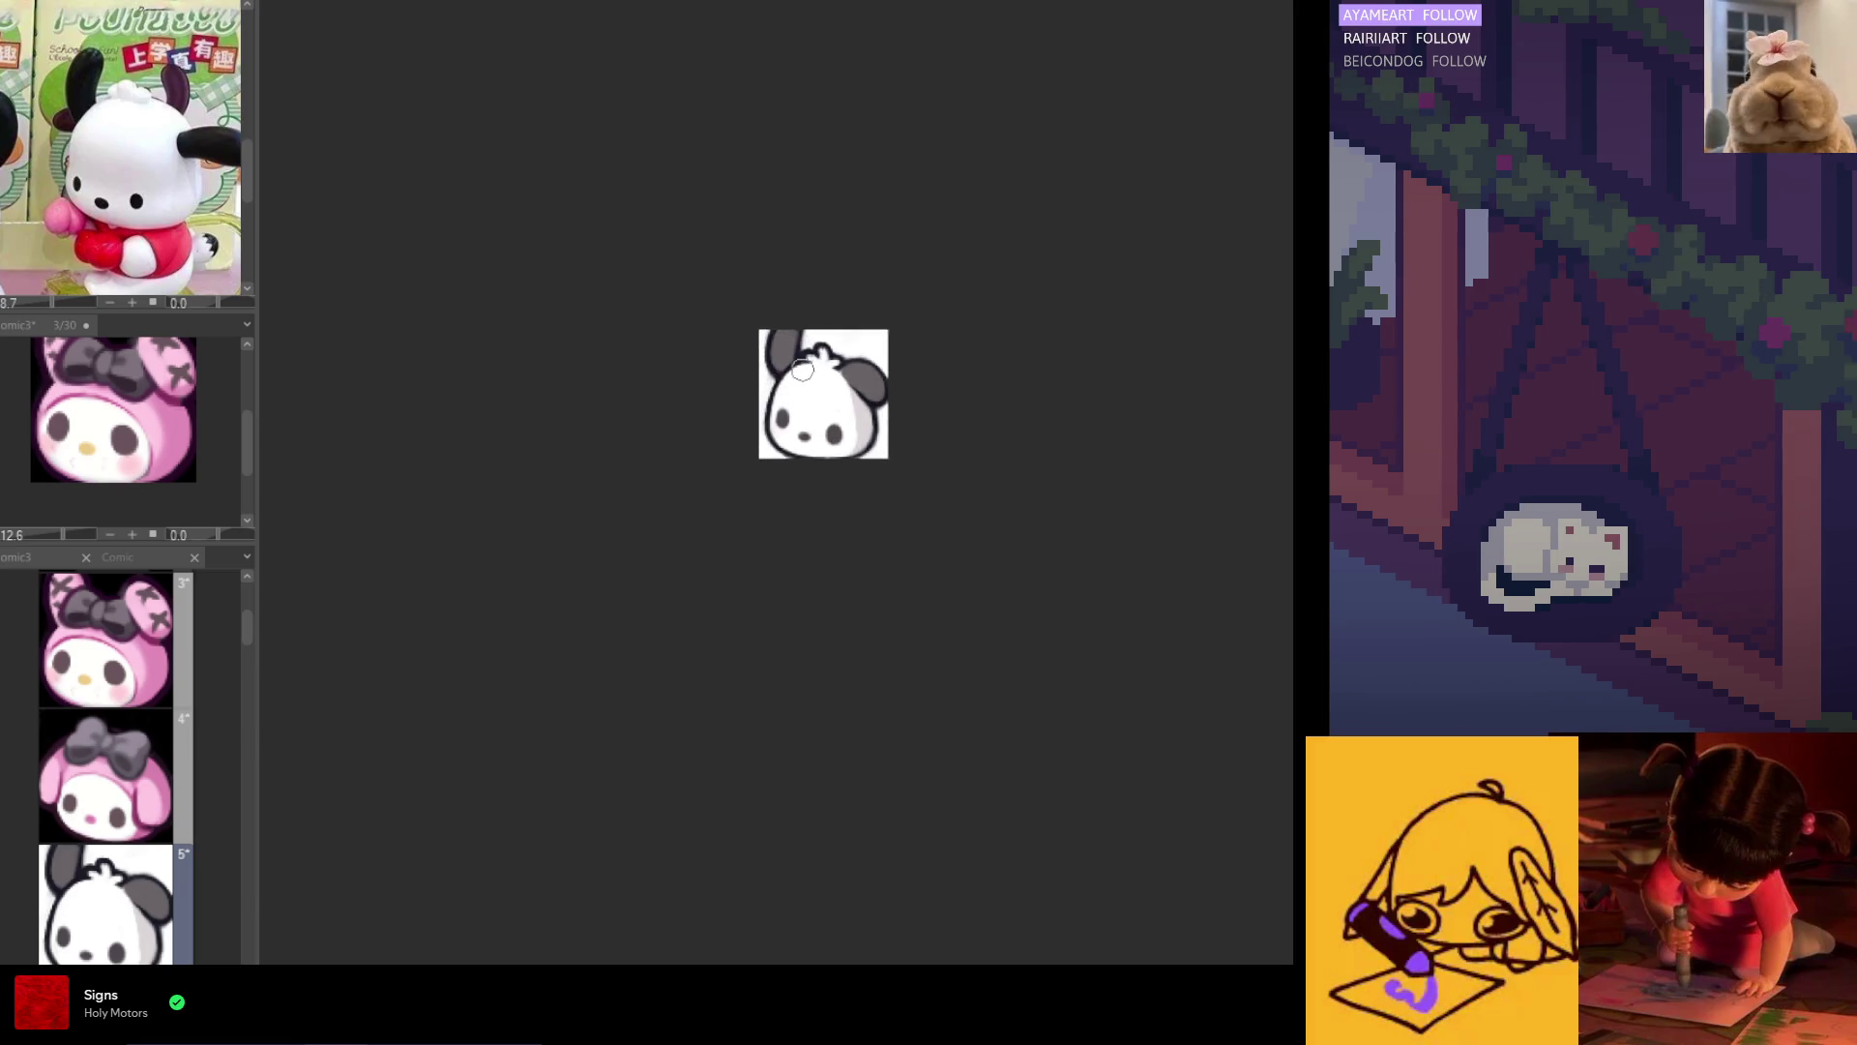
scroll(802, 370, up, 4)
scroll(813, 369, down, 1)
scroll(819, 366, up, 2)
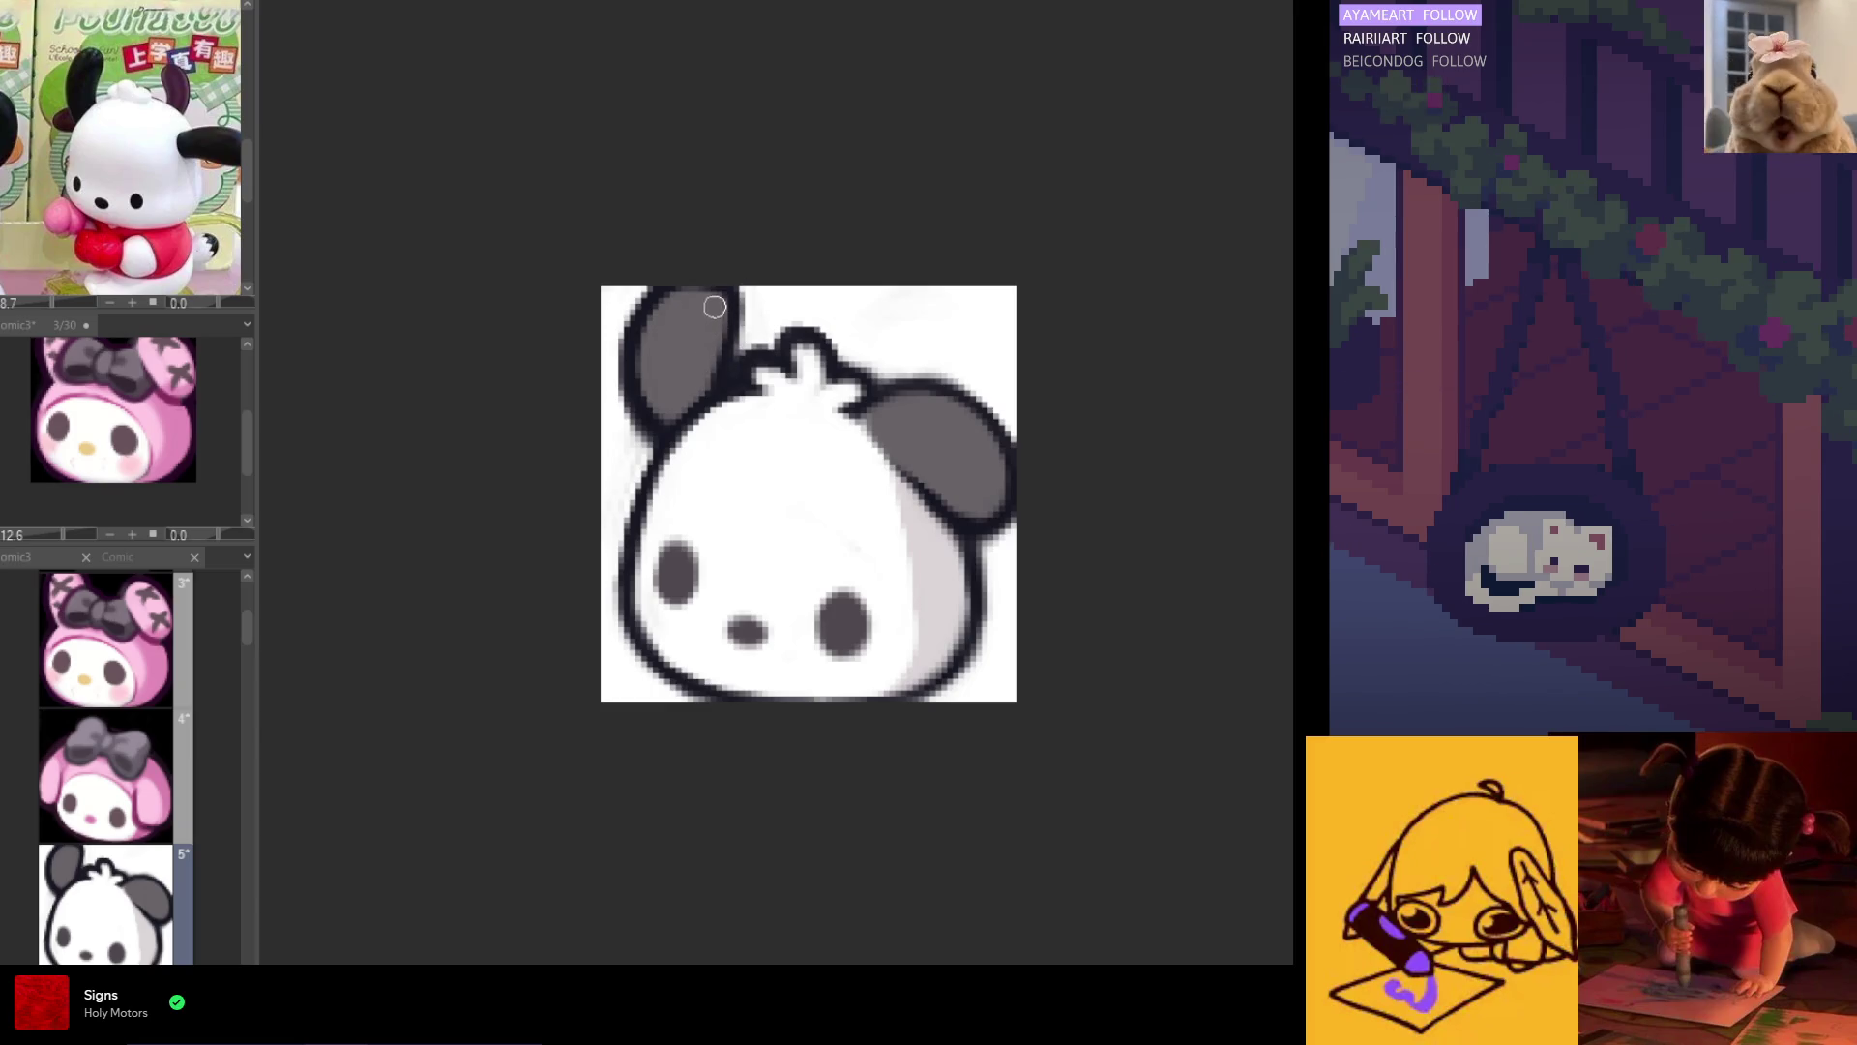
scroll(697, 290, down, 5)
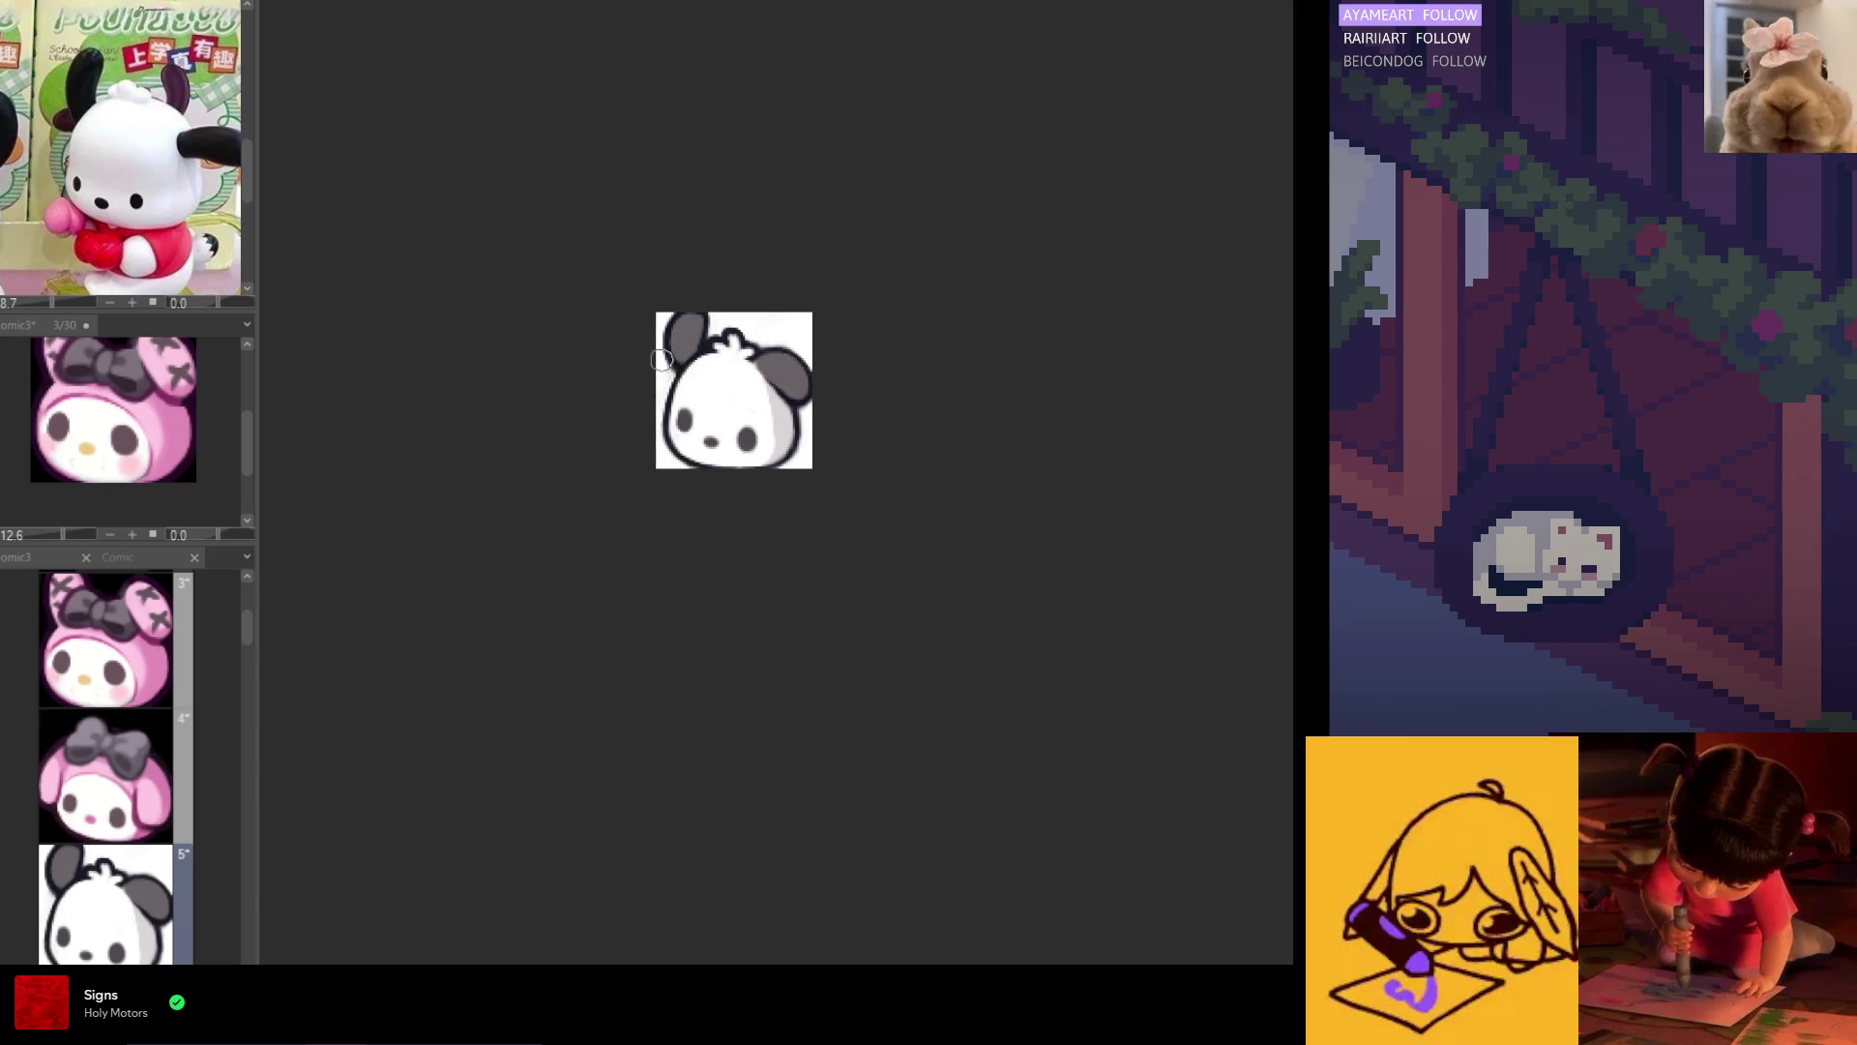
scroll(692, 387, up, 3)
scroll(741, 465, up, 2)
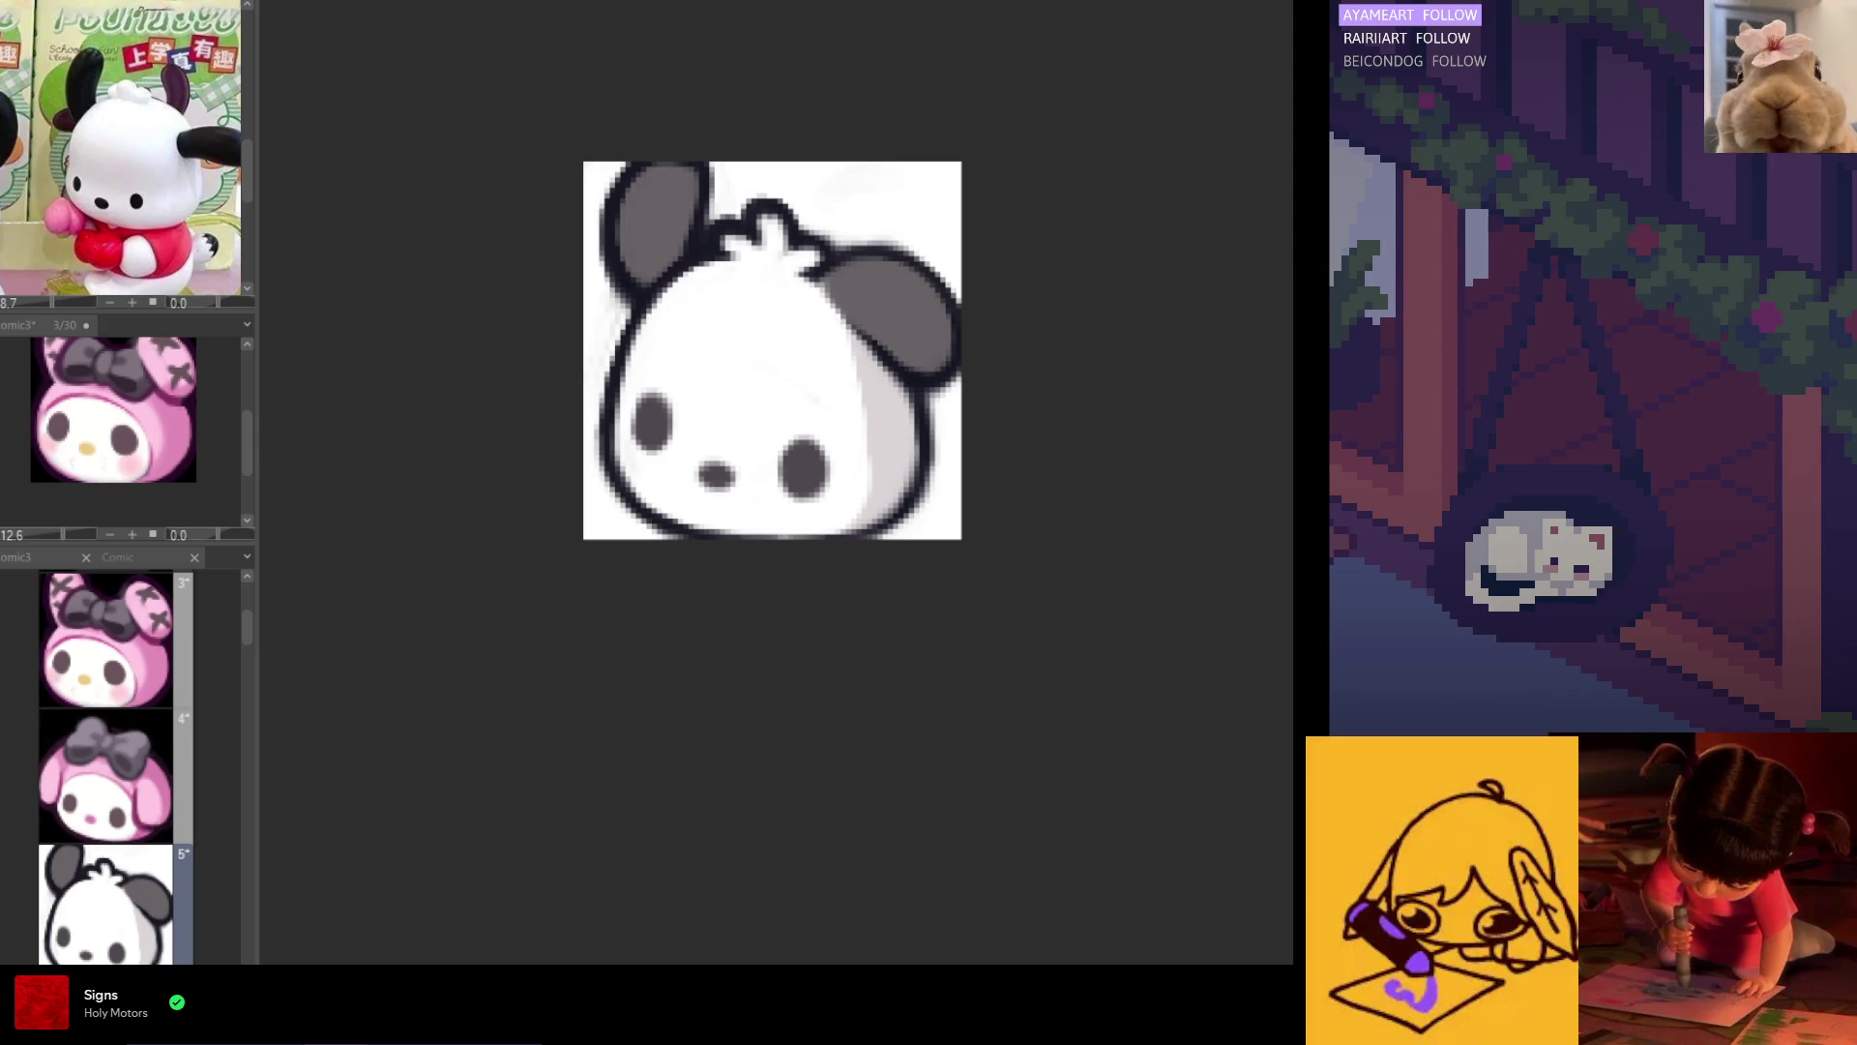
Step: Lighten the grey shading along the face edge, mirroring the canvas to check proportions
key(h)
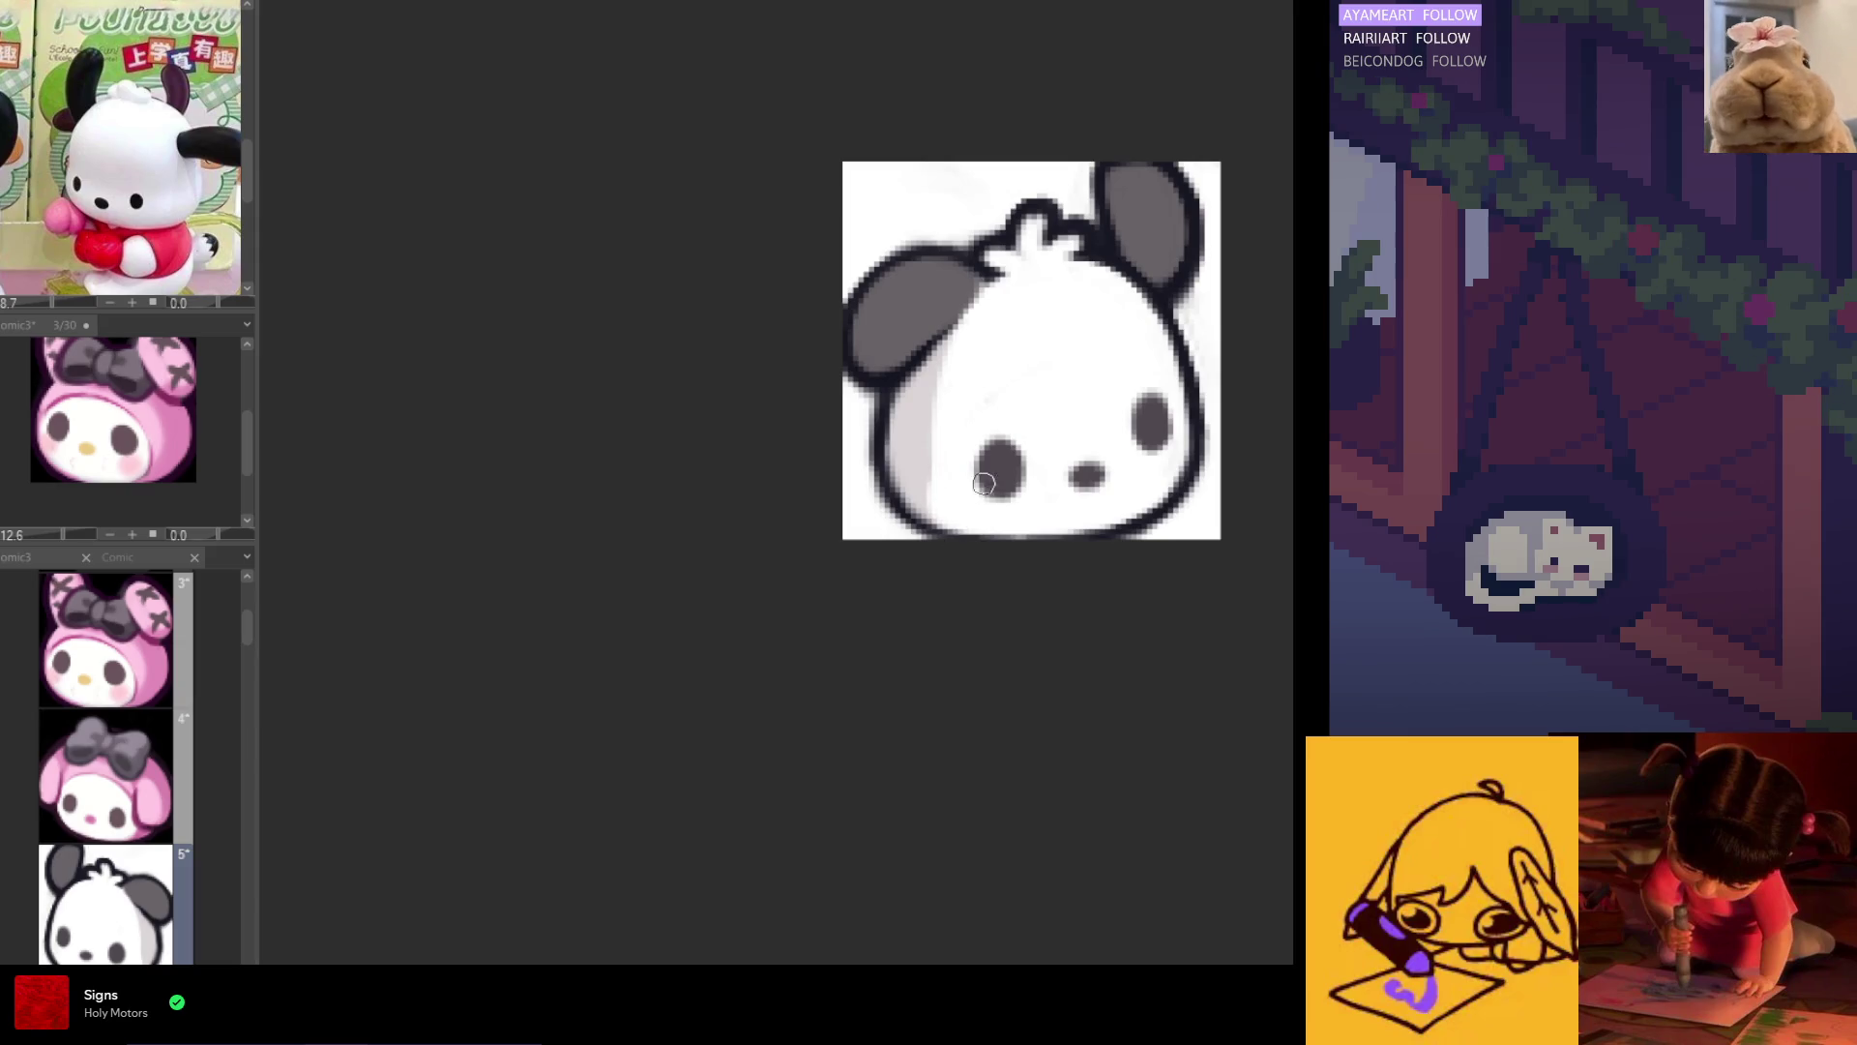
key(h)
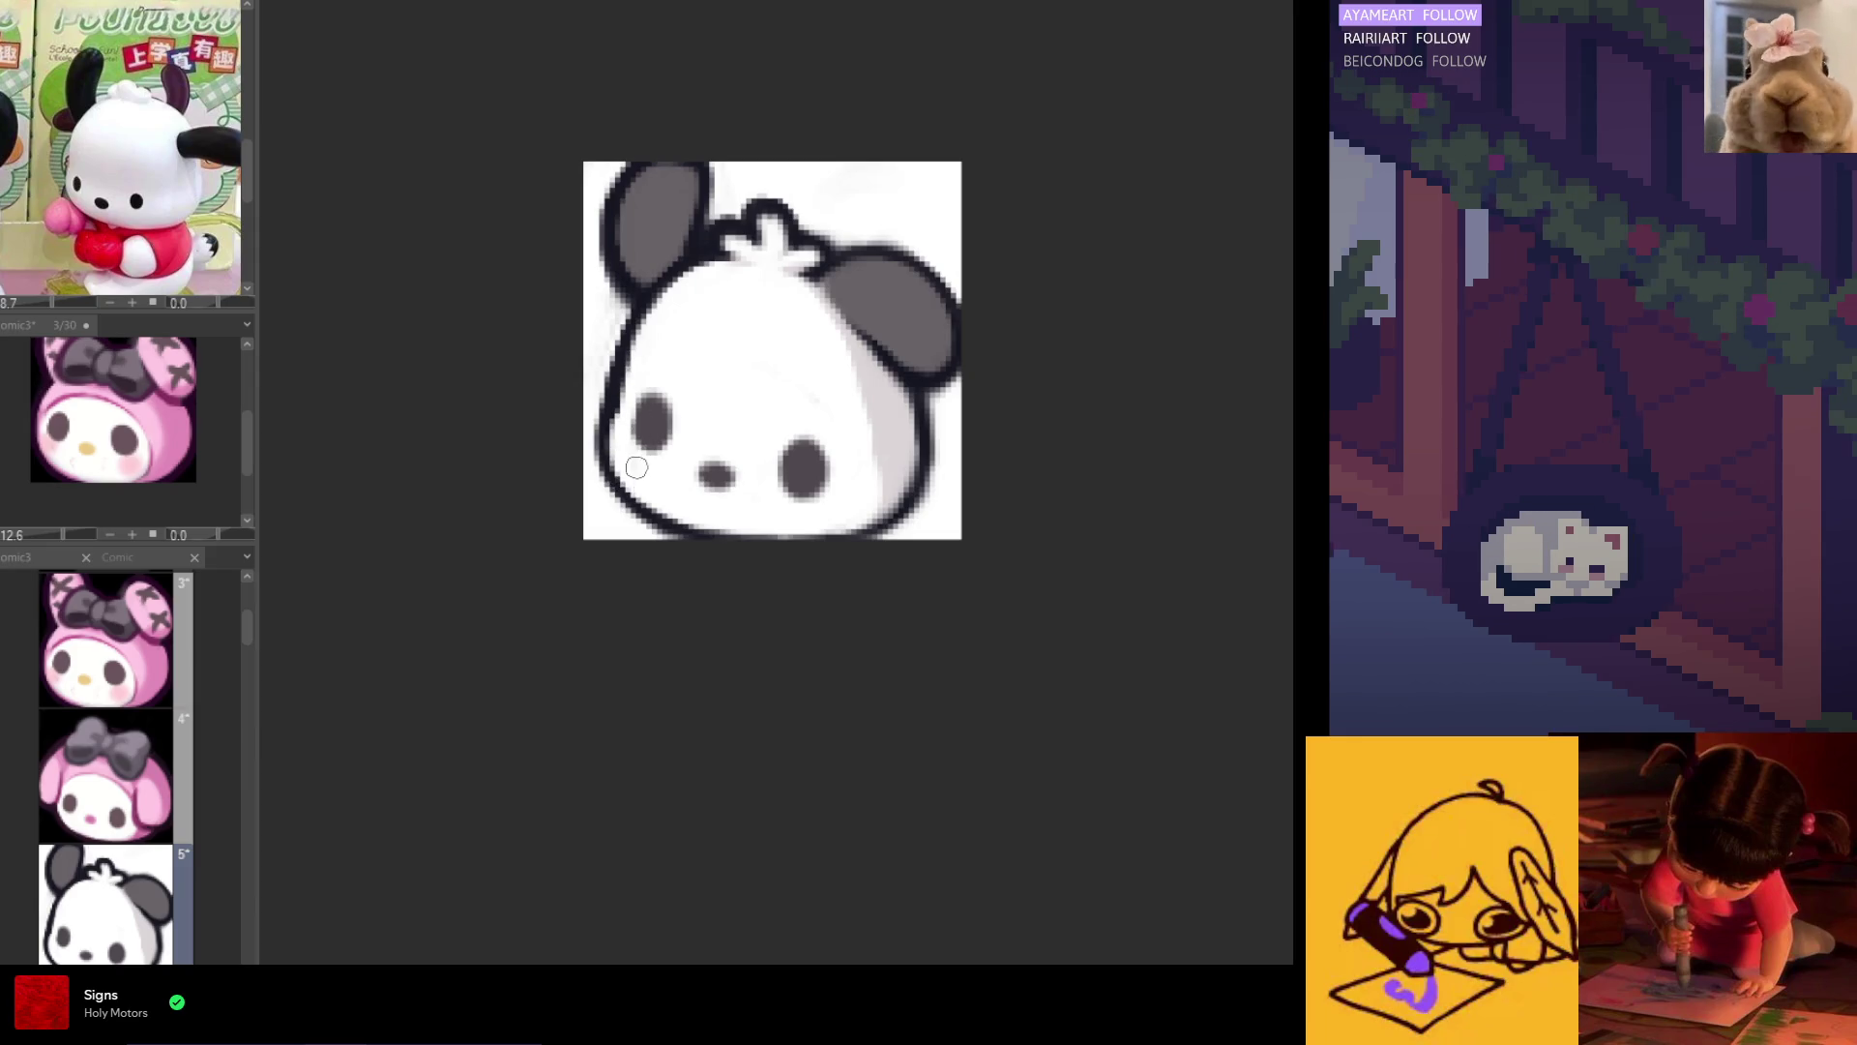
key(h)
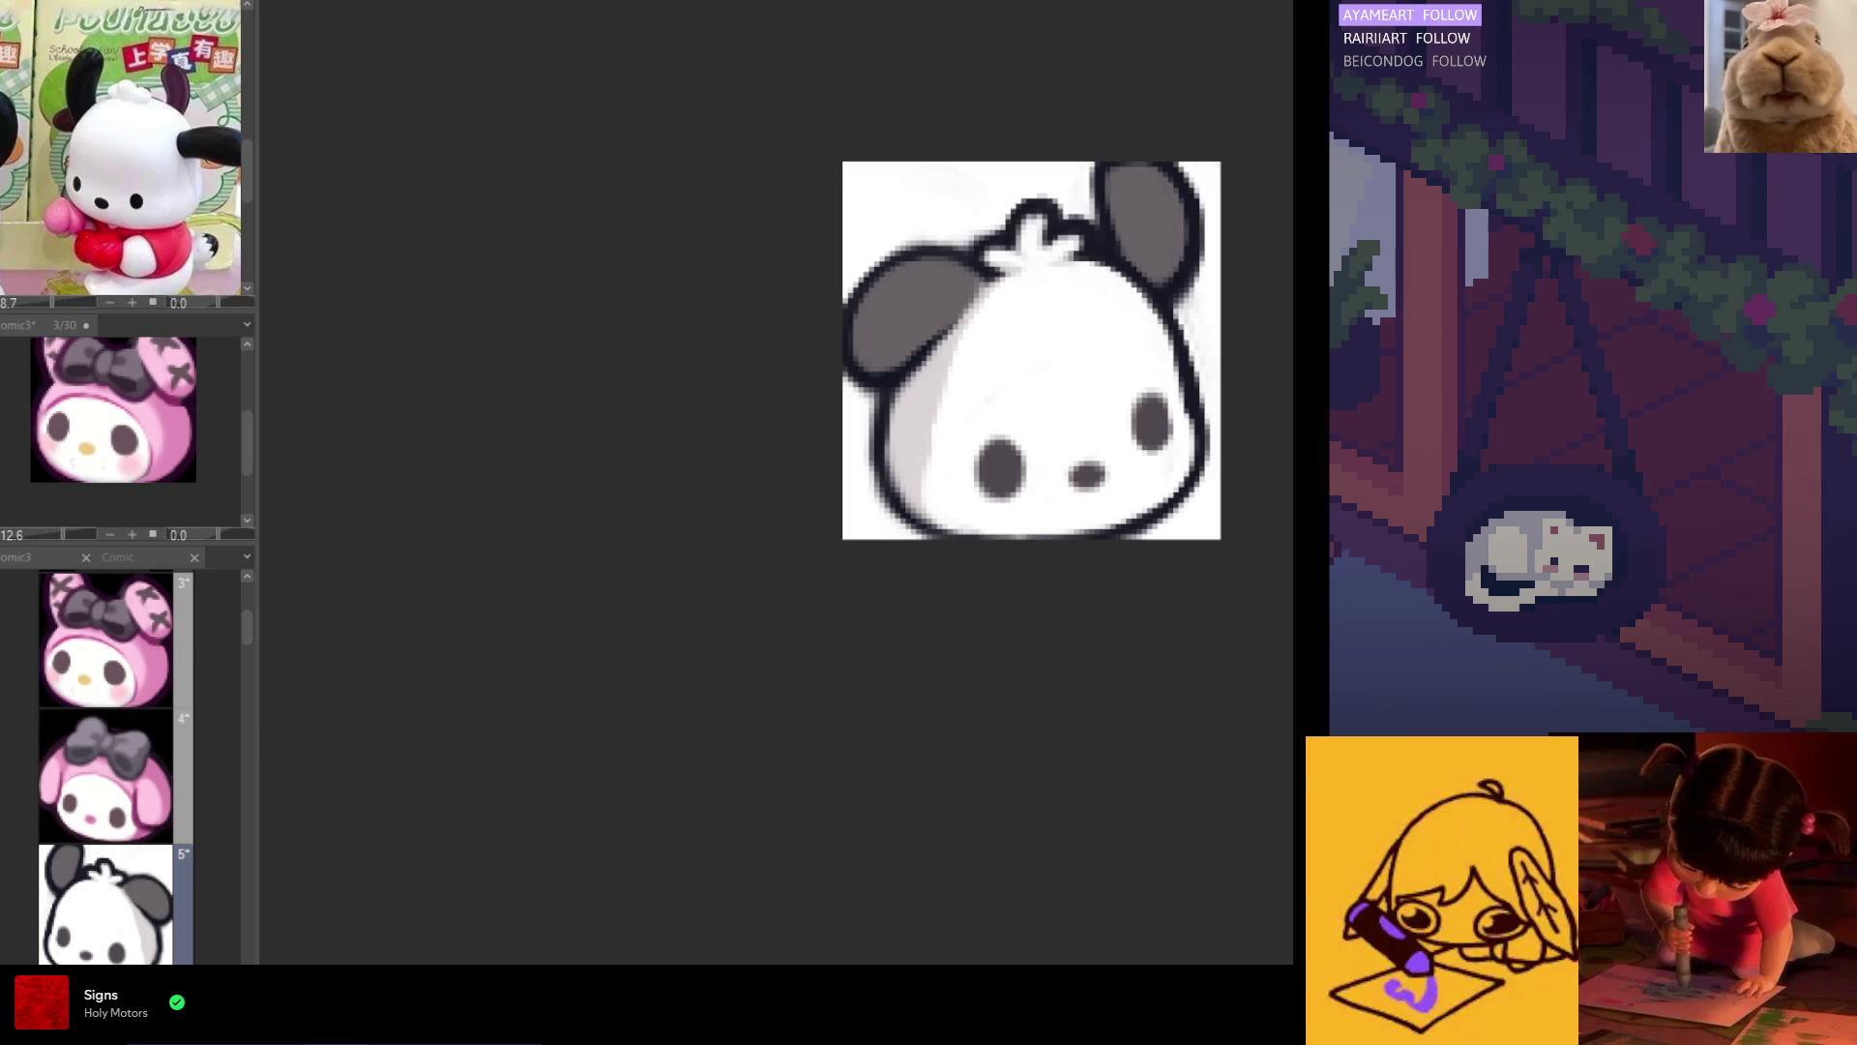
key(h)
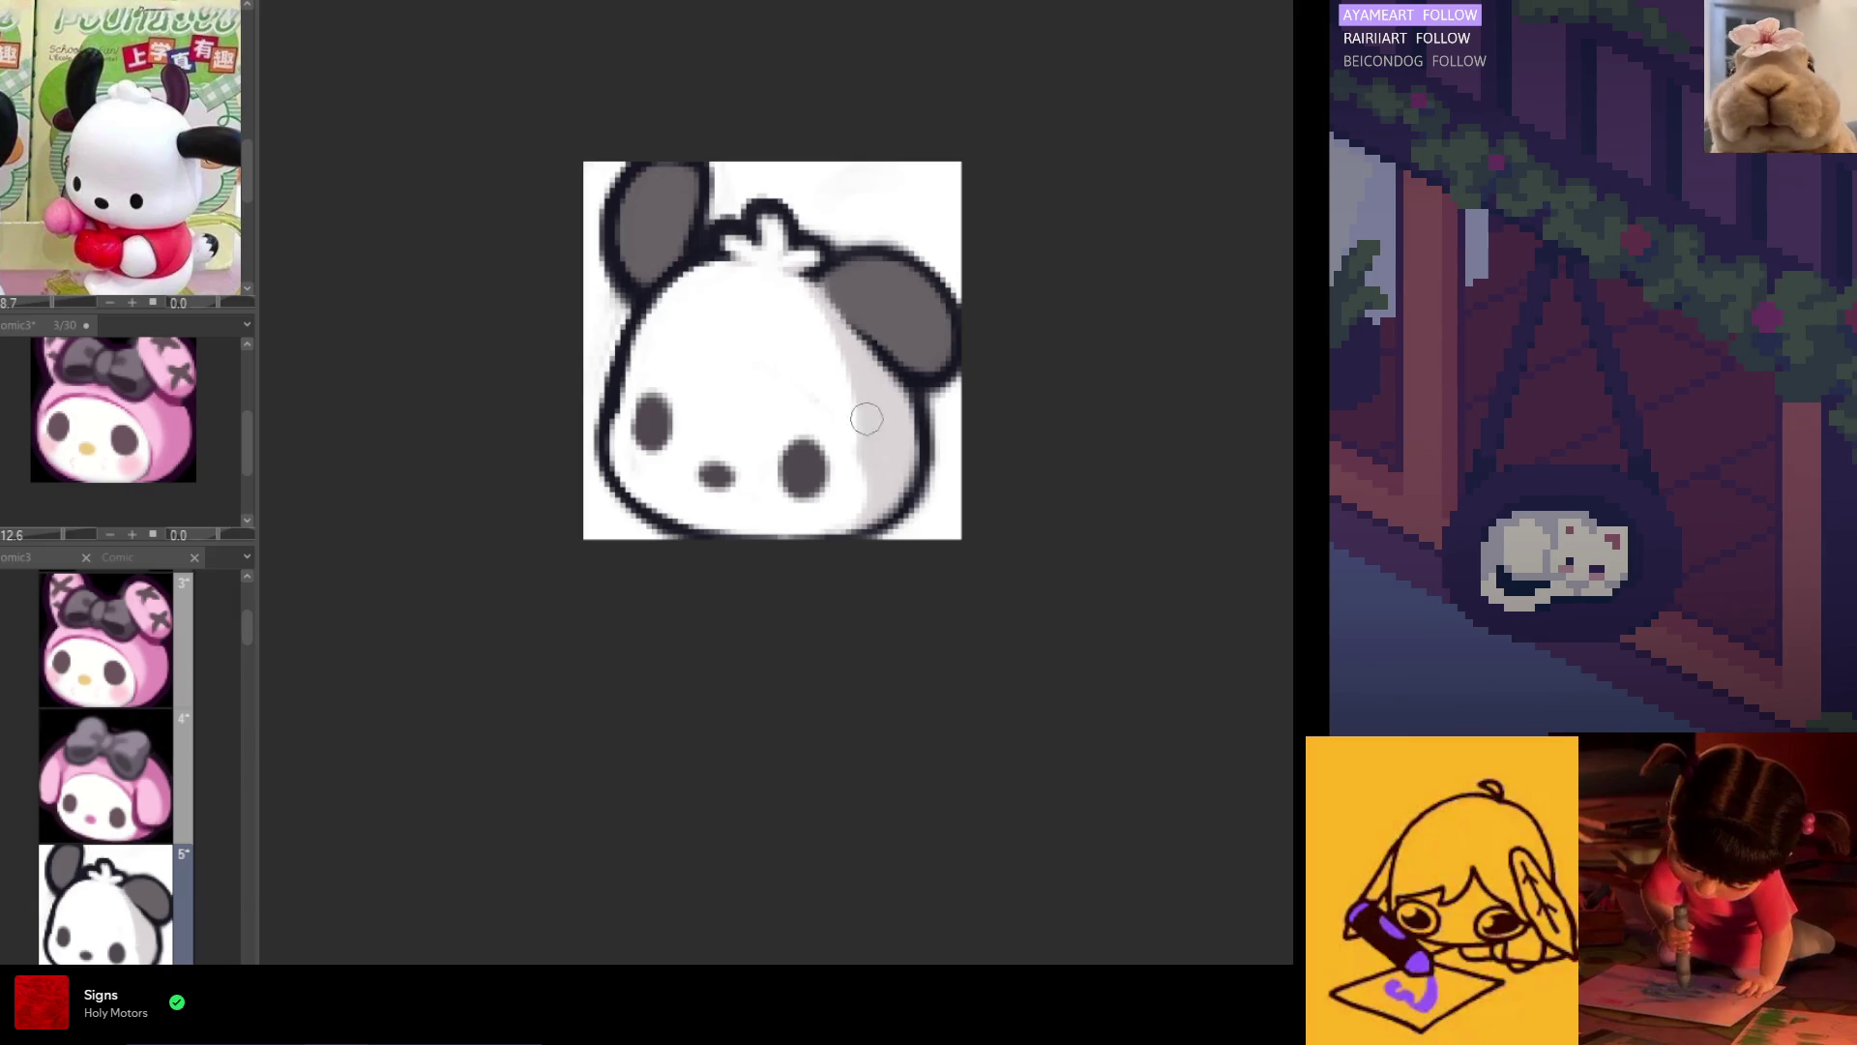
key(h)
drag(1021, 287, 975, 456)
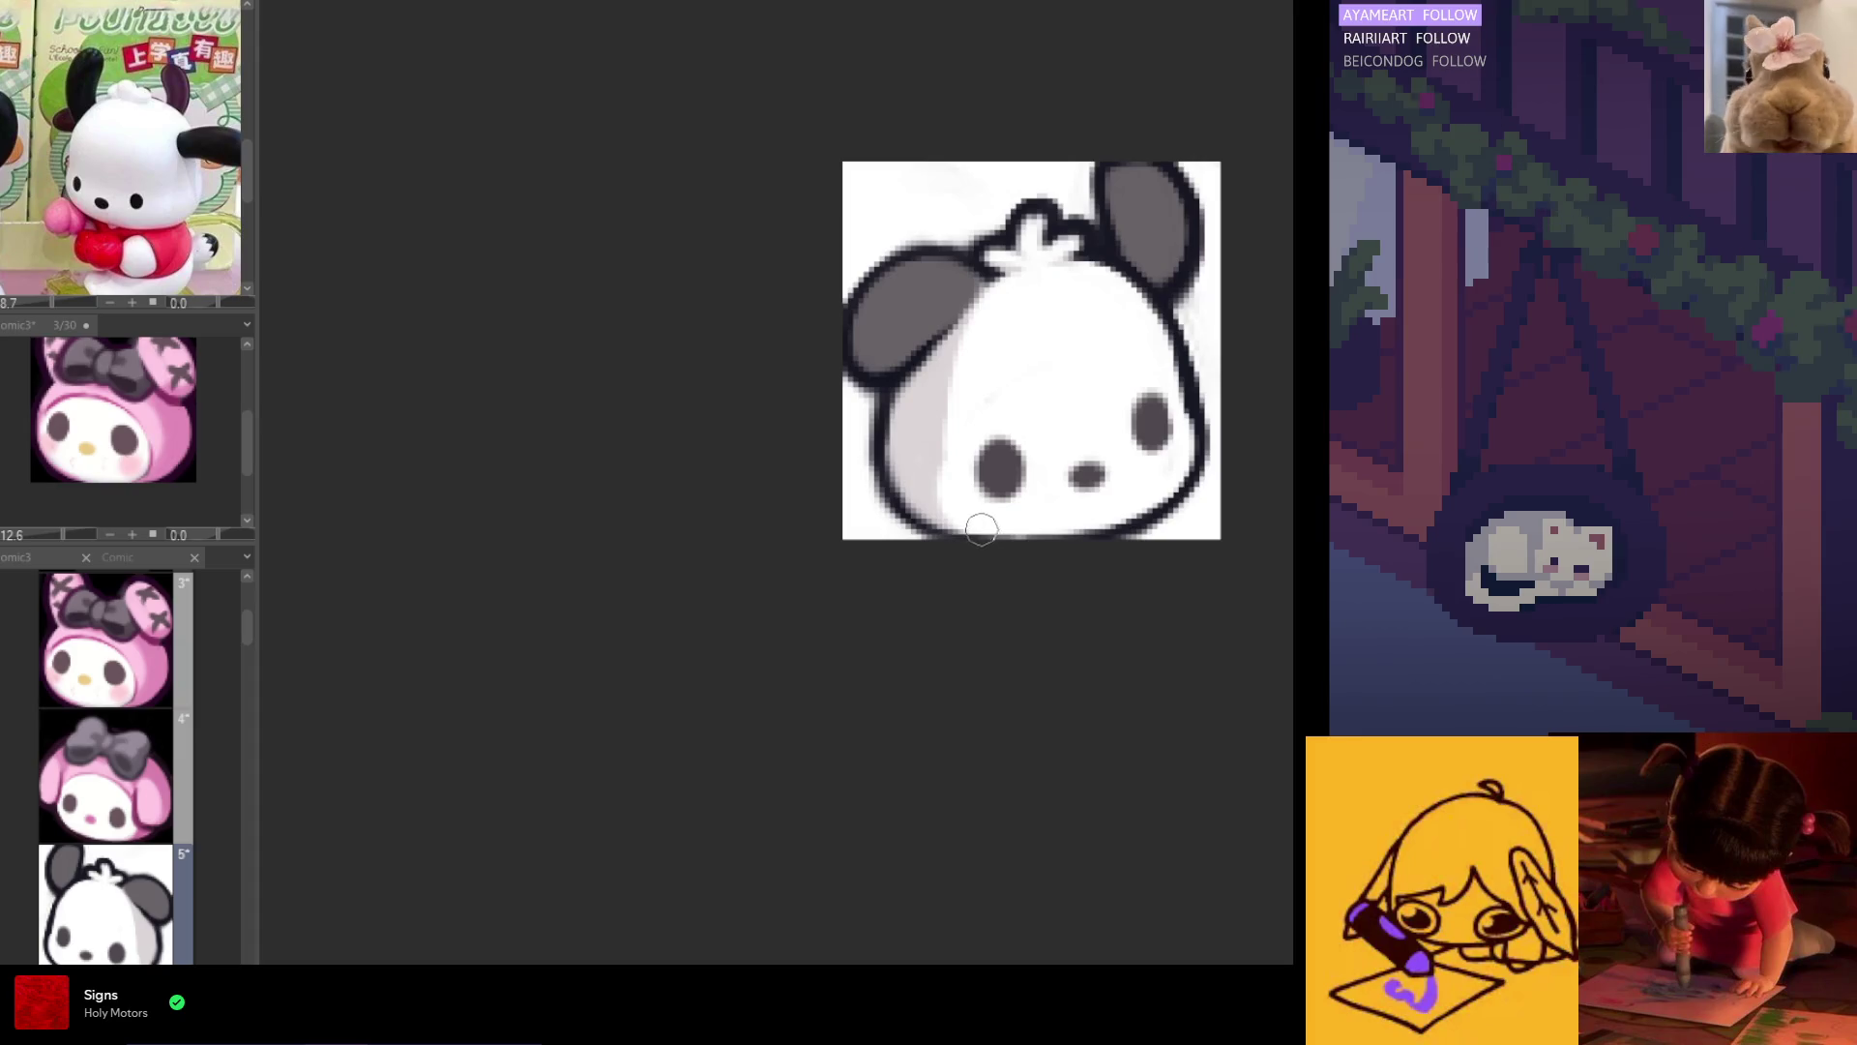
key(h)
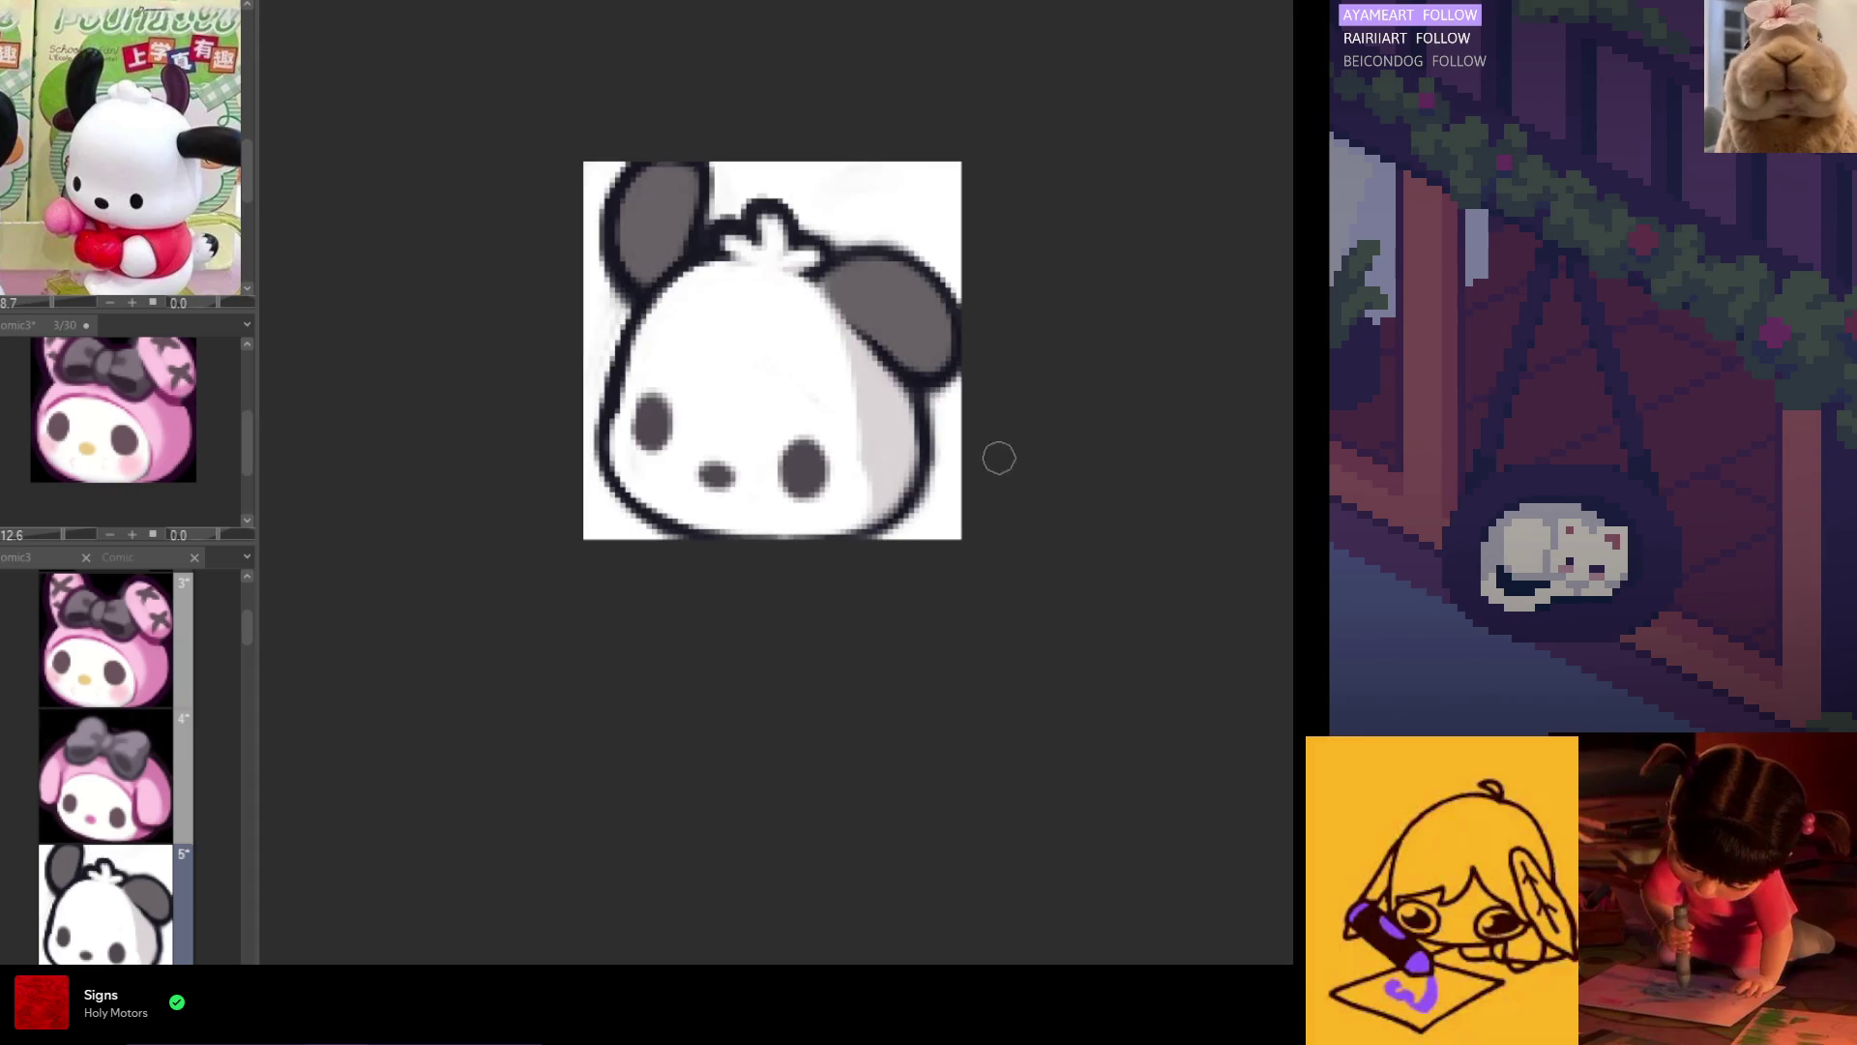
scroll(824, 335, down, 6)
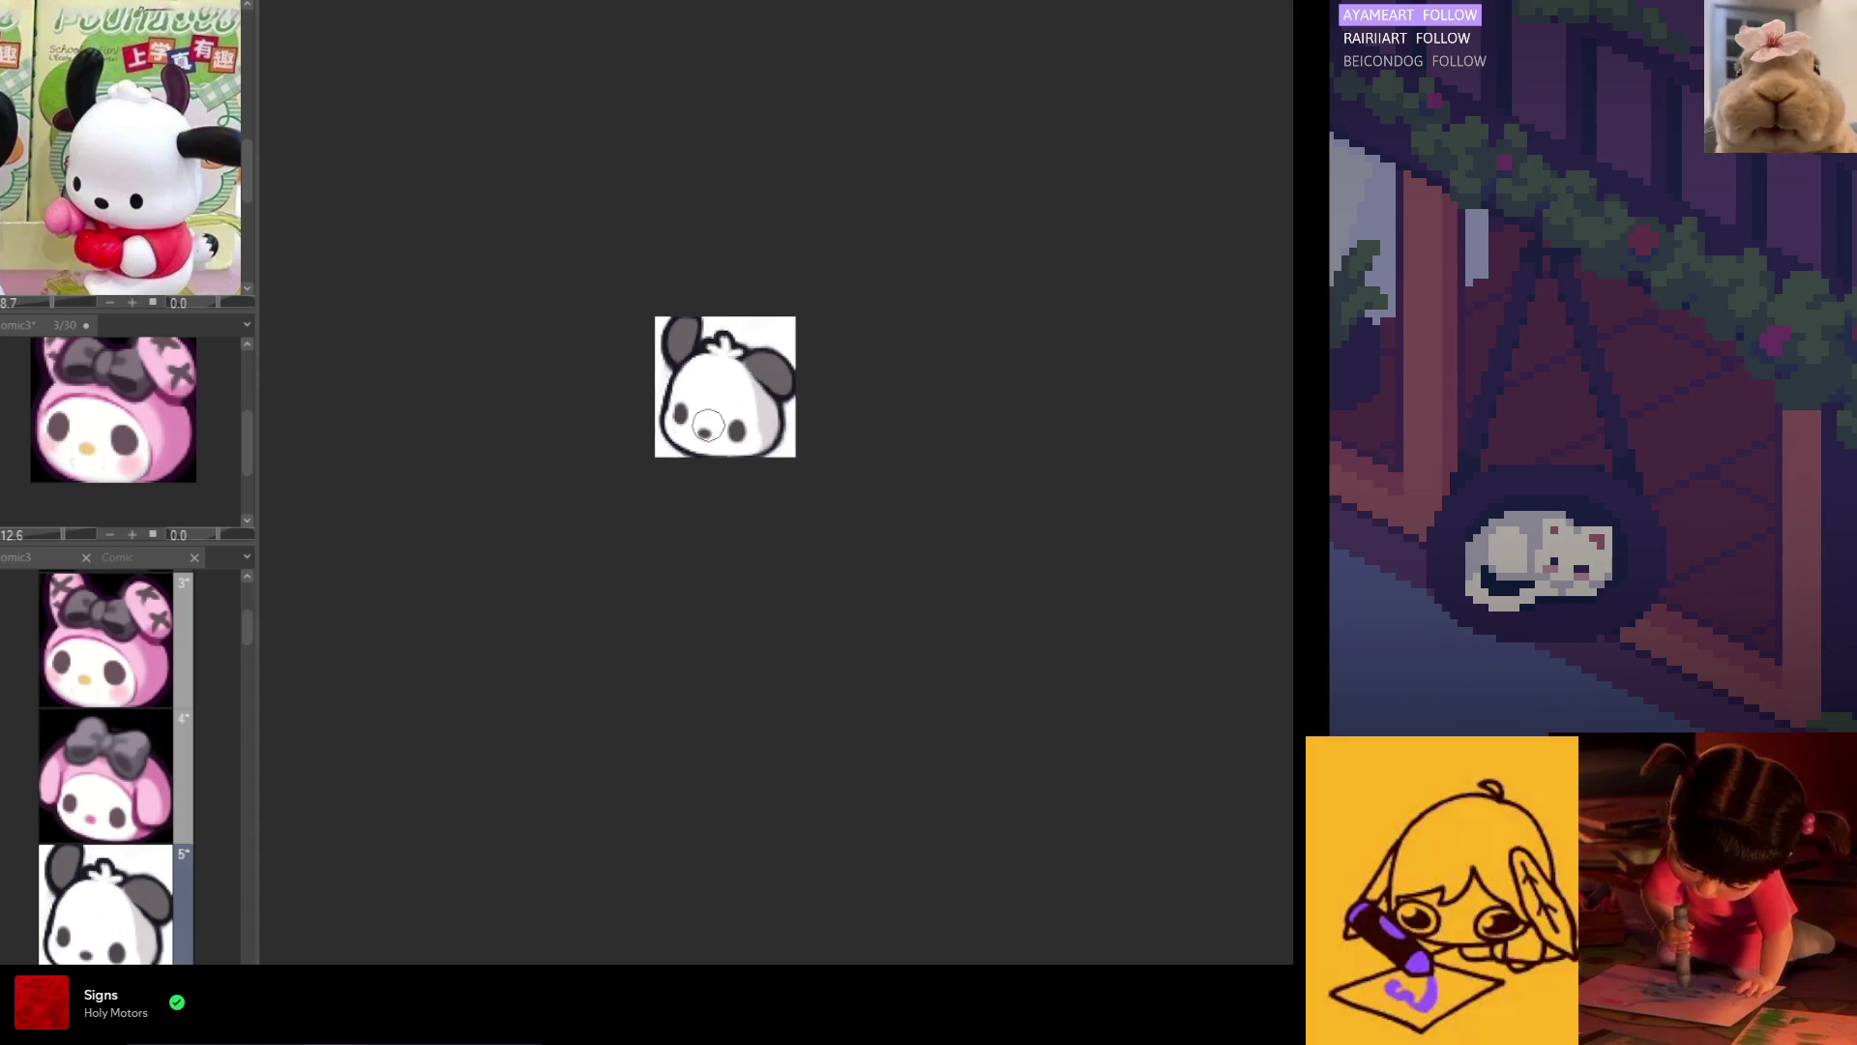
scroll(728, 410, up, 1)
scroll(729, 410, up, 4)
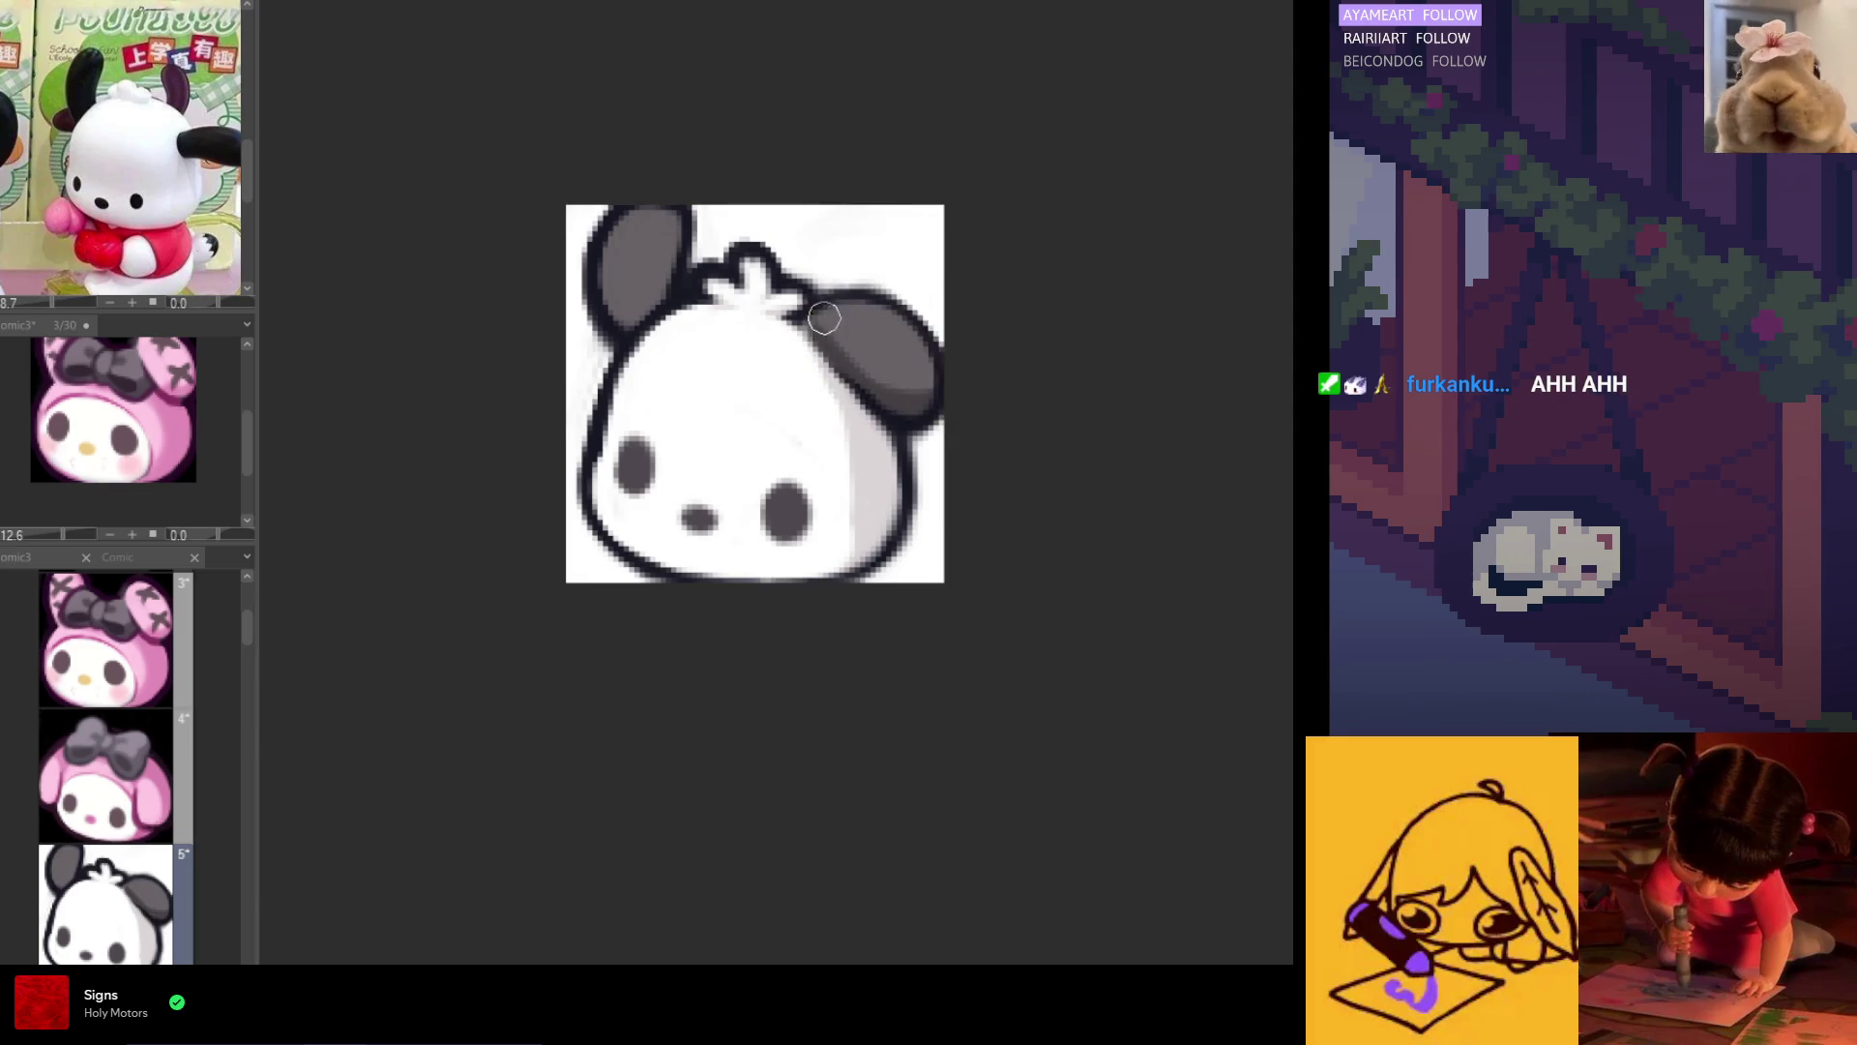
Step: Sample the ear grey and darken the shading along both ears' edges, checking in mirrored view
alt+click(903, 404)
drag(851, 290, 896, 420)
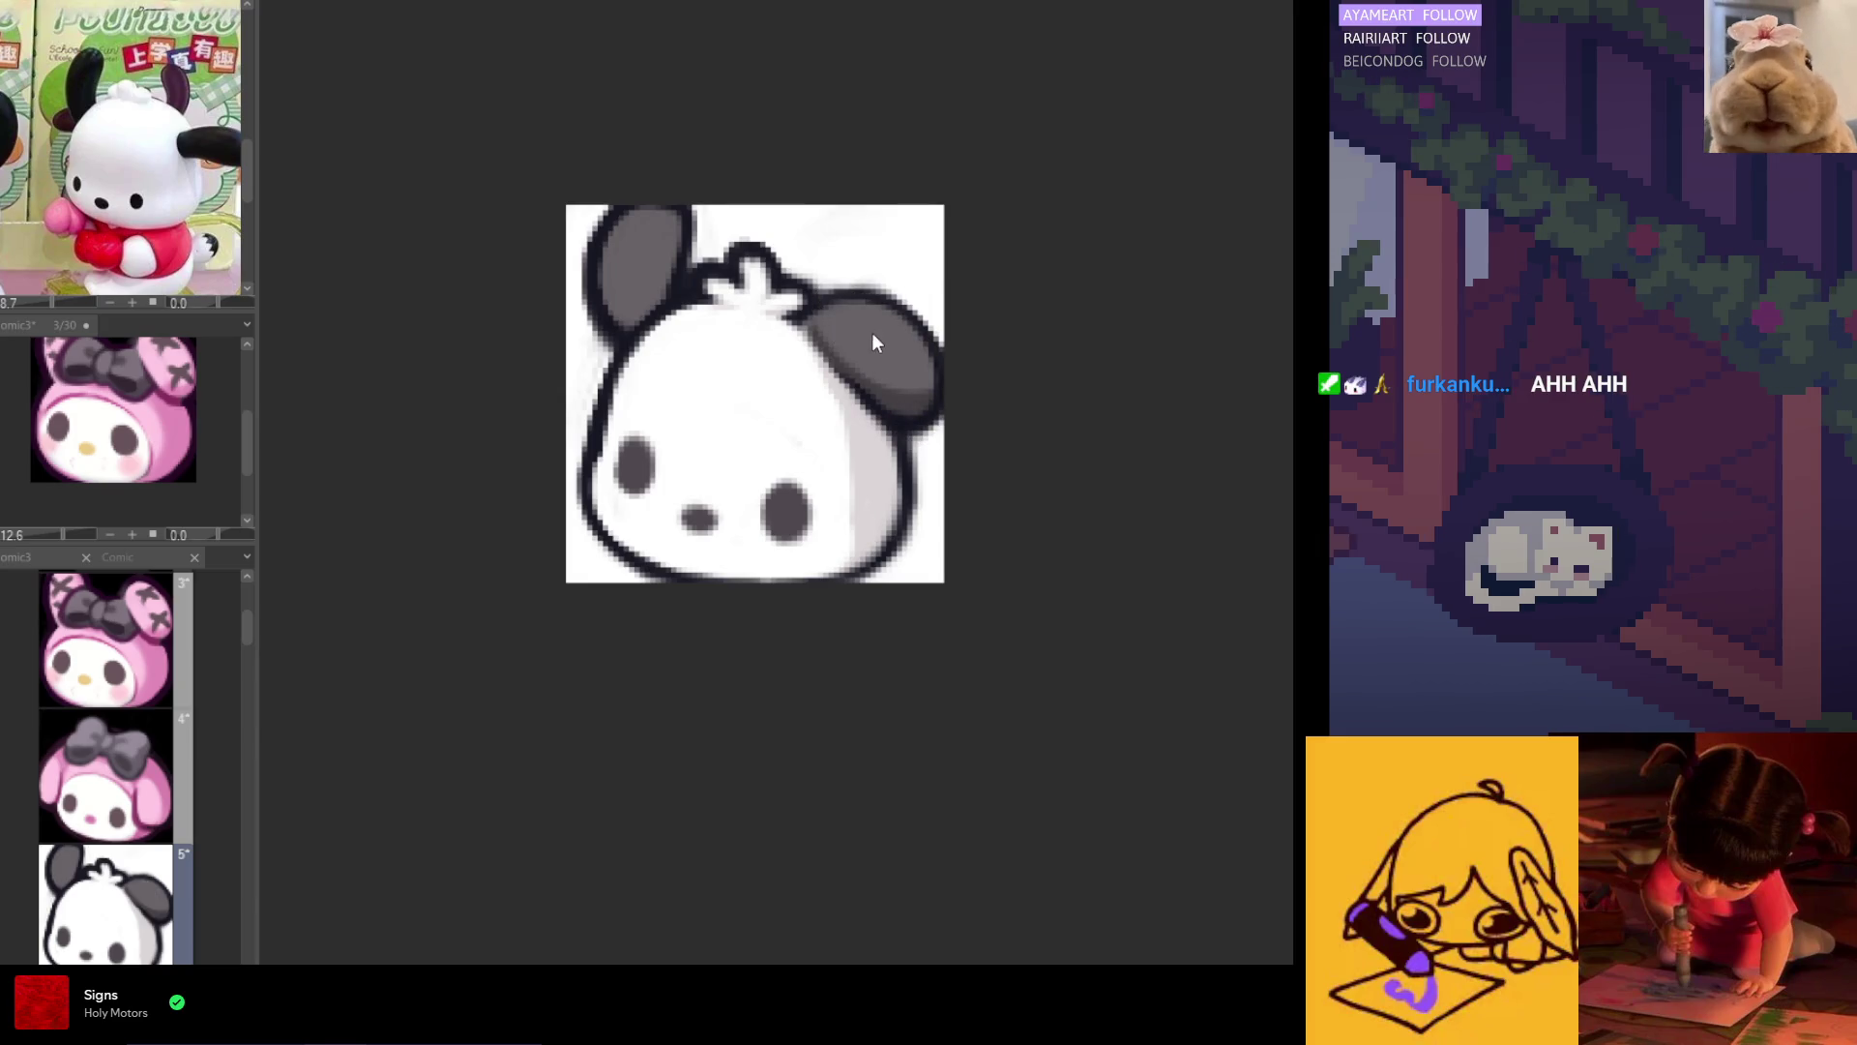
drag(824, 336, 899, 385)
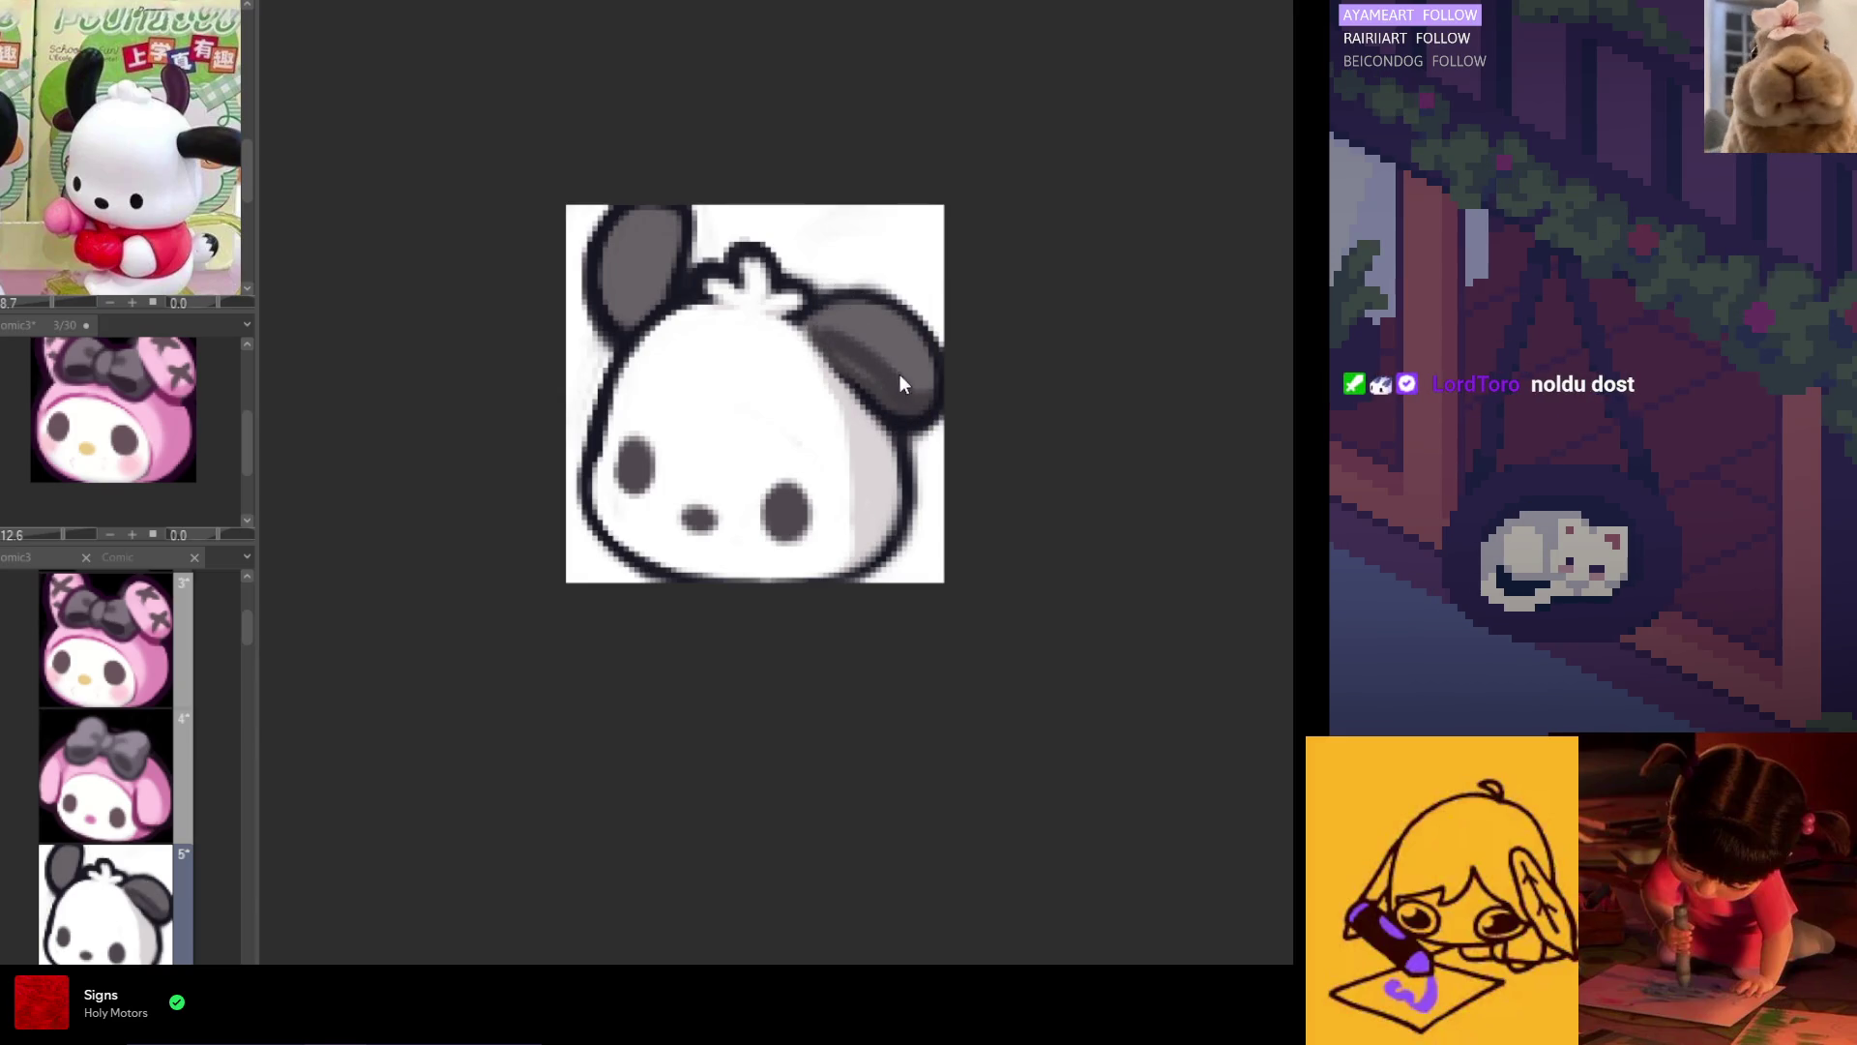
drag(861, 295, 921, 399)
key(h)
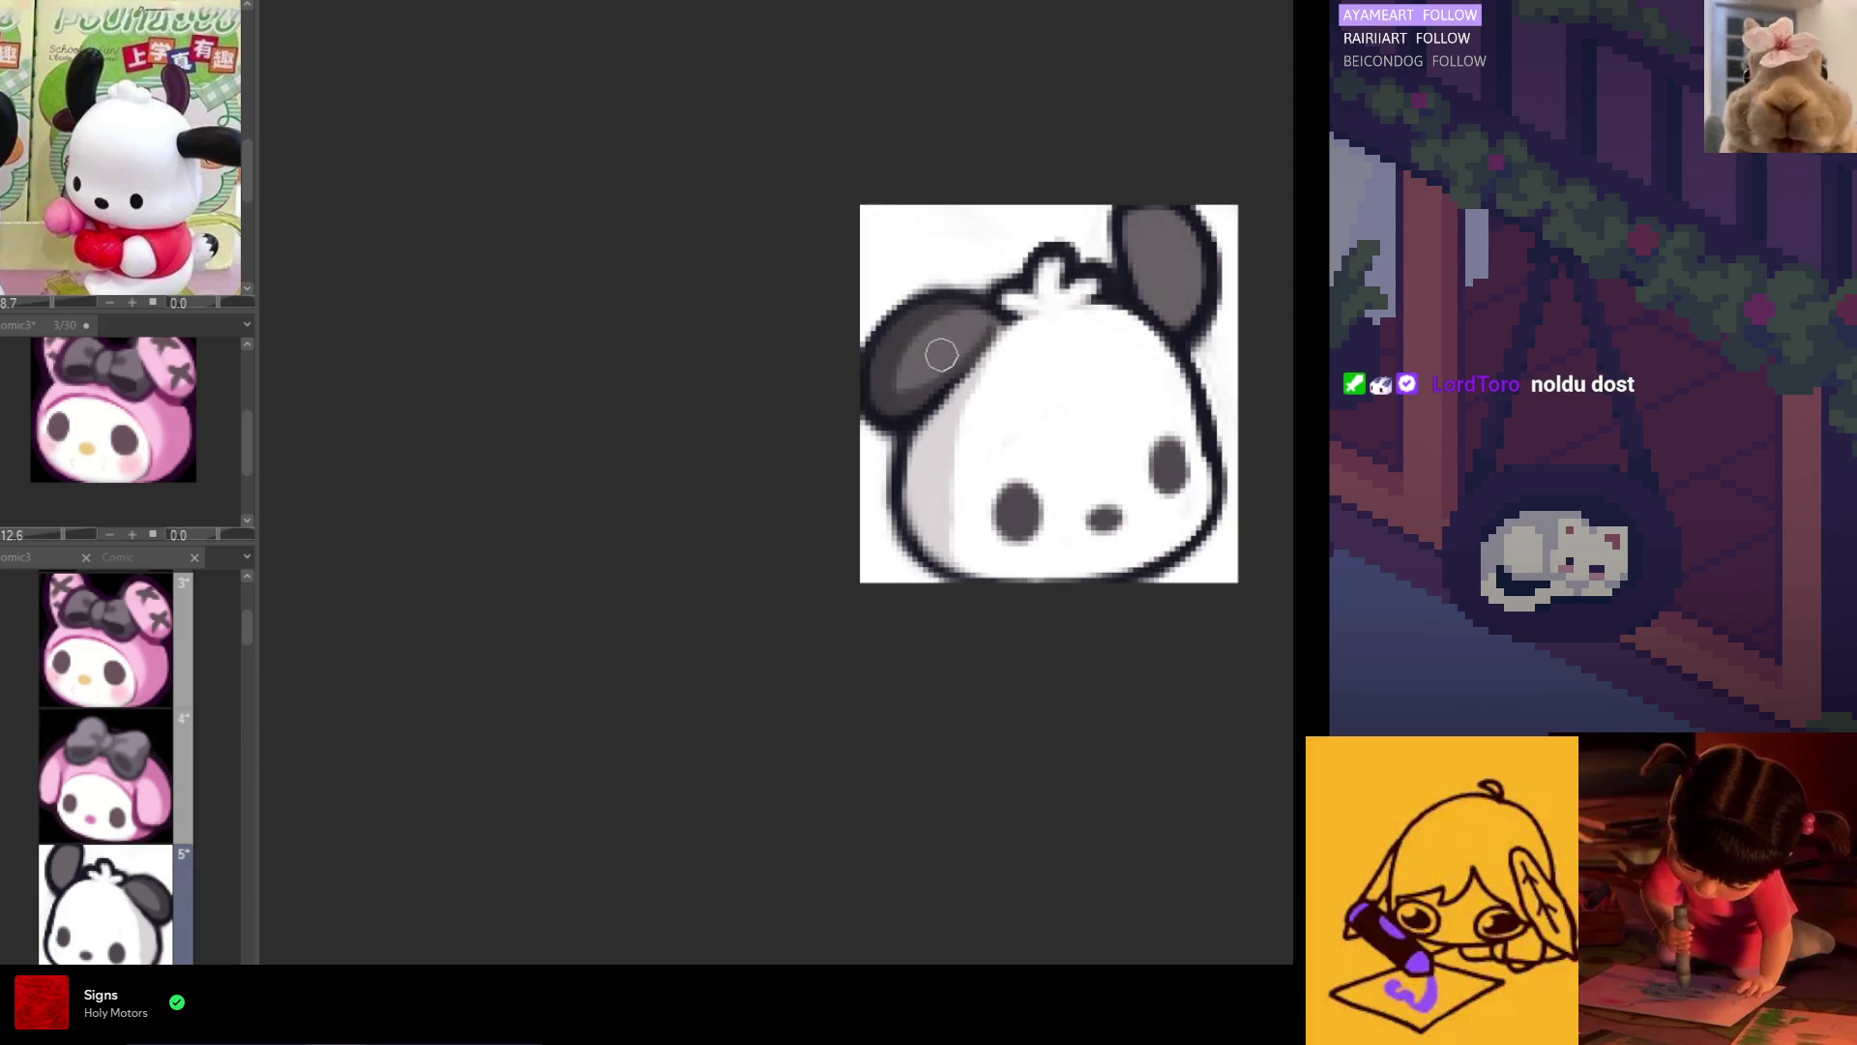
mouse_move(914, 382)
mouse_down()
mouse_move(983, 323)
mouse_move(887, 377)
mouse_move(970, 299)
mouse_move(890, 374)
mouse_up()
key(h)
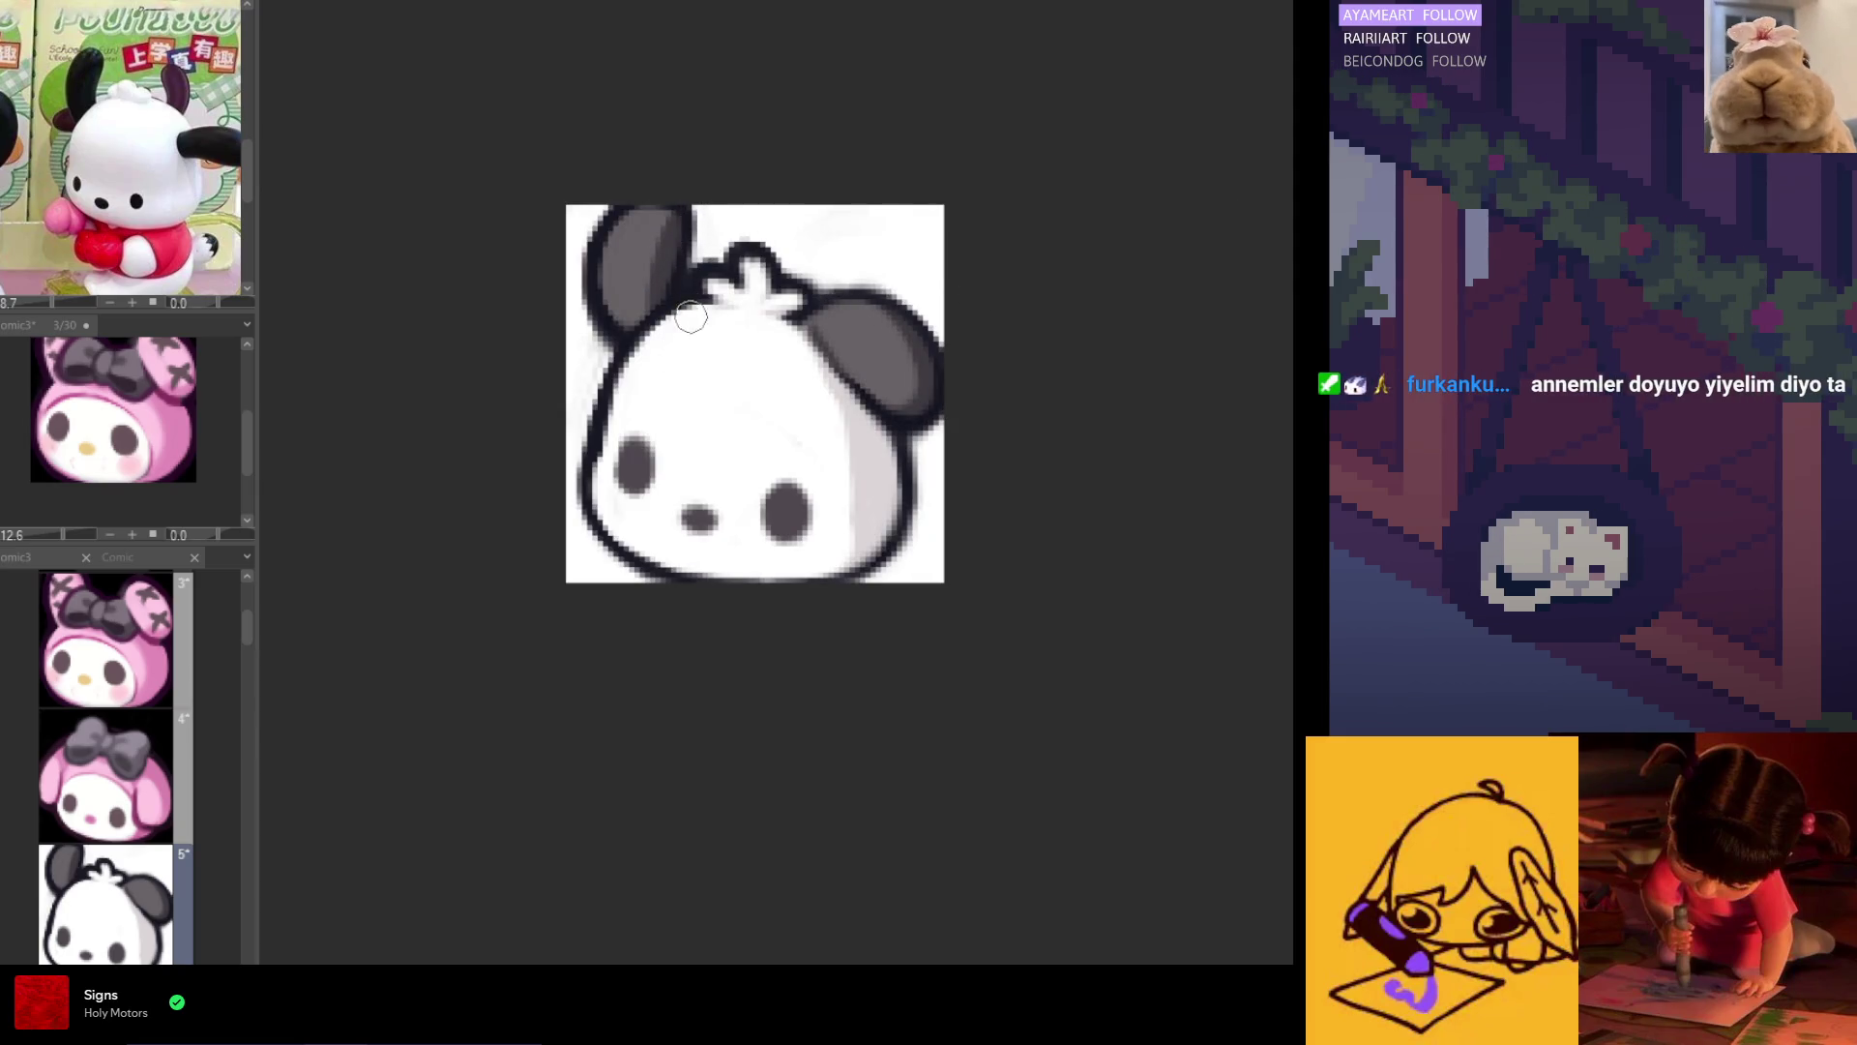
drag(658, 307, 677, 213)
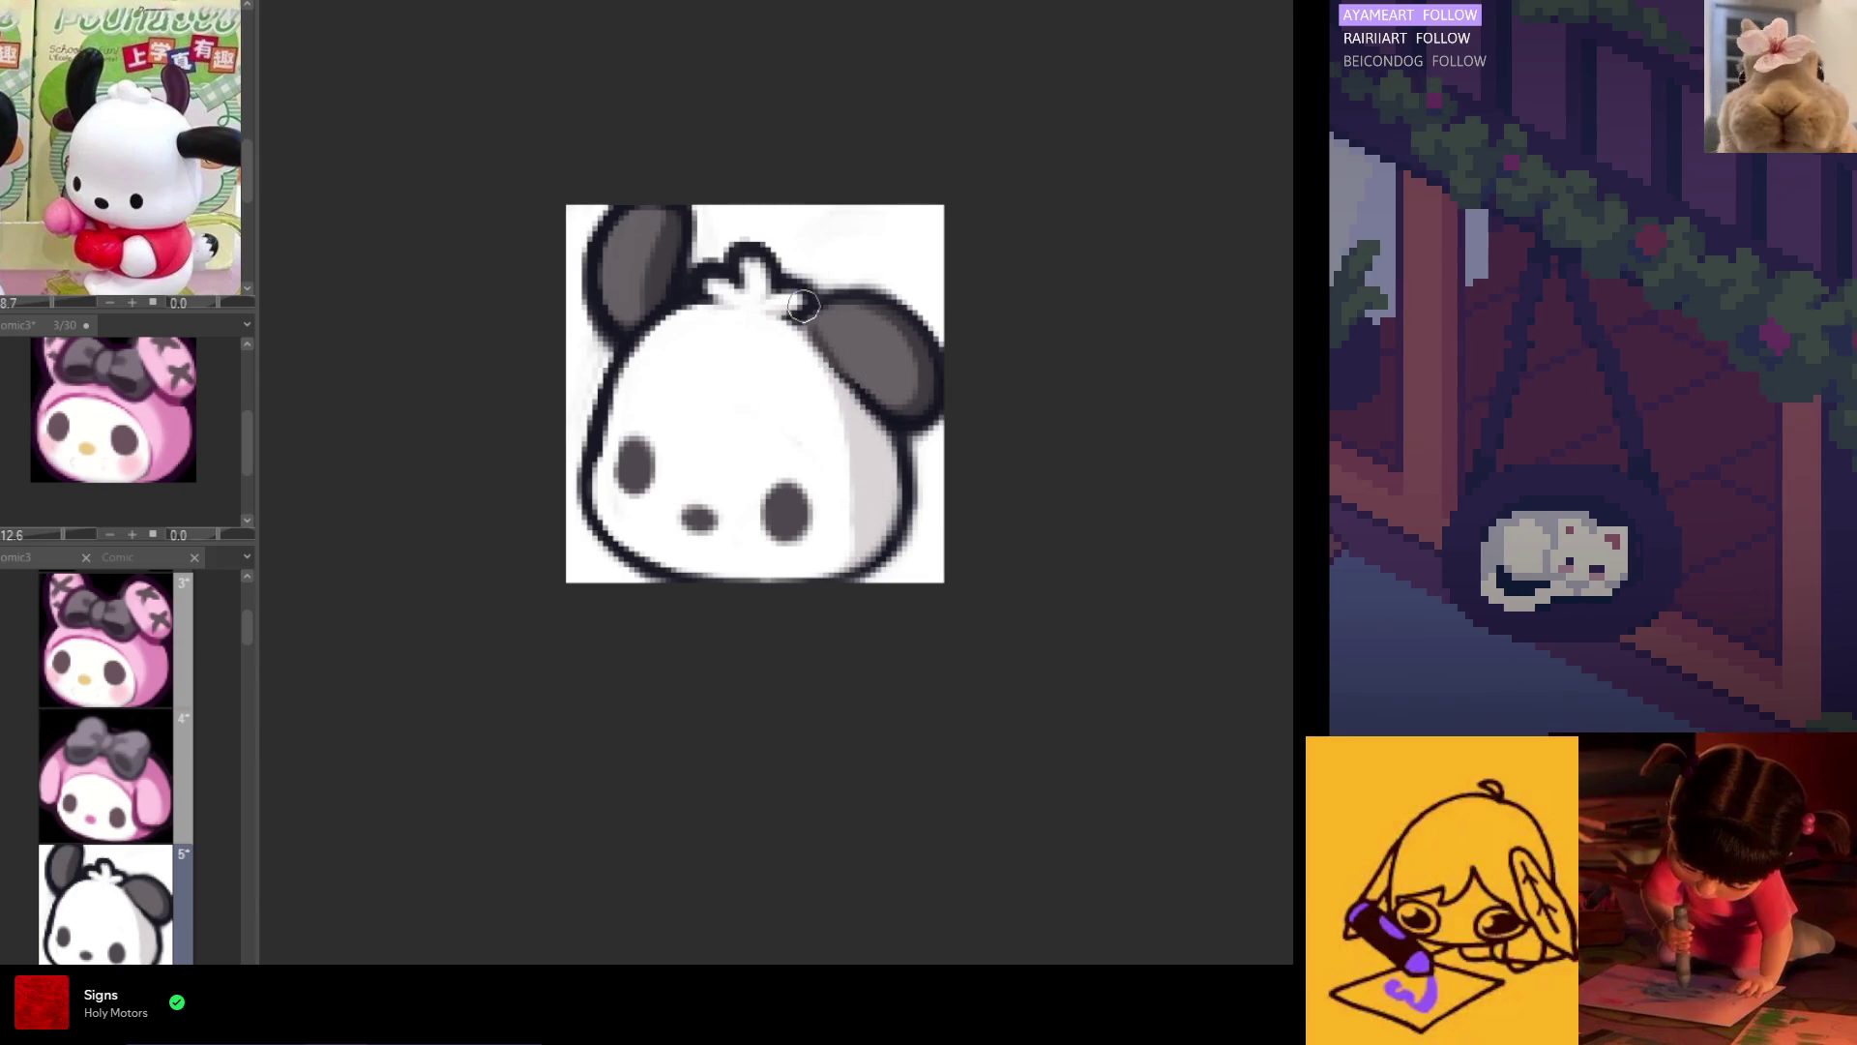
Step: Paint pink blush on Pochacco's cheeks and mirror the view to check it
scroll(807, 307, down, 1)
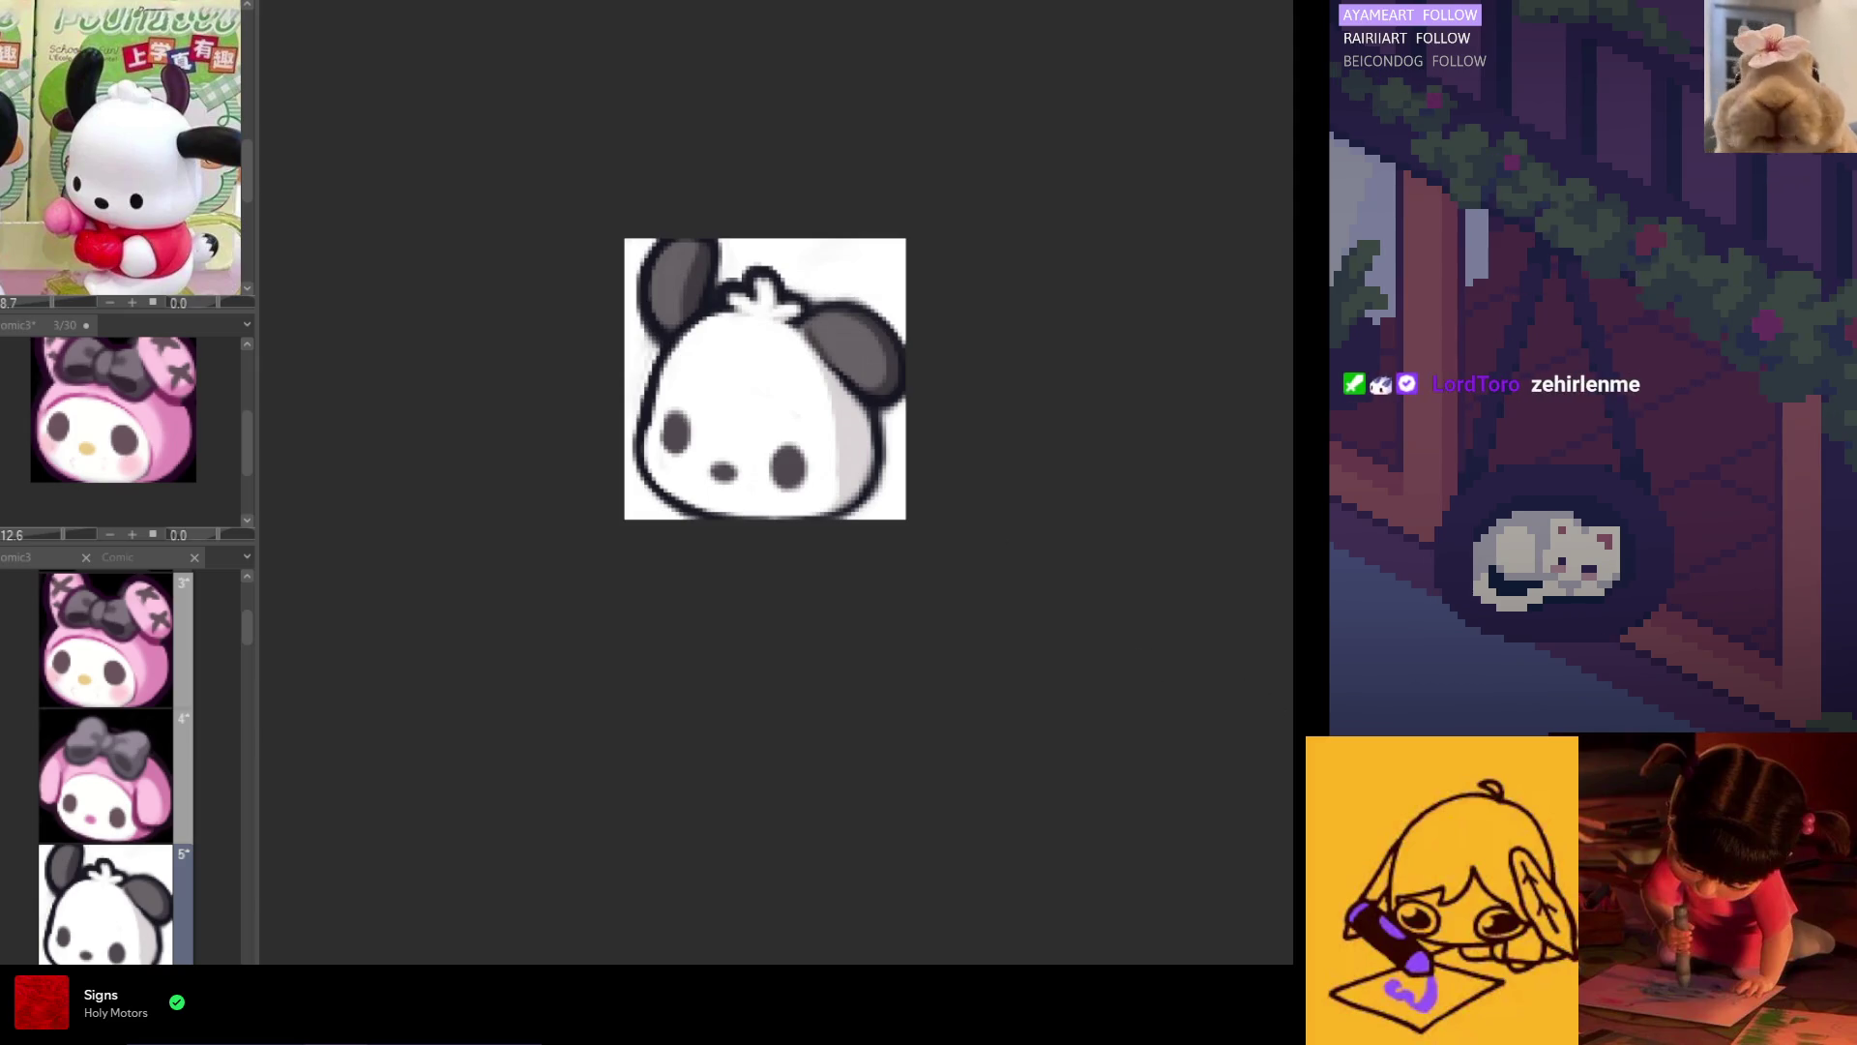
scroll(702, 450, up, 1)
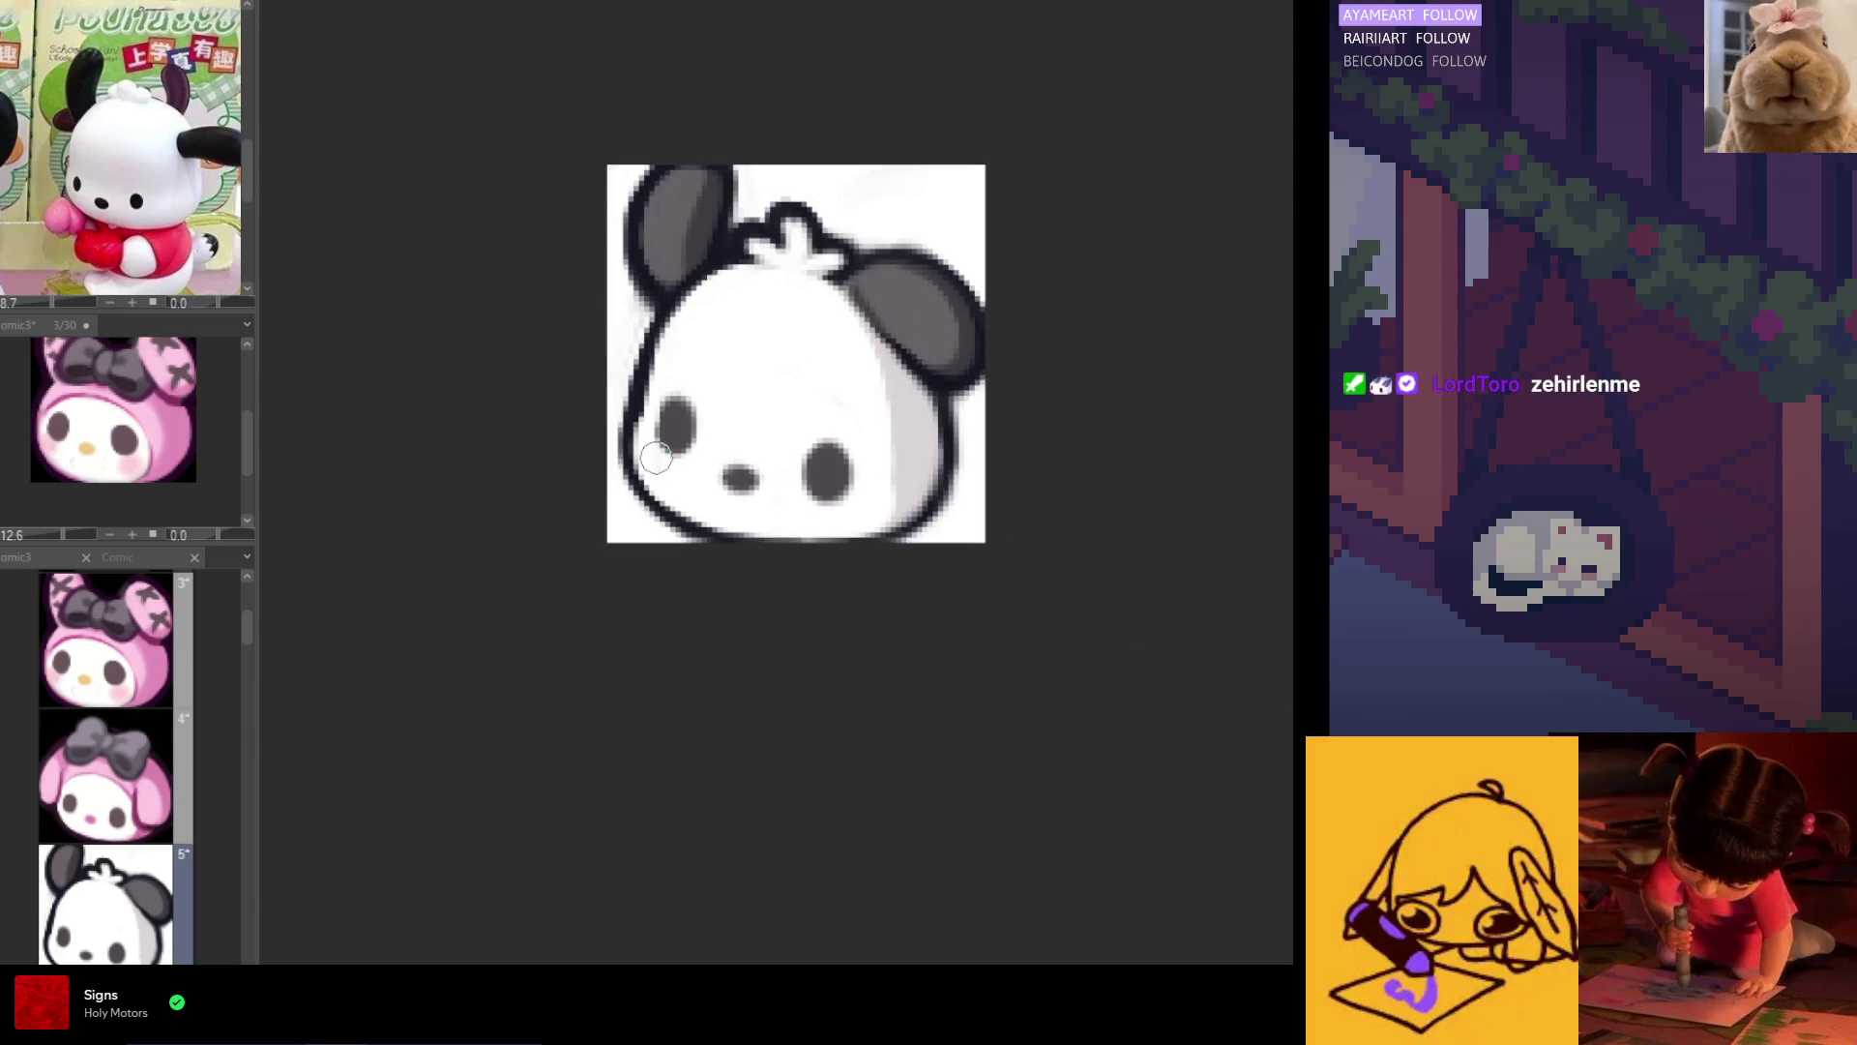
drag(840, 521, 875, 518)
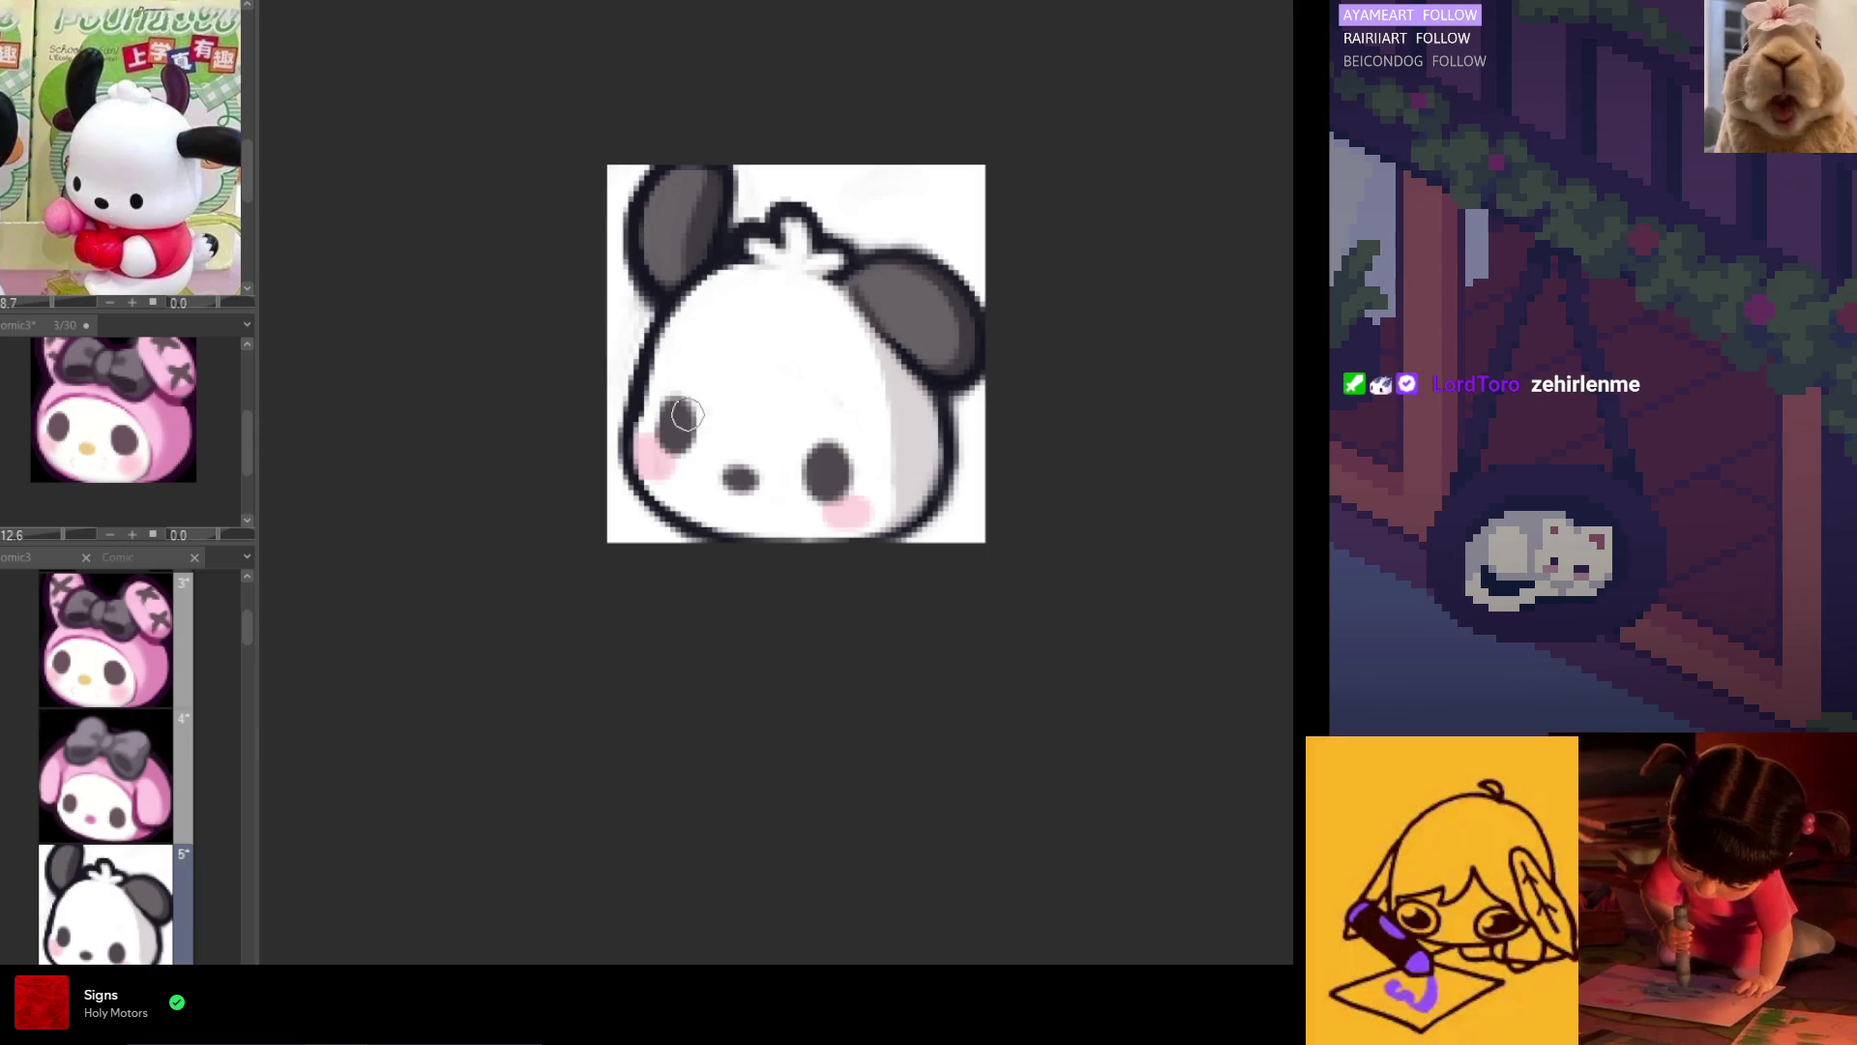
scroll(755, 535, down, 4)
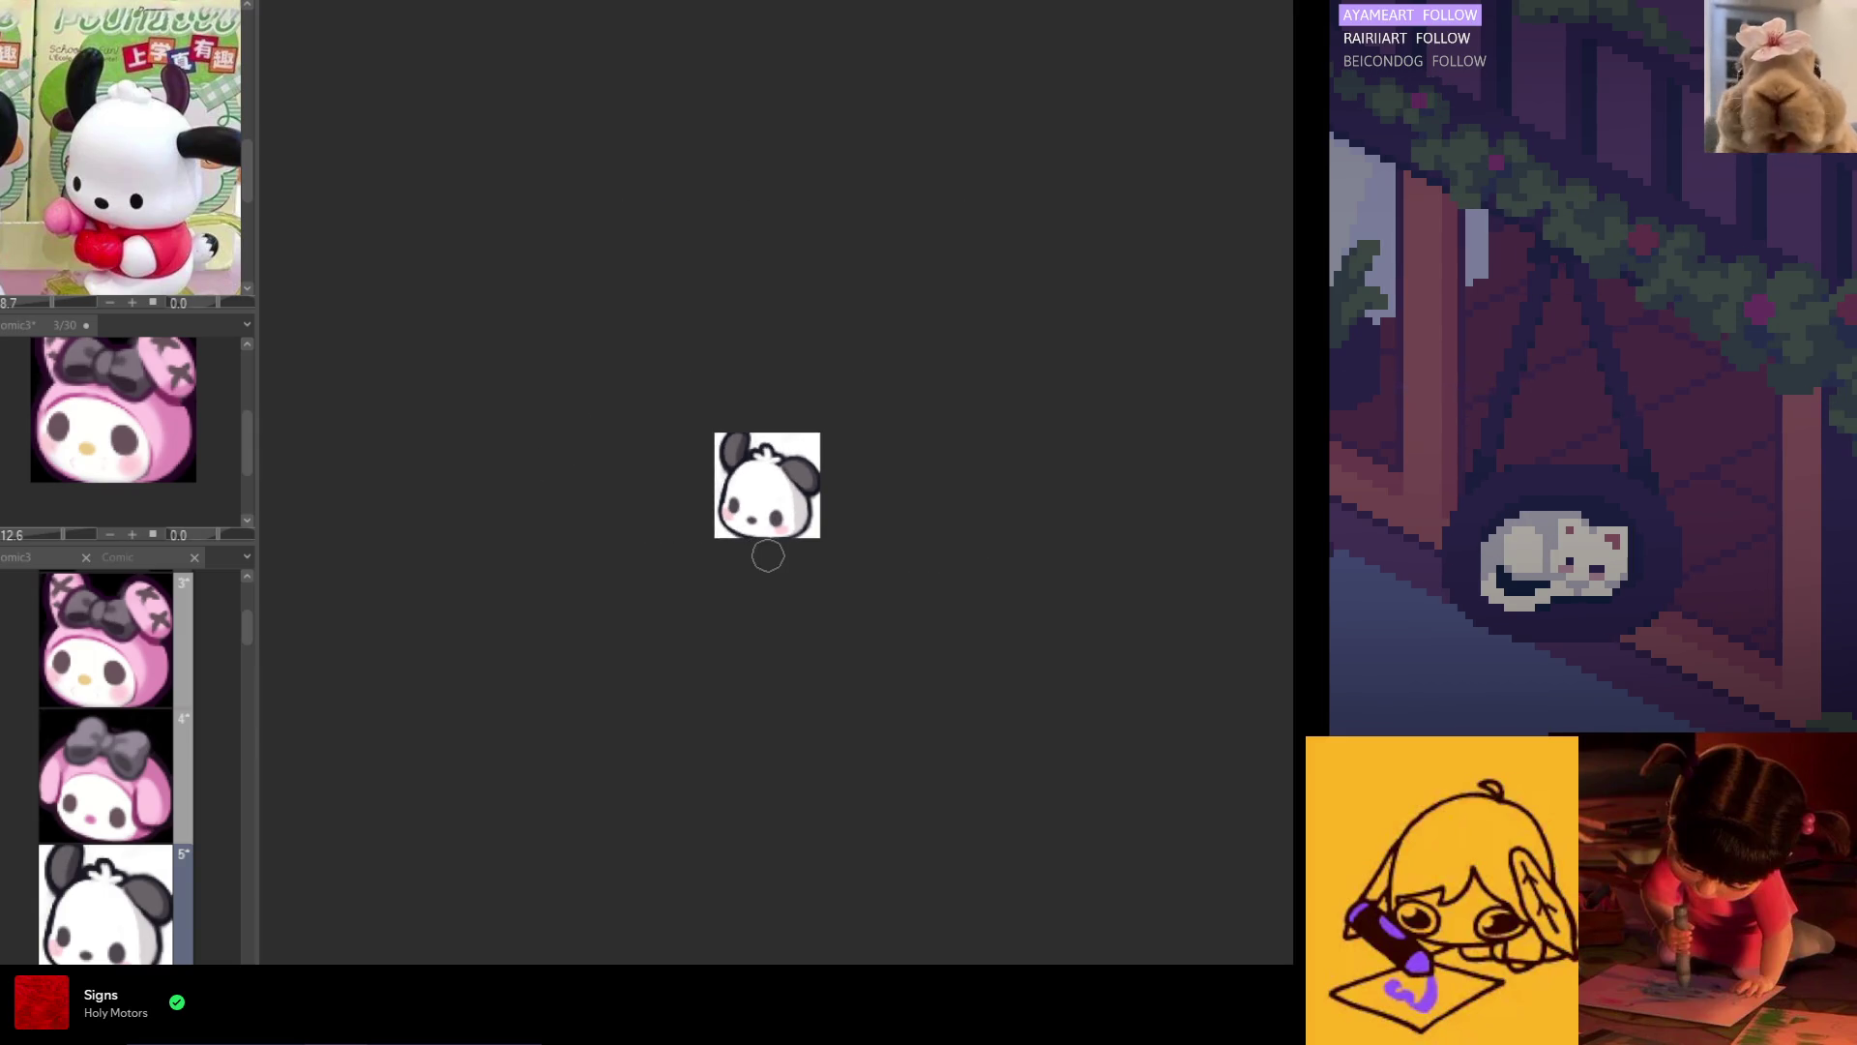
key(h)
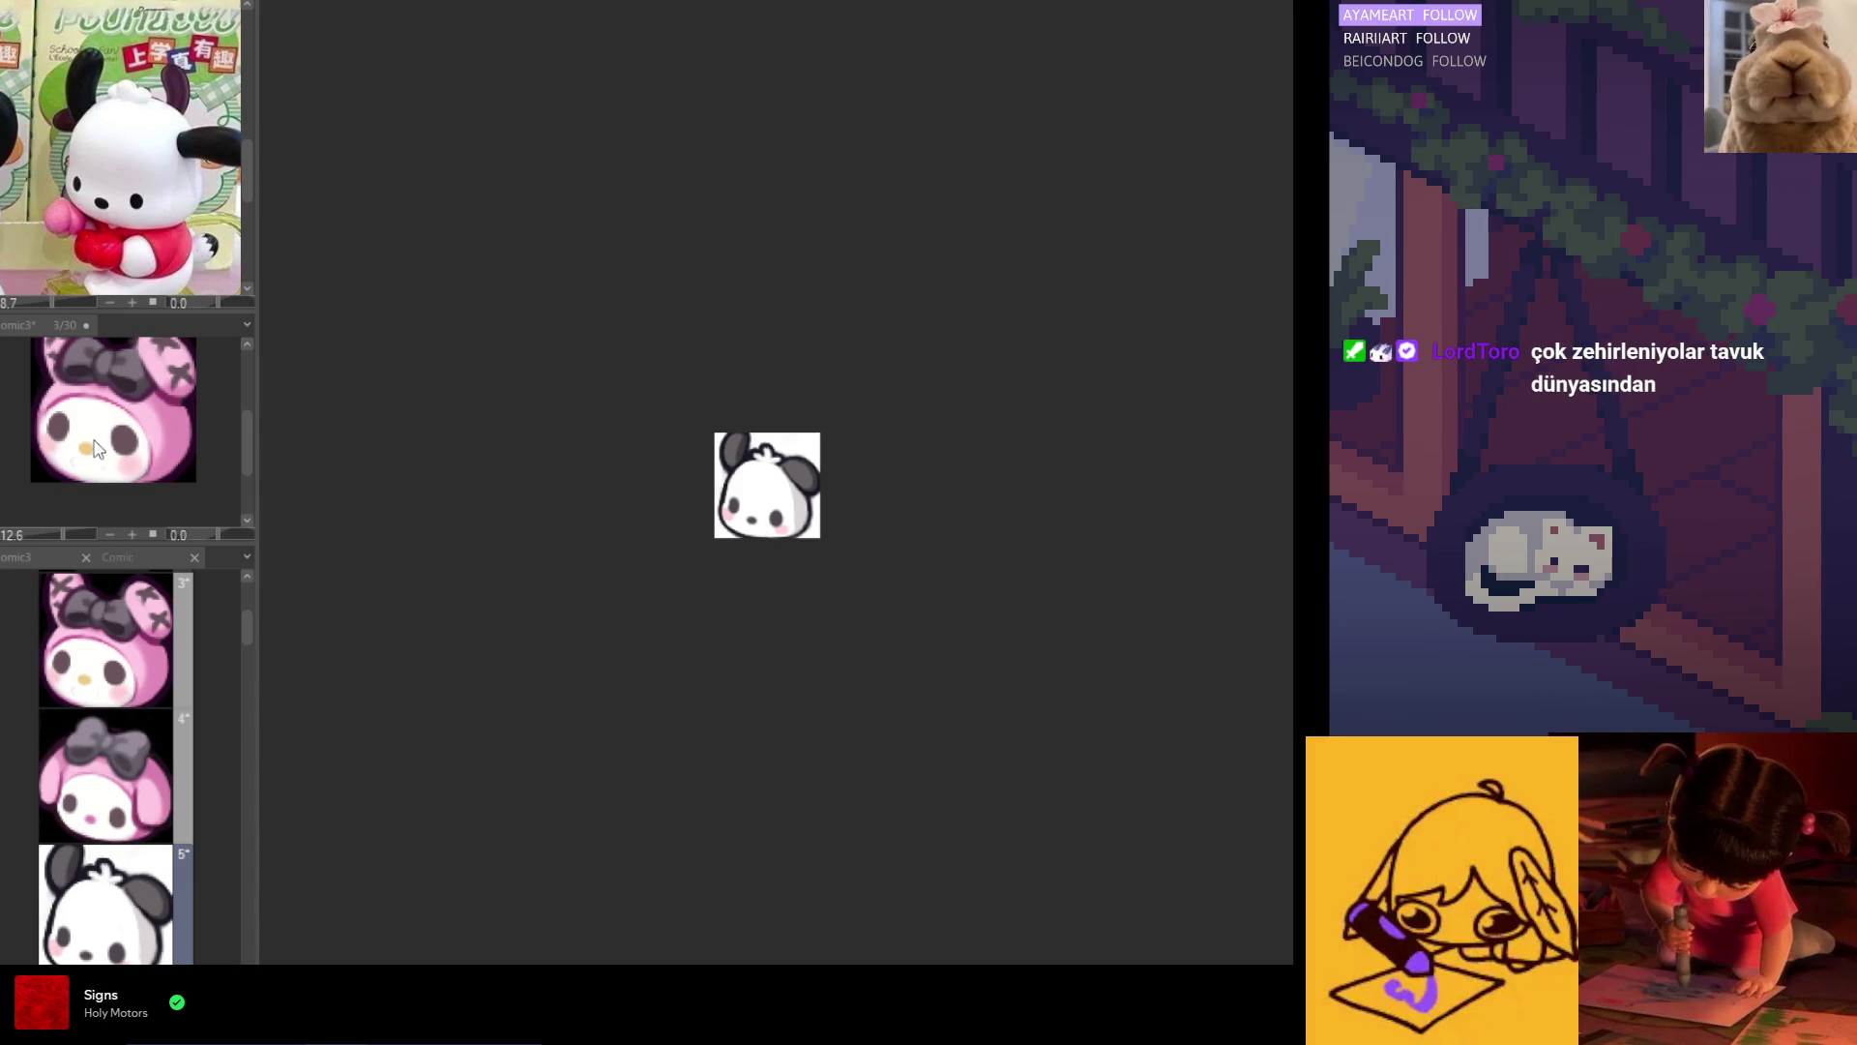
Step: Enlarge the whole Pochacco image slightly with Ctrl+T, adjusting its handles, and apply
key(ctrl+t)
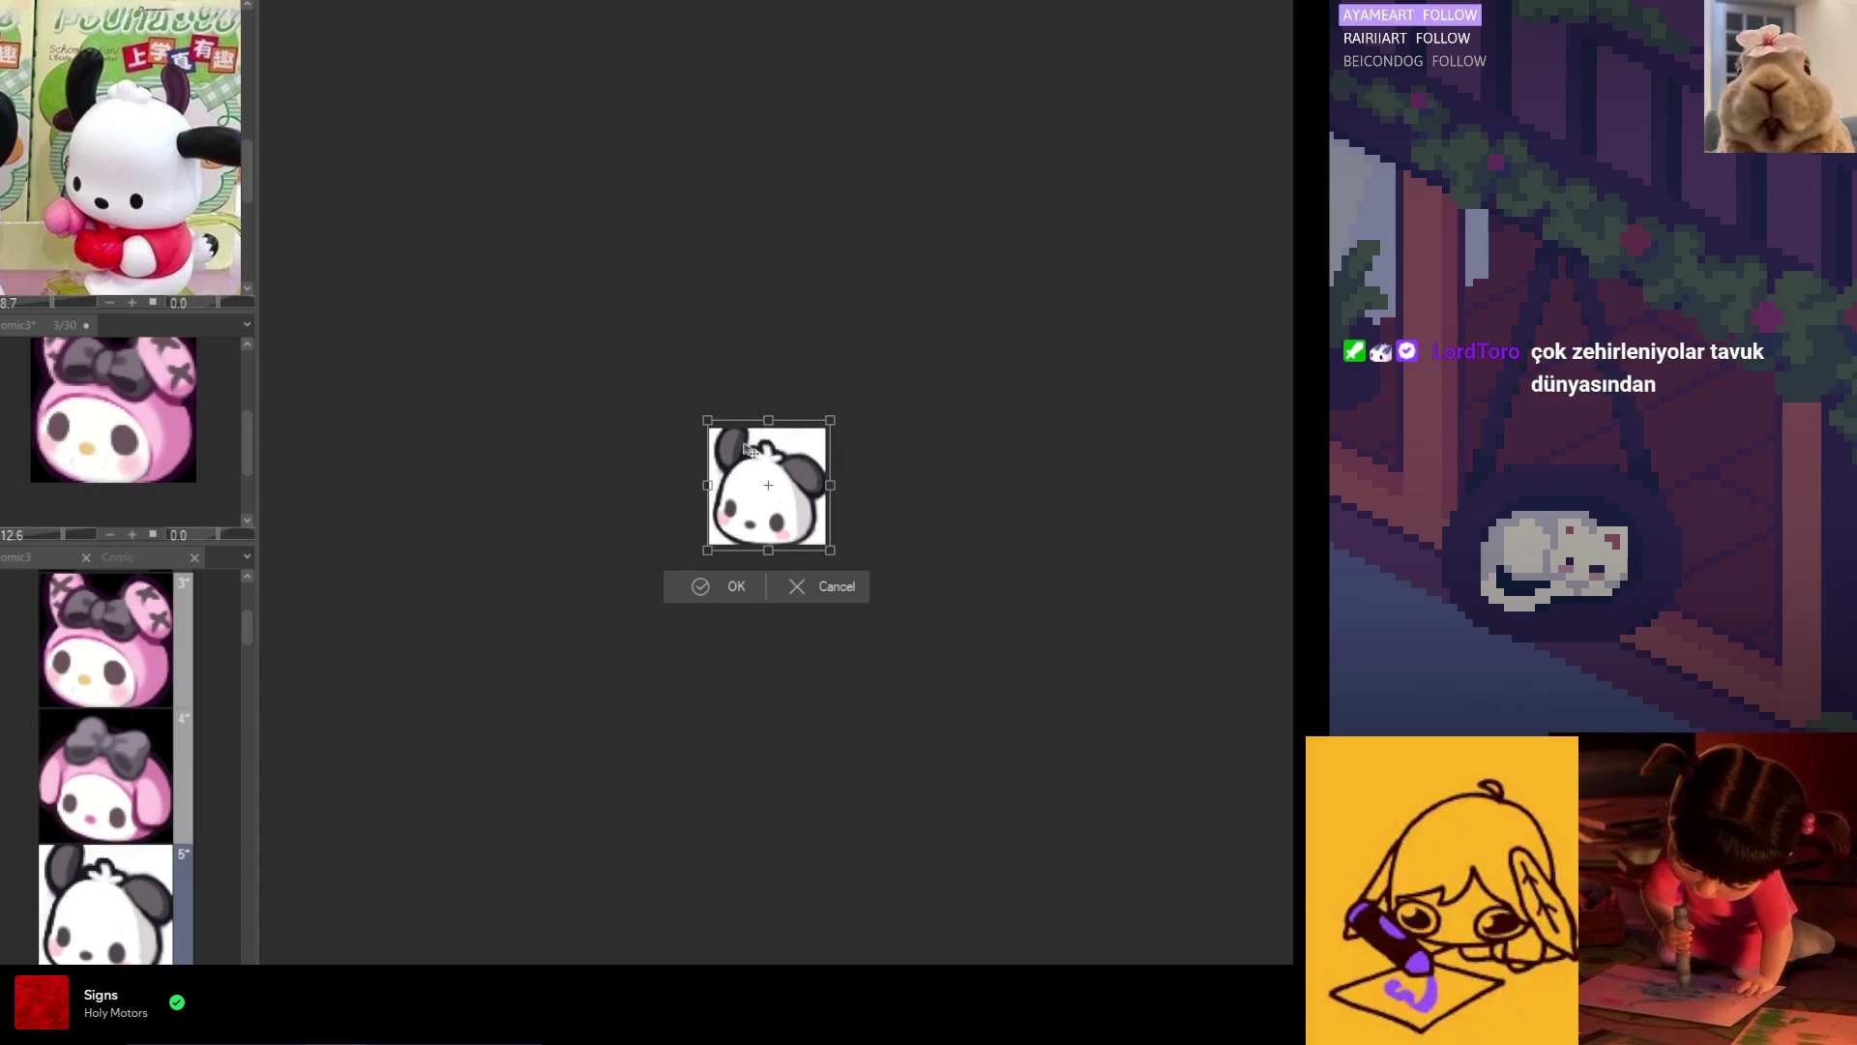
drag(707, 421, 703, 414)
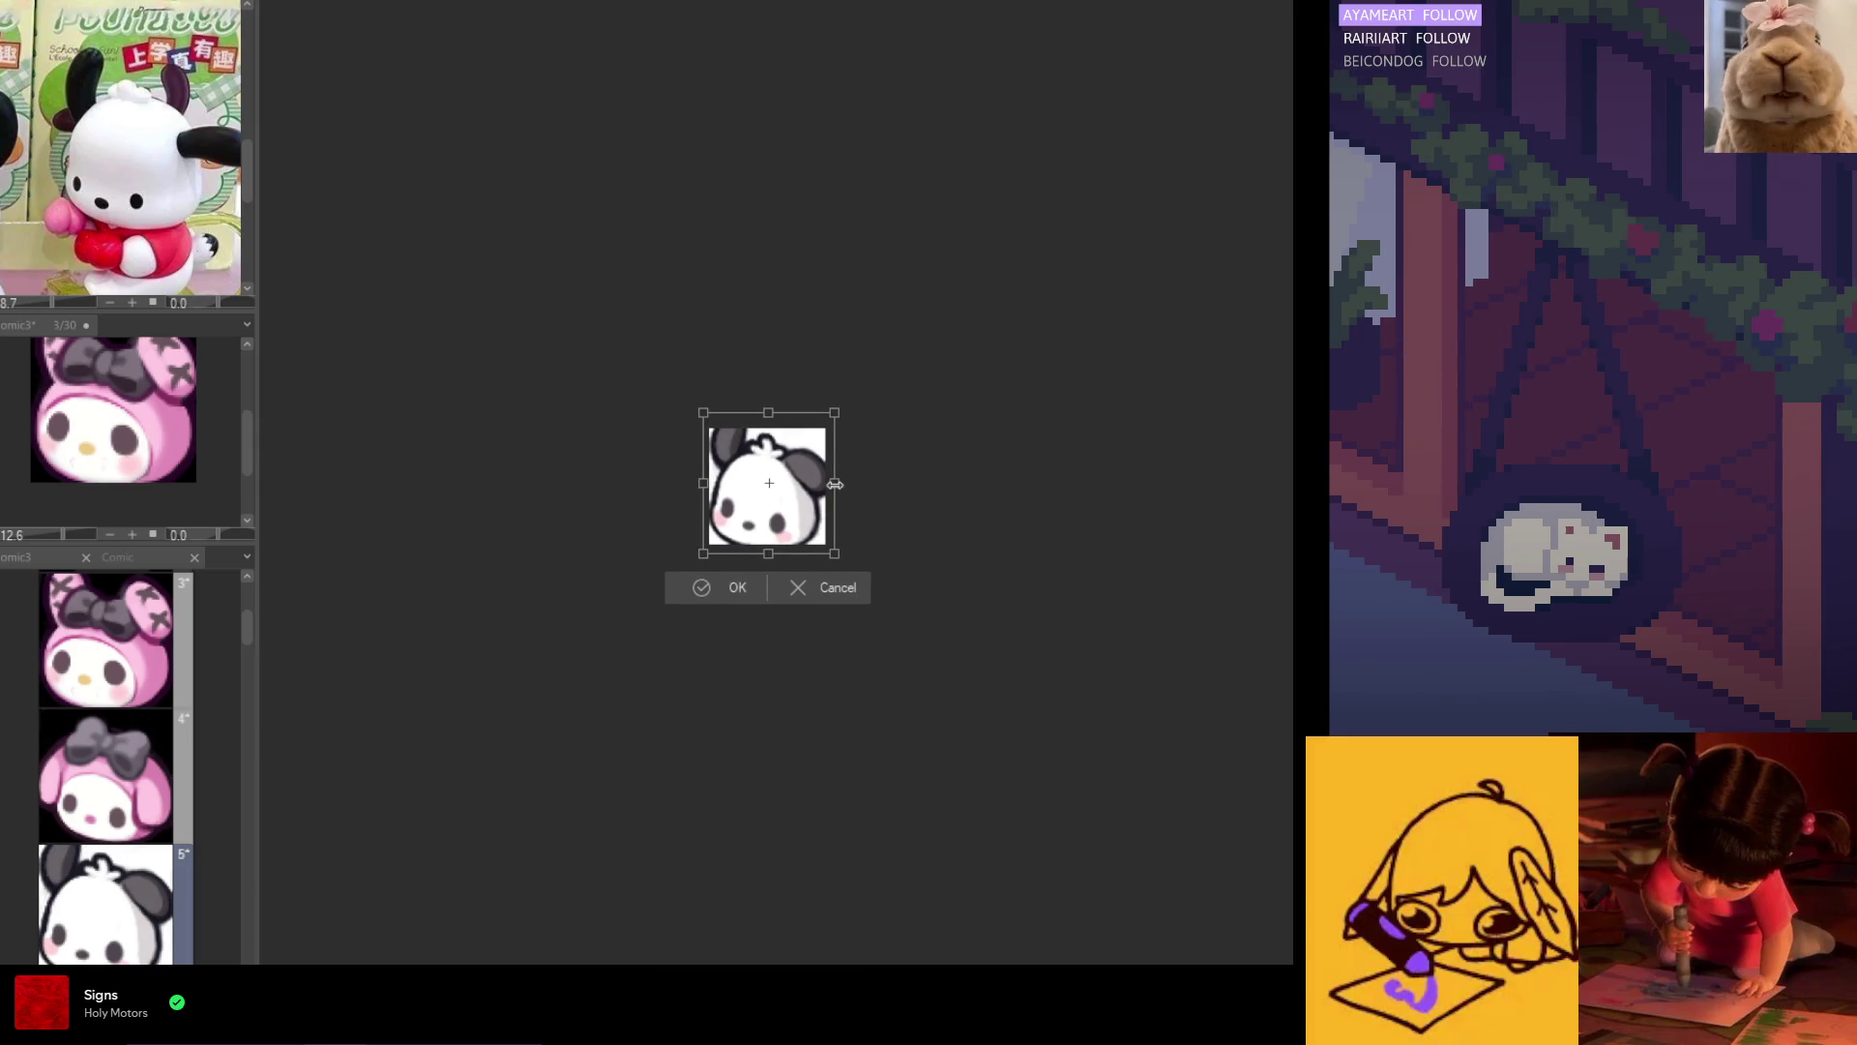
scroll(779, 513, up, 2)
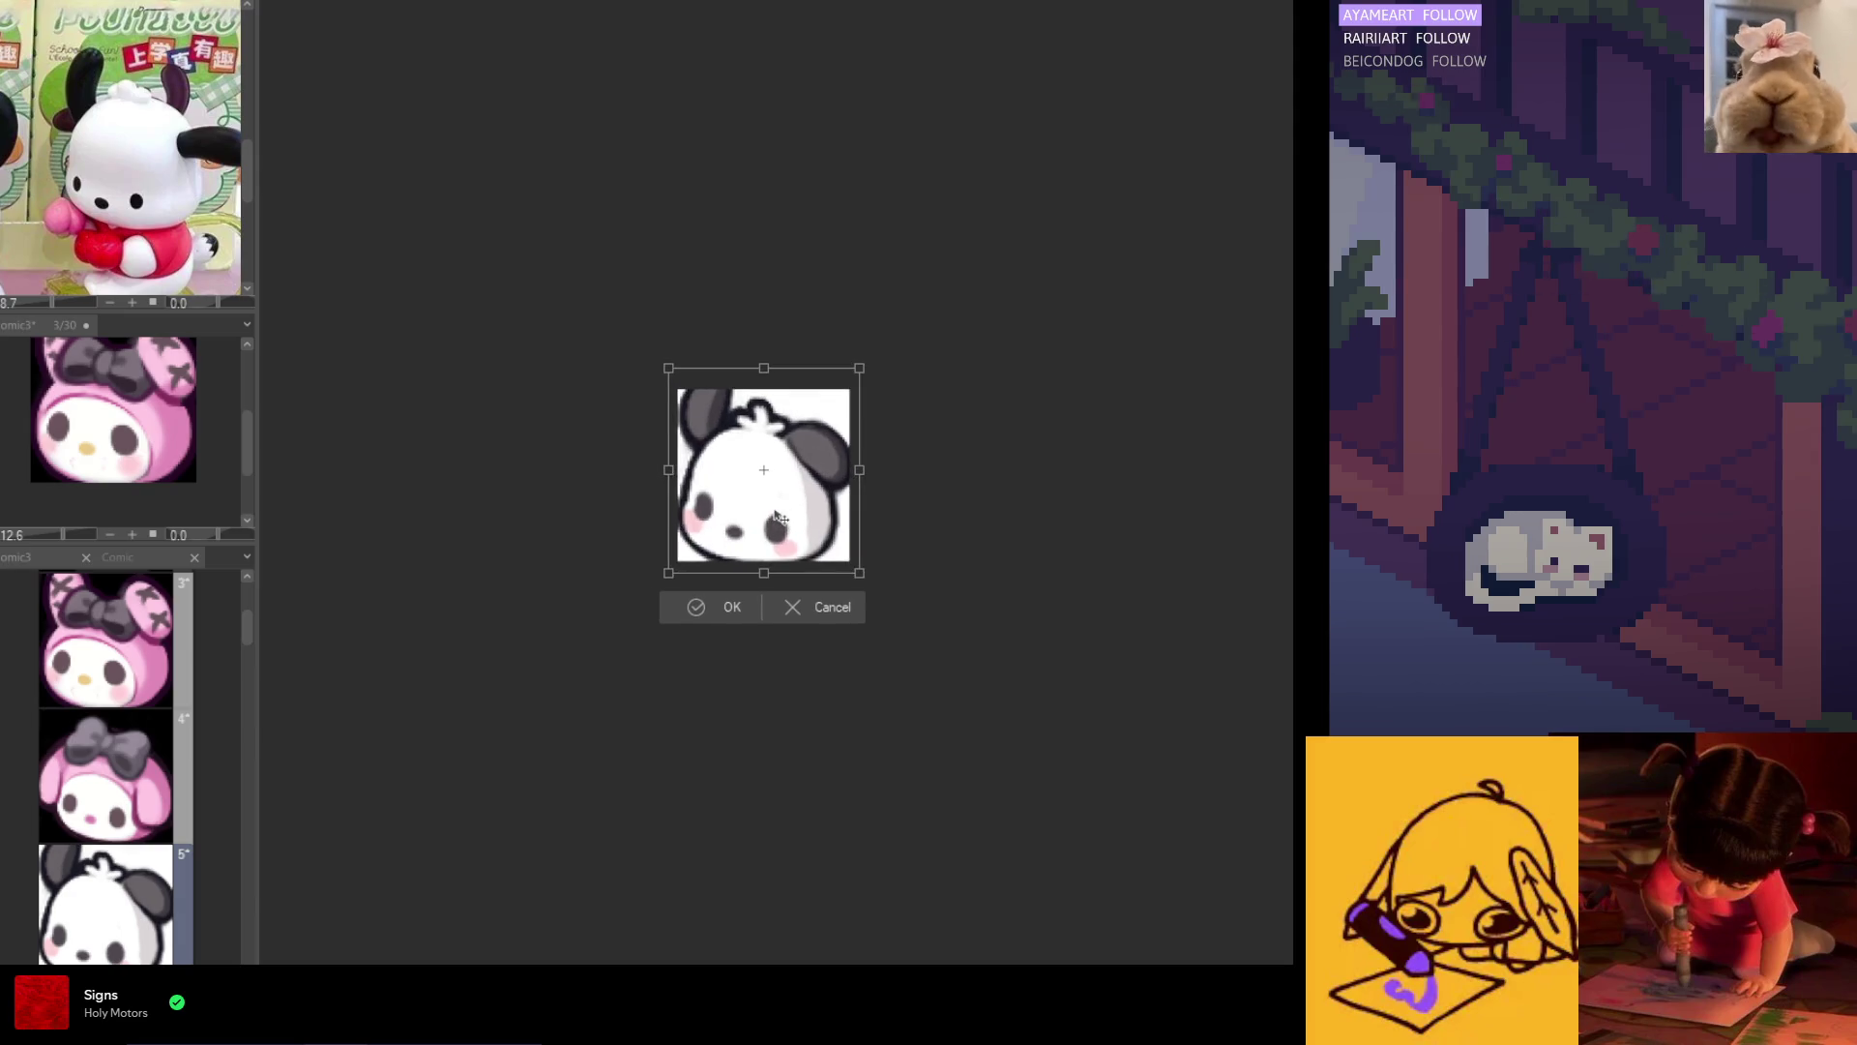
scroll(779, 515, down, 5)
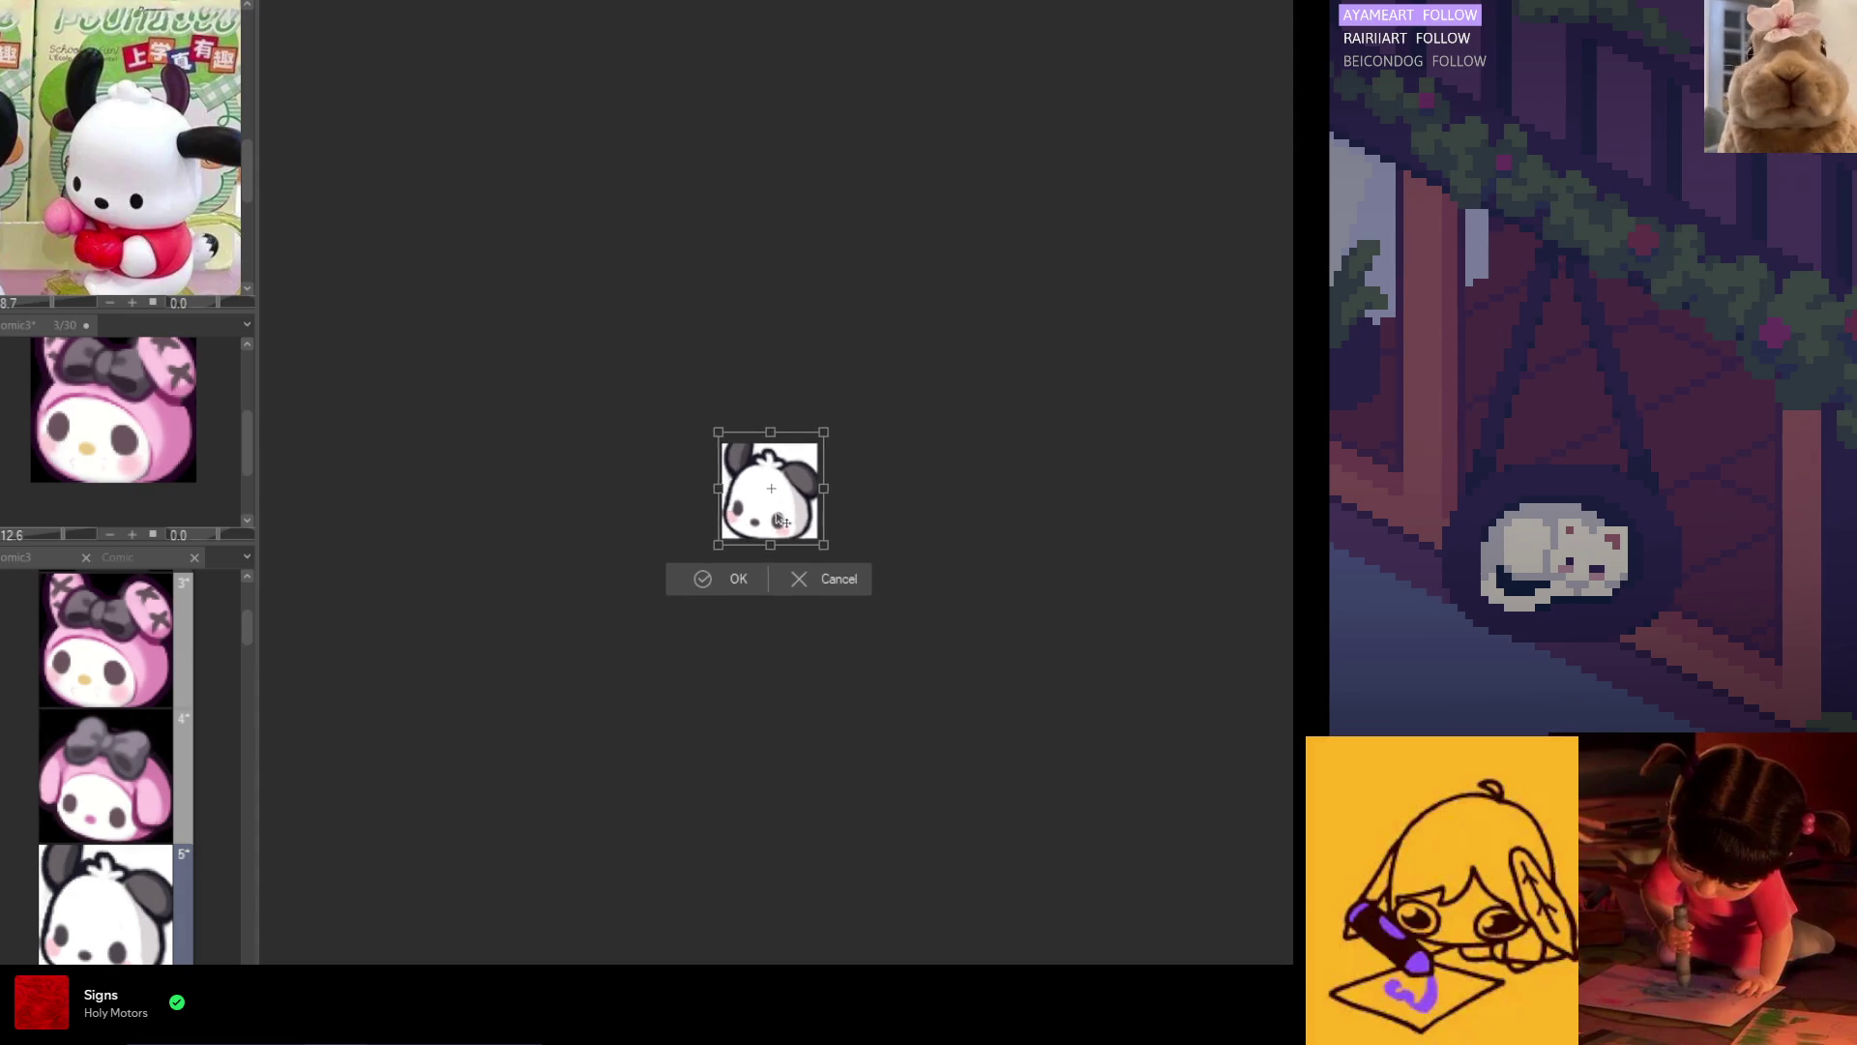
scroll(769, 527, up, 8)
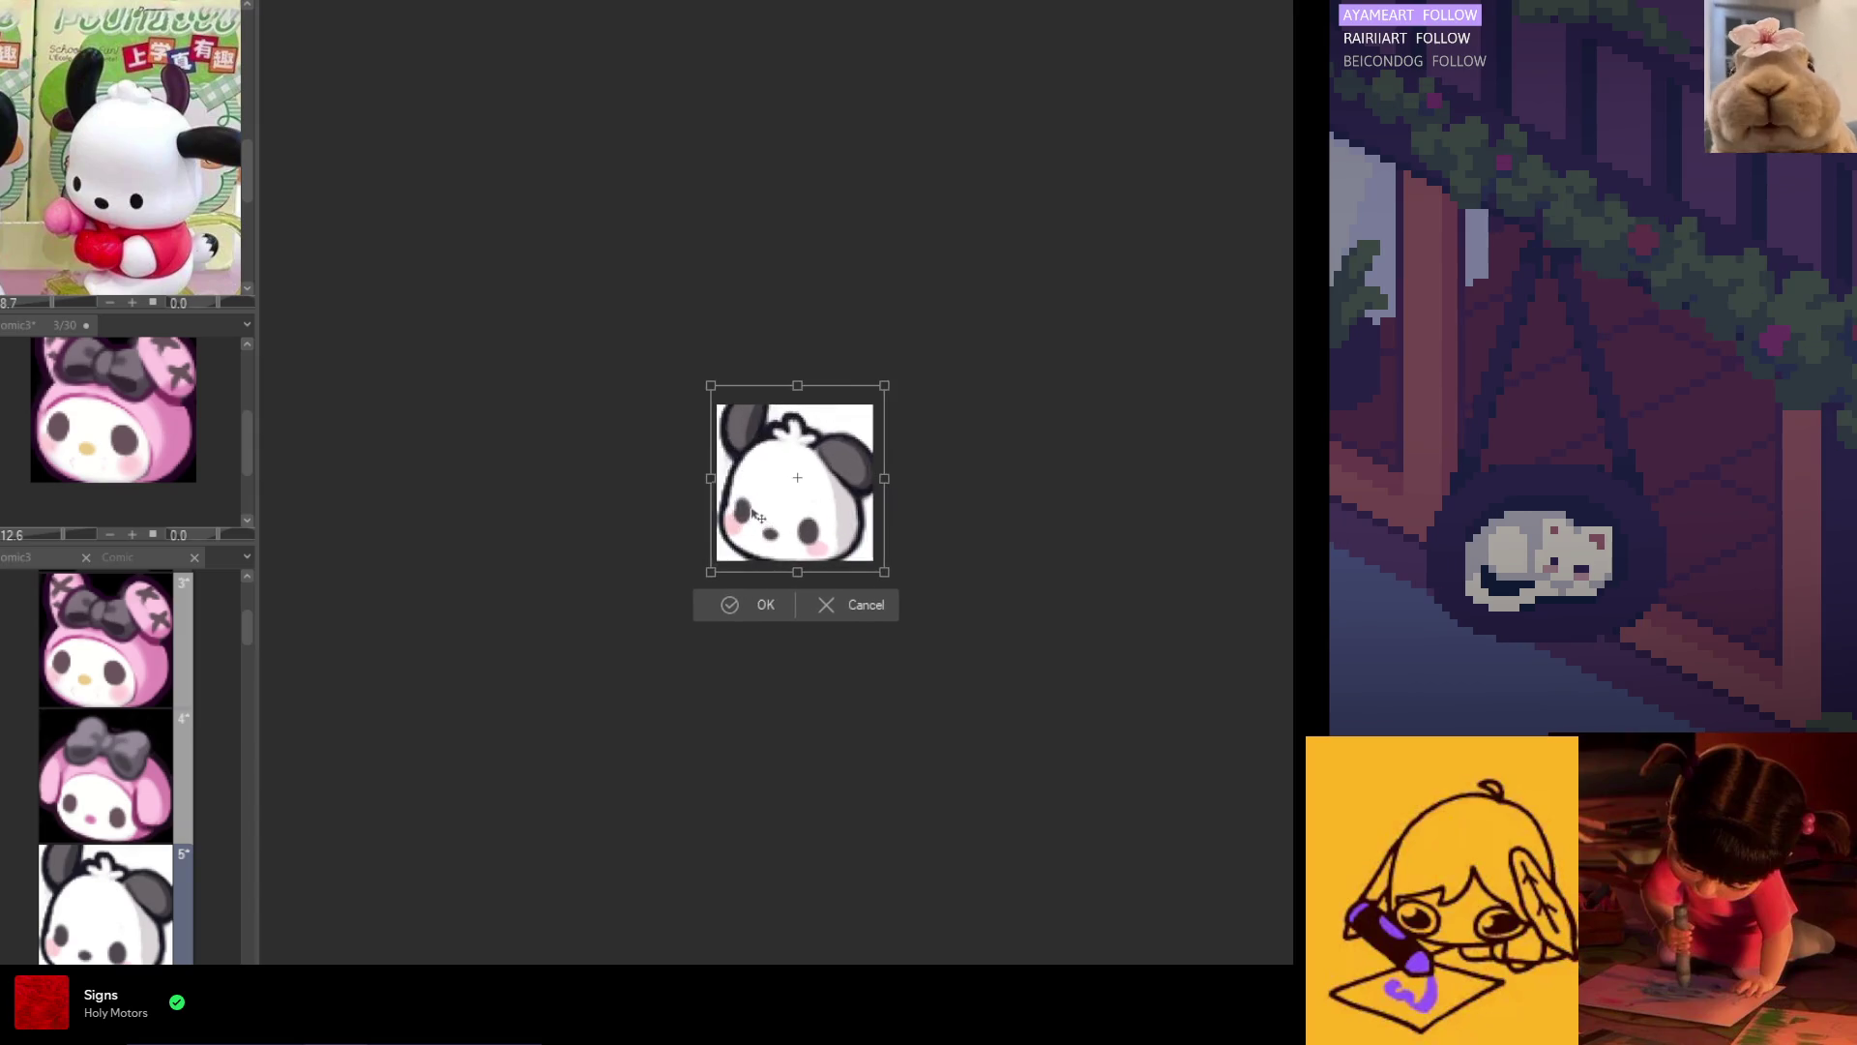
scroll(827, 567, up, 1)
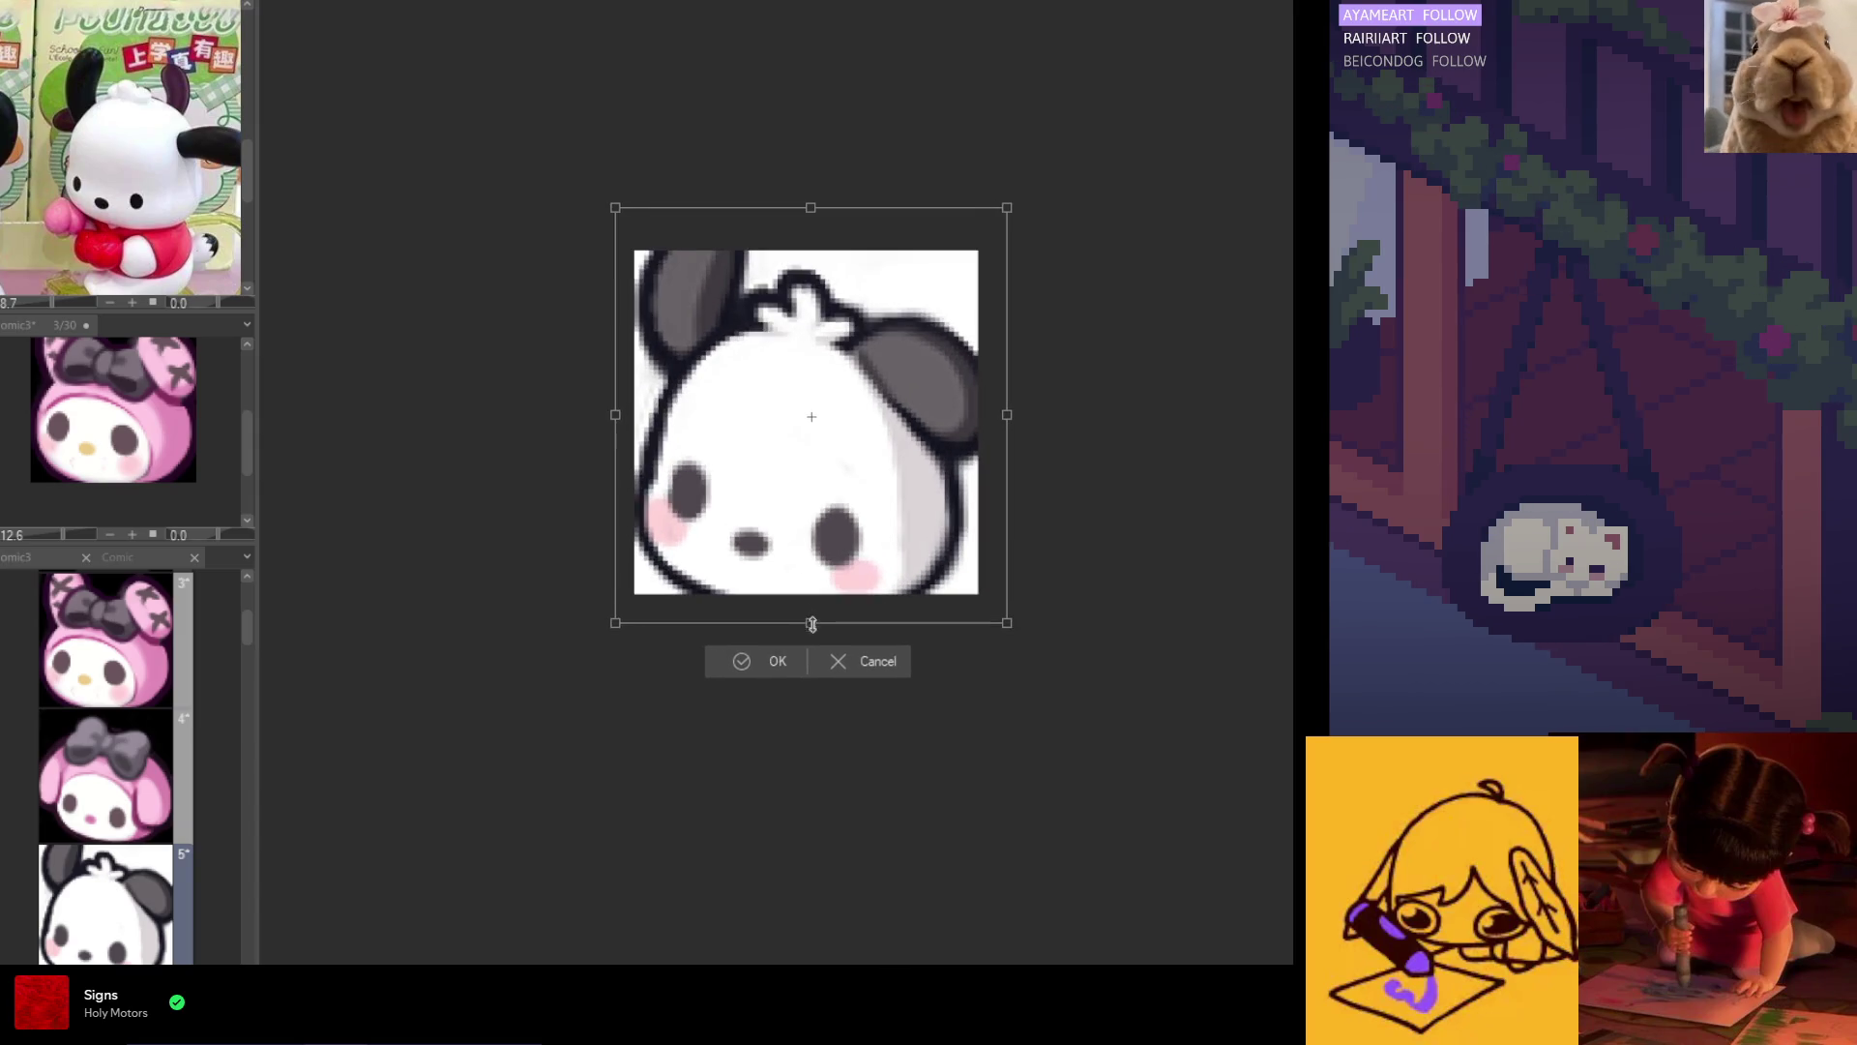
drag(797, 351, 798, 346)
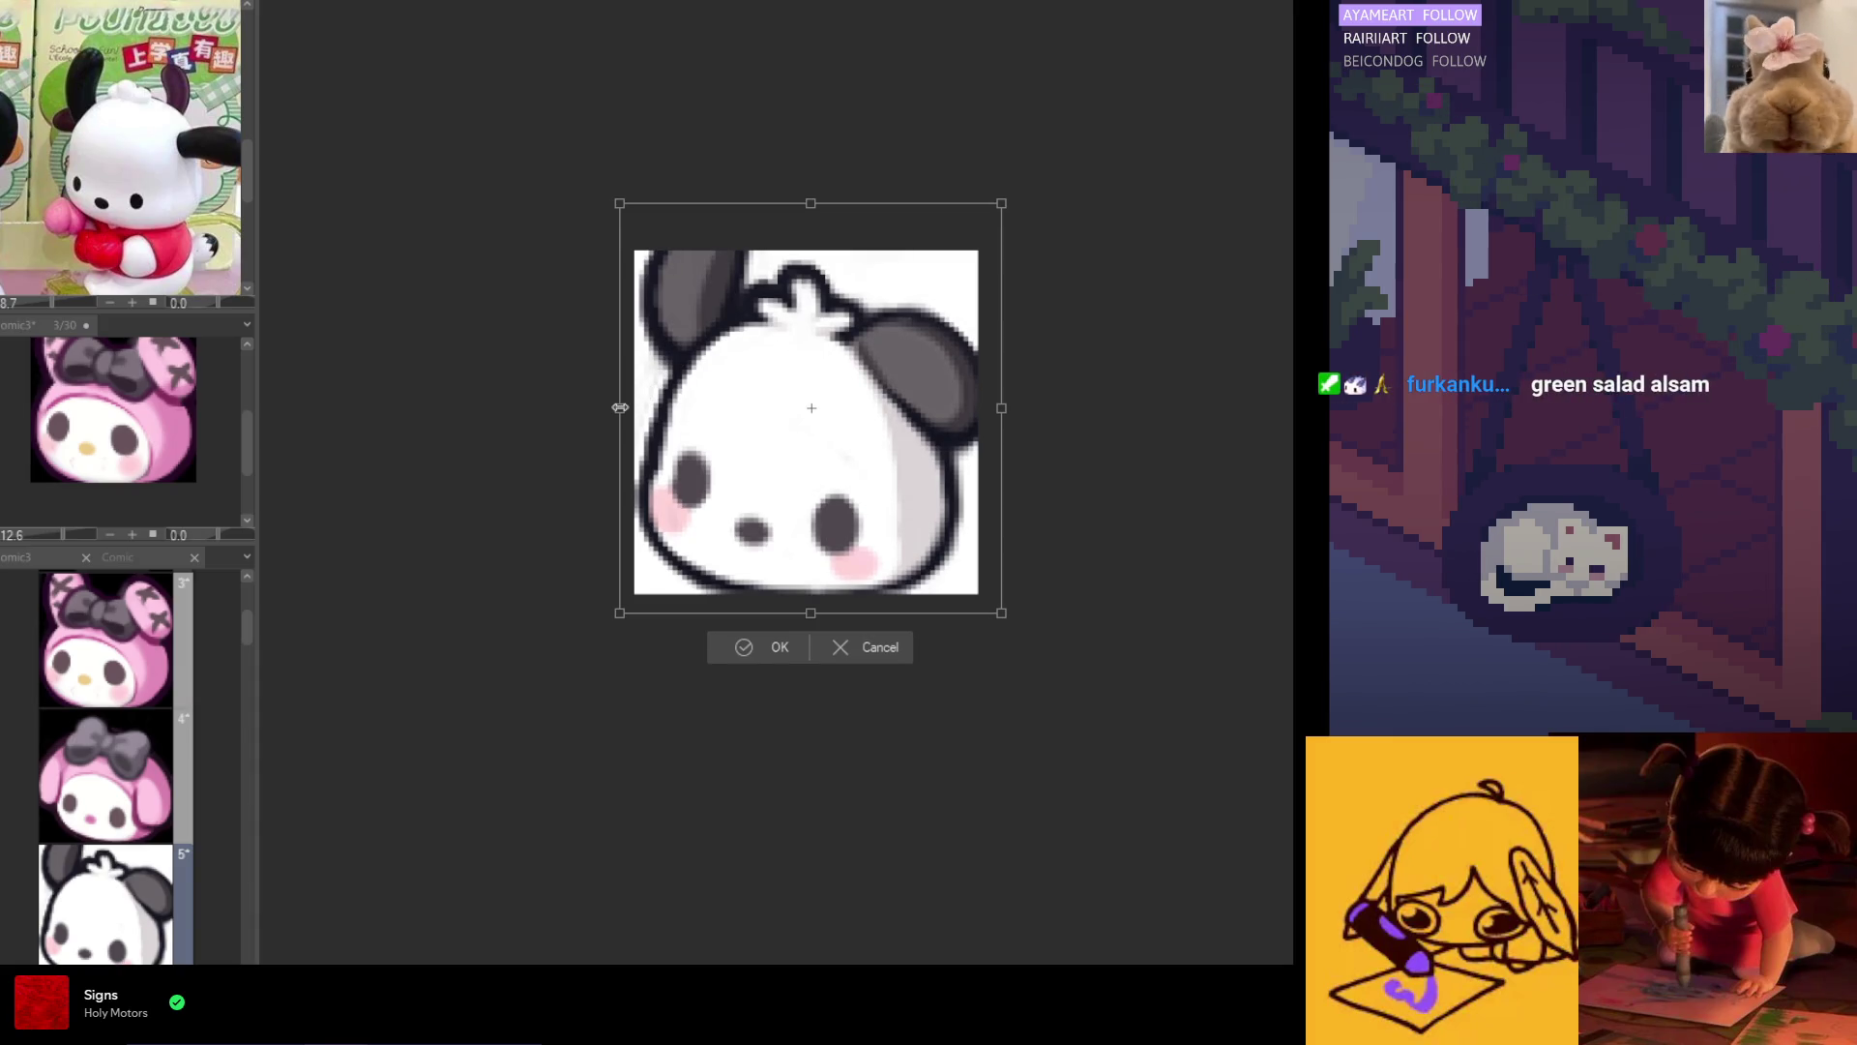
drag(640, 392, 637, 391)
drag(977, 435, 932, 446)
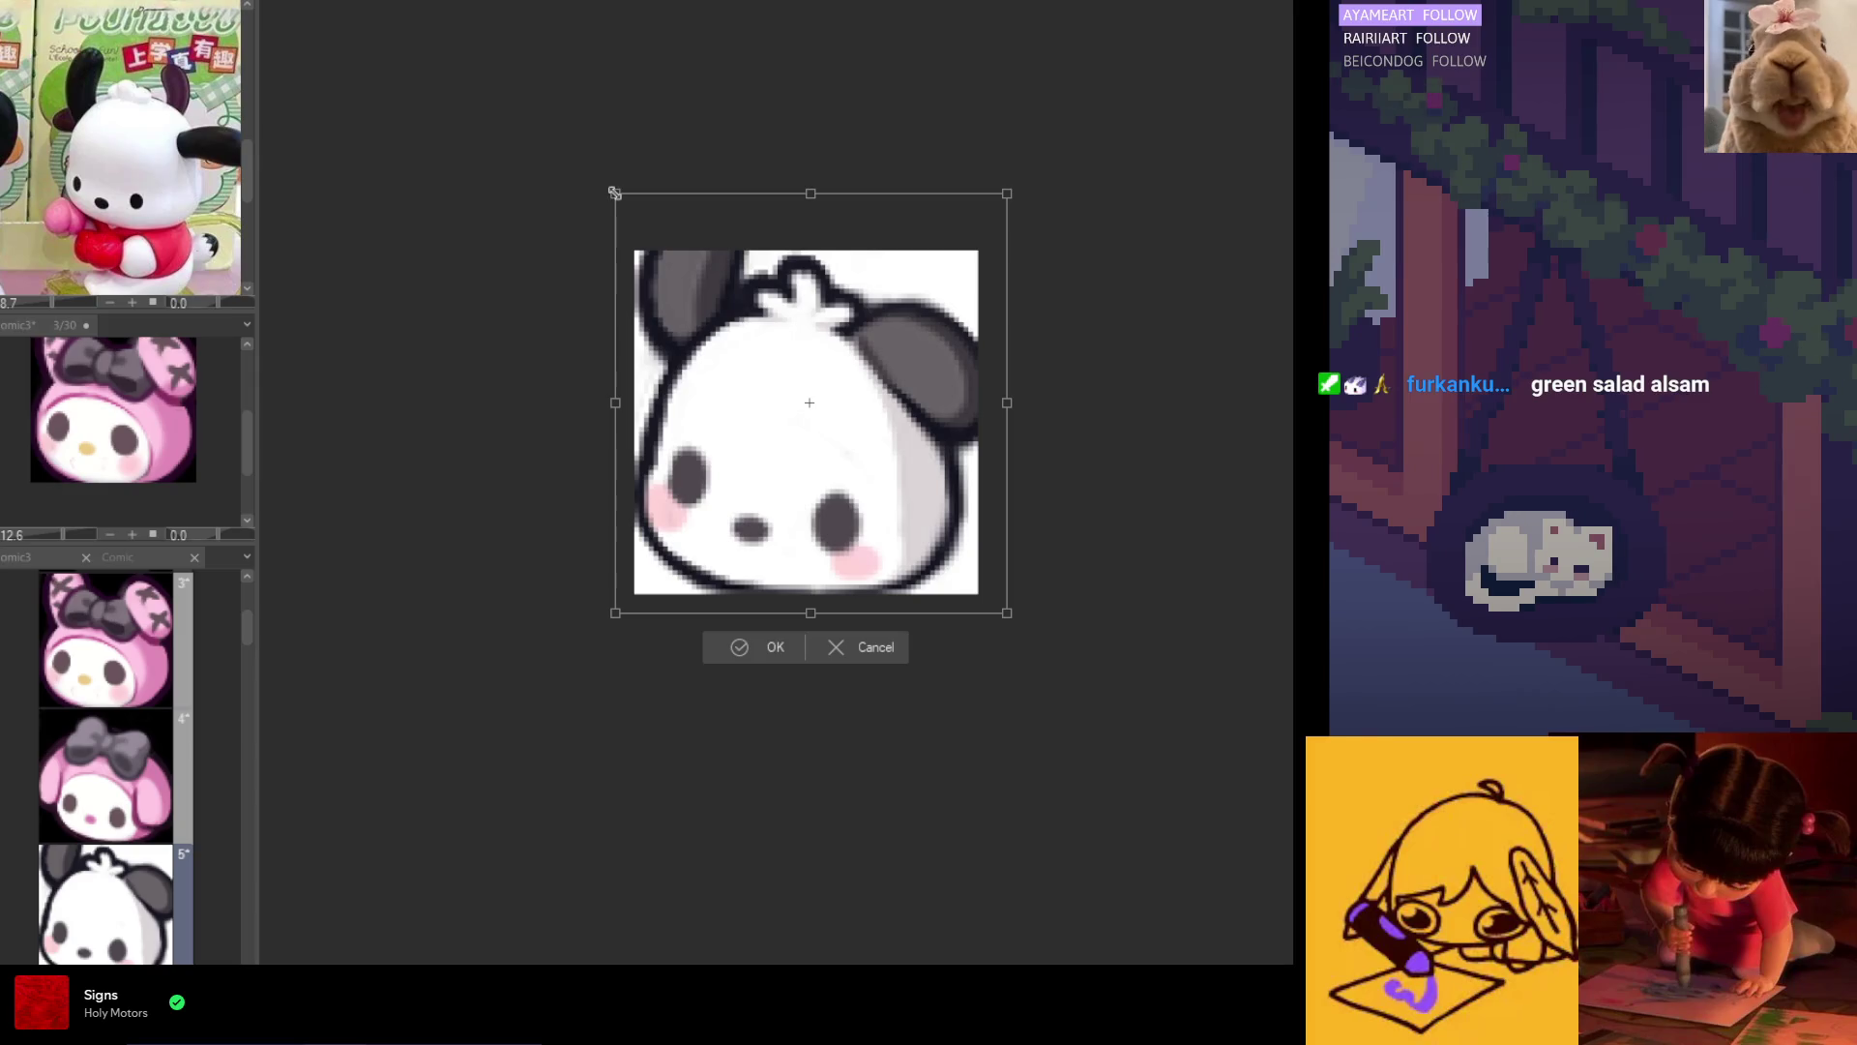
drag(616, 197, 623, 199)
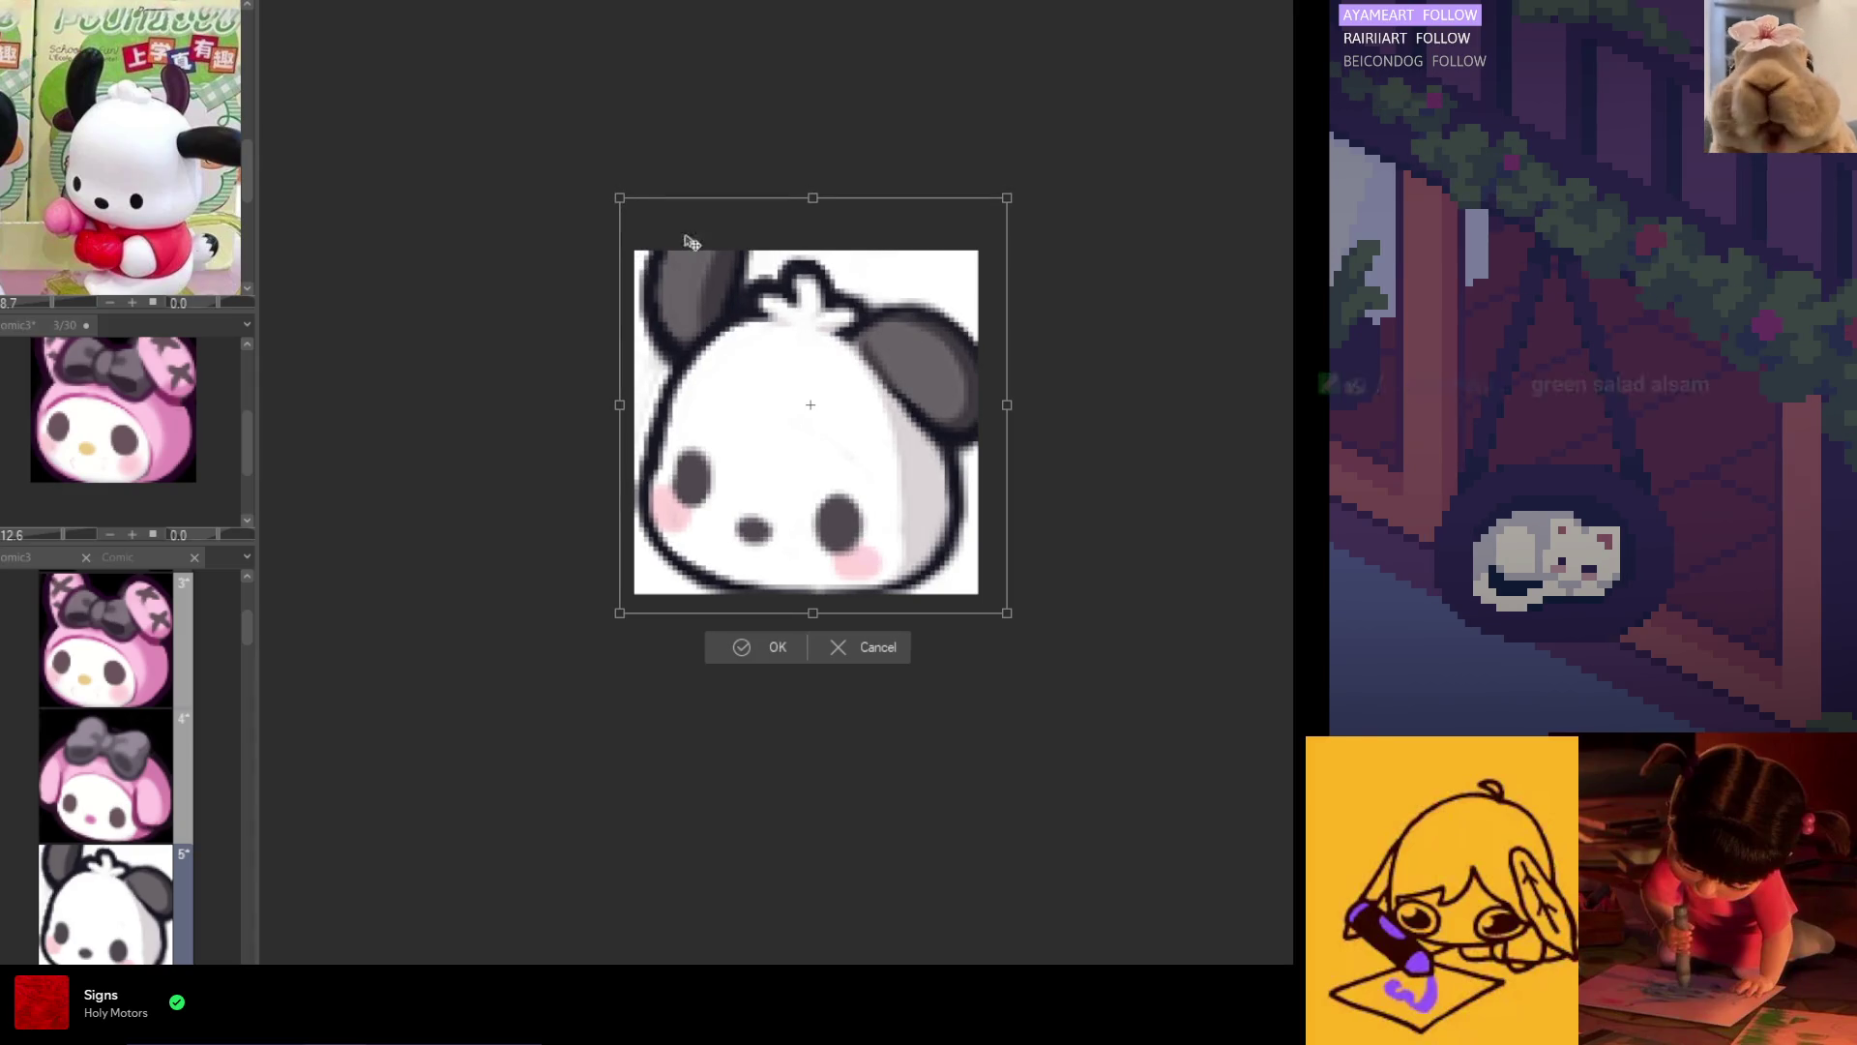
scroll(818, 503, down, 5)
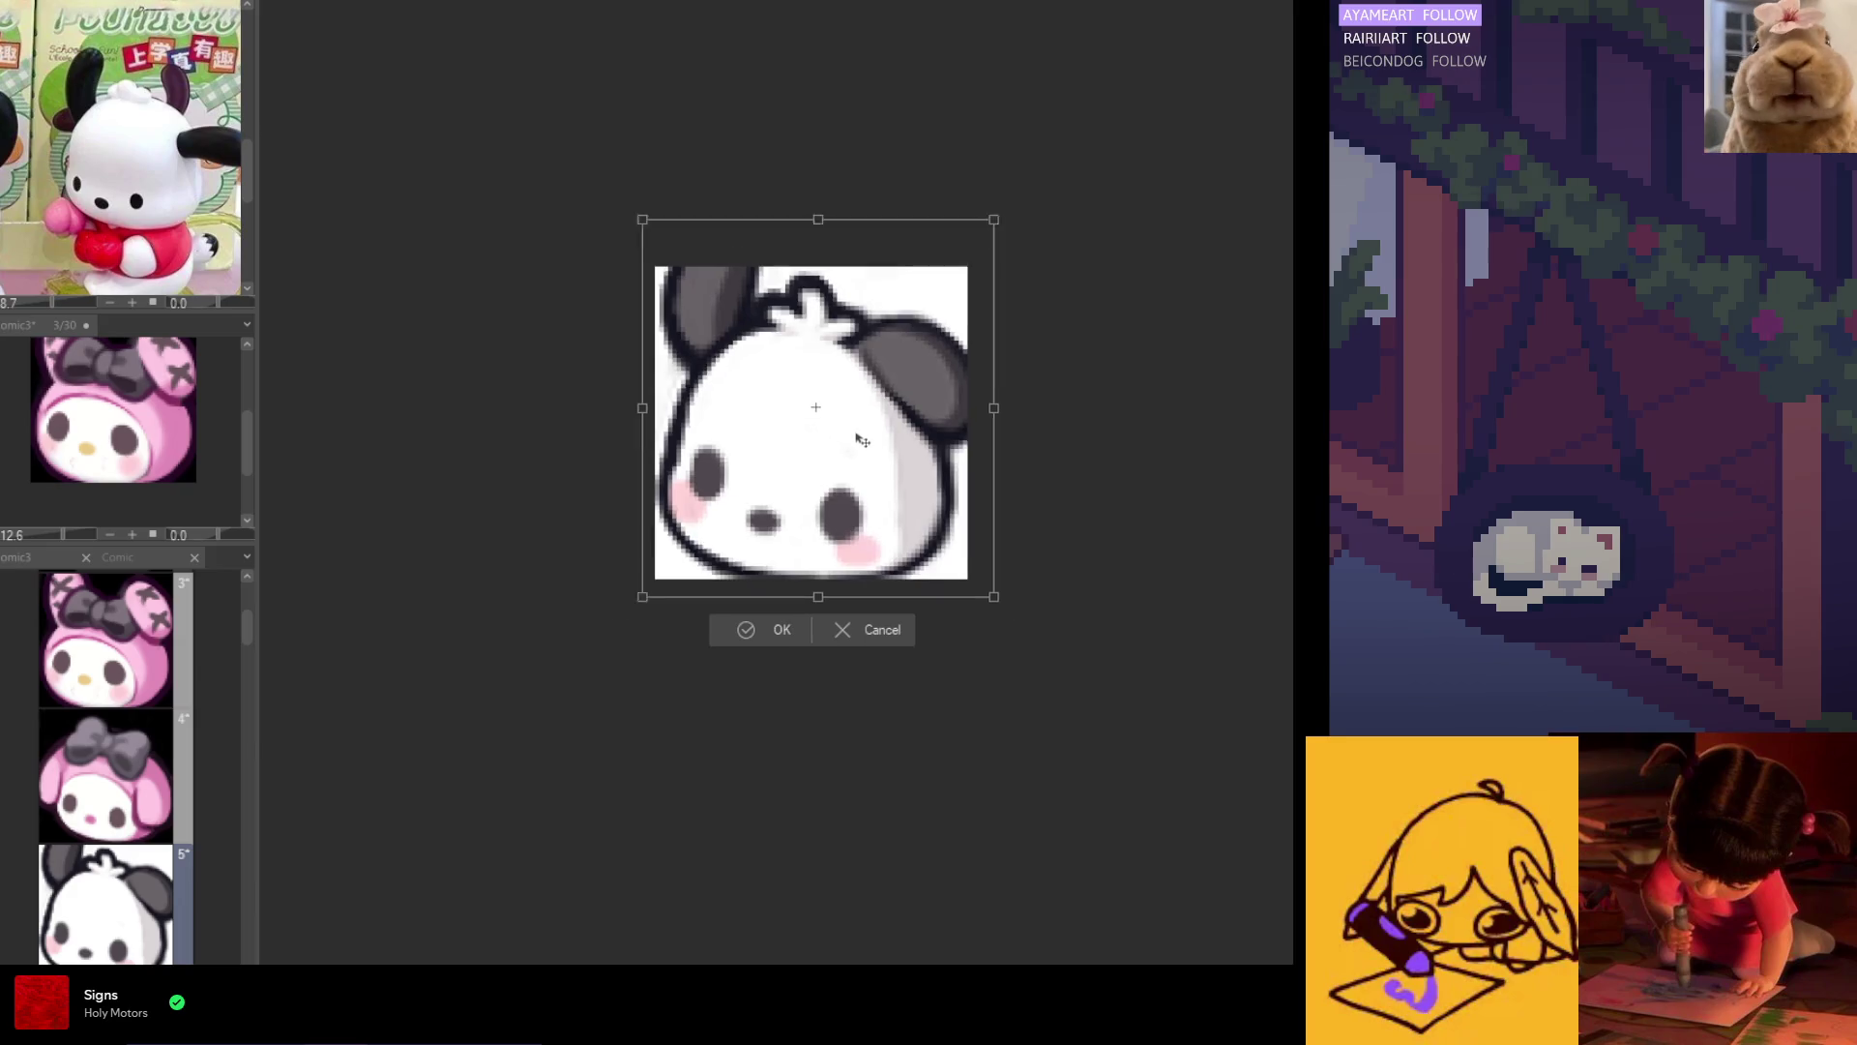
click(793, 565)
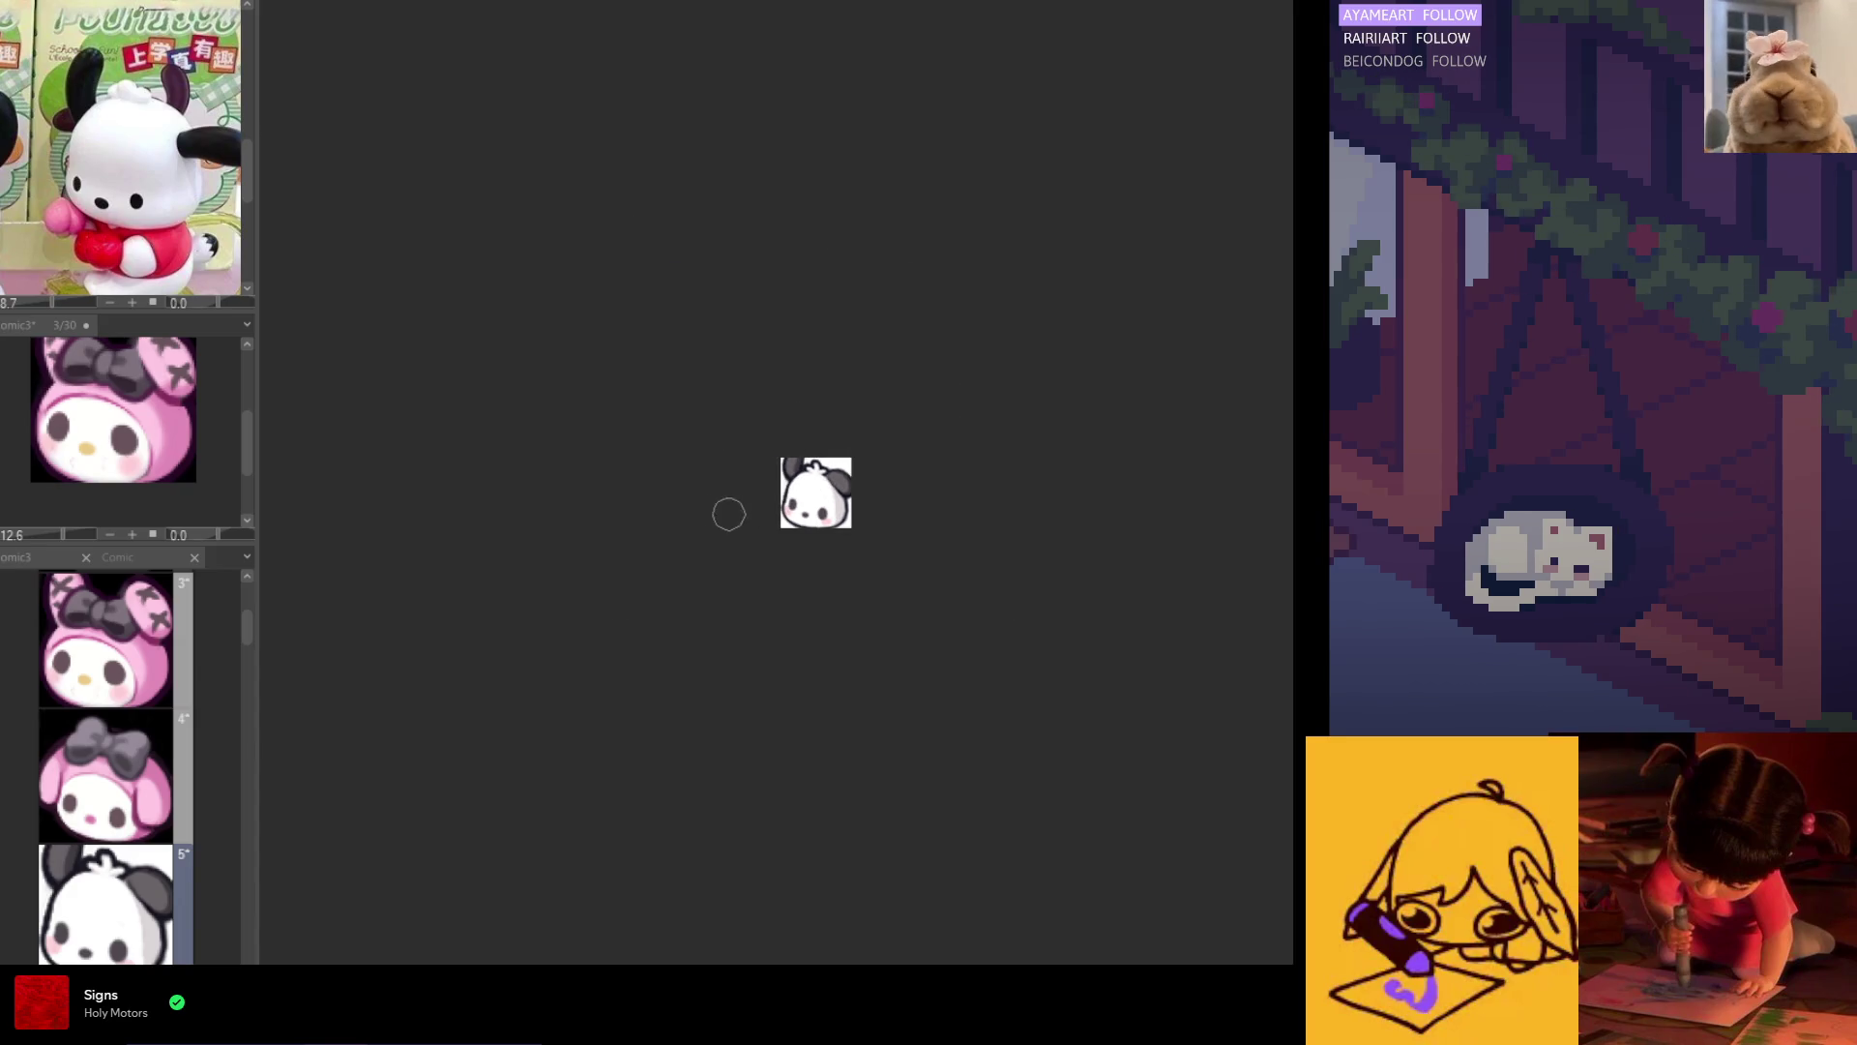
scroll(759, 528, down, 2)
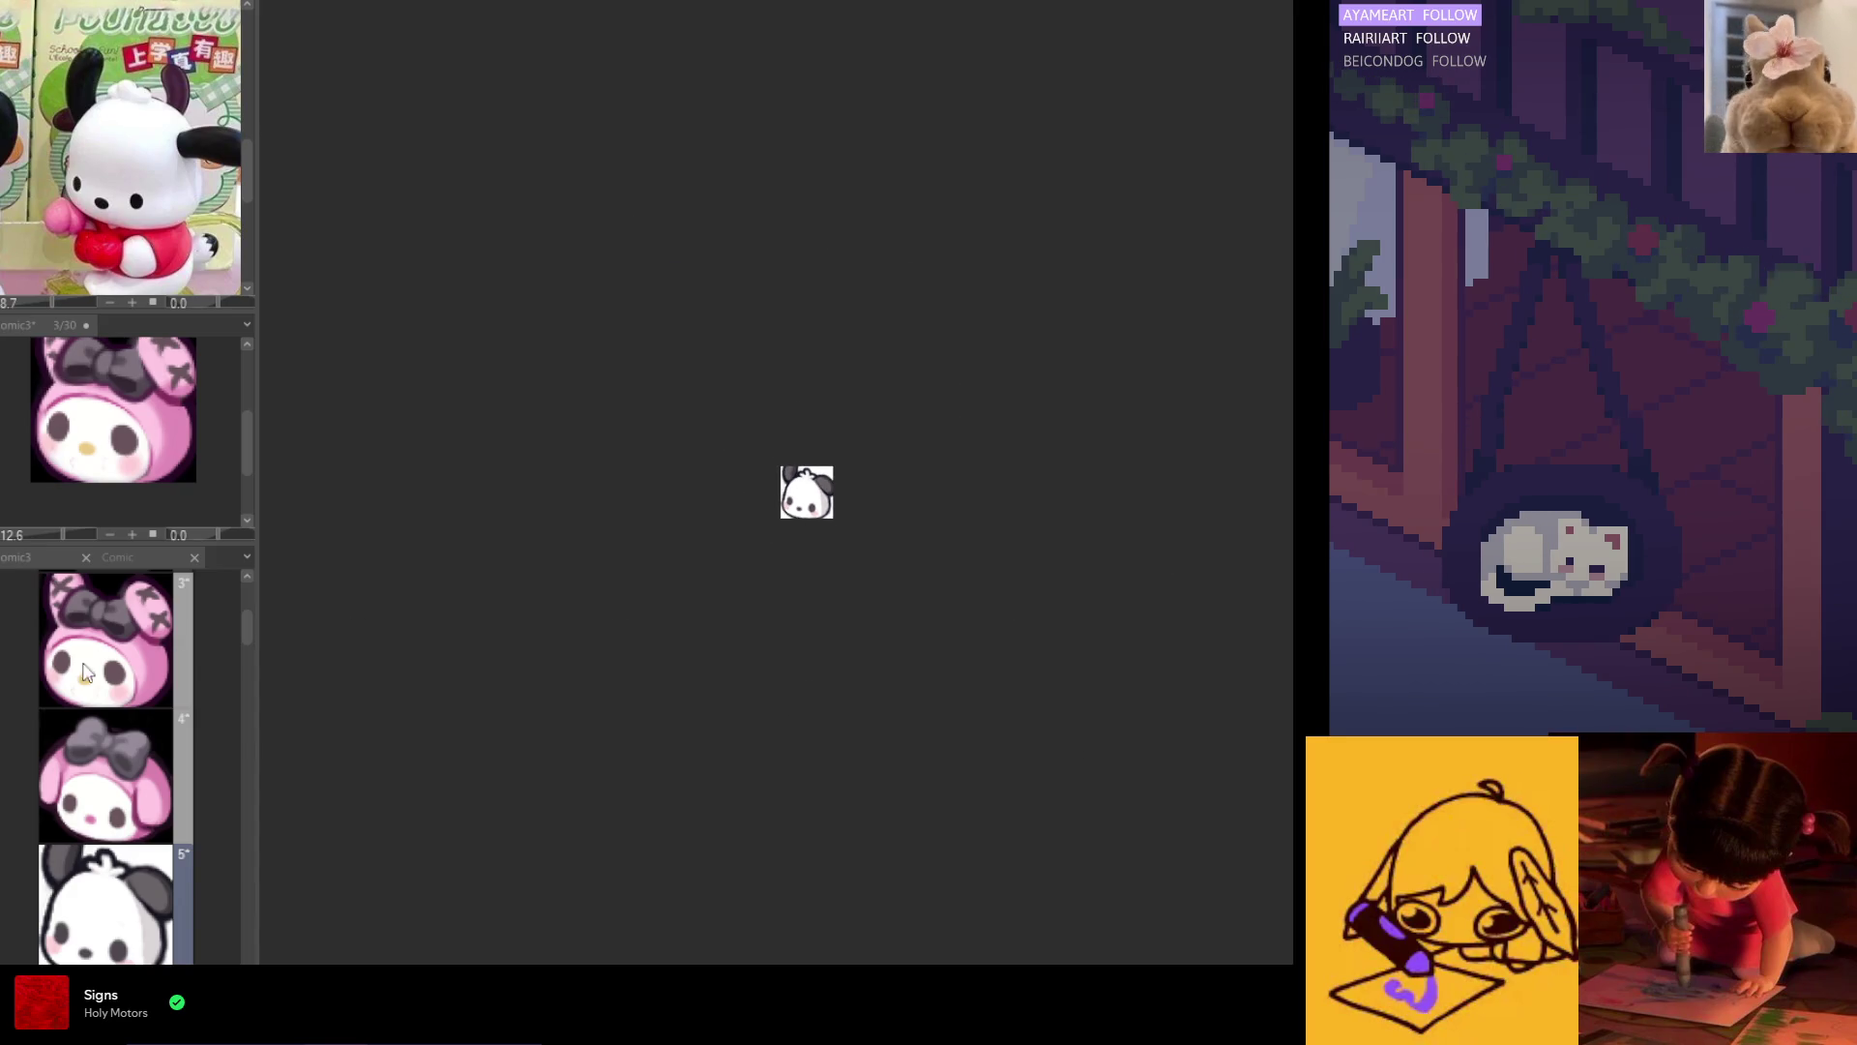
click(60, 740)
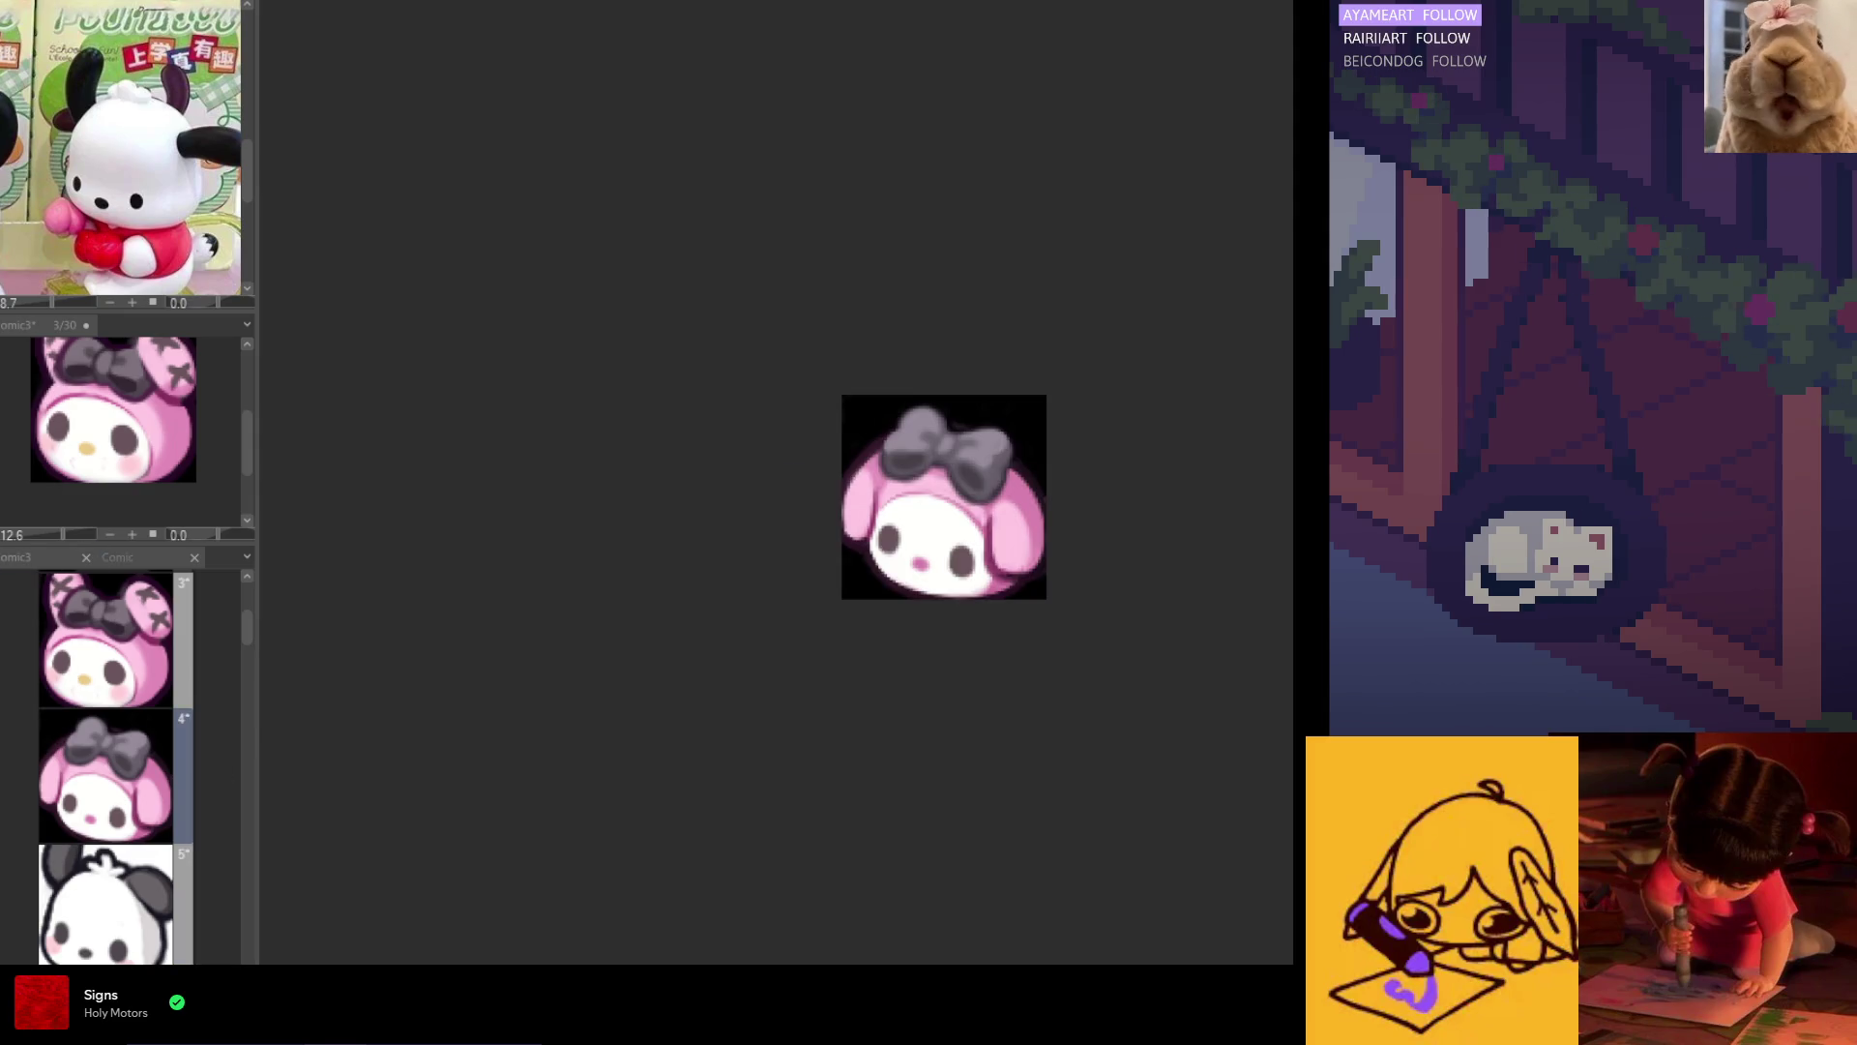
click(127, 929)
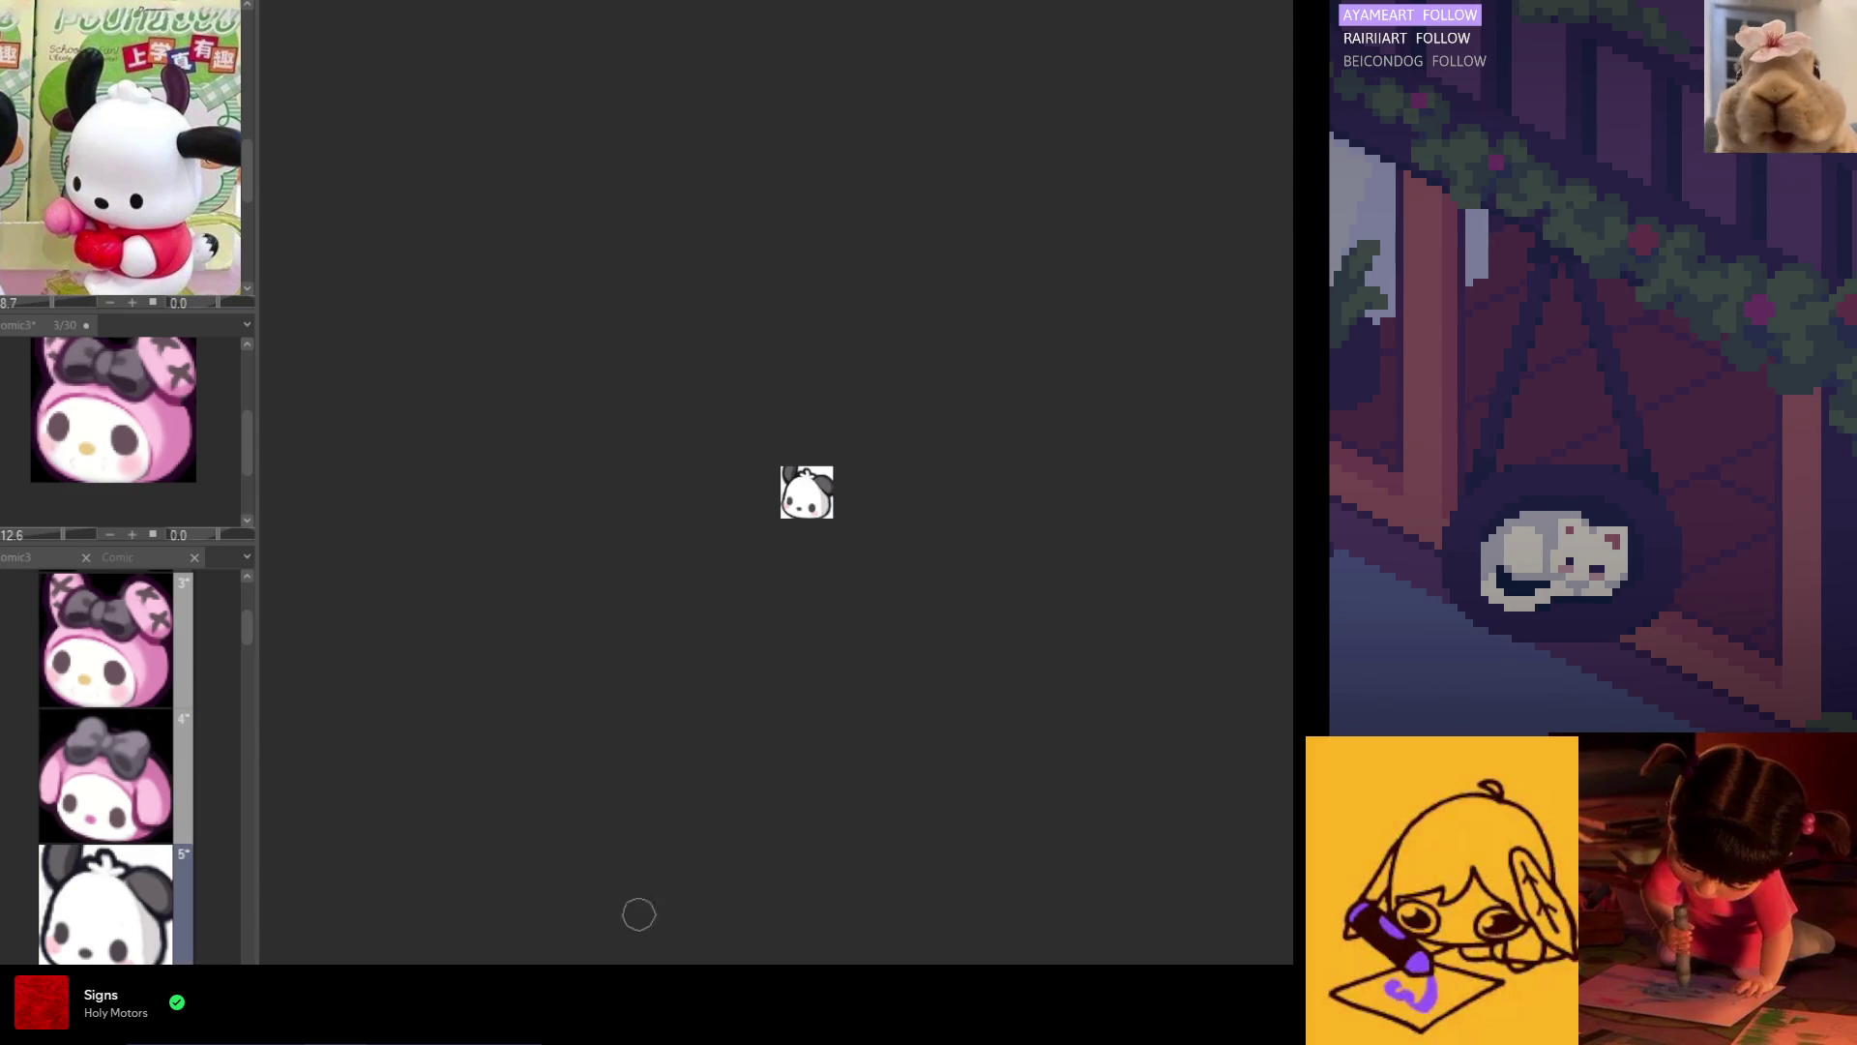
scroll(1065, 609, up, 5)
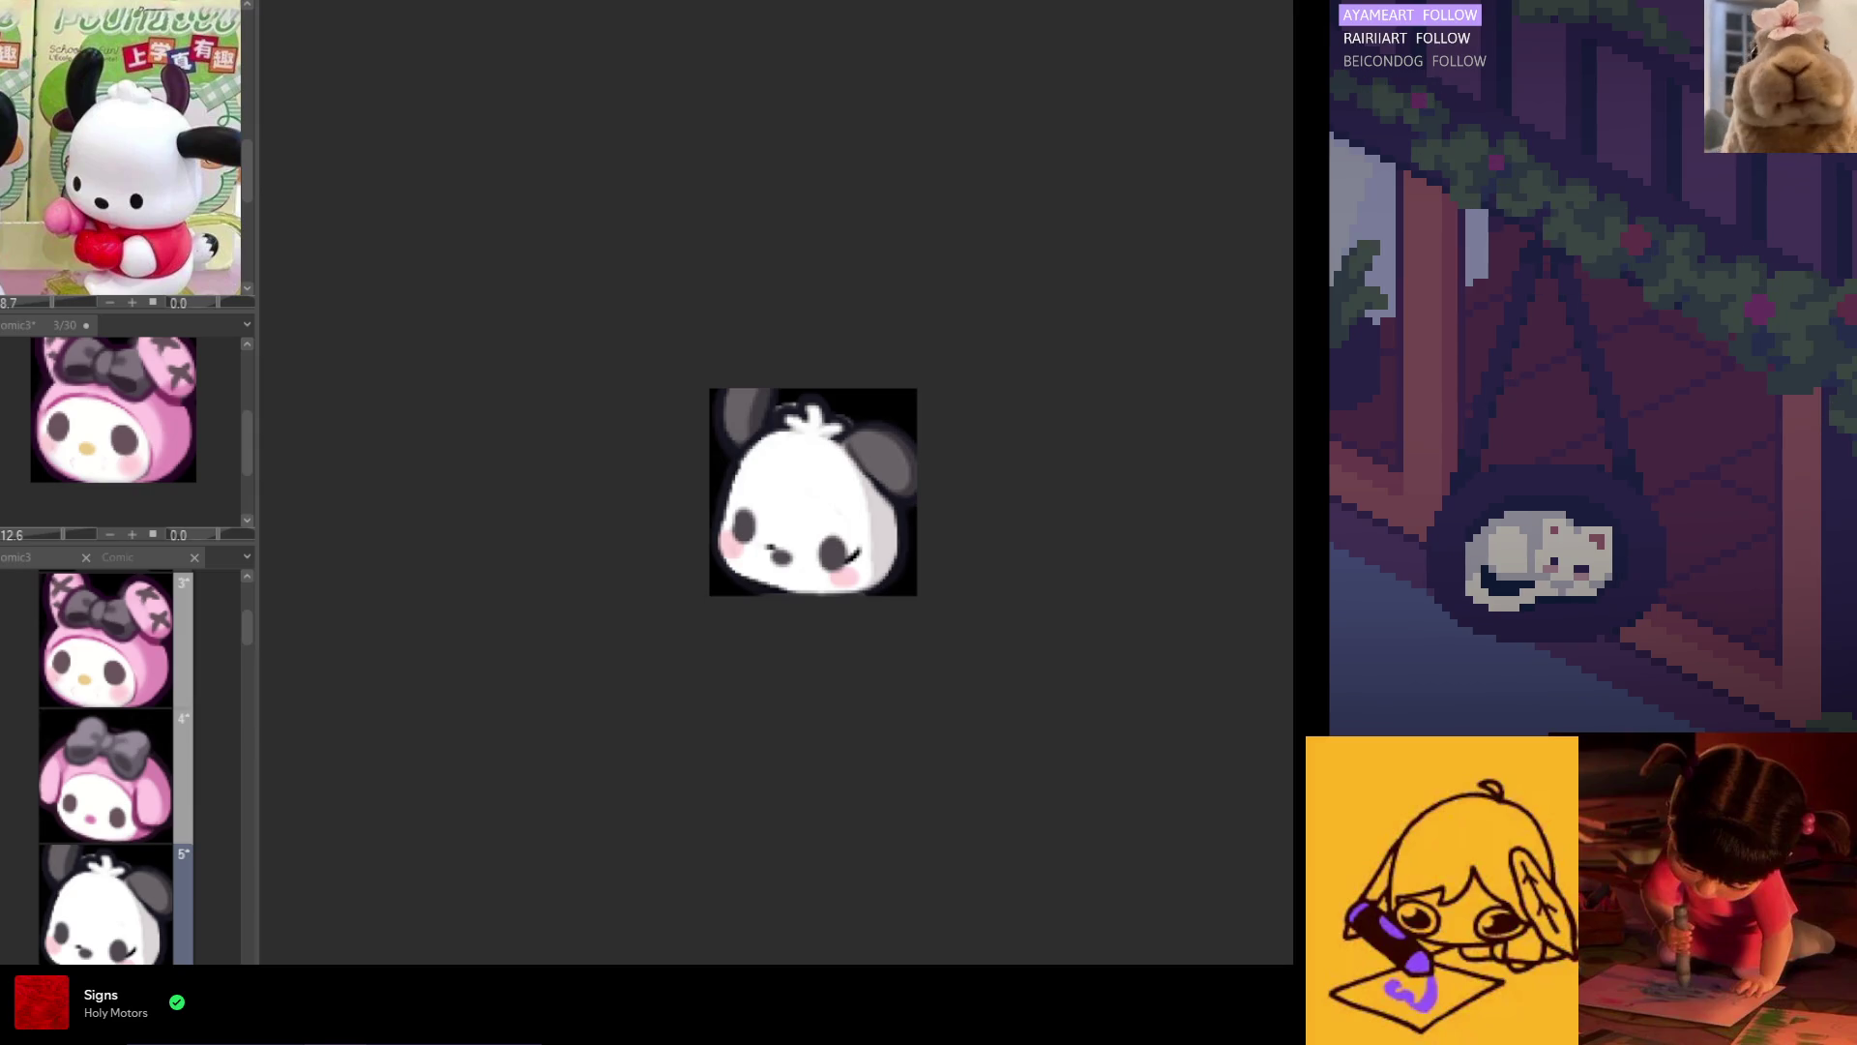
scroll(789, 406, up, 3)
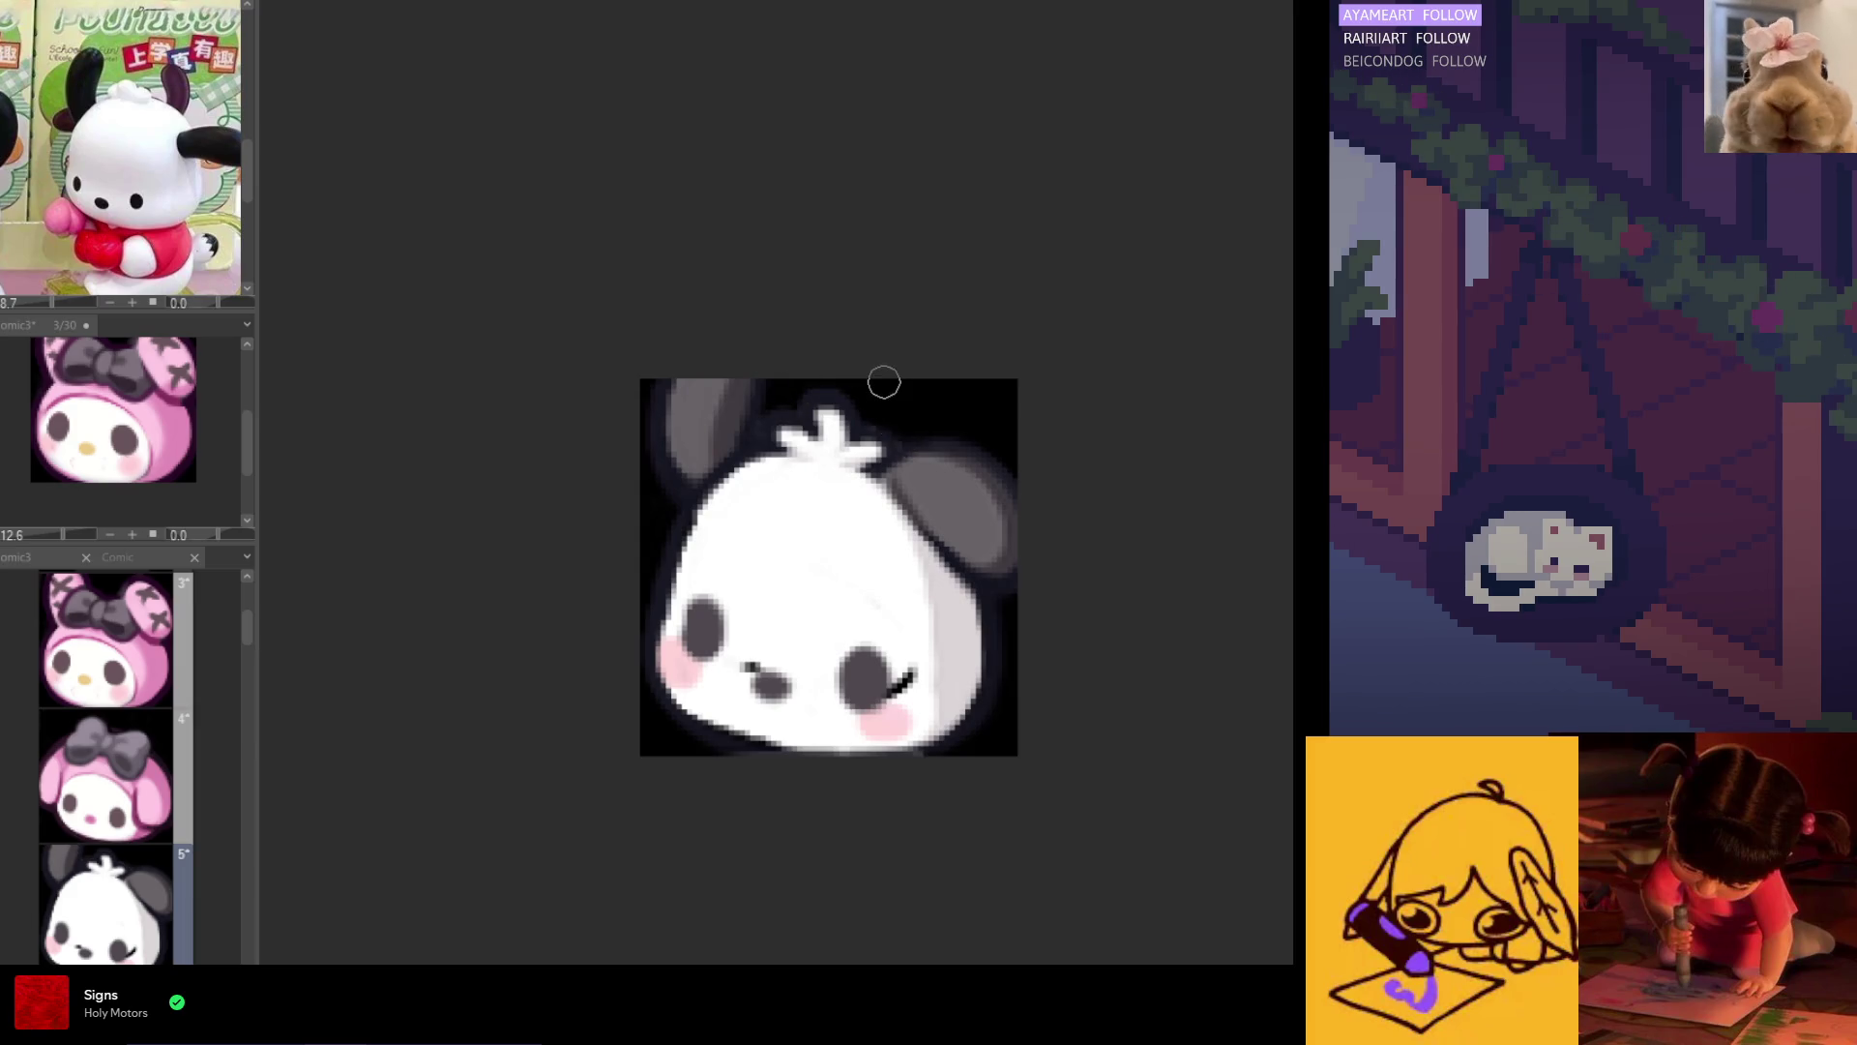
scroll(885, 384, down, 2)
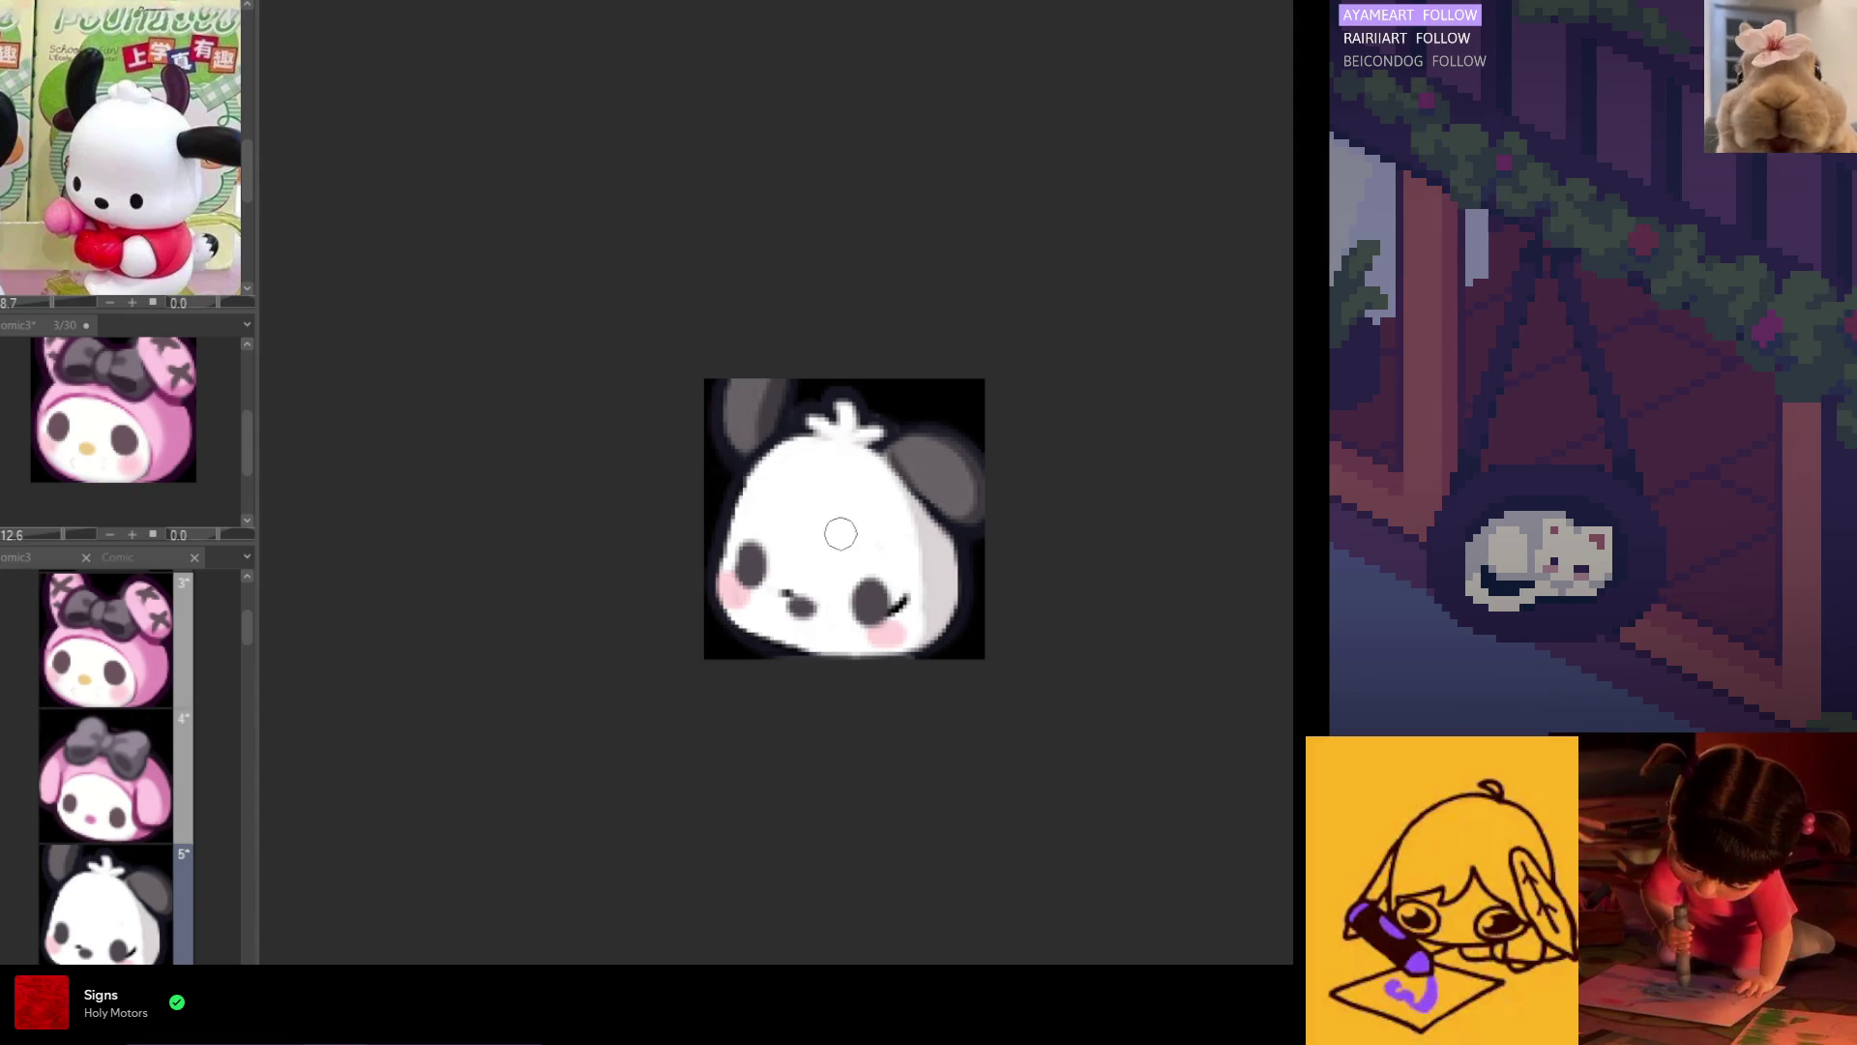
scroll(733, 619, up, 1)
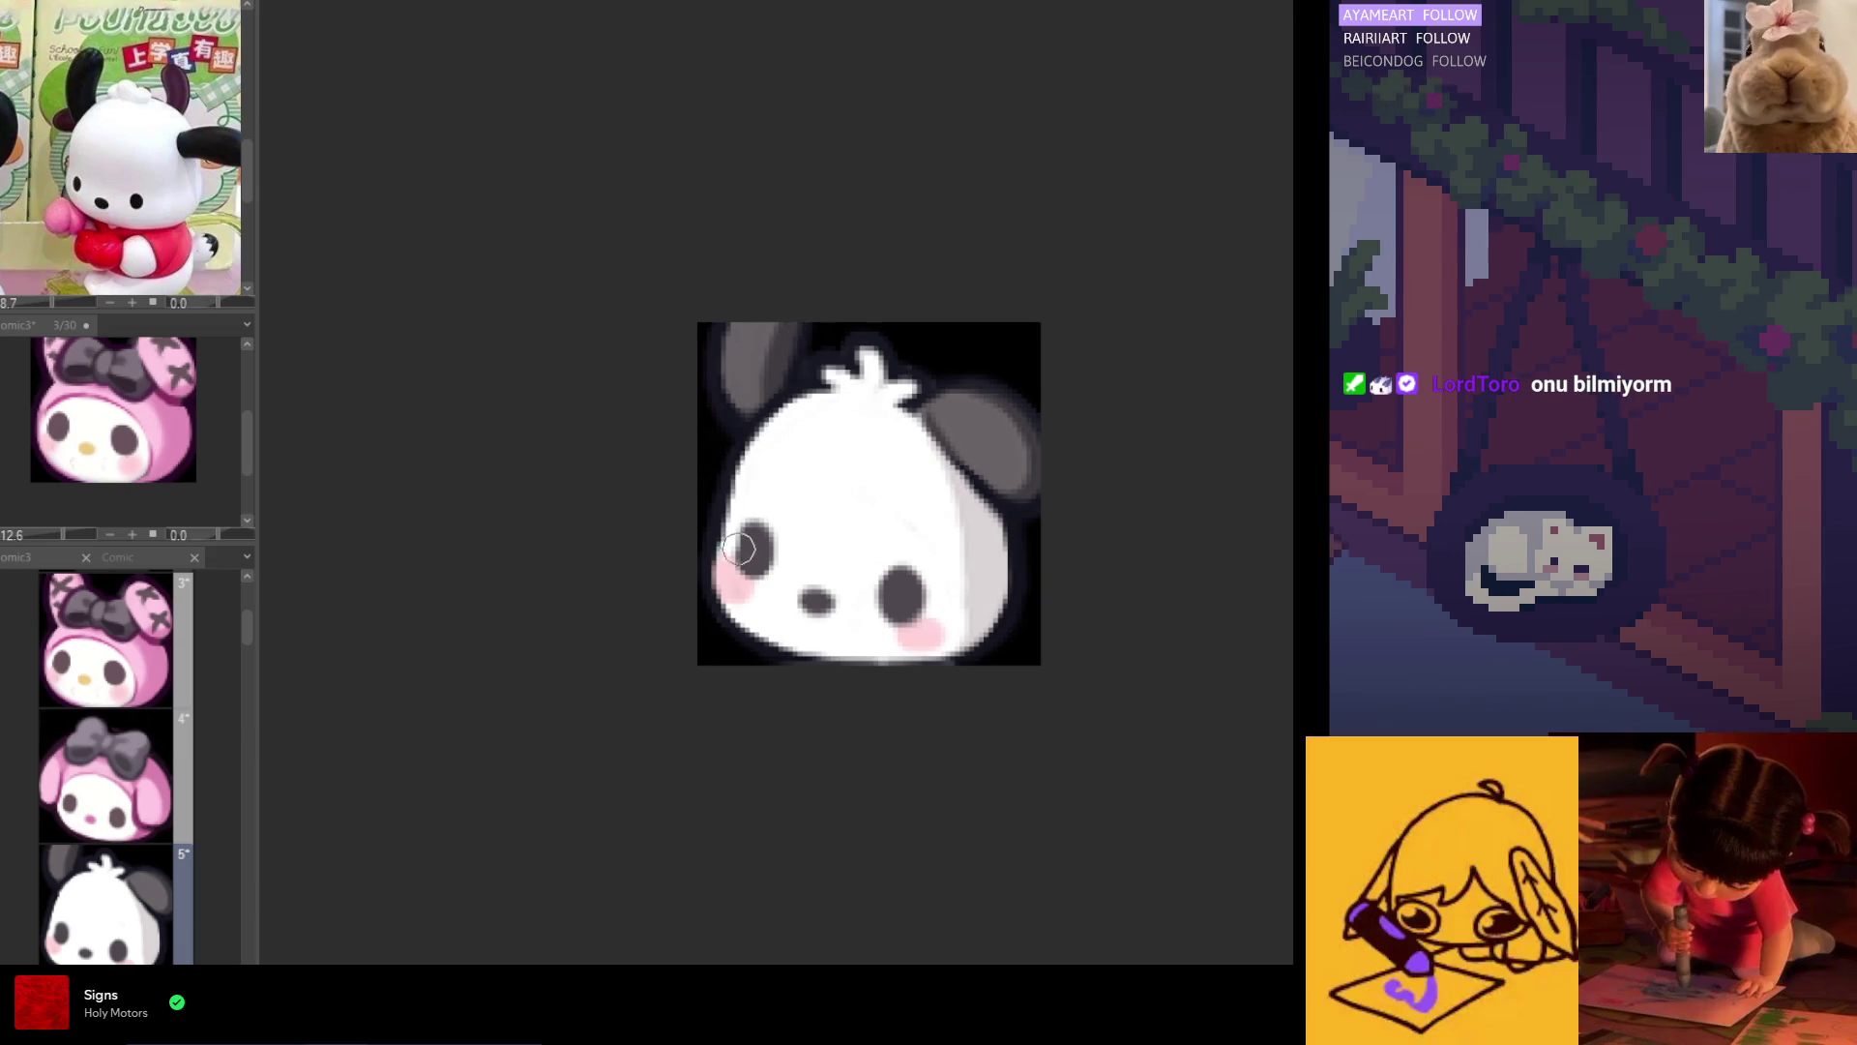
scroll(883, 571, down, 1)
scroll(883, 571, down, 4)
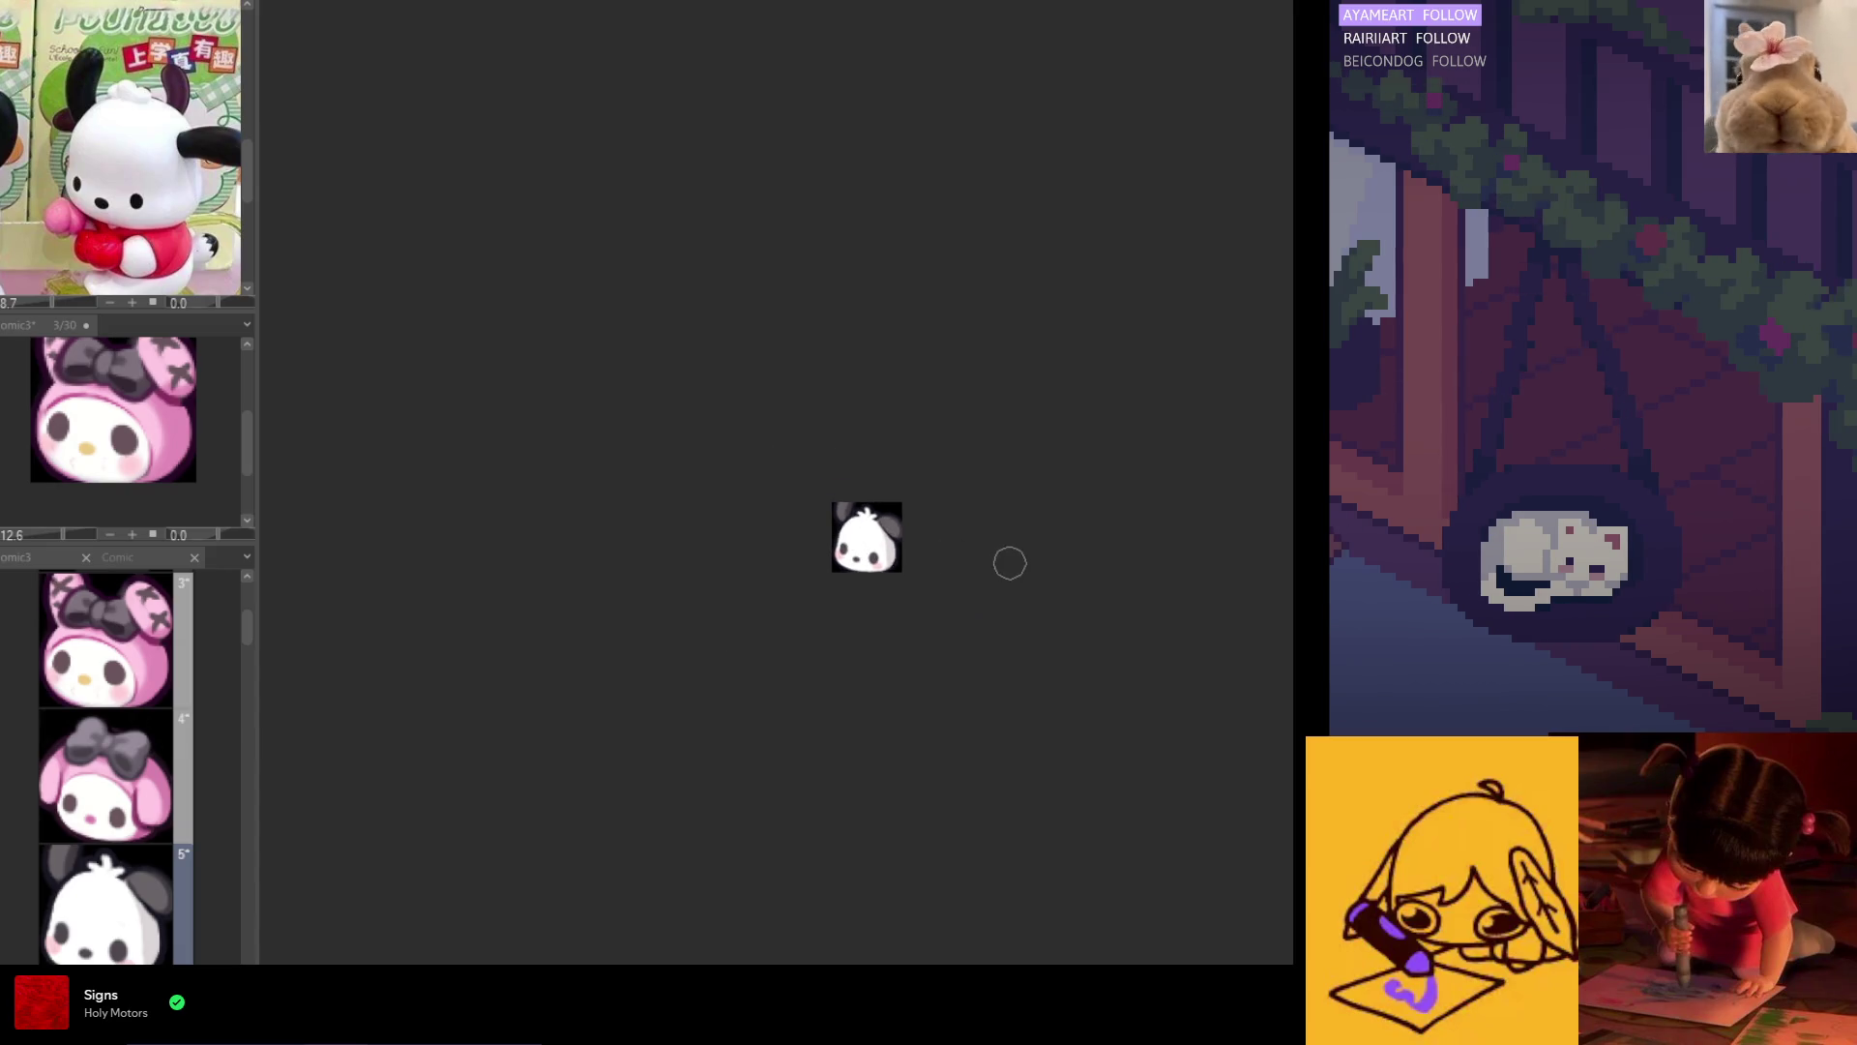
click(135, 756)
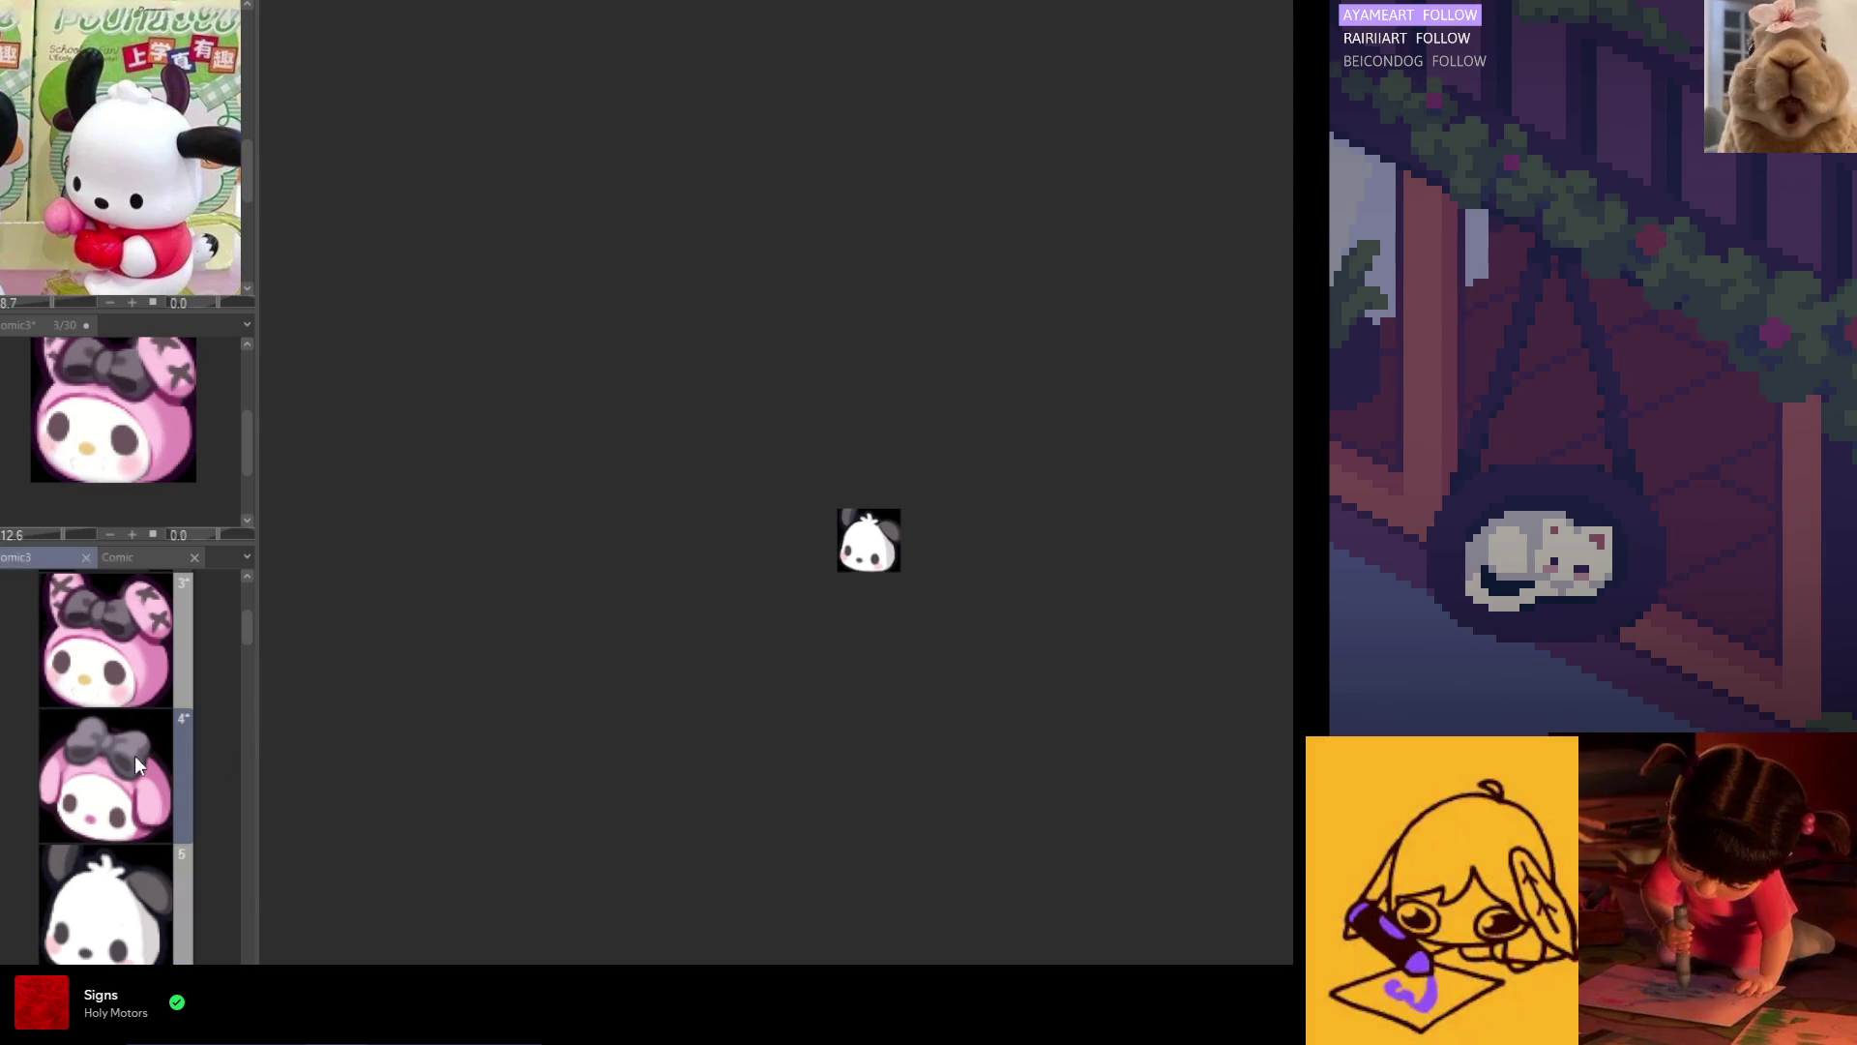
scroll(967, 541, up, 5)
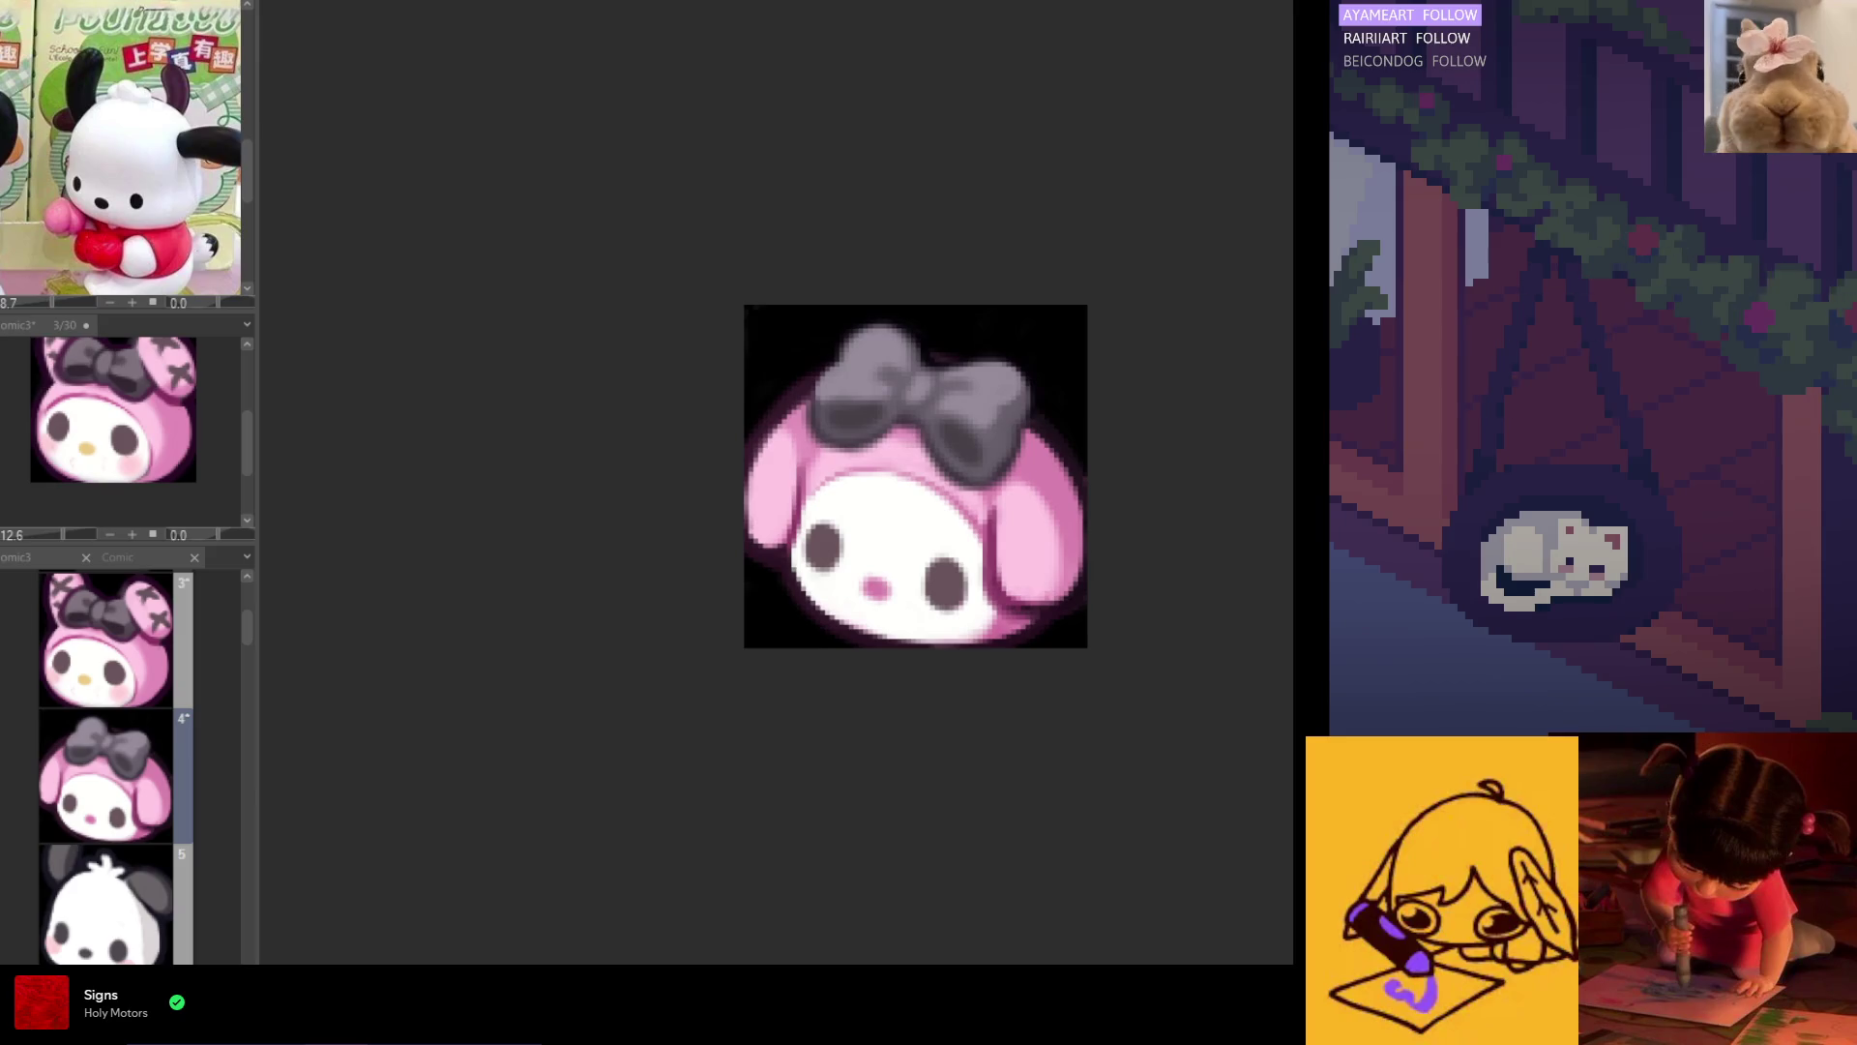
scroll(1029, 613, up, 3)
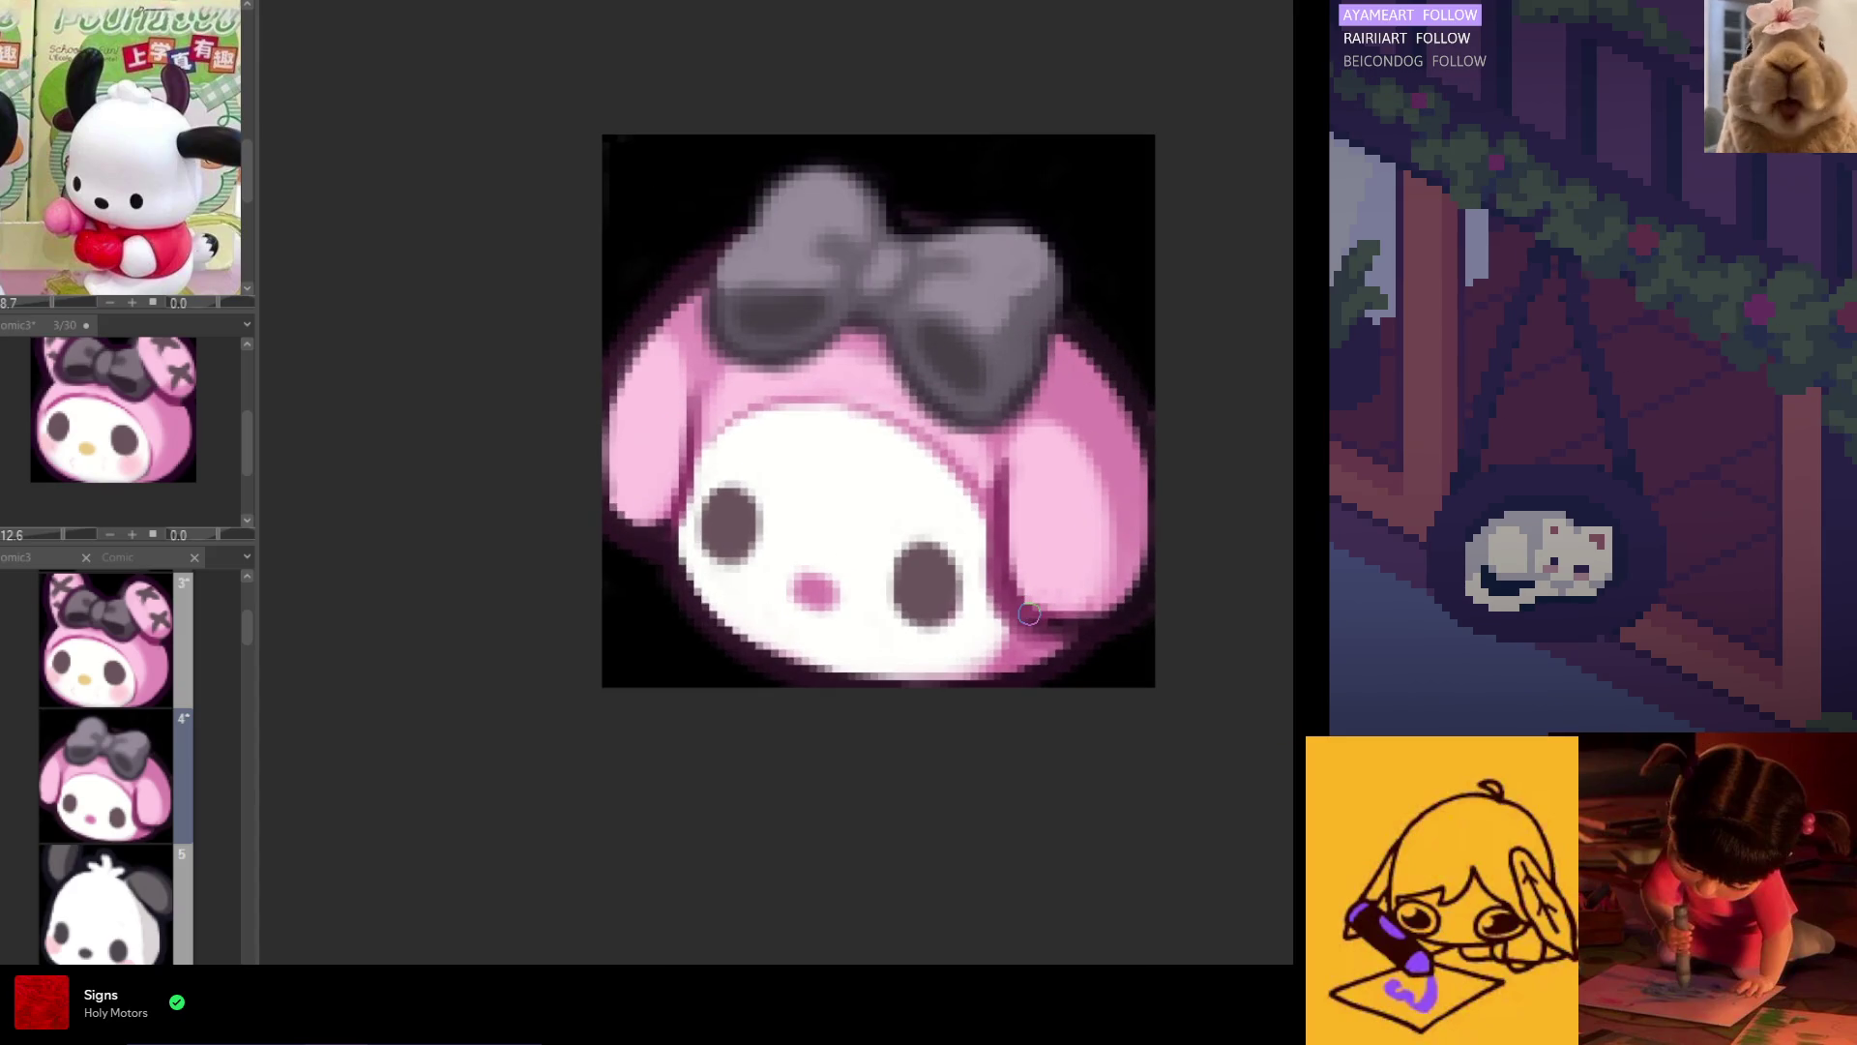
Step: Sample the dark grey near the bow and draw an X stitch on the left ear
alt+click(966, 378)
alt+click(1021, 399)
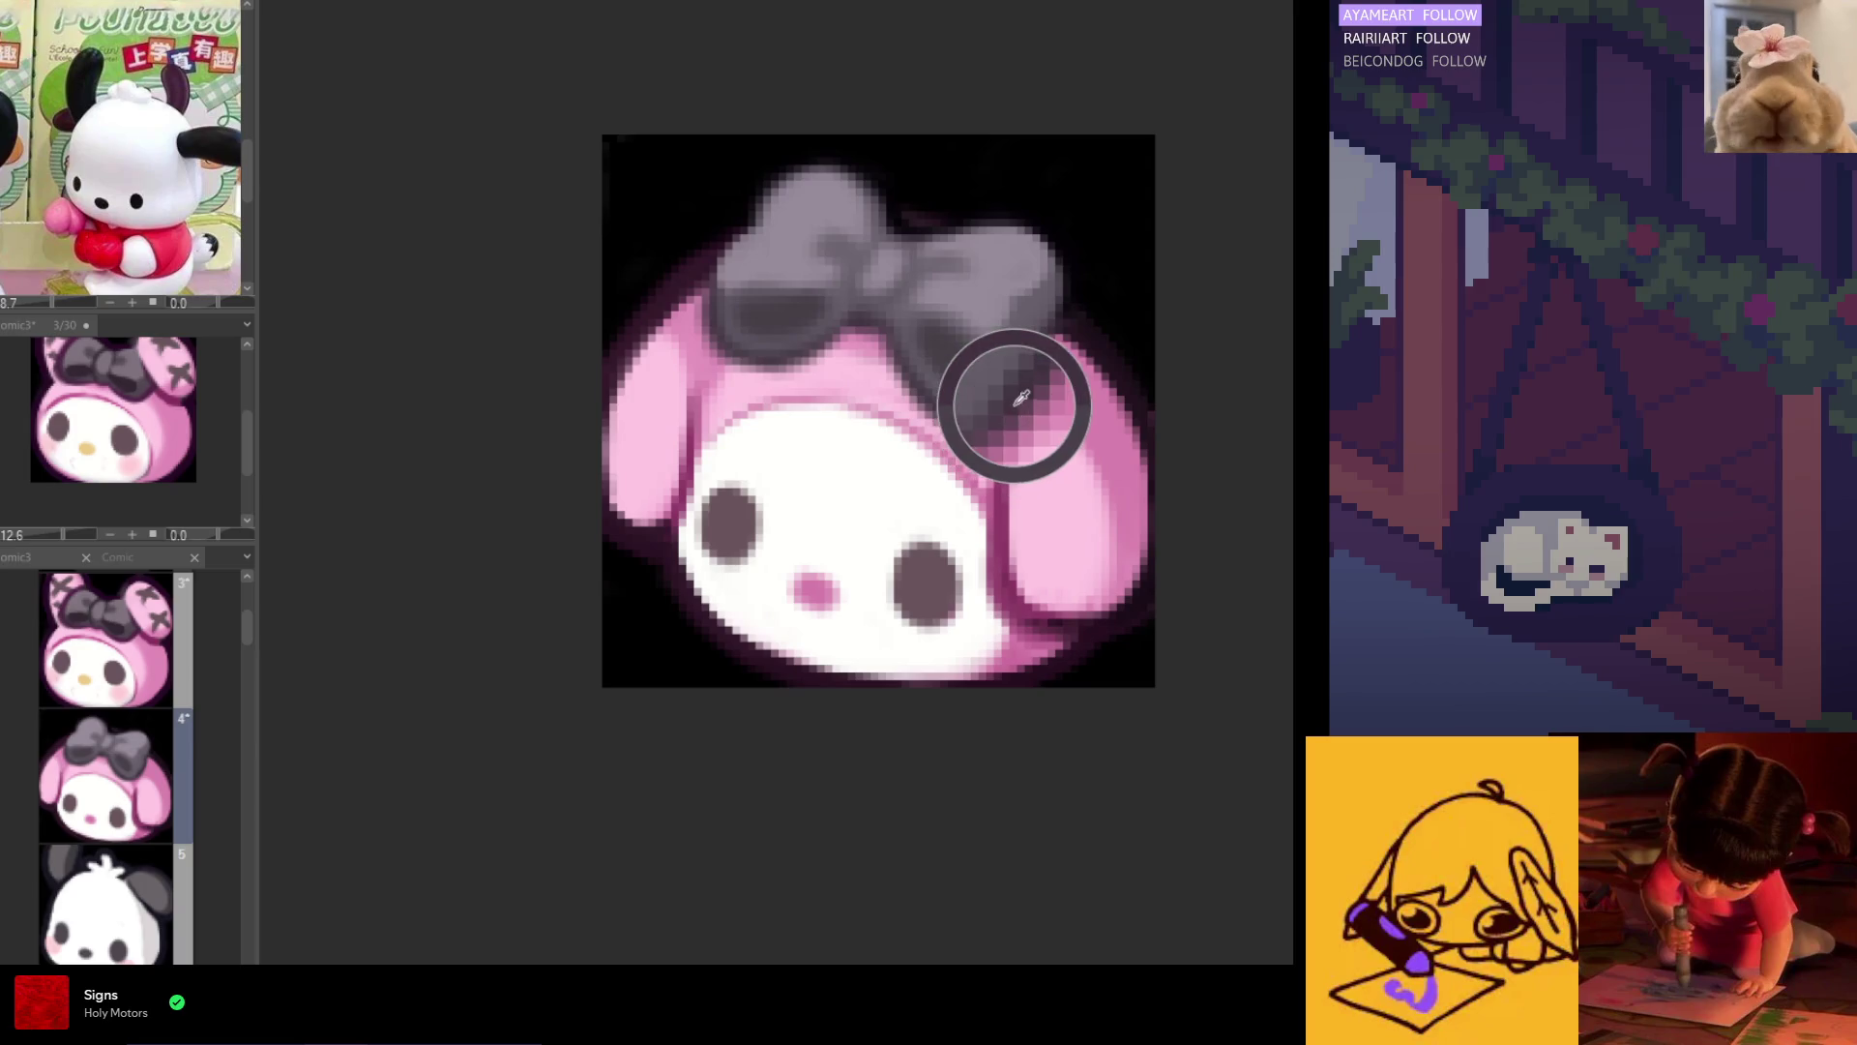
mouse_move(662, 413)
mouse_down()
mouse_move(609, 455)
mouse_move(611, 418)
mouse_up()
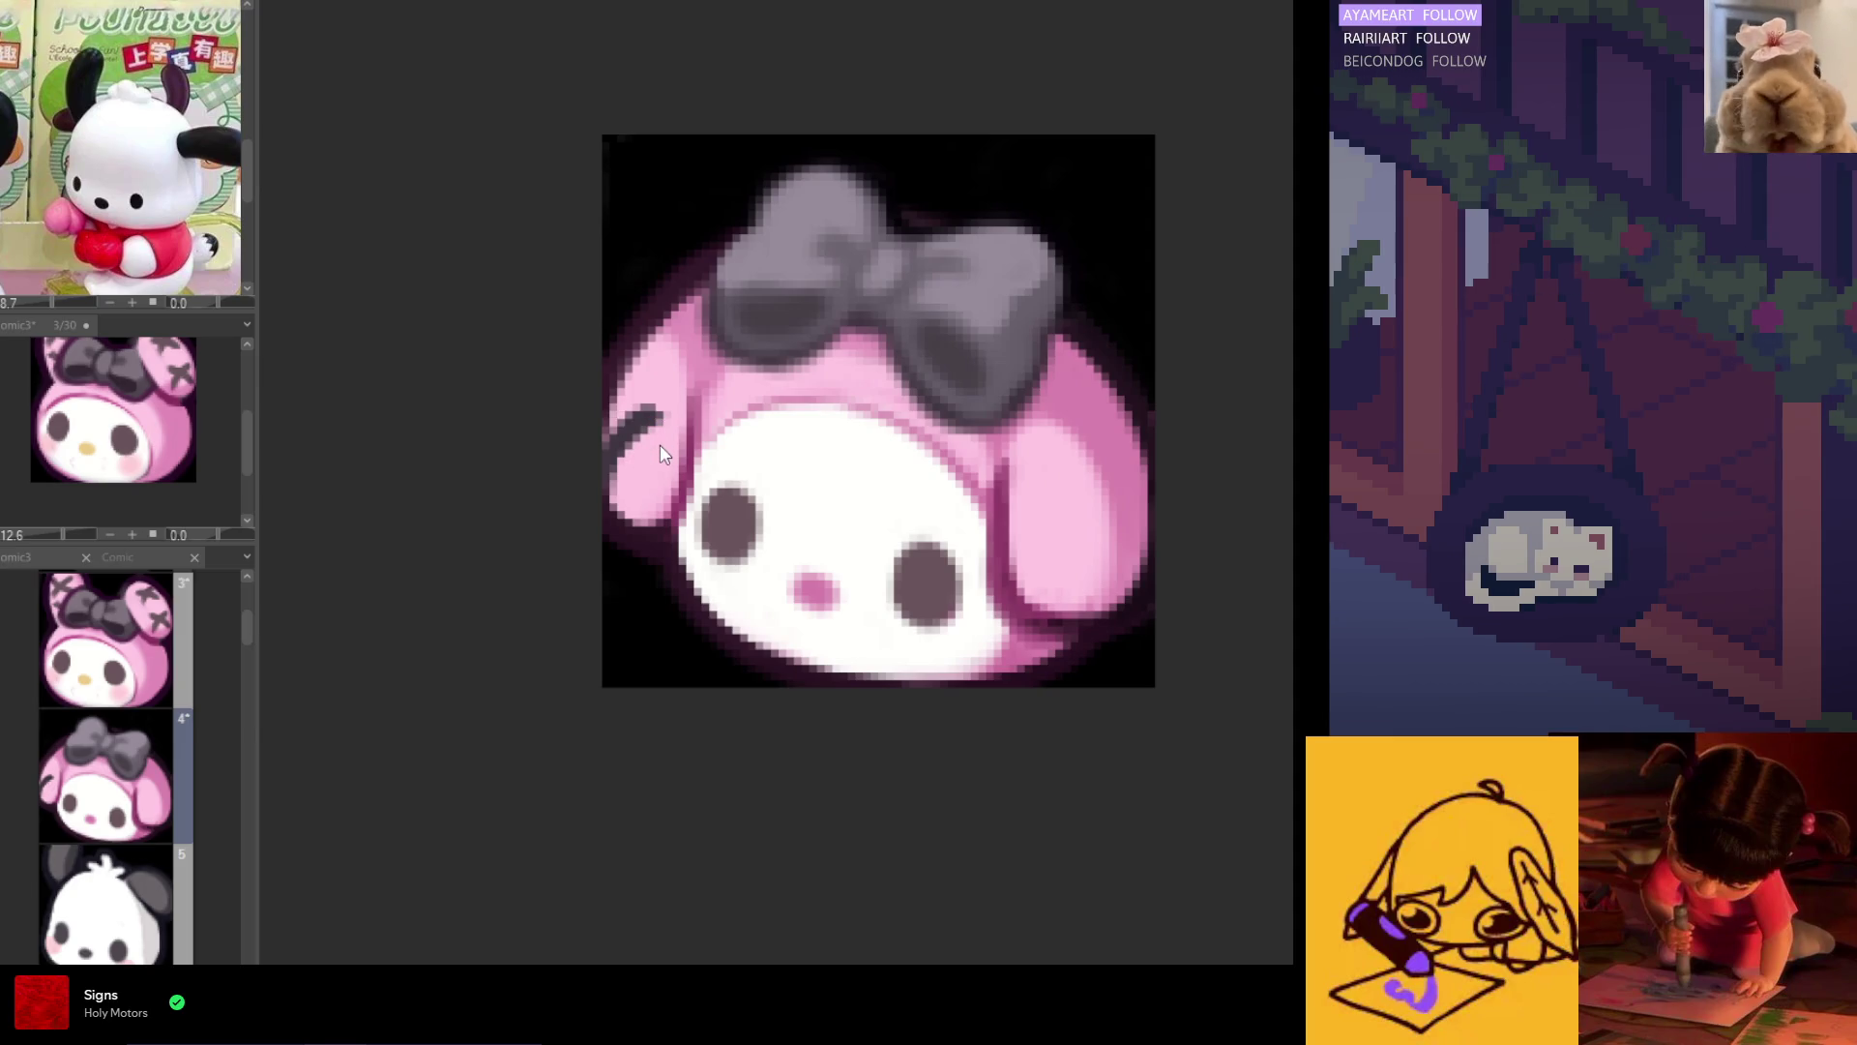
key(ctrl+z)
drag(660, 428, 609, 473)
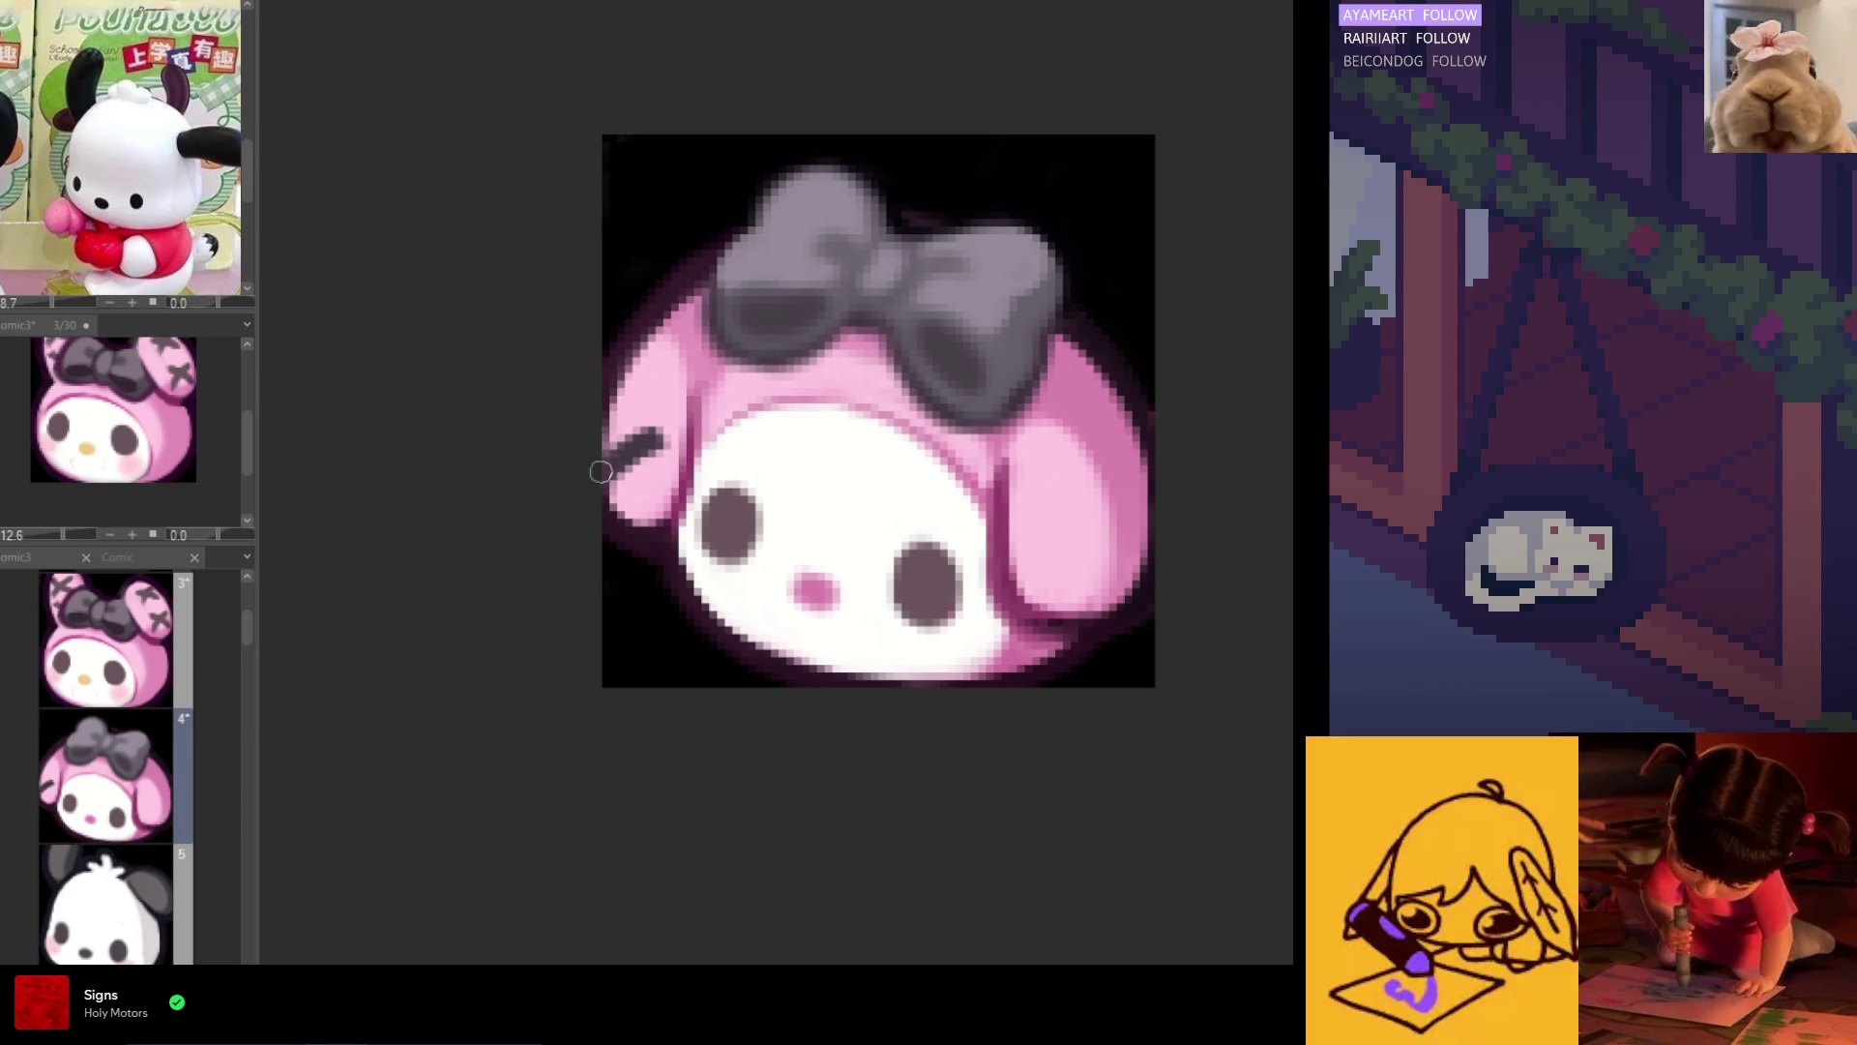
drag(619, 432, 642, 484)
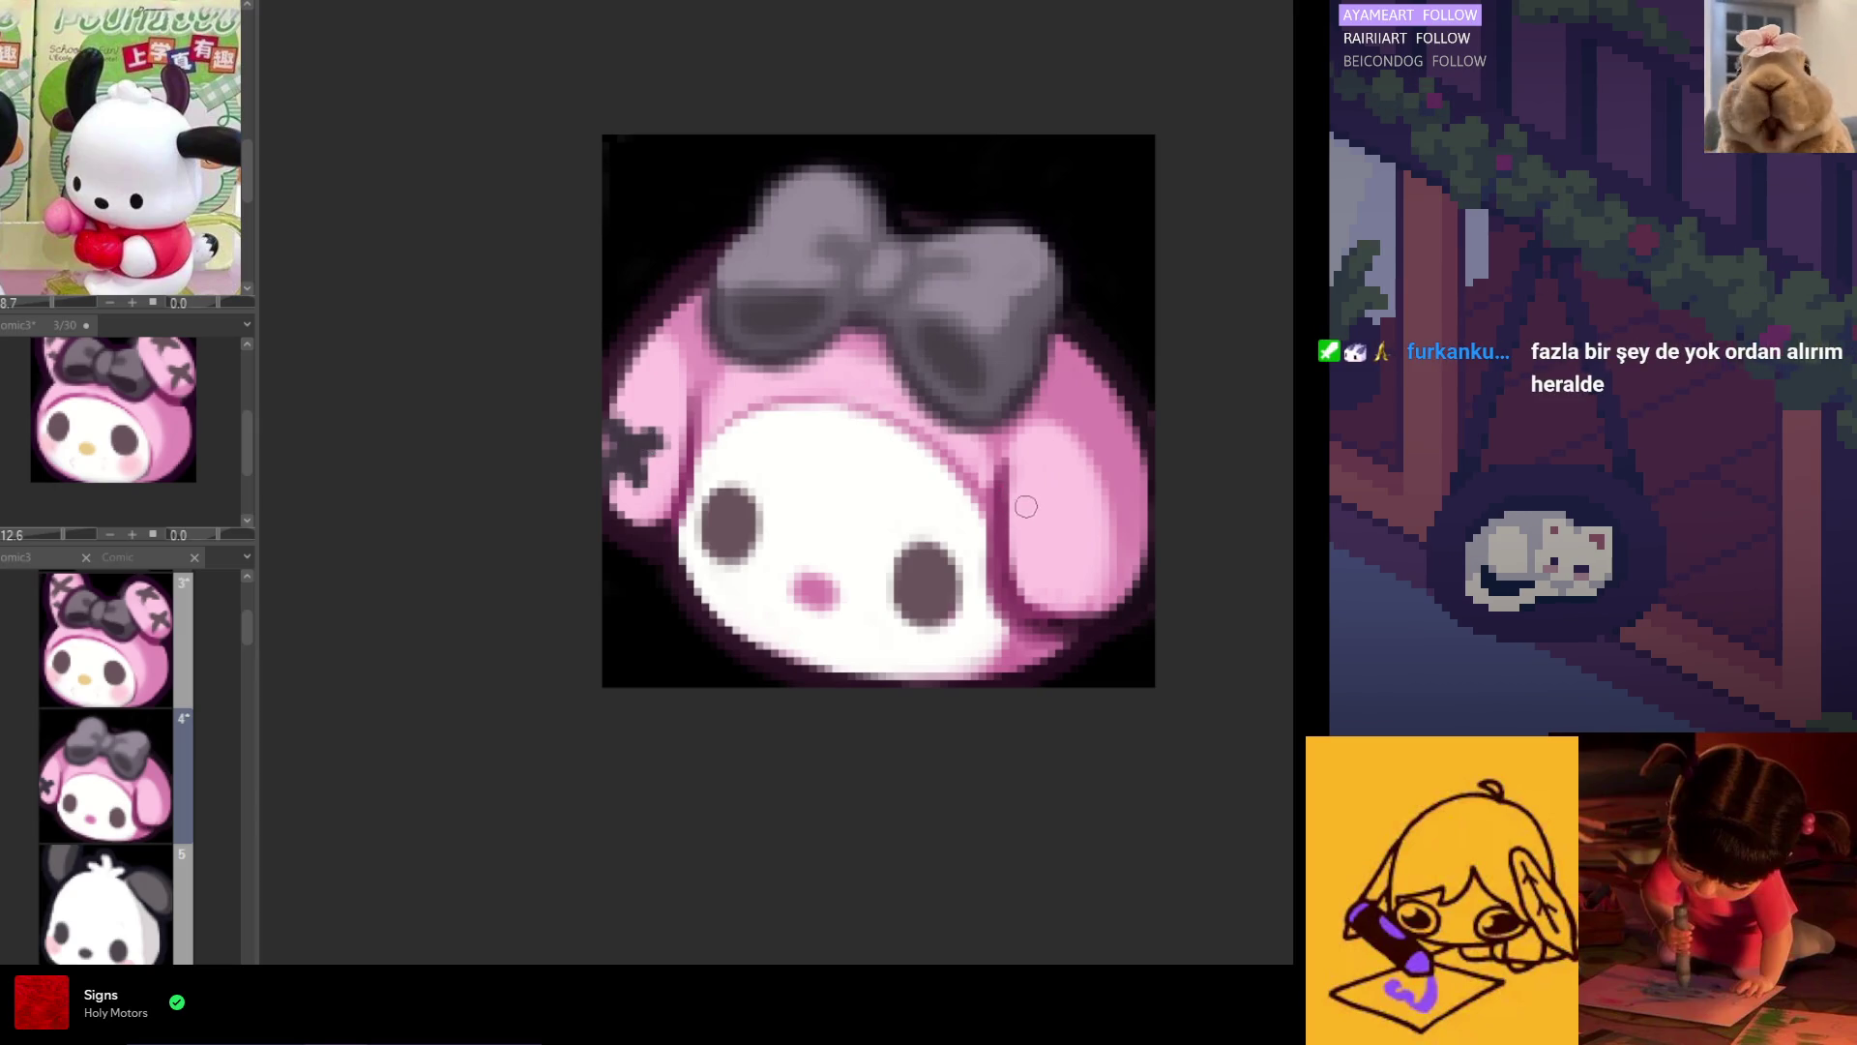
Step: Draw a thickened dark X stitch on the right ear, plus a short stroke at its top
mouse_move(1024, 507)
mouse_down()
mouse_move(1084, 566)
mouse_move(1027, 570)
mouse_up()
drag(1085, 505, 1036, 559)
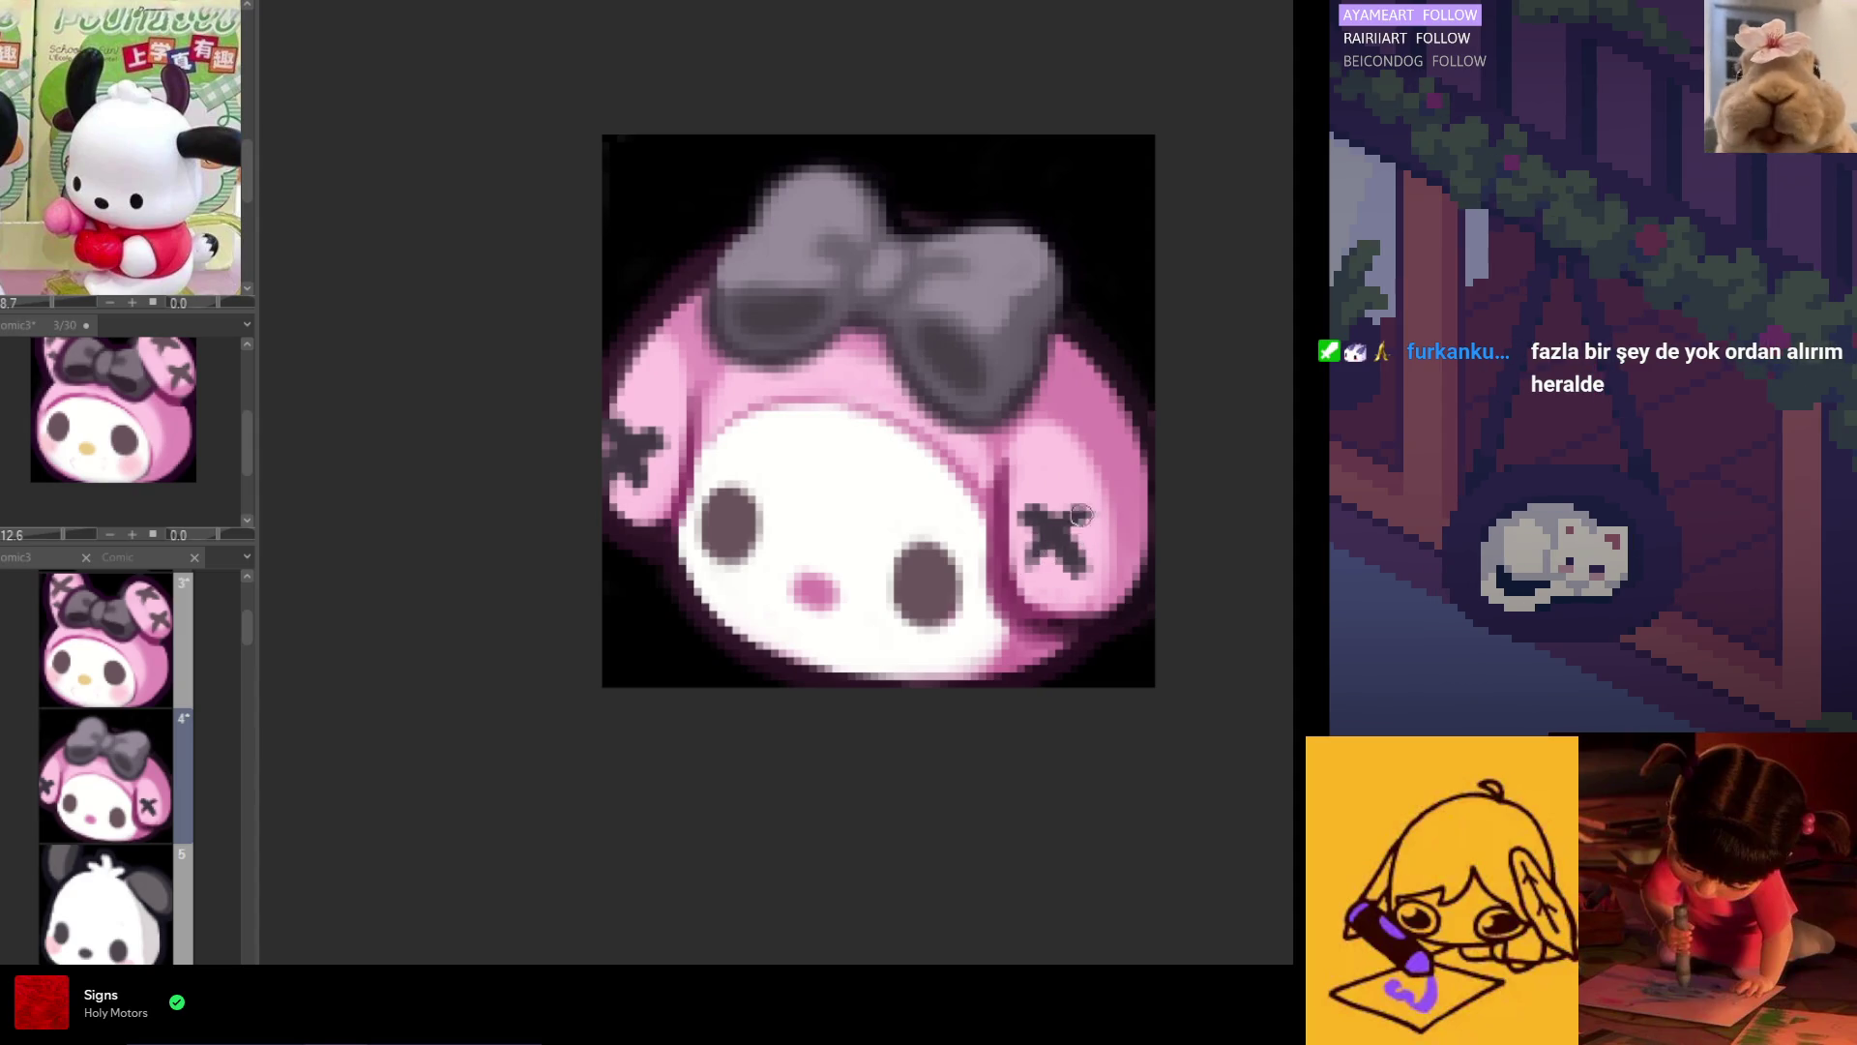
drag(1085, 508, 1027, 566)
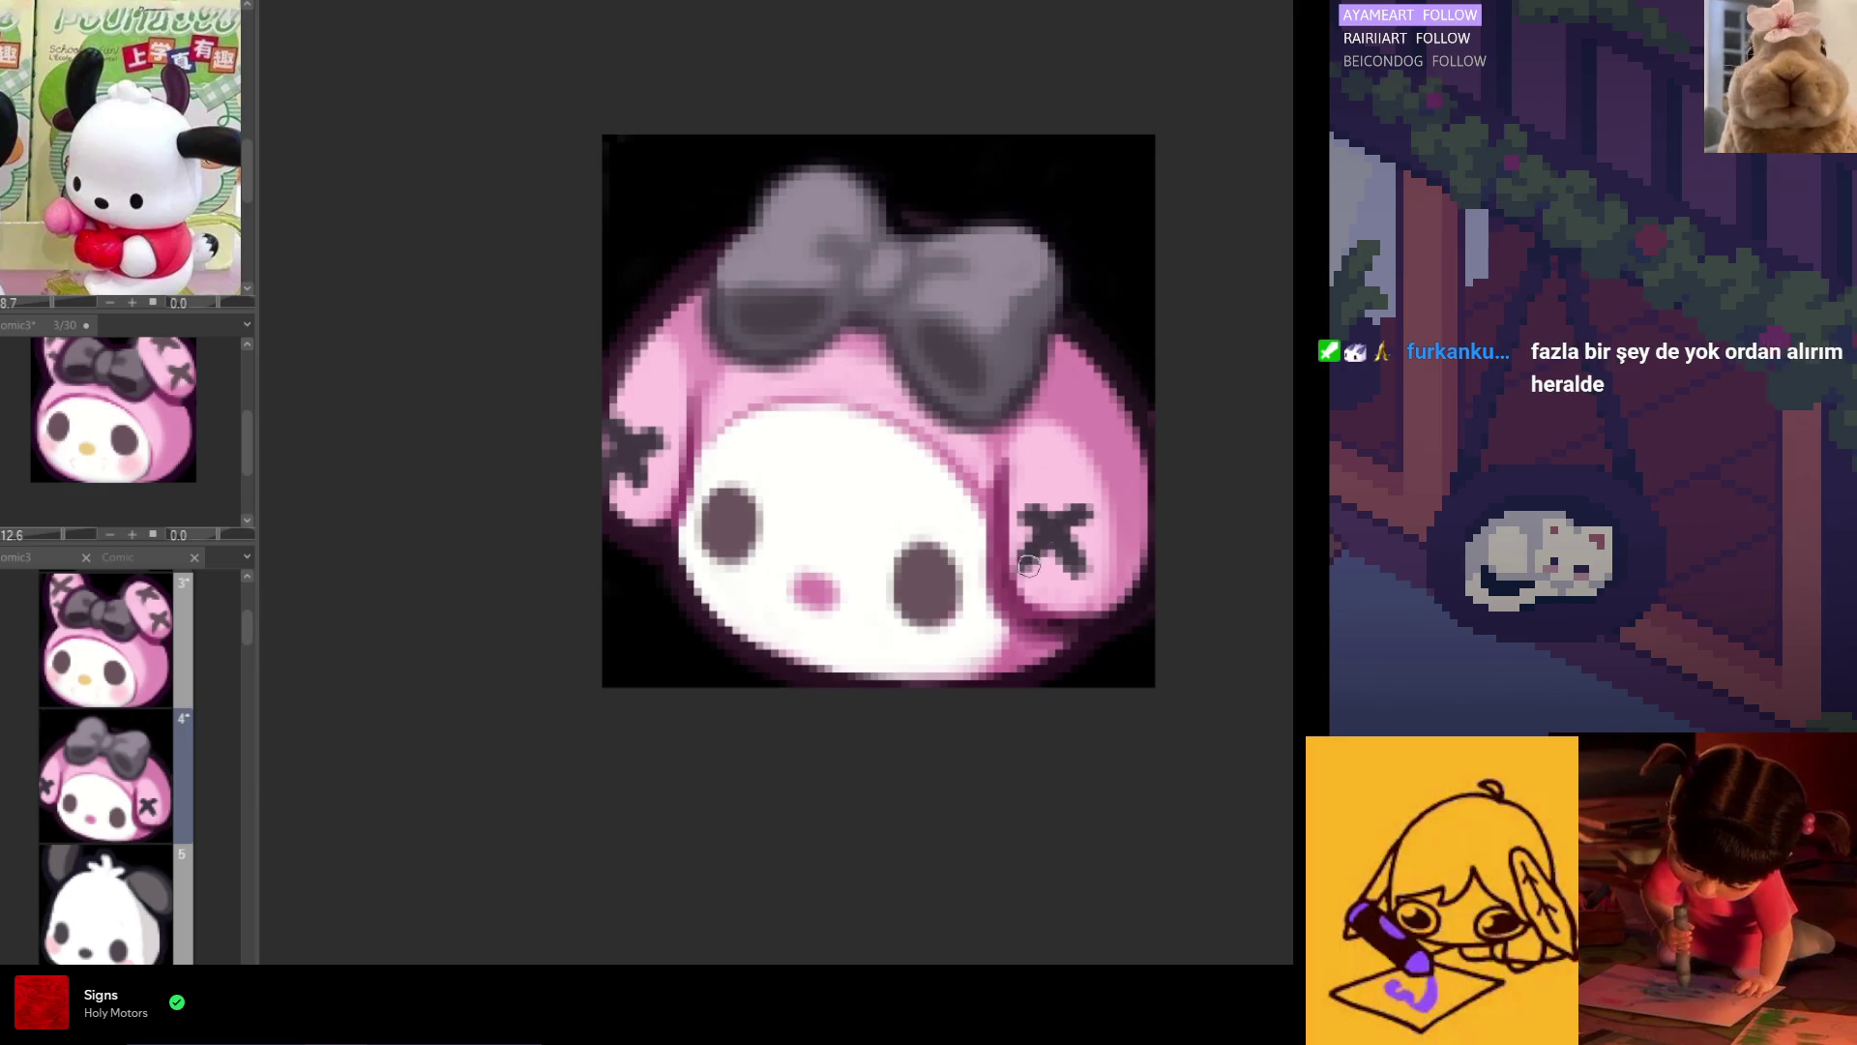
drag(1074, 402, 1093, 369)
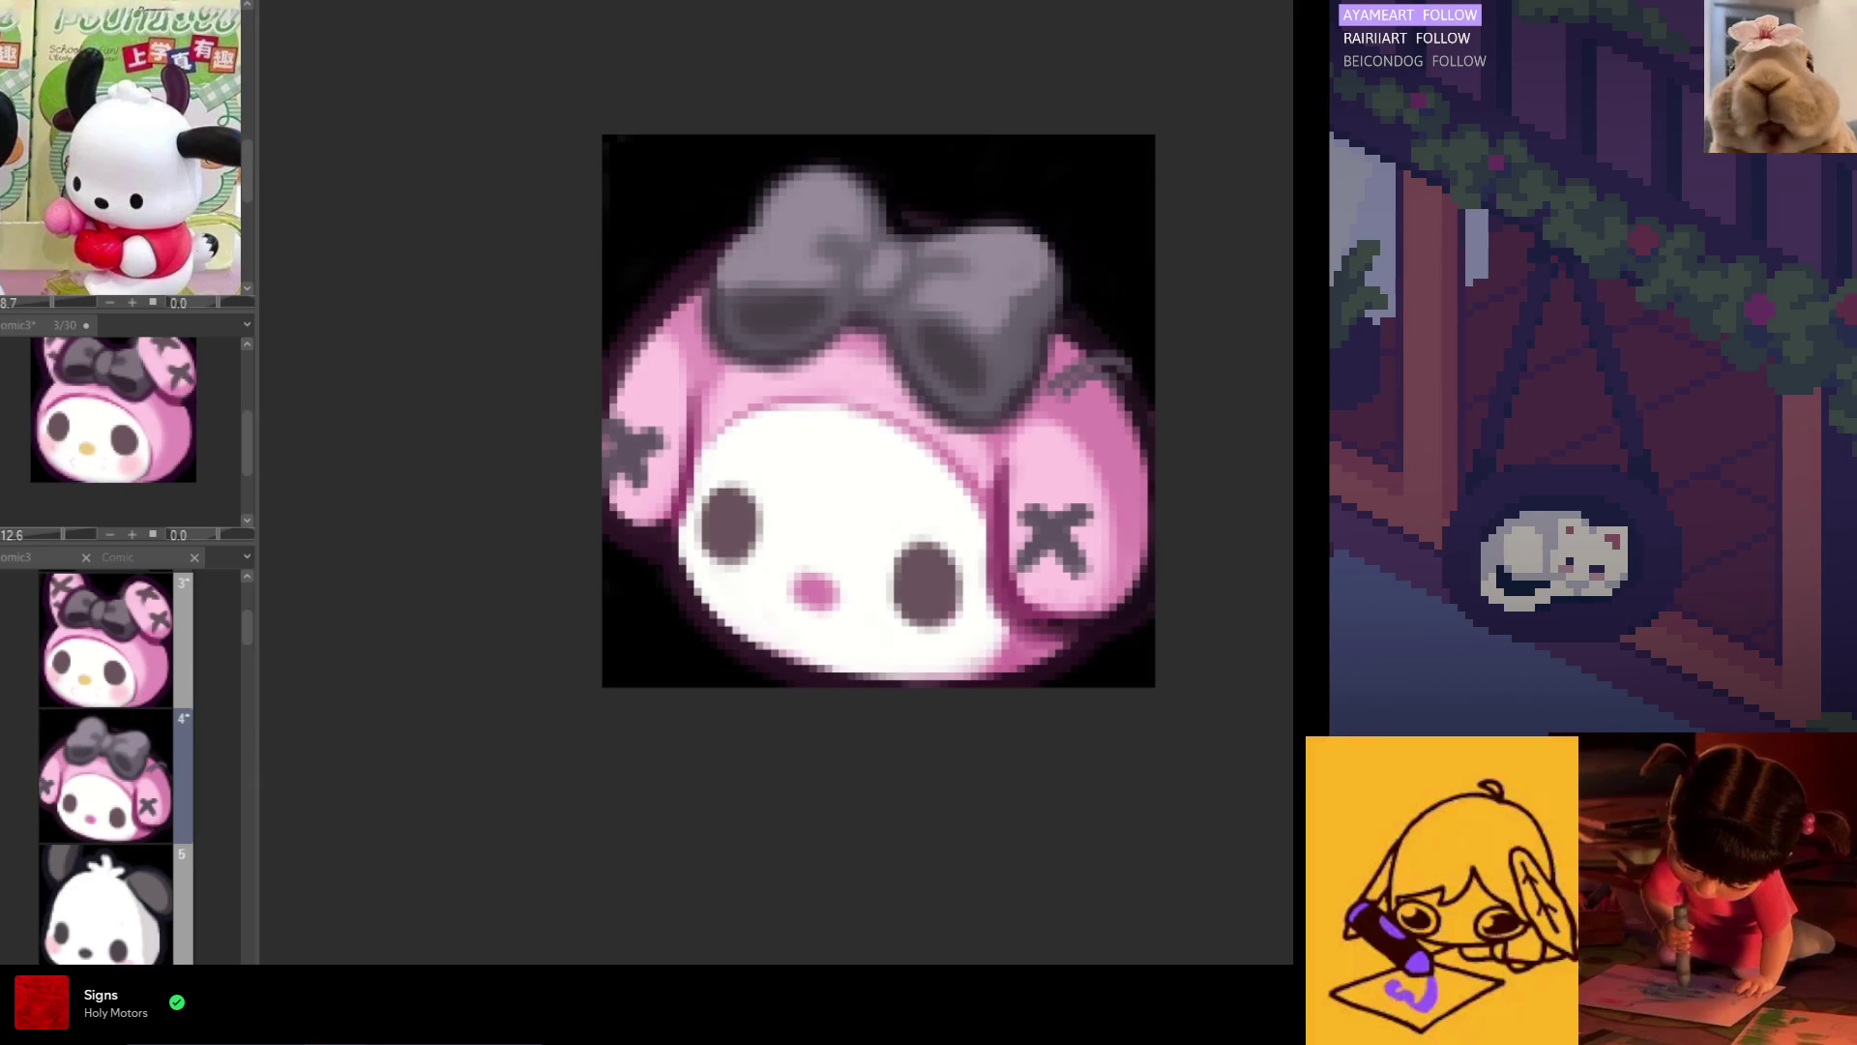
Step: Add grey strokes along the right ear's top, then draw and redraw a thicker grey loop on the left ear
mouse_move(1065, 374)
mouse_down()
mouse_move(1145, 389)
mouse_move(1138, 366)
mouse_move(1096, 388)
mouse_up()
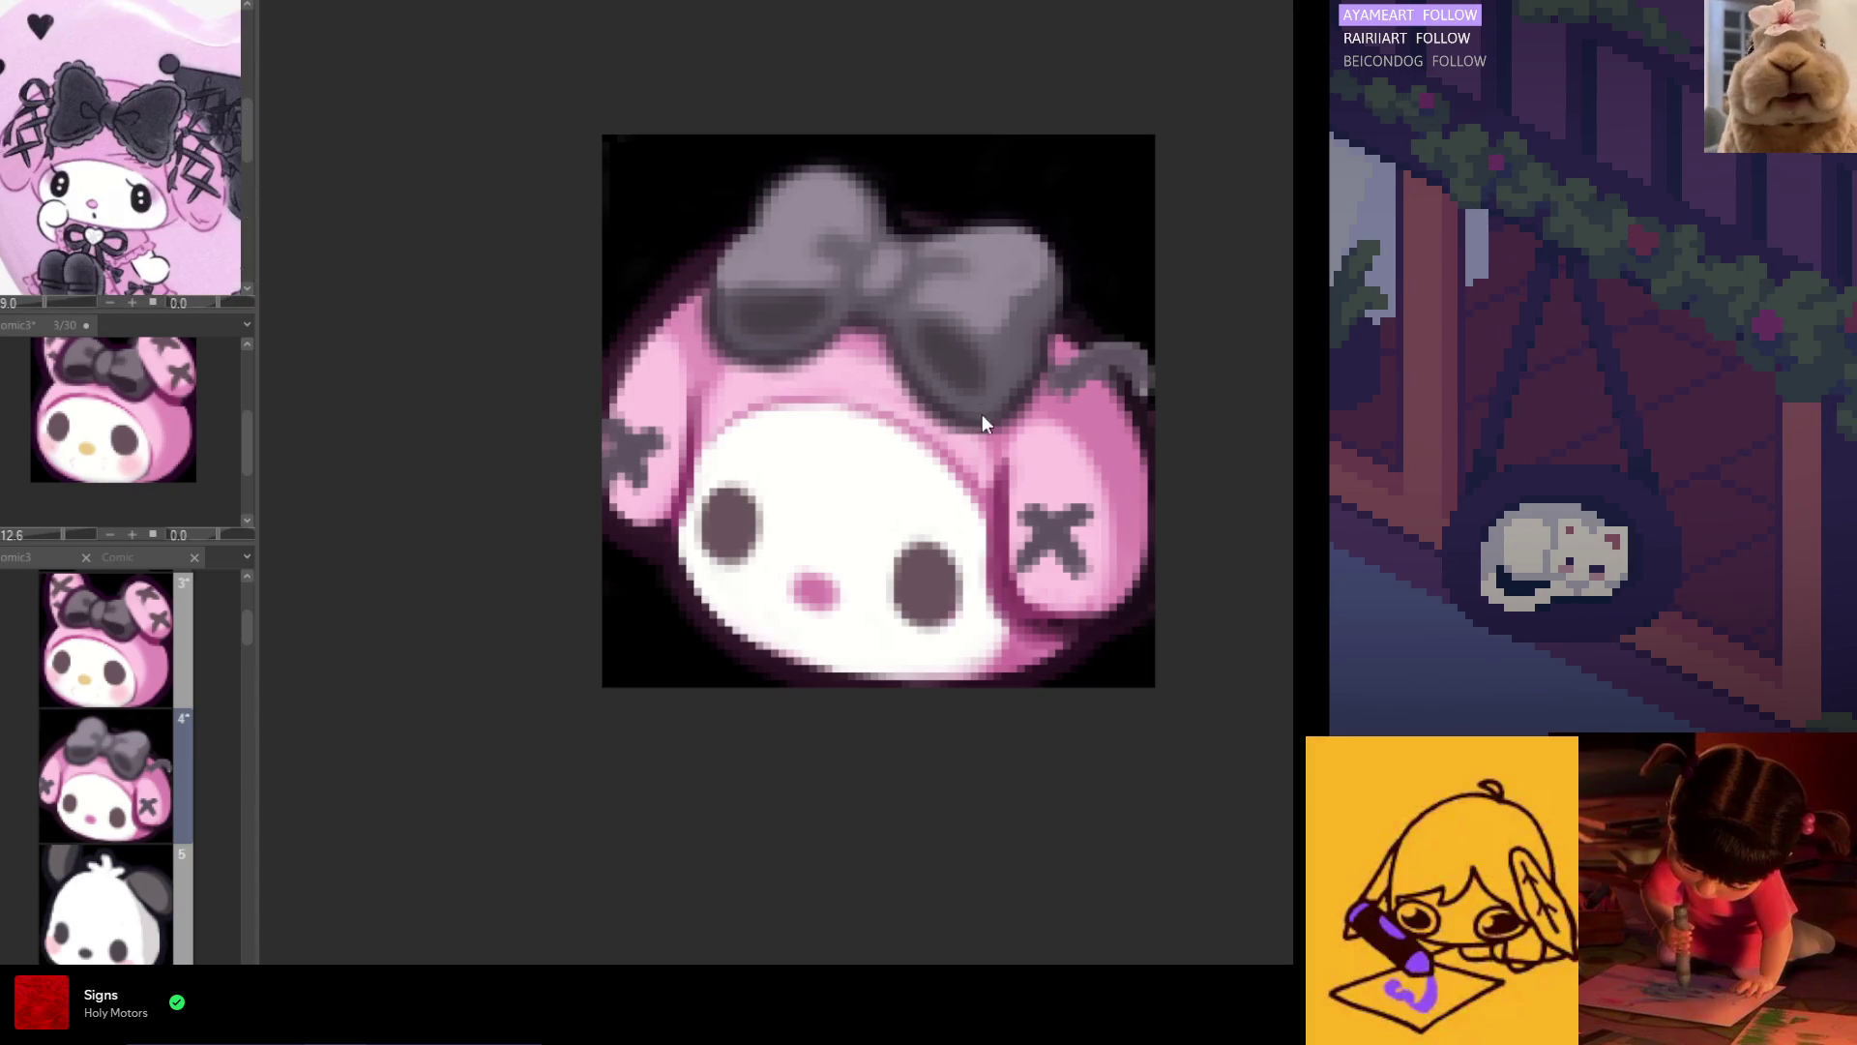
mouse_move(1127, 363)
mouse_down()
mouse_move(1094, 427)
mouse_move(1075, 418)
mouse_move(1102, 463)
mouse_move(1064, 392)
mouse_move(1085, 415)
mouse_move(1066, 413)
mouse_up()
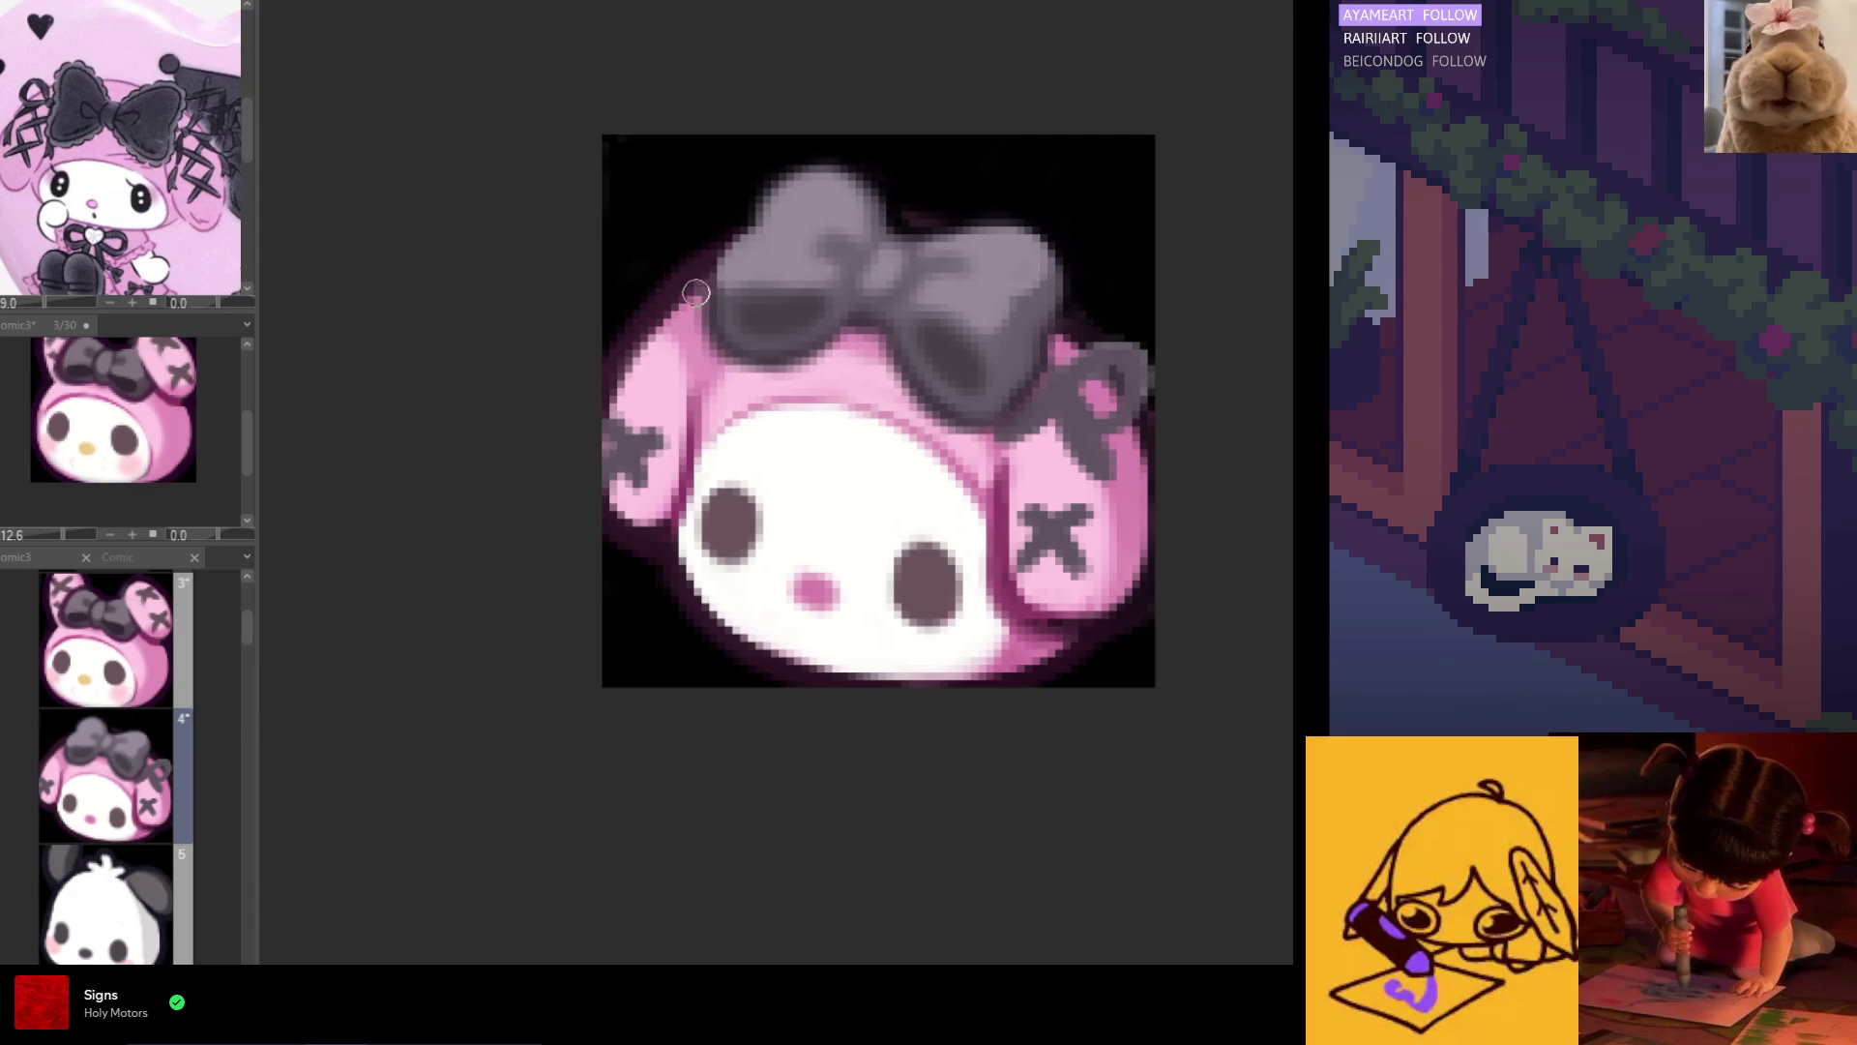
mouse_move(651, 257)
mouse_down()
mouse_move(620, 307)
mouse_move(677, 290)
mouse_up()
key(ctrl+z)
key(ctrl+z)
mouse_move(624, 300)
mouse_down()
mouse_move(638, 334)
mouse_move(716, 329)
mouse_up()
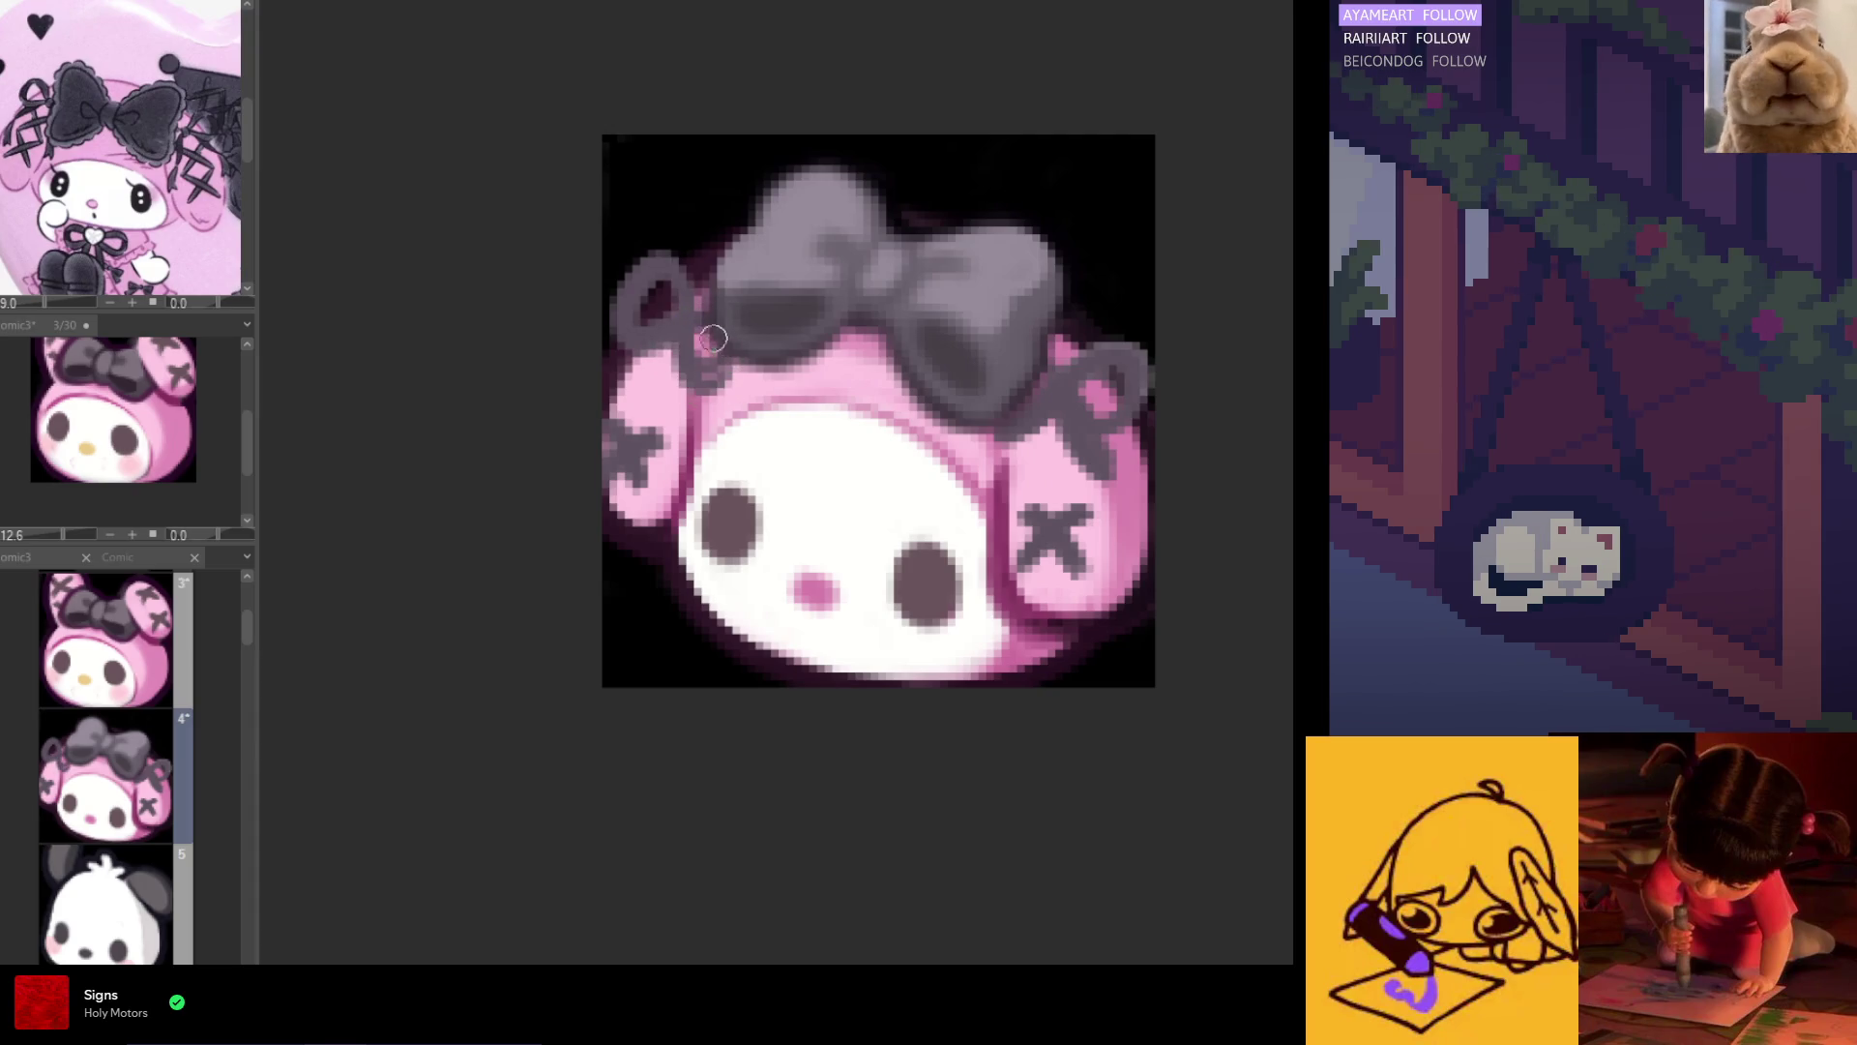
Step: Darken beneath the left ear's ribbon loop, retrace it, and sketch ribbon loops over the right ear
drag(622, 387, 678, 375)
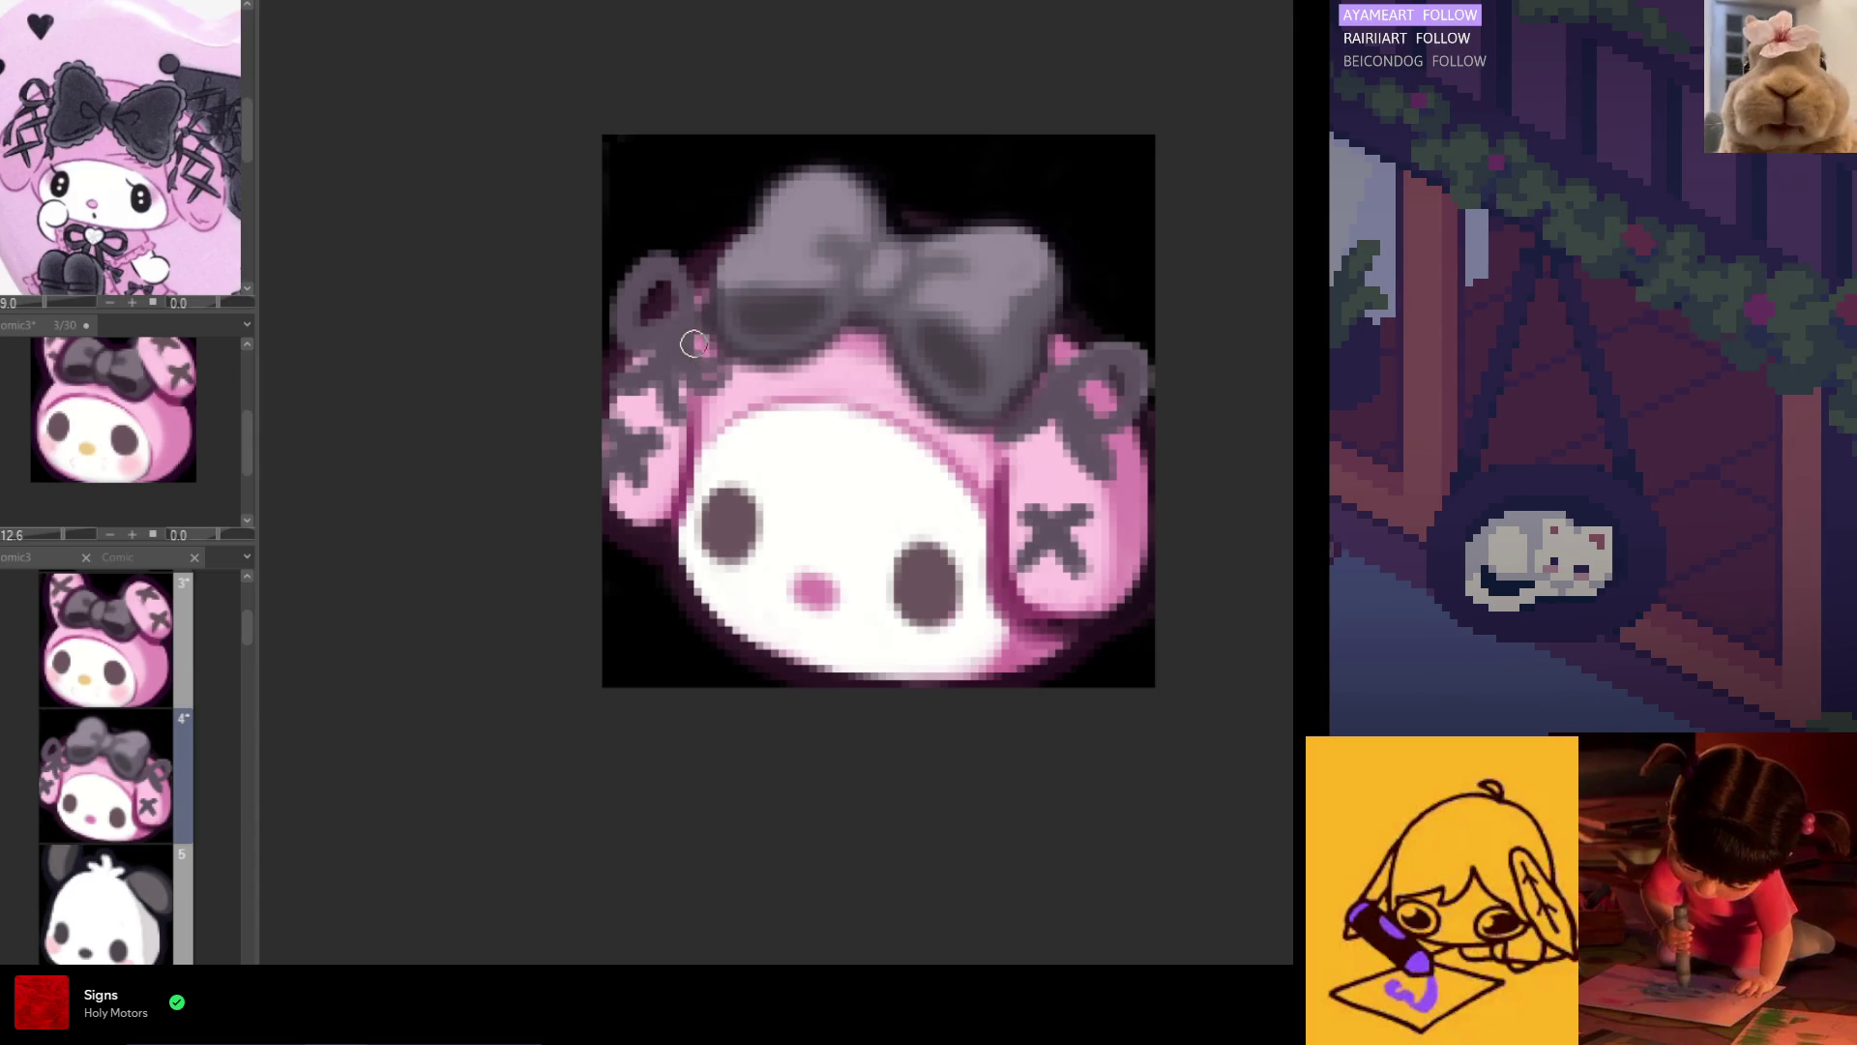
mouse_move(710, 392)
mouse_down()
mouse_move(702, 348)
mouse_move(726, 373)
mouse_move(732, 352)
mouse_up()
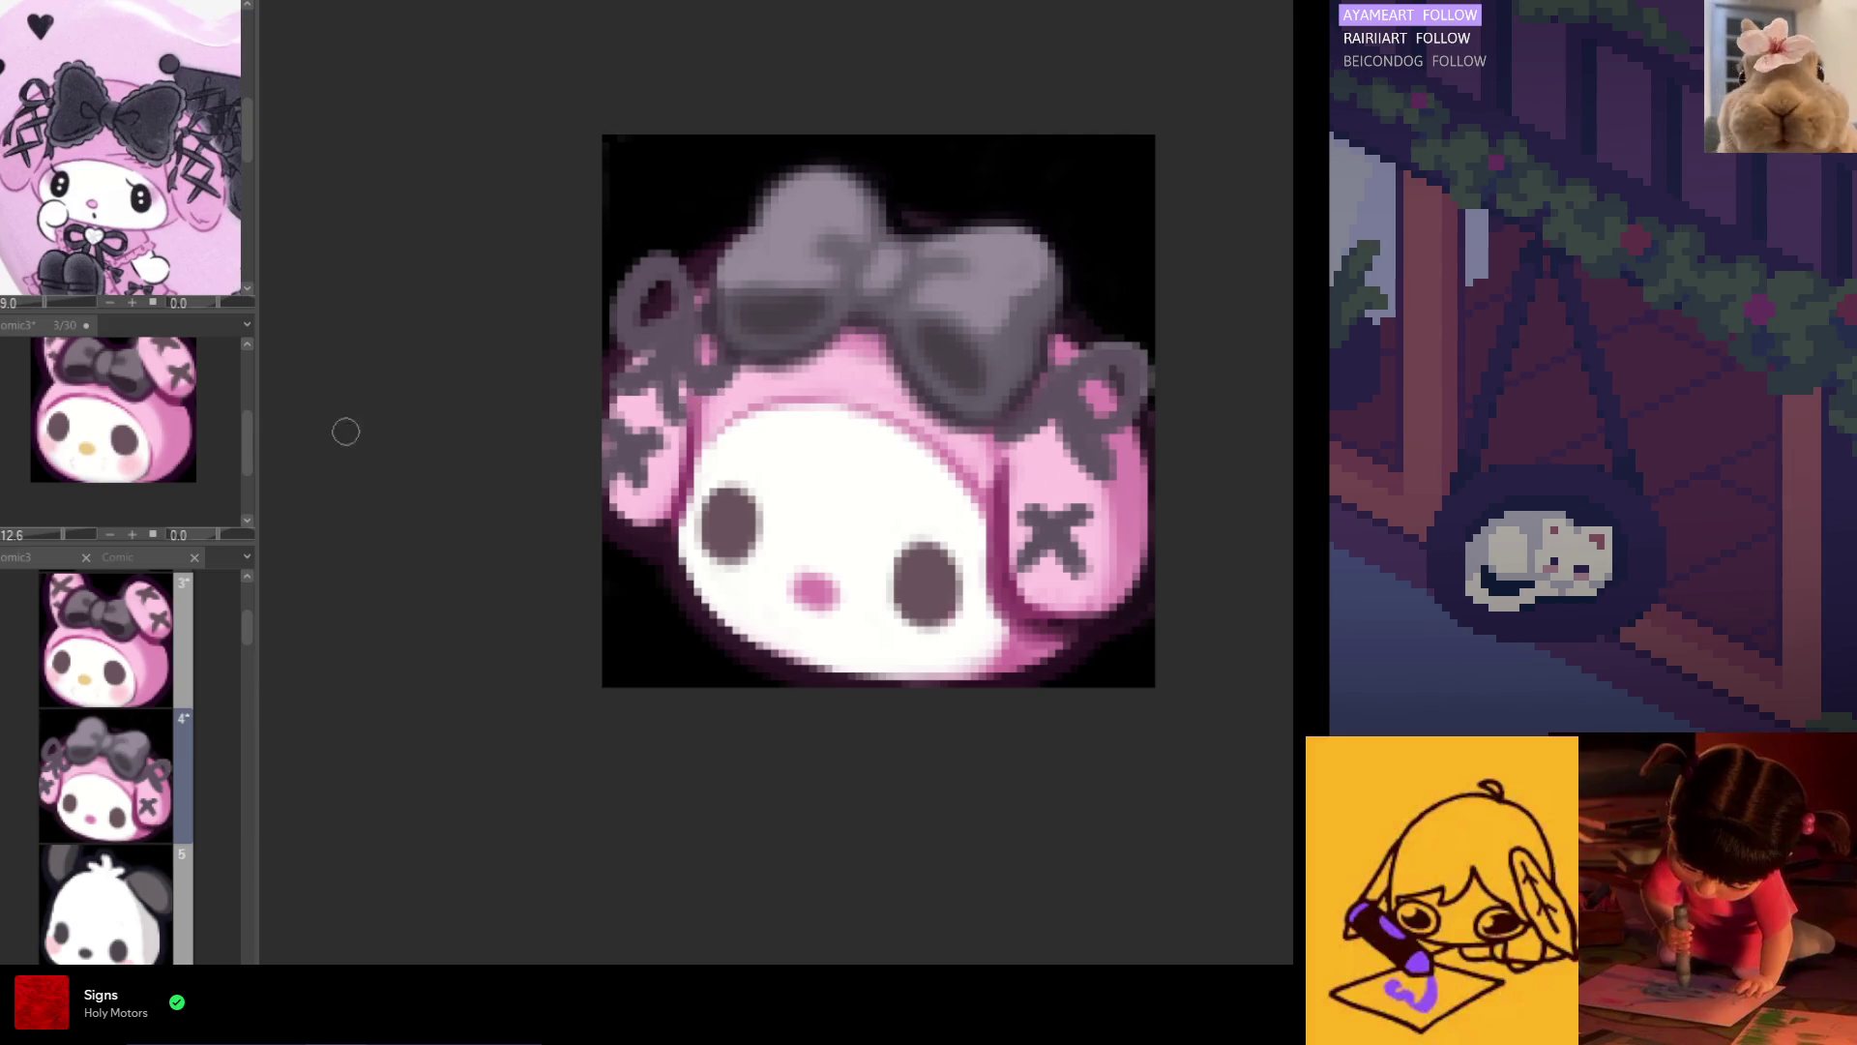
mouse_move(1015, 361)
mouse_down()
mouse_move(978, 381)
mouse_move(993, 400)
mouse_move(1152, 359)
mouse_move(1156, 386)
mouse_move(1074, 425)
mouse_move(1122, 454)
mouse_move(1070, 477)
mouse_up()
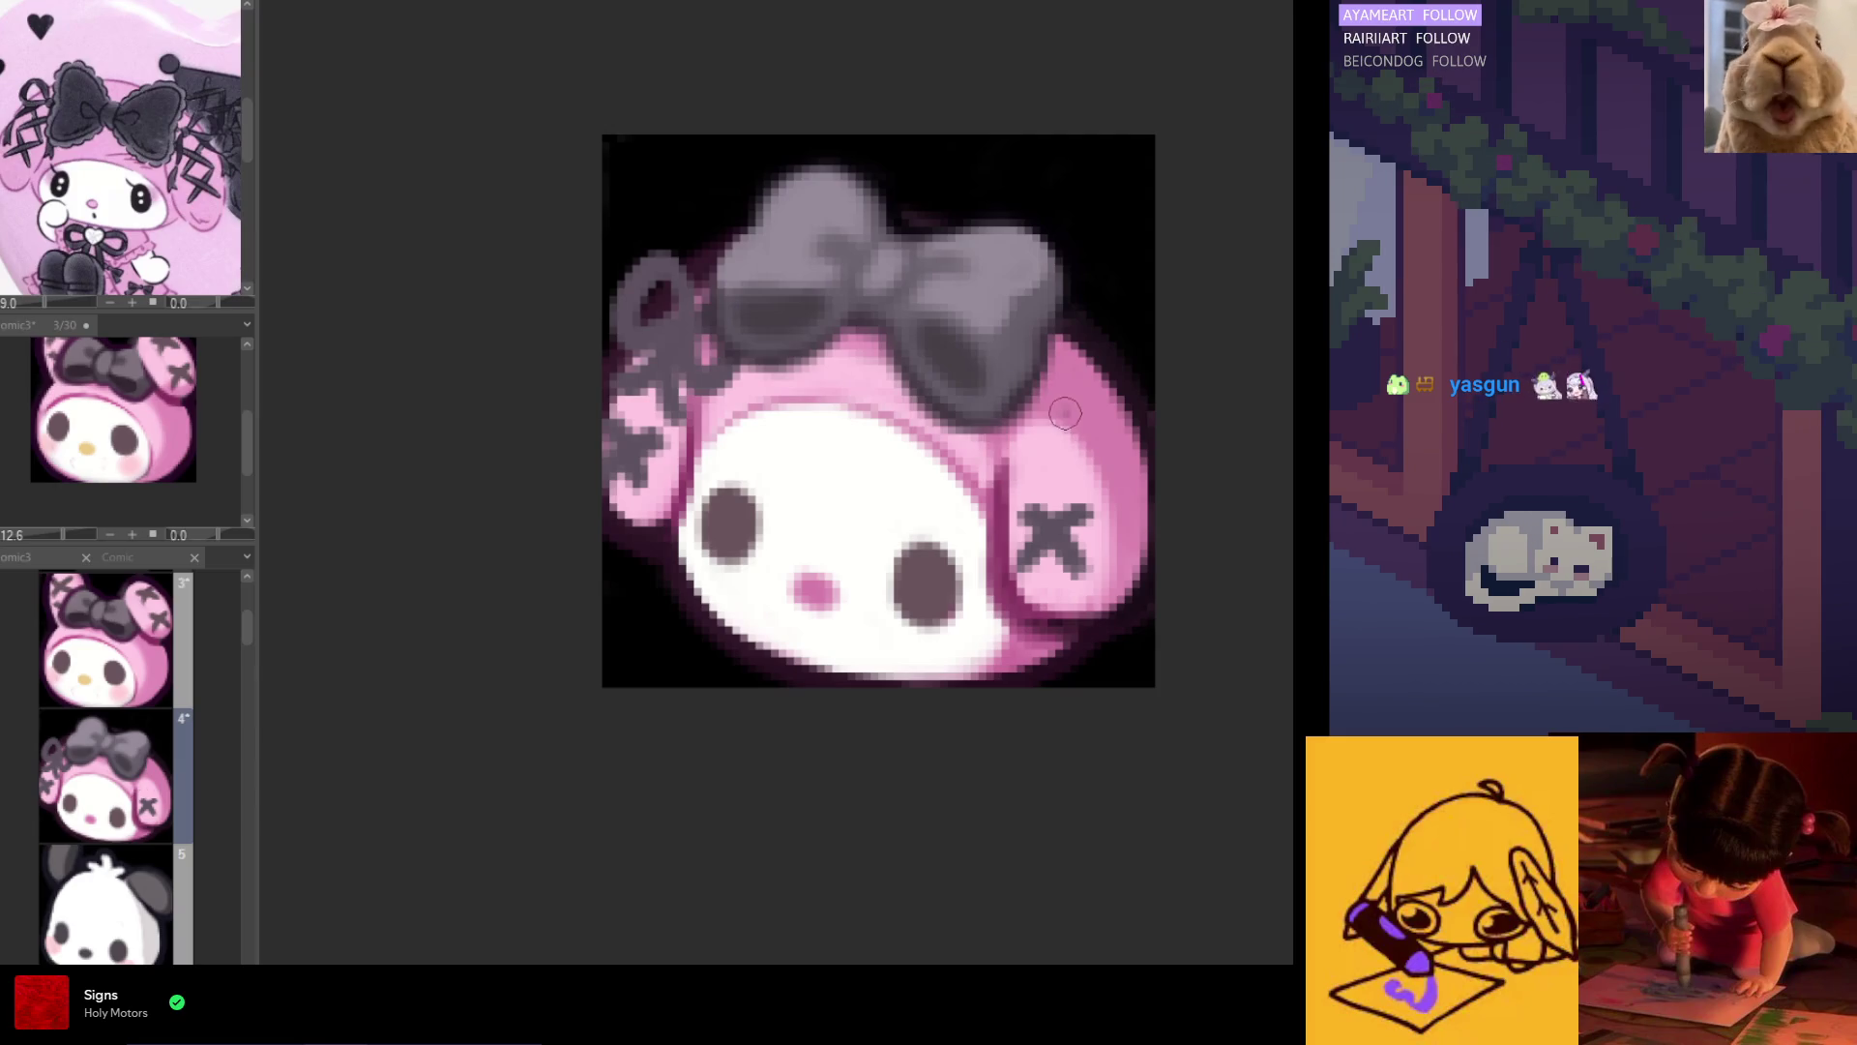
Step: Draw dark ribbon lines on the right ear below the bow and along its top edge
mouse_move(1006, 389)
mouse_down()
mouse_move(1059, 436)
mouse_move(1020, 466)
mouse_up()
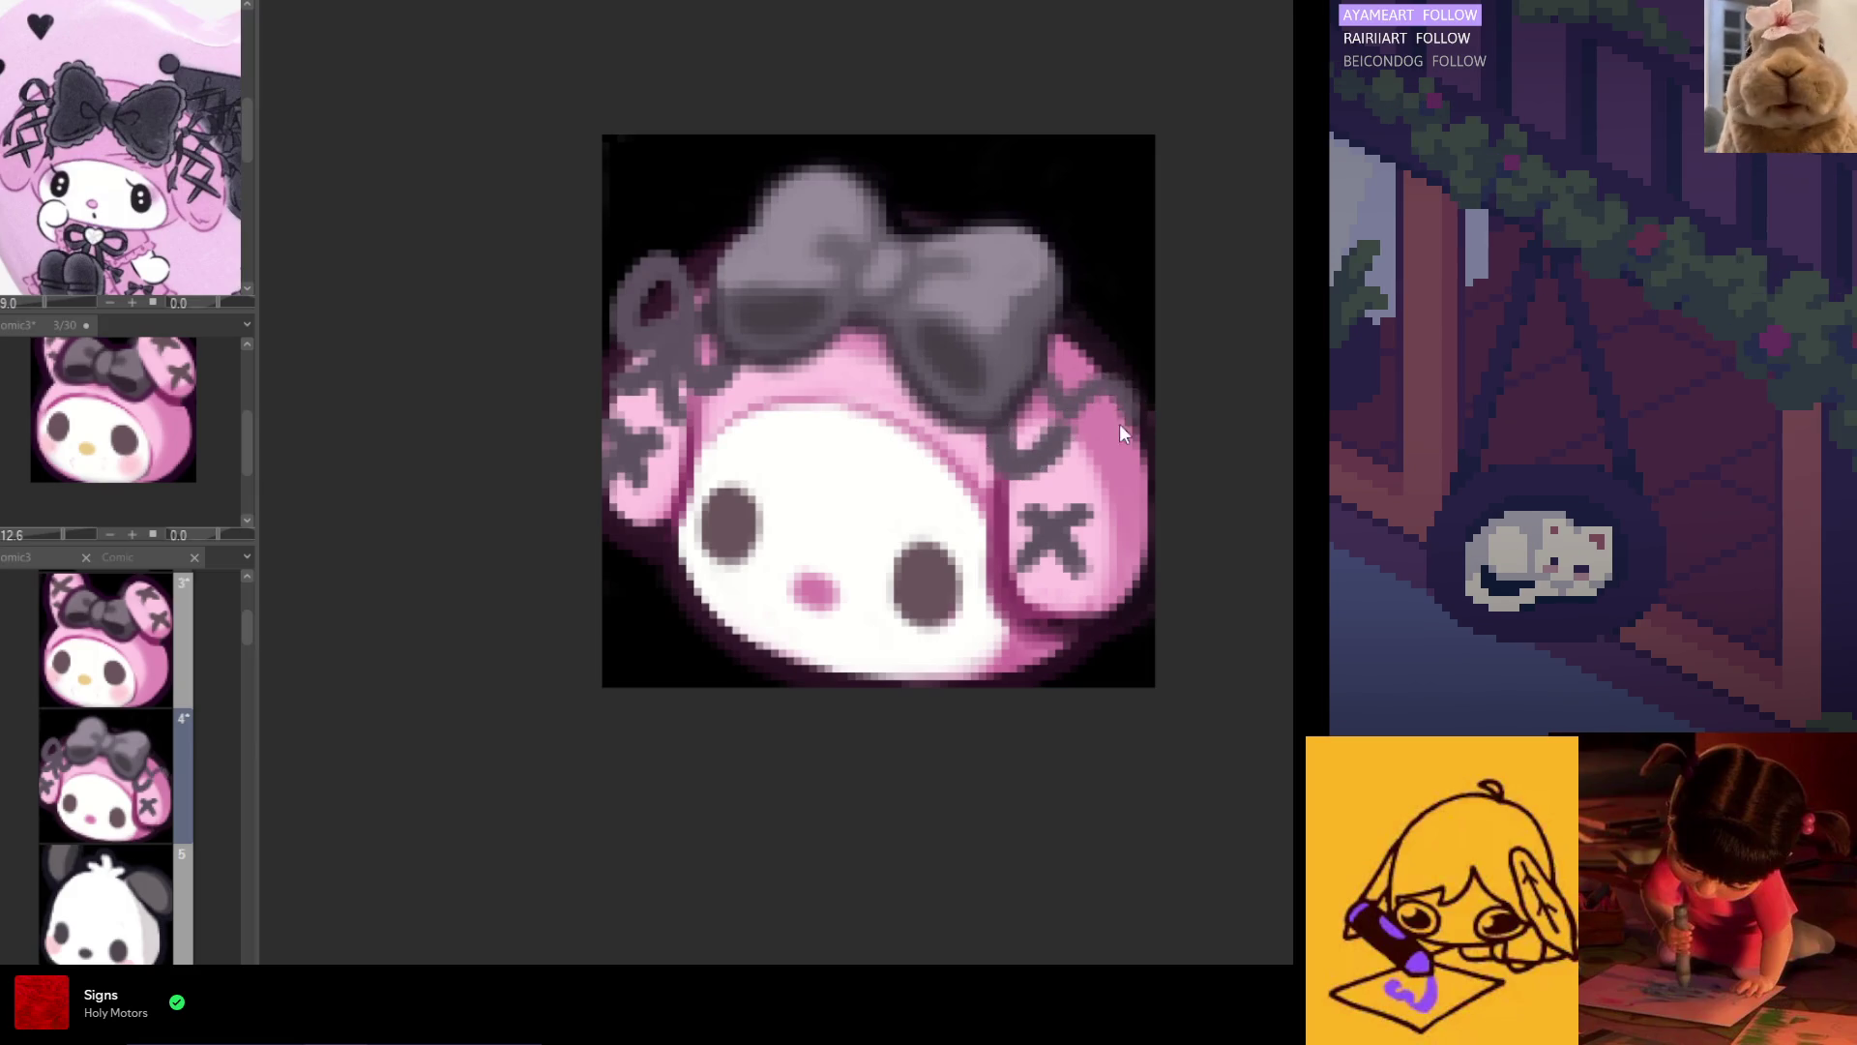
mouse_move(1064, 394)
mouse_down()
mouse_move(1146, 408)
mouse_move(1093, 377)
mouse_move(1144, 402)
mouse_move(1151, 435)
mouse_move(1071, 416)
mouse_up()
key(ctrl+z)
key(ctrl+z)
key(ctrl+z)
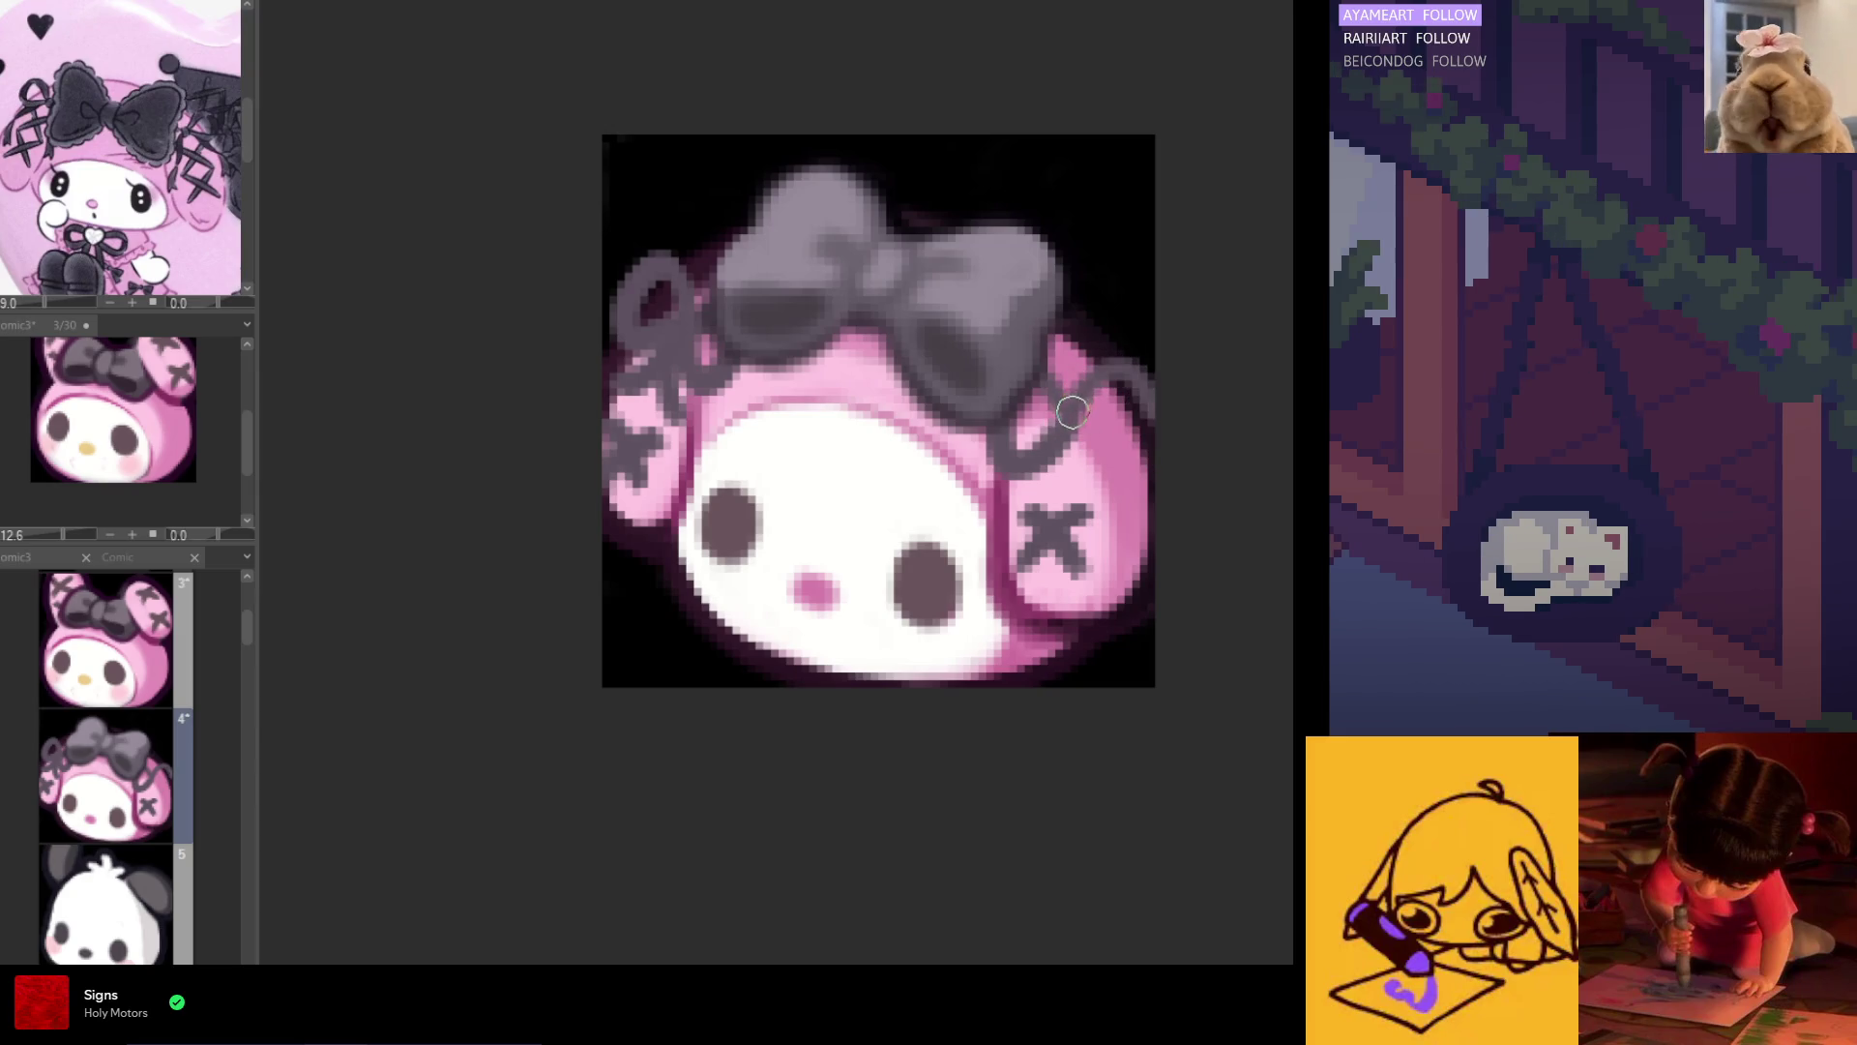
key(ctrl+y)
key(ctrl+z)
key(ctrl+y)
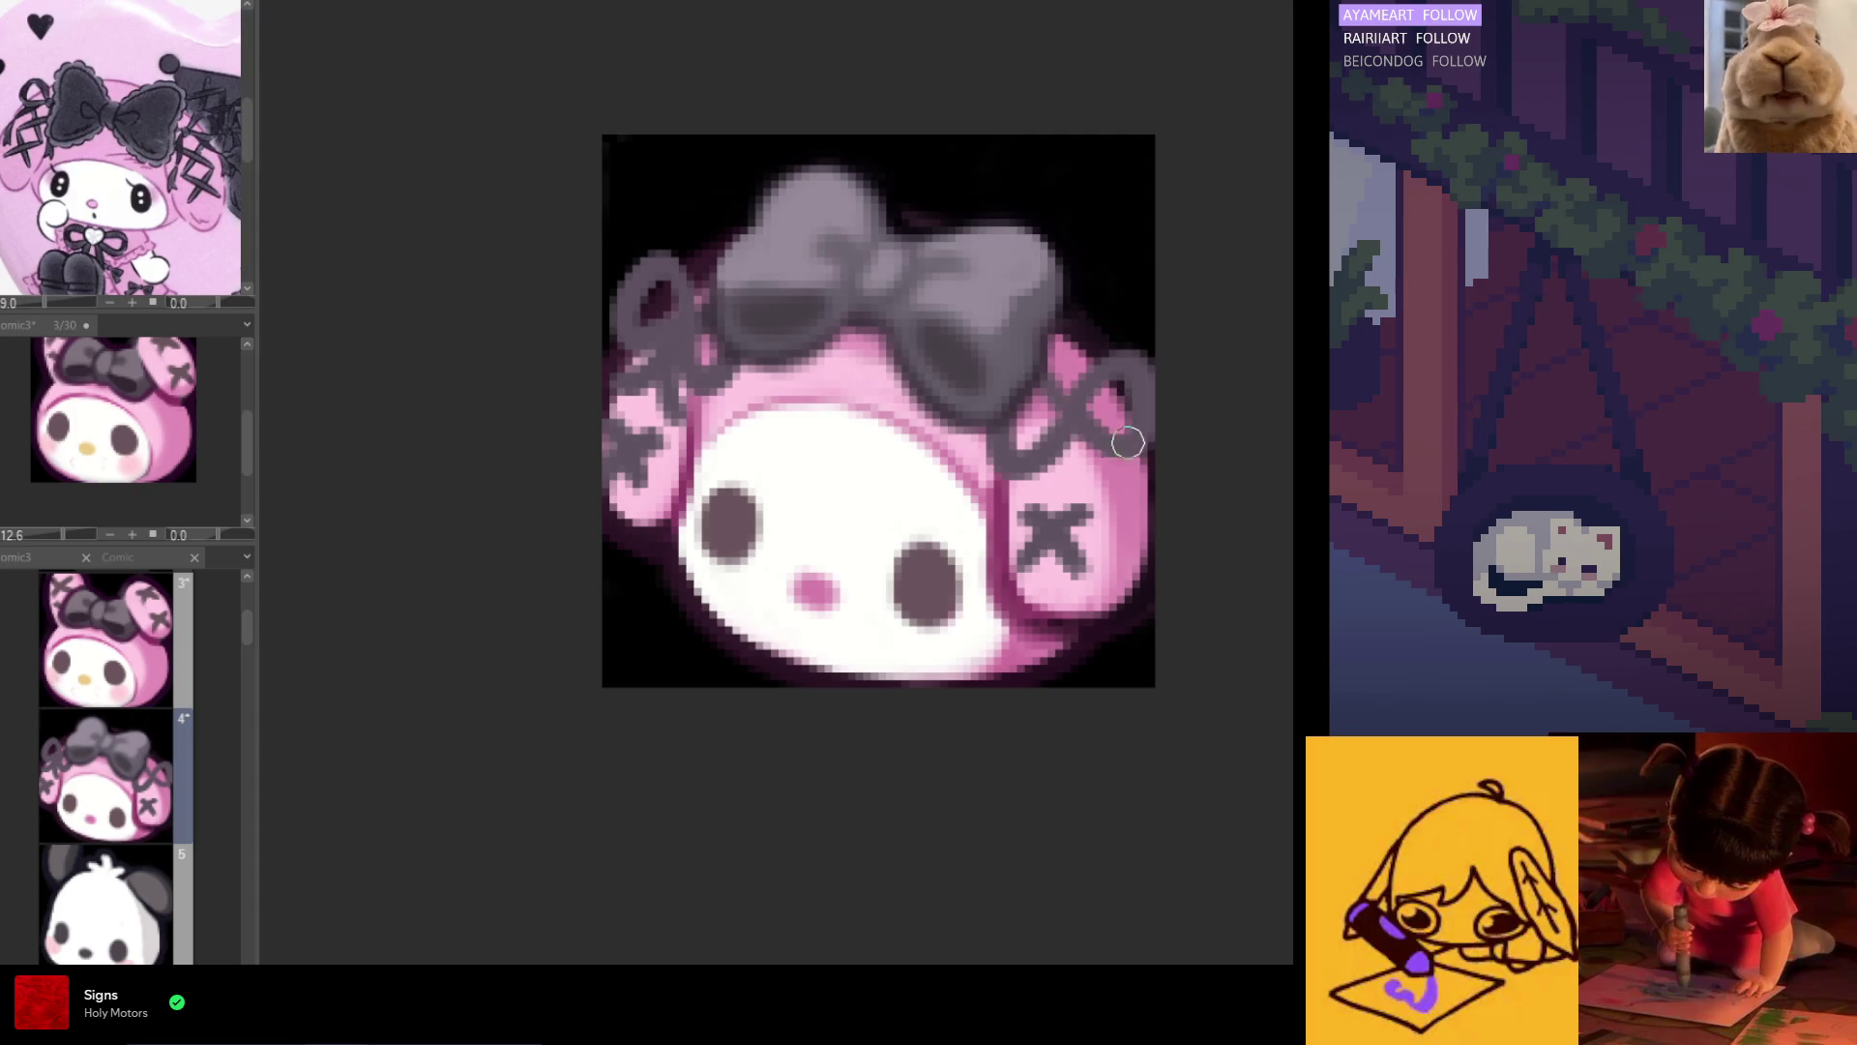
Step: In a mirrored view, cover stray grey marks with pink and outline the ear's ribbon loop, then restore the view
key(h)
mouse_move(730, 445)
mouse_down()
mouse_move(741, 474)
mouse_move(743, 382)
mouse_move(690, 388)
mouse_move(682, 455)
mouse_up()
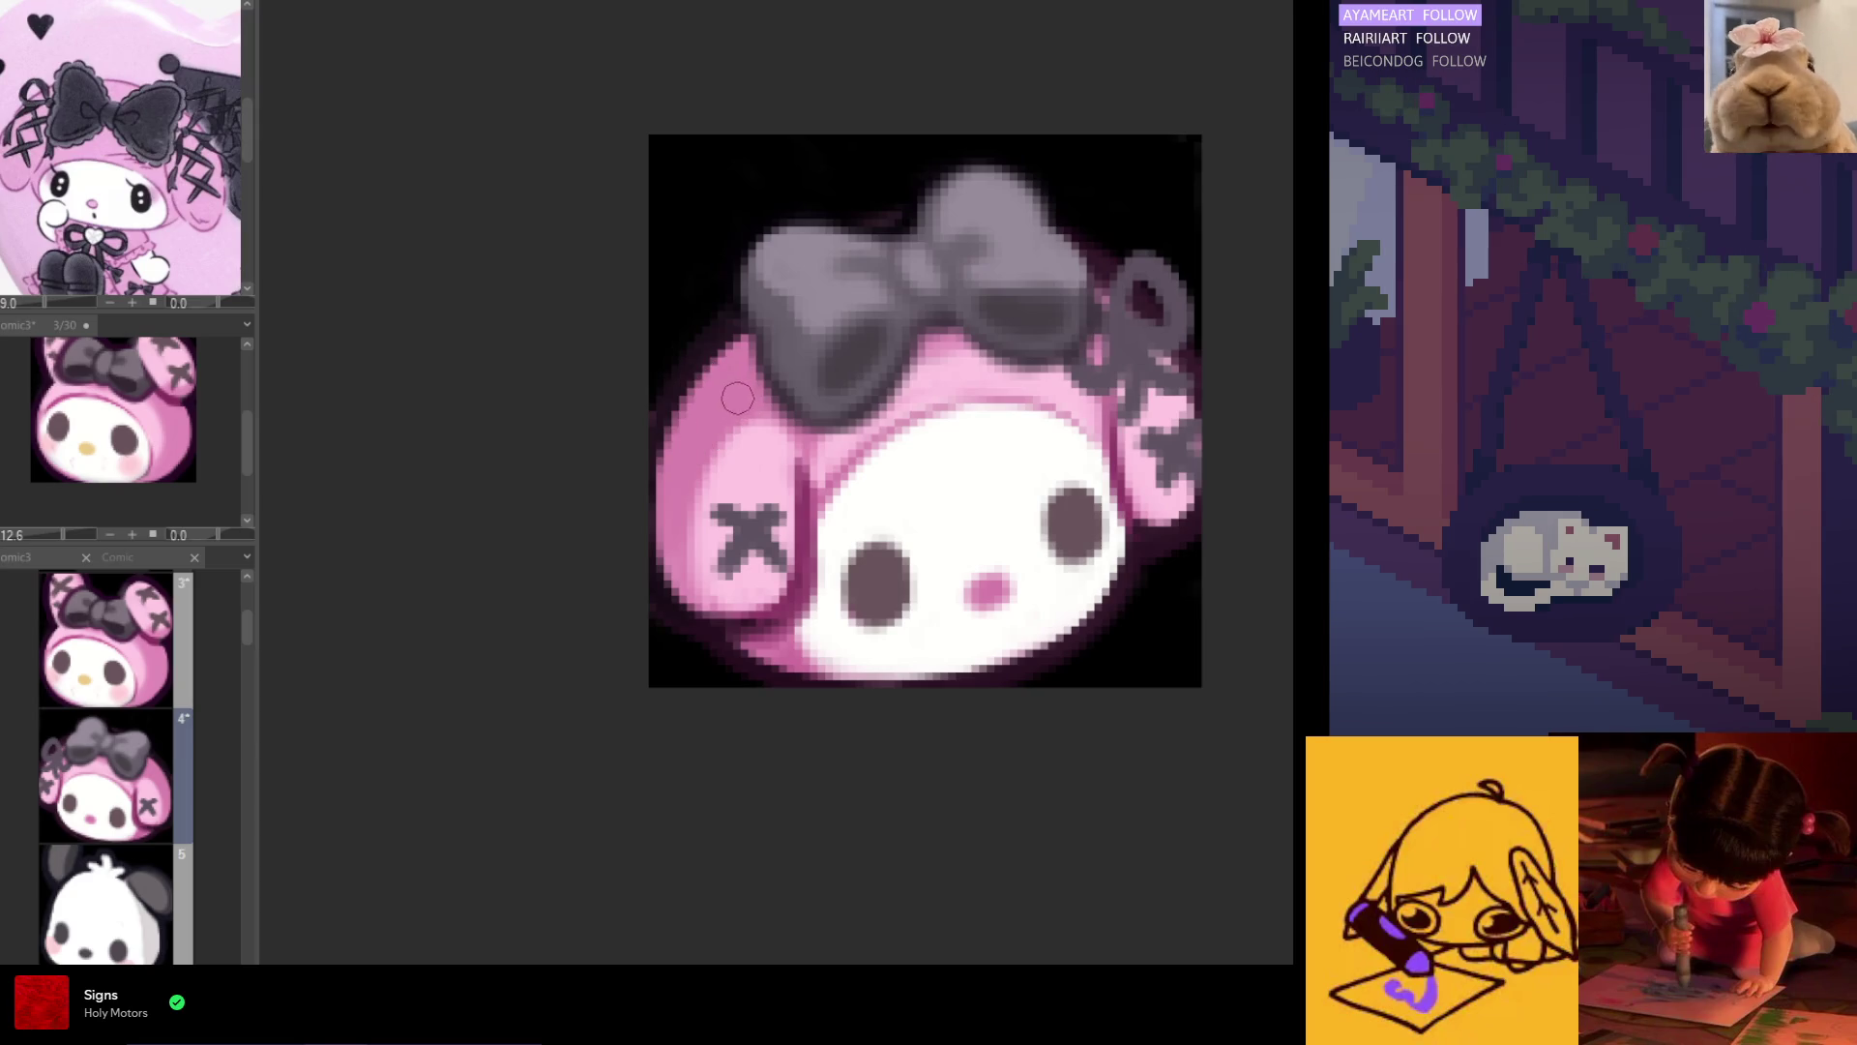
mouse_move(720, 373)
mouse_down()
mouse_move(688, 469)
mouse_move(744, 402)
mouse_move(697, 469)
mouse_move(711, 361)
mouse_move(744, 396)
mouse_move(764, 368)
mouse_up()
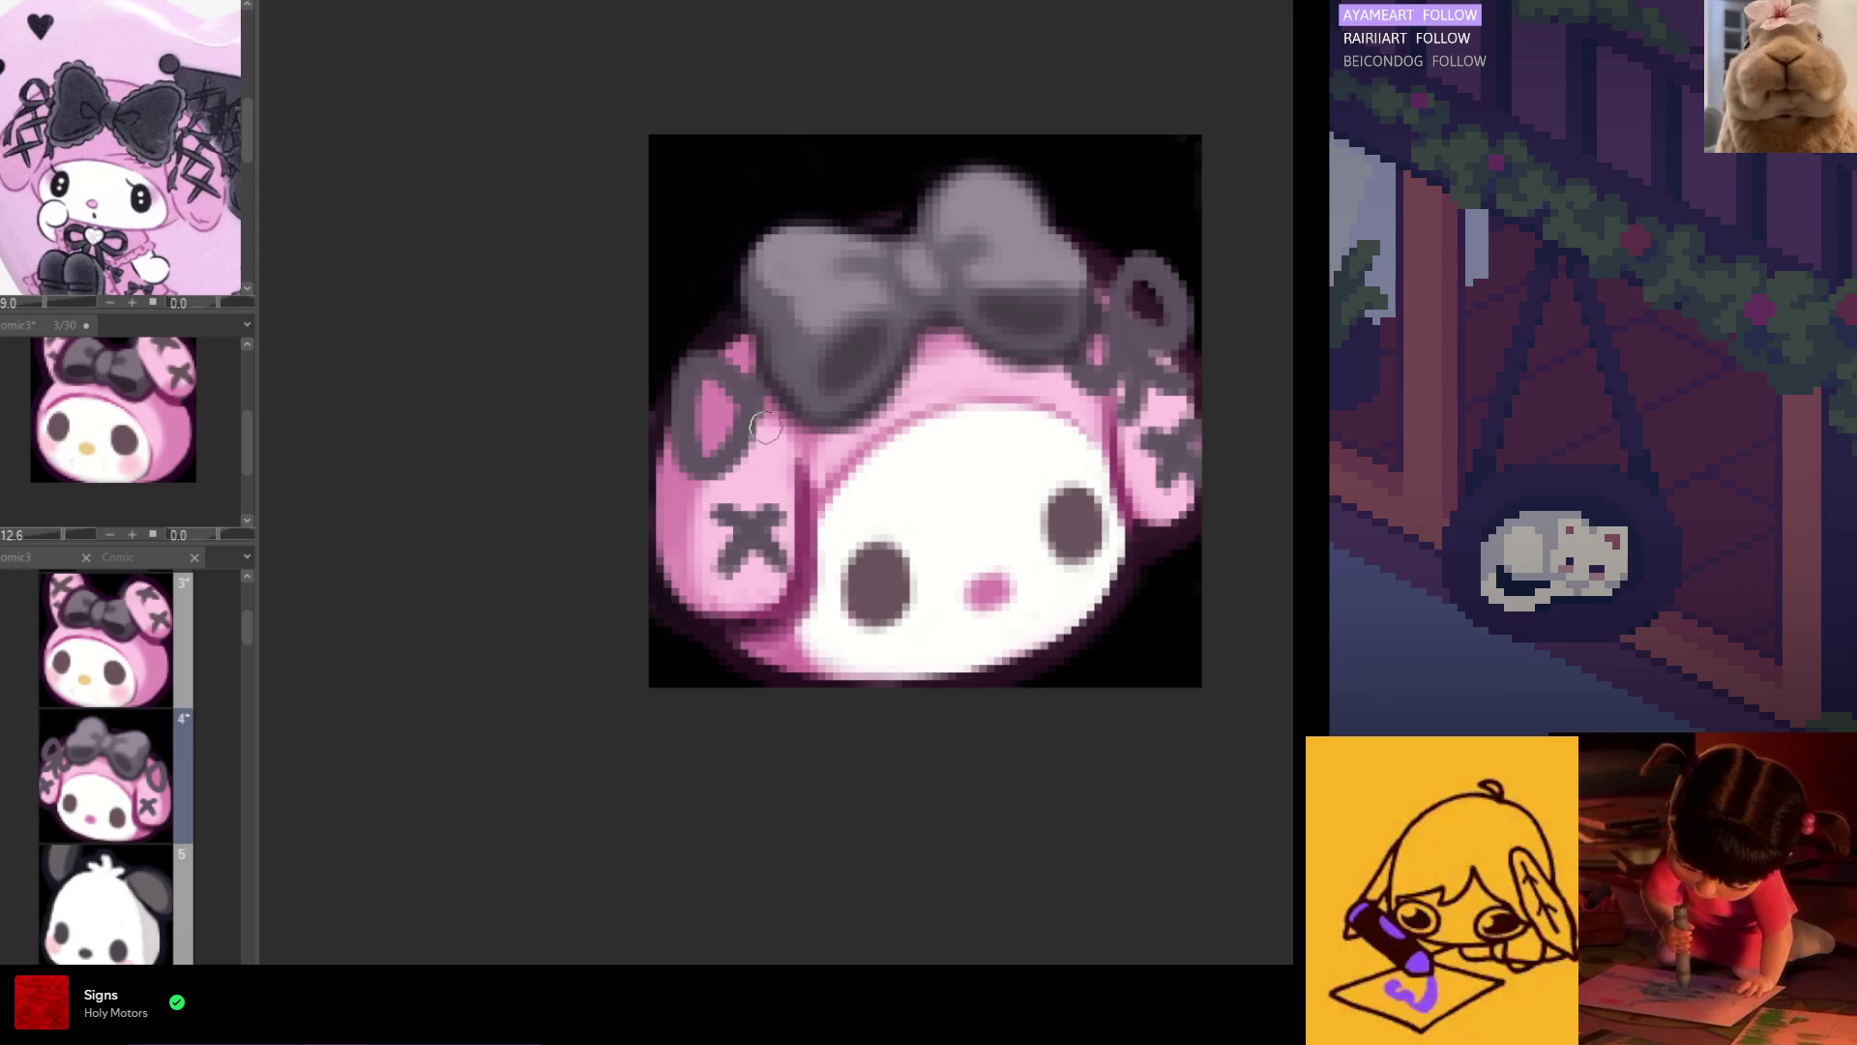
key(h)
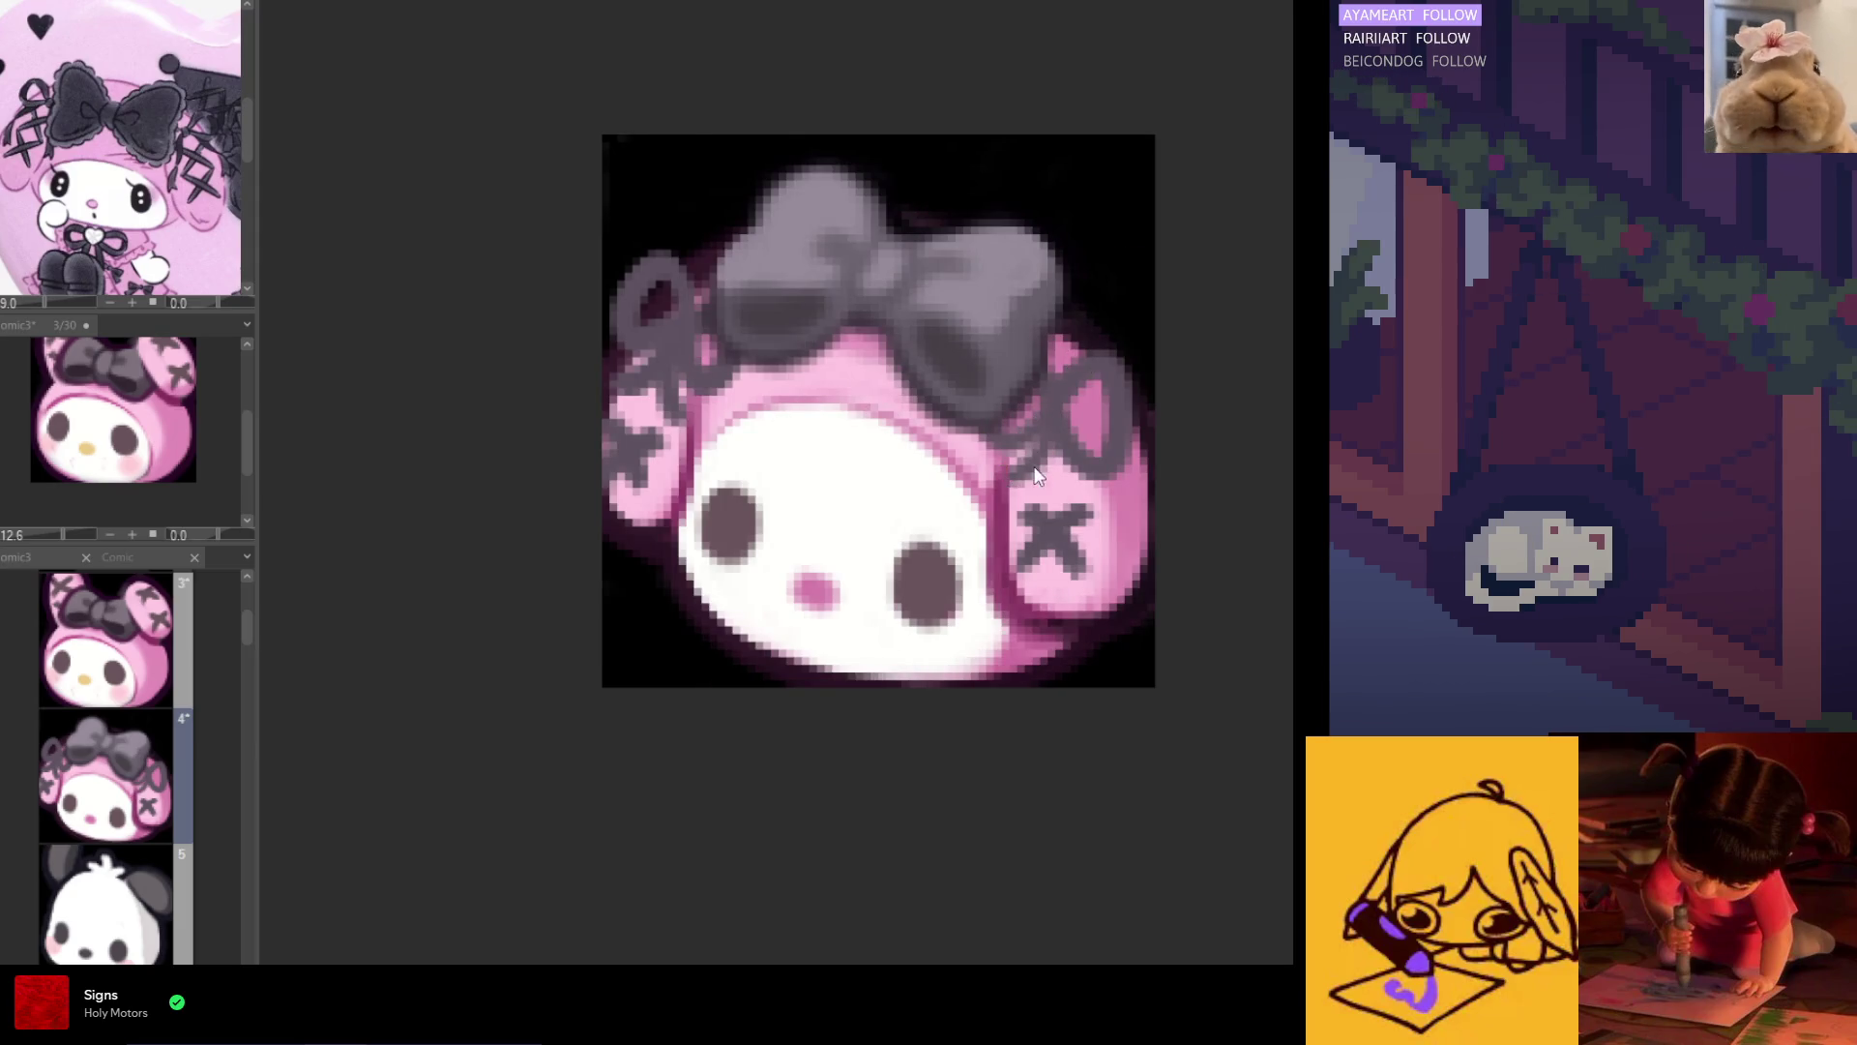
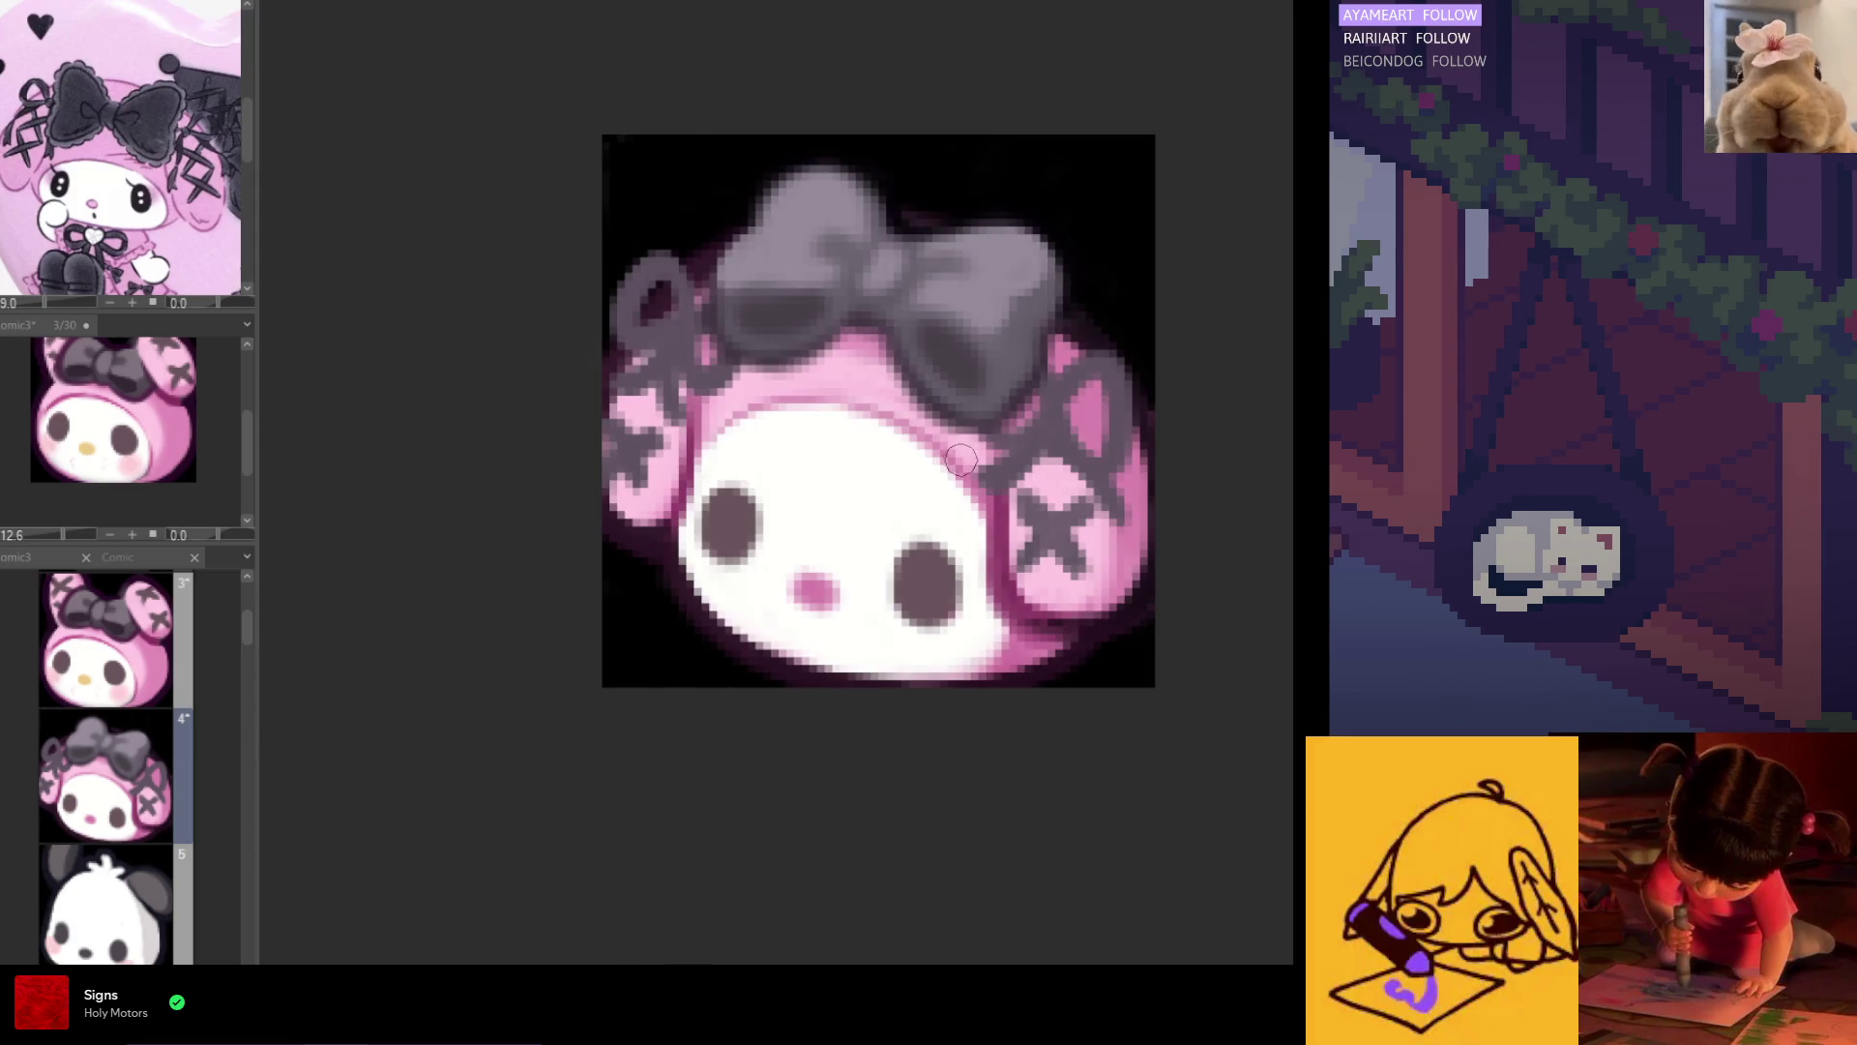
Step: Draw grey ribbon loops around both ears and paint over the dark edge below the right ear
mouse_move(1091, 373)
mouse_down()
mouse_move(1115, 360)
mouse_move(1127, 425)
mouse_up()
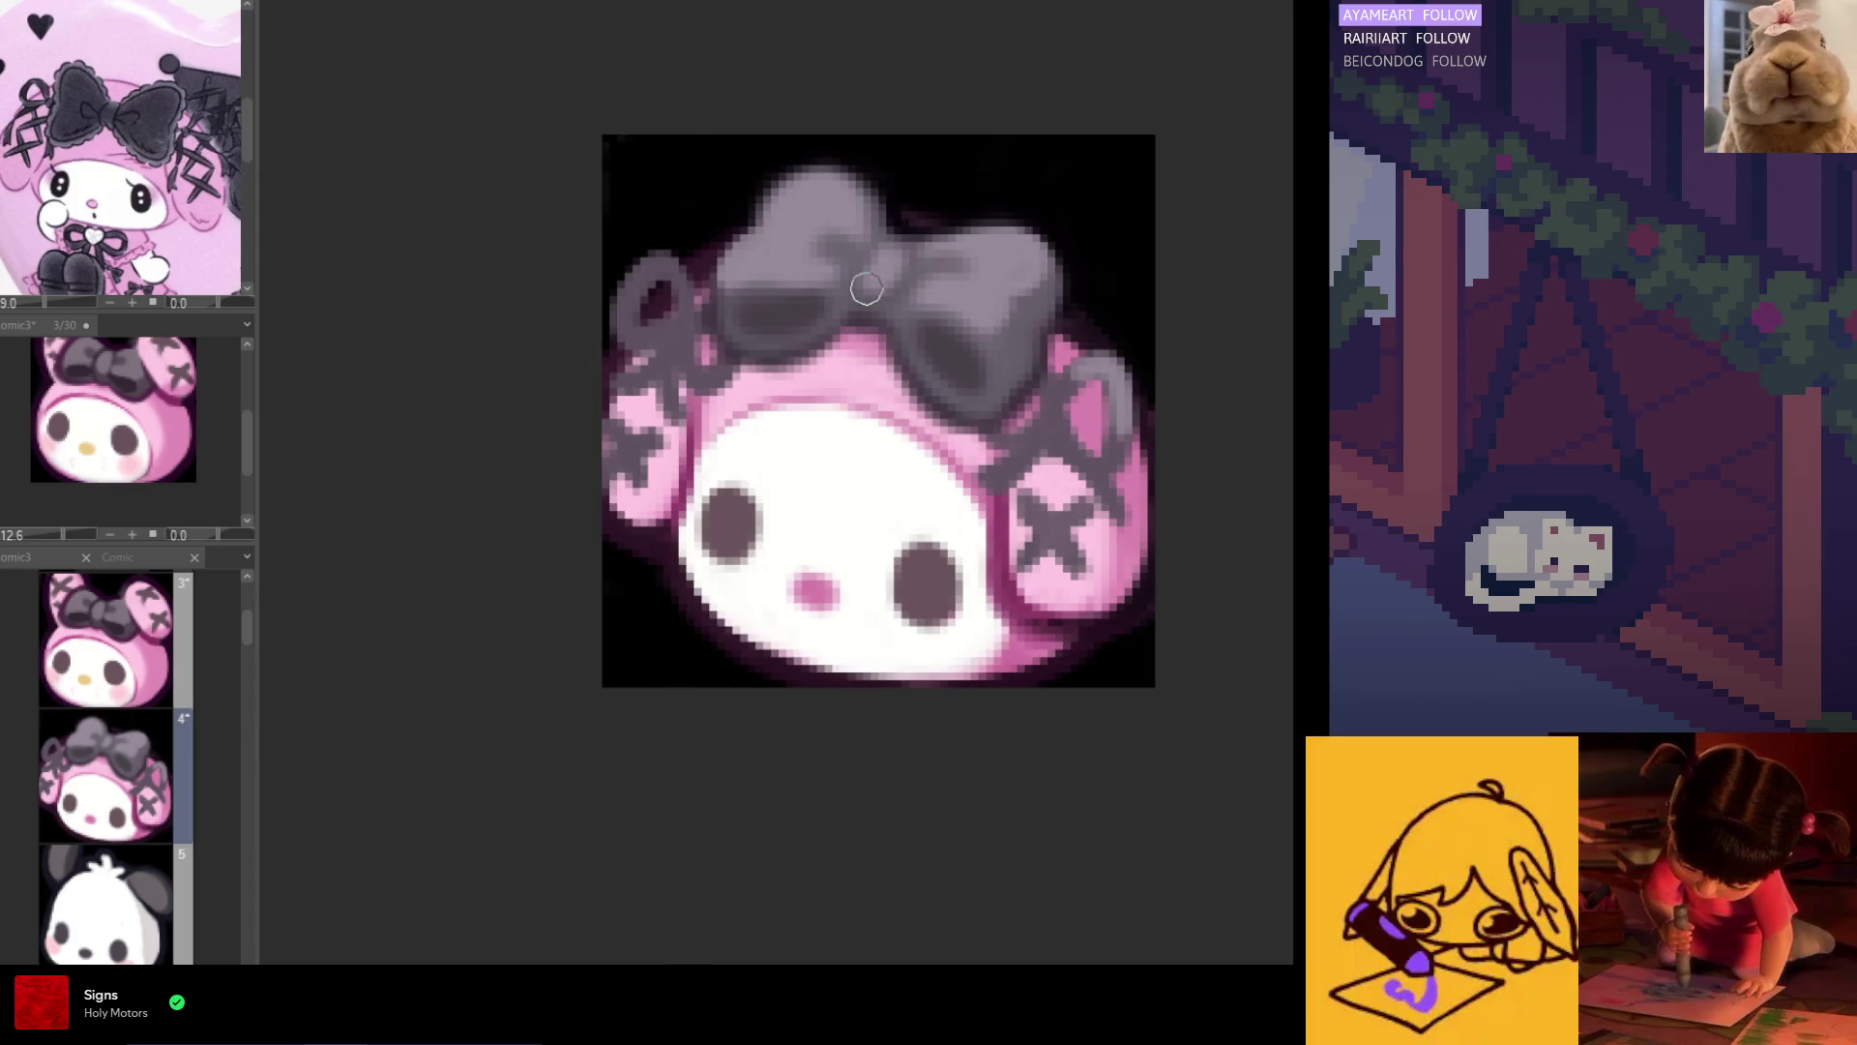
mouse_move(643, 263)
mouse_down()
mouse_move(677, 275)
mouse_move(624, 325)
mouse_move(677, 310)
mouse_up()
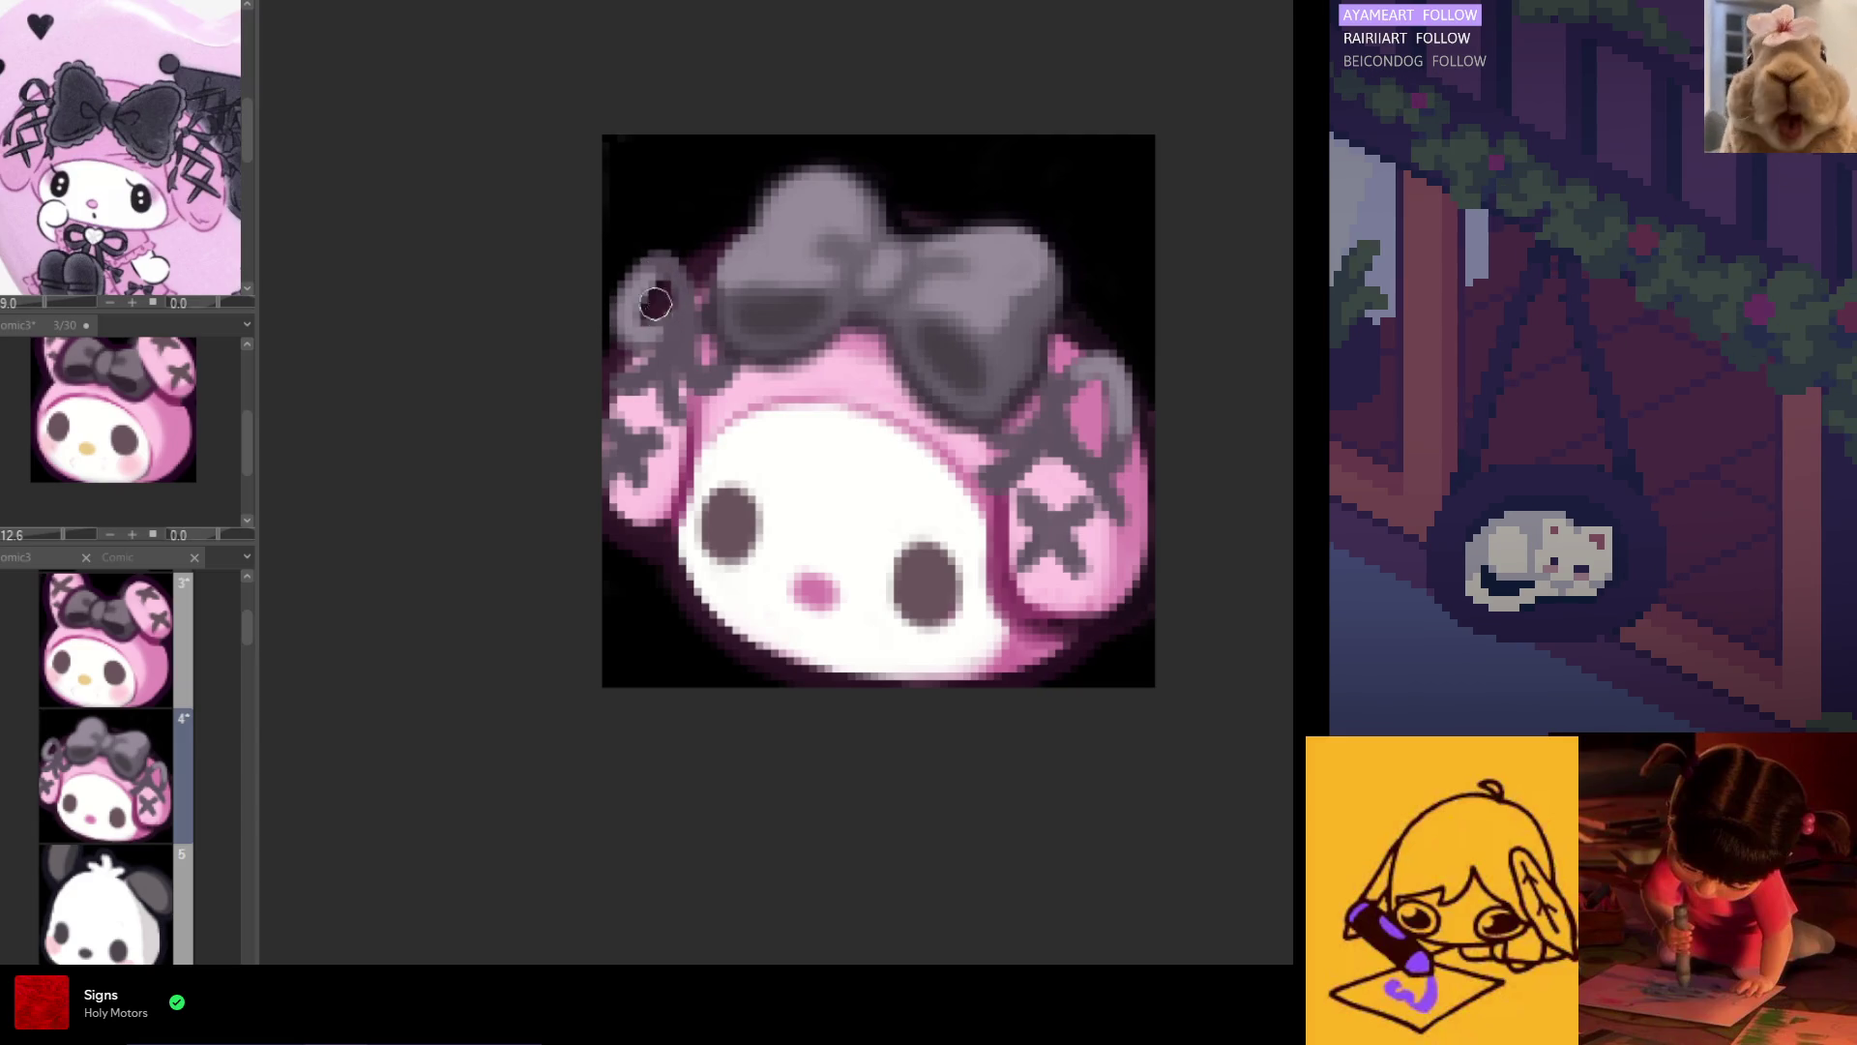
mouse_move(663, 388)
mouse_down()
mouse_move(619, 387)
mouse_move(639, 479)
mouse_up()
drag(1039, 438, 1006, 472)
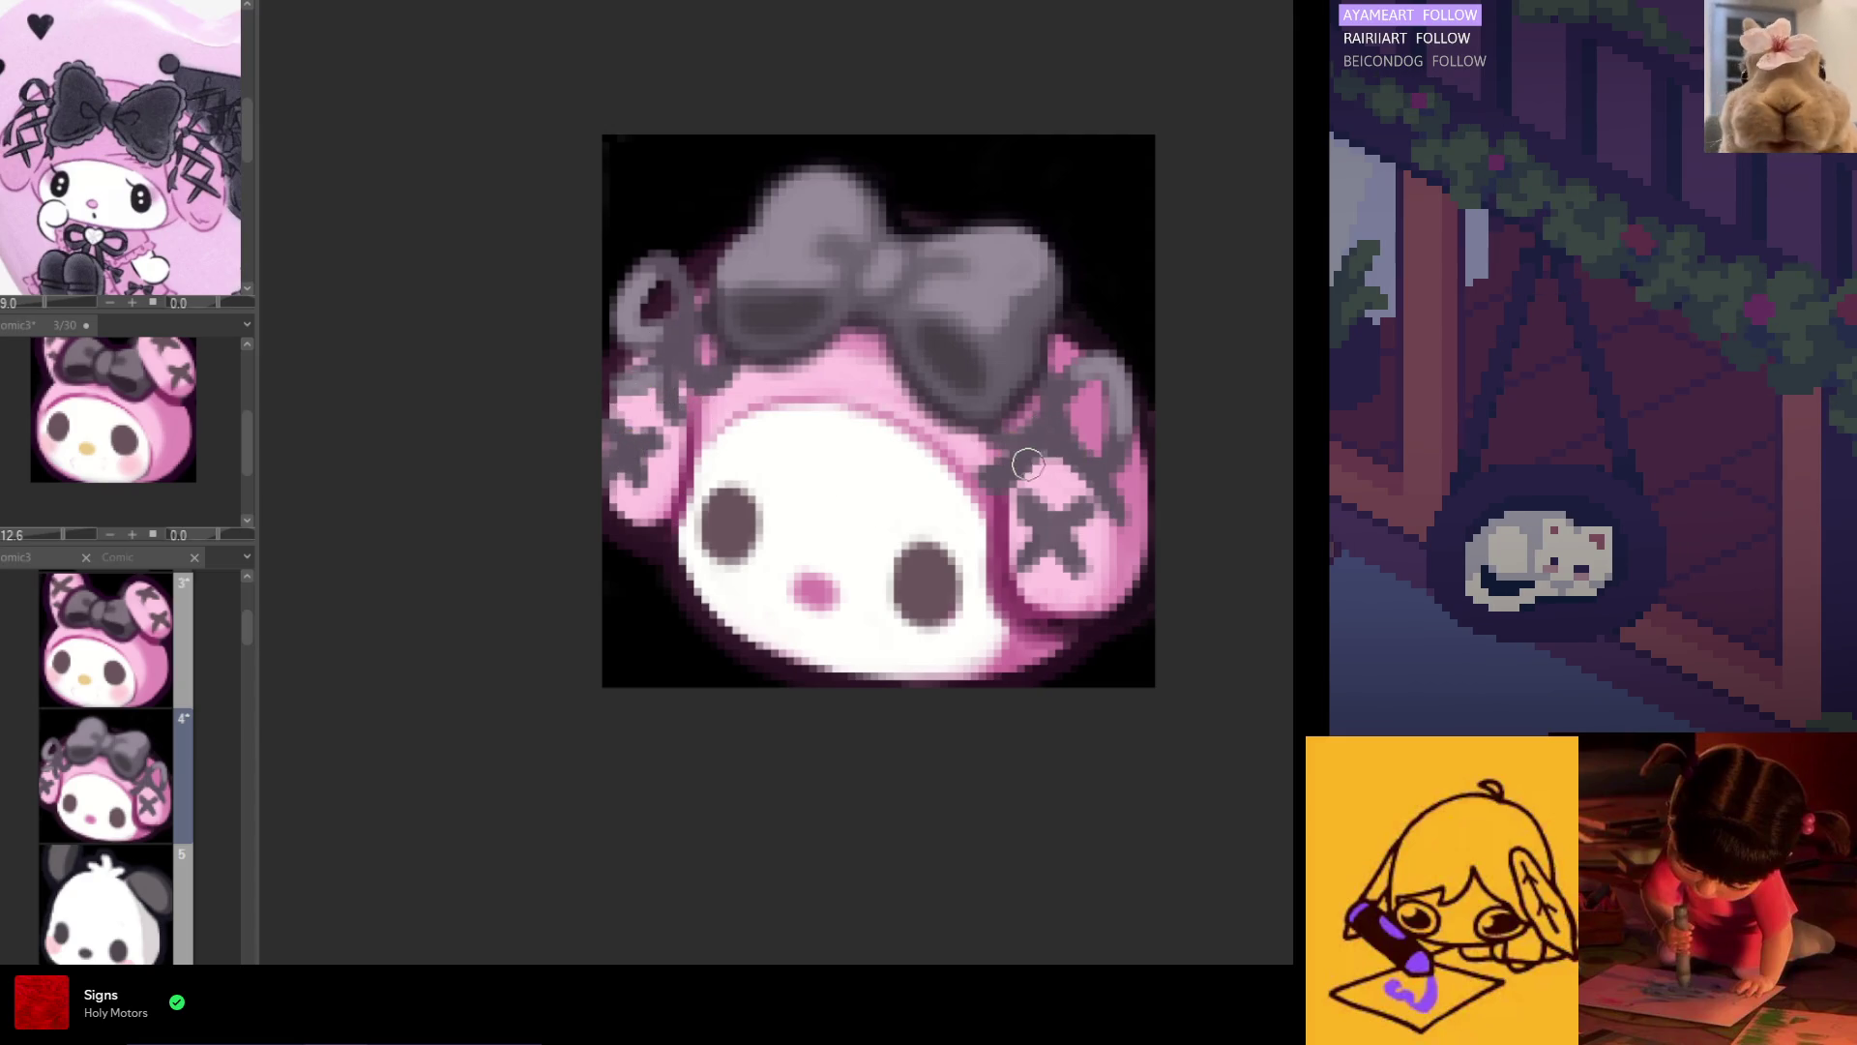
Step: Zoom in and lasso the left part of the head
scroll(991, 587, down, 5)
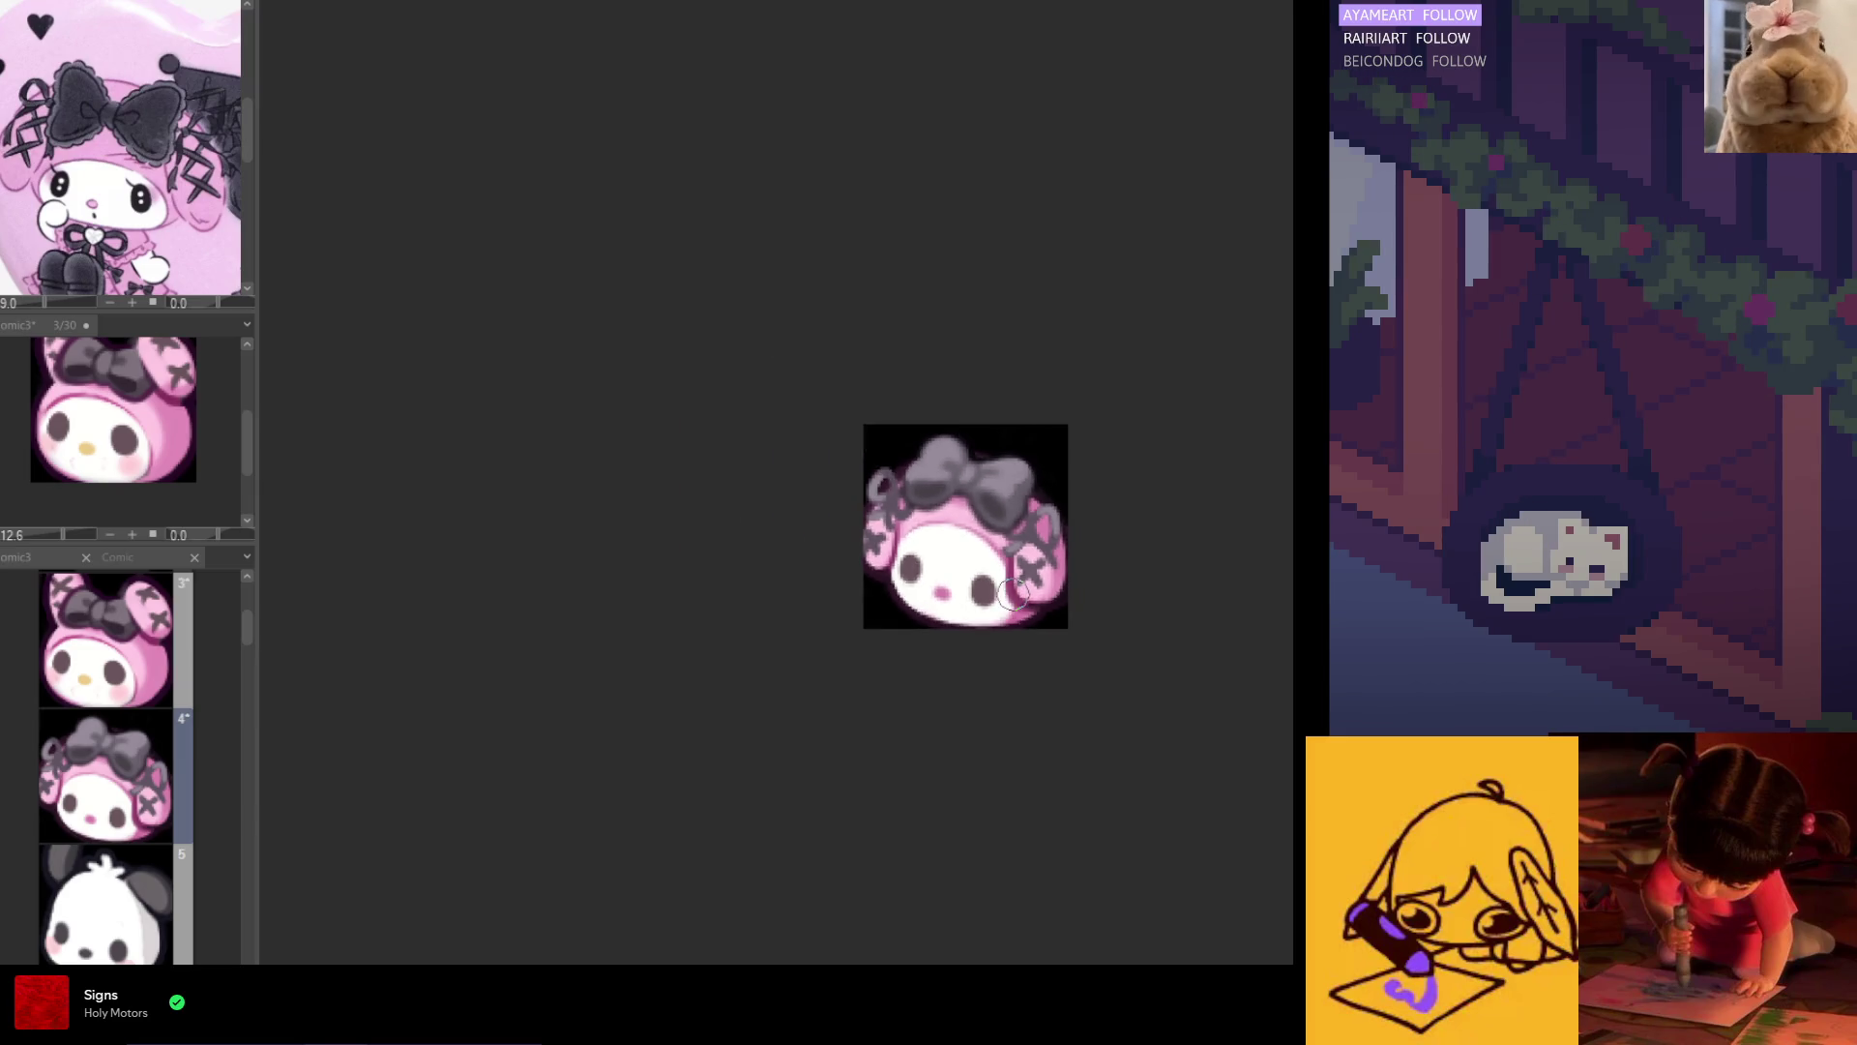
scroll(986, 584, up, 1)
scroll(991, 585, up, 1)
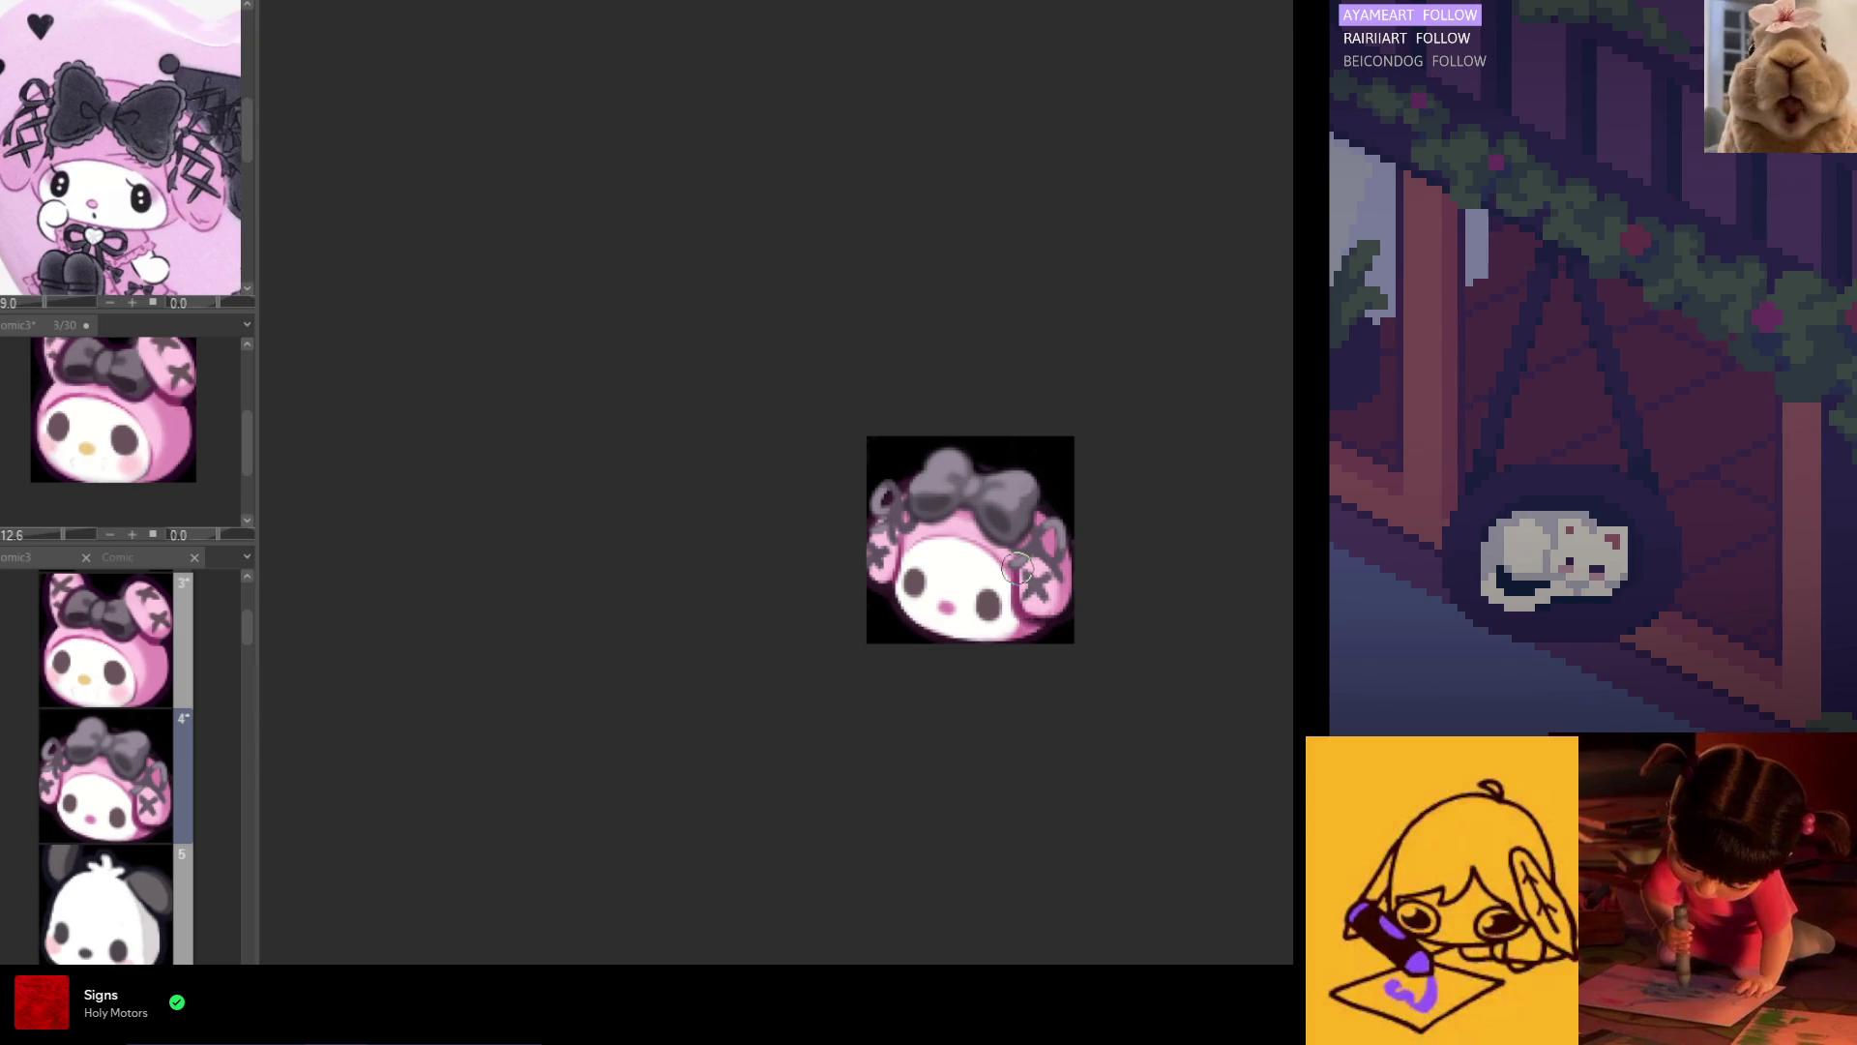
scroll(981, 549, up, 1)
scroll(924, 551, up, 1)
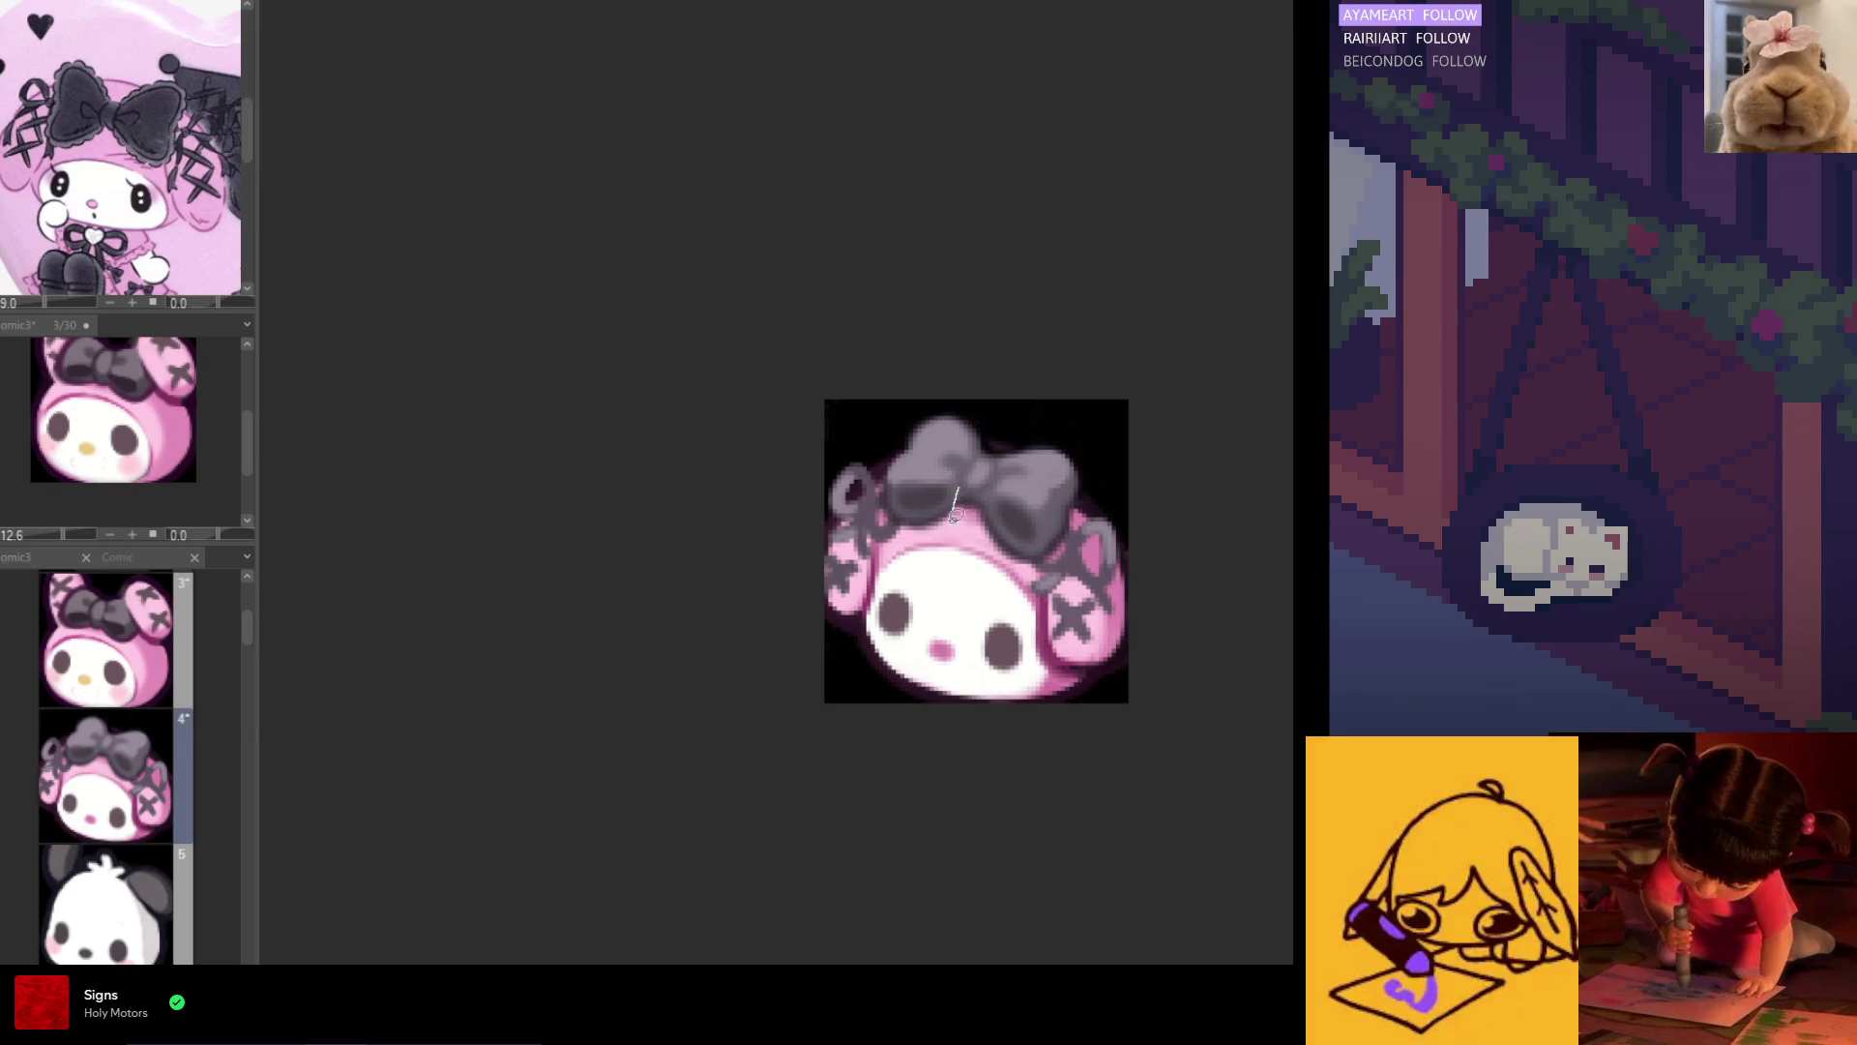
mouse_move(898, 577)
mouse_down()
mouse_move(767, 539)
mouse_move(997, 422)
mouse_move(849, 408)
mouse_up()
Step: Move the selected left part of the head slightly up with Free Transform
click(1049, 538)
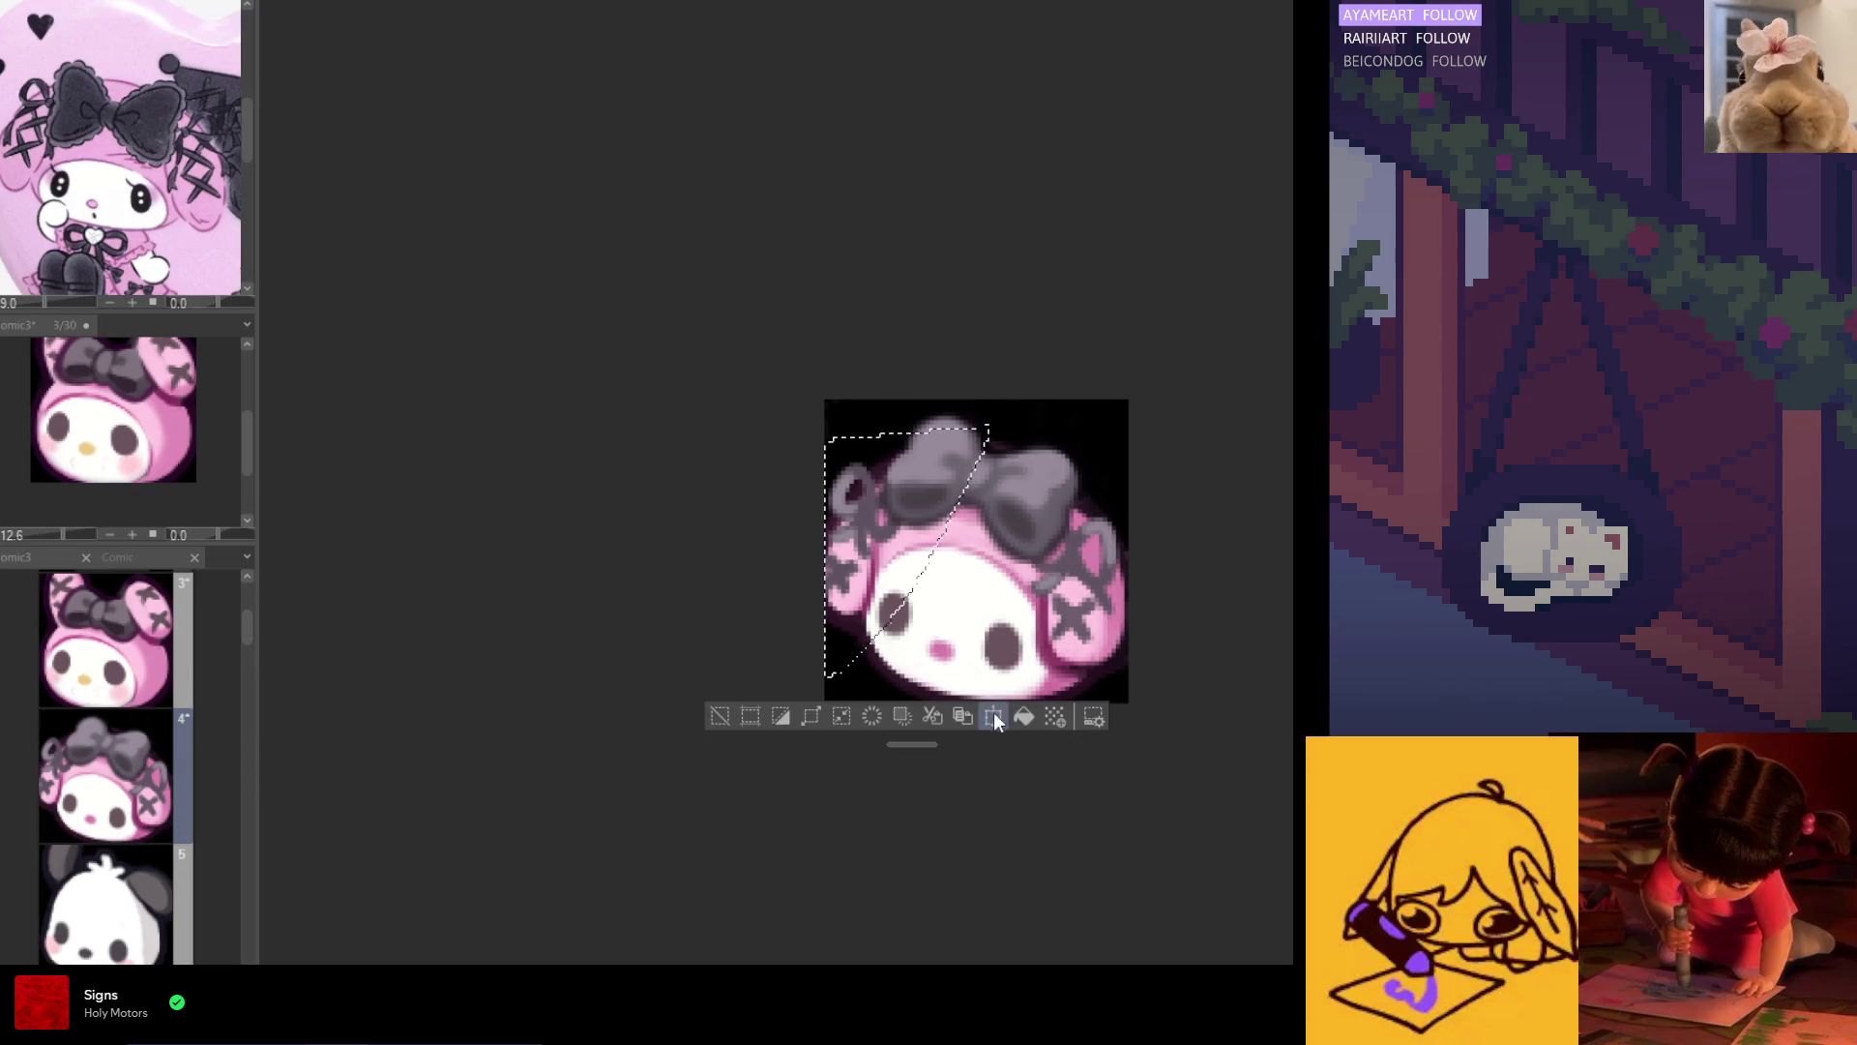
key(ctrl+t)
mouse_move(935, 581)
mouse_down()
mouse_move(939, 567)
mouse_move(1042, 627)
mouse_up()
click(894, 707)
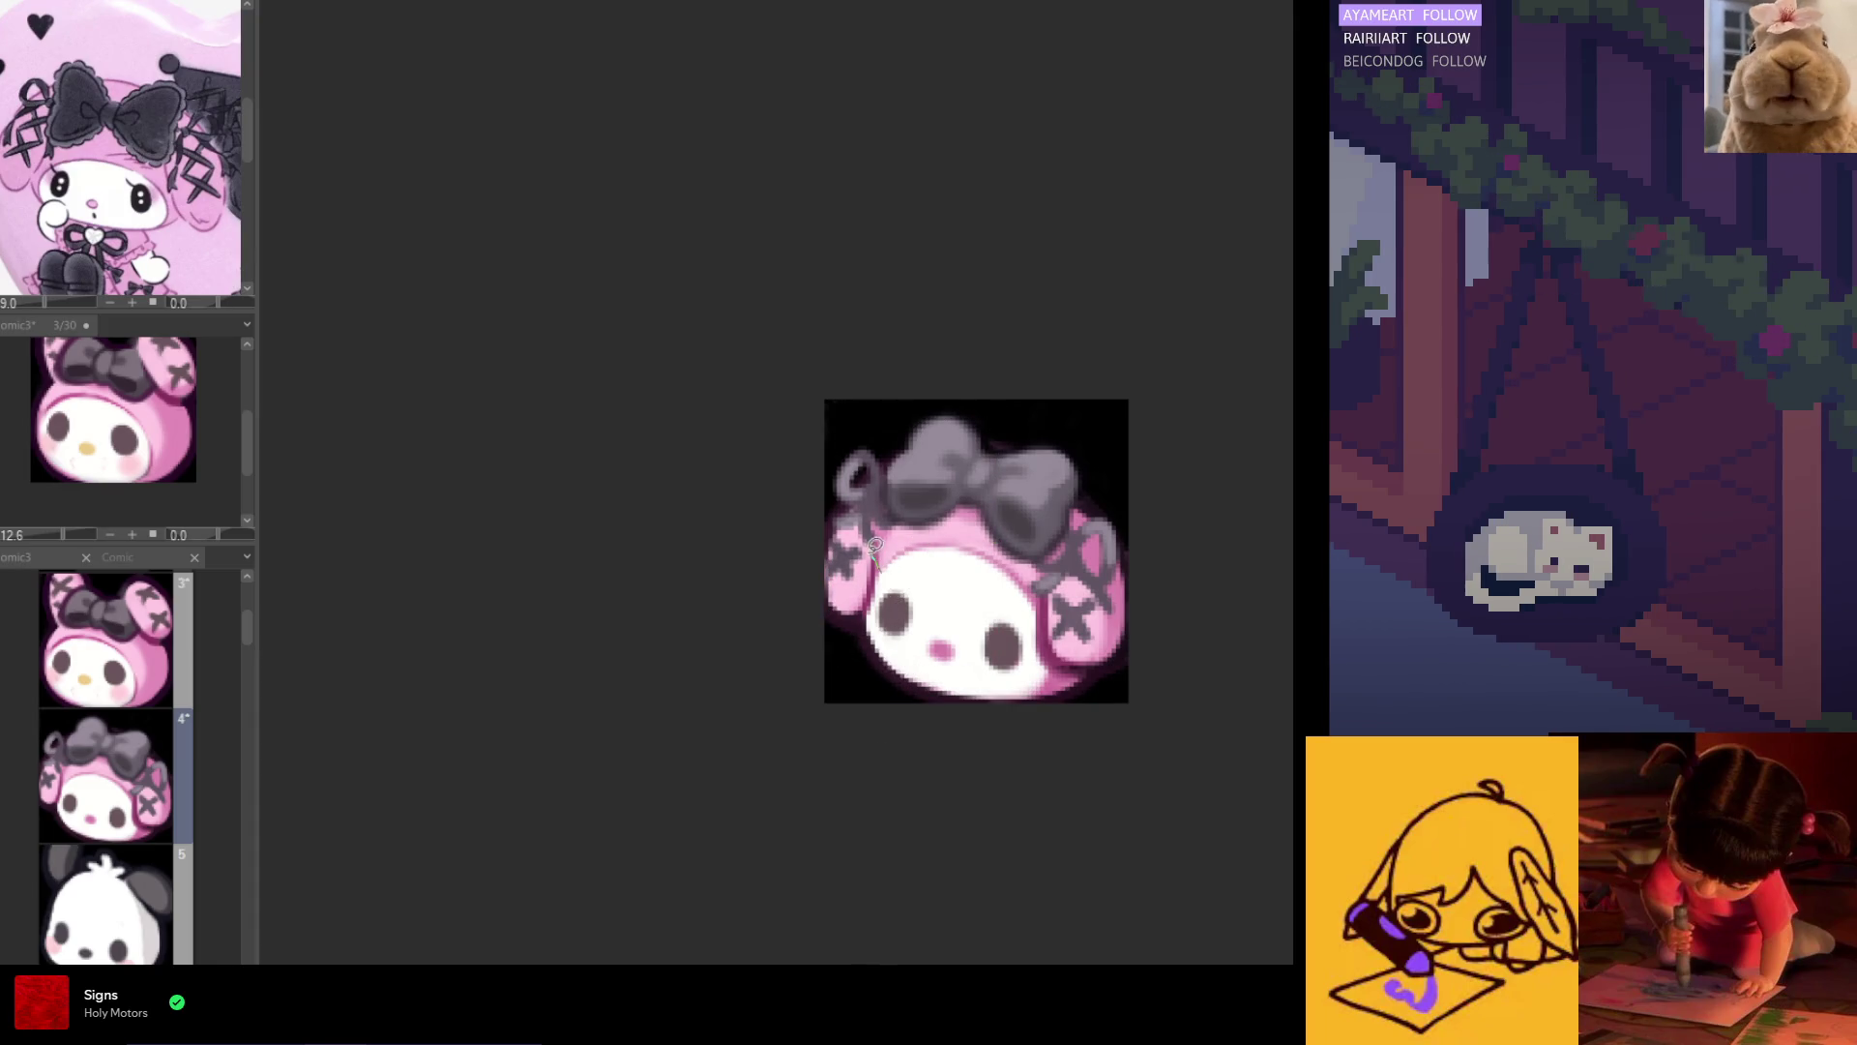
Step: Select the left part of the face, stretch it down, and deselect
mouse_move(802, 538)
mouse_down()
mouse_move(812, 716)
mouse_move(847, 736)
mouse_move(847, 779)
mouse_up()
key(ctrl+t)
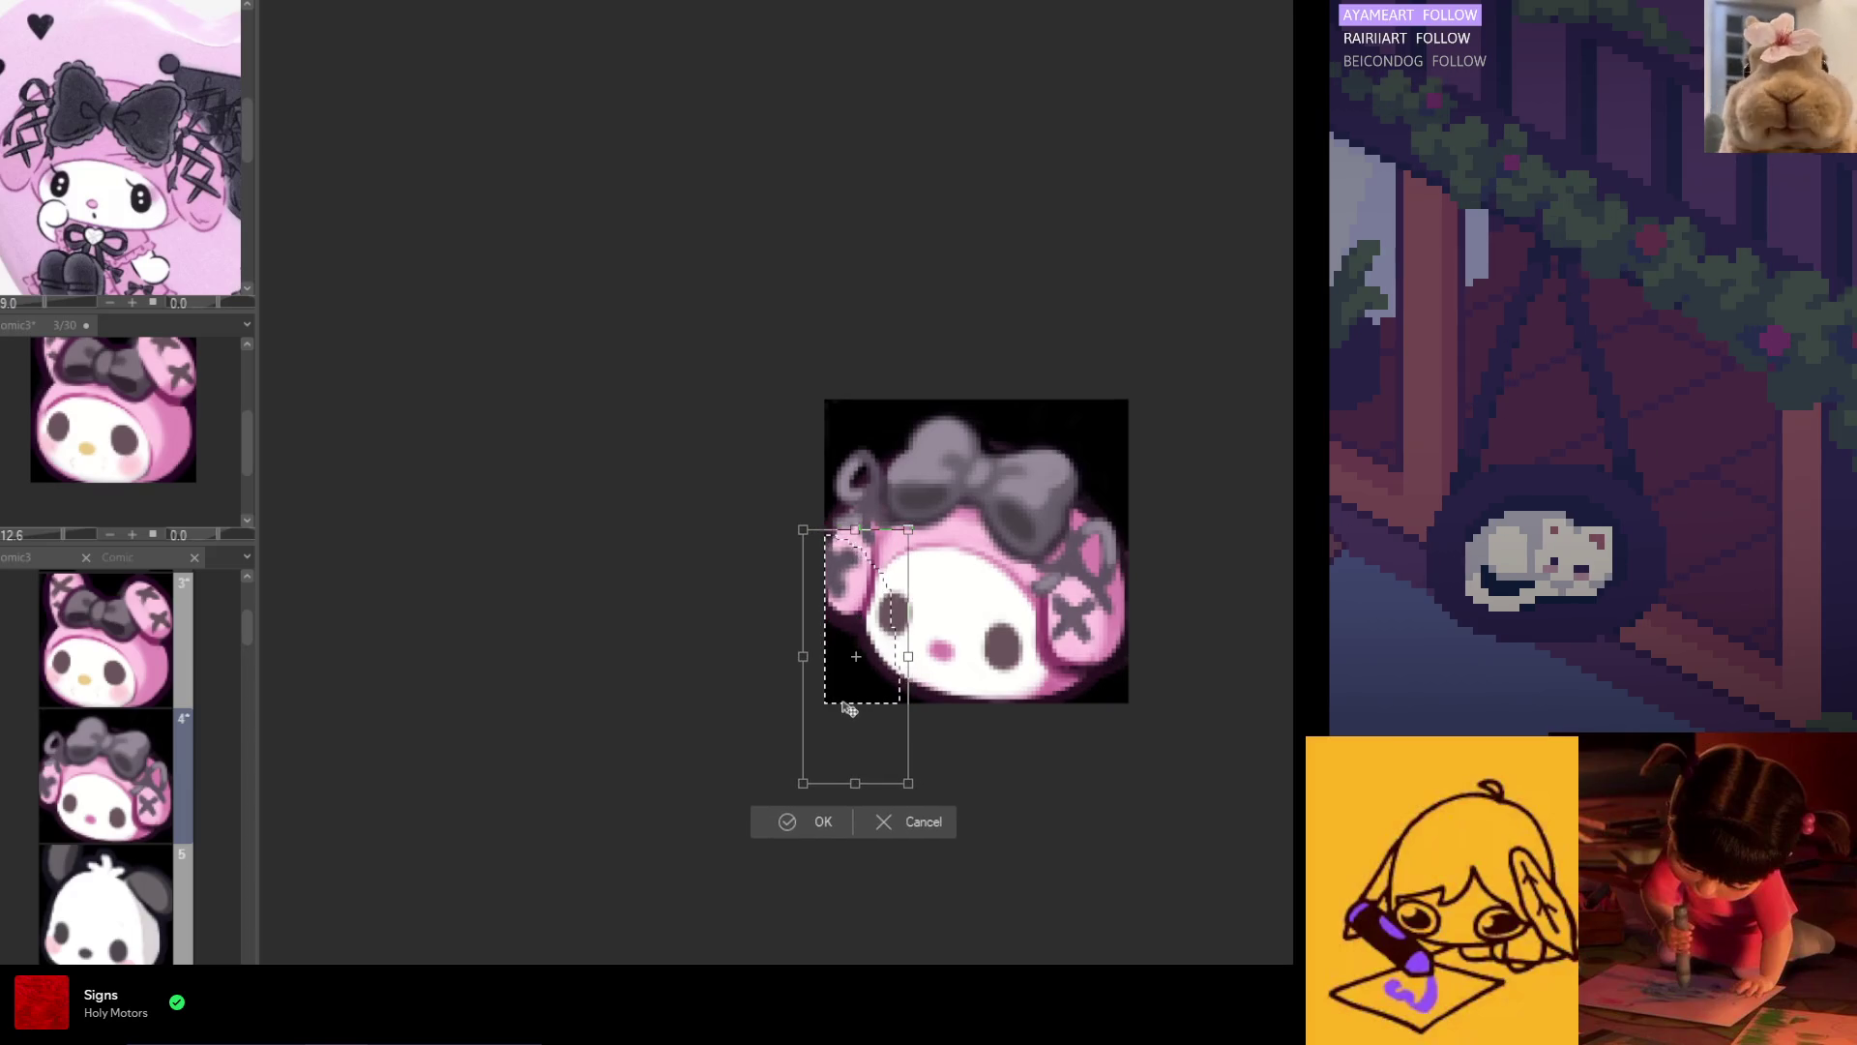
key(Return)
key(ctrl+d)
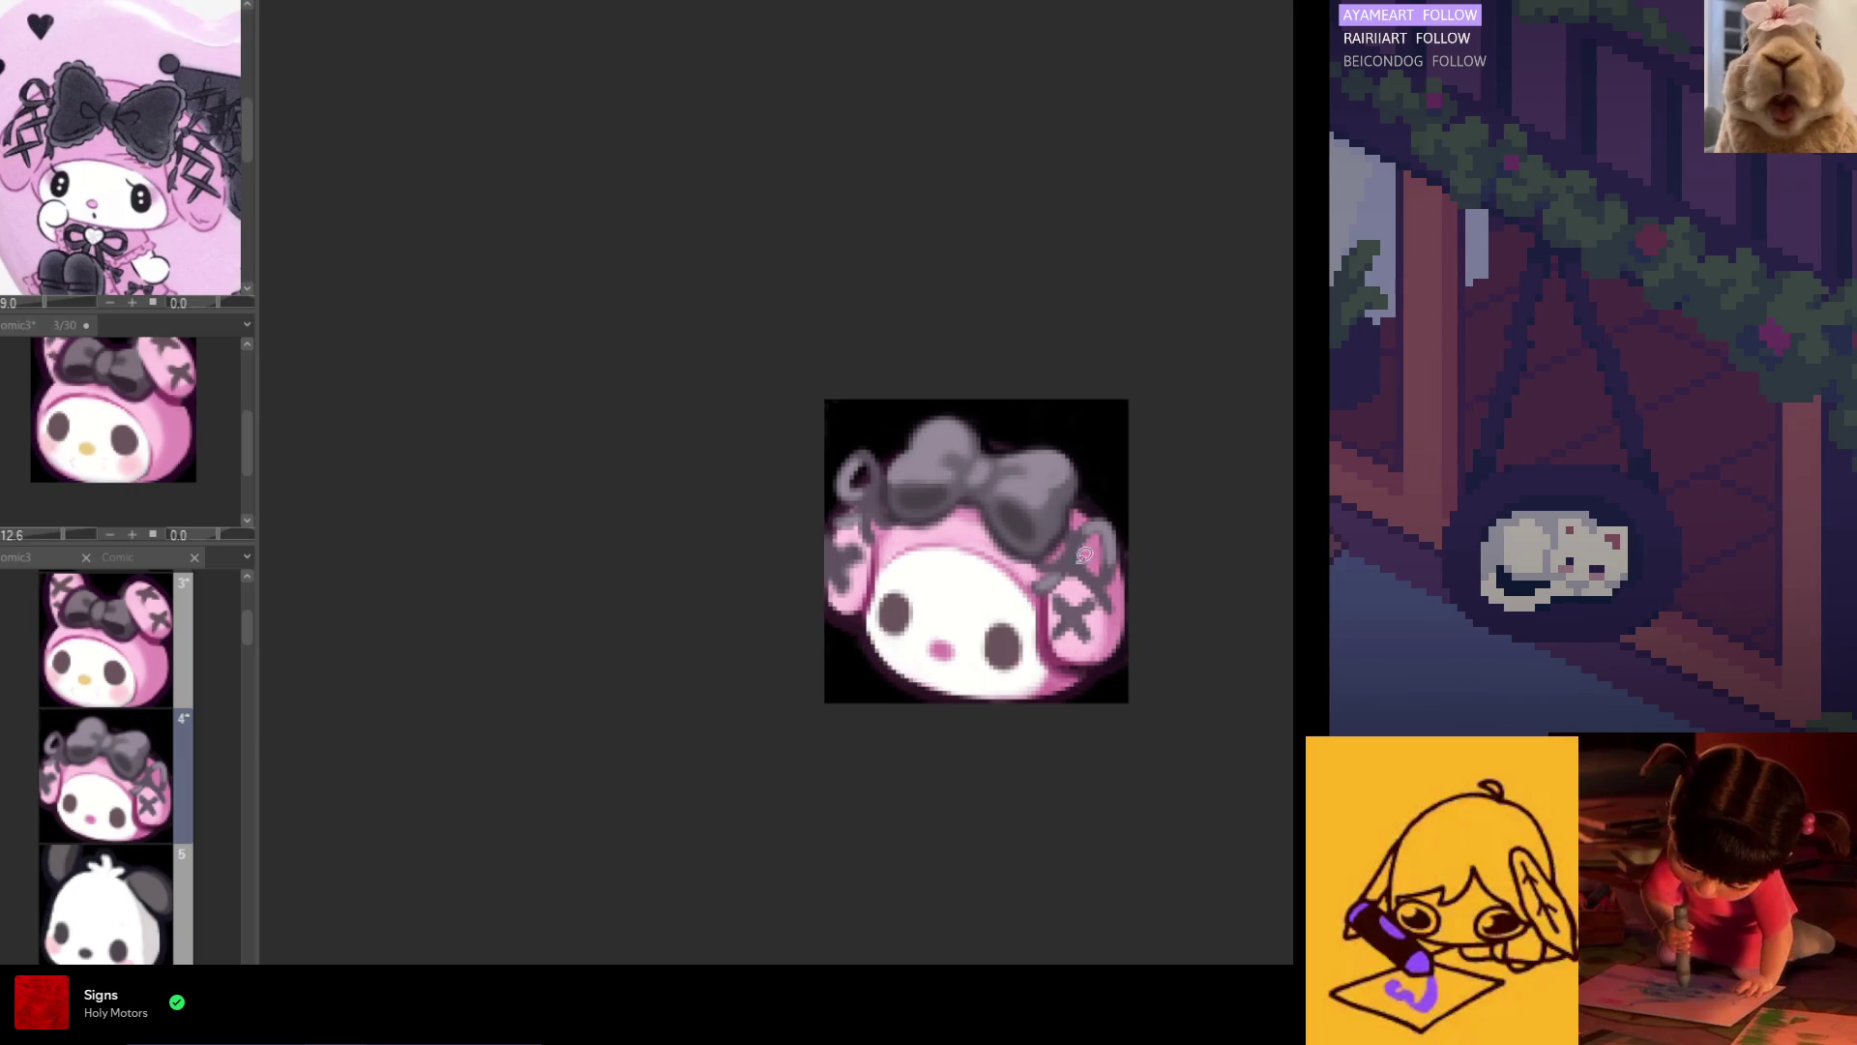
Step: Lasso the right side of the head, shift it slightly right and down, and deselect
mouse_move(1153, 566)
mouse_down()
mouse_move(1125, 624)
mouse_move(1077, 577)
mouse_up()
drag(1149, 419, 1149, 422)
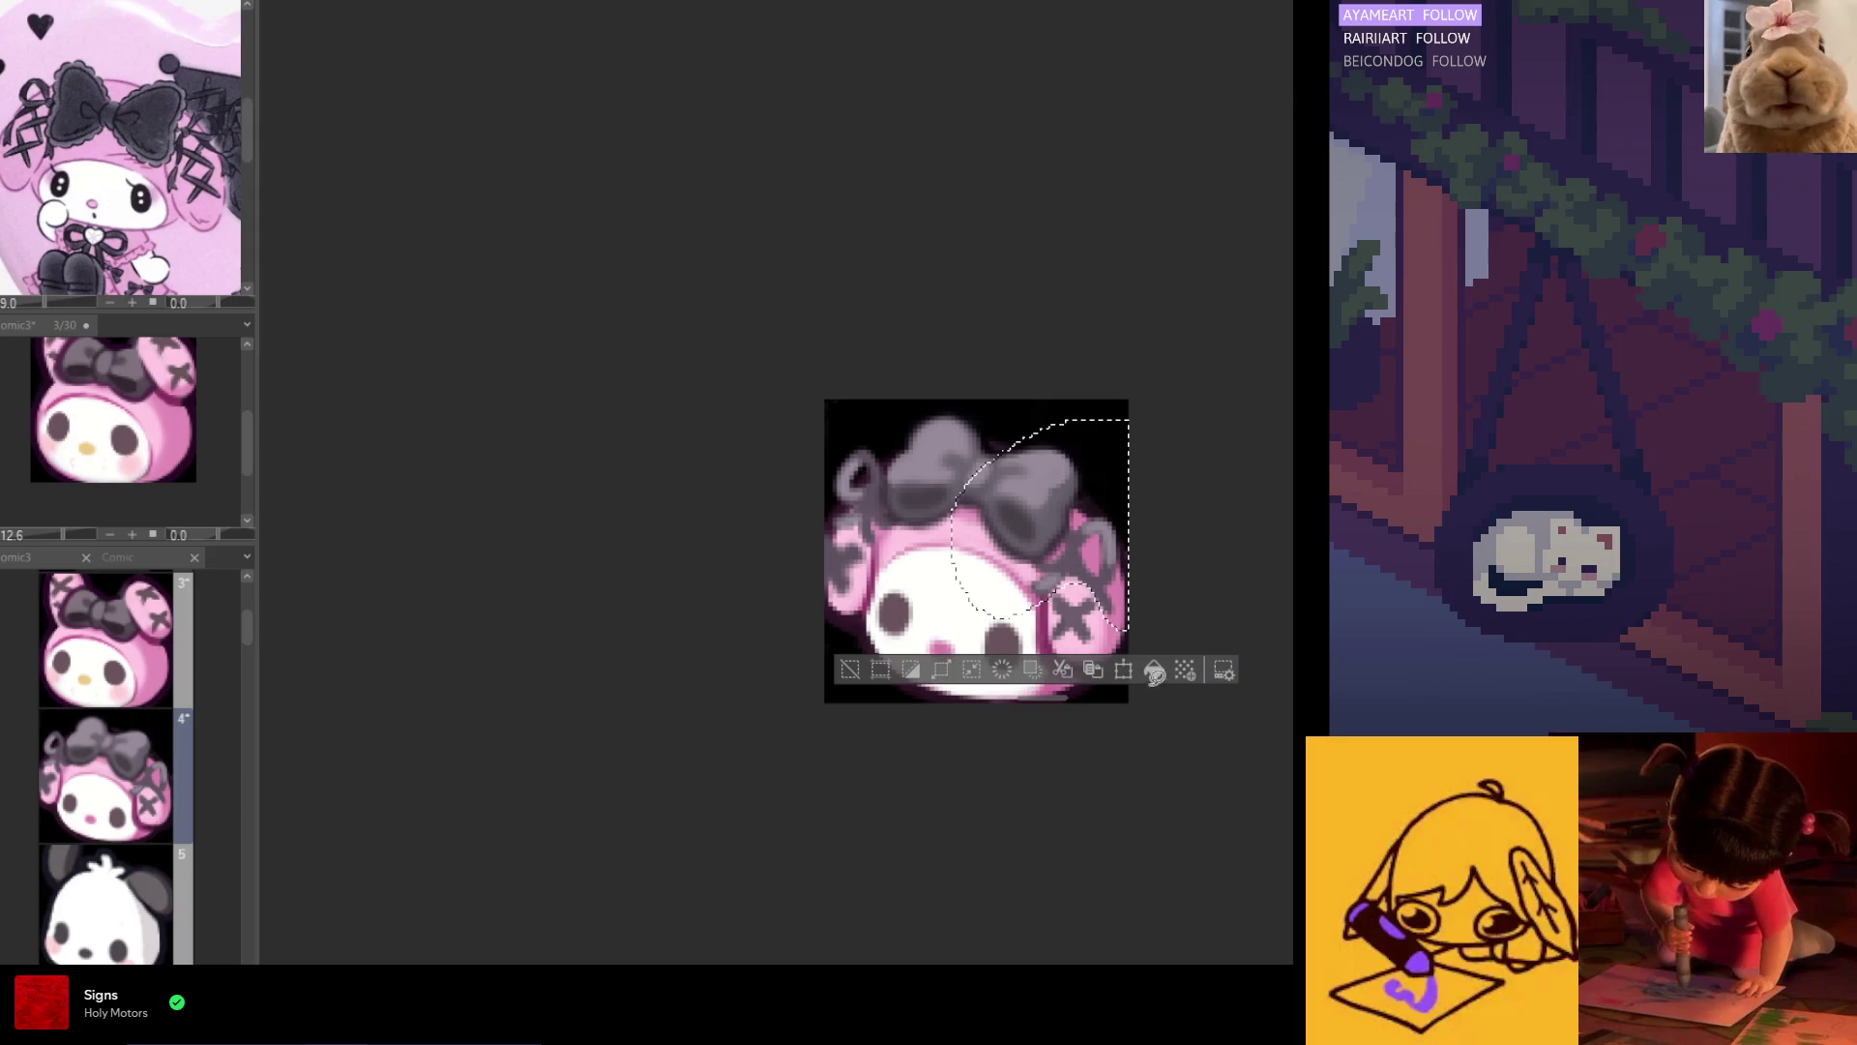
key(ctrl+t)
drag(1120, 575, 1124, 580)
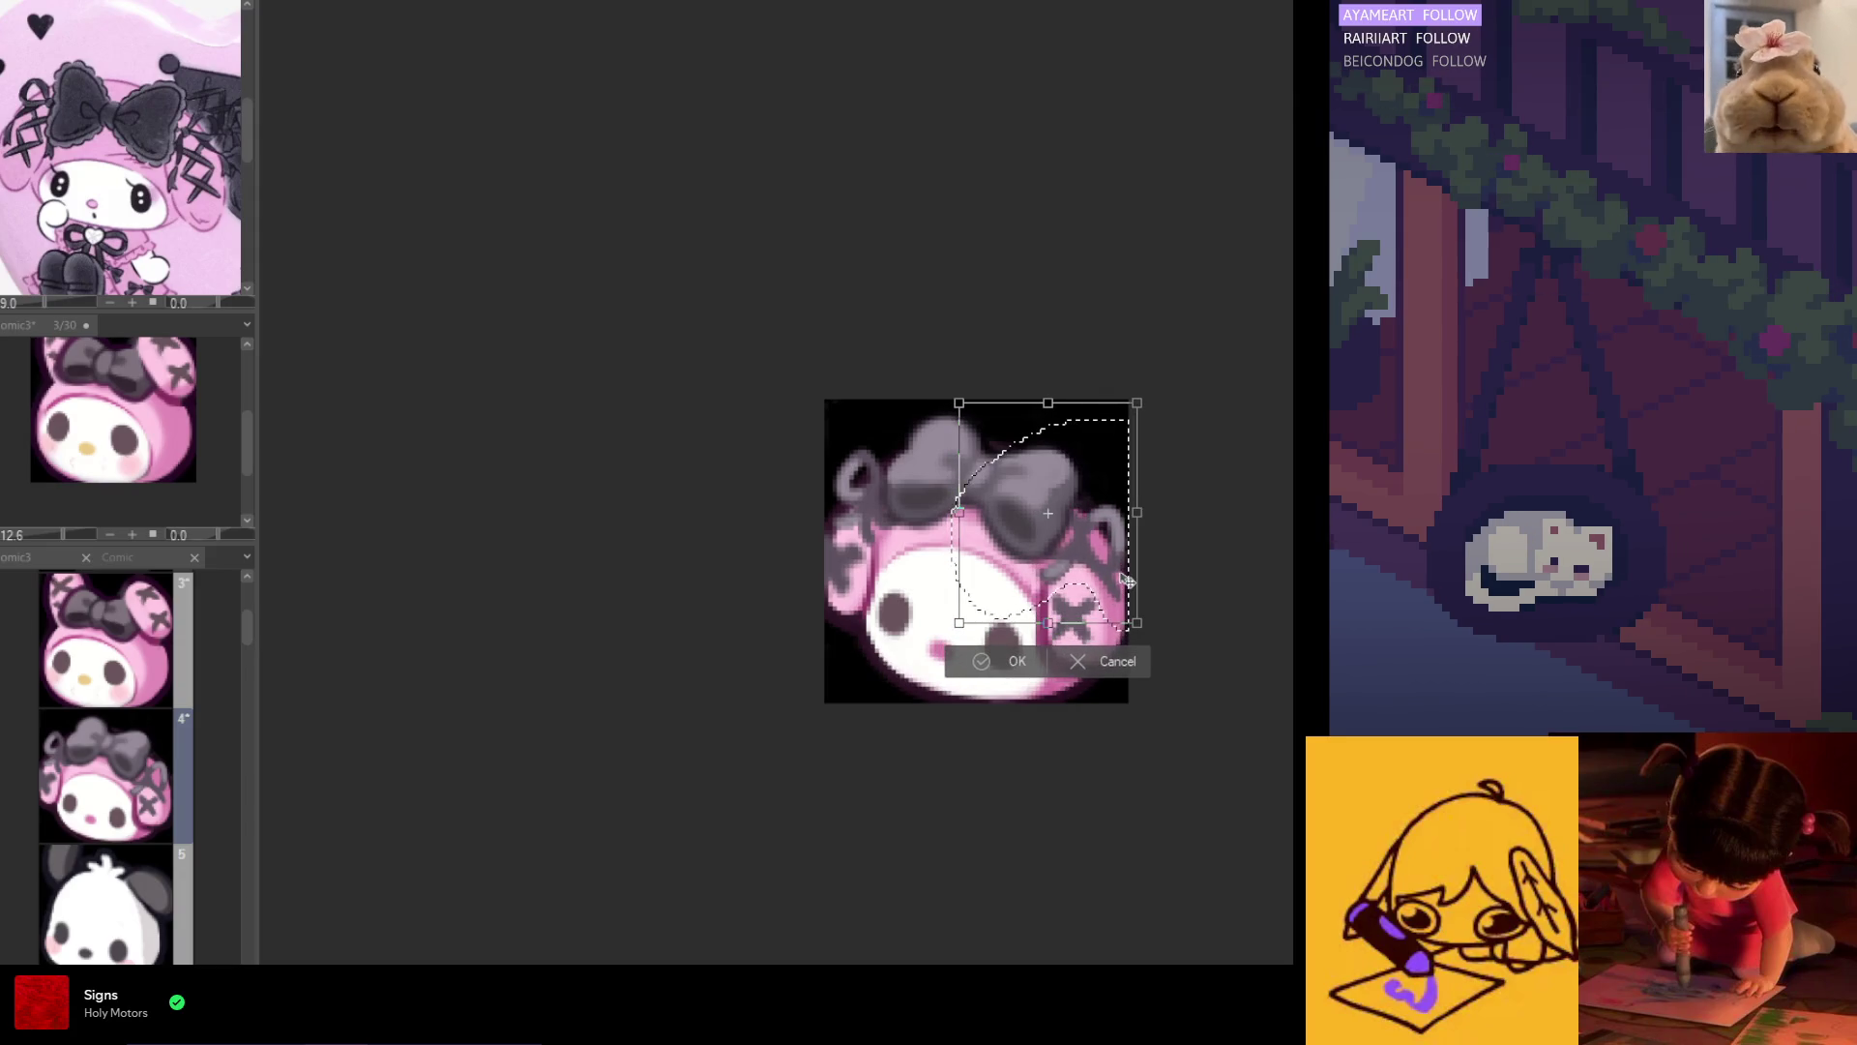
click(1027, 660)
key(ctrl+d)
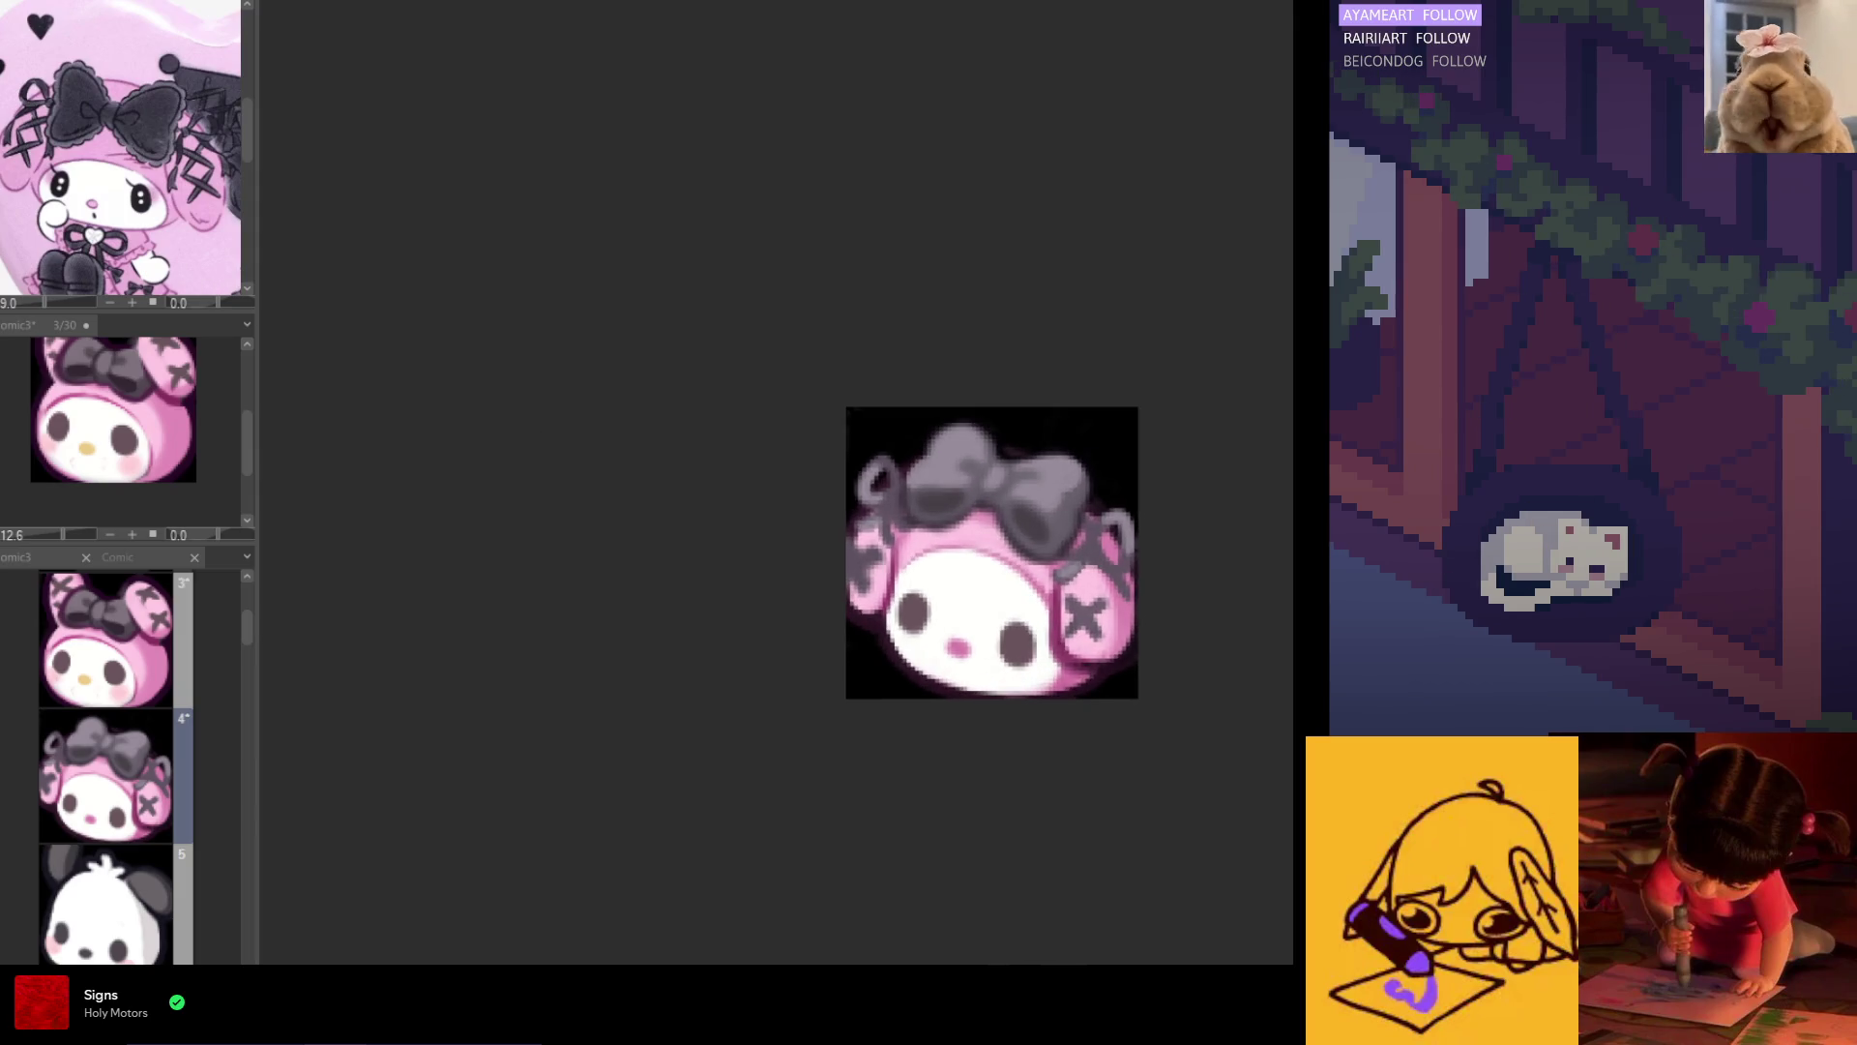
scroll(899, 590, up, 1)
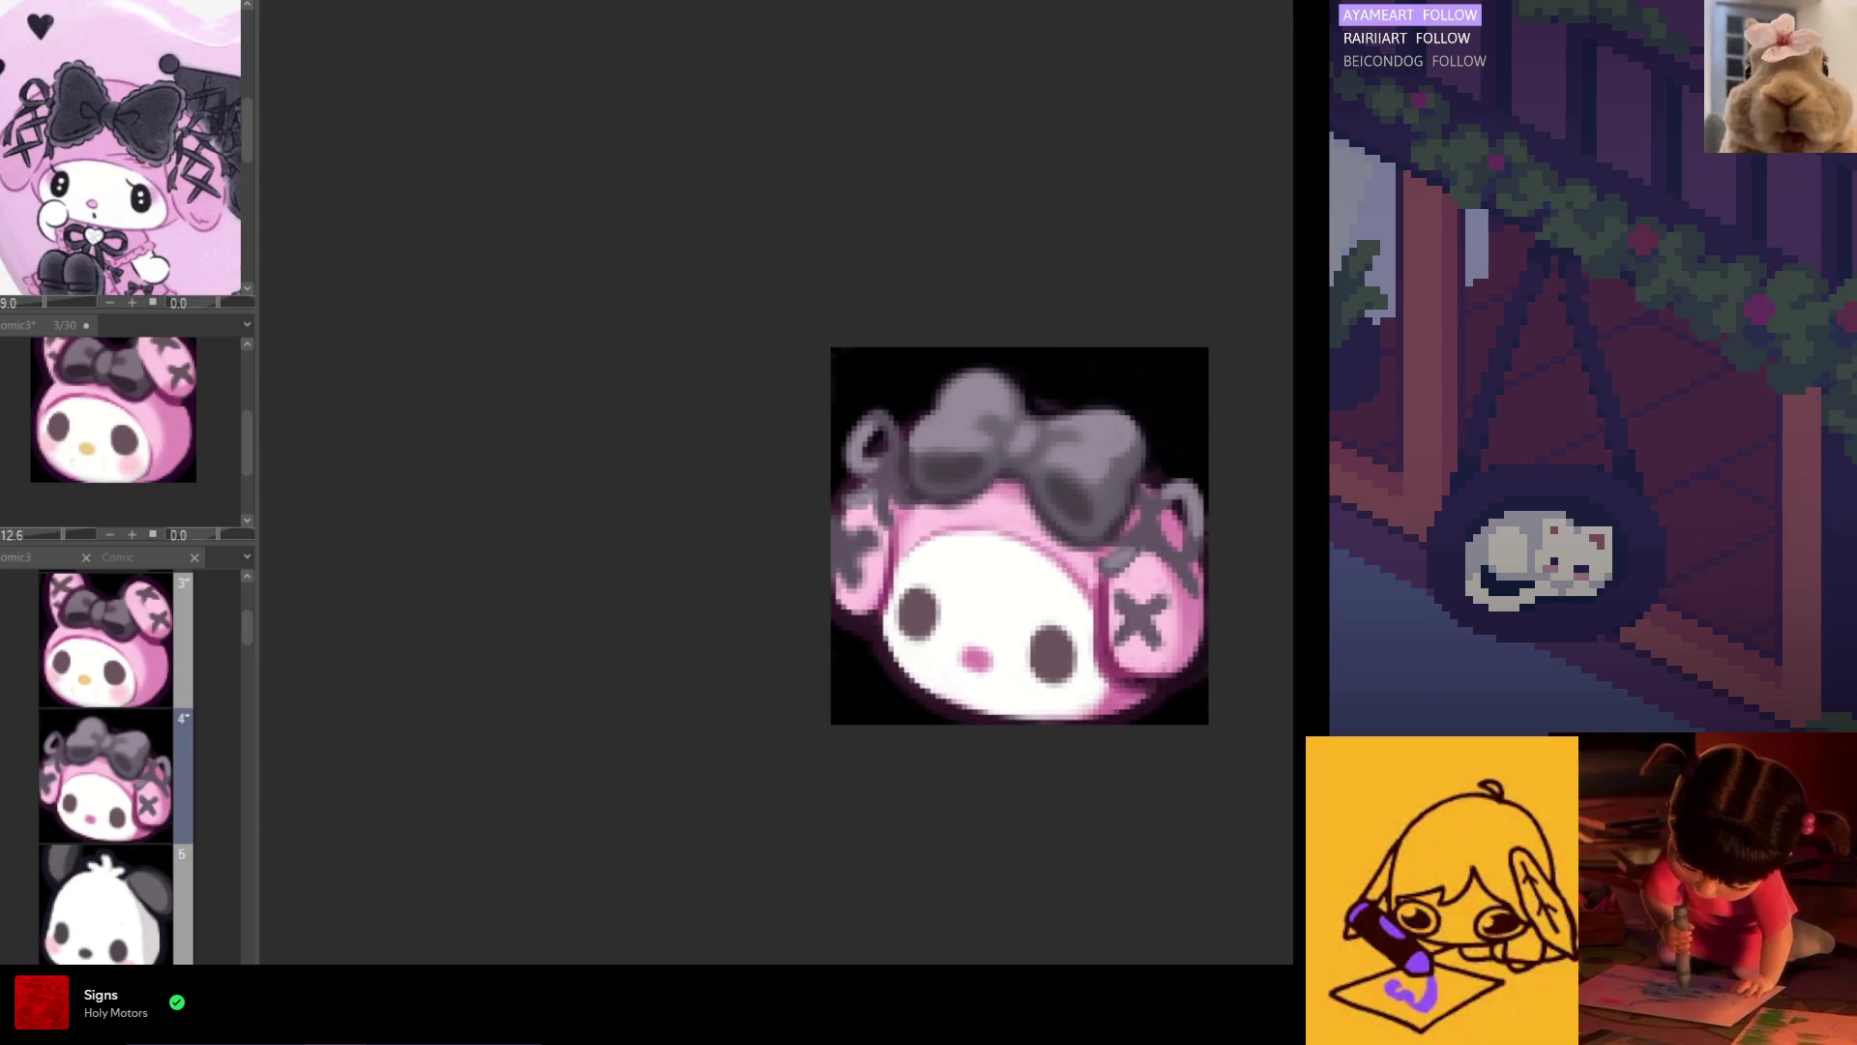
Step: Paint pink along the left ear edge and add a dark outline stroke
mouse_move(825, 577)
mouse_down()
mouse_move(851, 547)
mouse_move(851, 585)
mouse_up()
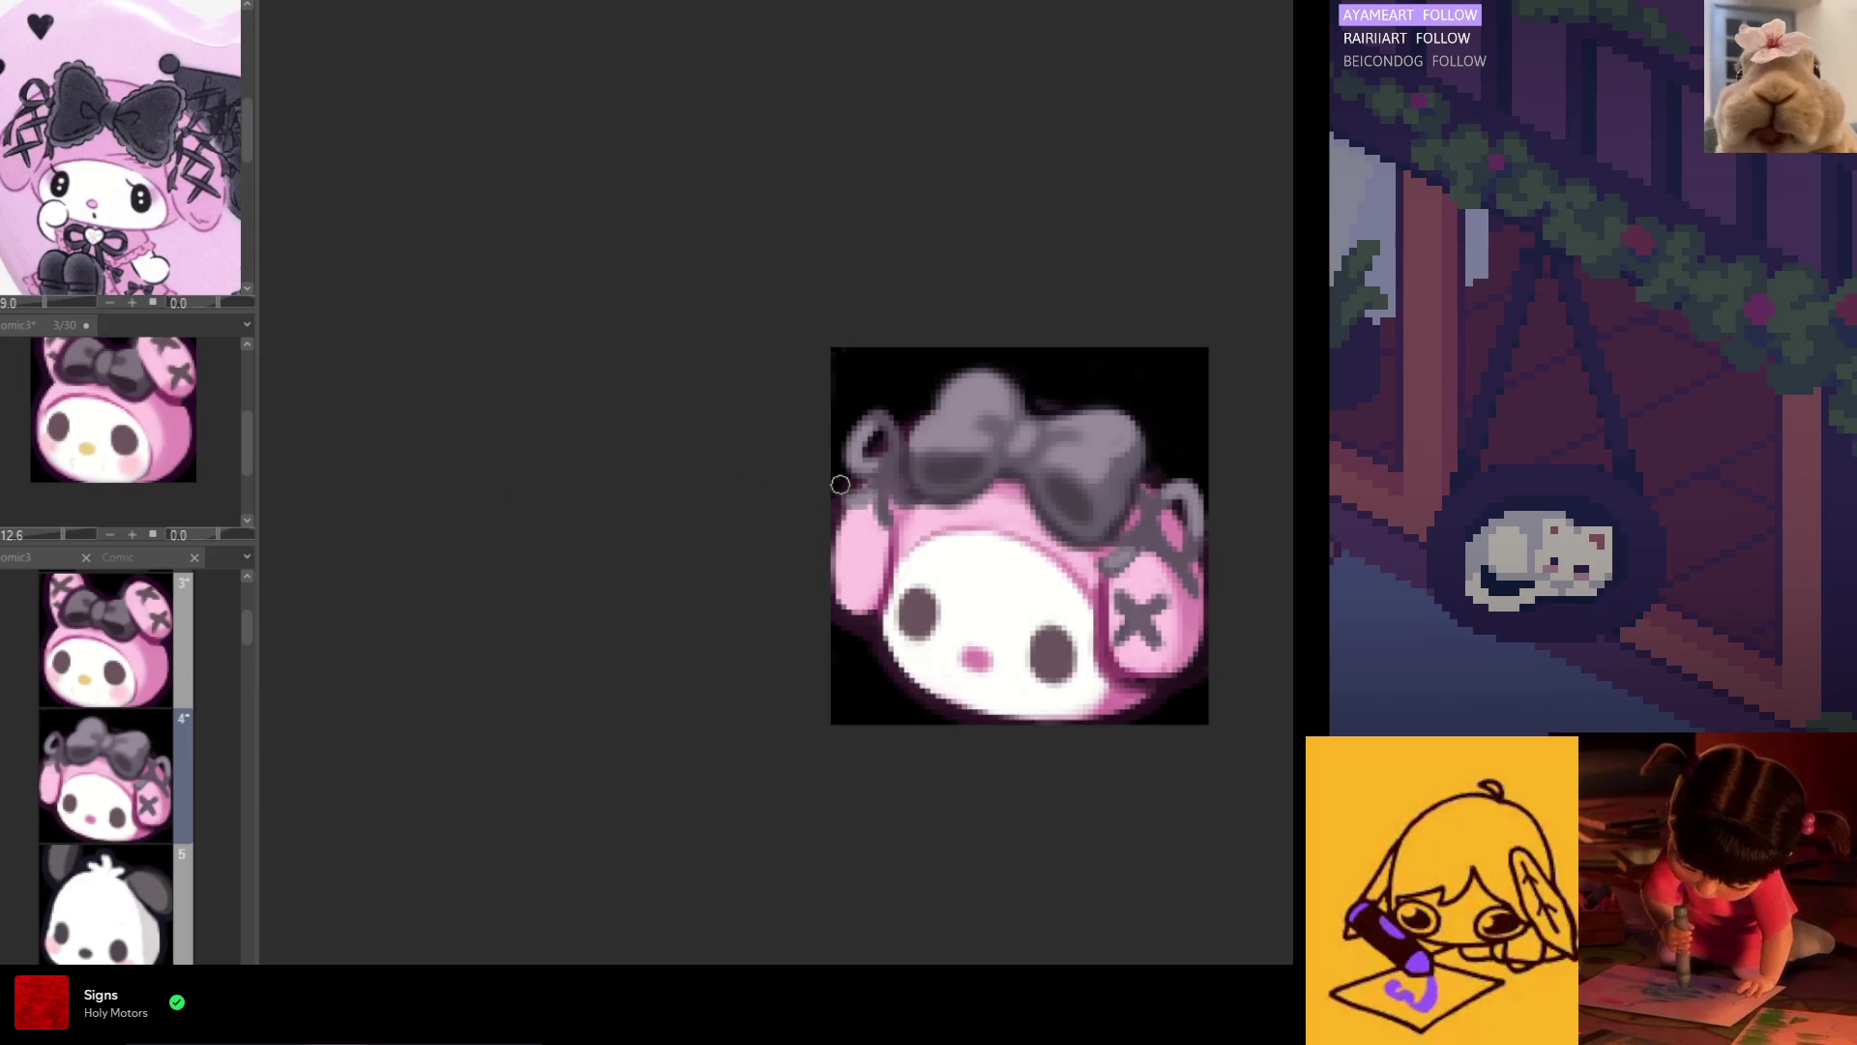
mouse_move(847, 540)
mouse_down()
mouse_move(834, 580)
mouse_move(869, 544)
mouse_move(861, 576)
mouse_up()
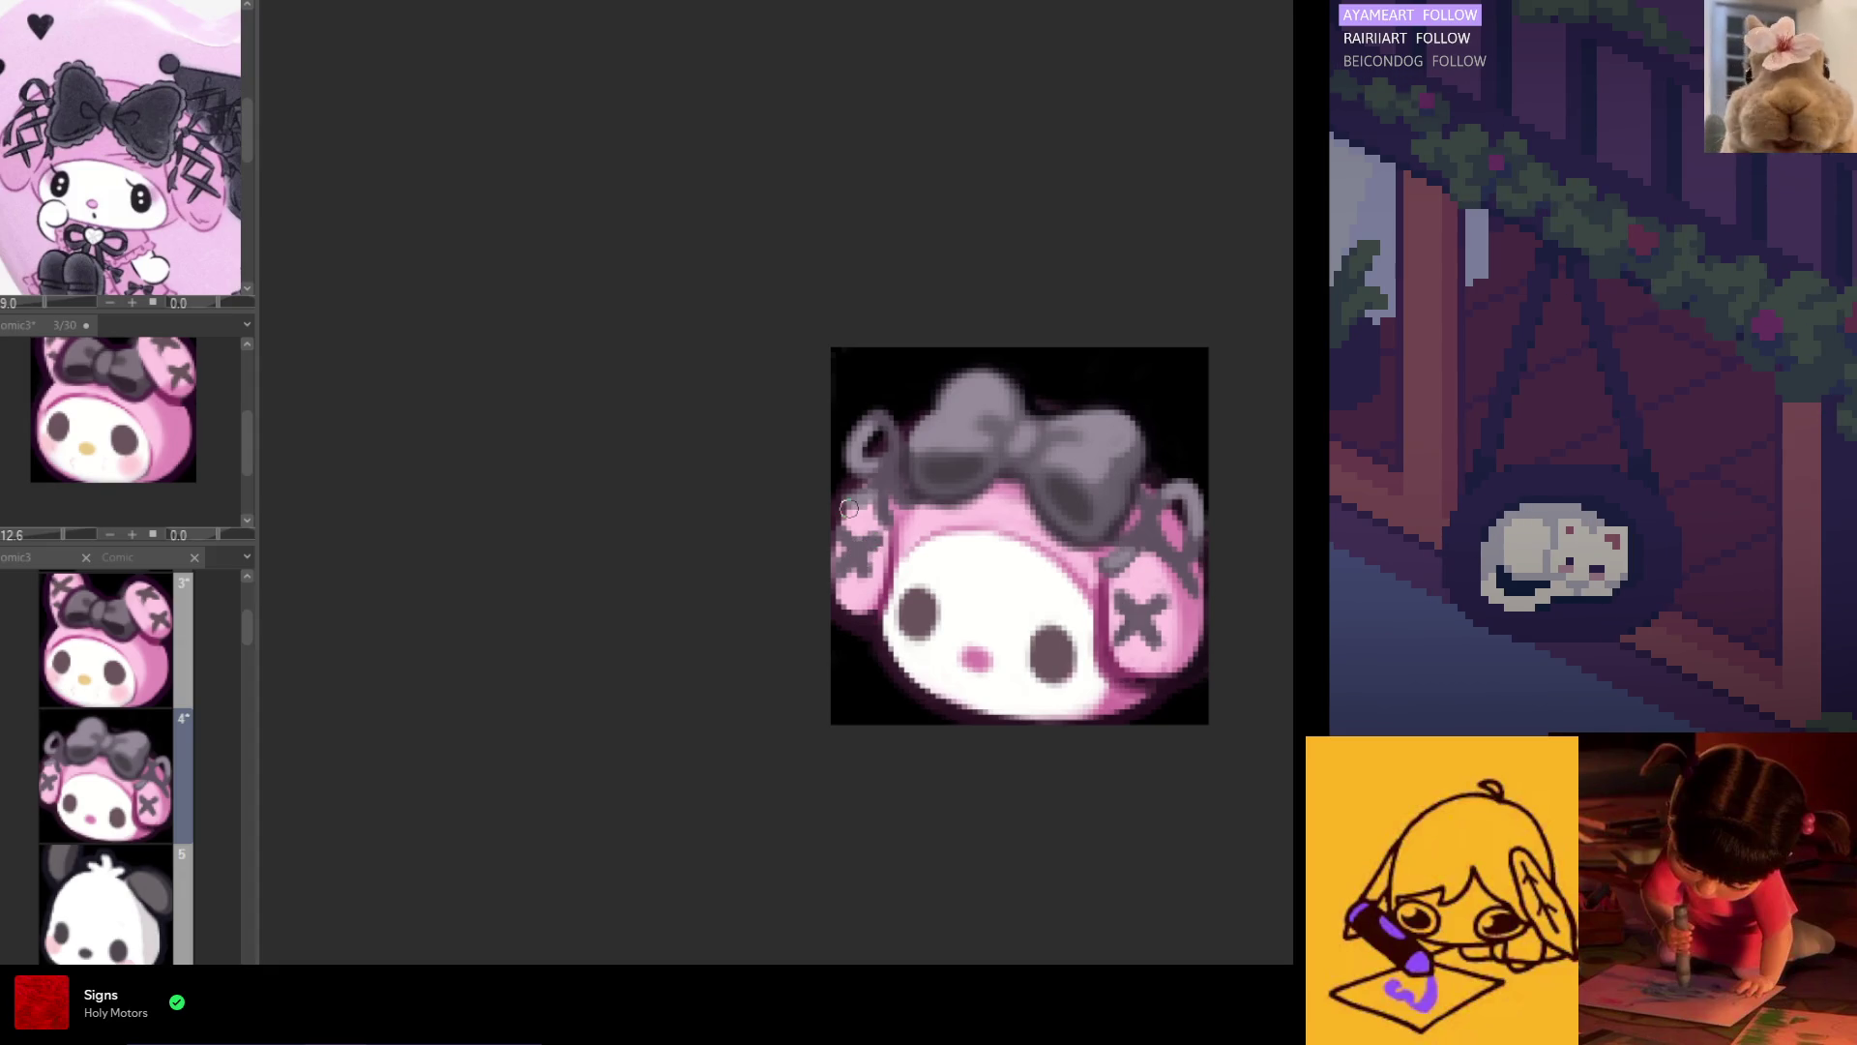
scroll(837, 542, down, 3)
scroll(823, 612, up, 2)
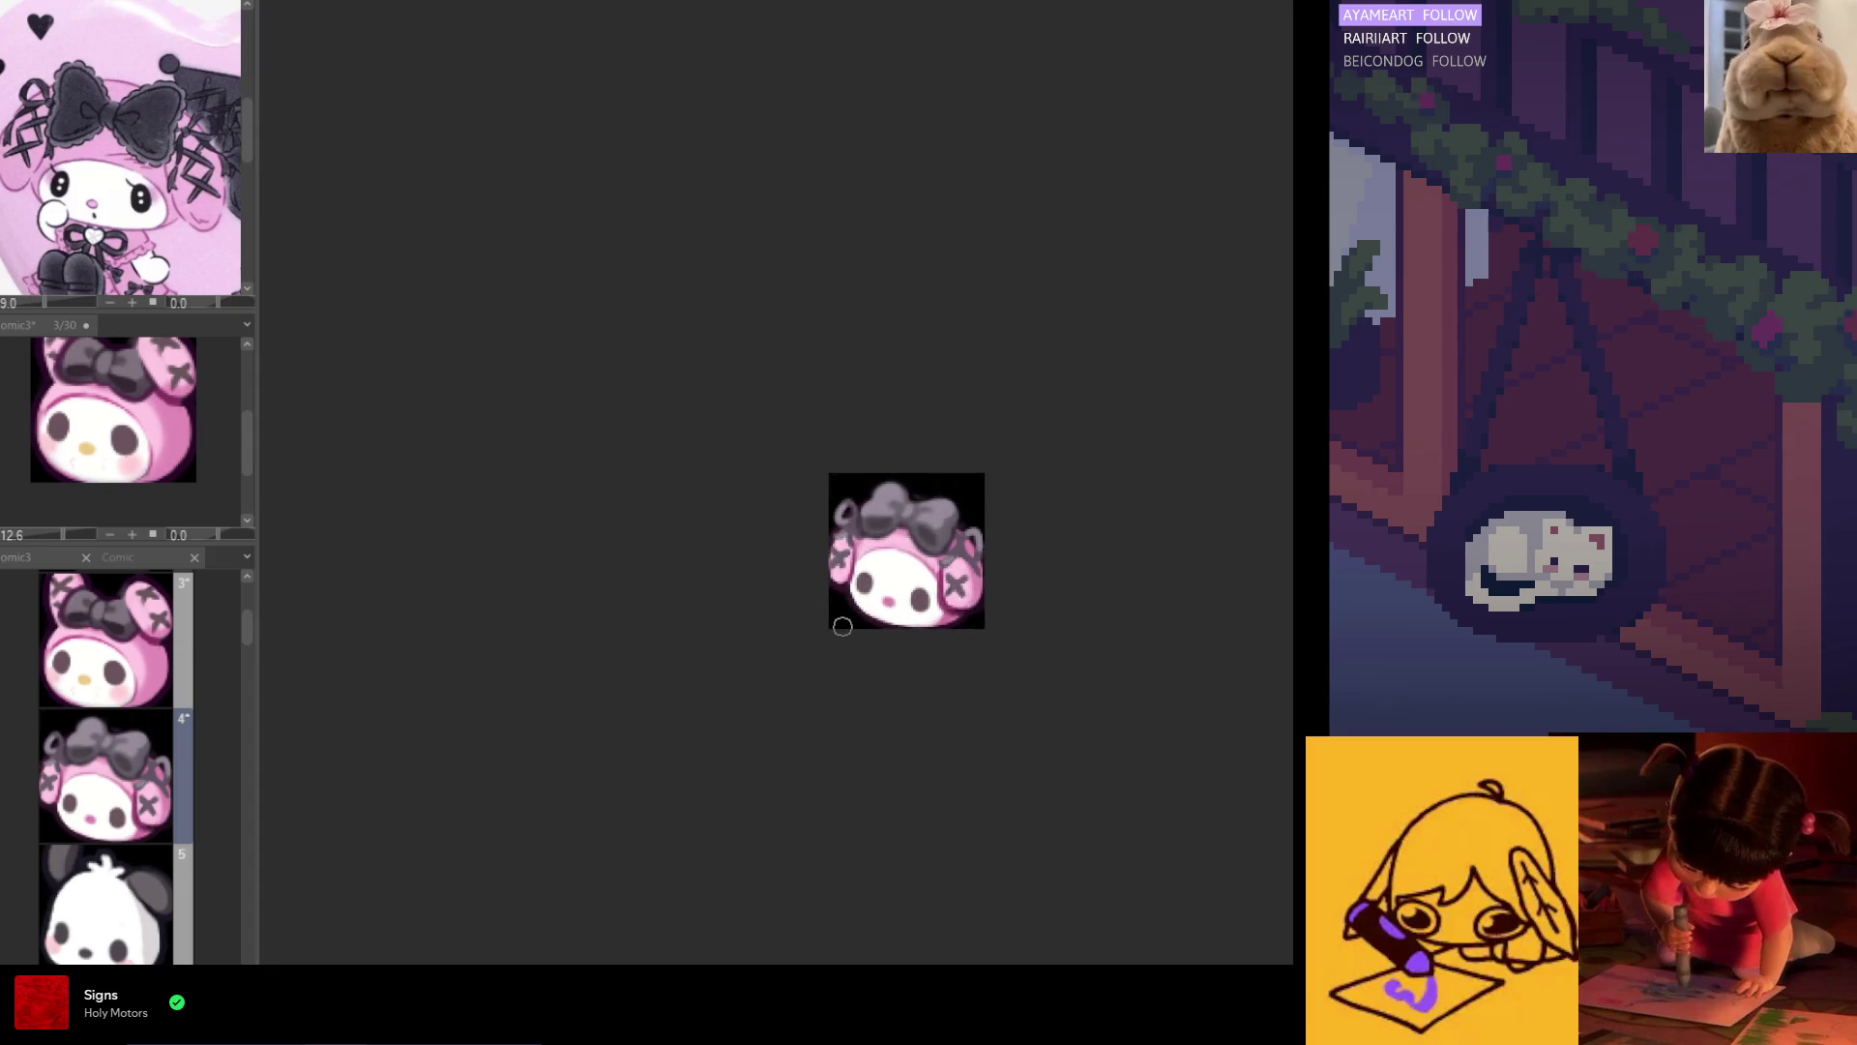
scroll(730, 525, up, 1)
scroll(733, 489, up, 3)
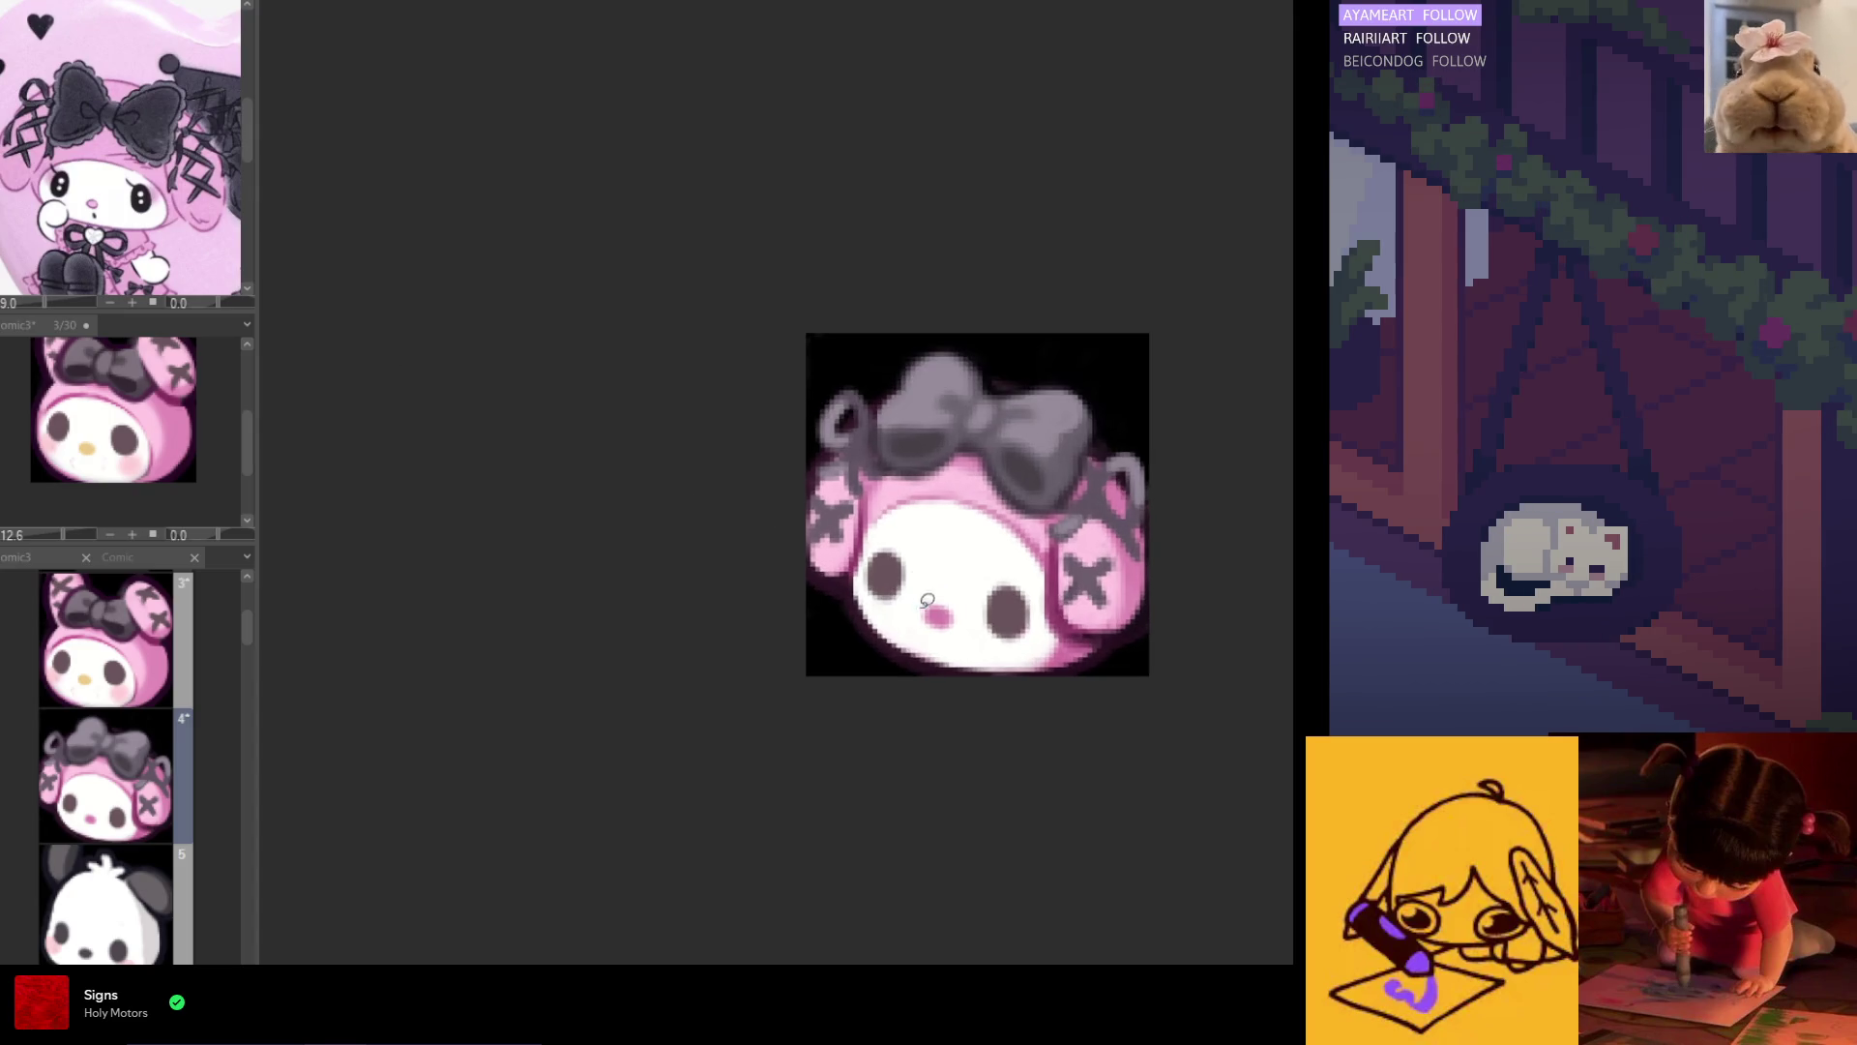
Step: Lasso the left ear and rotate it into a neater shape
mouse_move(869, 503)
mouse_down()
mouse_move(847, 480)
mouse_move(730, 578)
mouse_up()
drag(889, 490, 882, 498)
key(ctrl+t)
drag(858, 575, 834, 604)
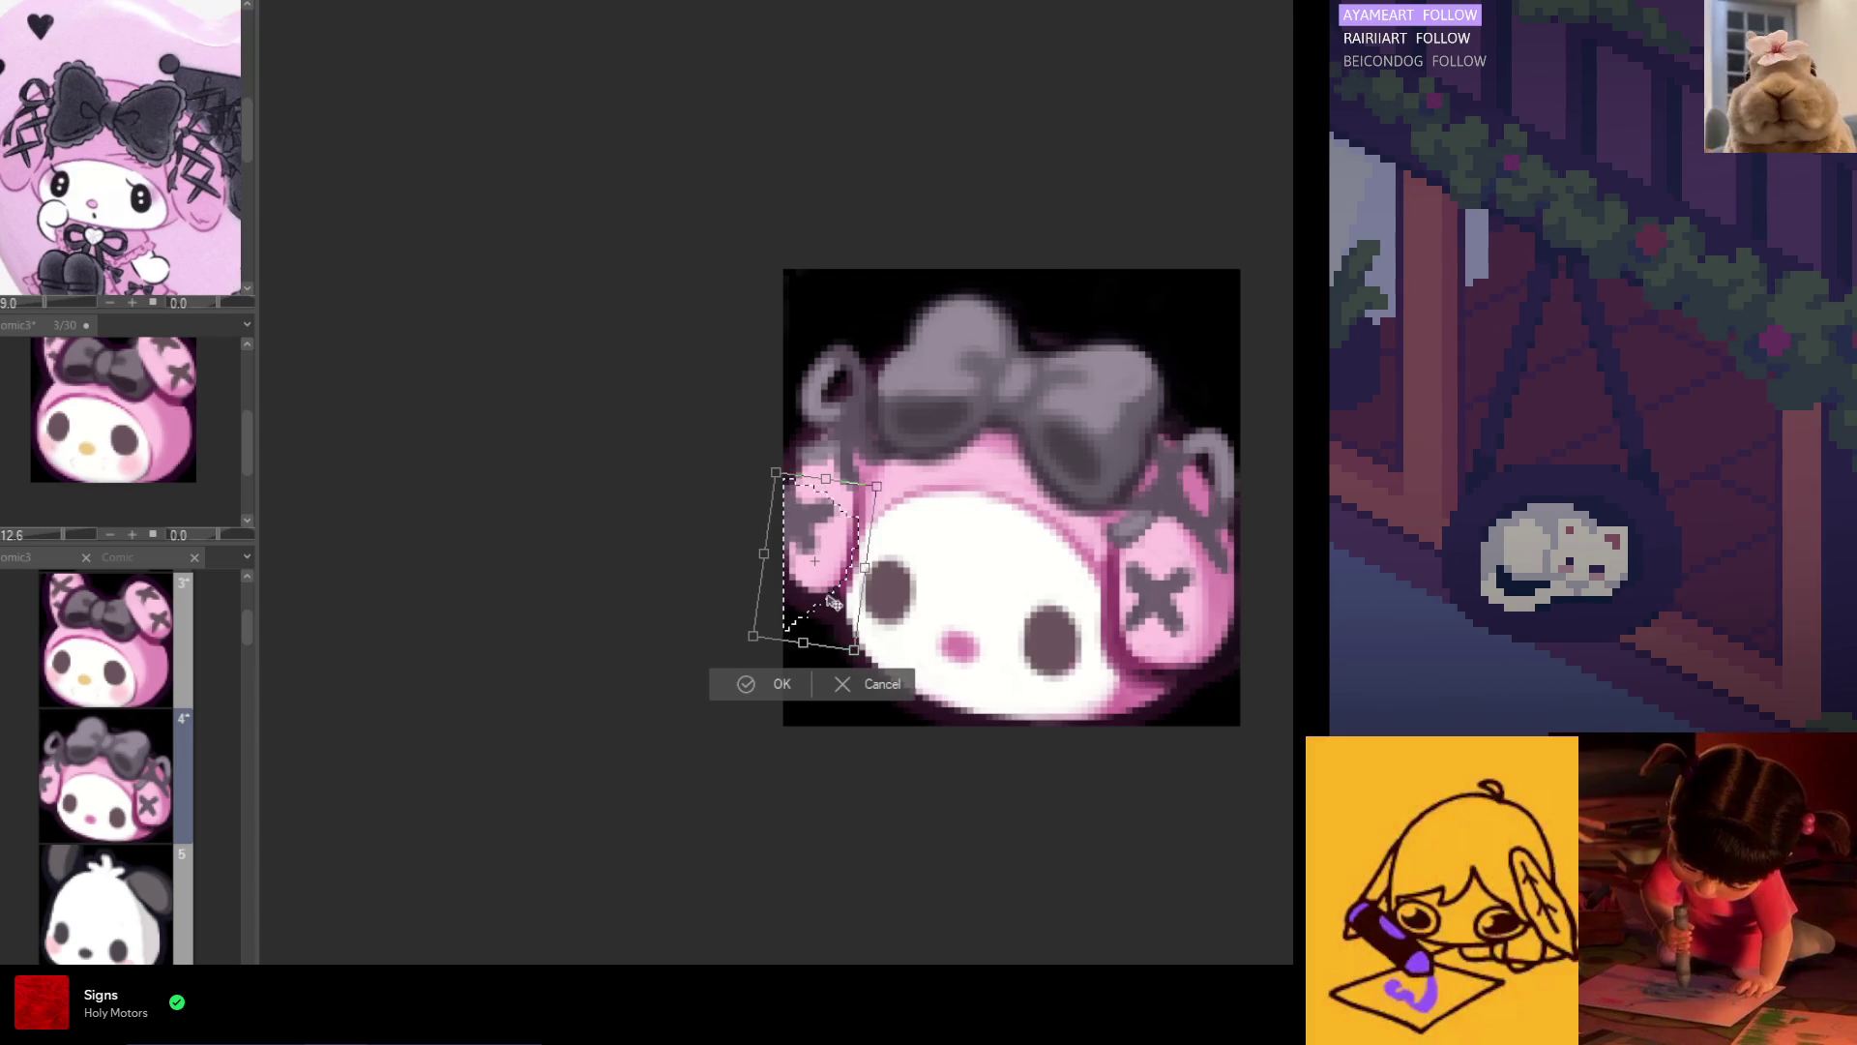
click(795, 681)
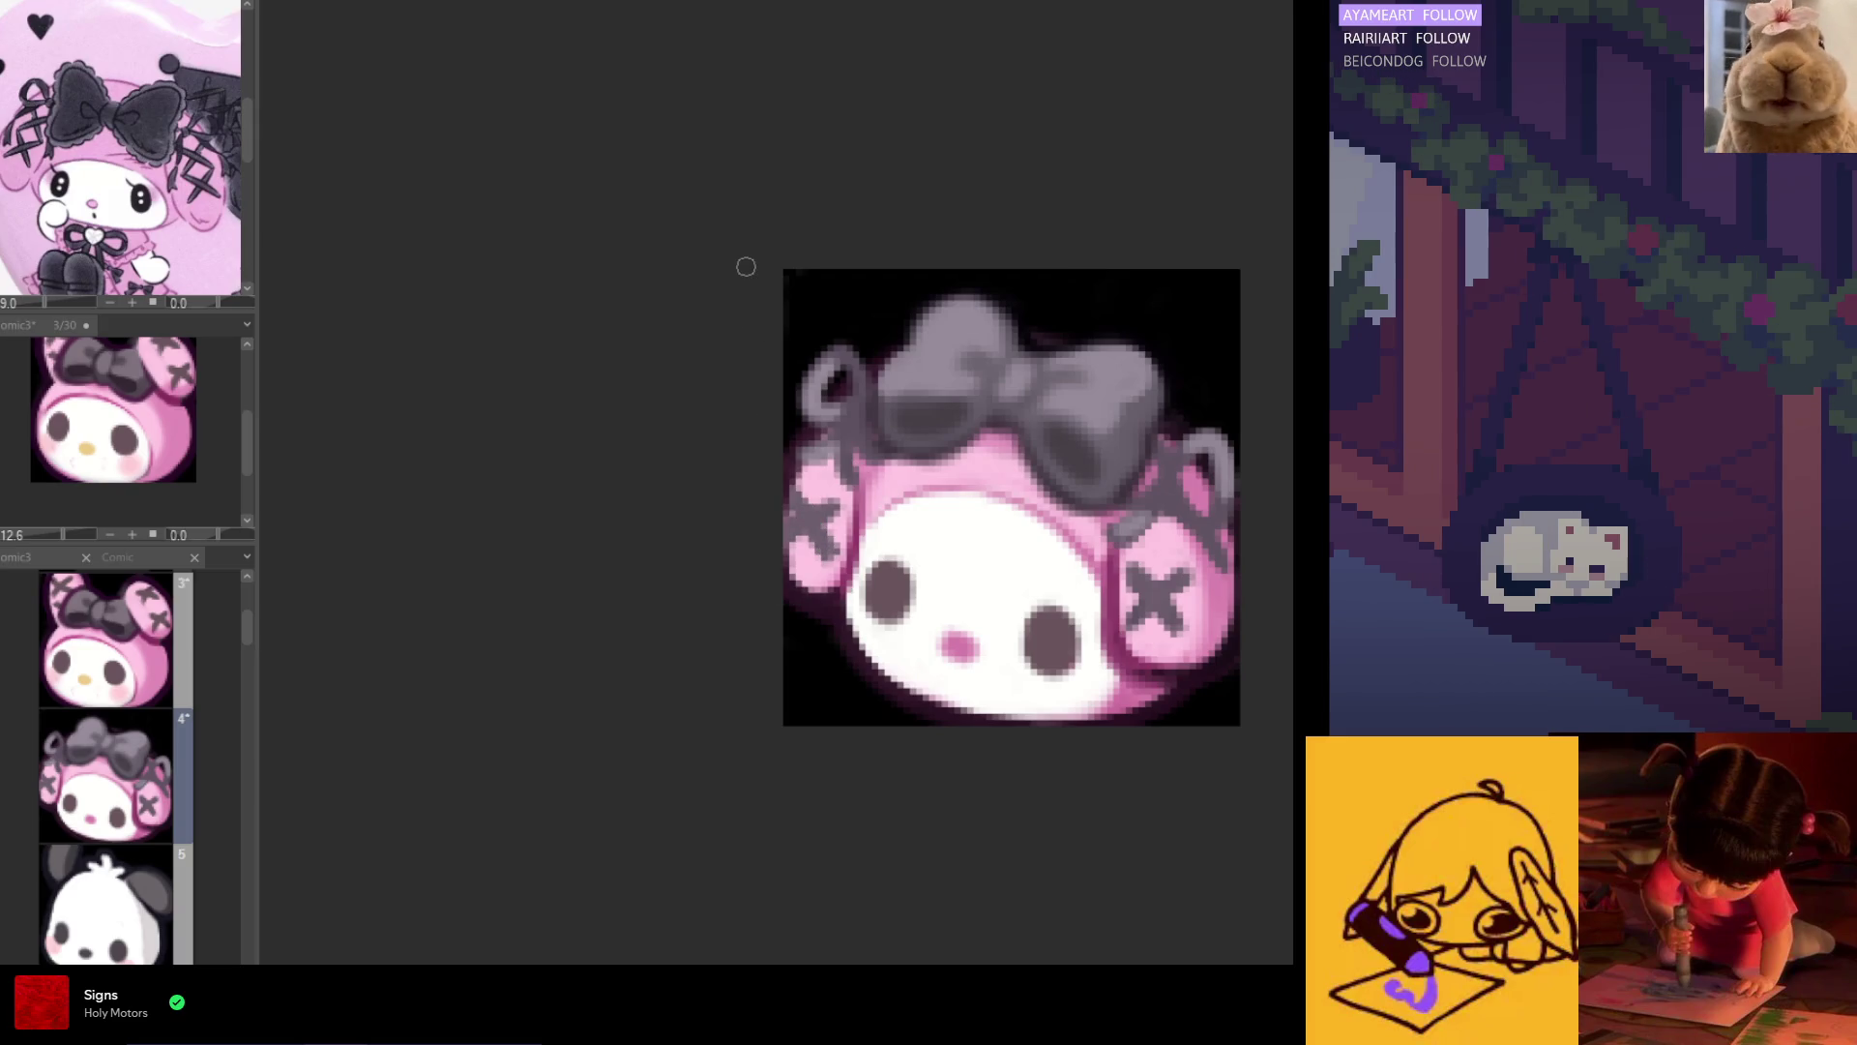
Step: Paint pink over the right ear's old dark X marks
scroll(870, 436, down, 6)
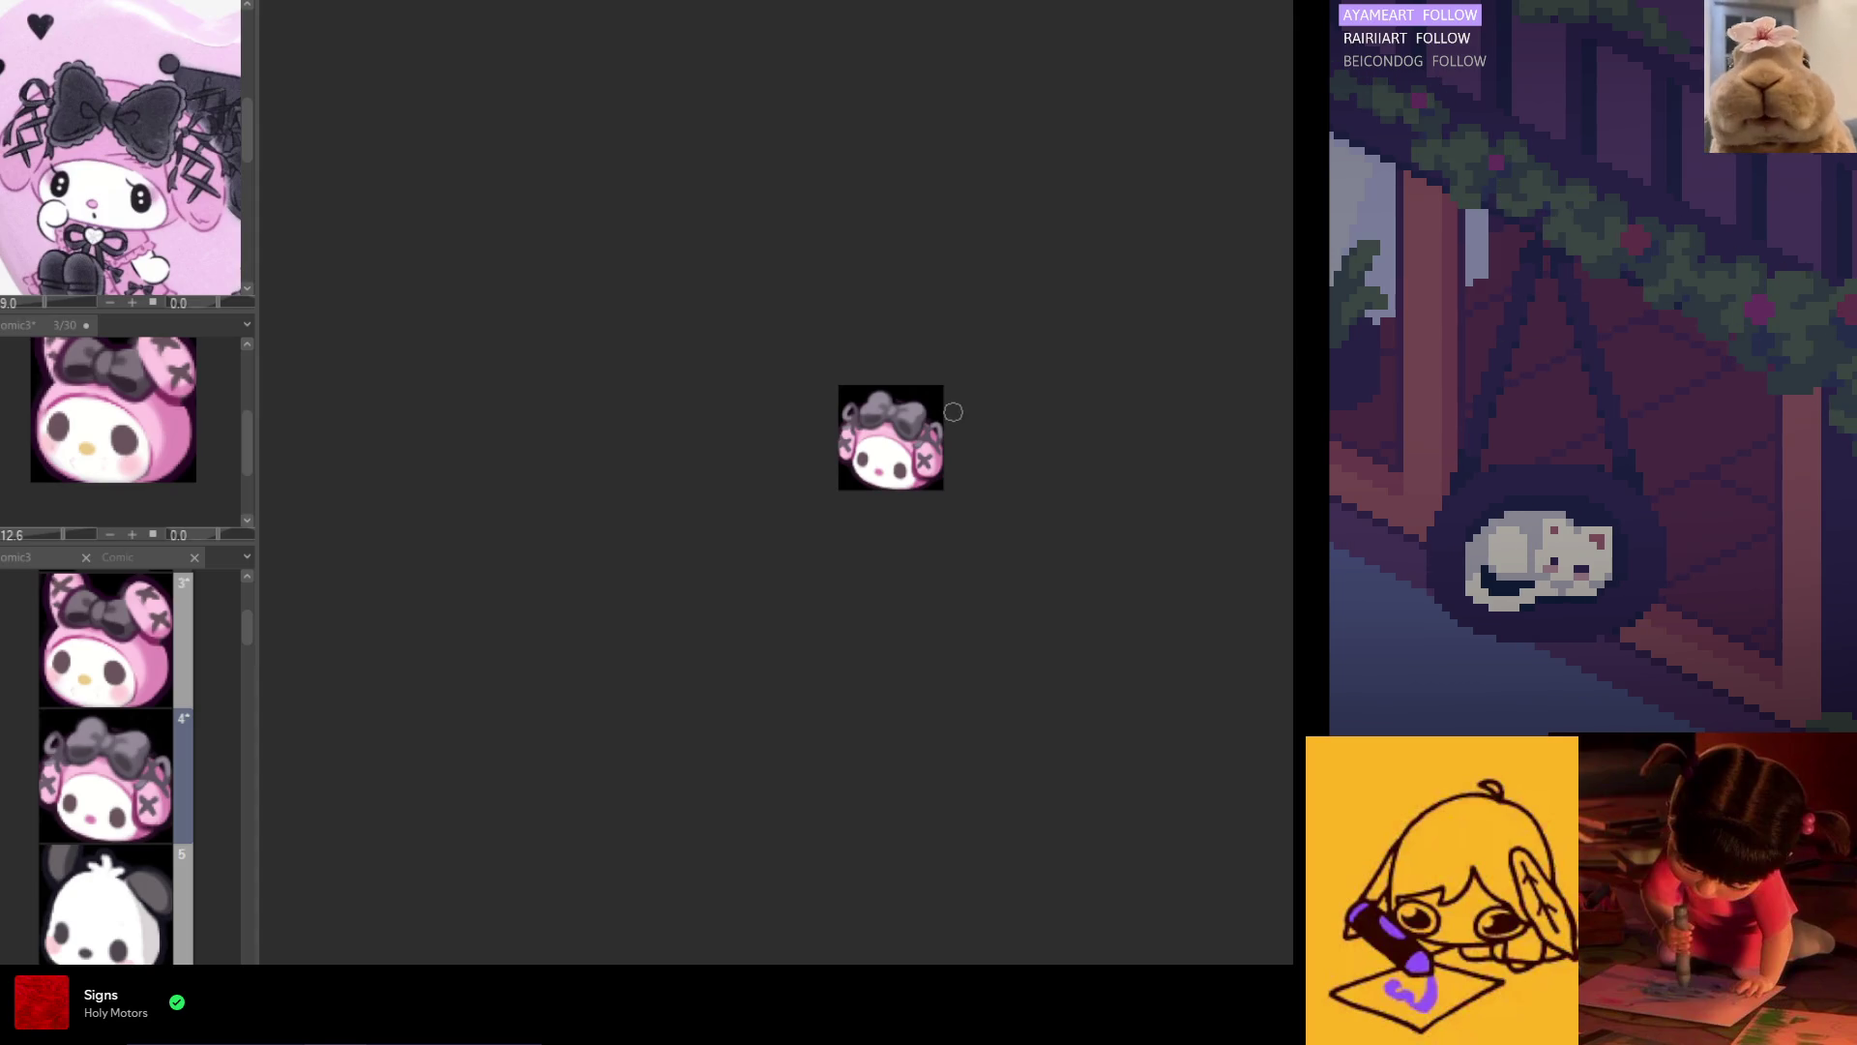
scroll(851, 464, up, 4)
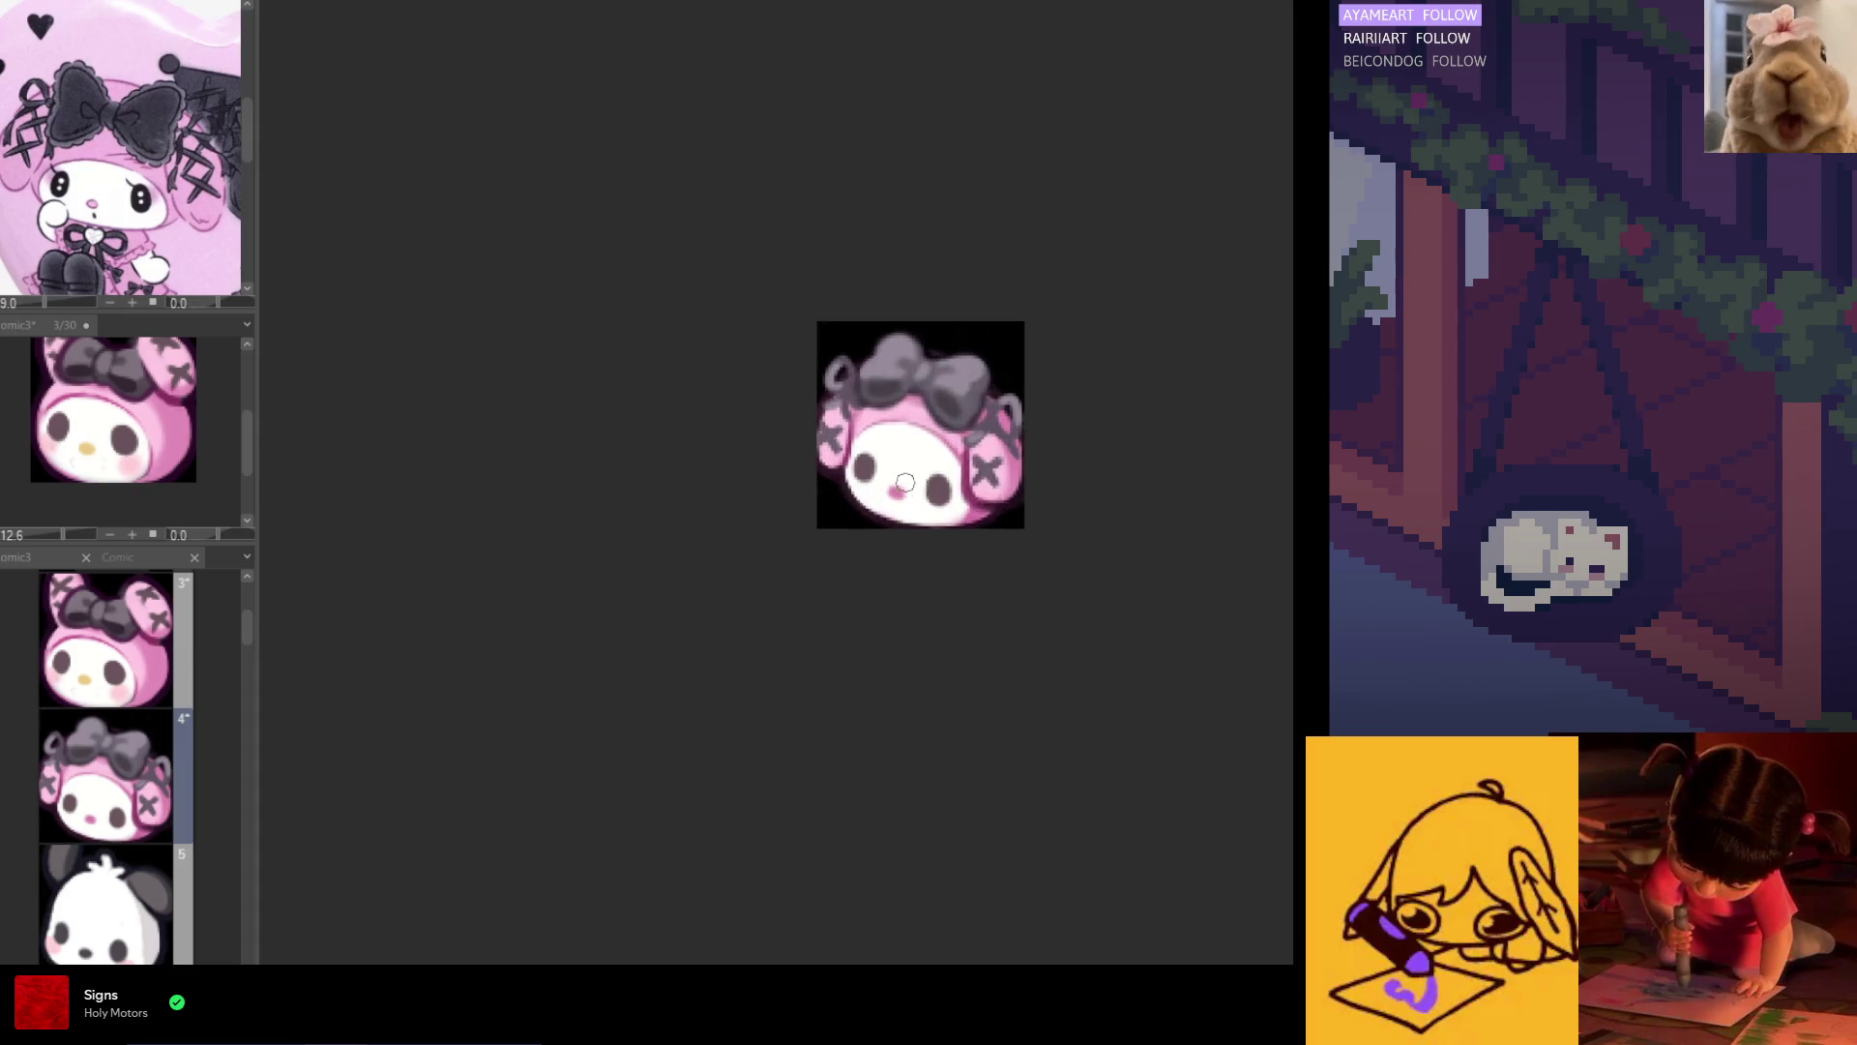
scroll(908, 506, down, 3)
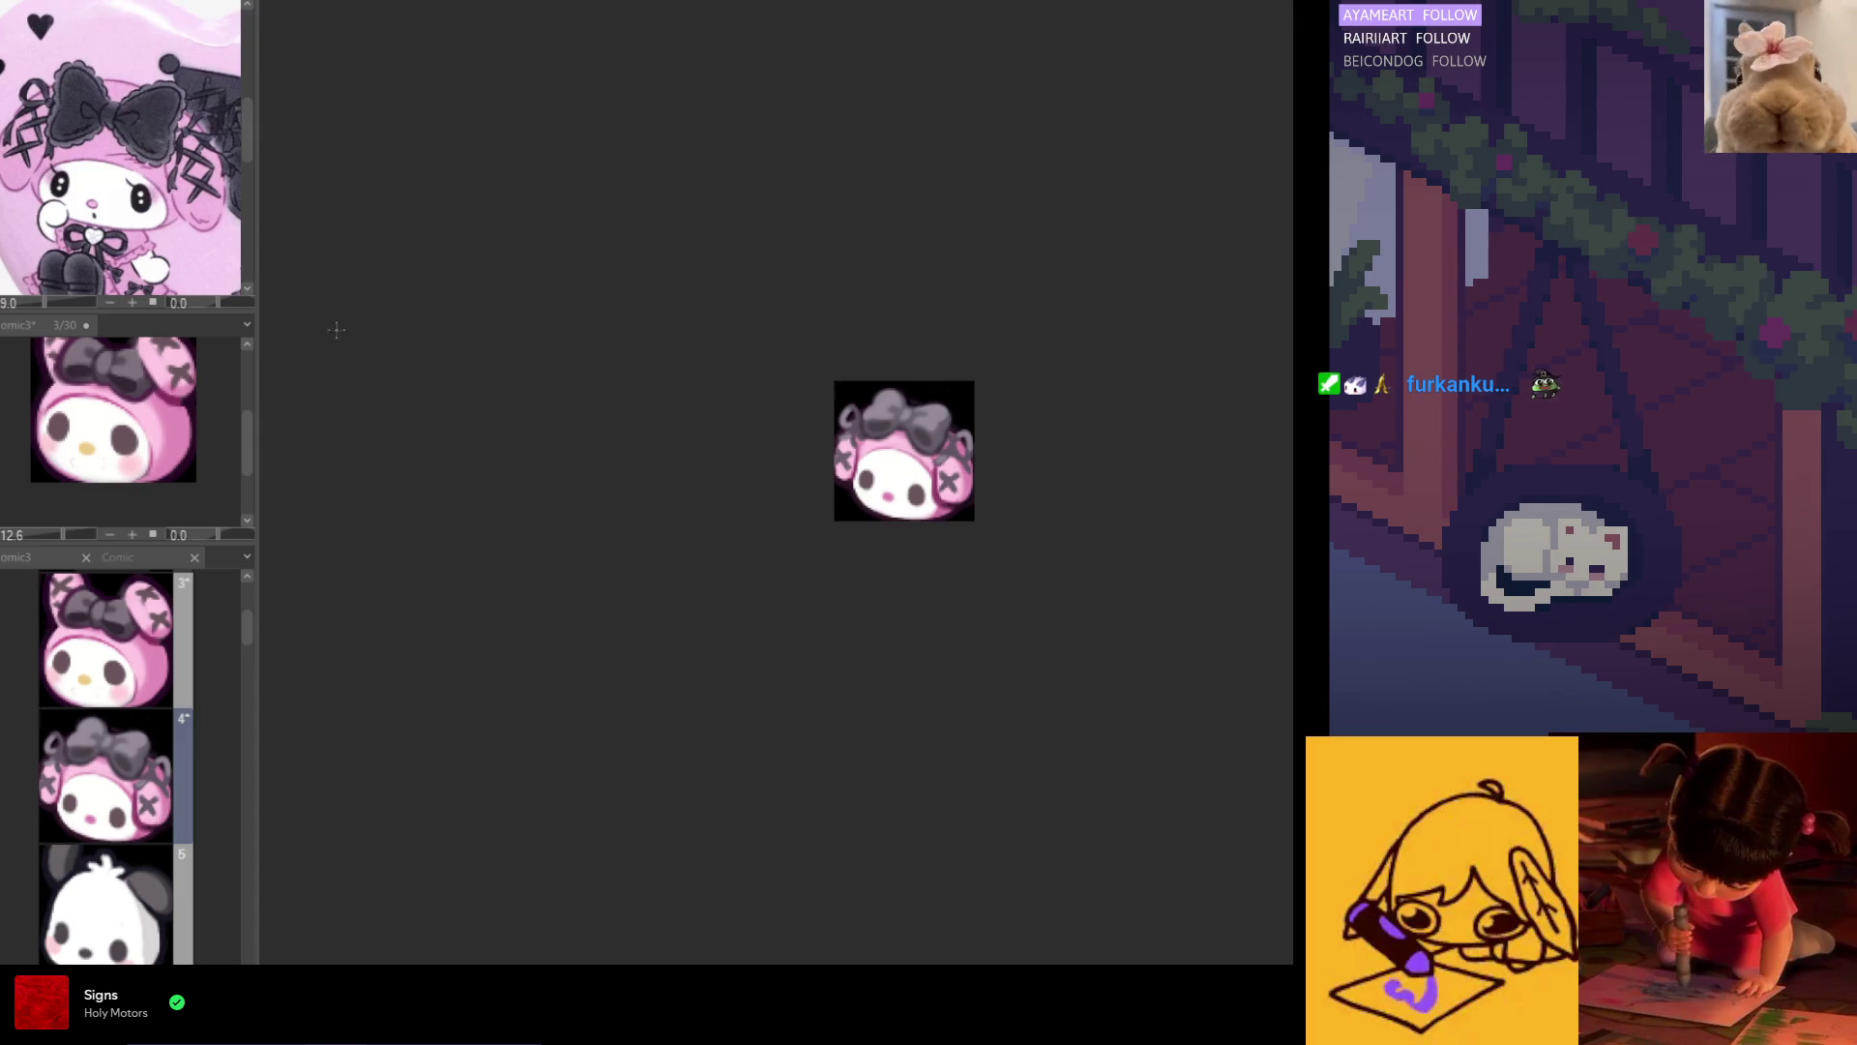
scroll(909, 457, up, 5)
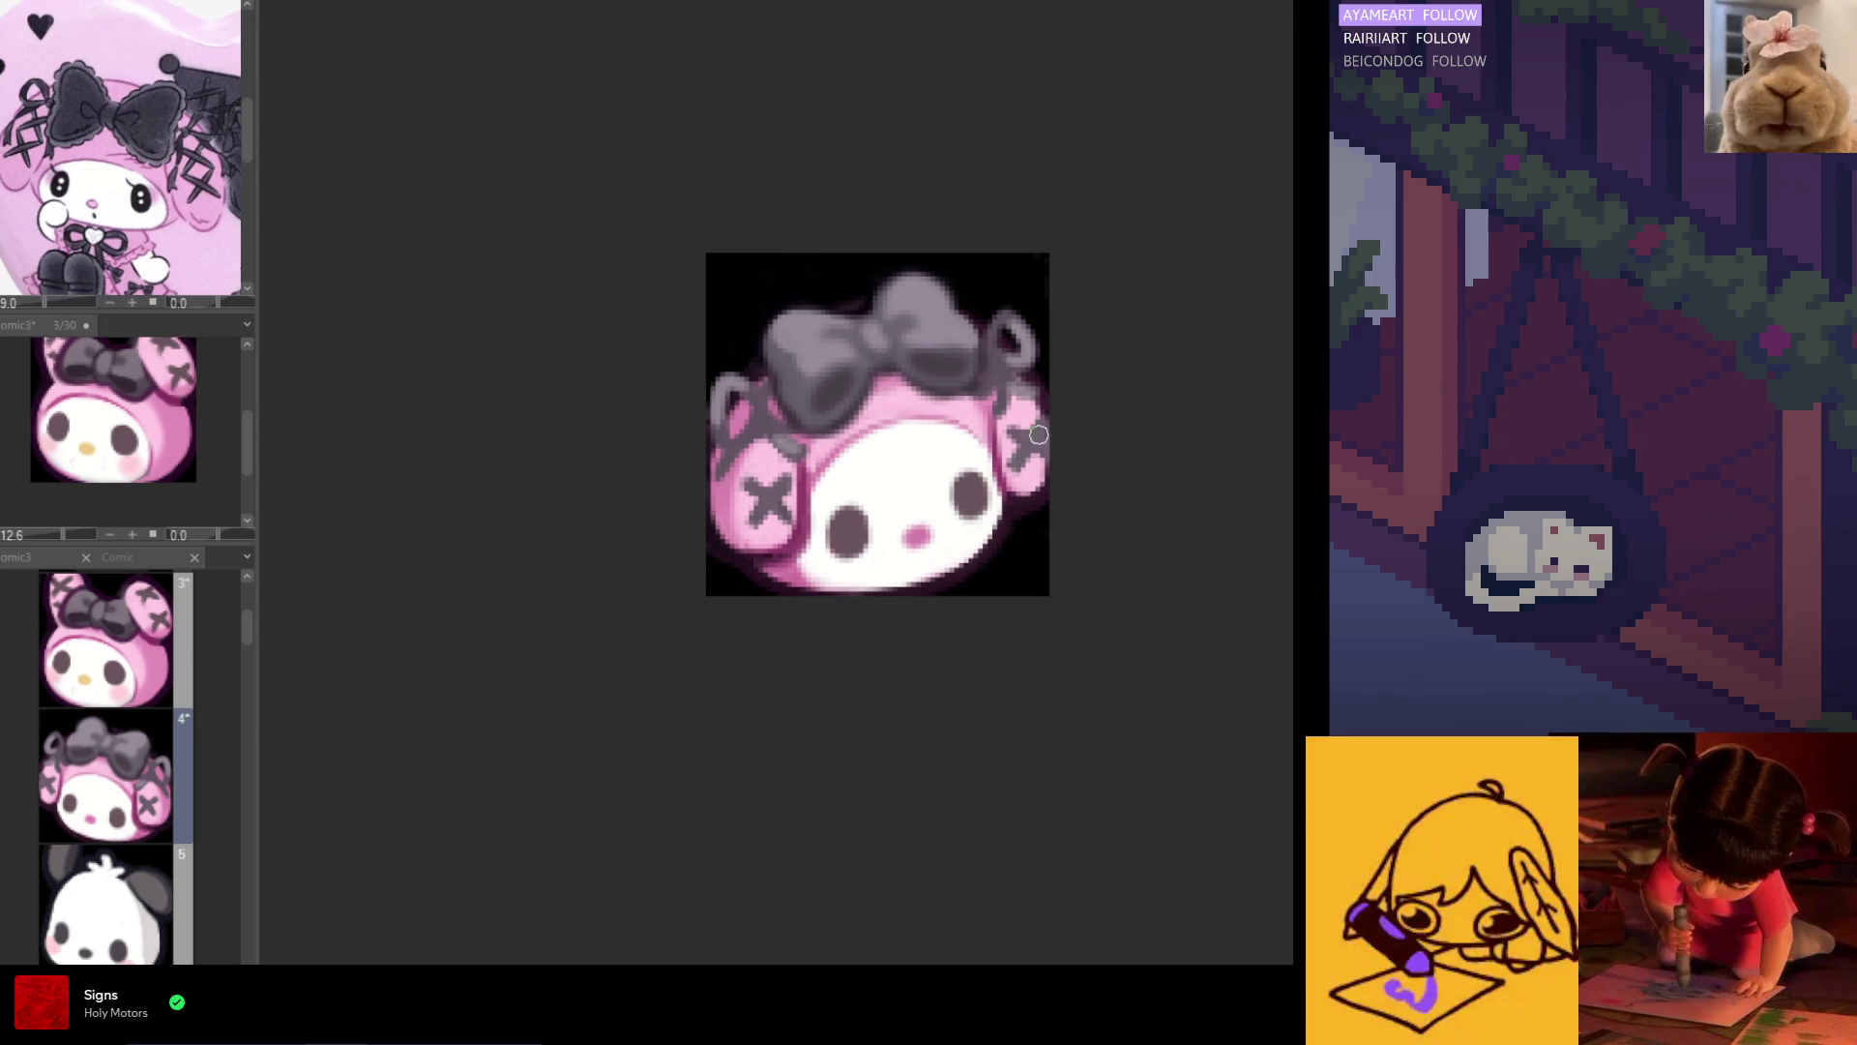
drag(1032, 423, 1031, 451)
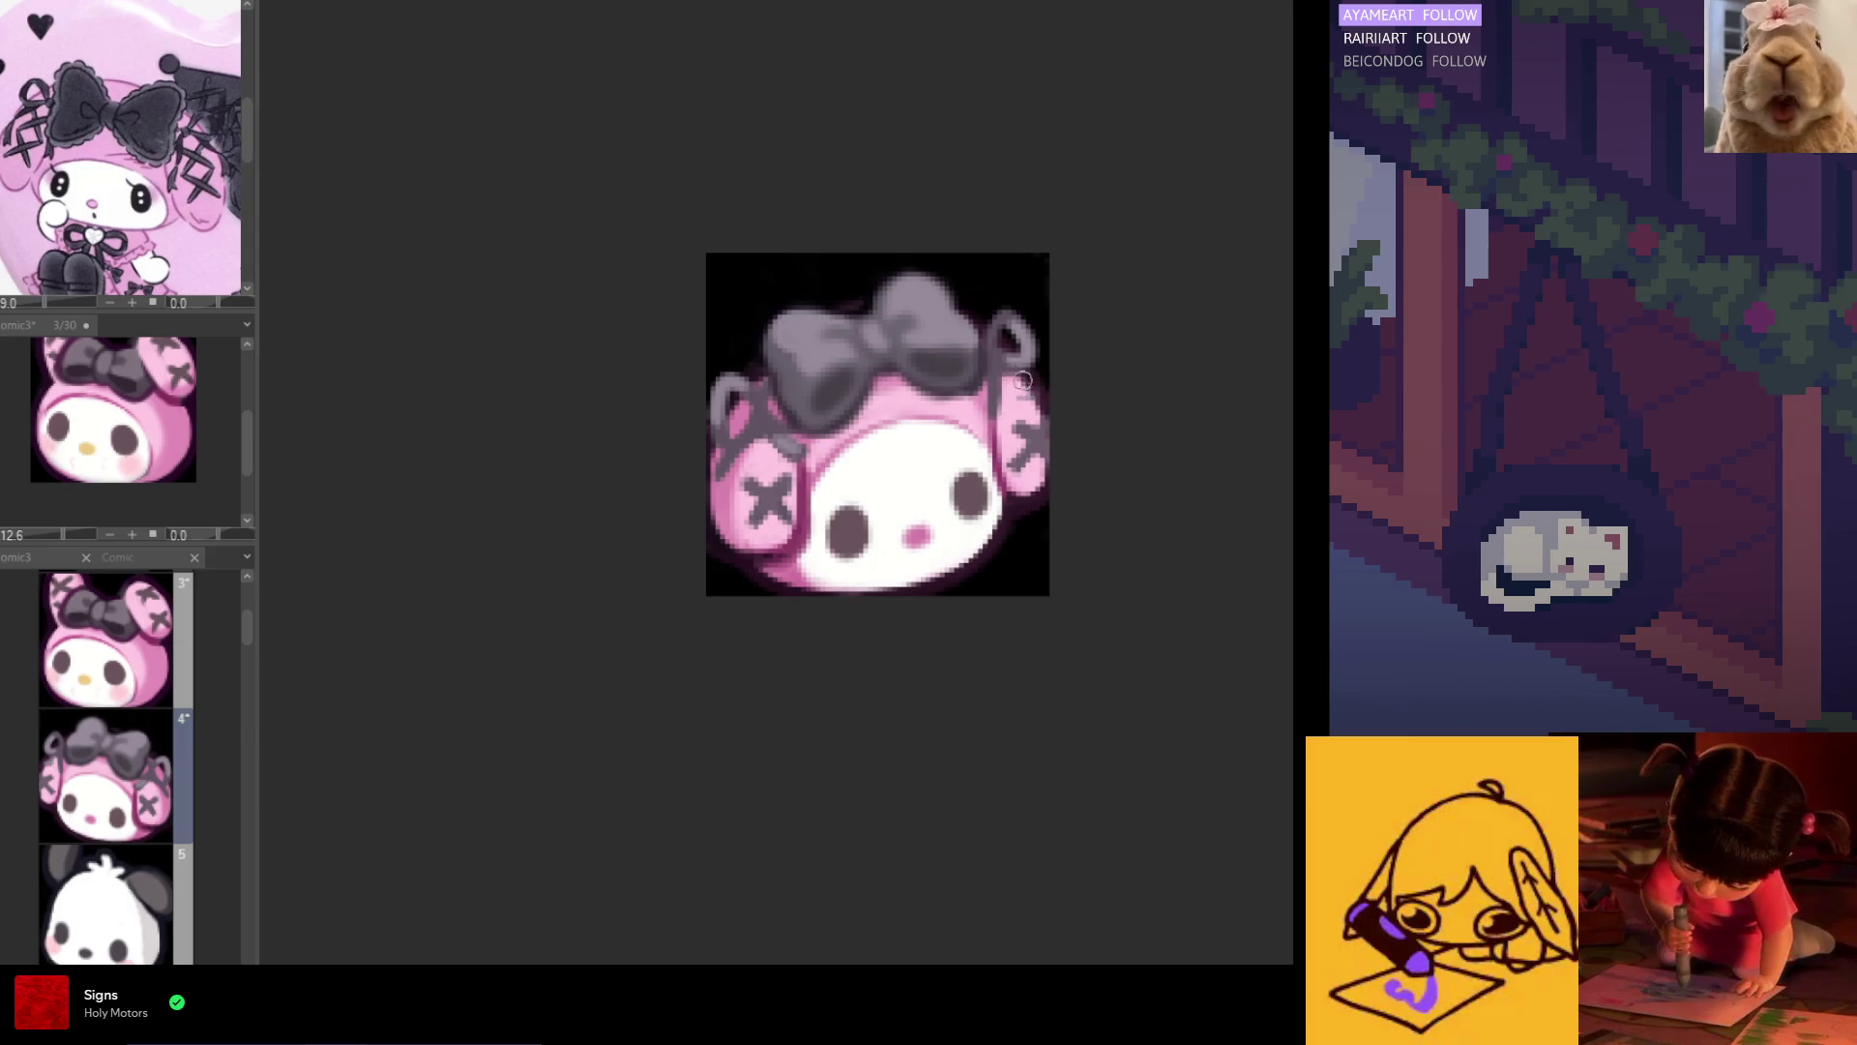
Step: Check the mirrored view, then paint a new dark grey X on the right ear
key(h)
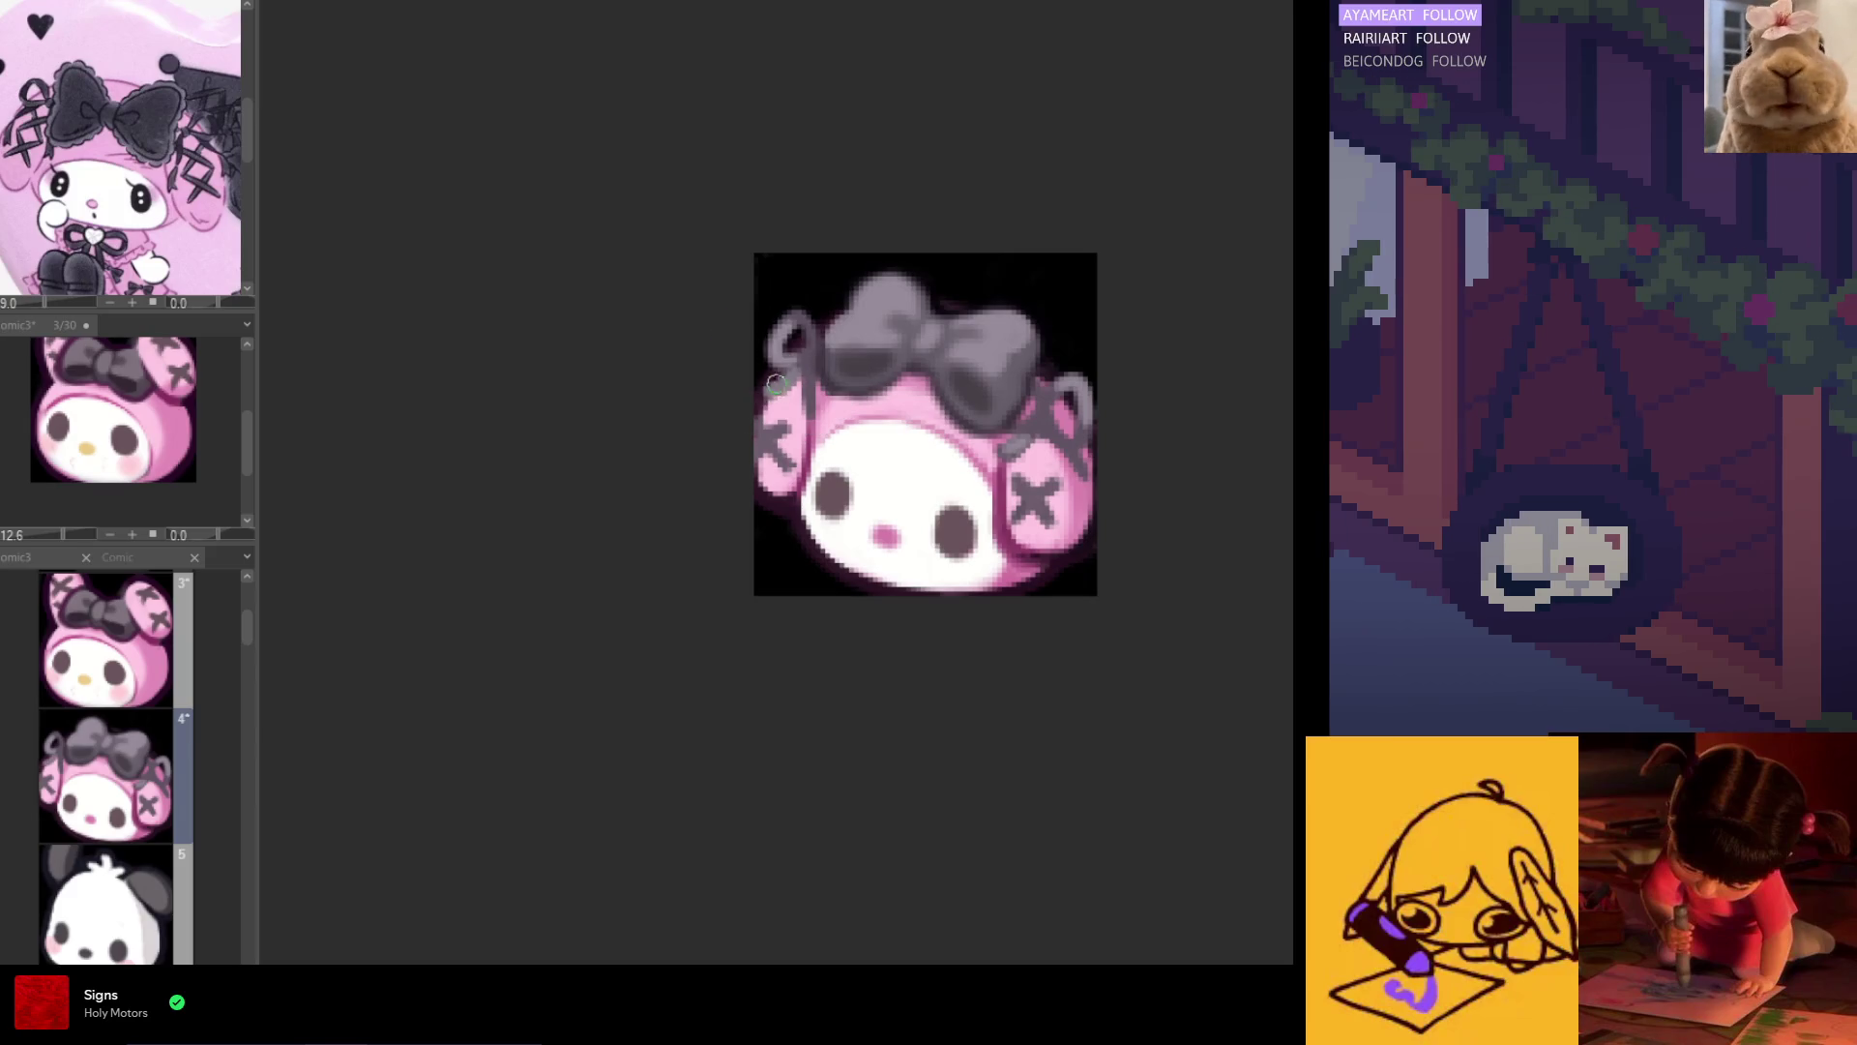
key(h)
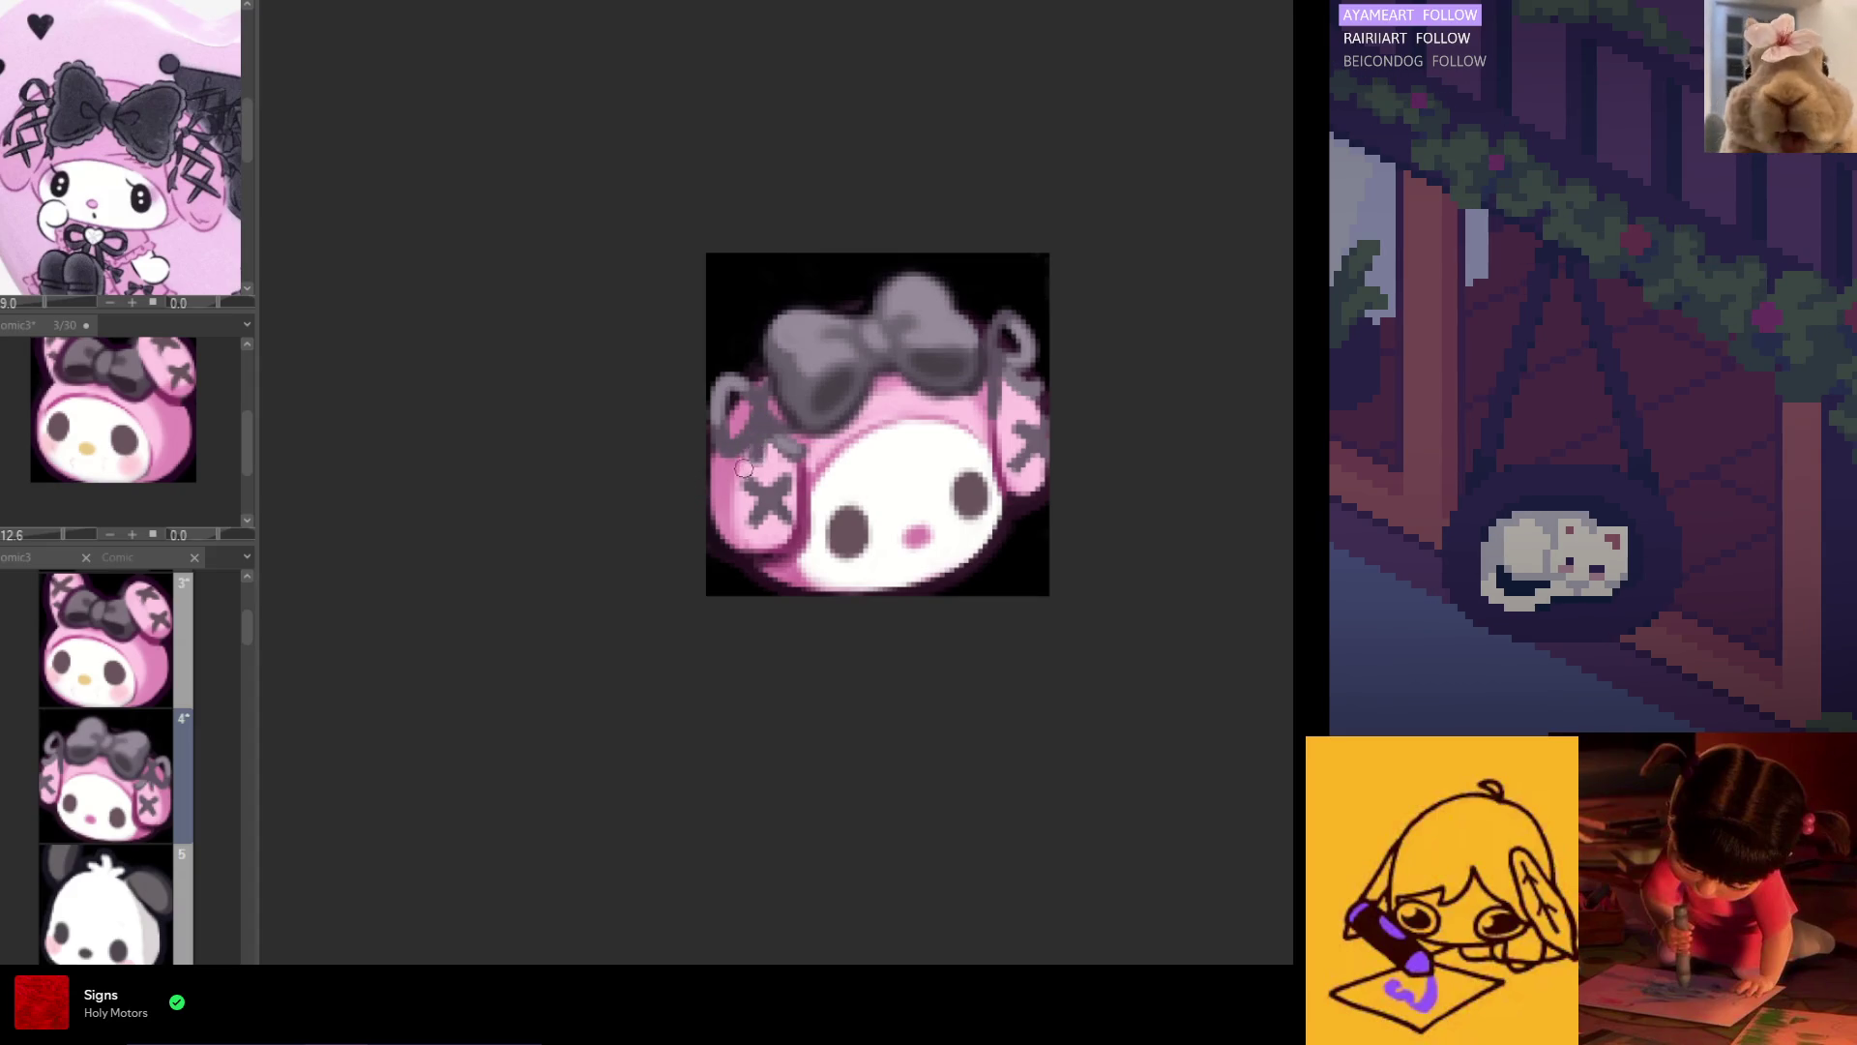
key(h)
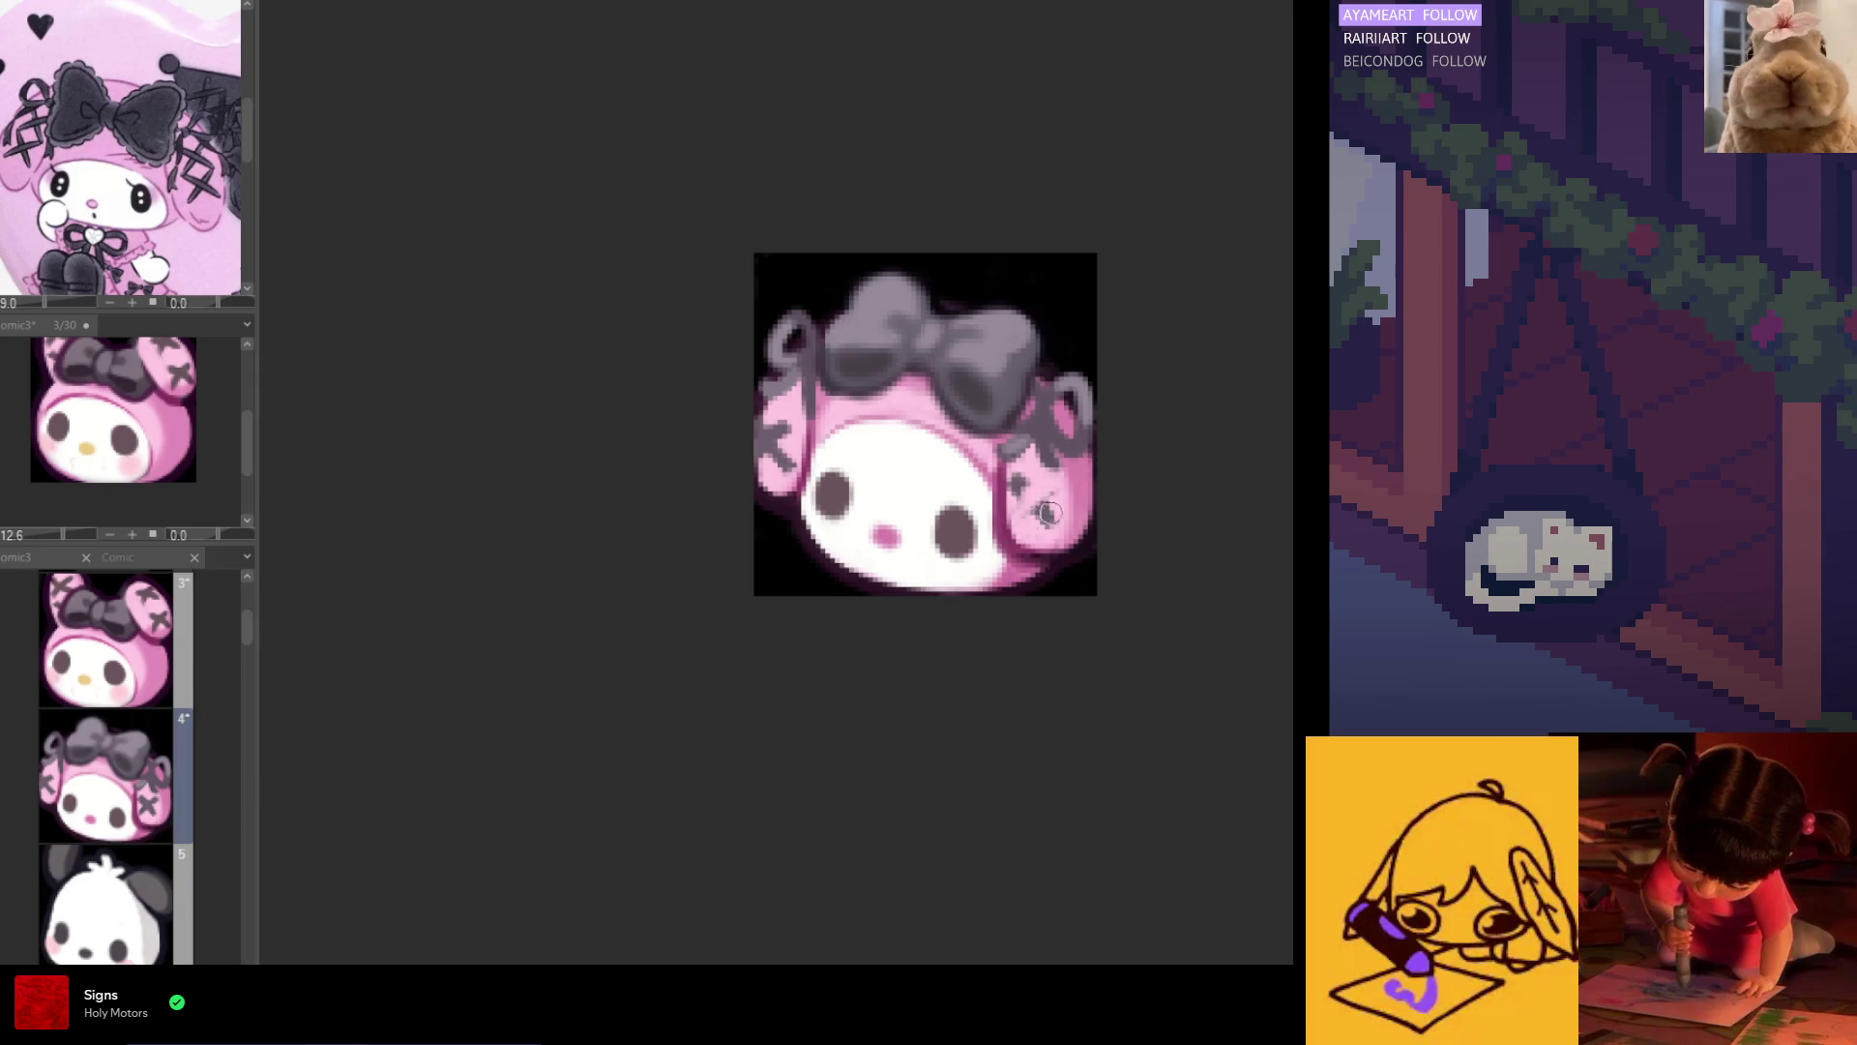
mouse_move(1045, 513)
mouse_down()
mouse_move(1054, 530)
mouse_move(1014, 498)
mouse_up()
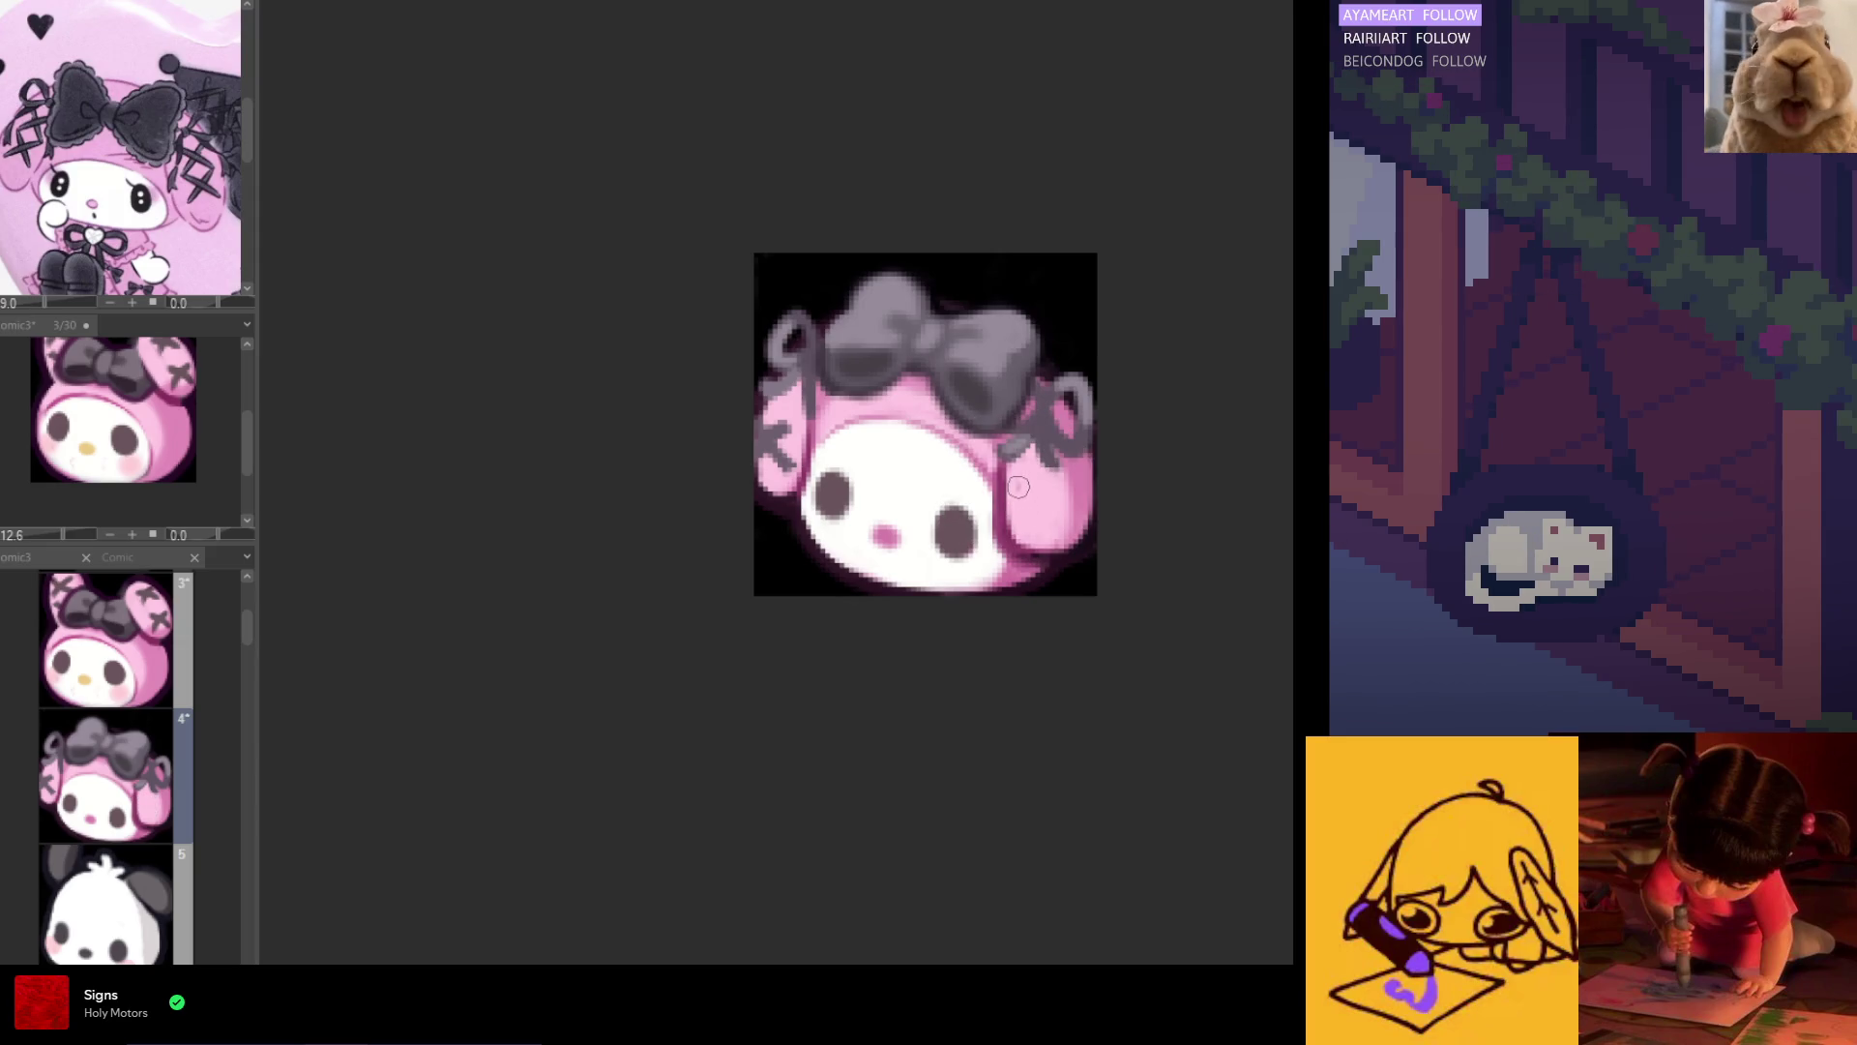
mouse_move(1053, 522)
mouse_down()
mouse_move(1019, 487)
mouse_move(1054, 493)
mouse_up()
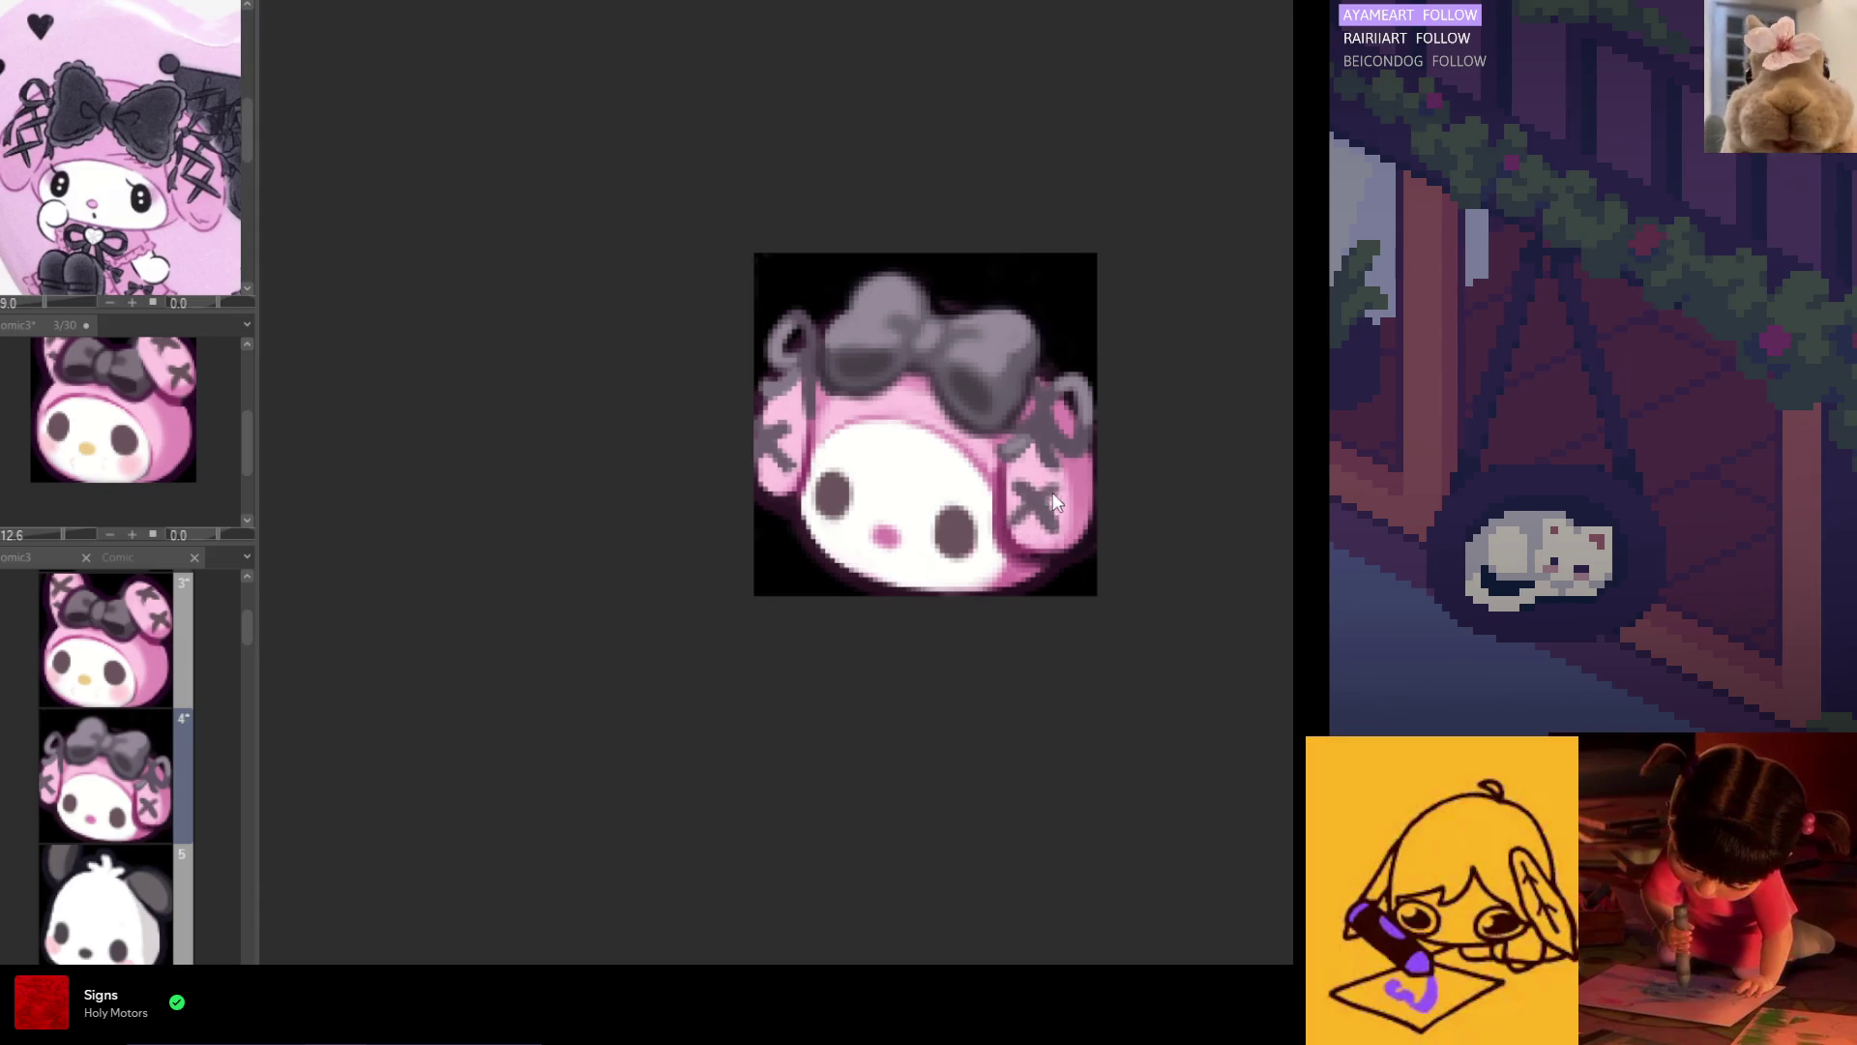
drag(1055, 495, 1016, 528)
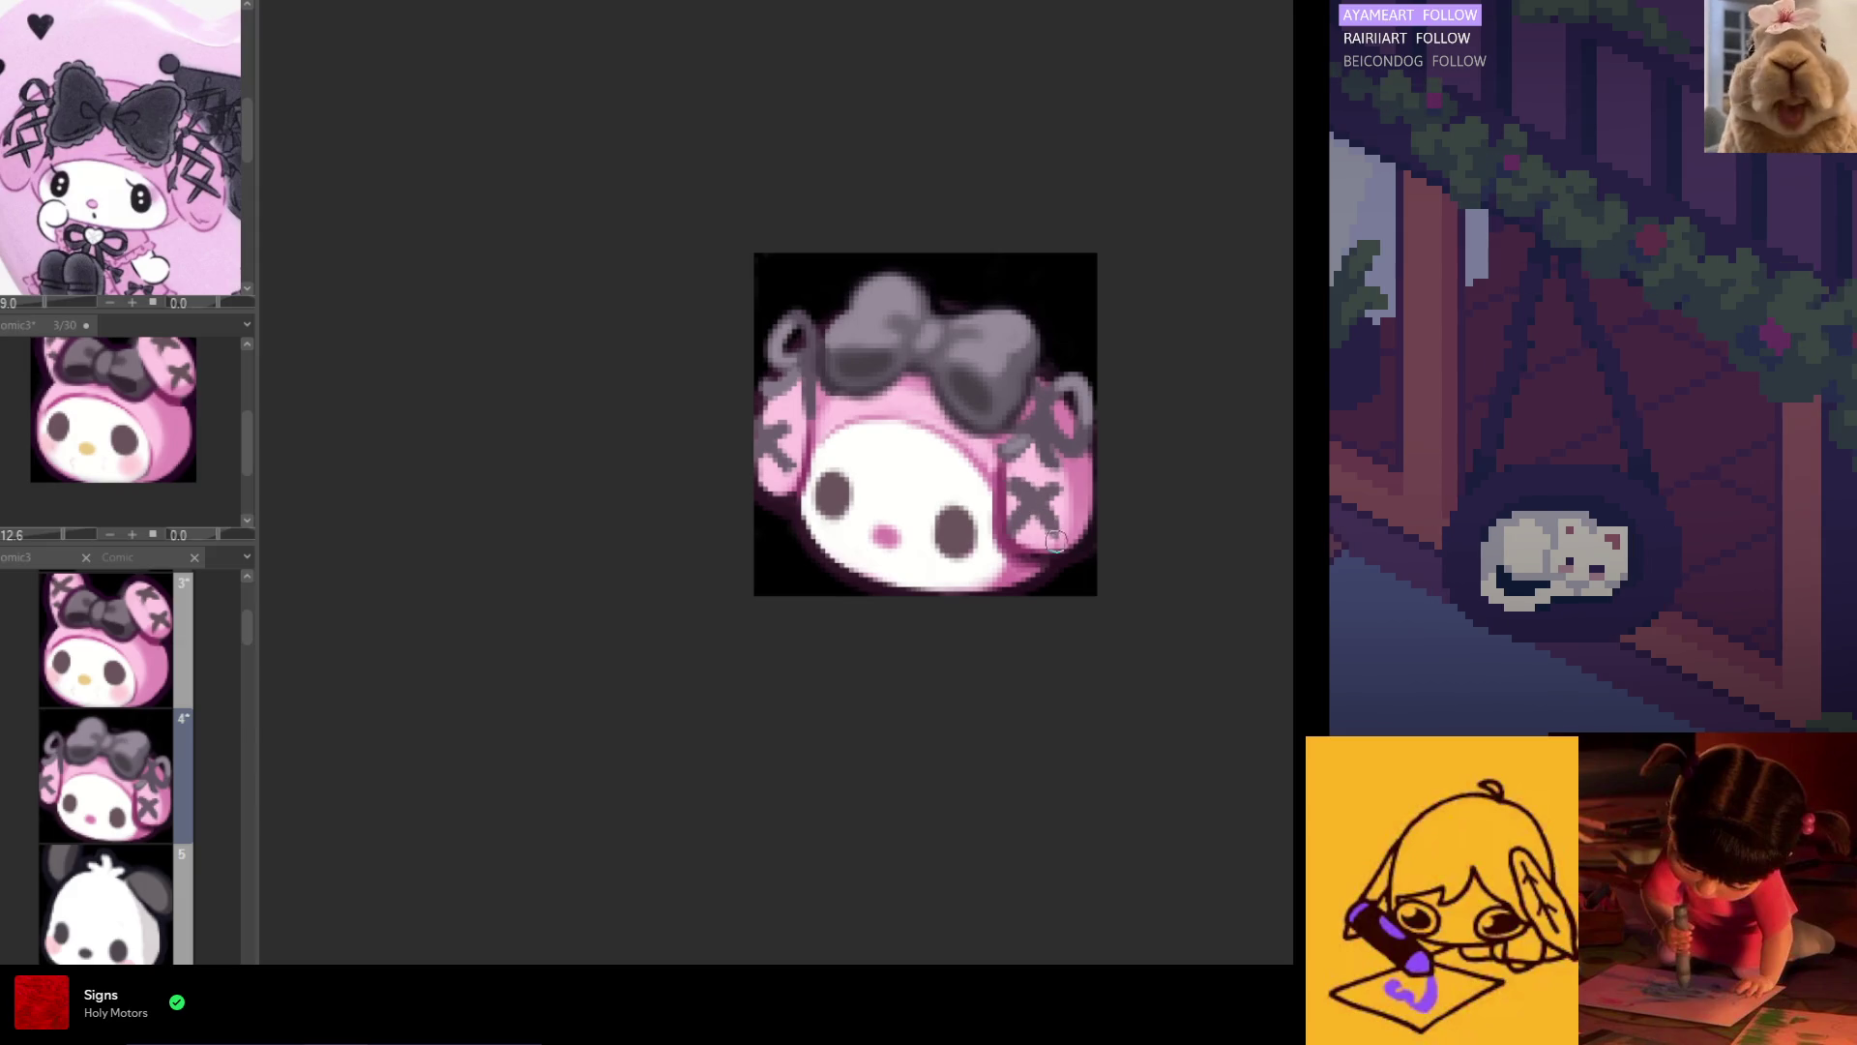
Step: Repaint the left ear's X and touch up the right ear's X, checking in mirrored view
key(h)
mouse_move(785, 464)
mouse_down()
mouse_move(752, 514)
mouse_move(791, 488)
mouse_move(751, 491)
mouse_move(797, 509)
mouse_up()
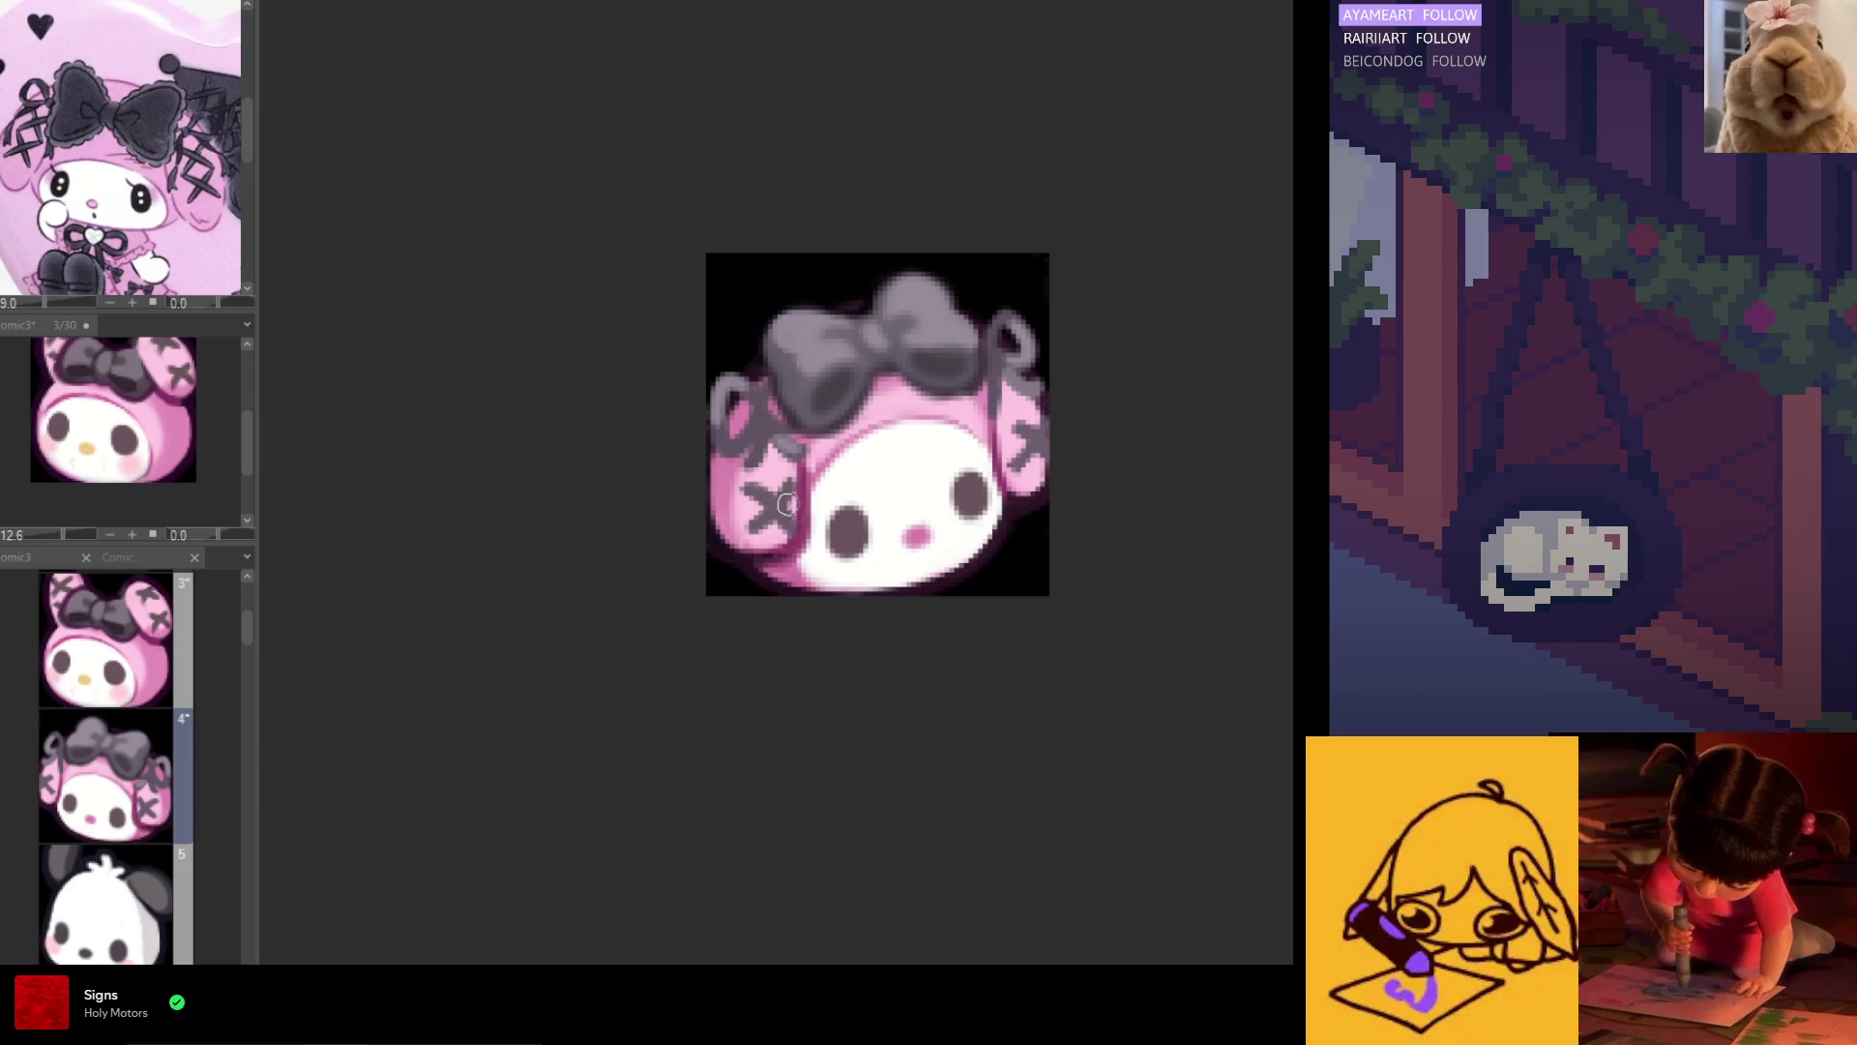
key(h)
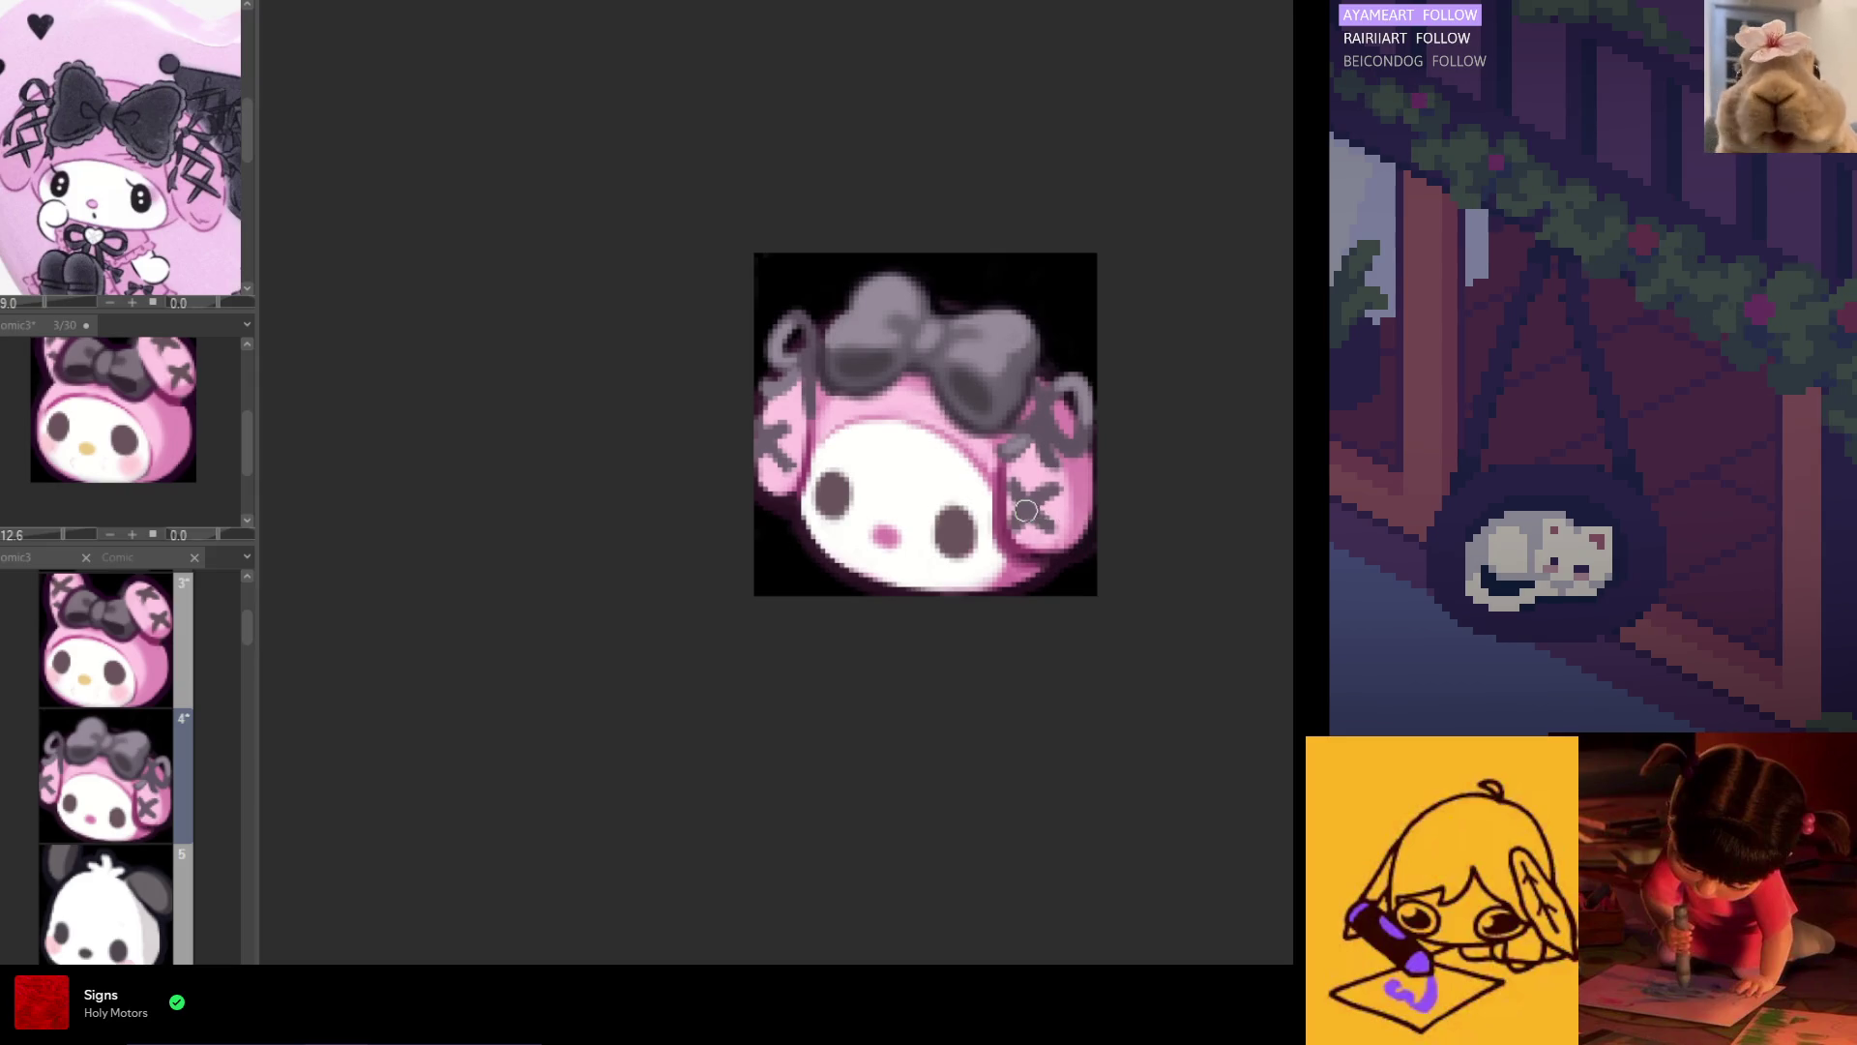
mouse_move(1027, 512)
mouse_down()
mouse_move(1067, 531)
mouse_move(1021, 512)
mouse_move(1053, 544)
mouse_move(1030, 503)
mouse_up()
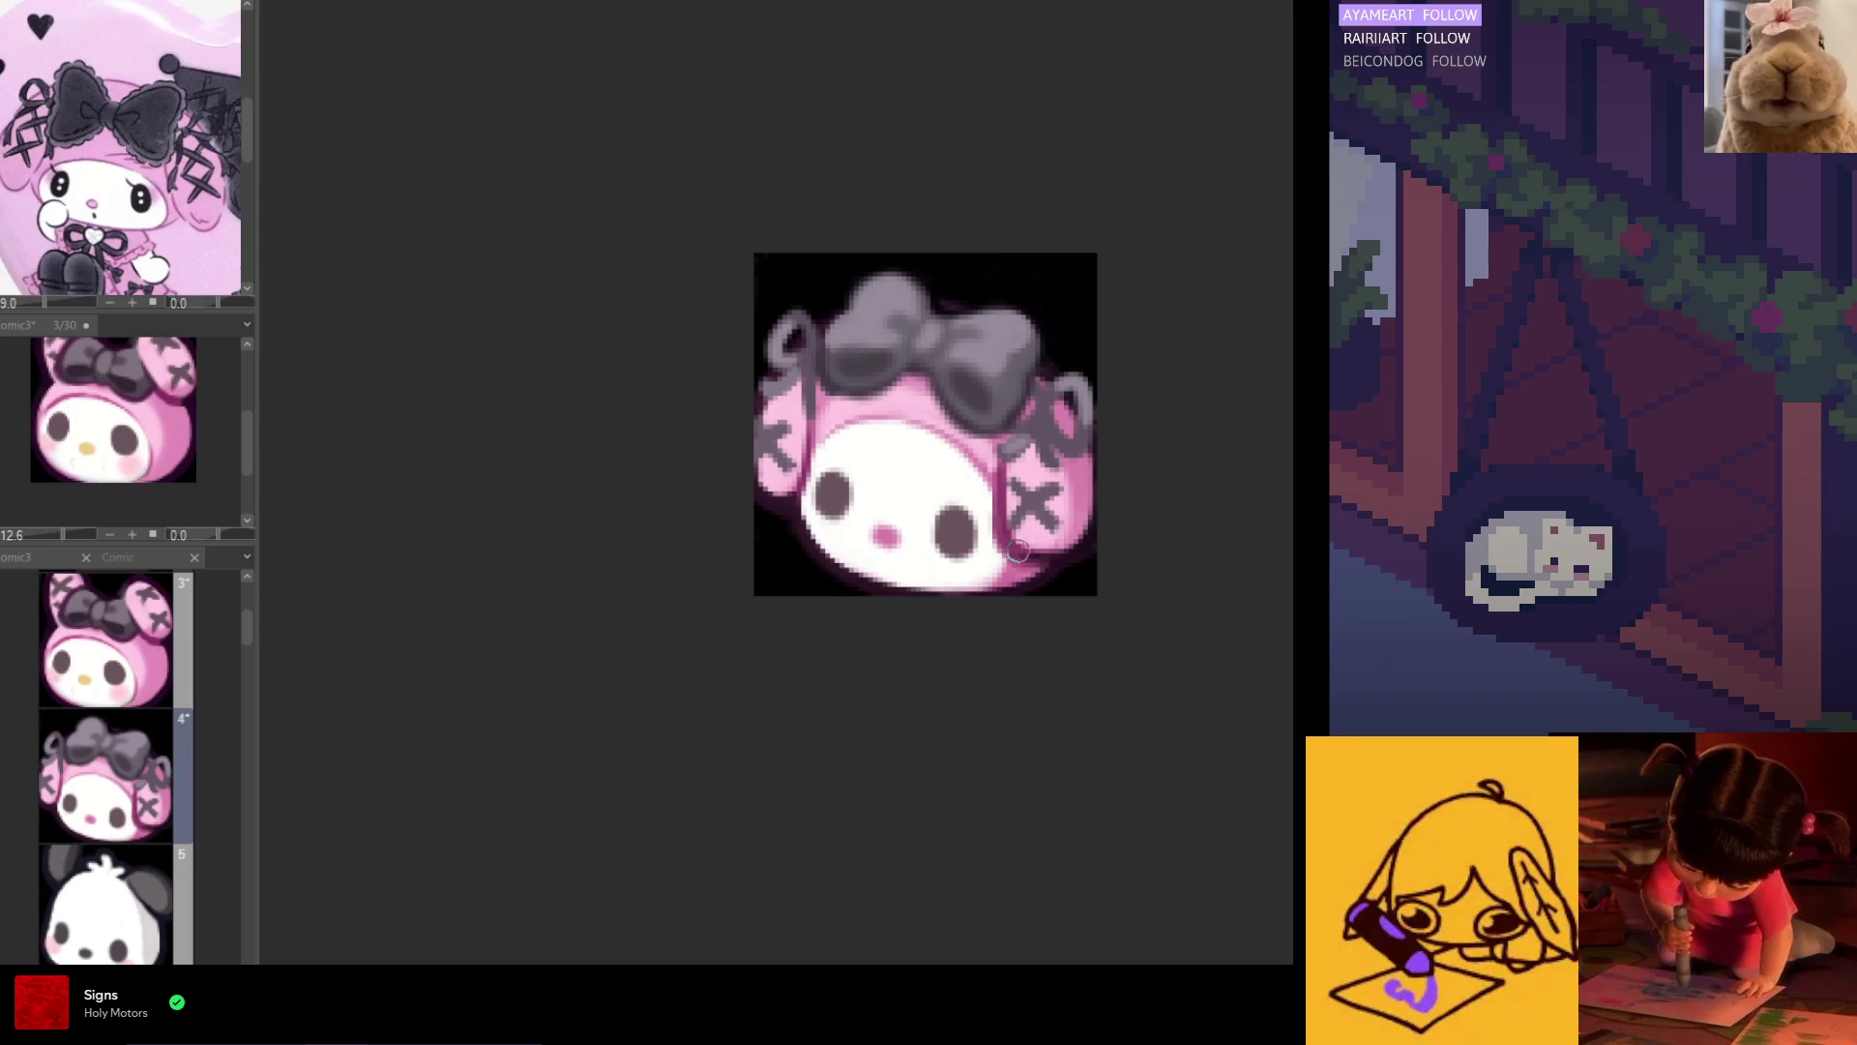
key(h)
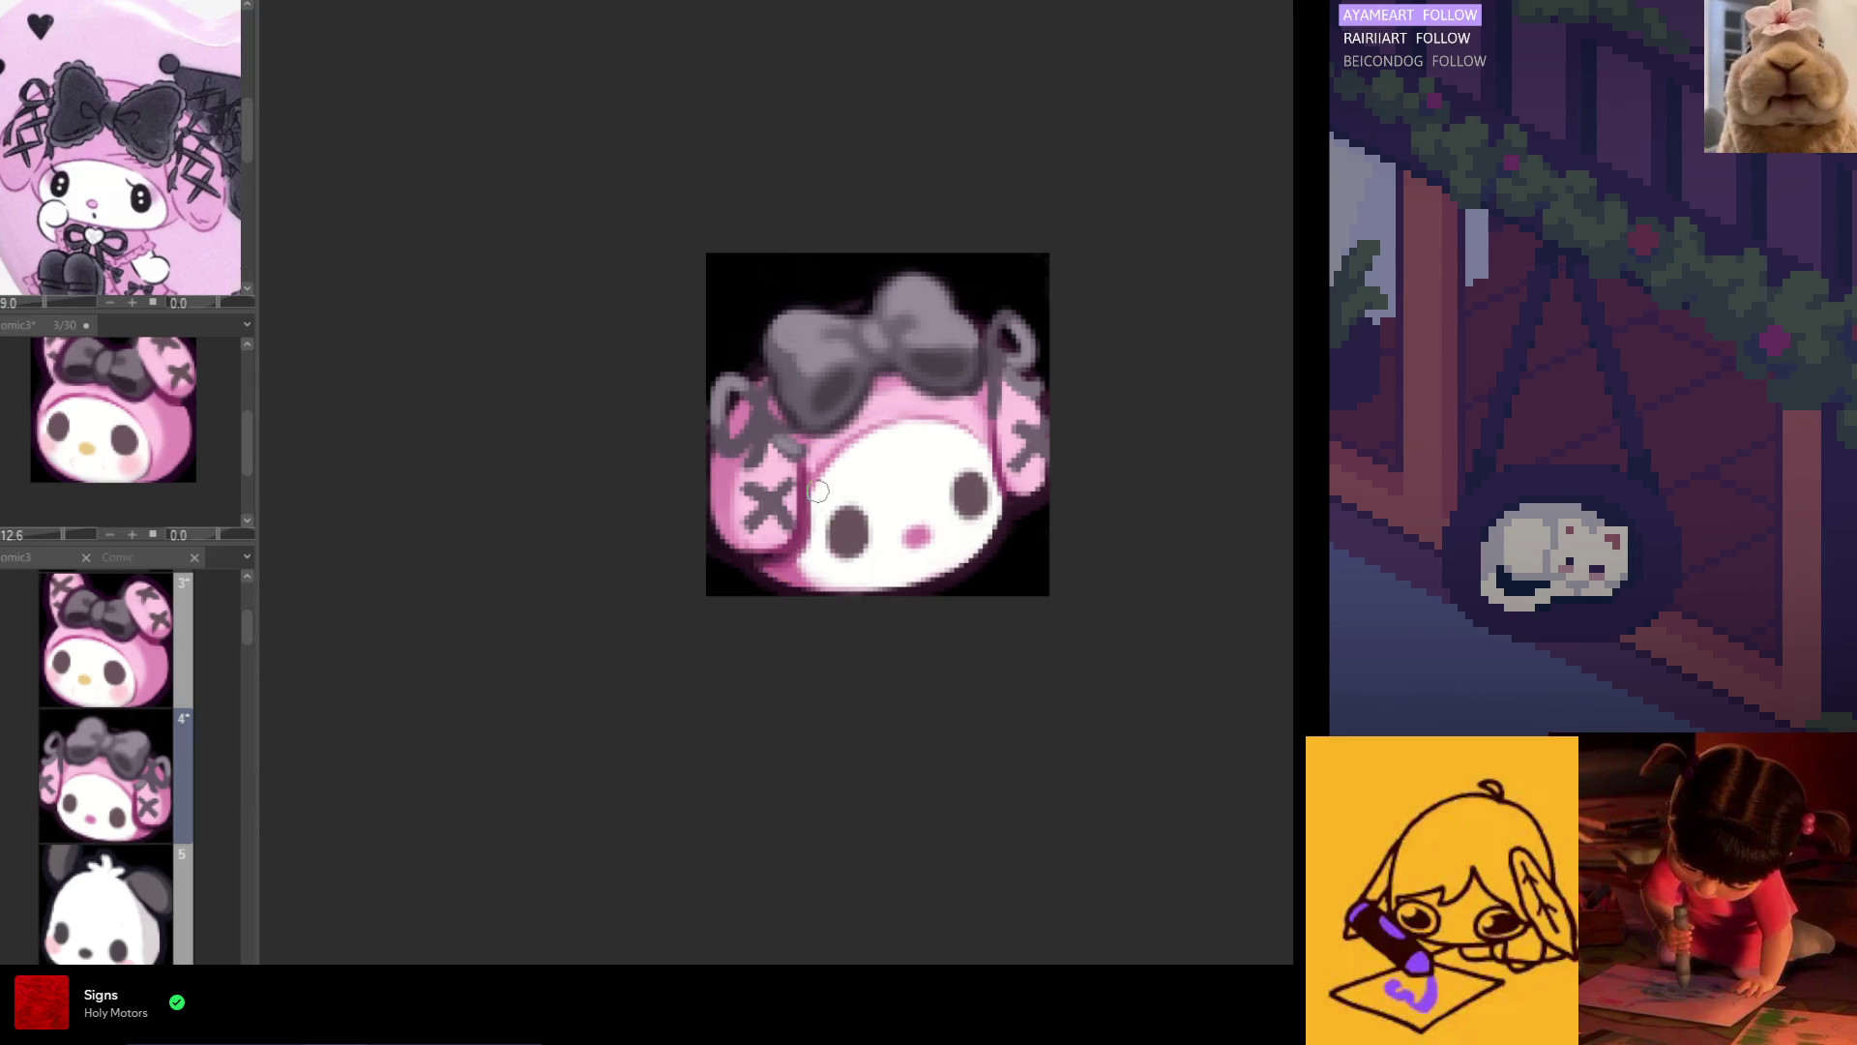
key(h)
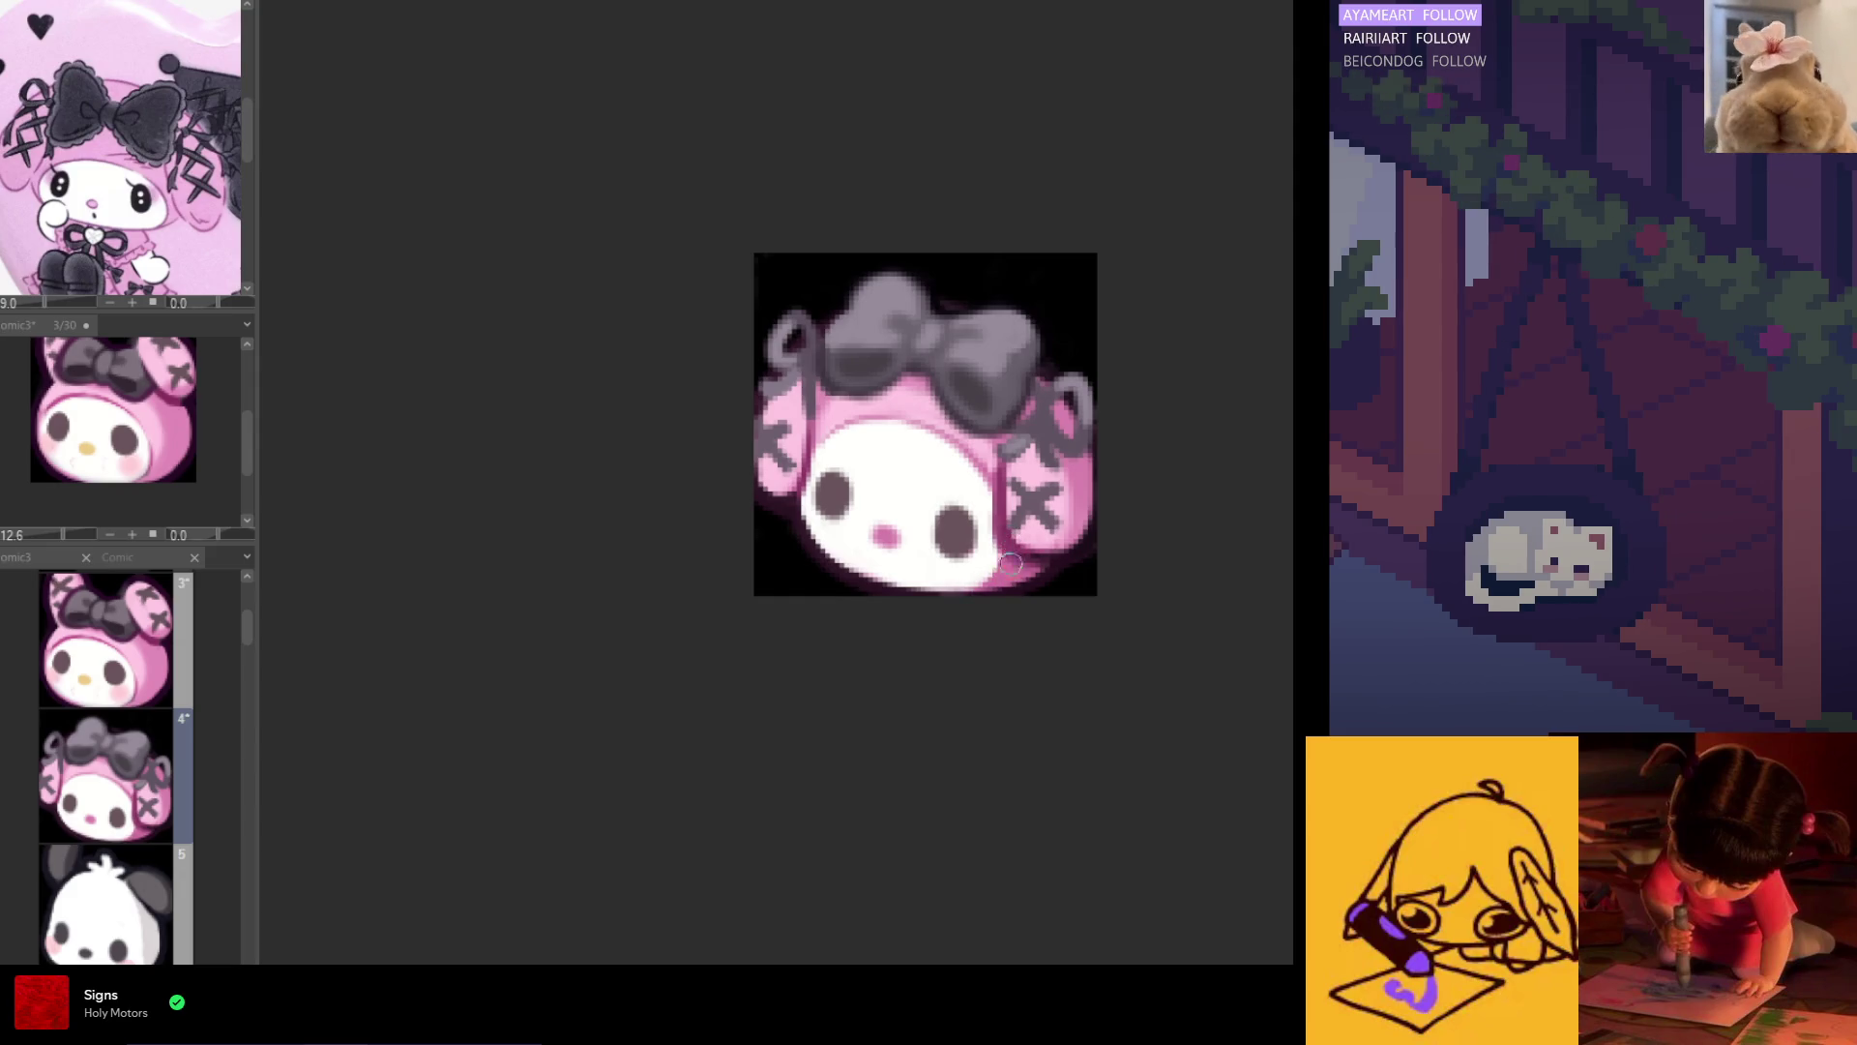
key(h)
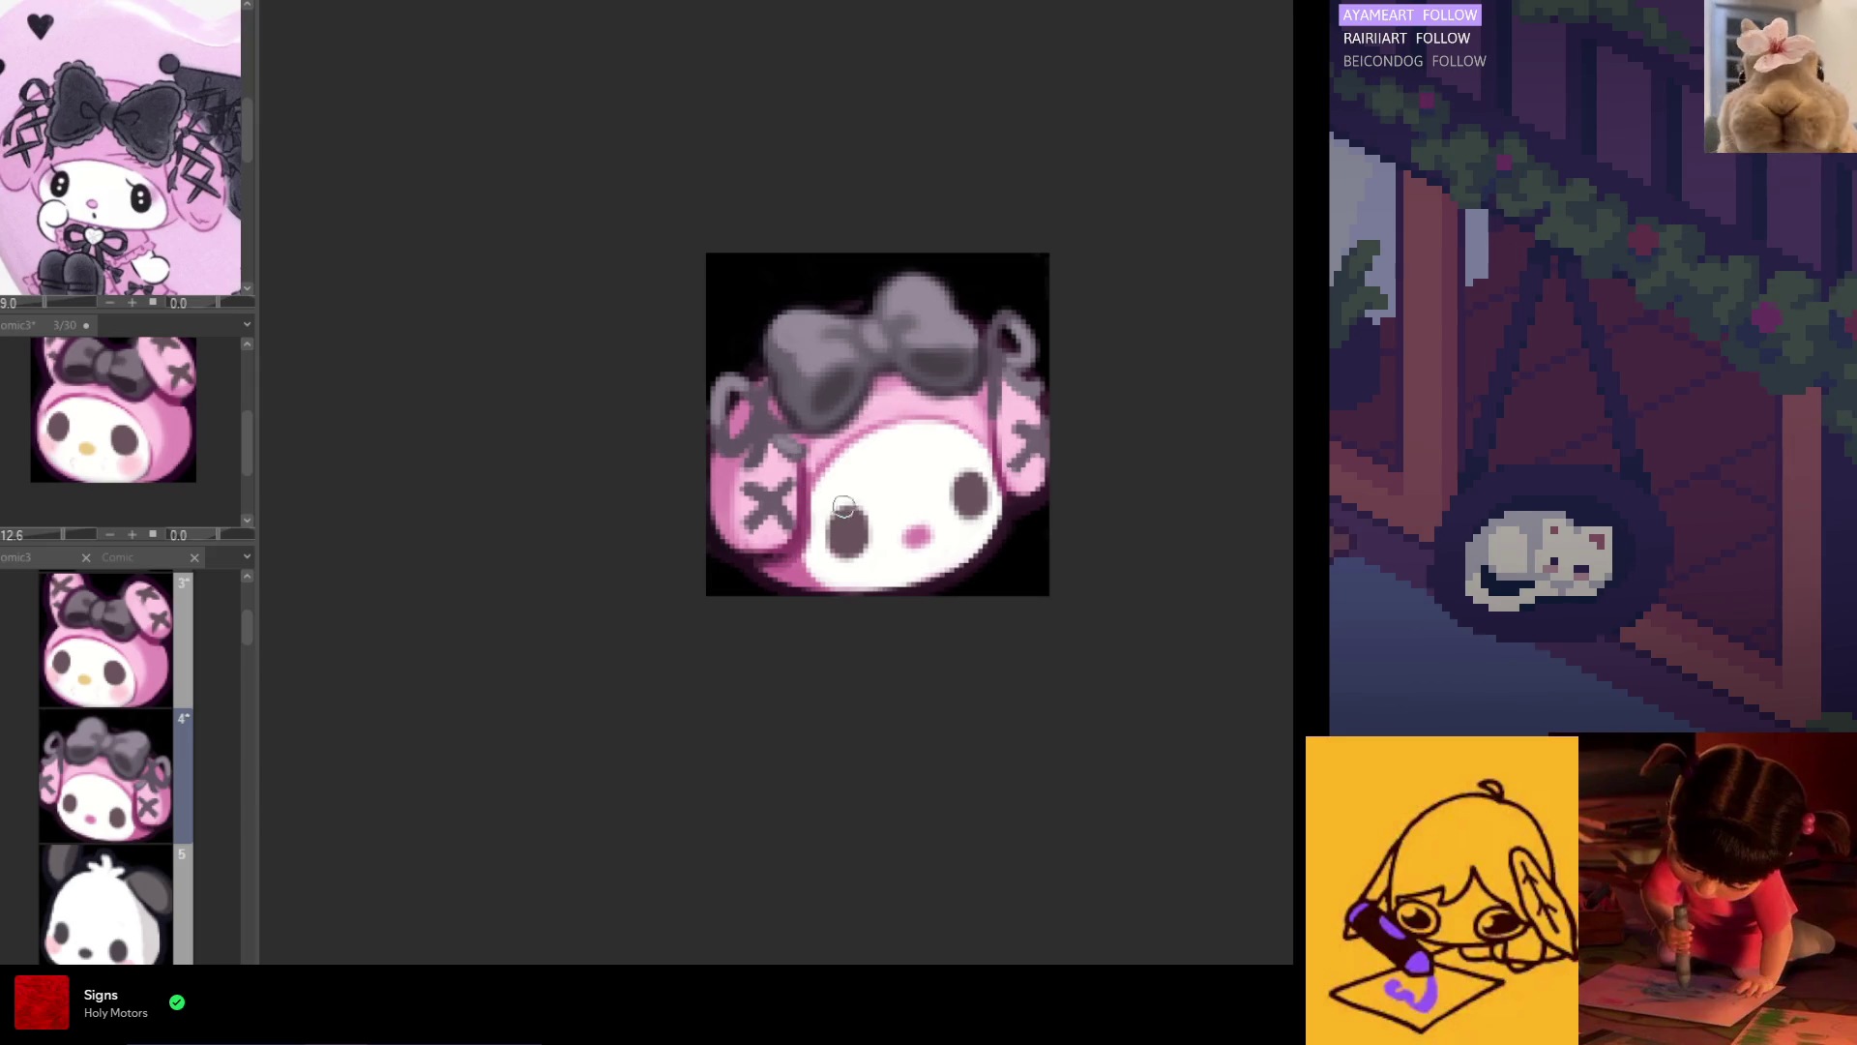
Step: Lasso the grey bow and rotate it slightly counterclockwise
scroll(828, 420, down, 1)
scroll(828, 420, down, 2)
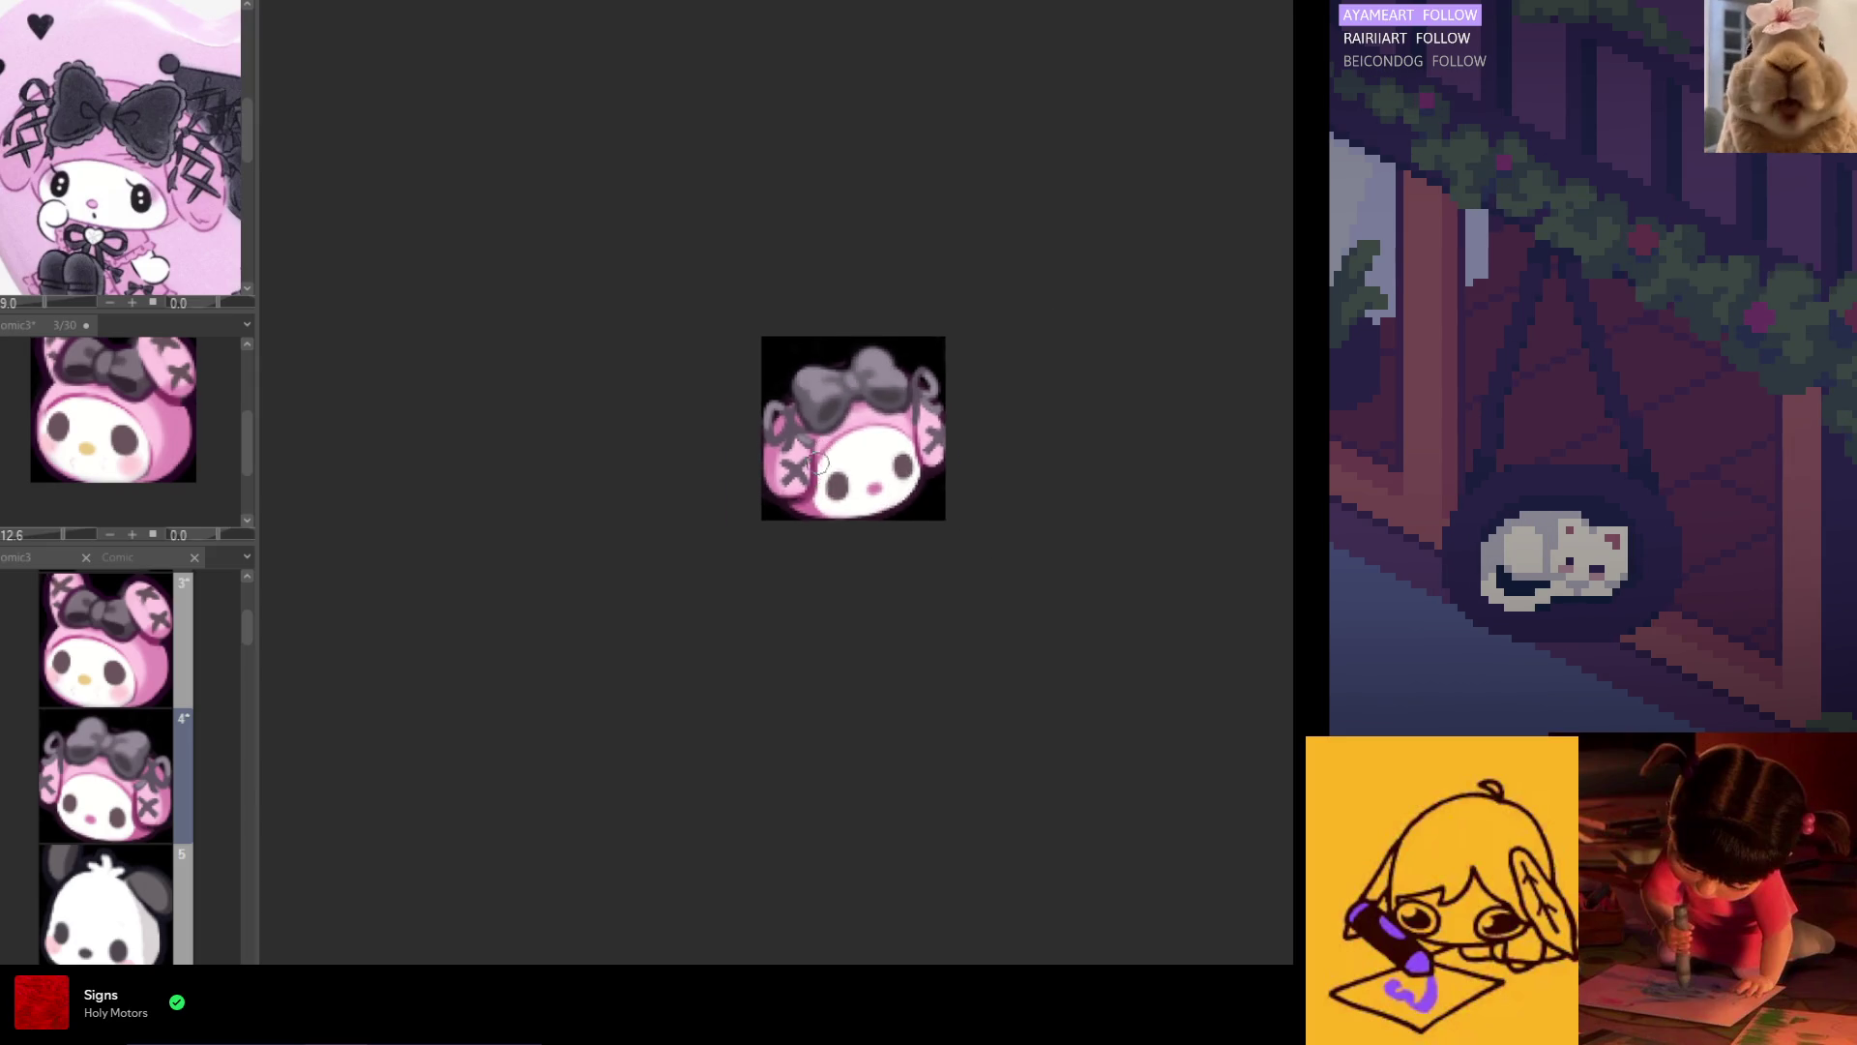
scroll(810, 424, up, 2)
scroll(810, 423, up, 1)
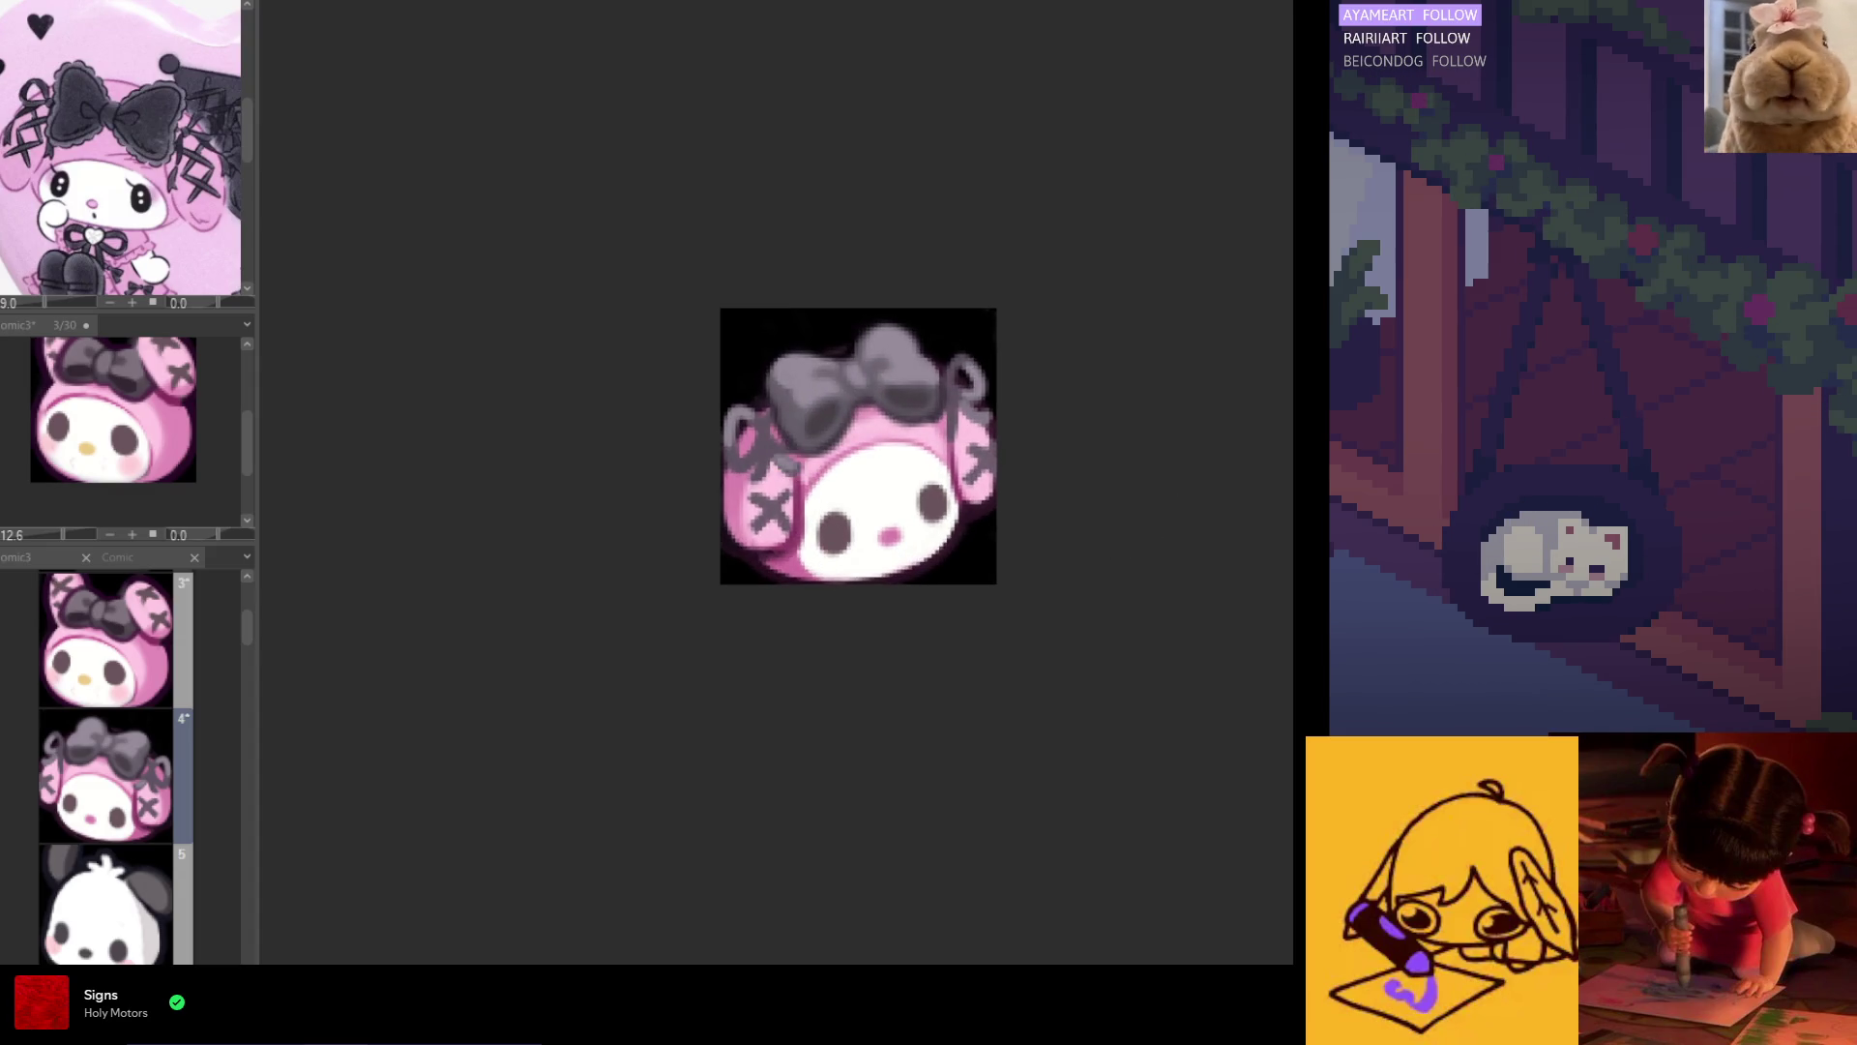
key(h)
alt+click(1047, 445)
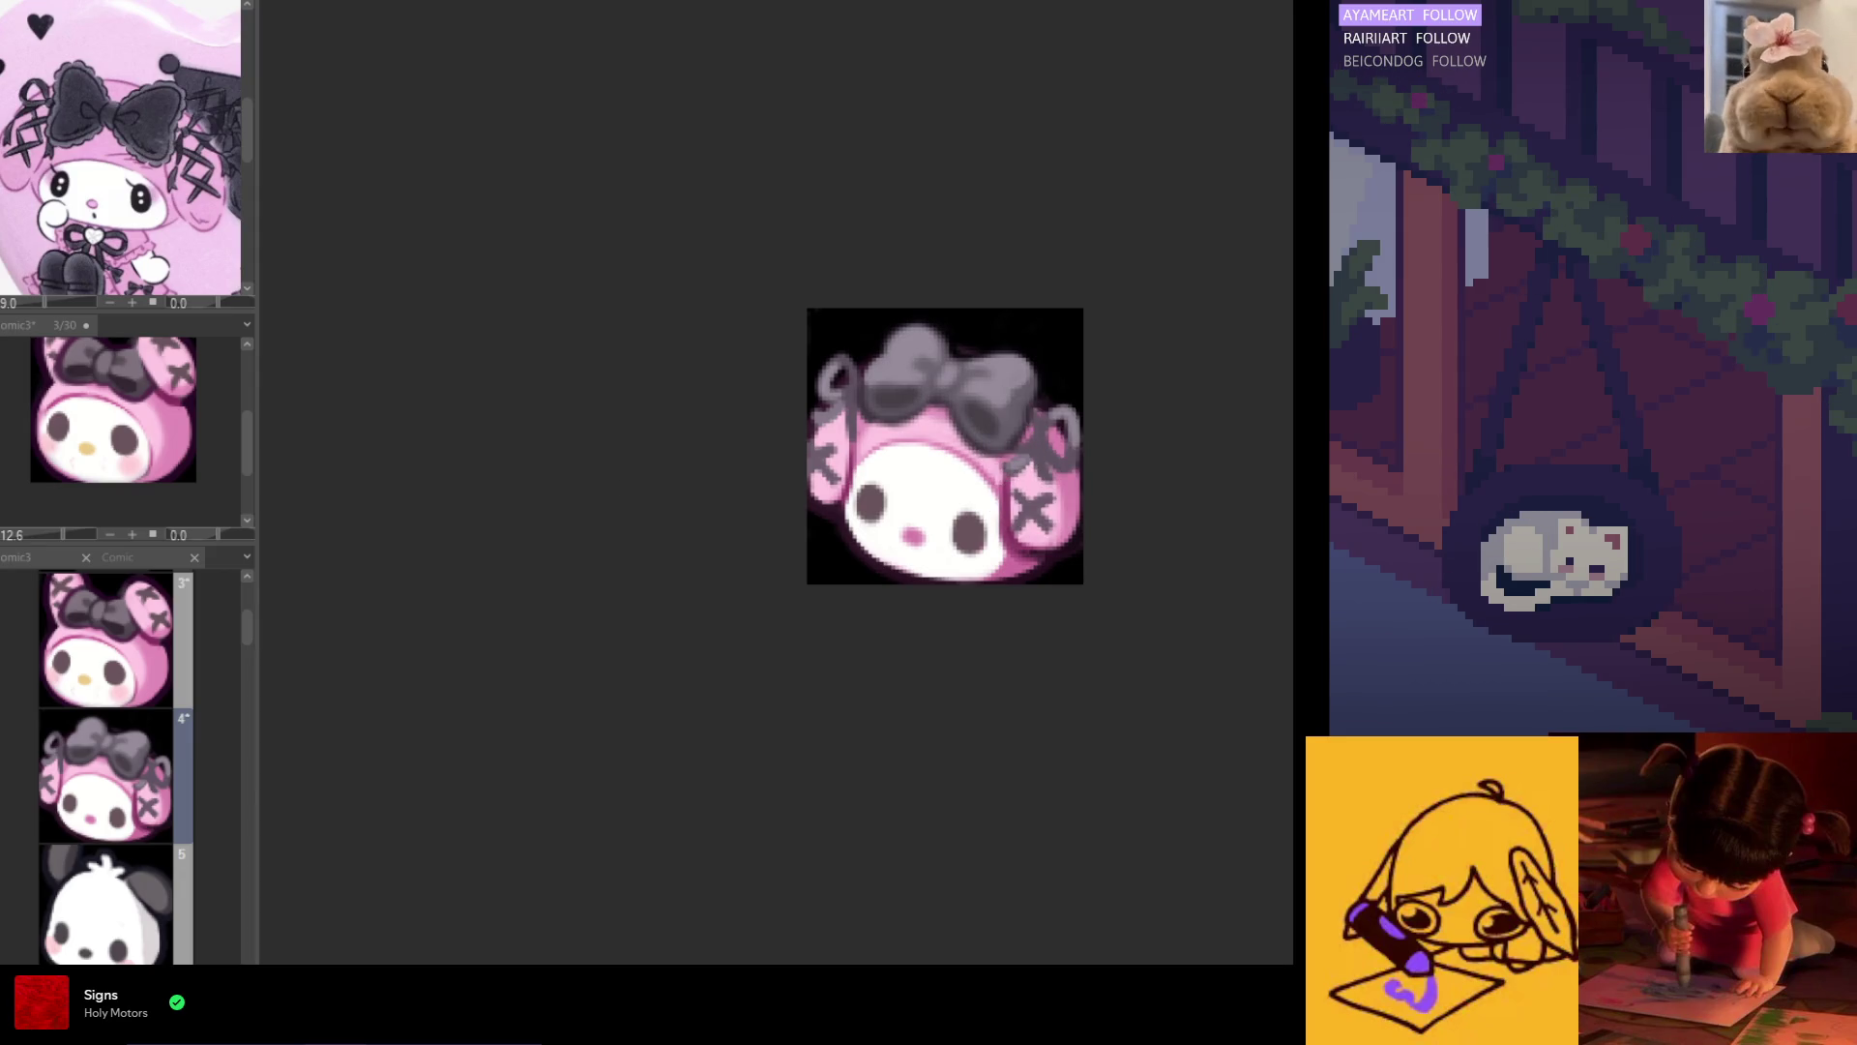
key(m)
mouse_move(1033, 478)
mouse_down()
mouse_move(995, 340)
mouse_move(1076, 327)
mouse_up()
click(1110, 526)
mouse_move(1064, 462)
mouse_down()
mouse_move(1067, 441)
mouse_move(1045, 469)
mouse_up()
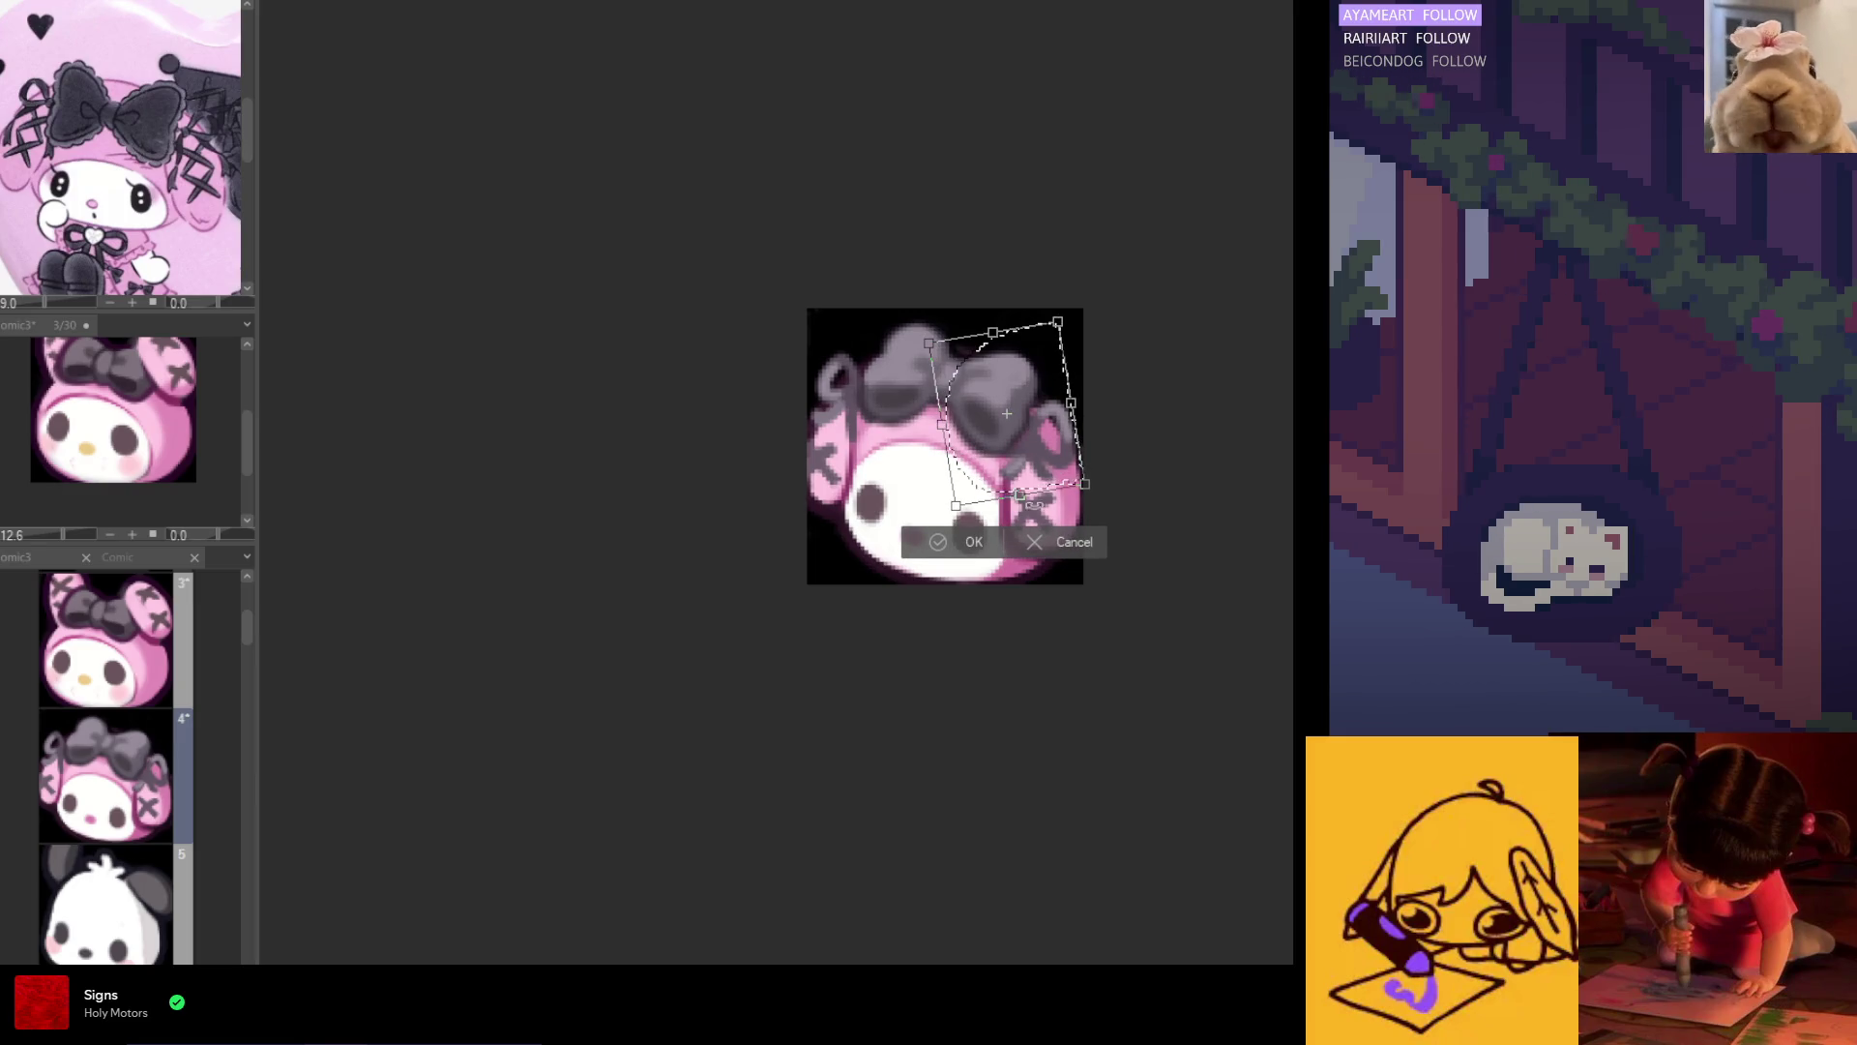
click(971, 542)
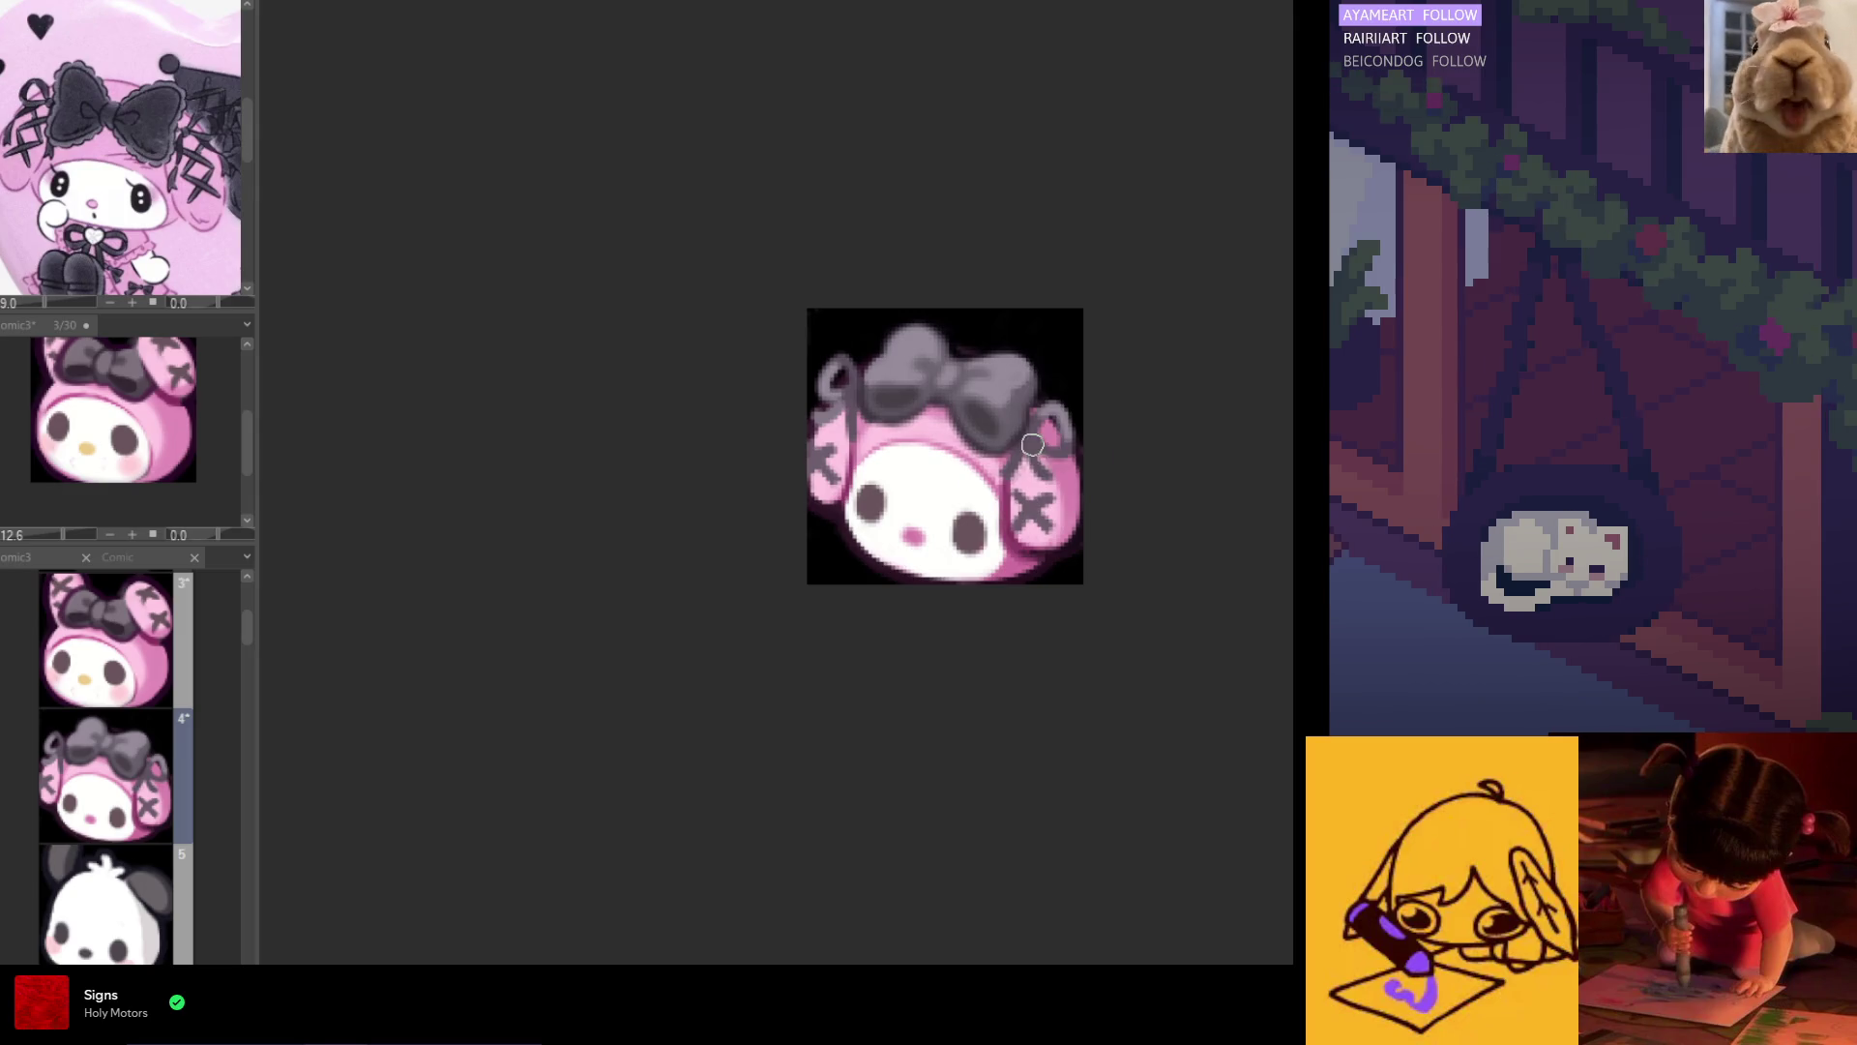
key(h)
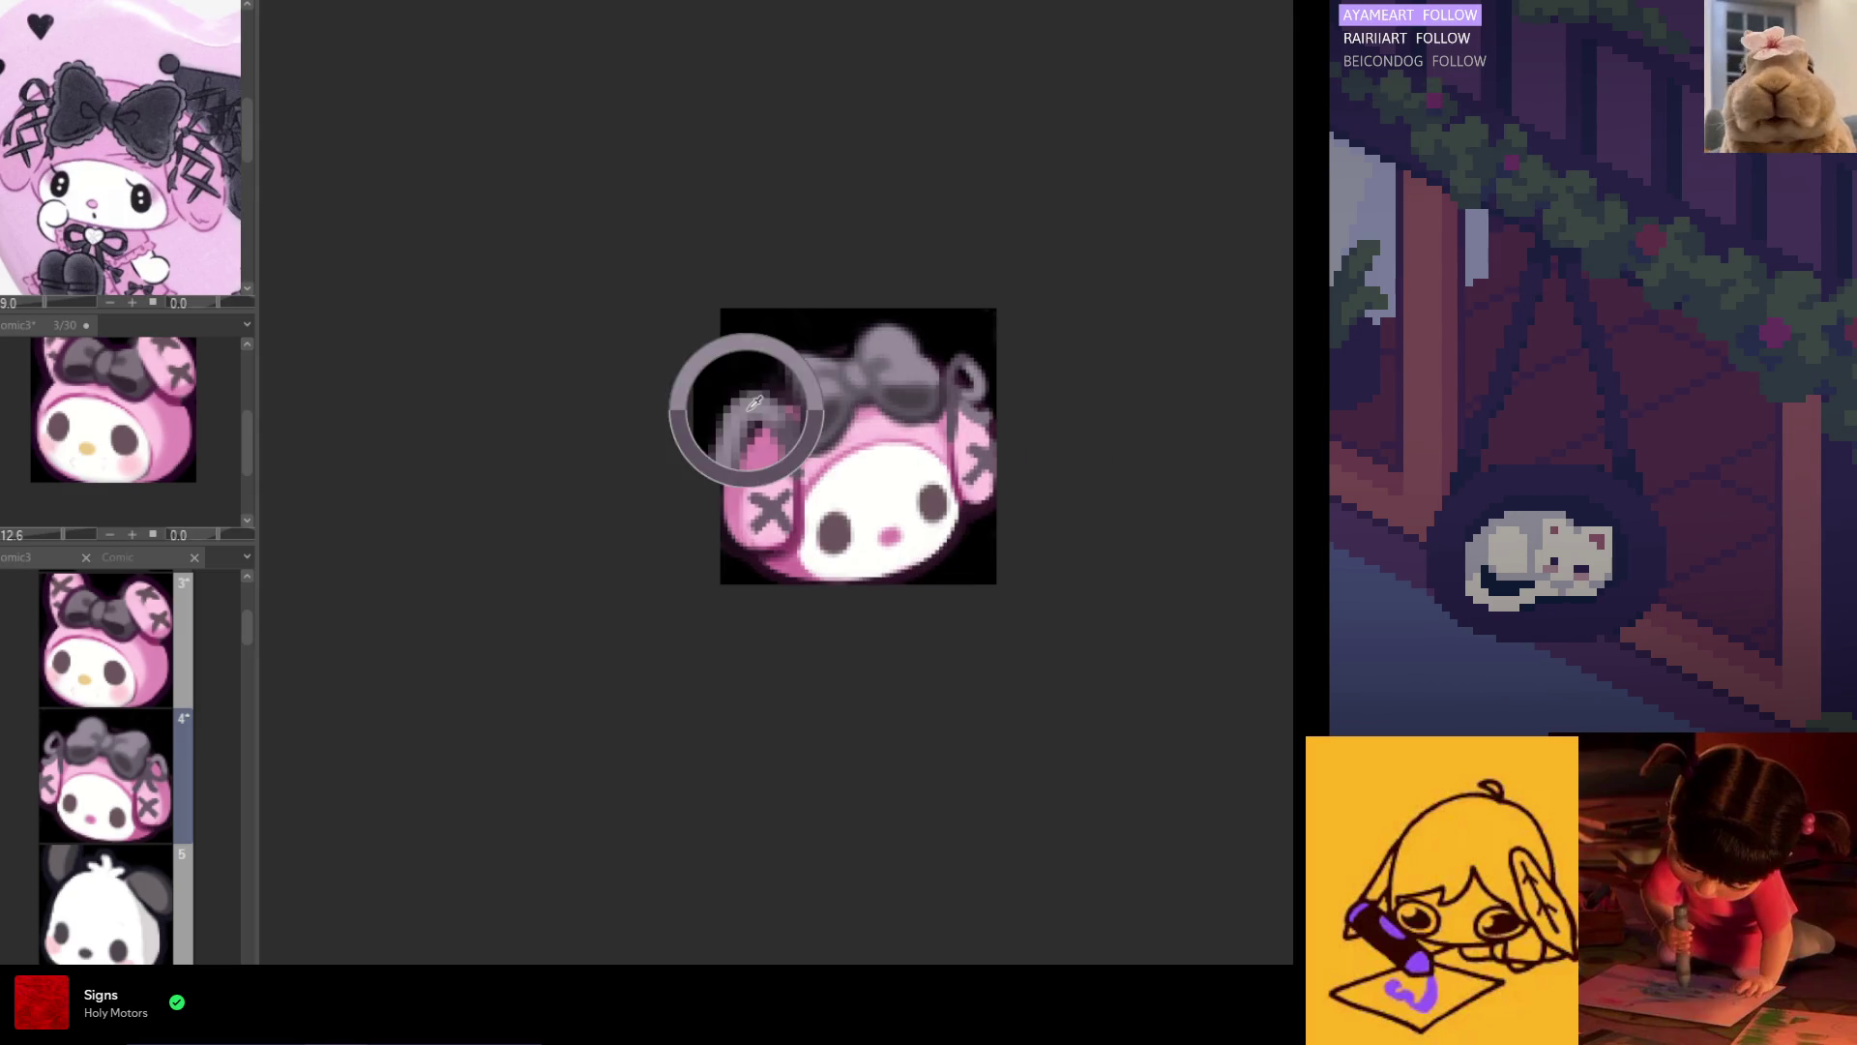
Step: Eyedrop the ear pink and brighten the right ear beside the bow, checking symmetry in mirrored view
key(h)
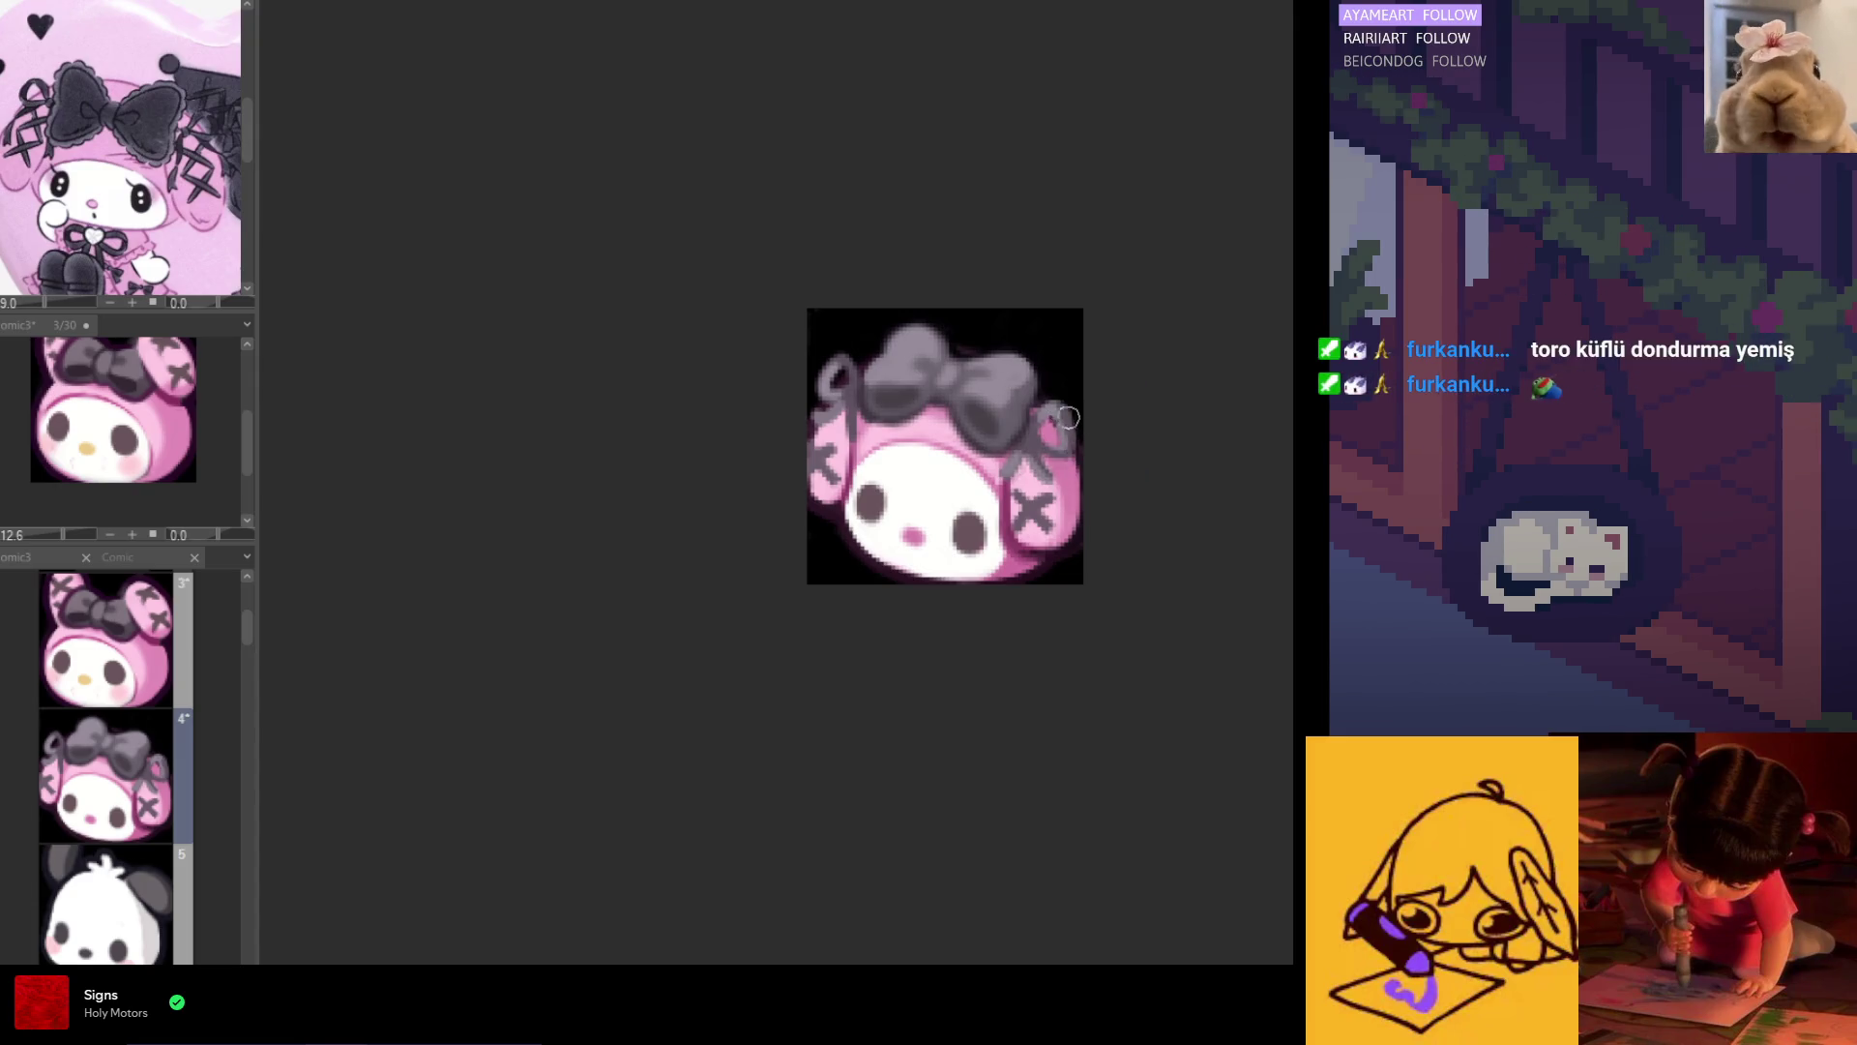
alt+click(1059, 396)
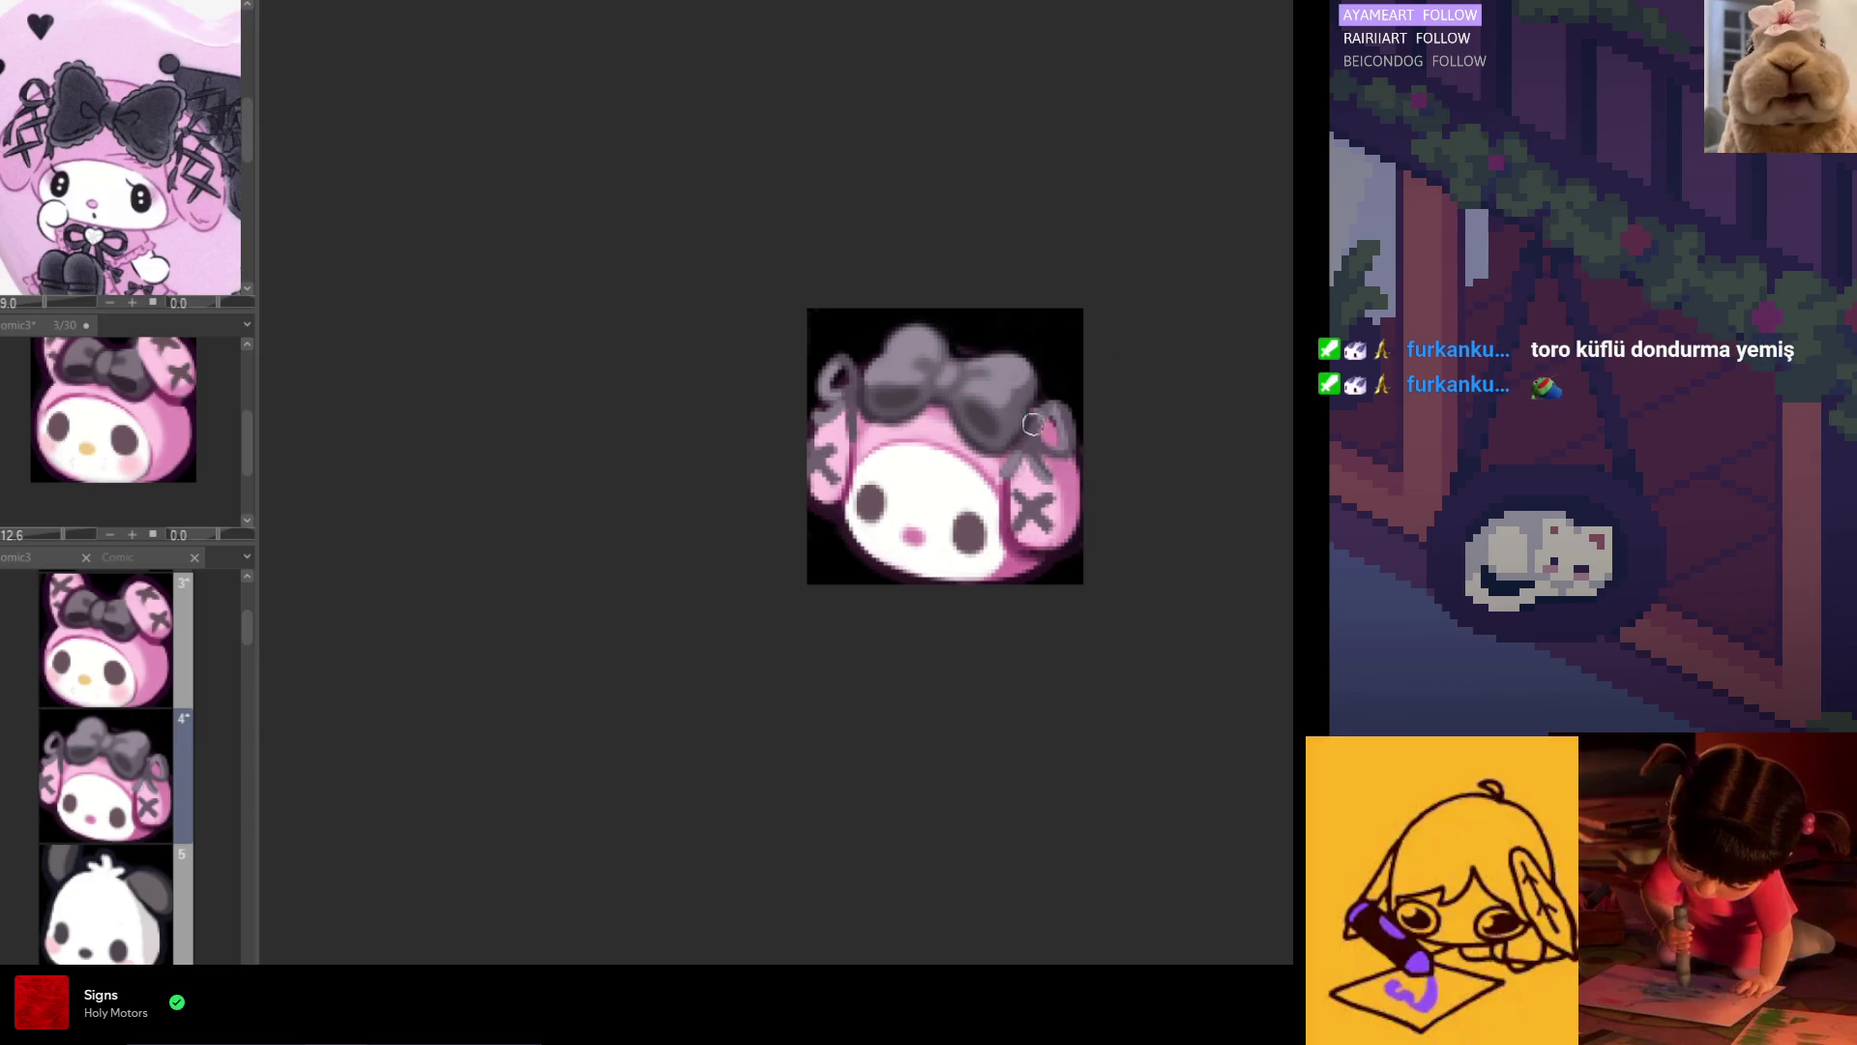
alt+click(1047, 416)
drag(1043, 416, 1068, 443)
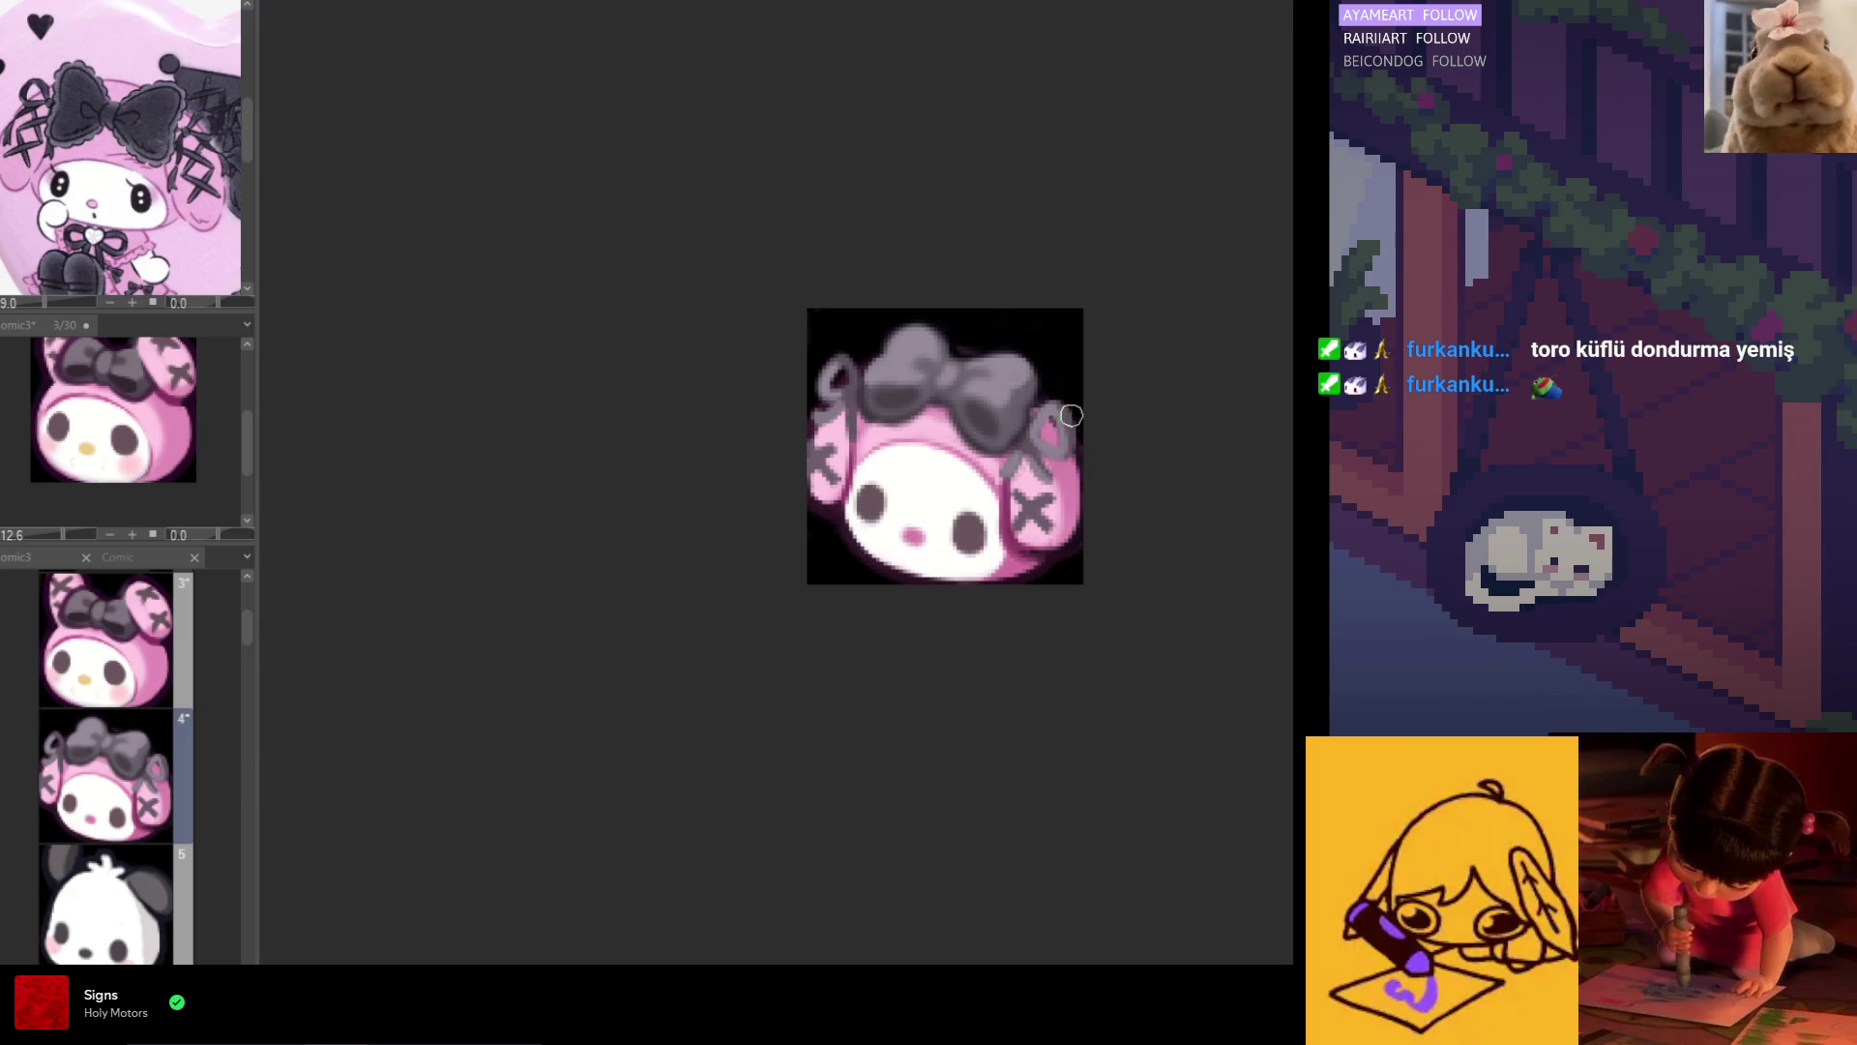
alt+click(1055, 441)
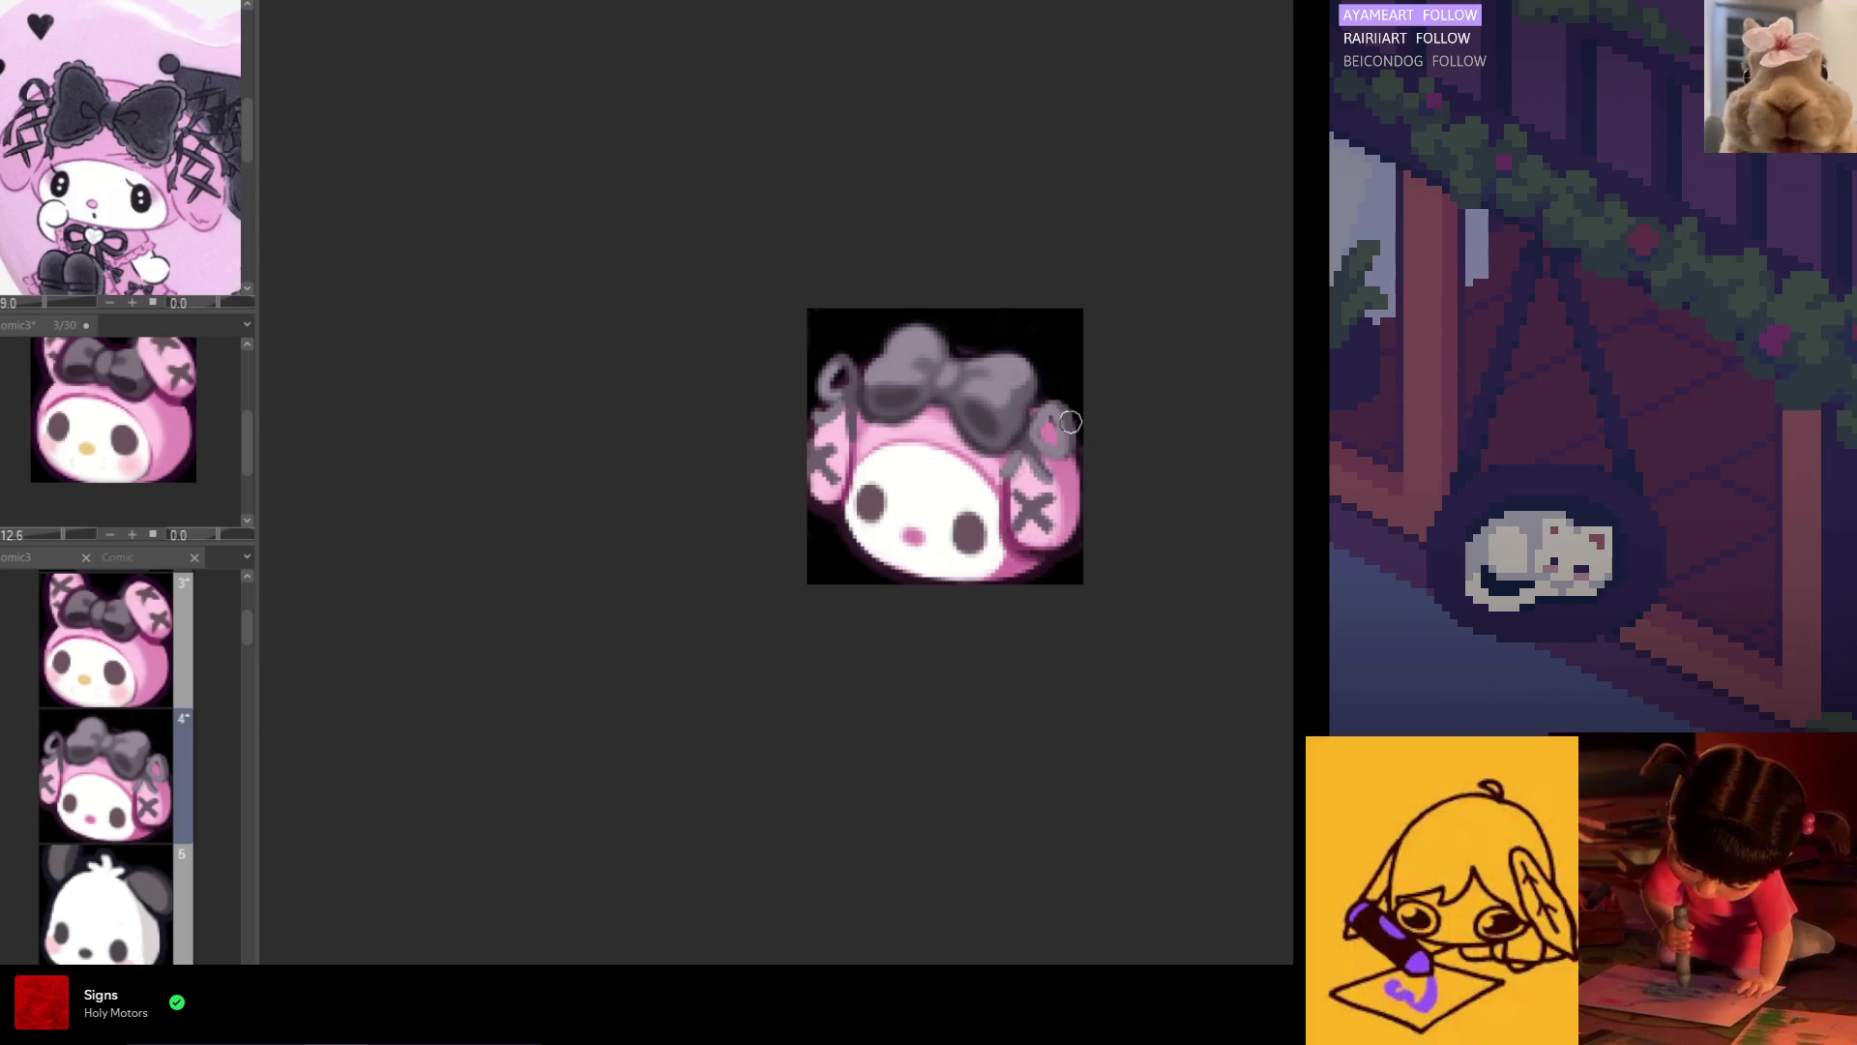
key(h)
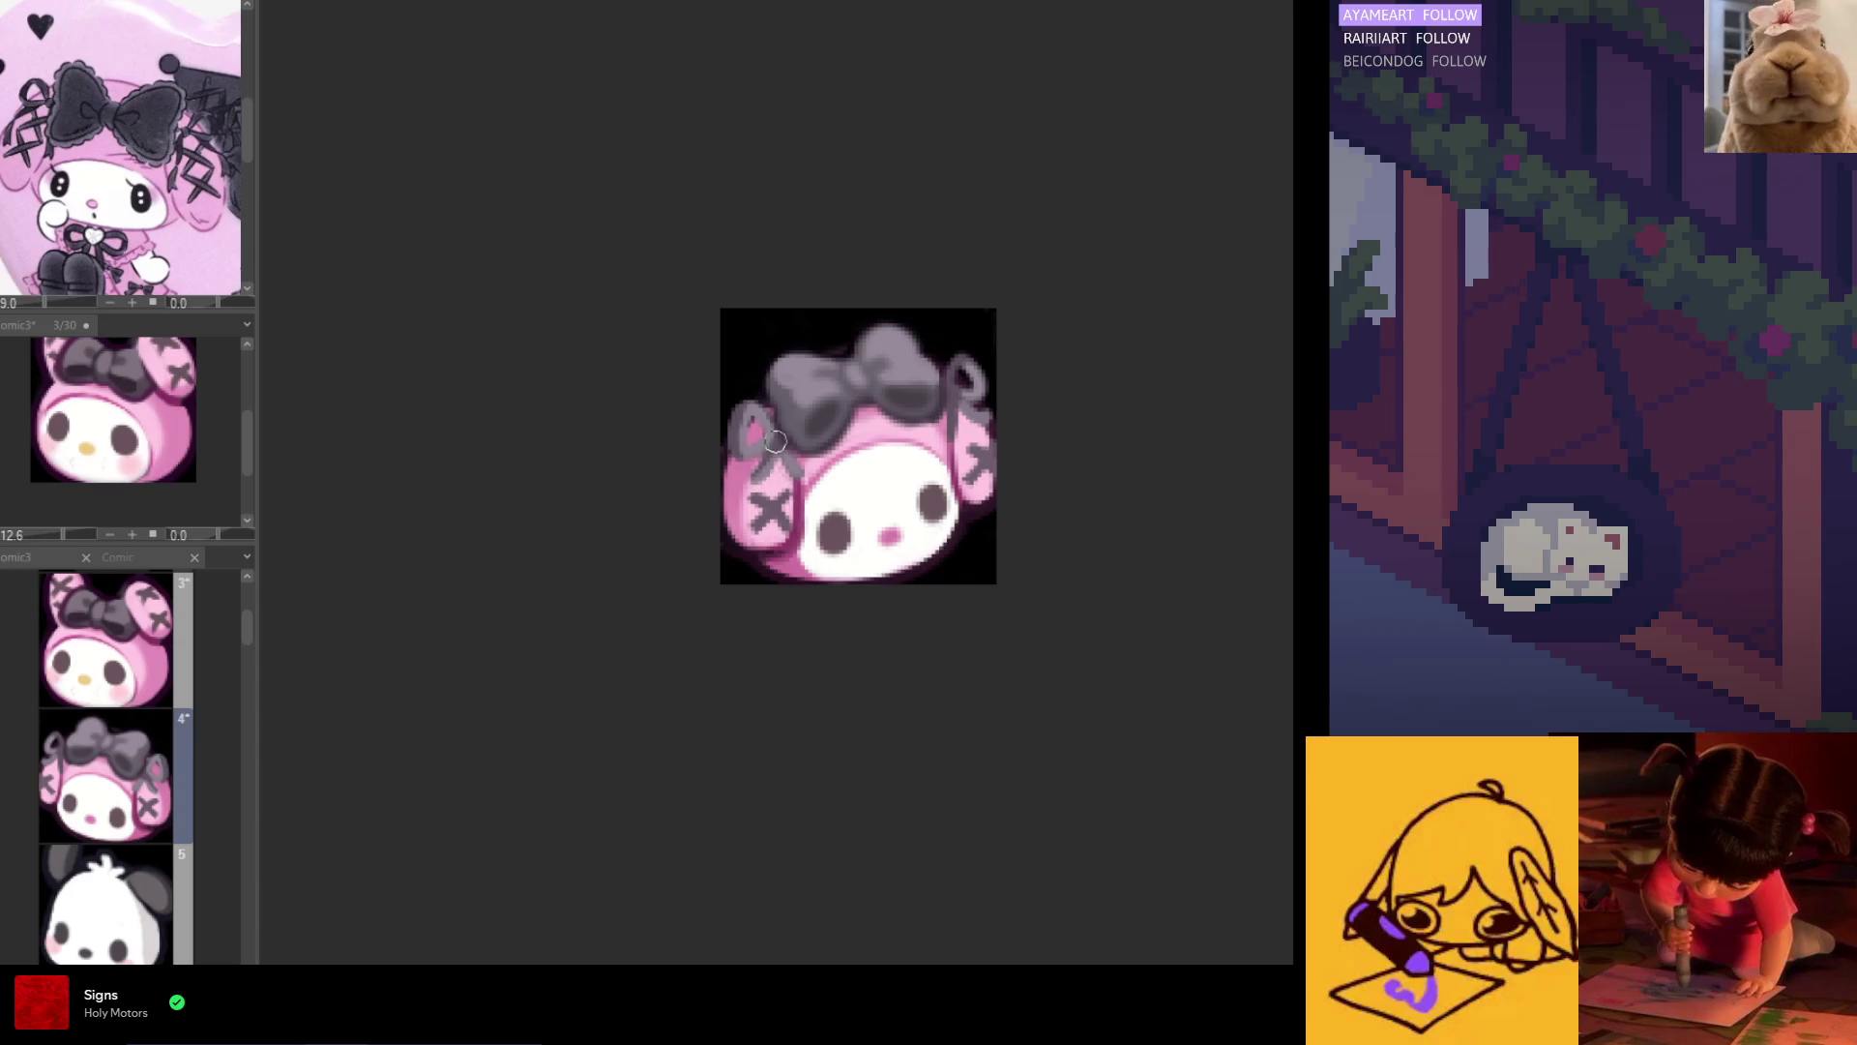
key(h)
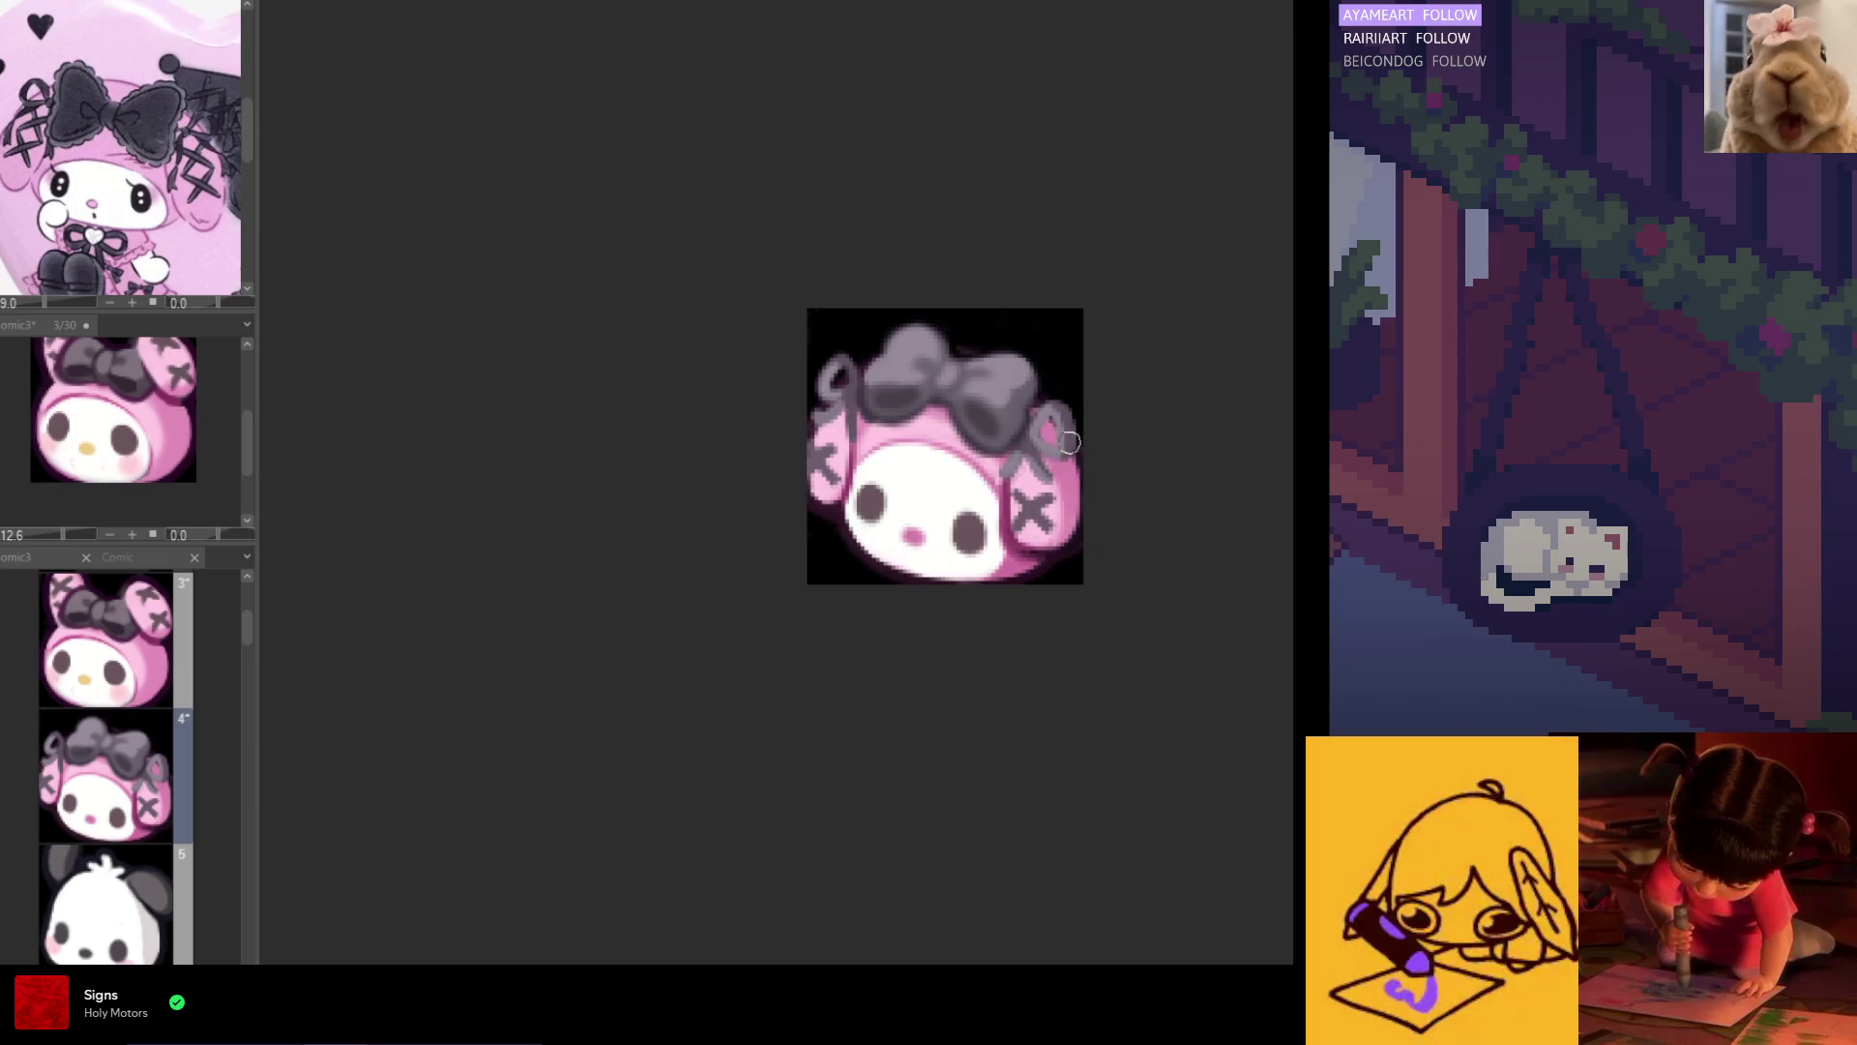
key(h)
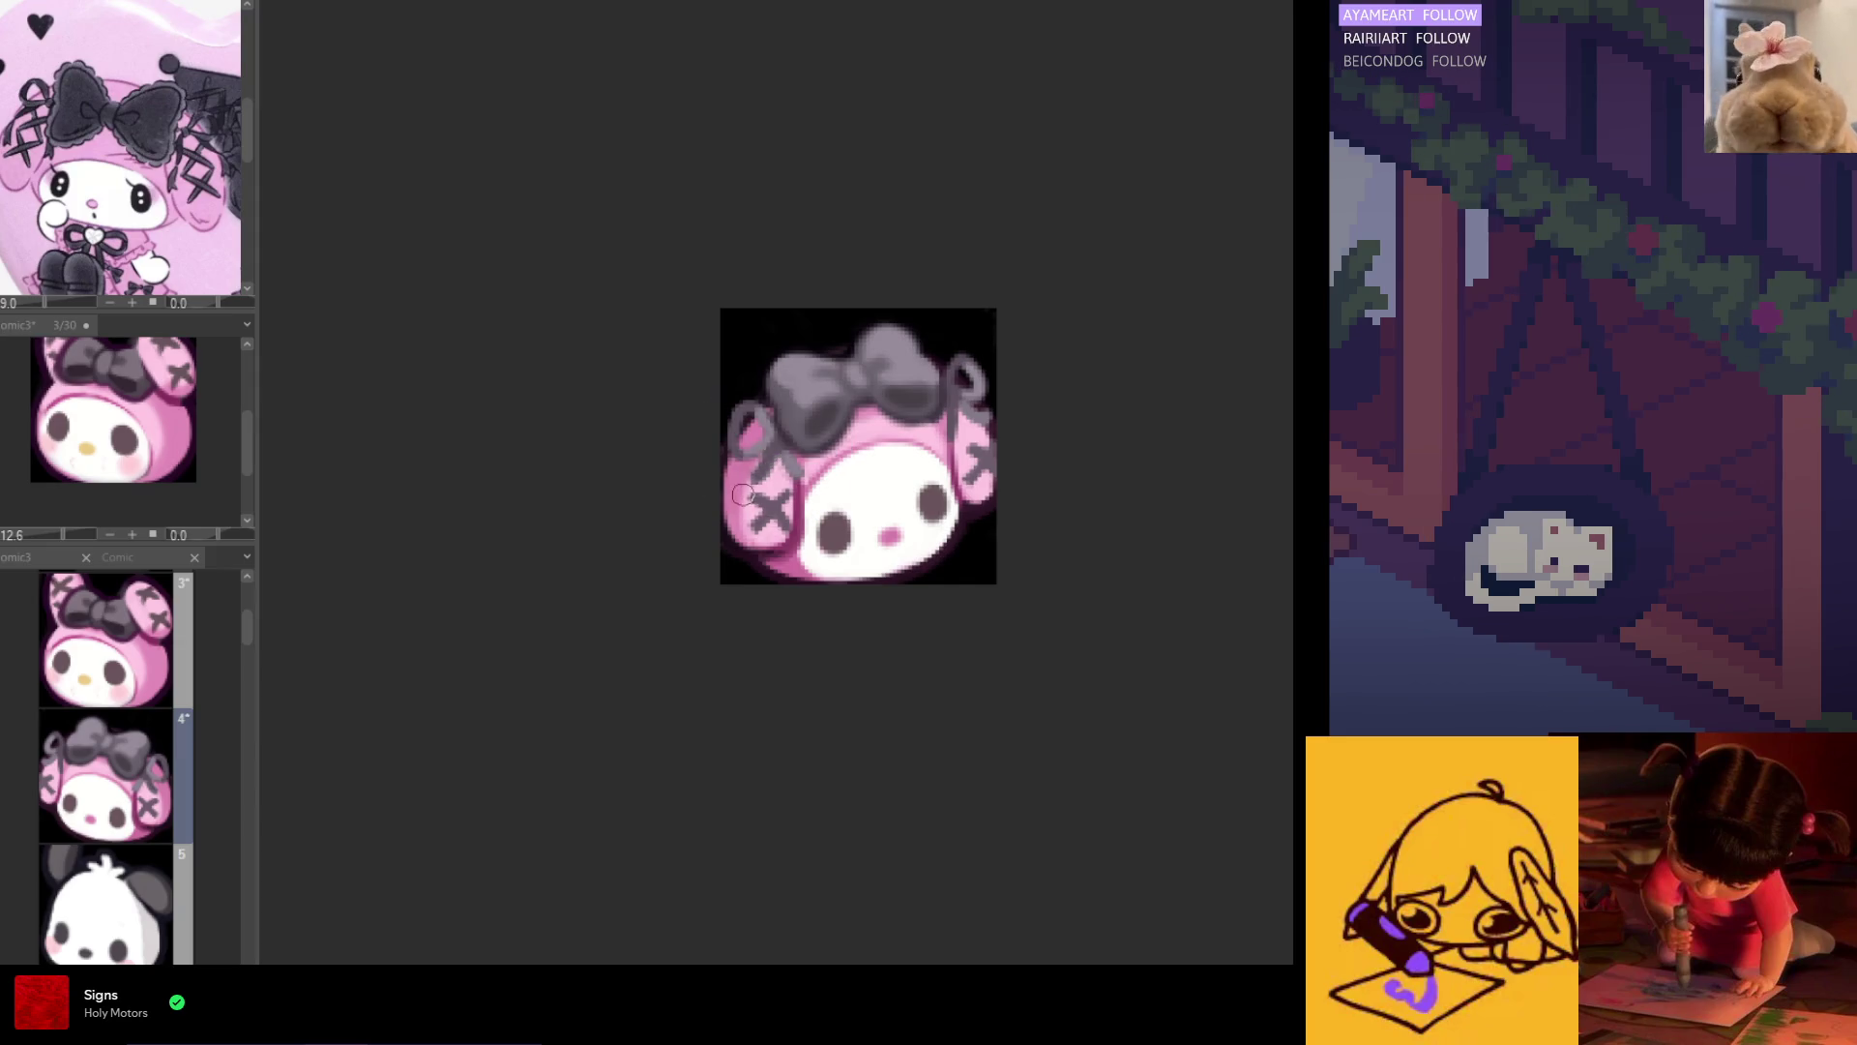
key(h)
scroll(803, 503, down, 4)
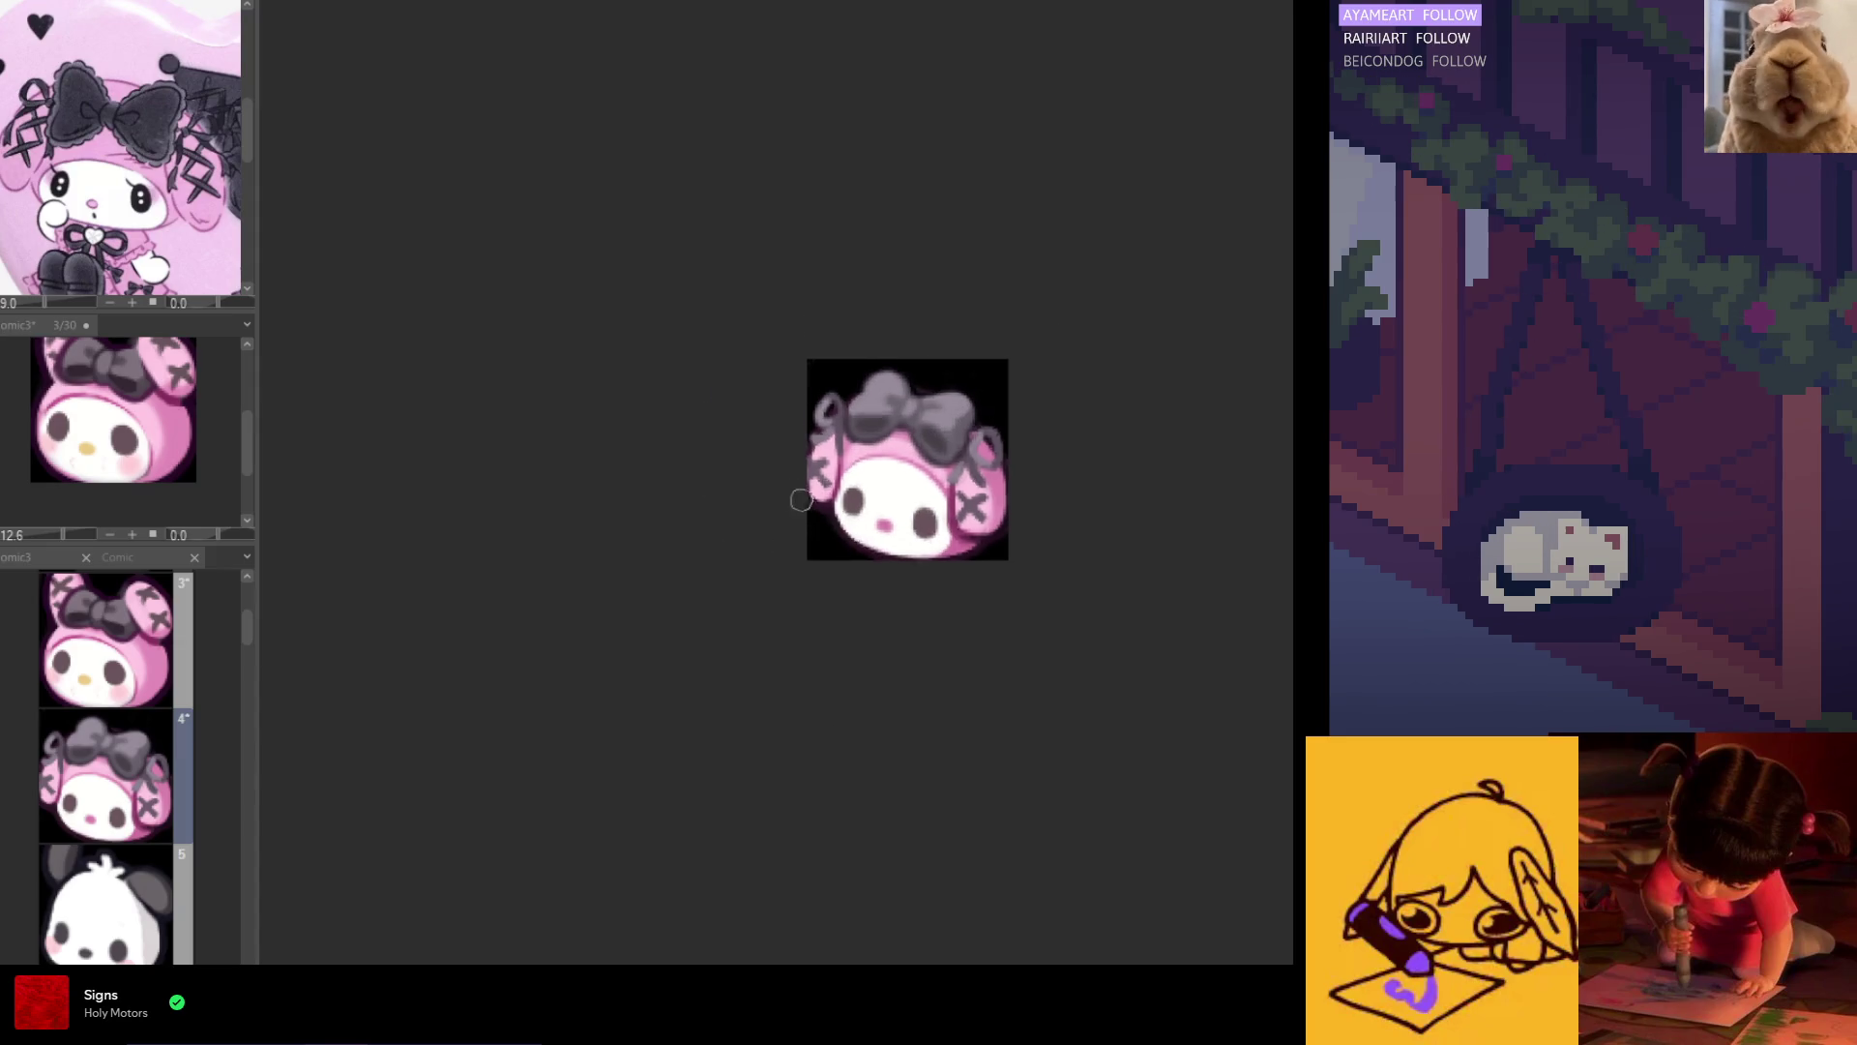
scroll(918, 487, up, 2)
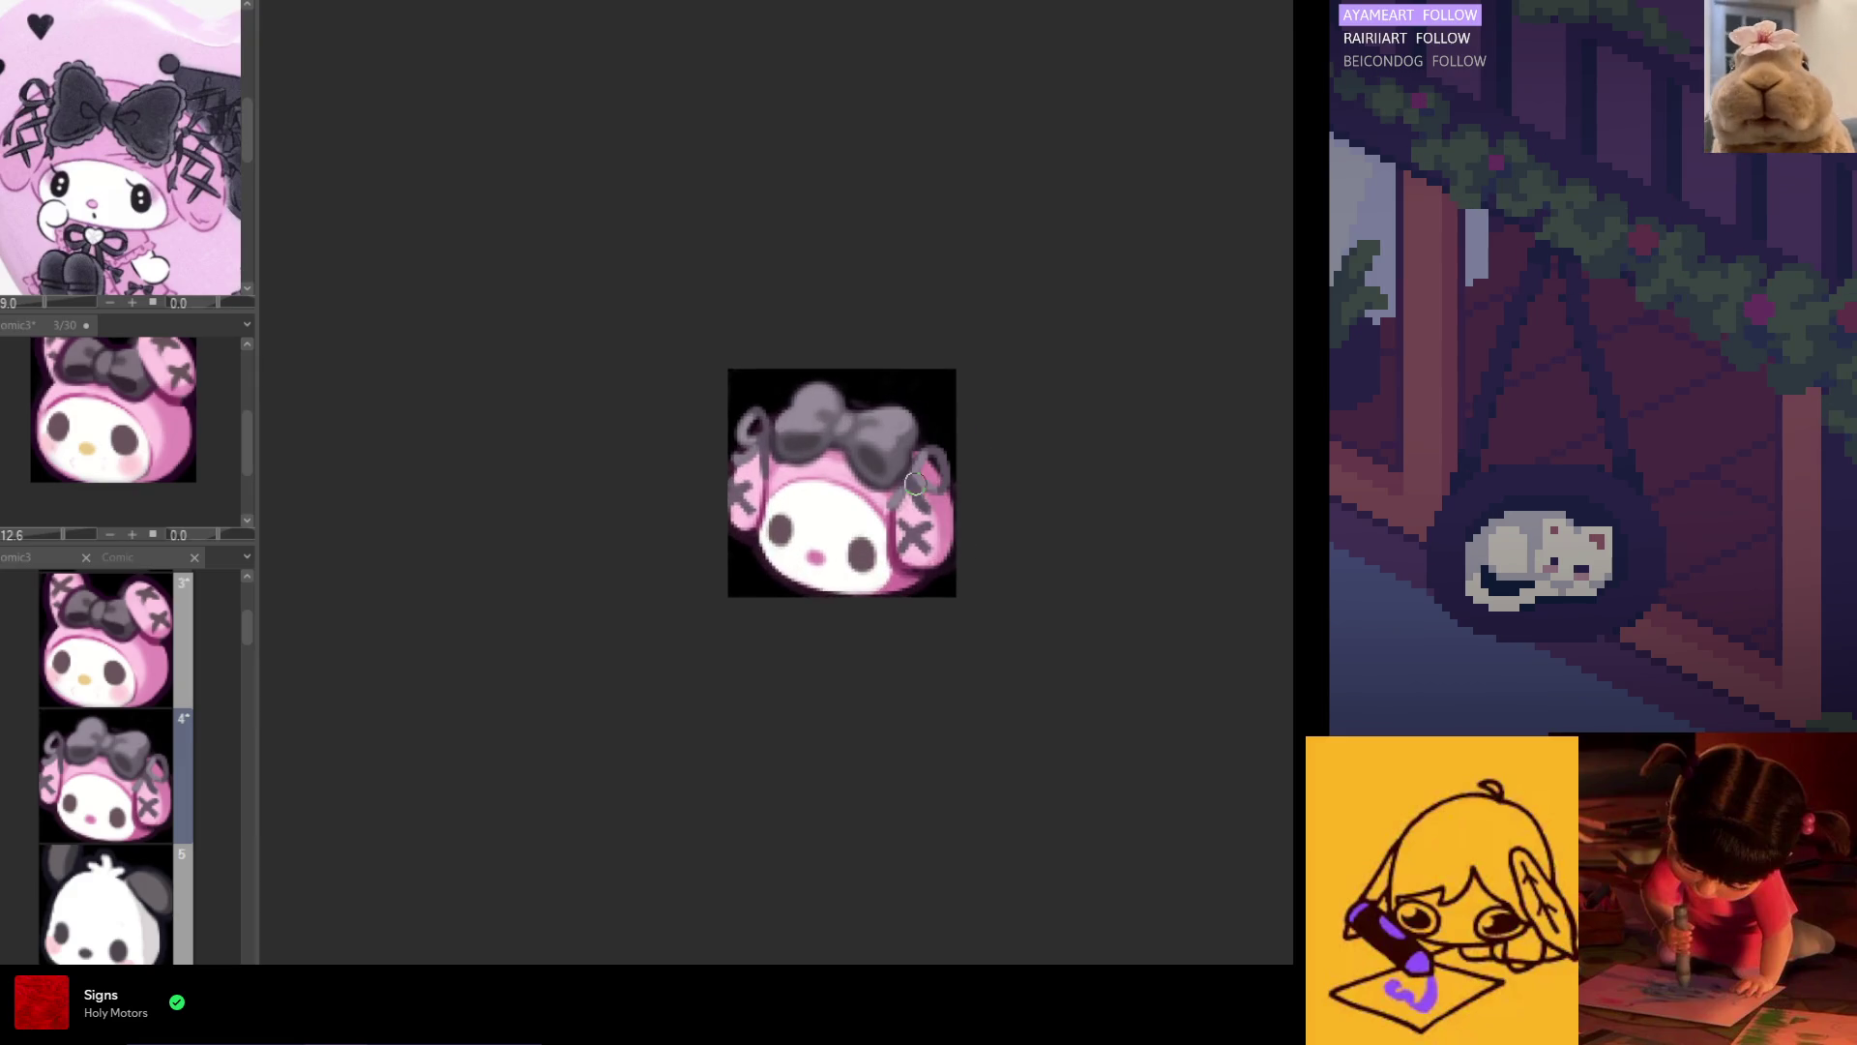
scroll(877, 528, up, 4)
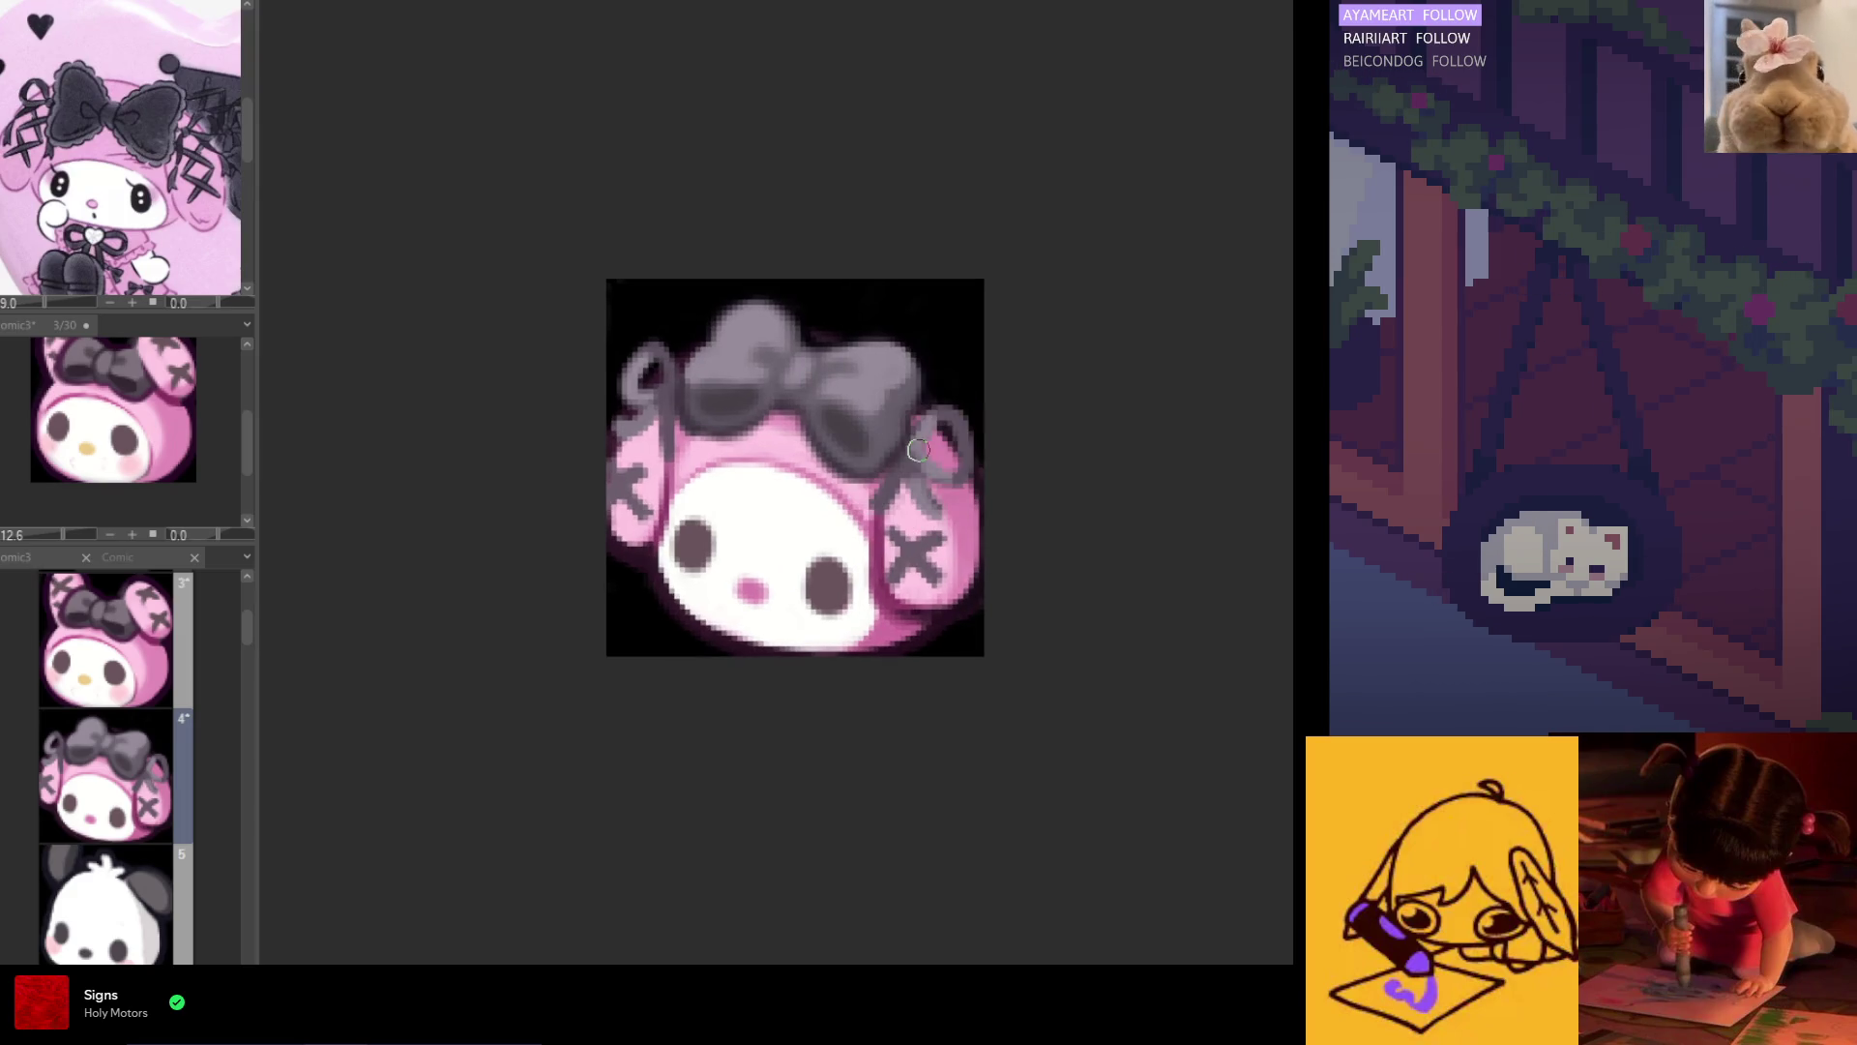
scroll(979, 517, down, 2)
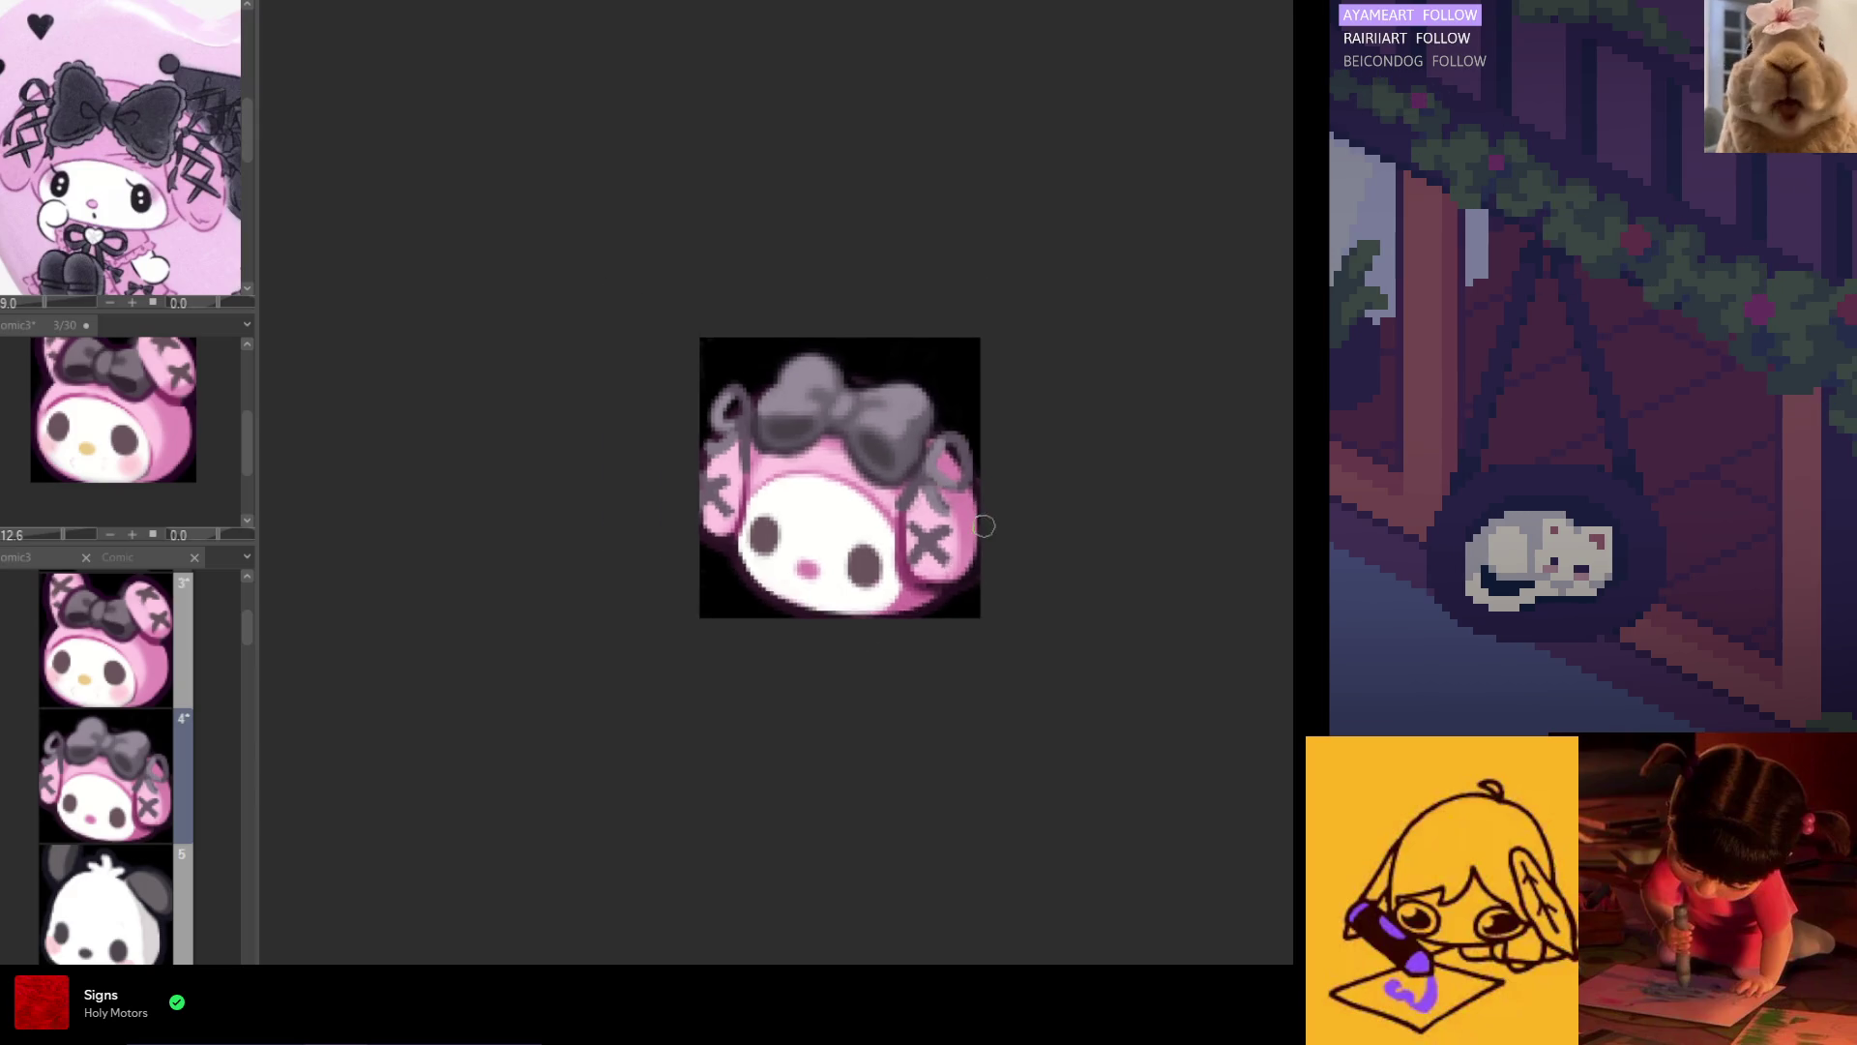
scroll(984, 525, down, 5)
scroll(900, 537, up, 1)
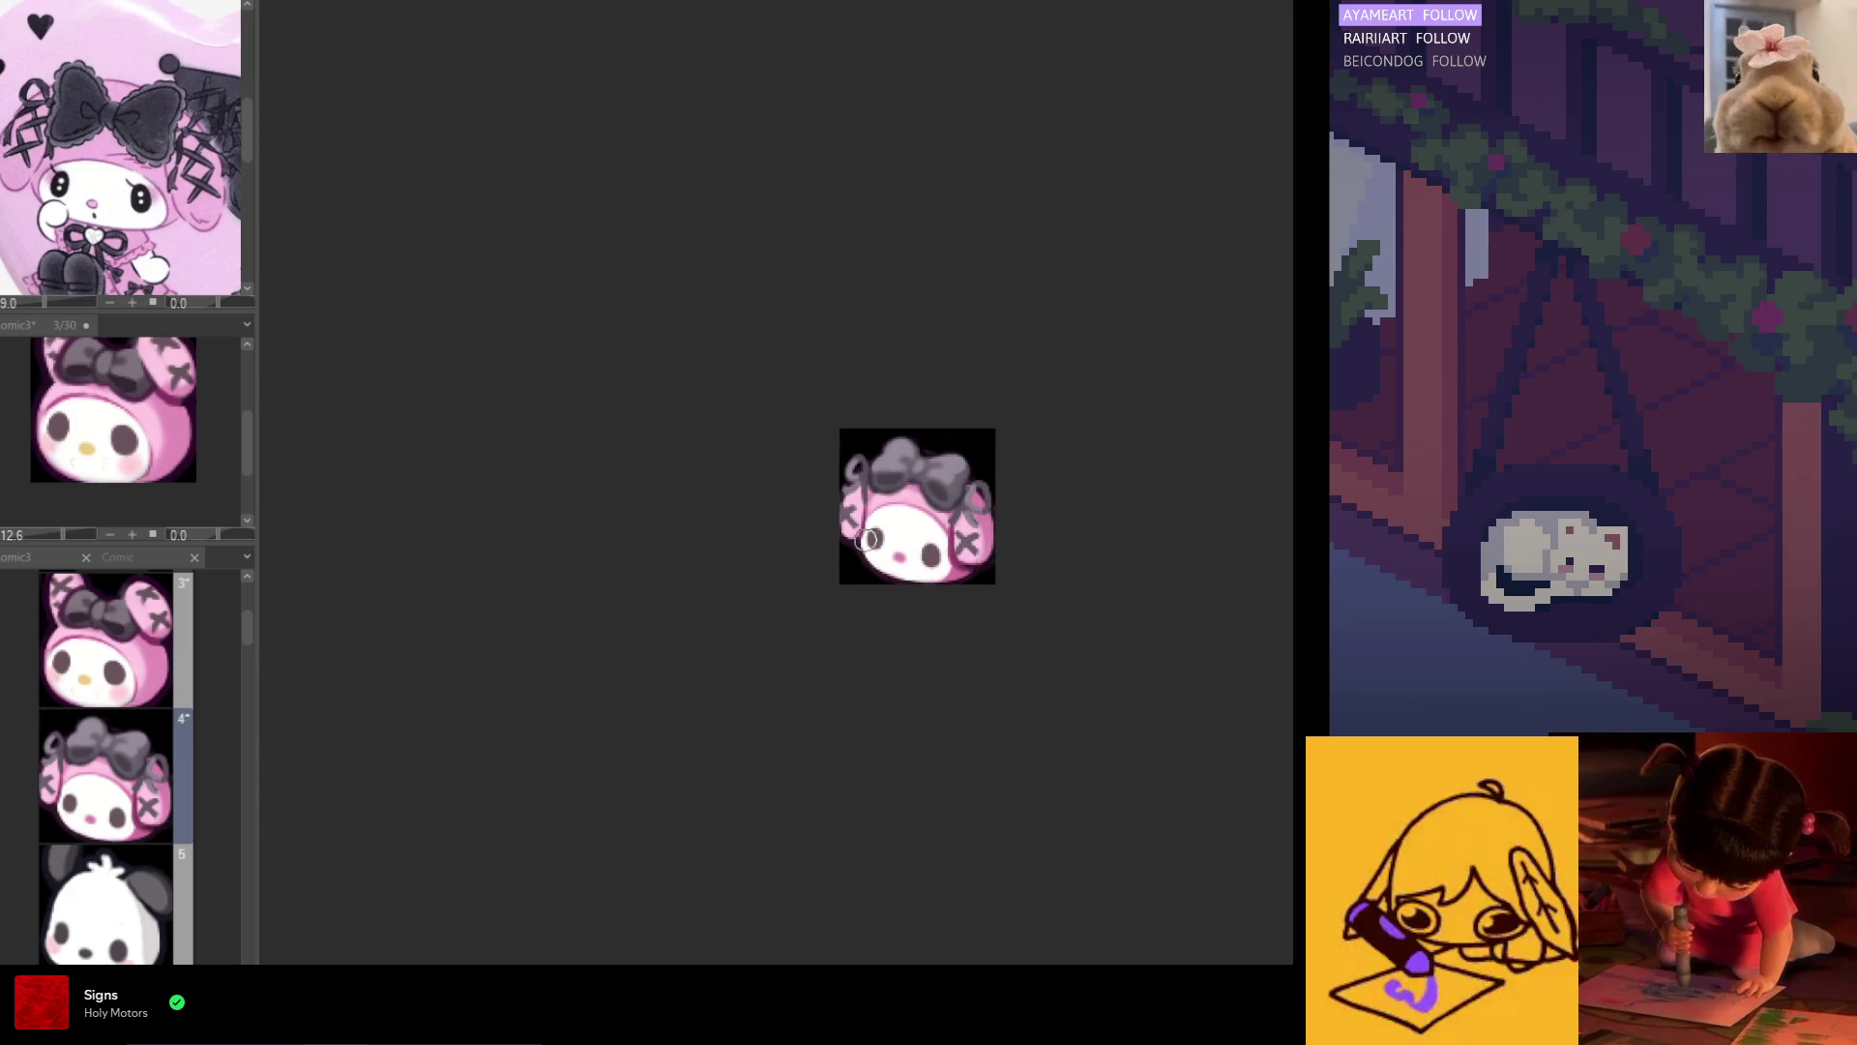
scroll(869, 539, down, 2)
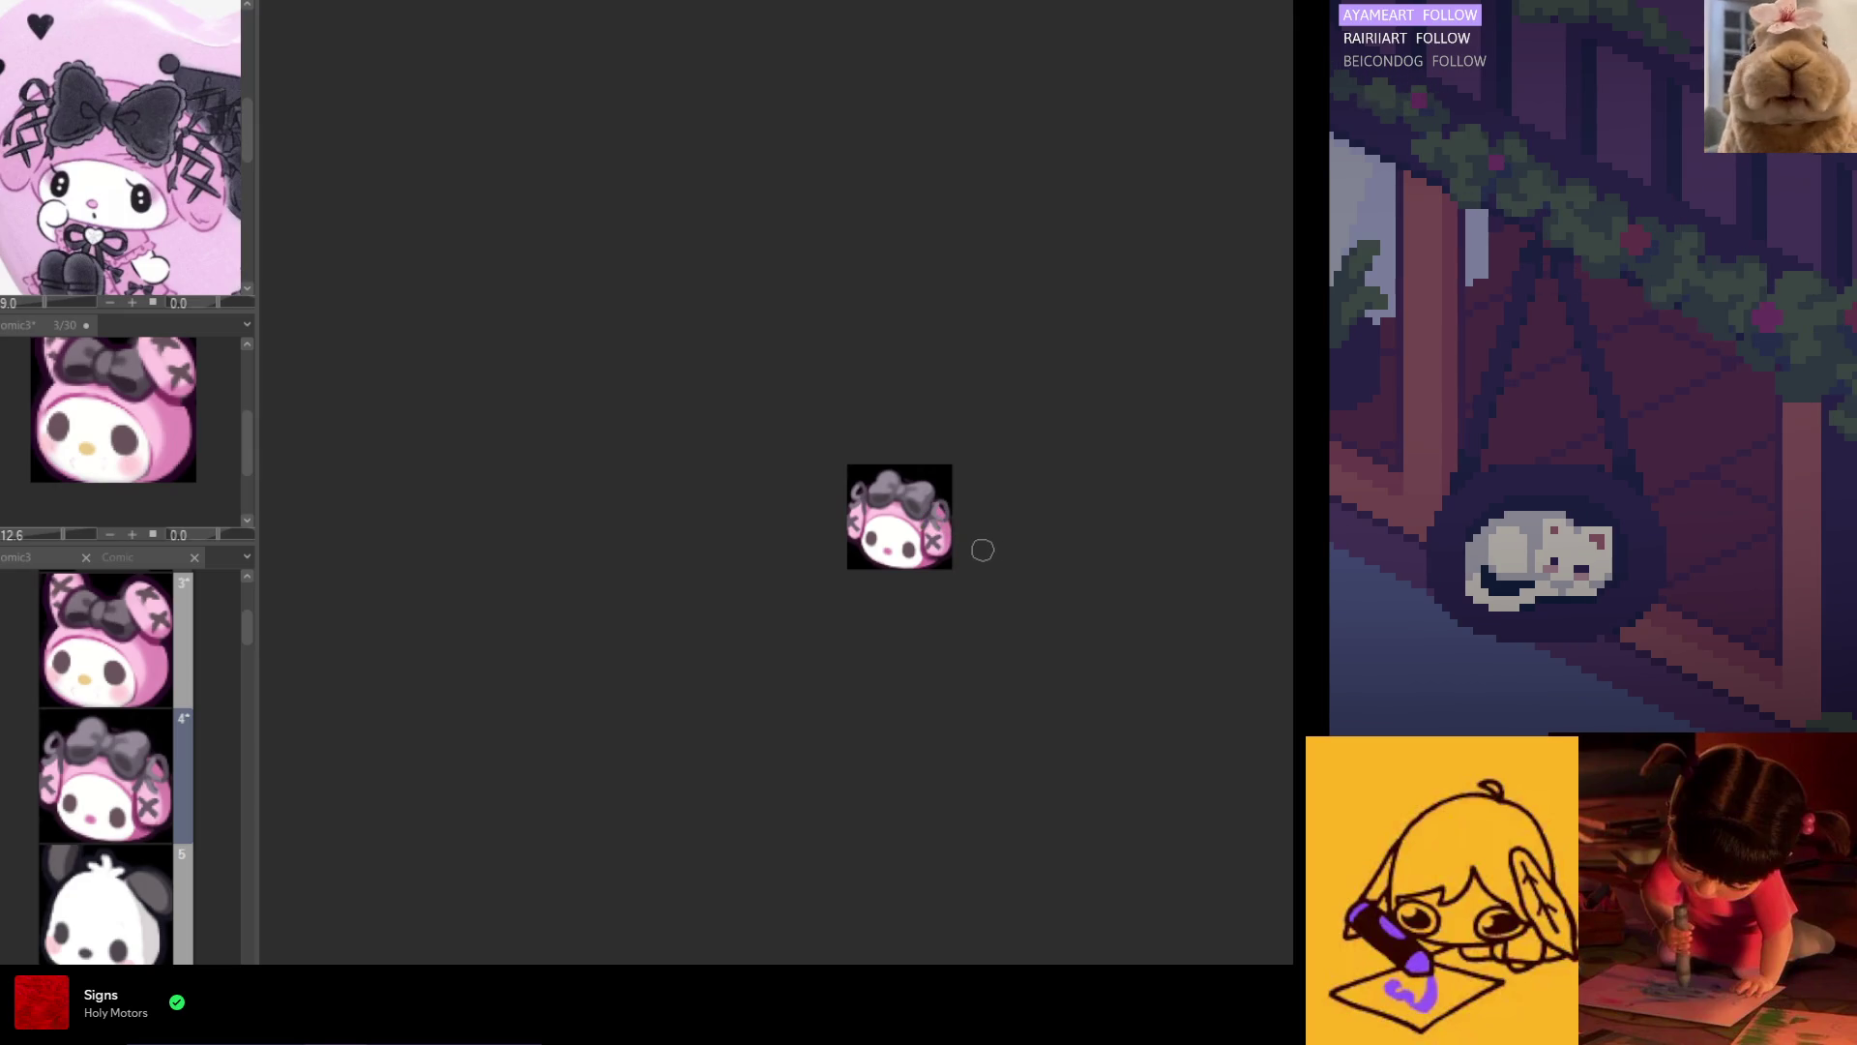
scroll(881, 522, up, 1)
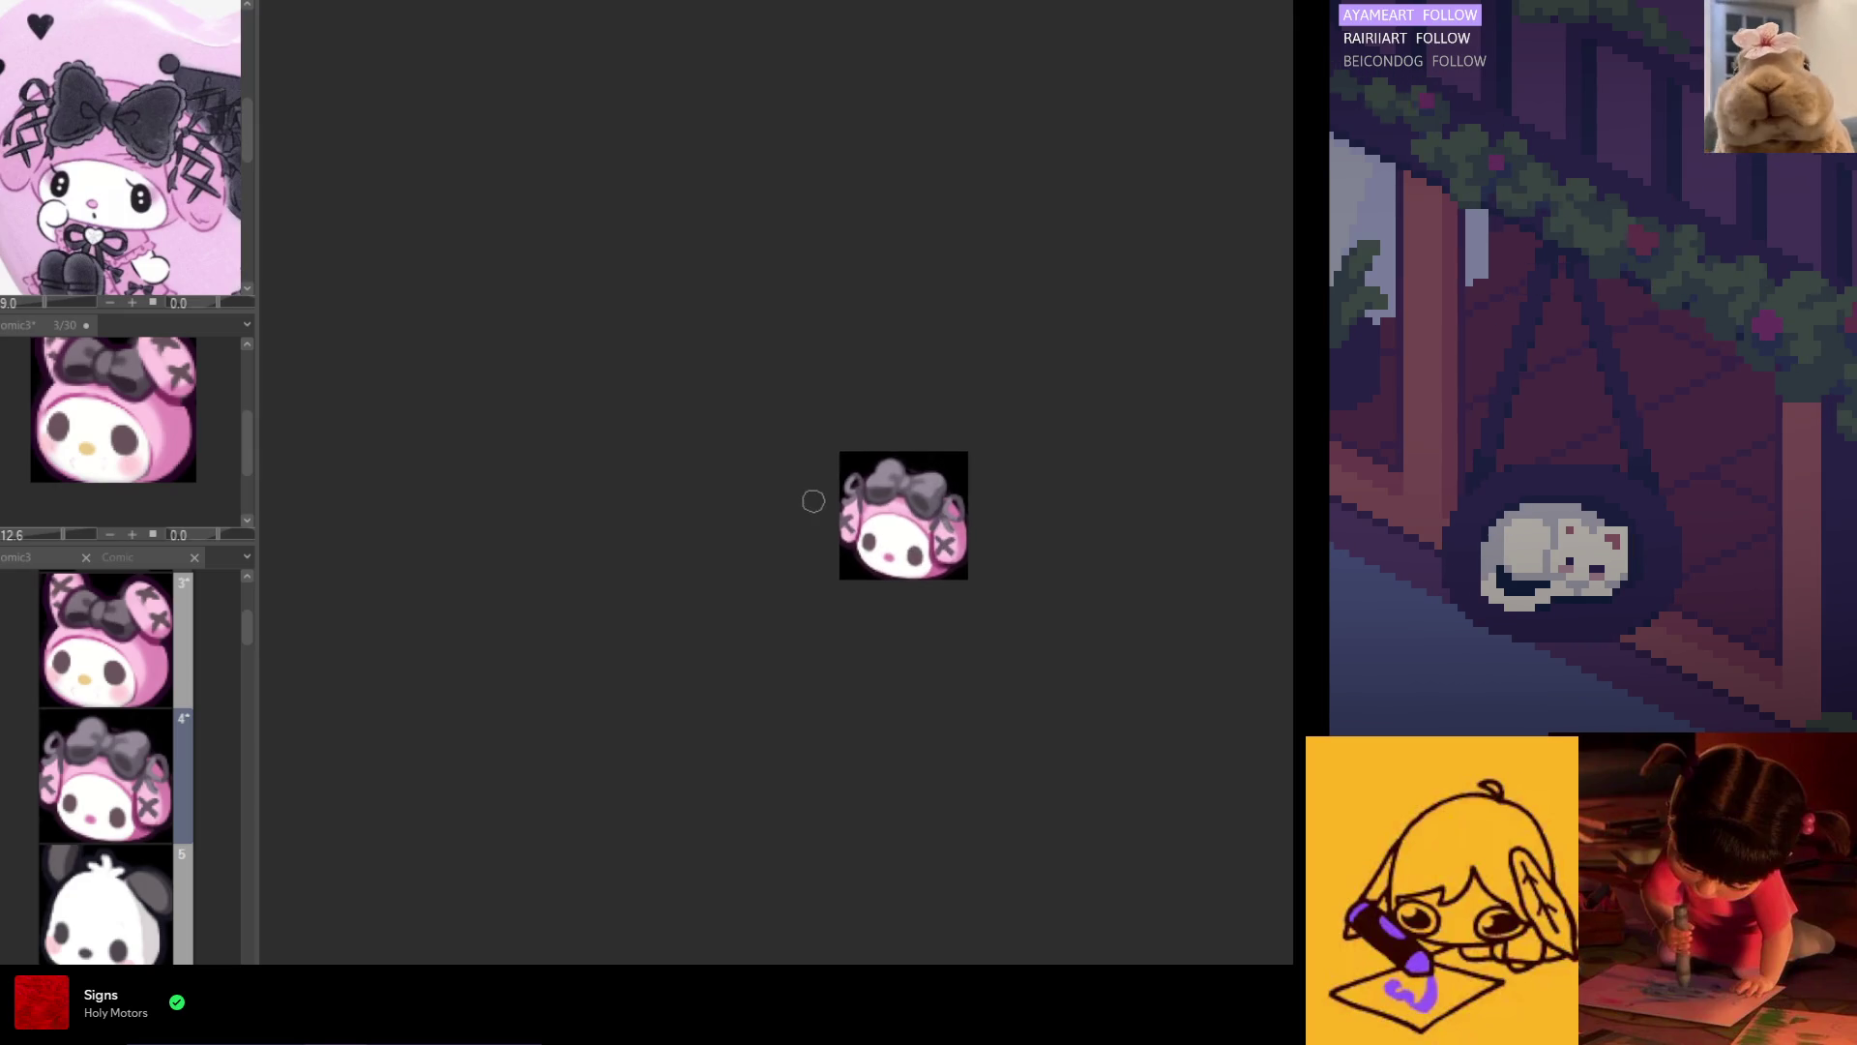
scroll(921, 514, up, 4)
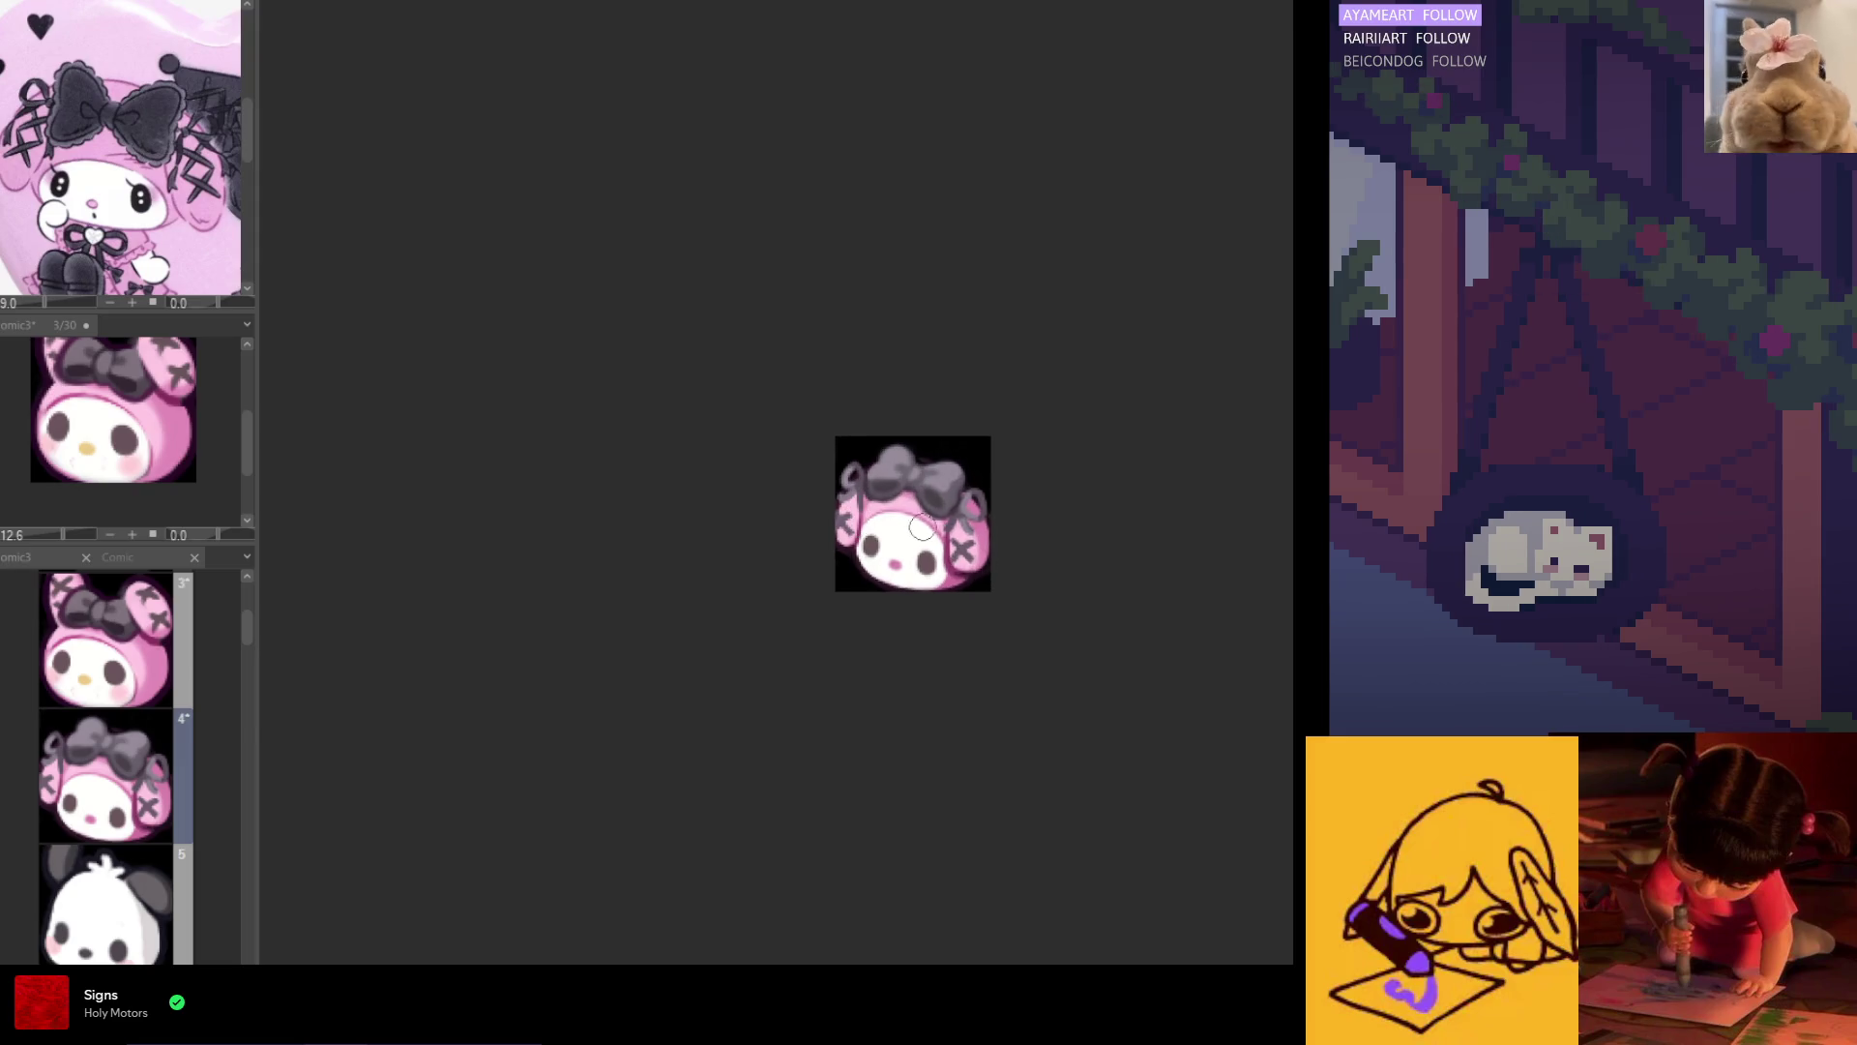
alt+click(974, 517)
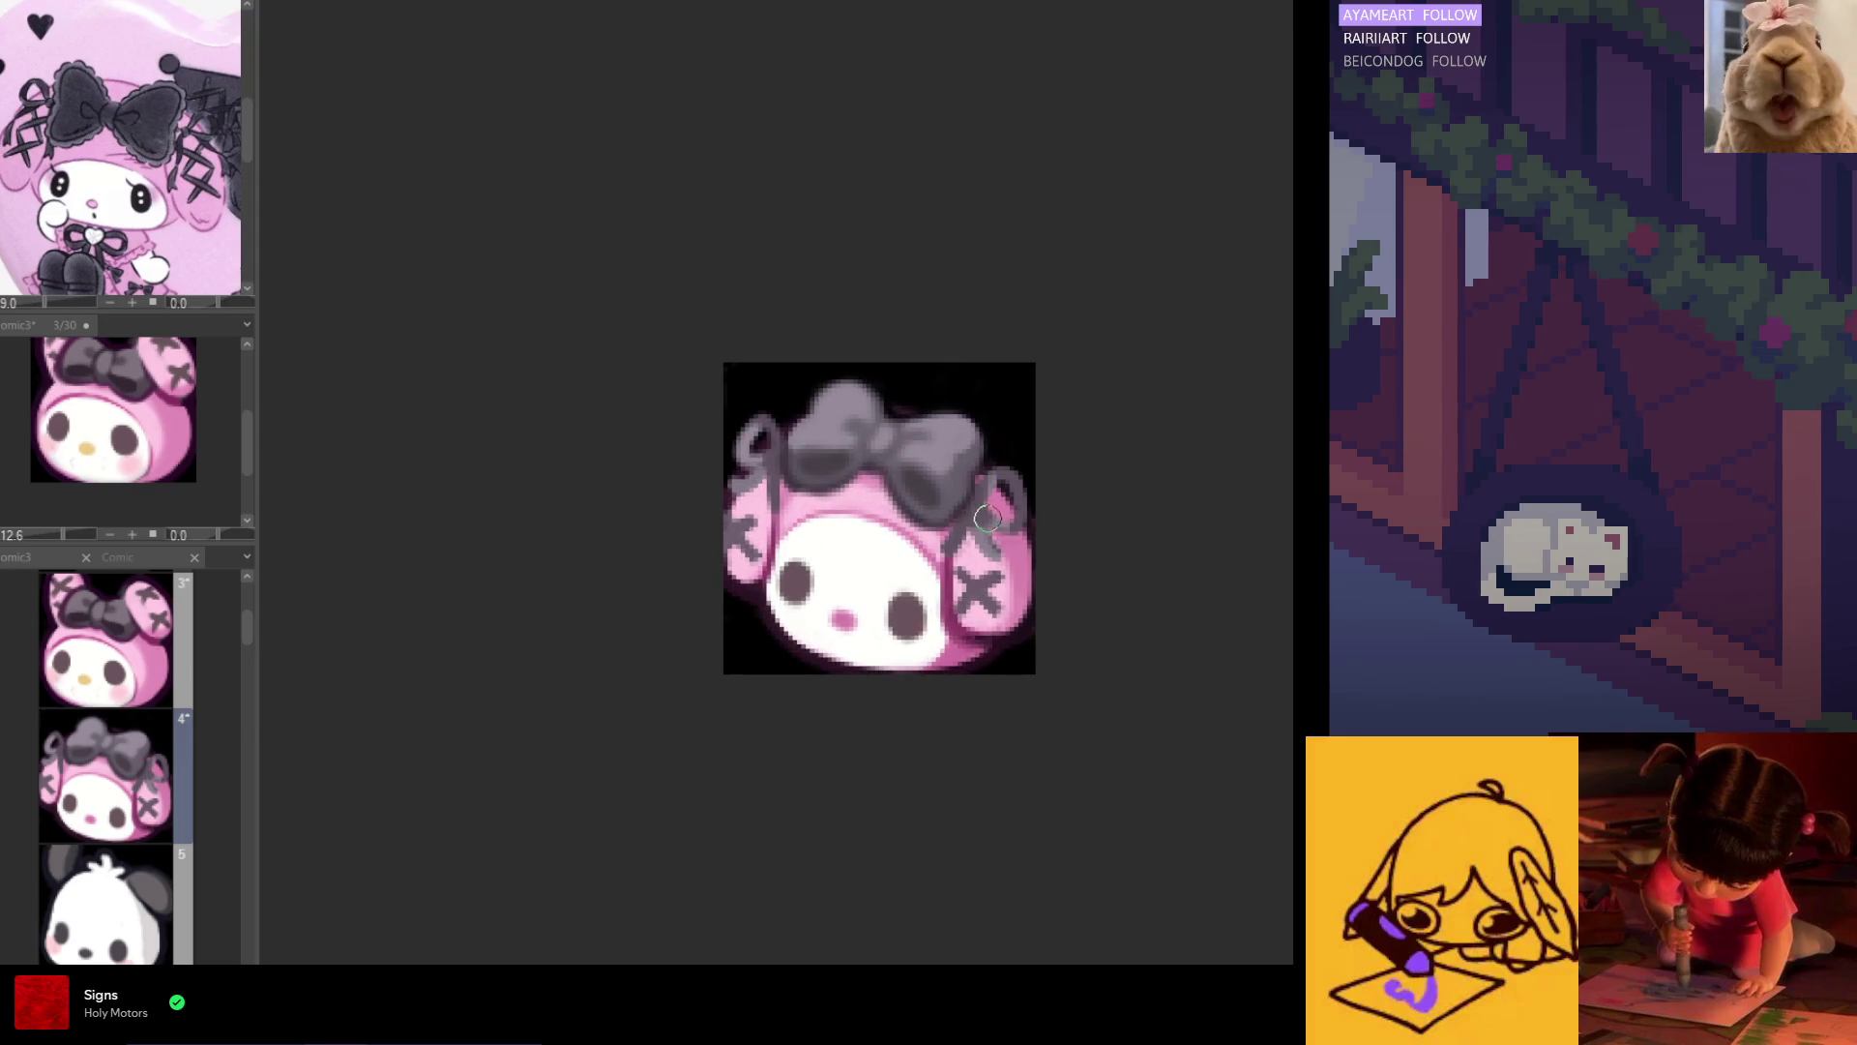
scroll(979, 518, up, 1)
scroll(978, 518, up, 1)
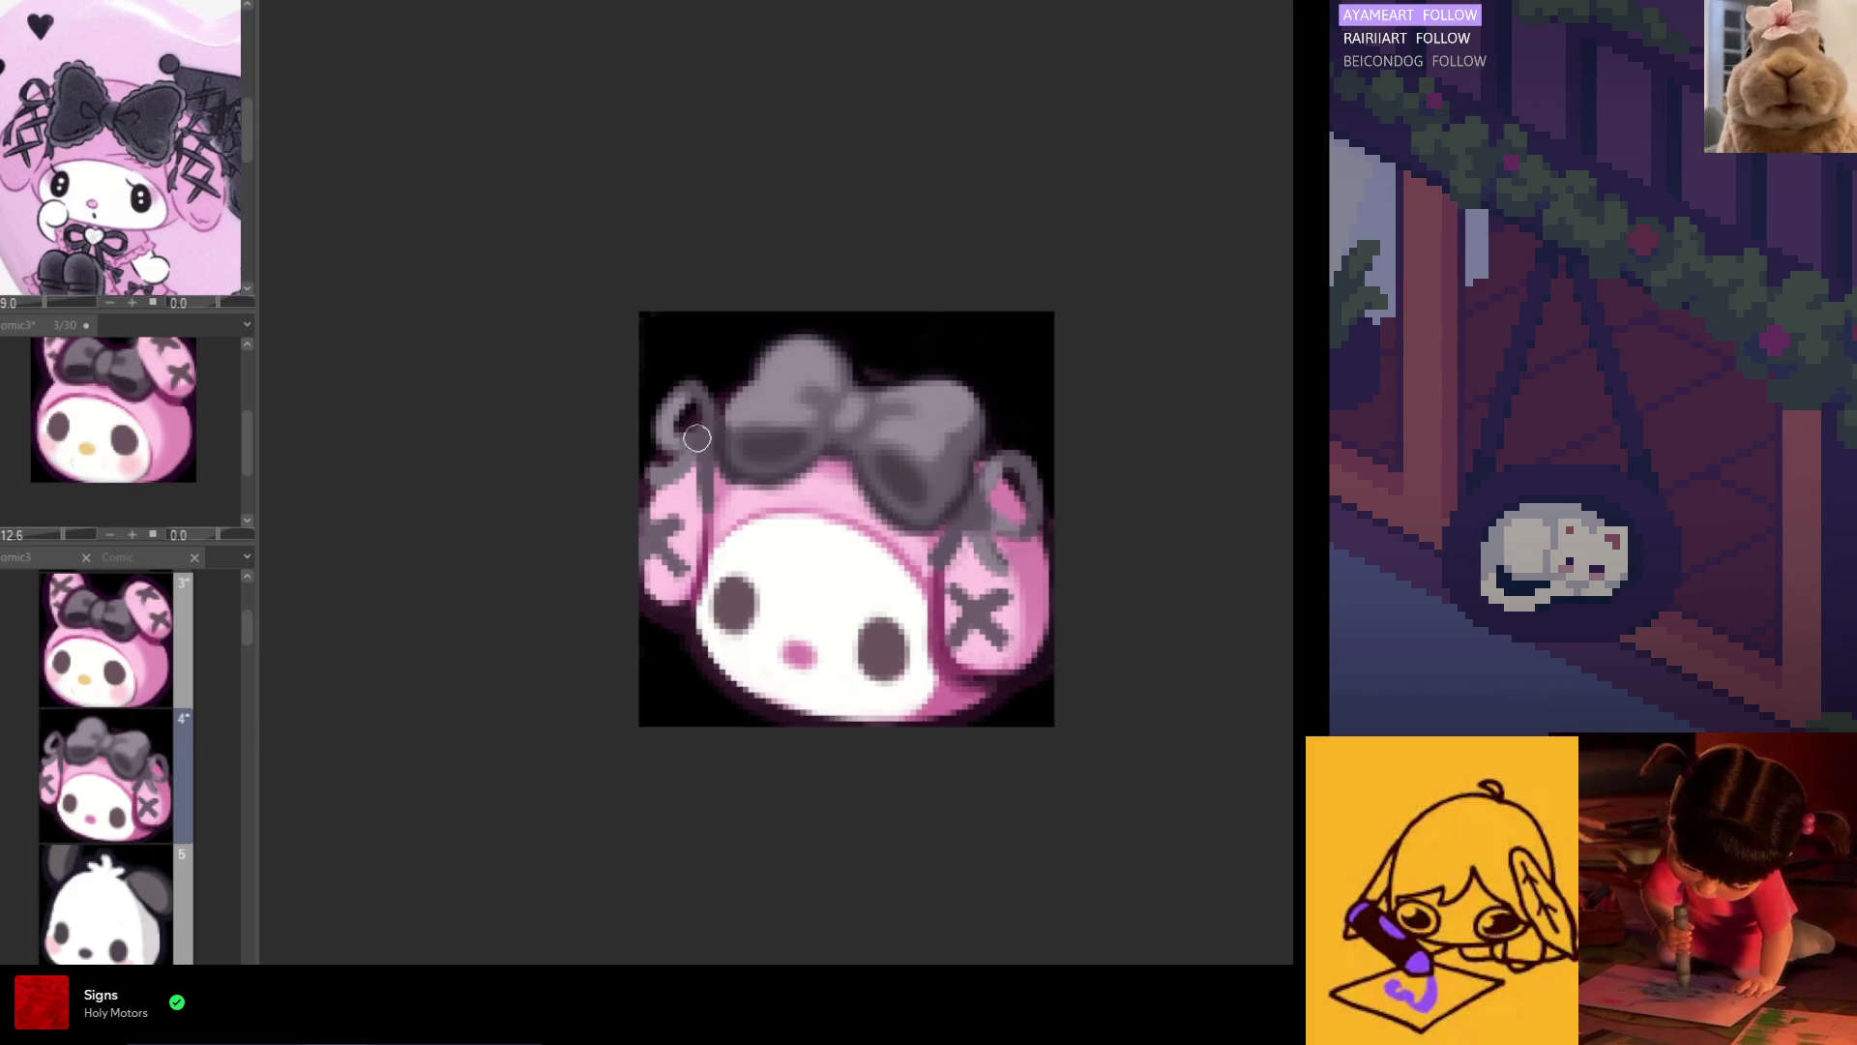
scroll(813, 498, down, 3)
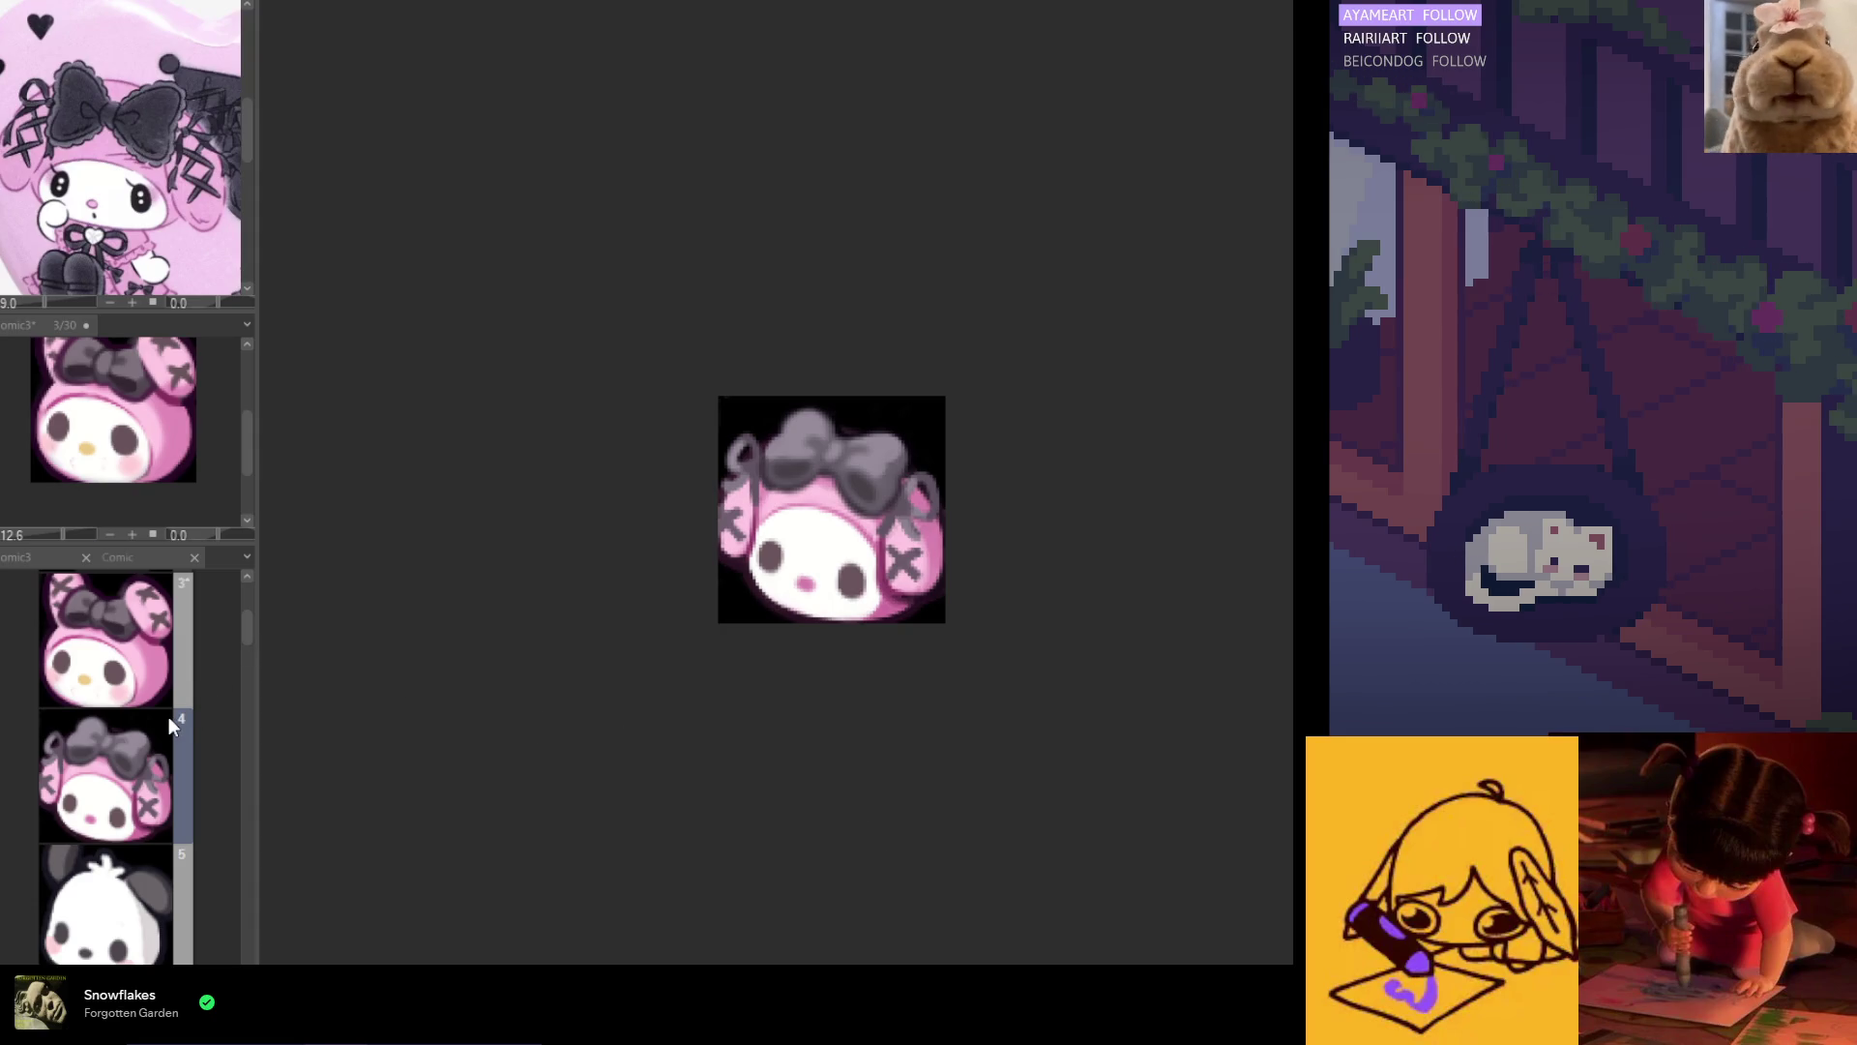
scroll(167, 720, down, 1)
scroll(166, 724, down, 1)
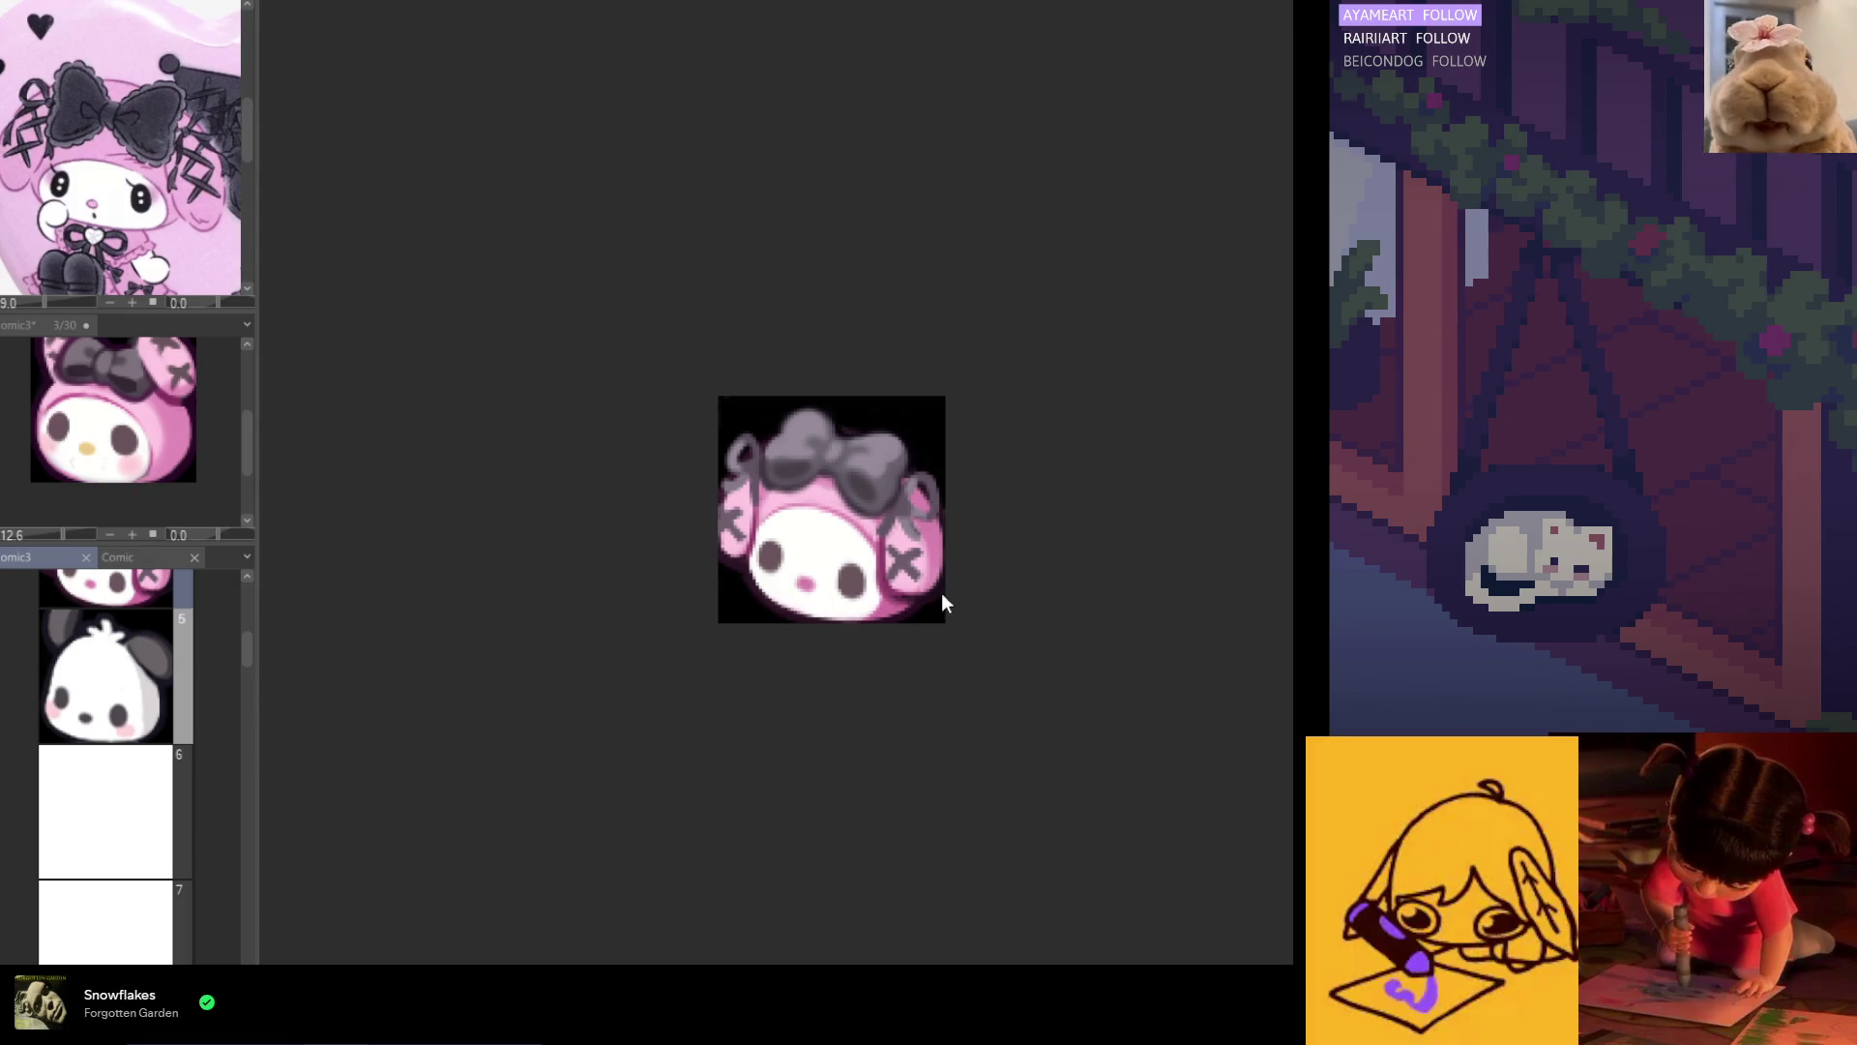
Step: Touch up the right grey bow loop on the frame 4 bunny icon
key(ctrl+z)
scroll(935, 515, up, 2)
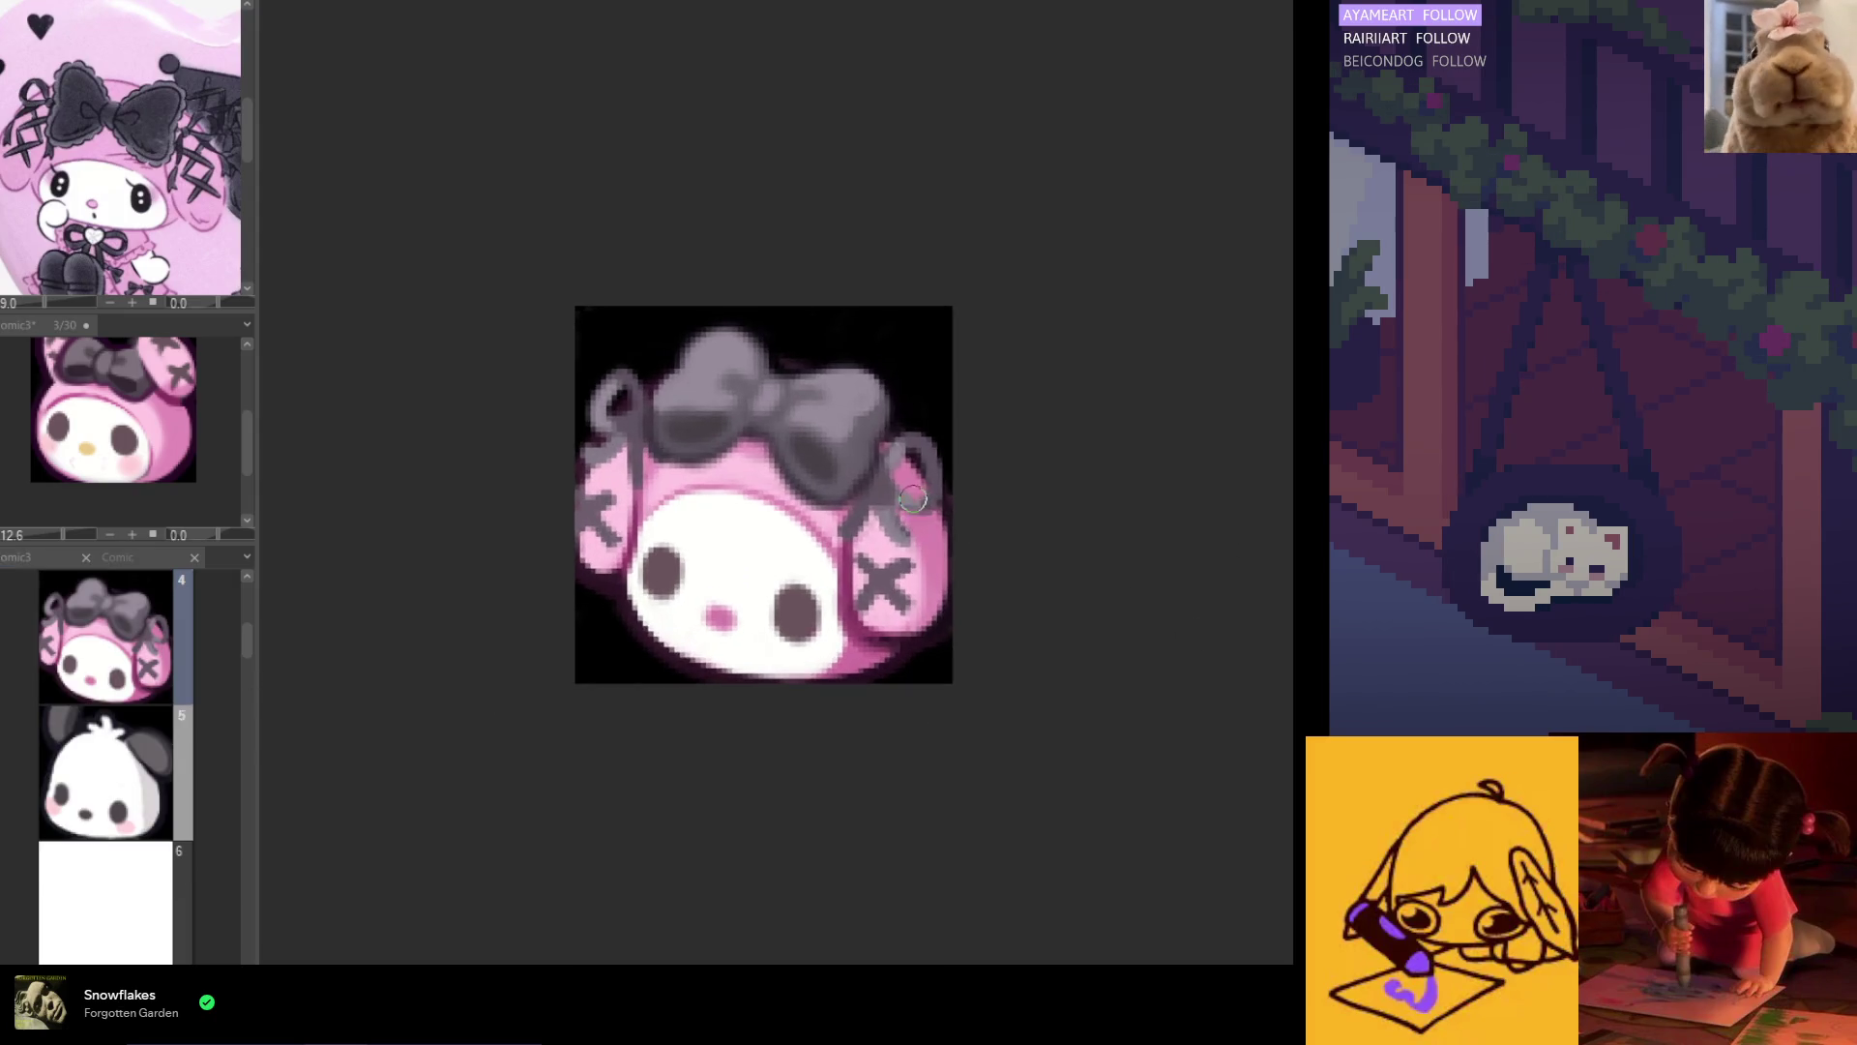
drag(902, 493, 907, 489)
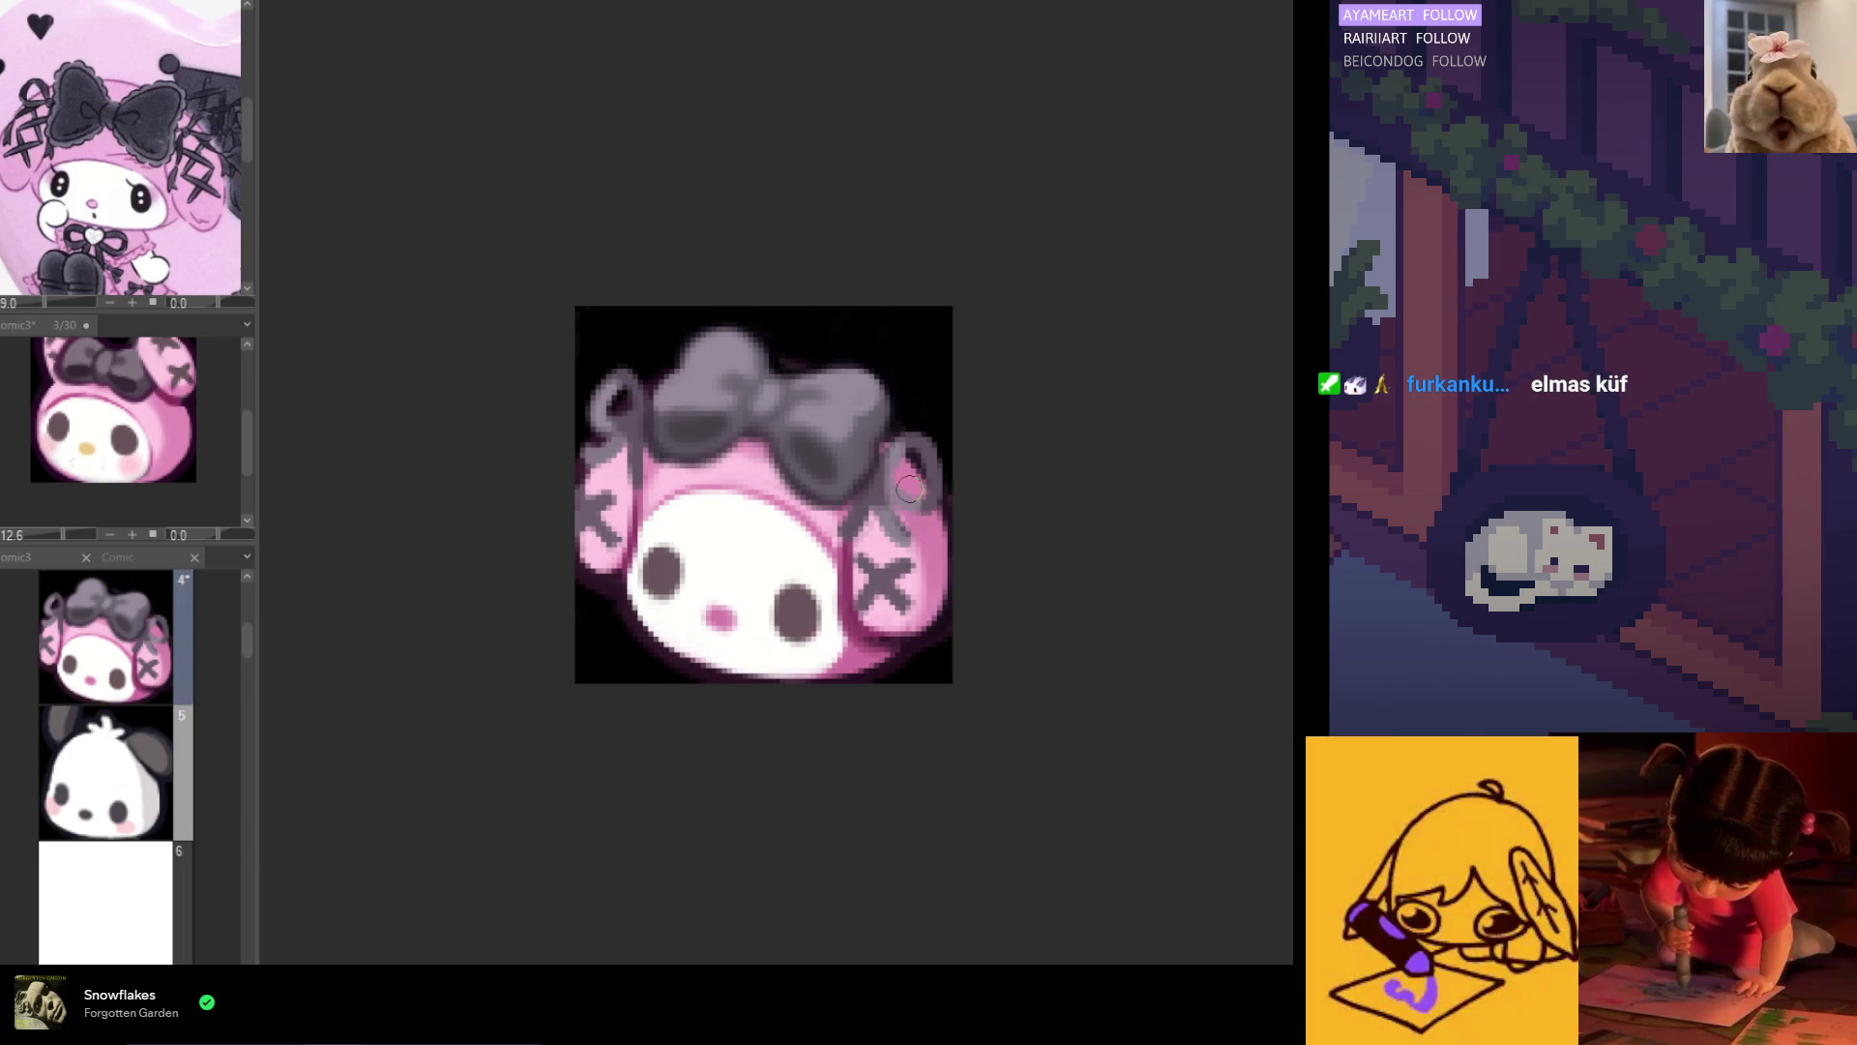
scroll(838, 552, down, 3)
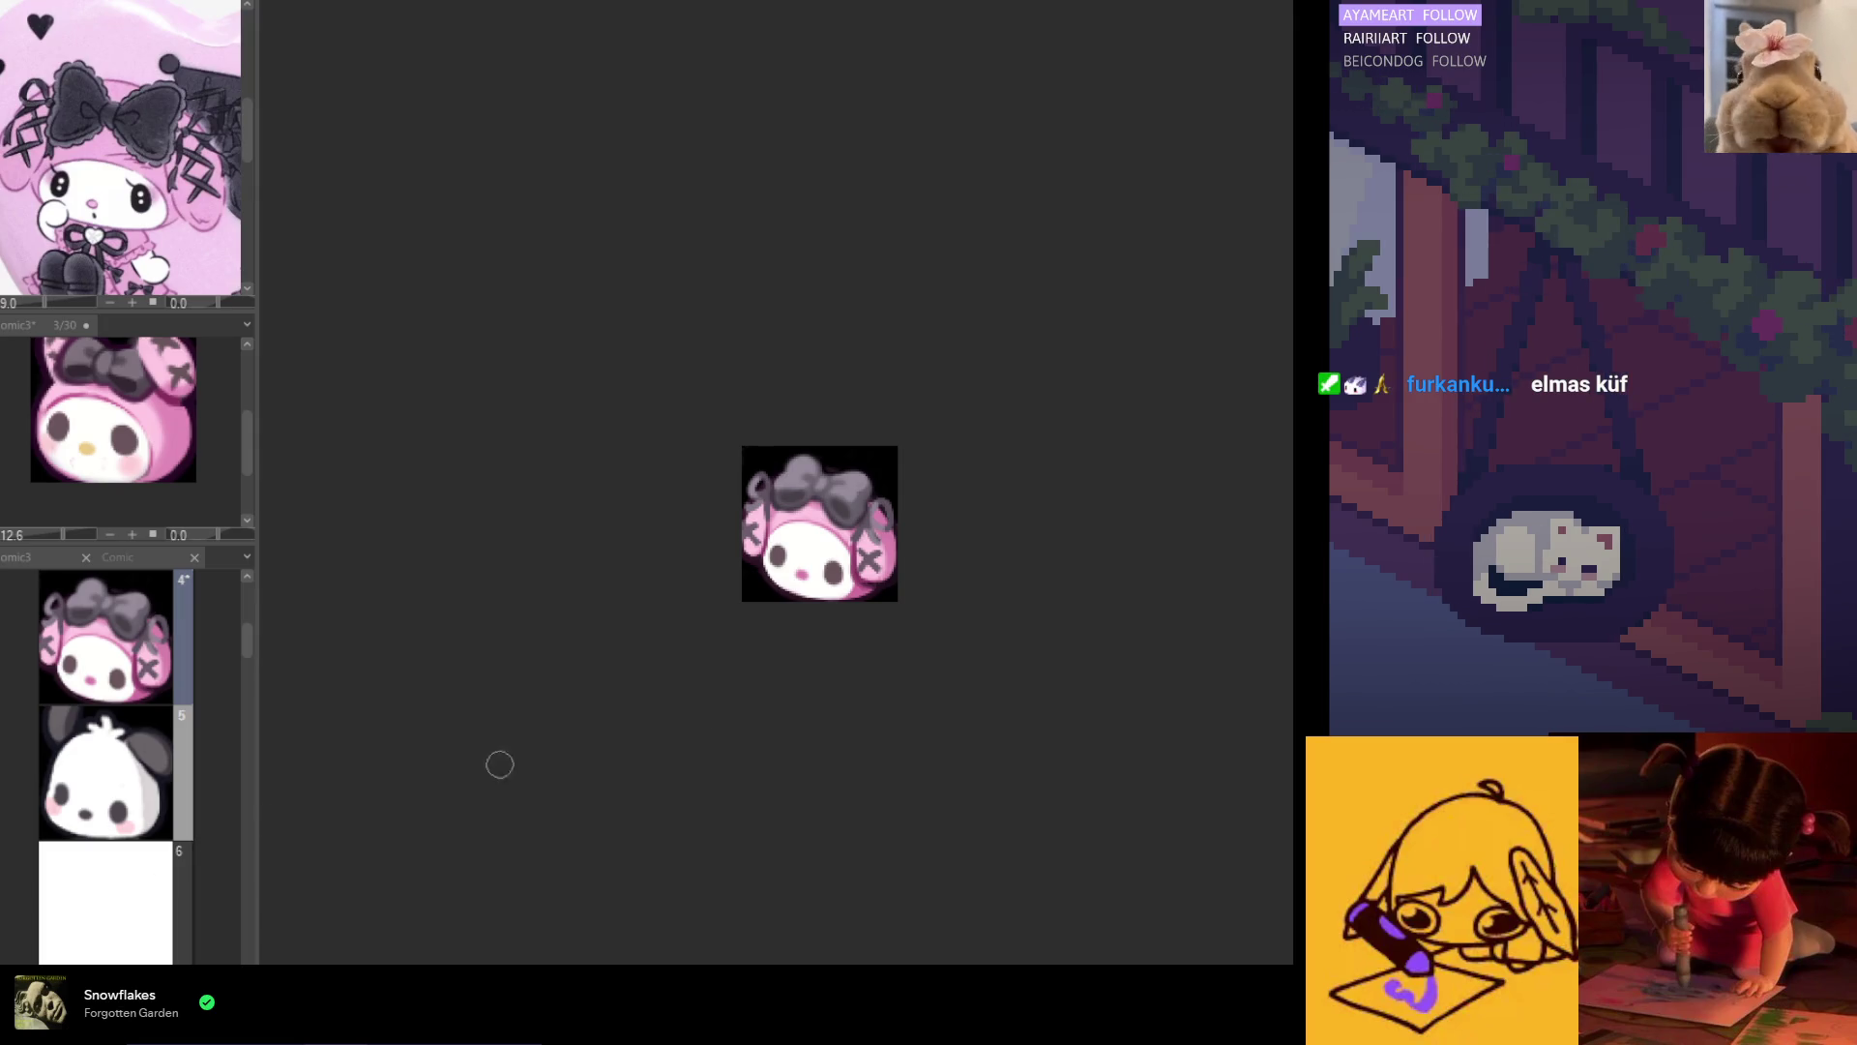
scroll(788, 569, up, 3)
scroll(774, 581, up, 1)
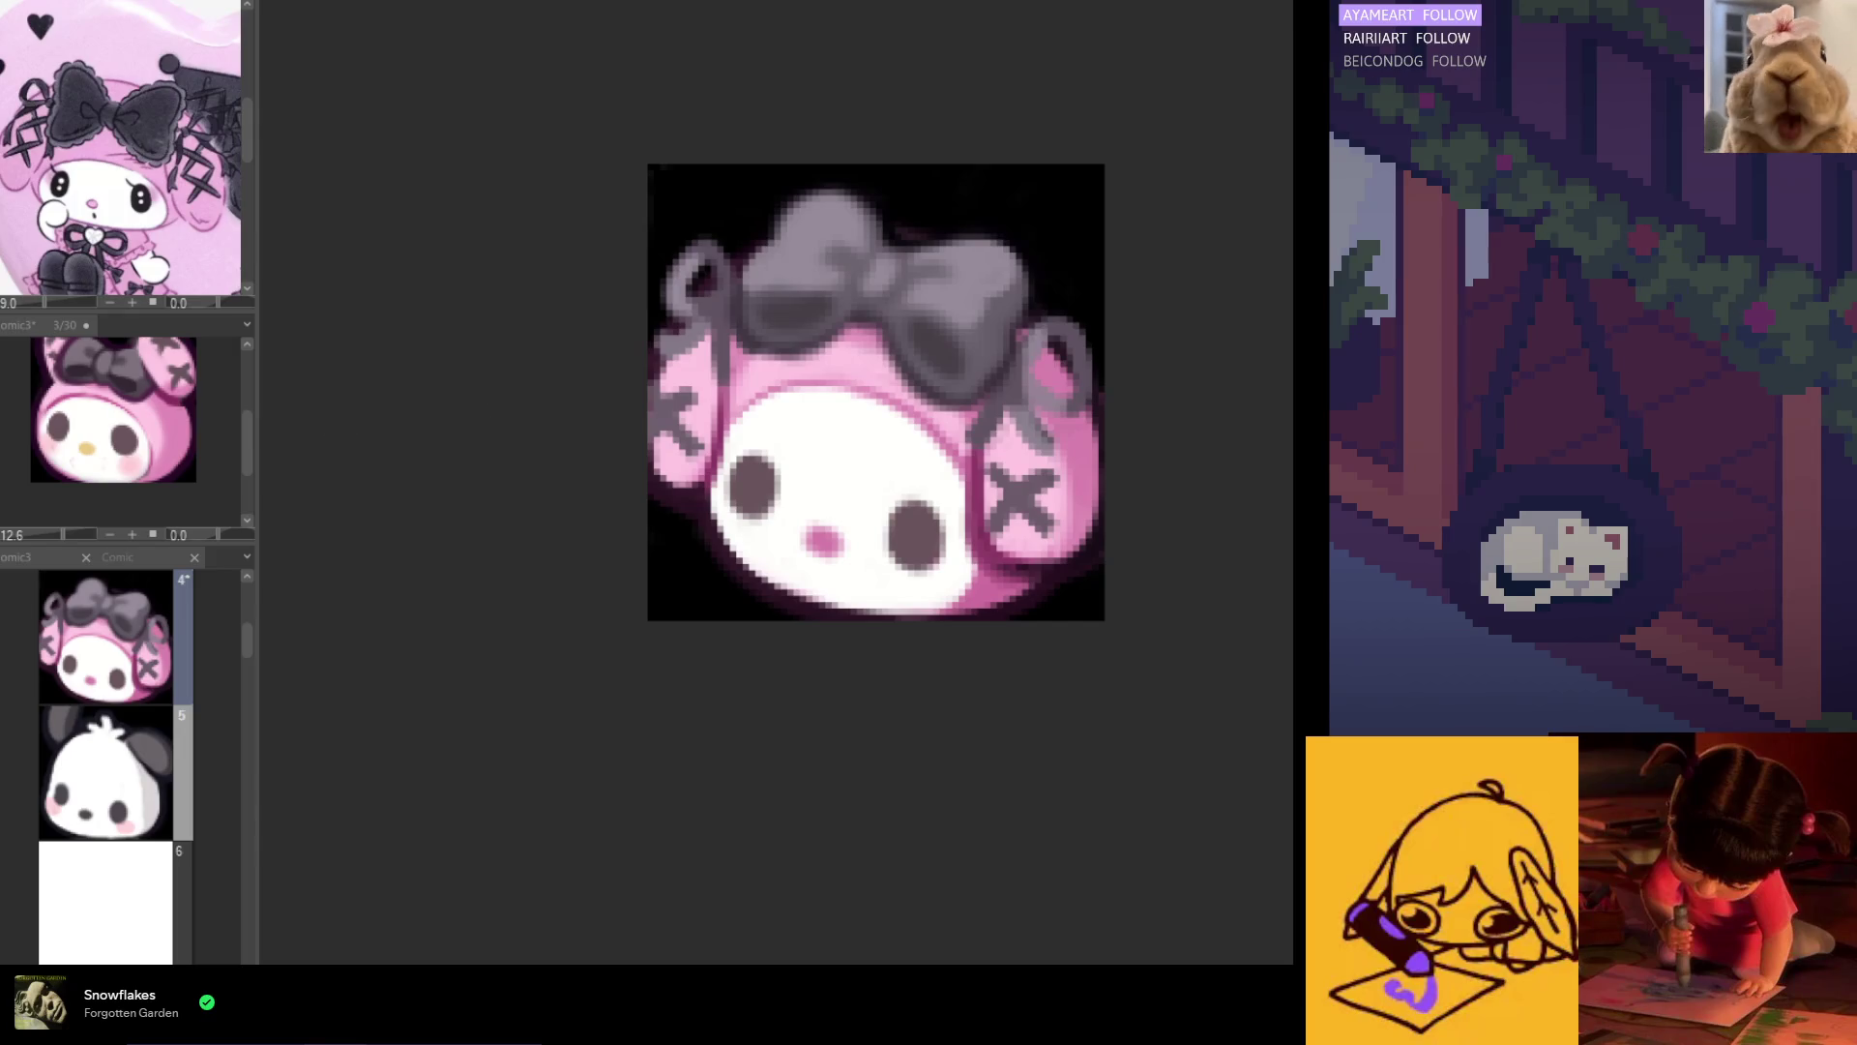
Step: Zoom to check the fix and lasso part of the bunny's face
scroll(724, 503, up, 1)
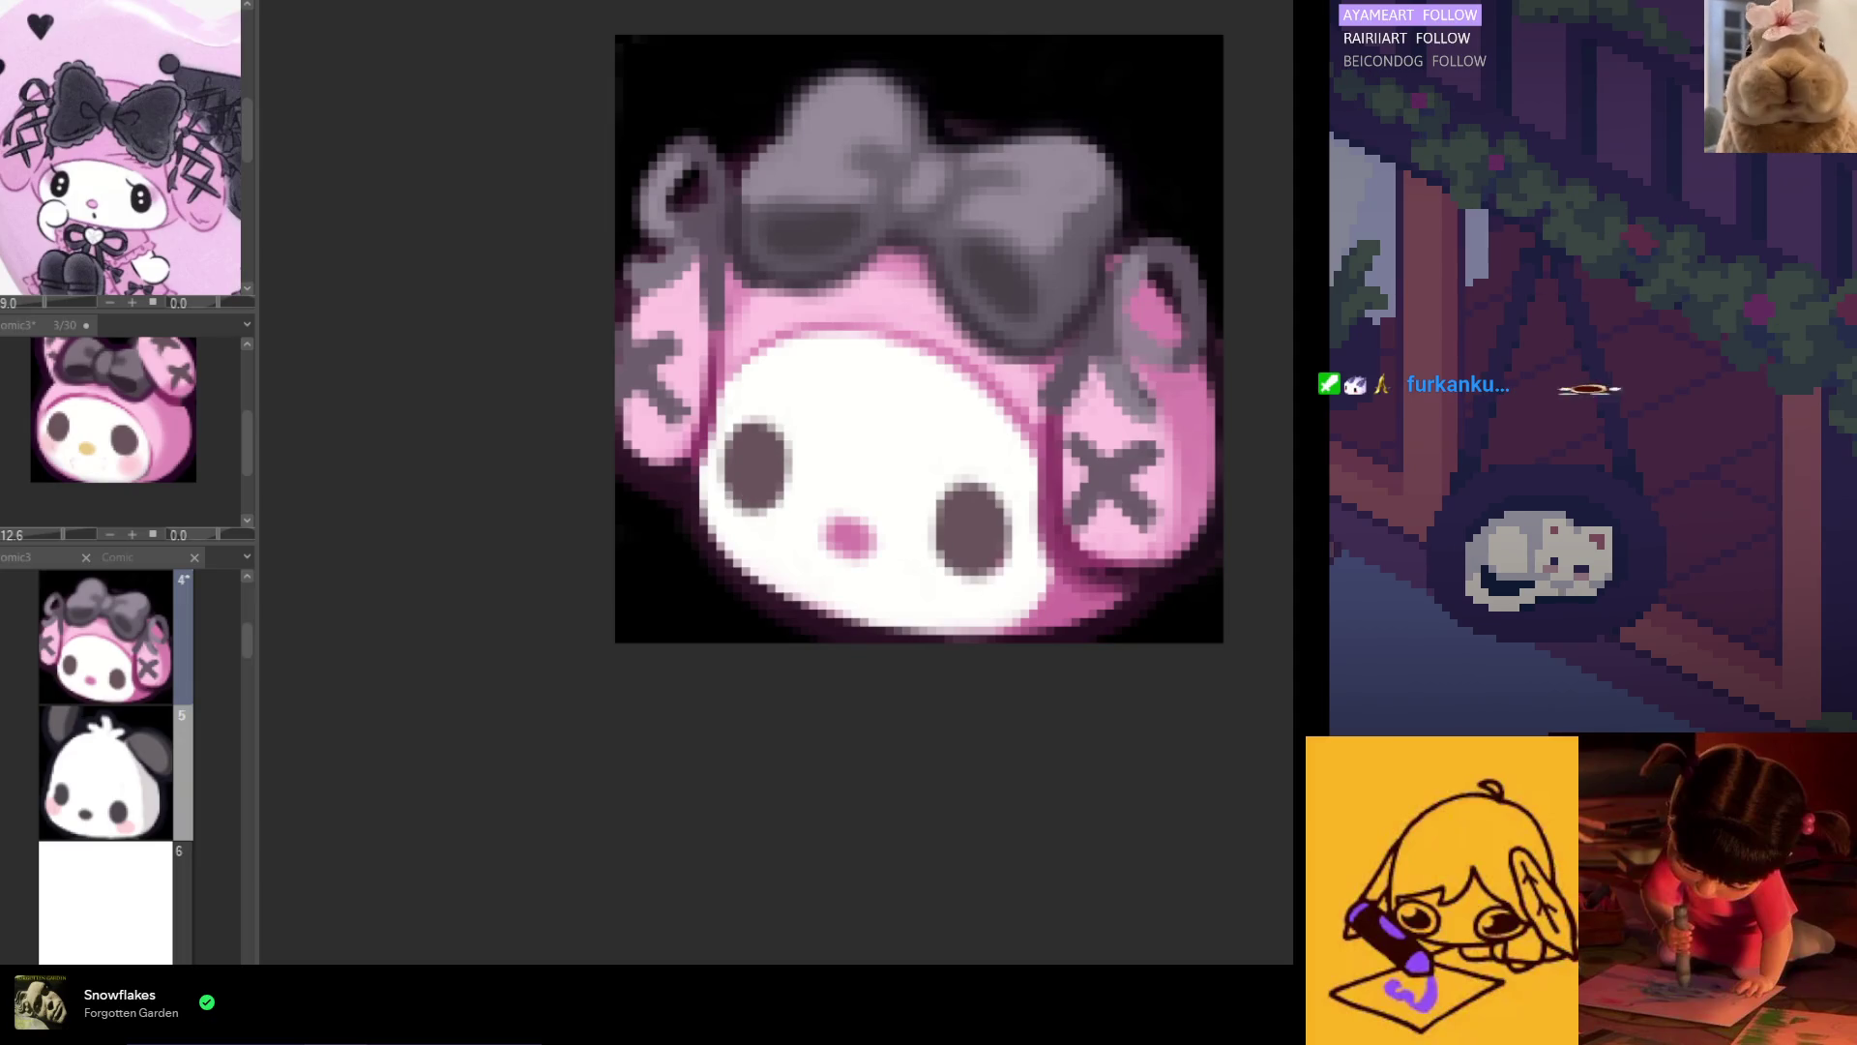
scroll(774, 407, up, 1)
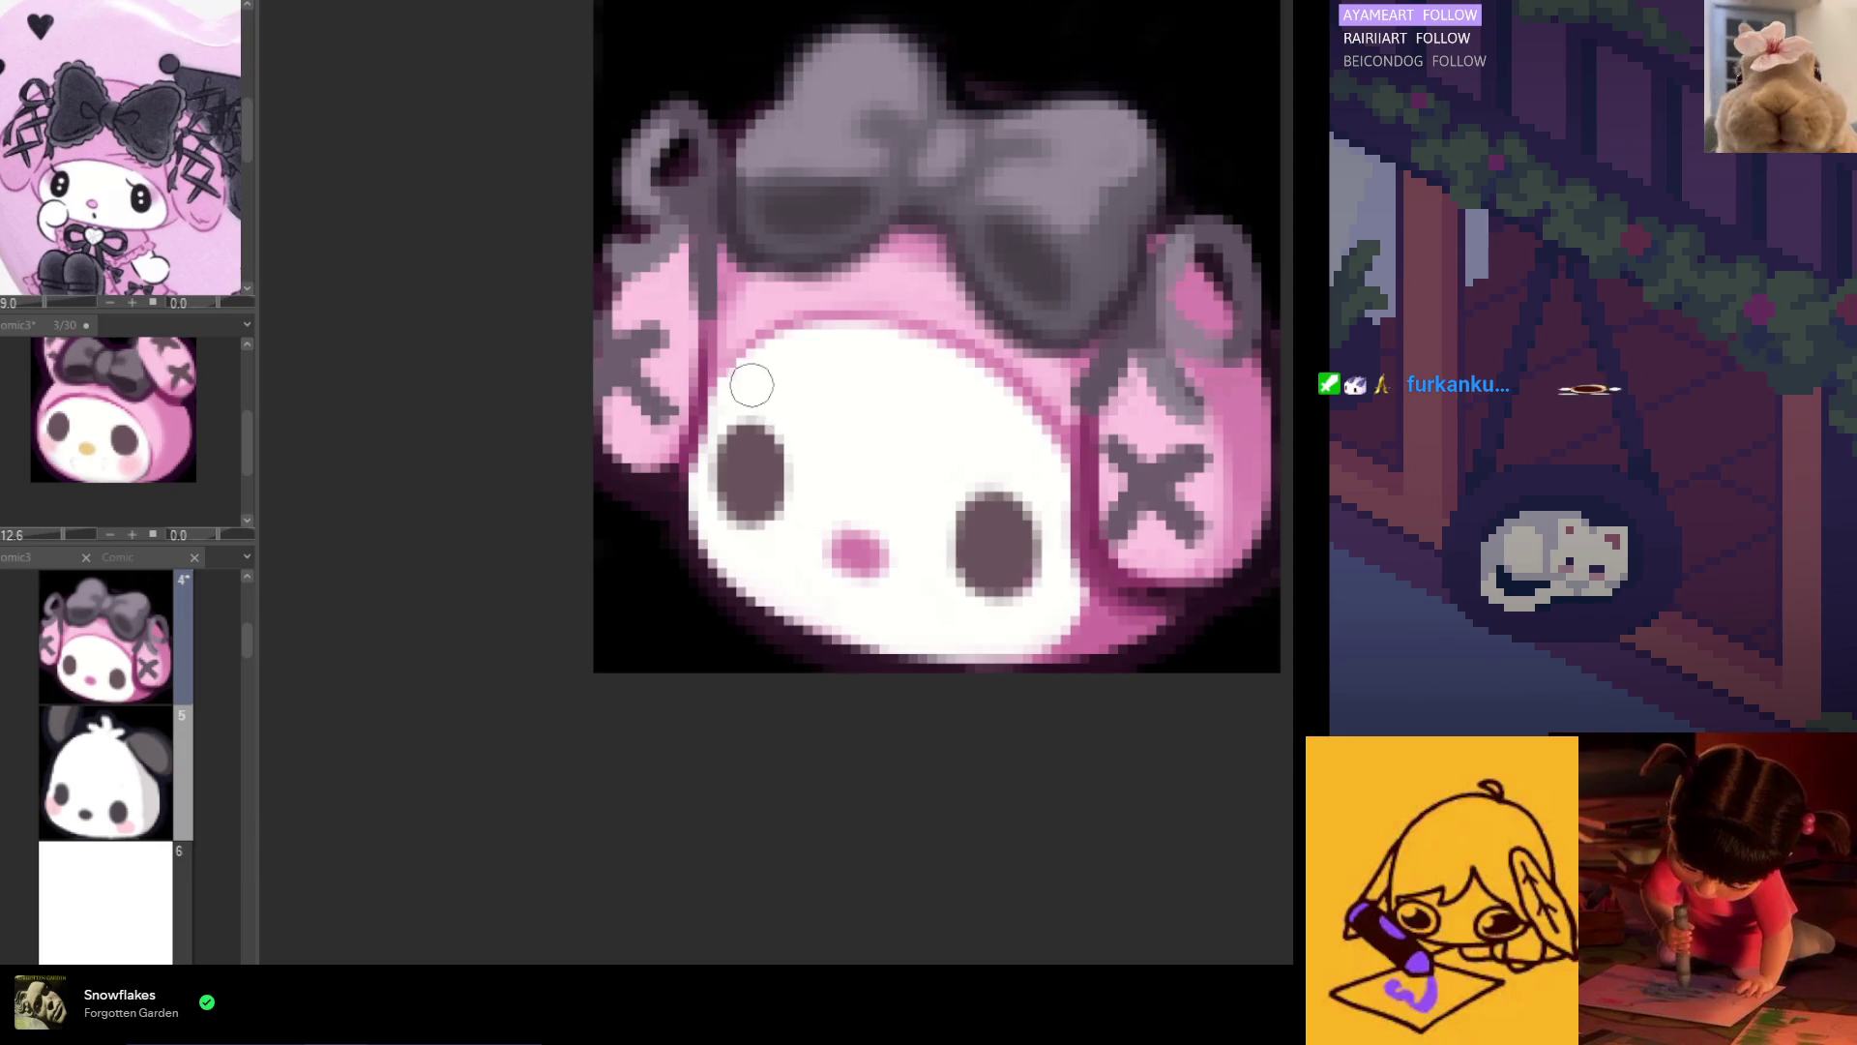
scroll(753, 387, down, 10)
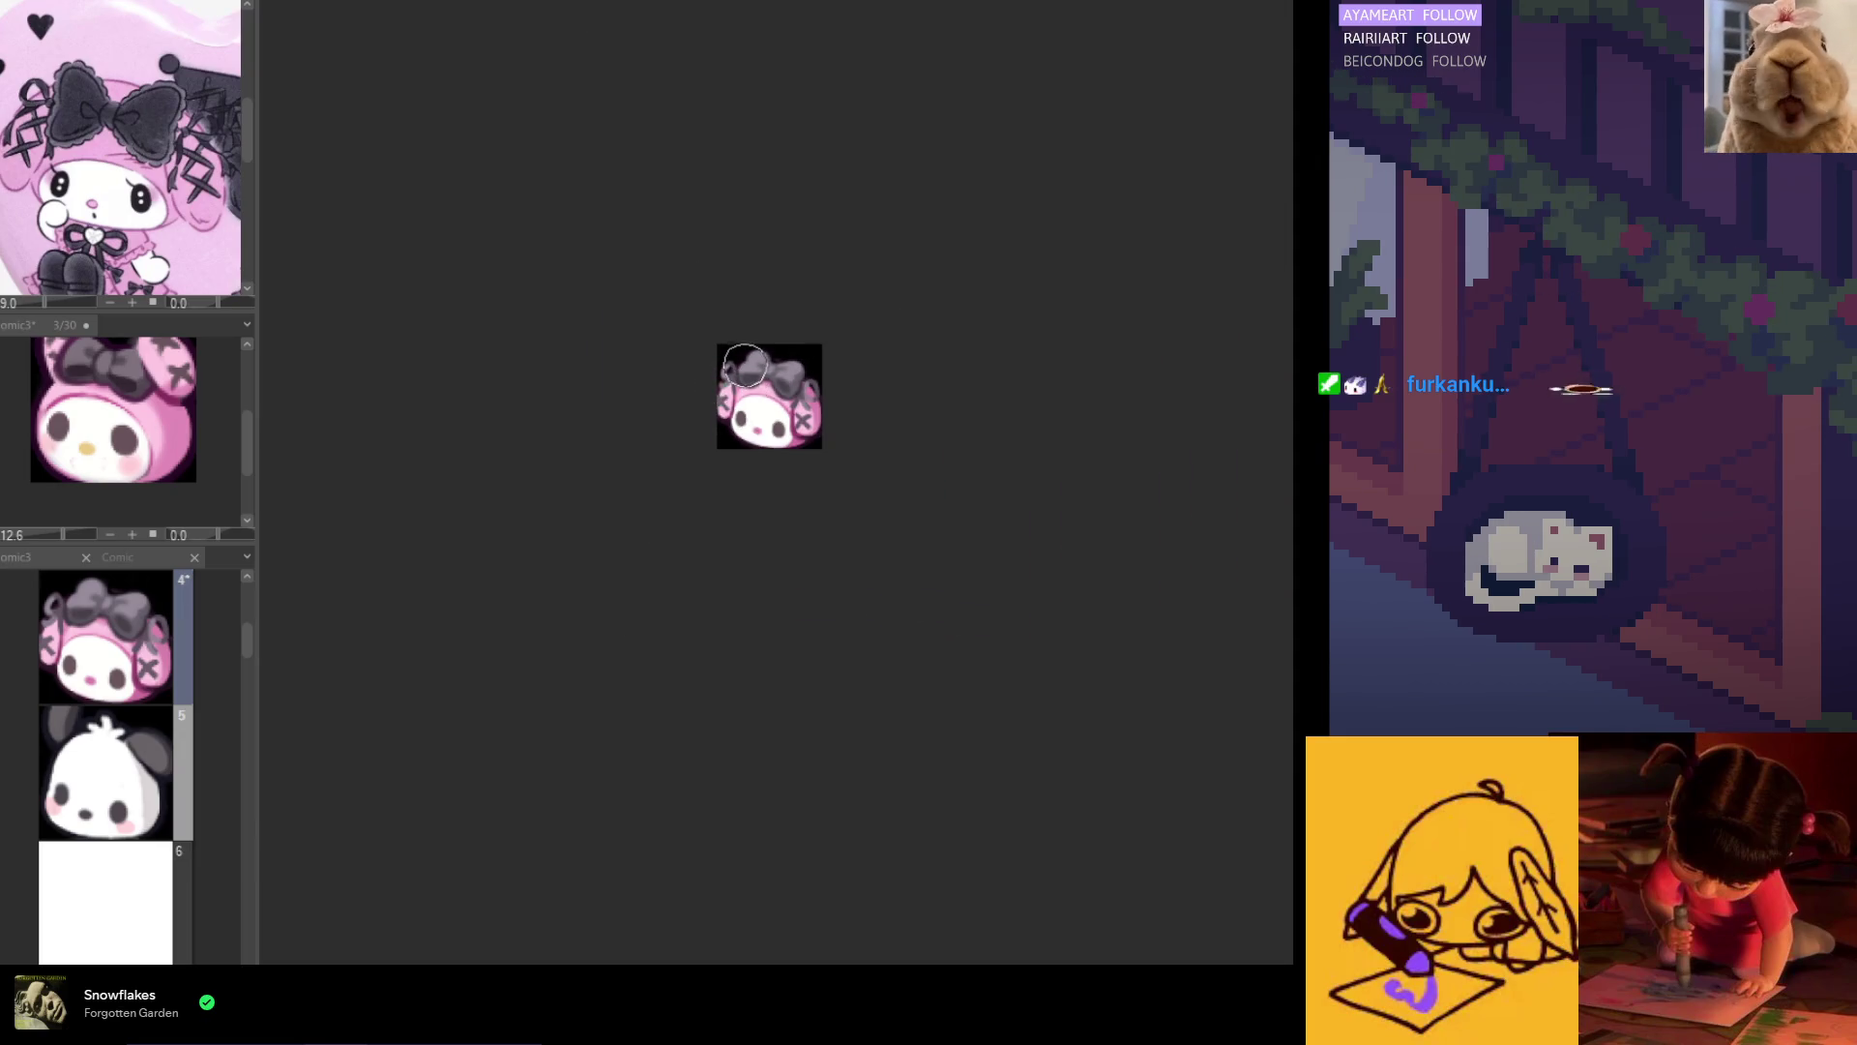
scroll(788, 440, up, 5)
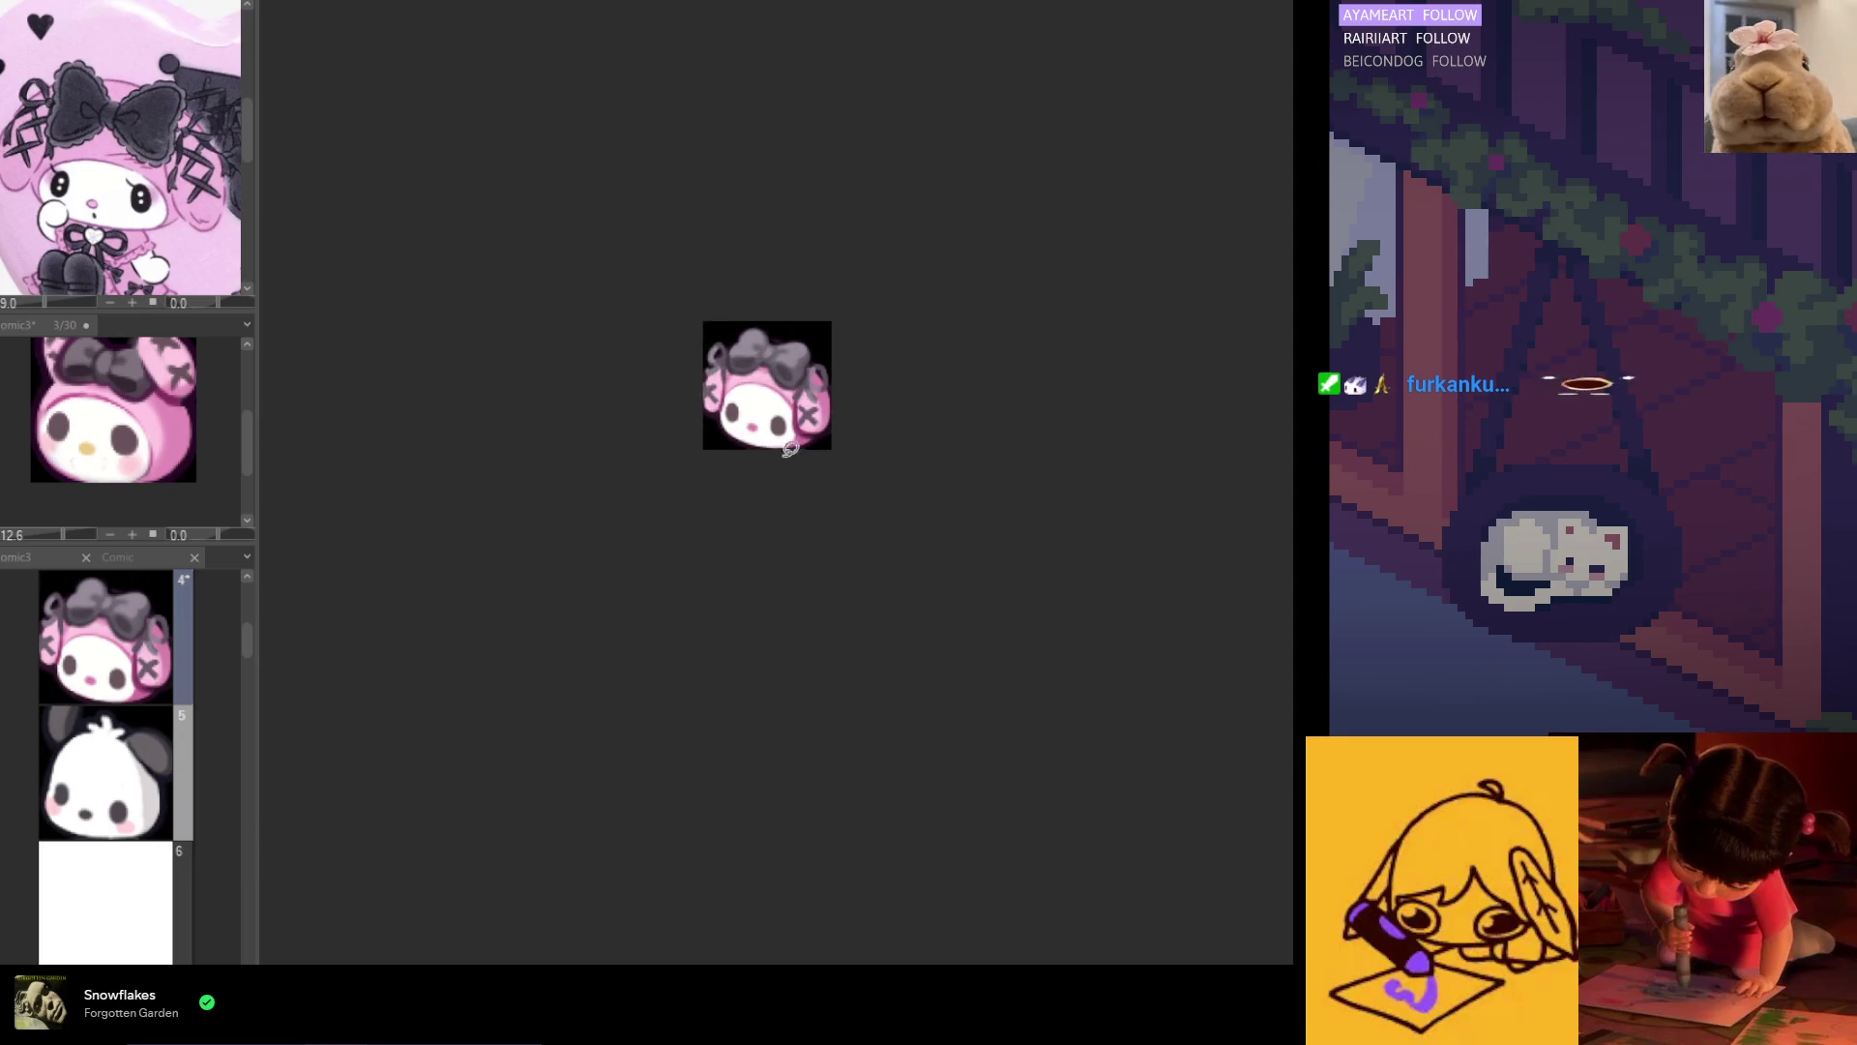
mouse_move(793, 416)
mouse_down()
mouse_move(742, 359)
mouse_move(670, 359)
mouse_move(665, 397)
mouse_move(716, 437)
mouse_up()
Step: Adjust the outlined face area with Free Transform
click(809, 481)
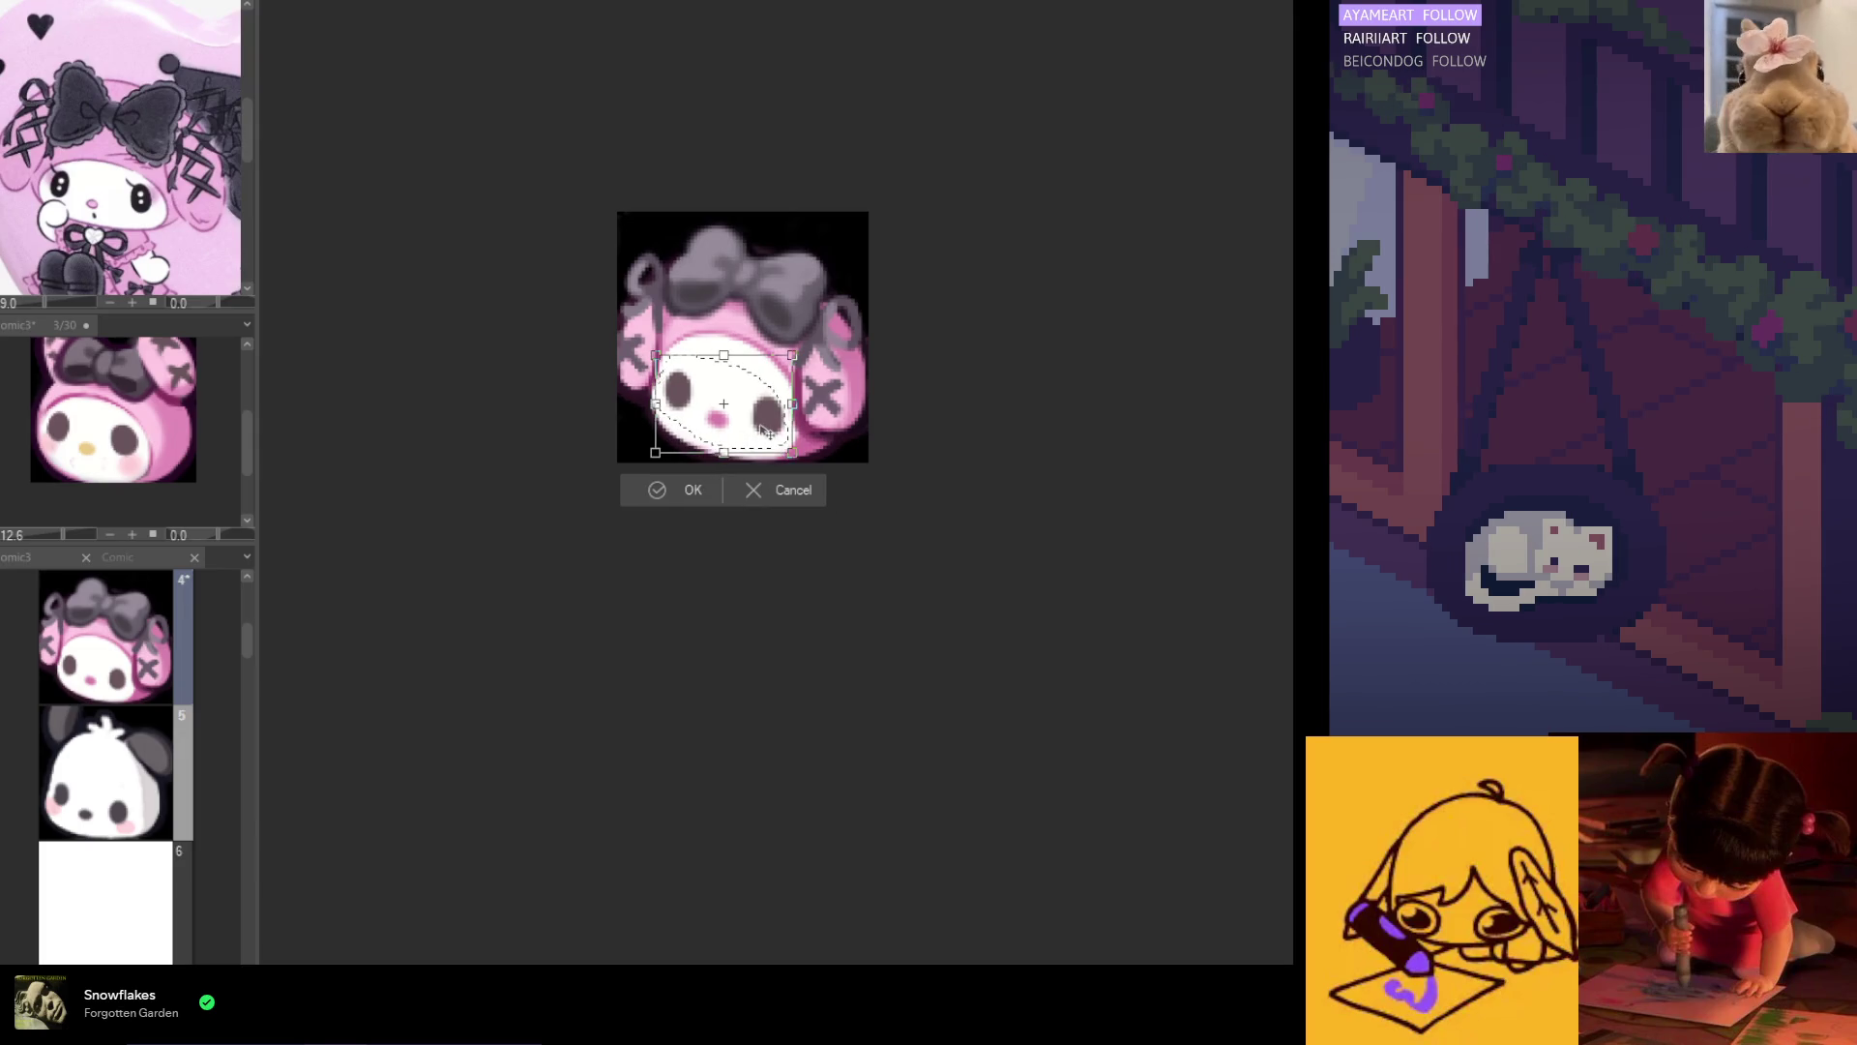
click(696, 489)
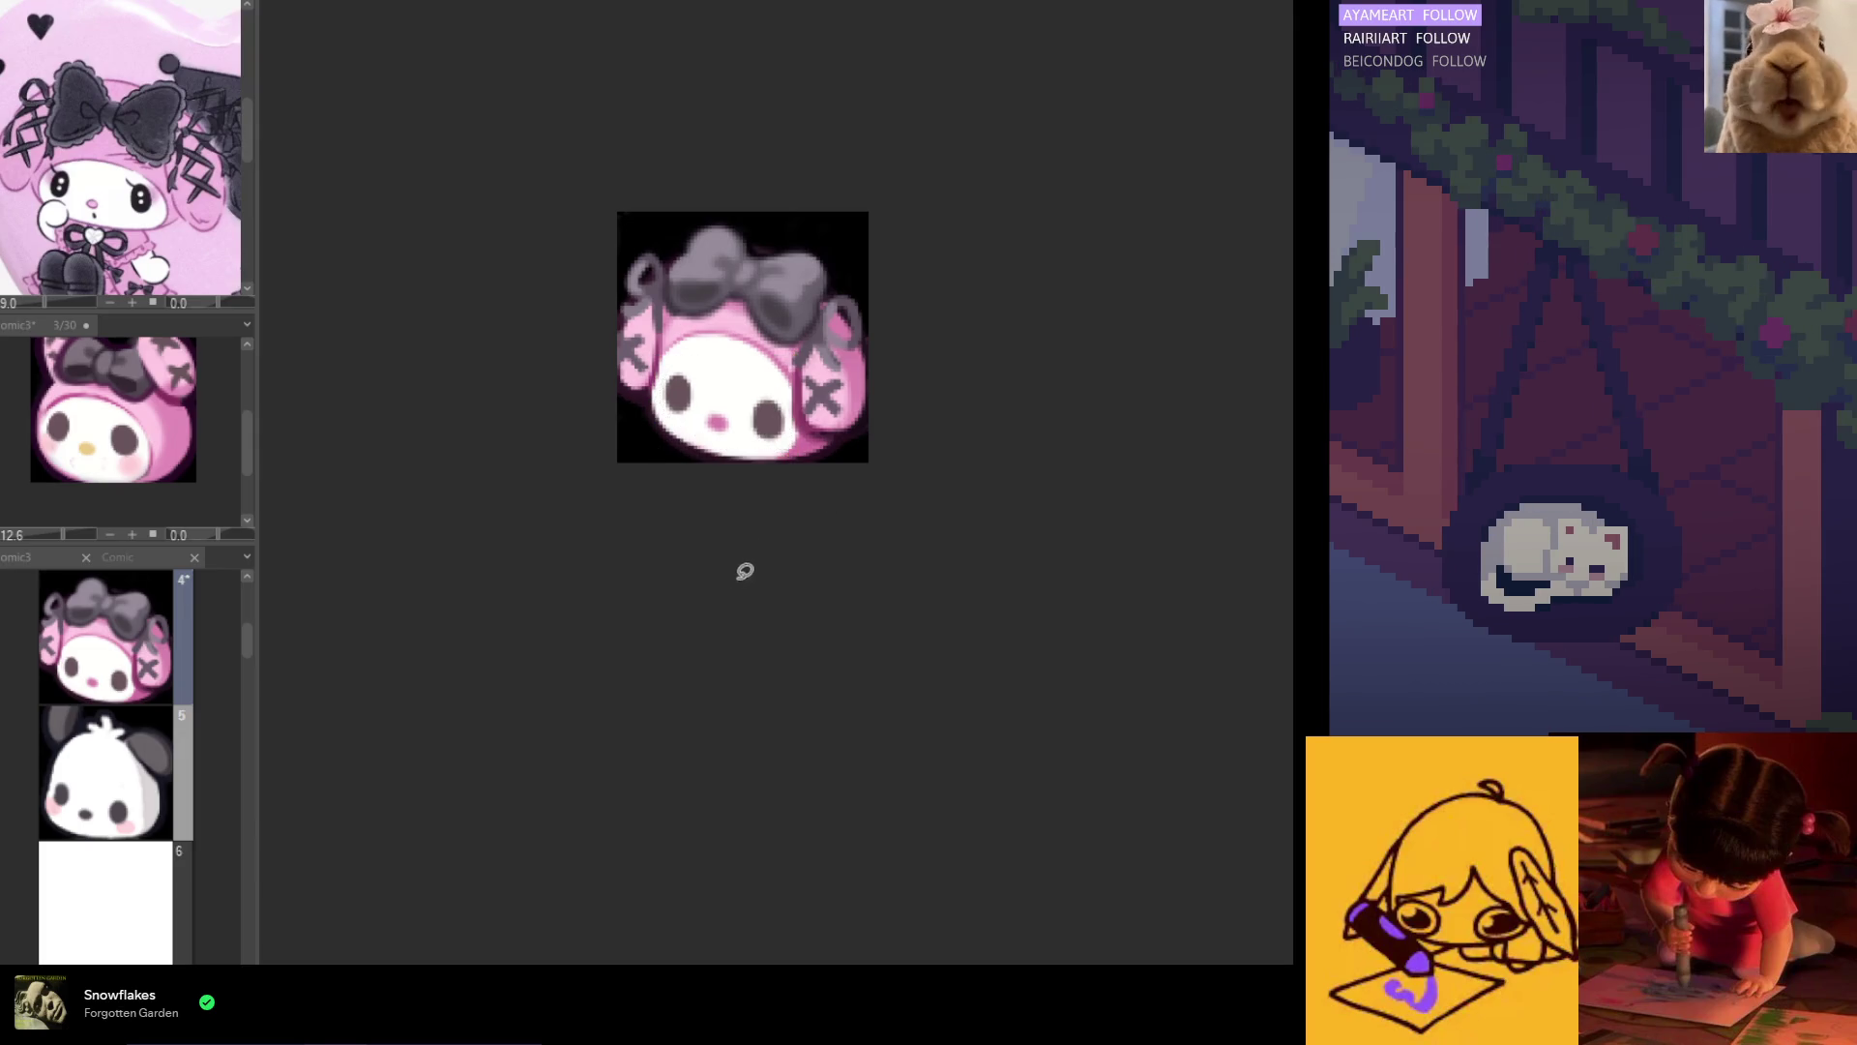
scroll(773, 437, up, 2)
Step: Slightly resize the bunny's white face and nose
mouse_move(793, 416)
mouse_down()
mouse_move(774, 356)
mouse_move(731, 361)
mouse_up()
mouse_move(737, 436)
mouse_down()
mouse_move(788, 450)
mouse_move(688, 368)
mouse_move(728, 426)
mouse_move(712, 436)
mouse_up()
click(841, 508)
click(723, 511)
click(774, 484)
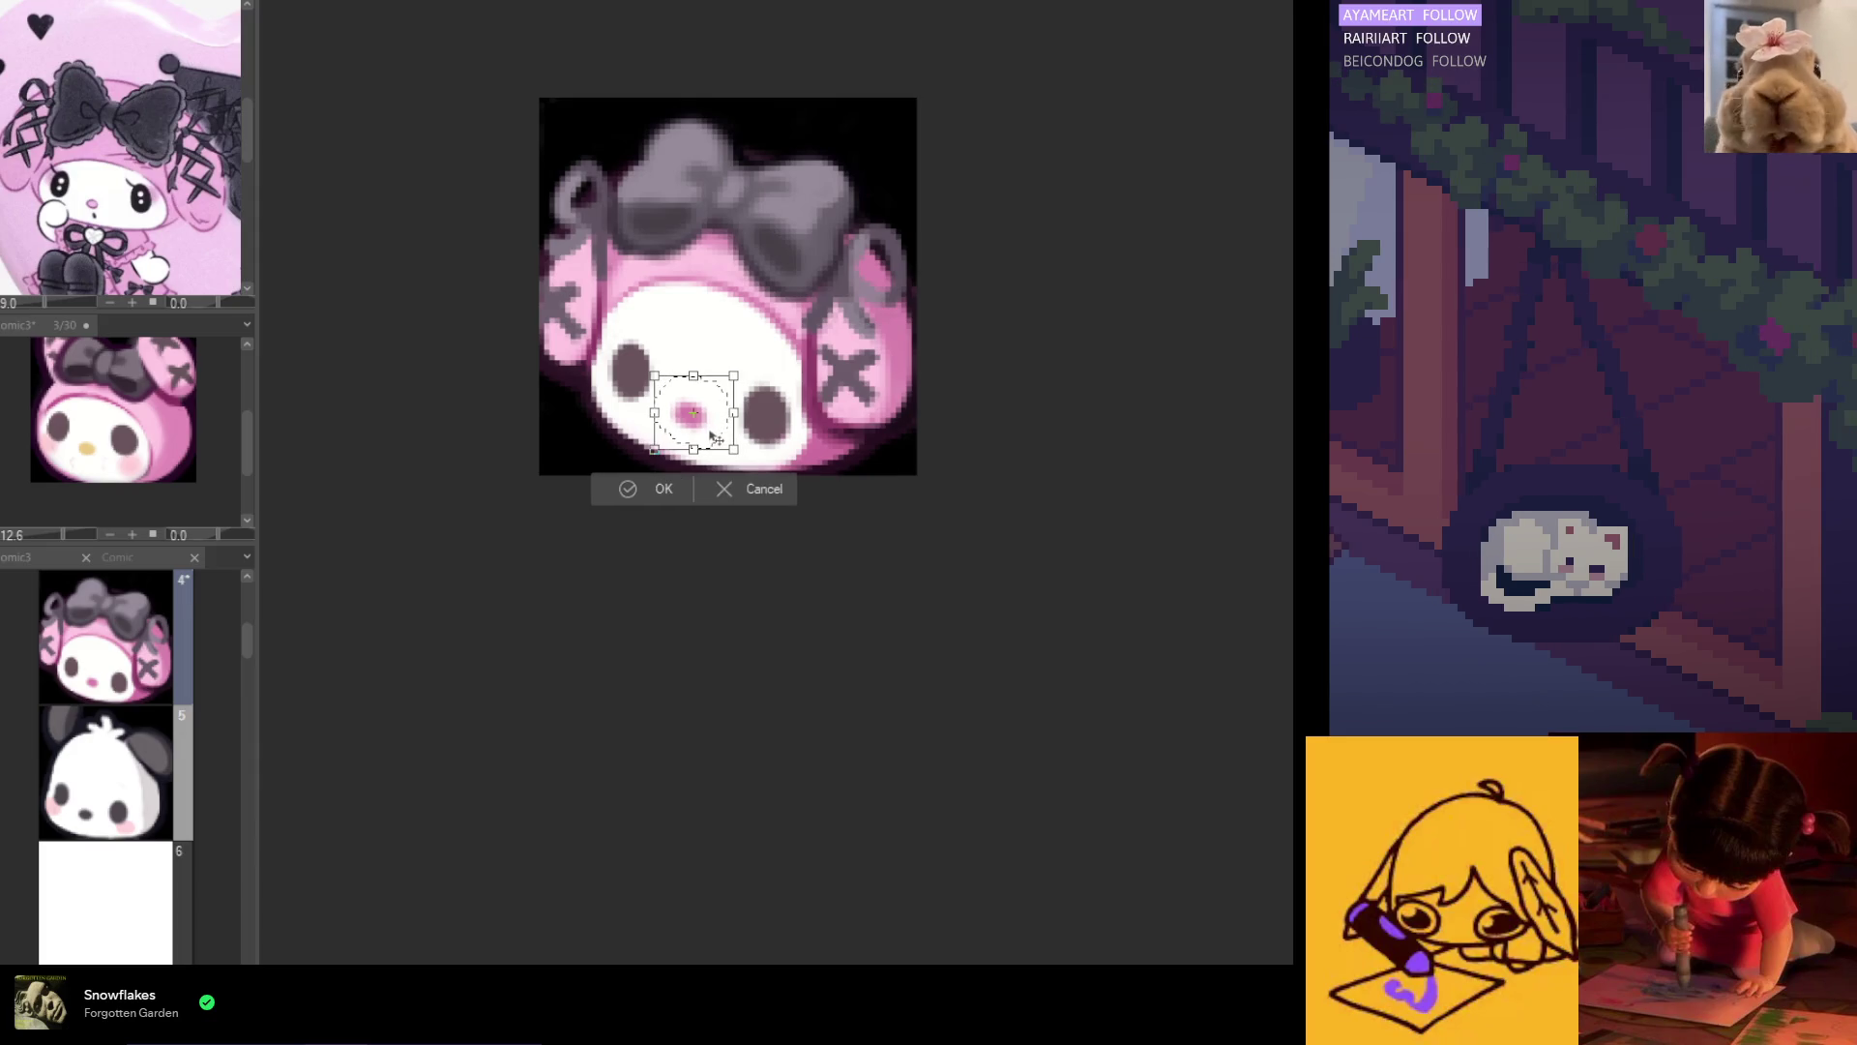
click(683, 491)
Step: Switch to frame 5, the panda icon
scroll(526, 498, down, 2)
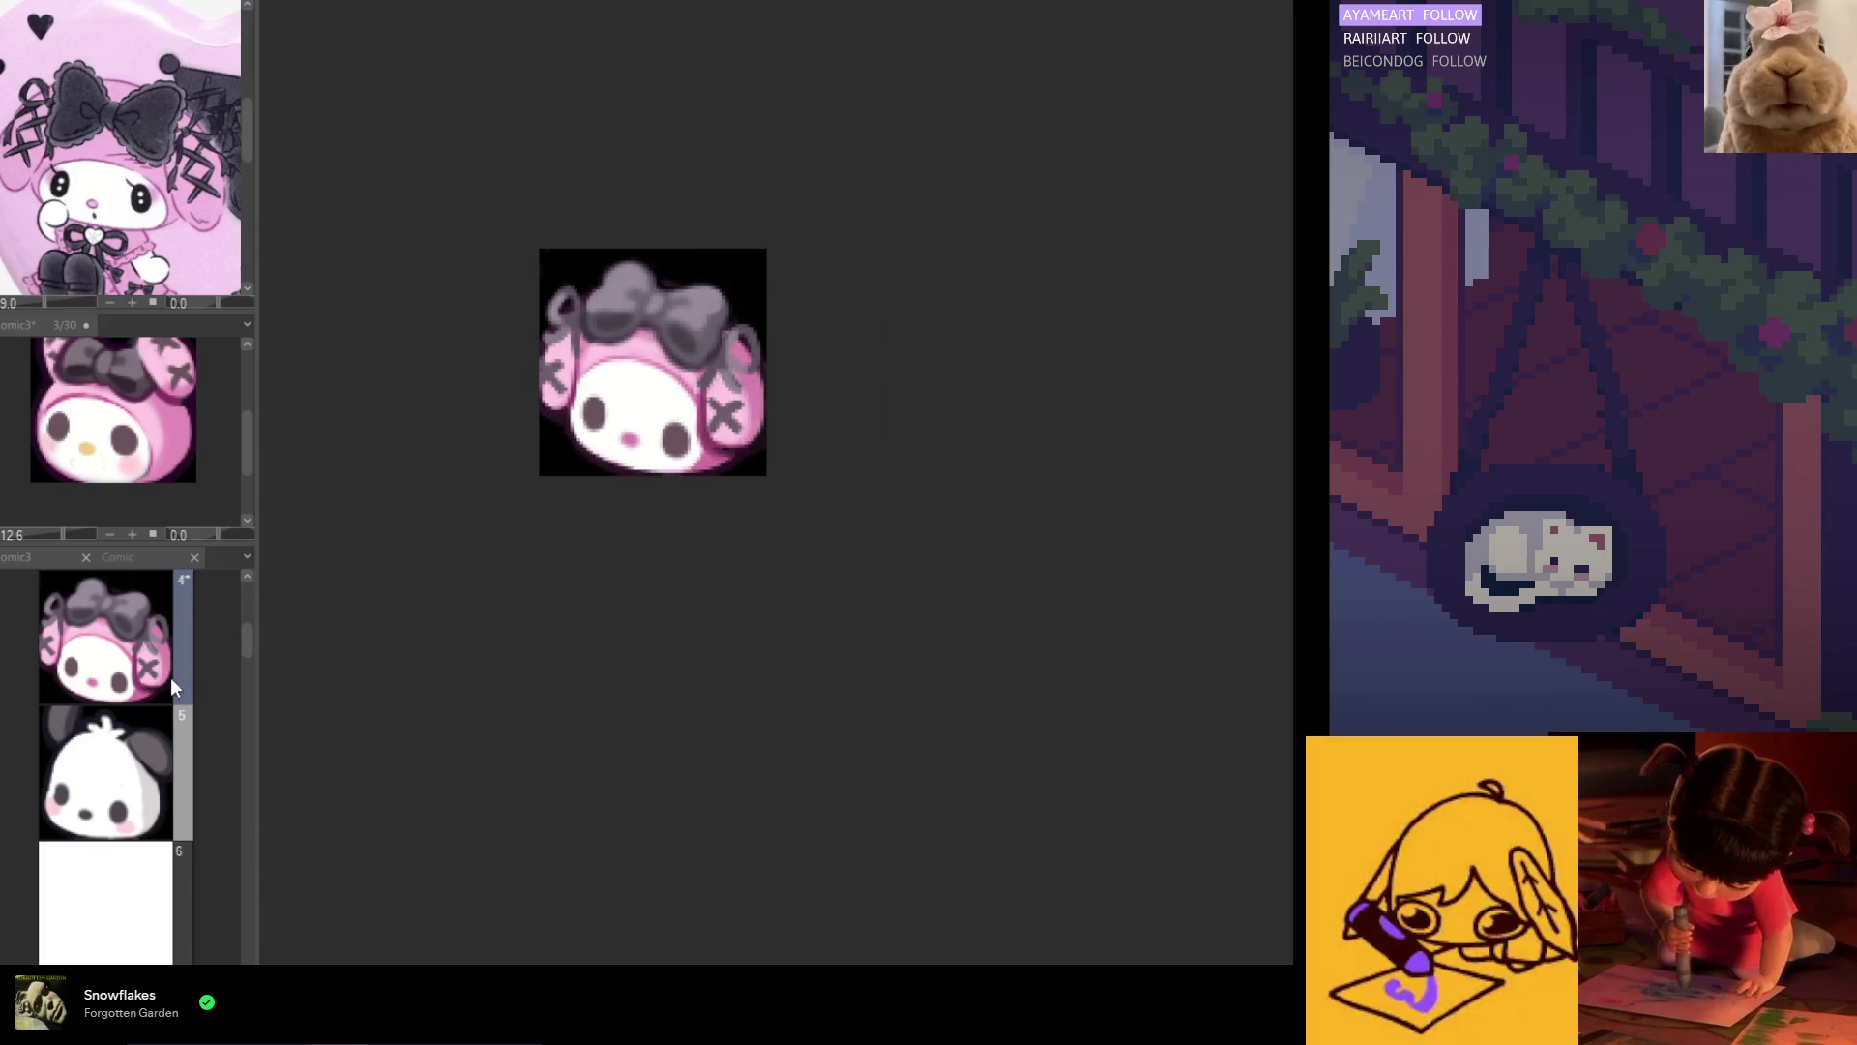
click(116, 789)
scroll(891, 622, up, 2)
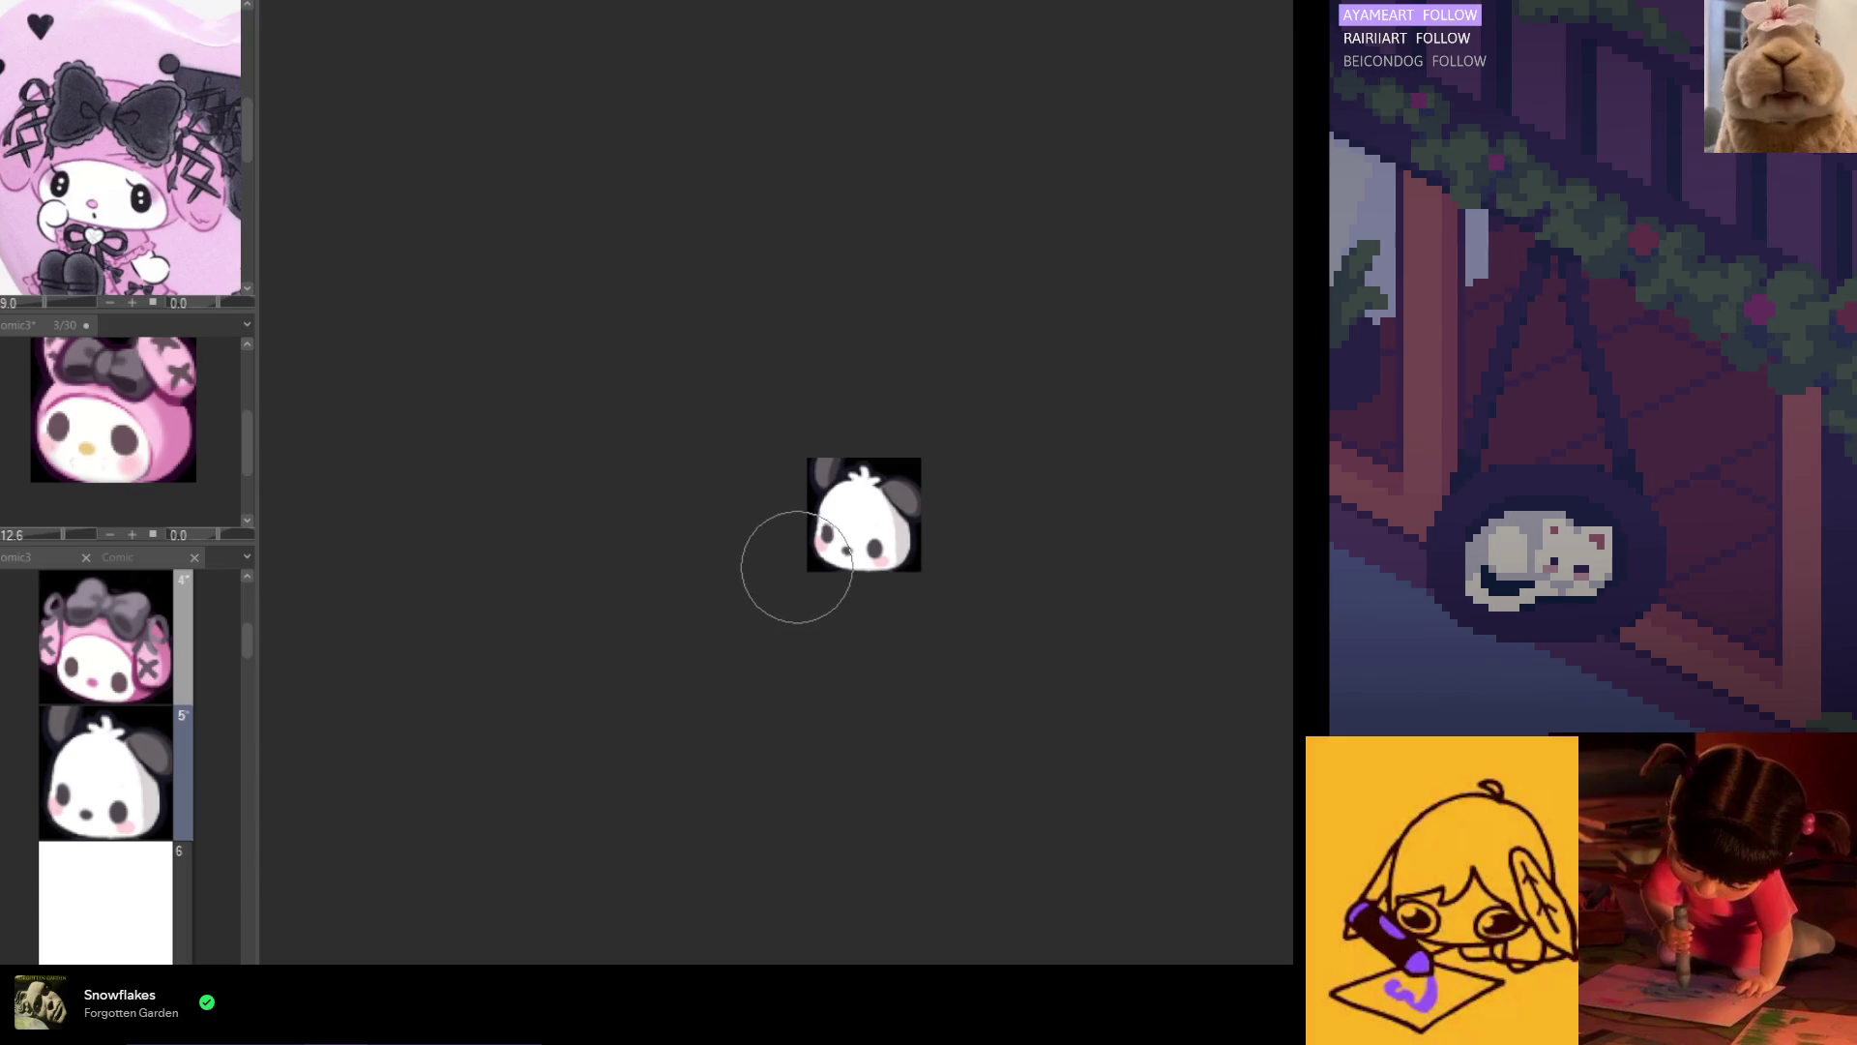
Step: Lasso the panda's nose and nudge it into place with Free Transform
click(797, 567)
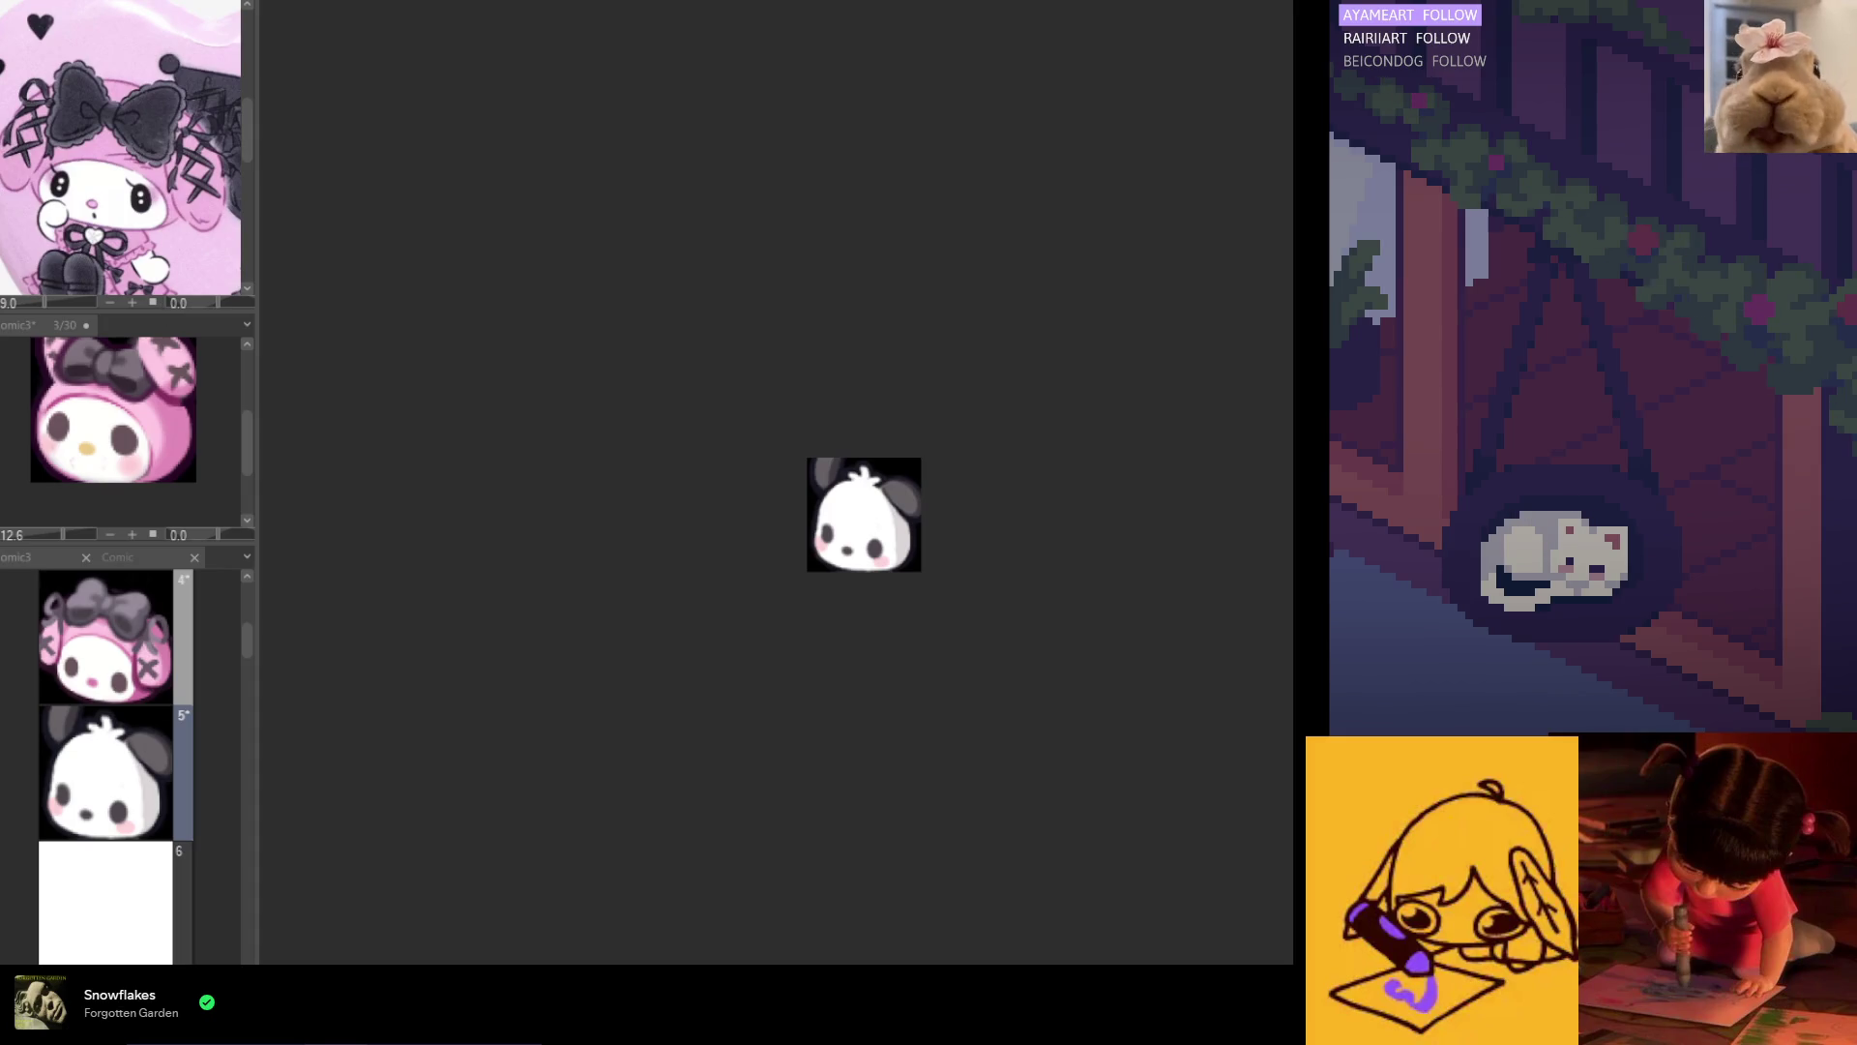
scroll(919, 556, up, 3)
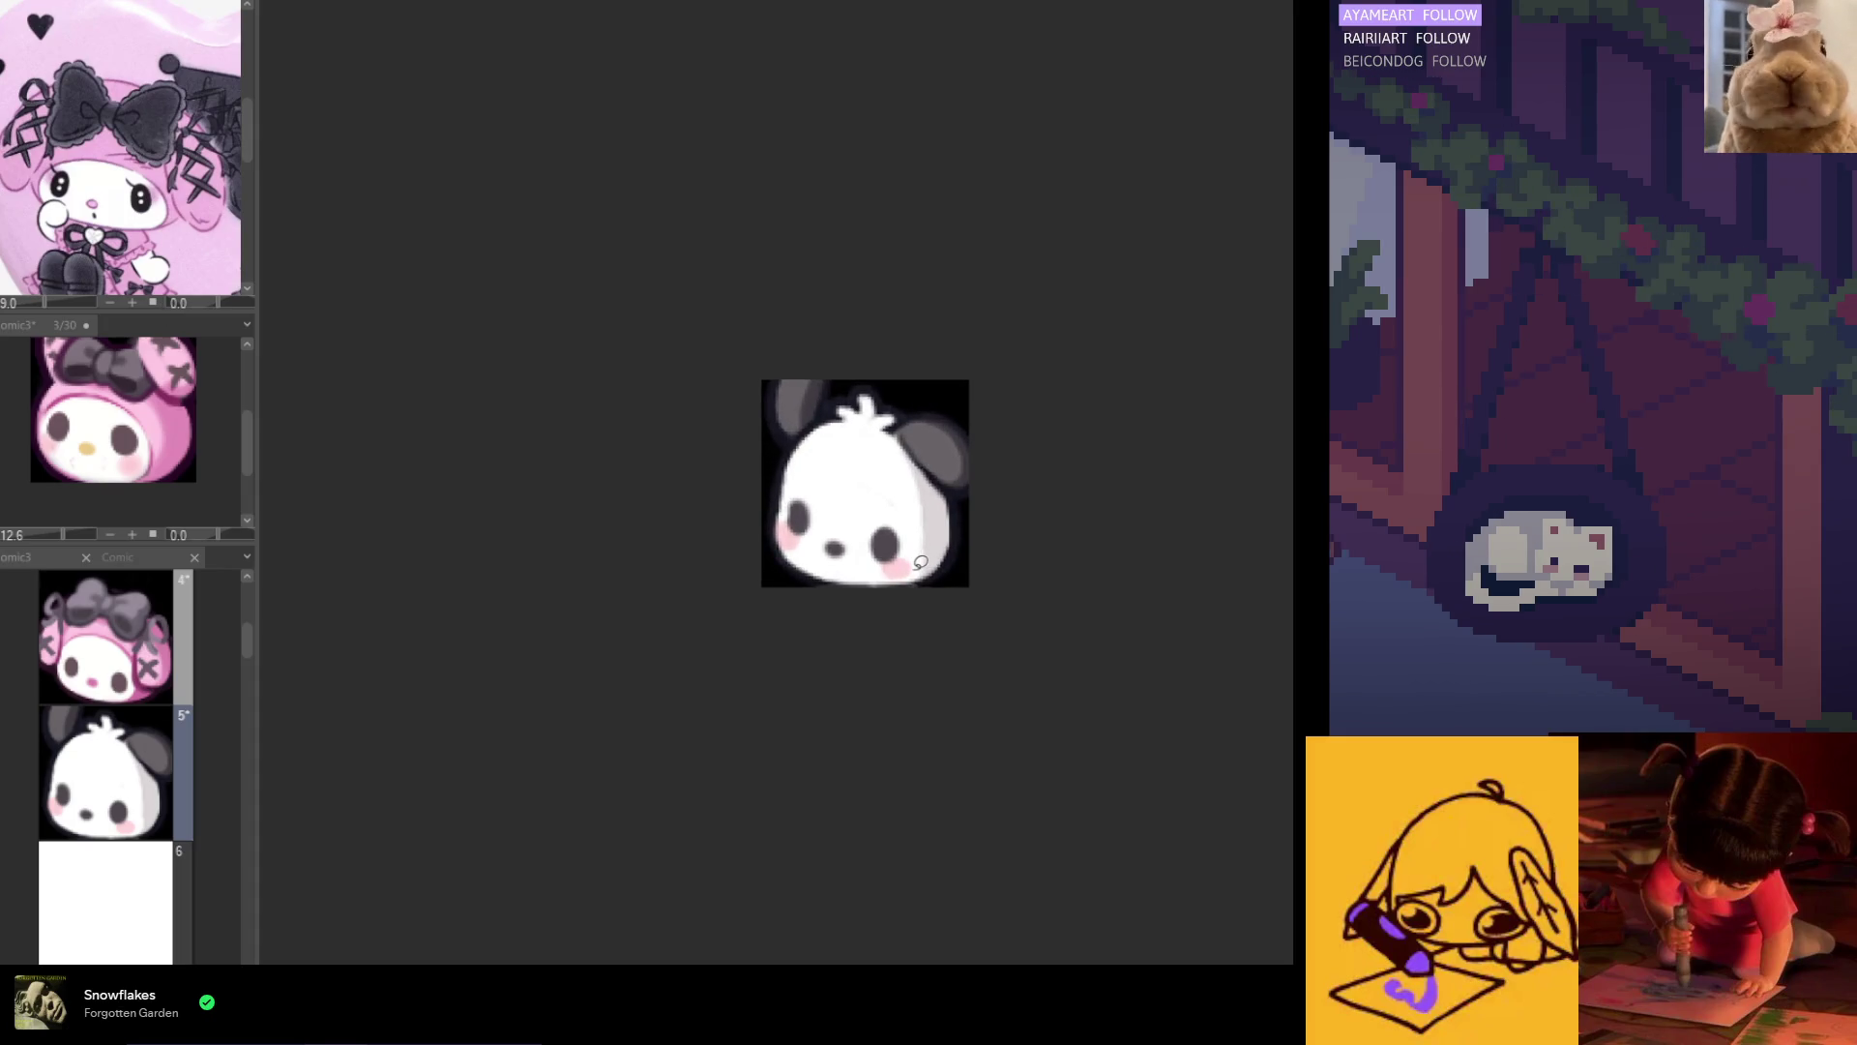
scroll(920, 562, up, 2)
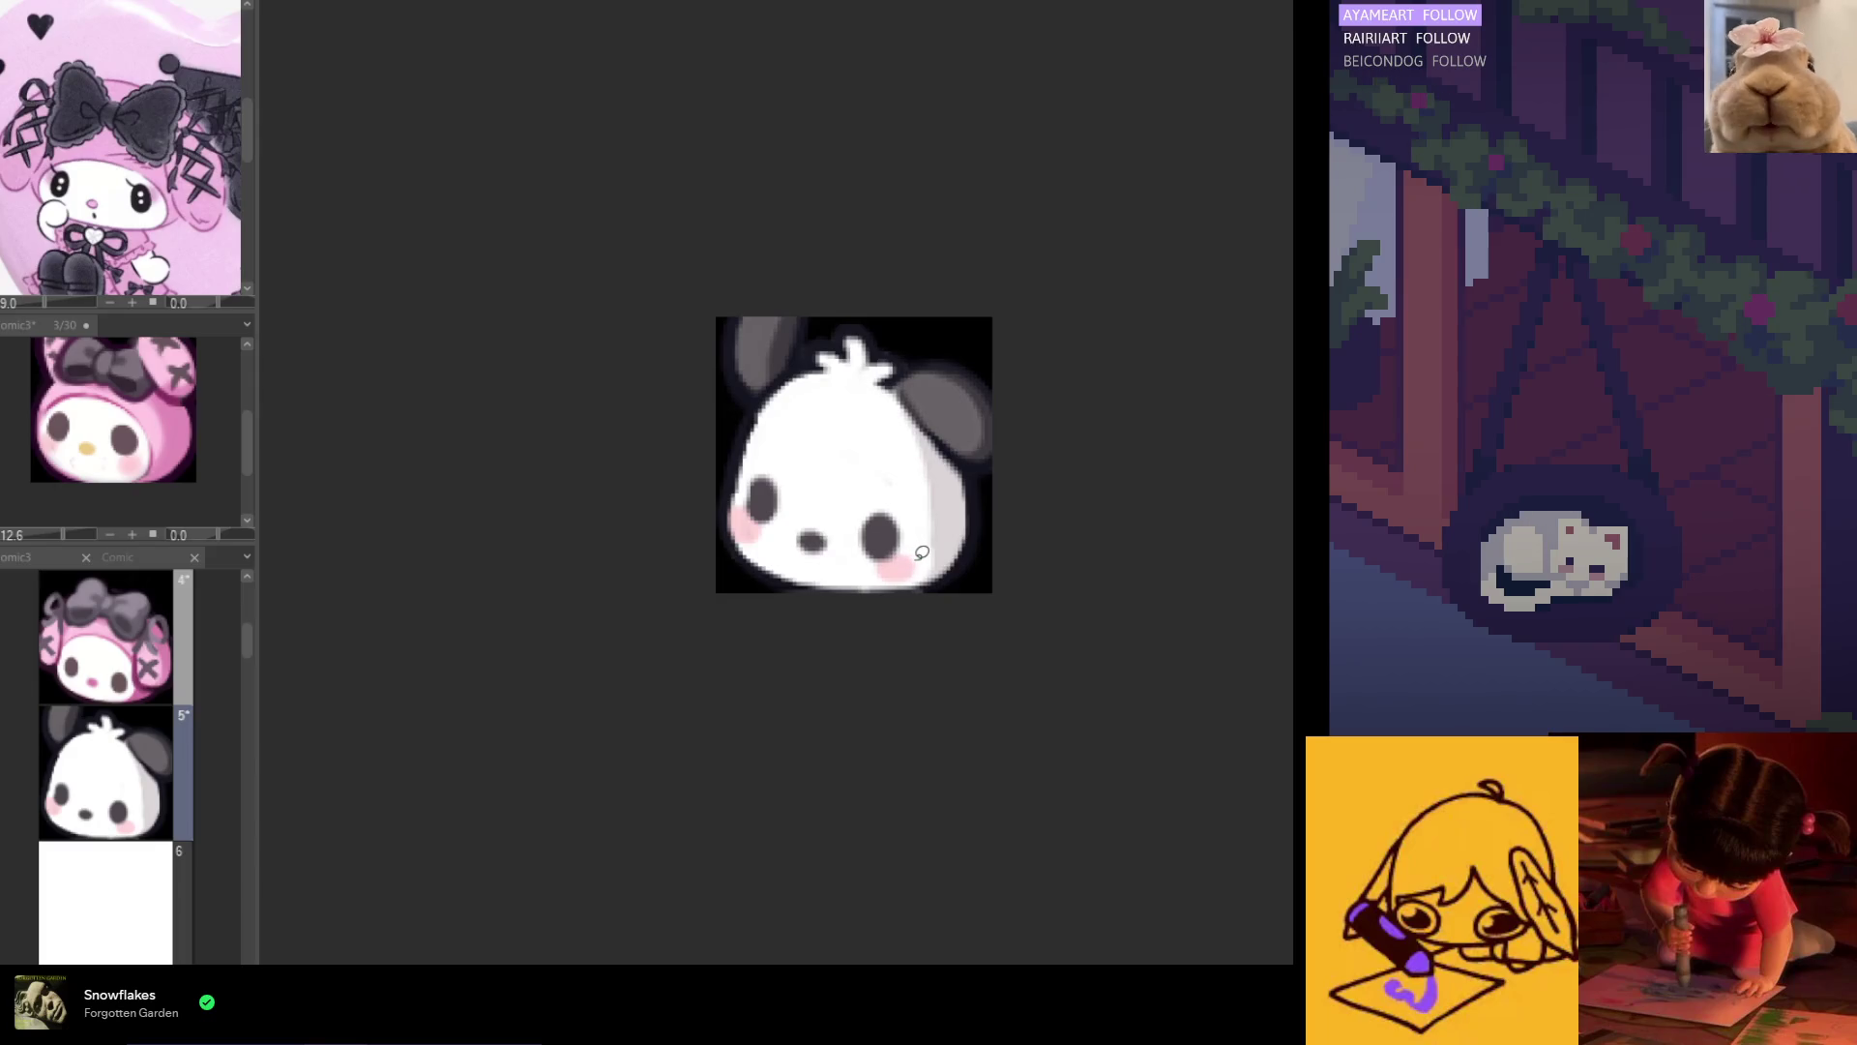
scroll(889, 566, up, 1)
drag(817, 511, 821, 566)
key(ctrl+t)
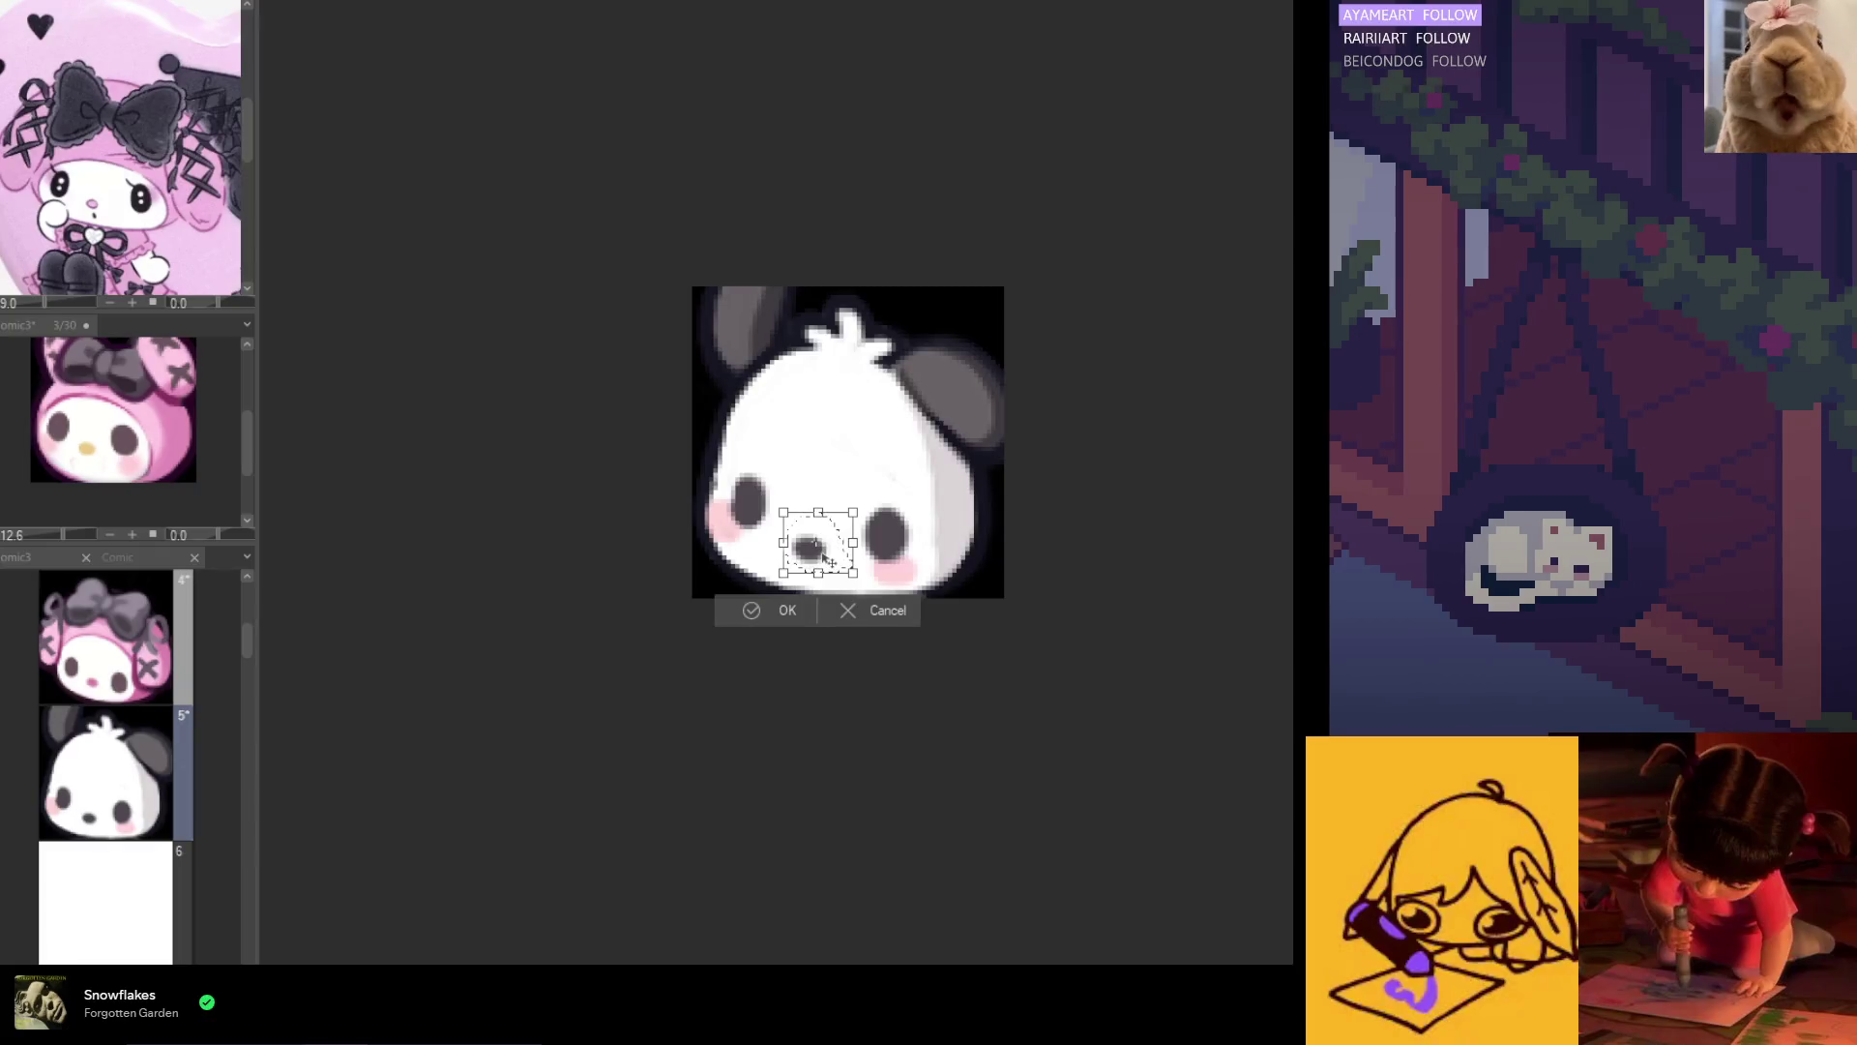
click(788, 605)
Step: Deselect and switch to frame 3, the pink bunny icon
key(ctrl+d)
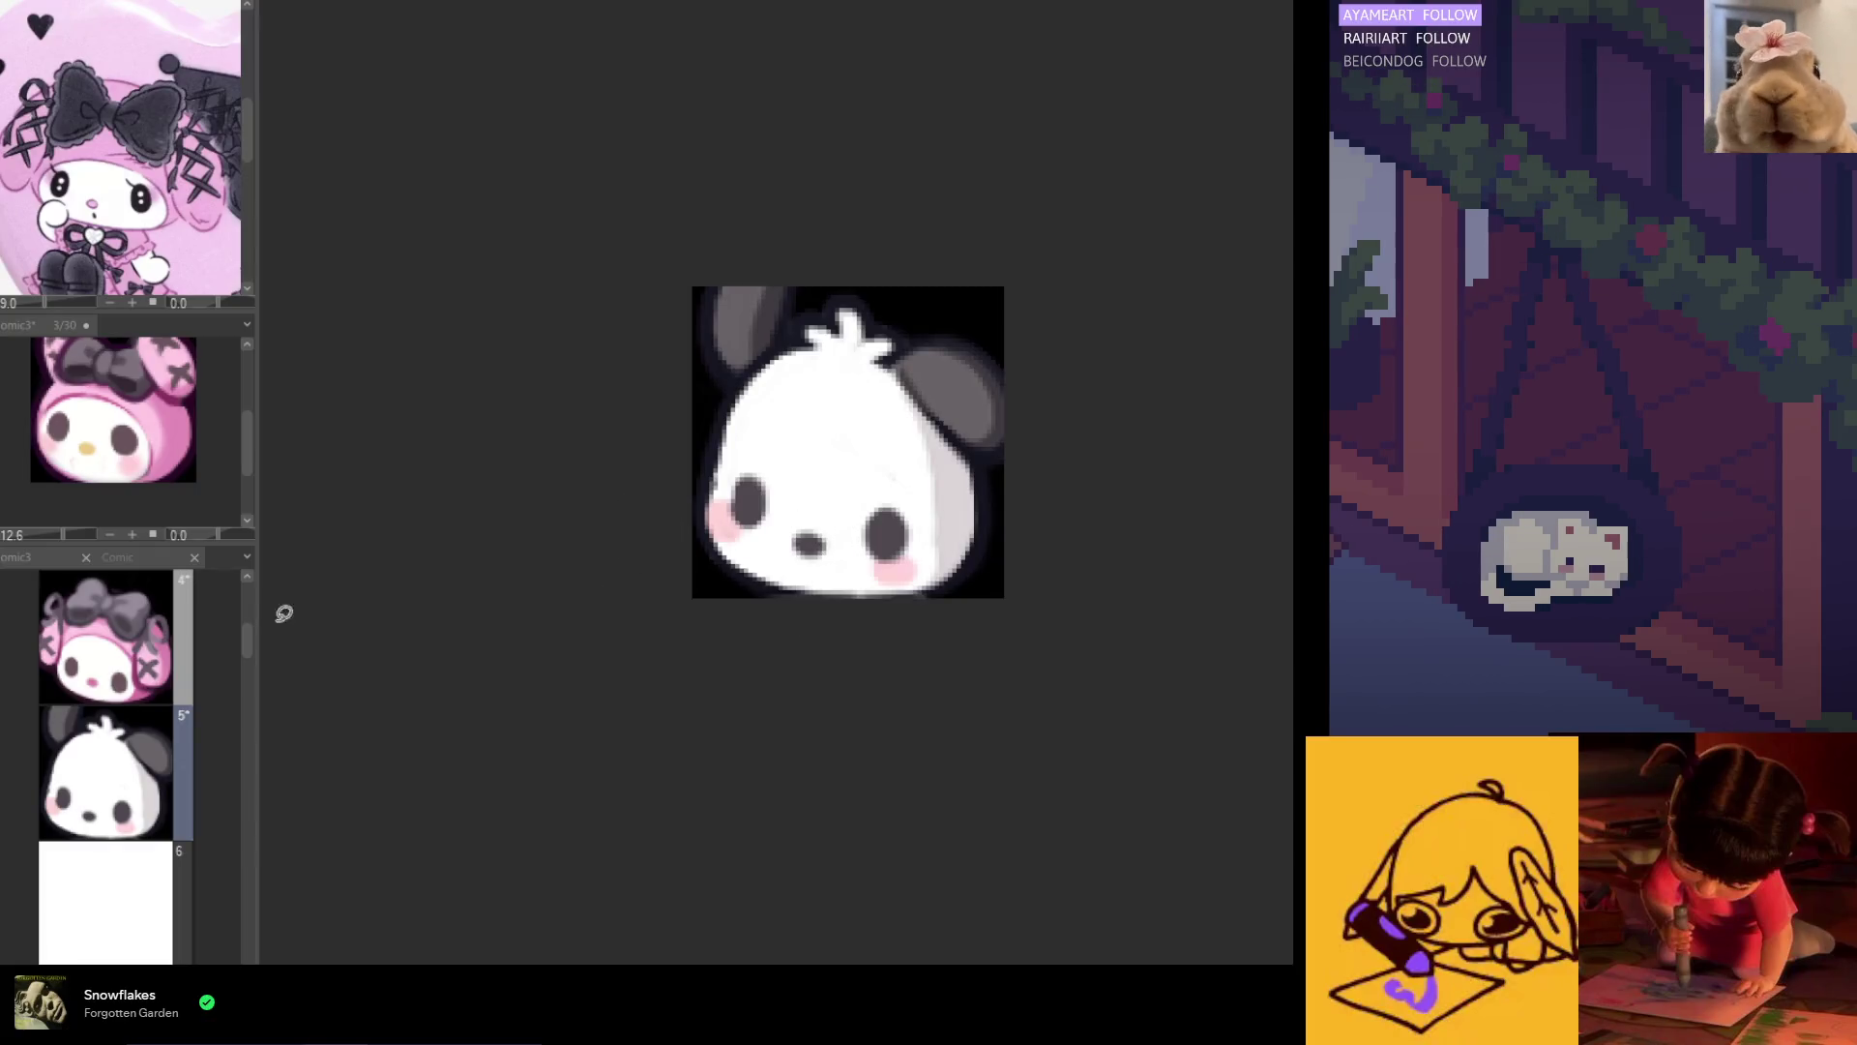
scroll(134, 741, up, 2)
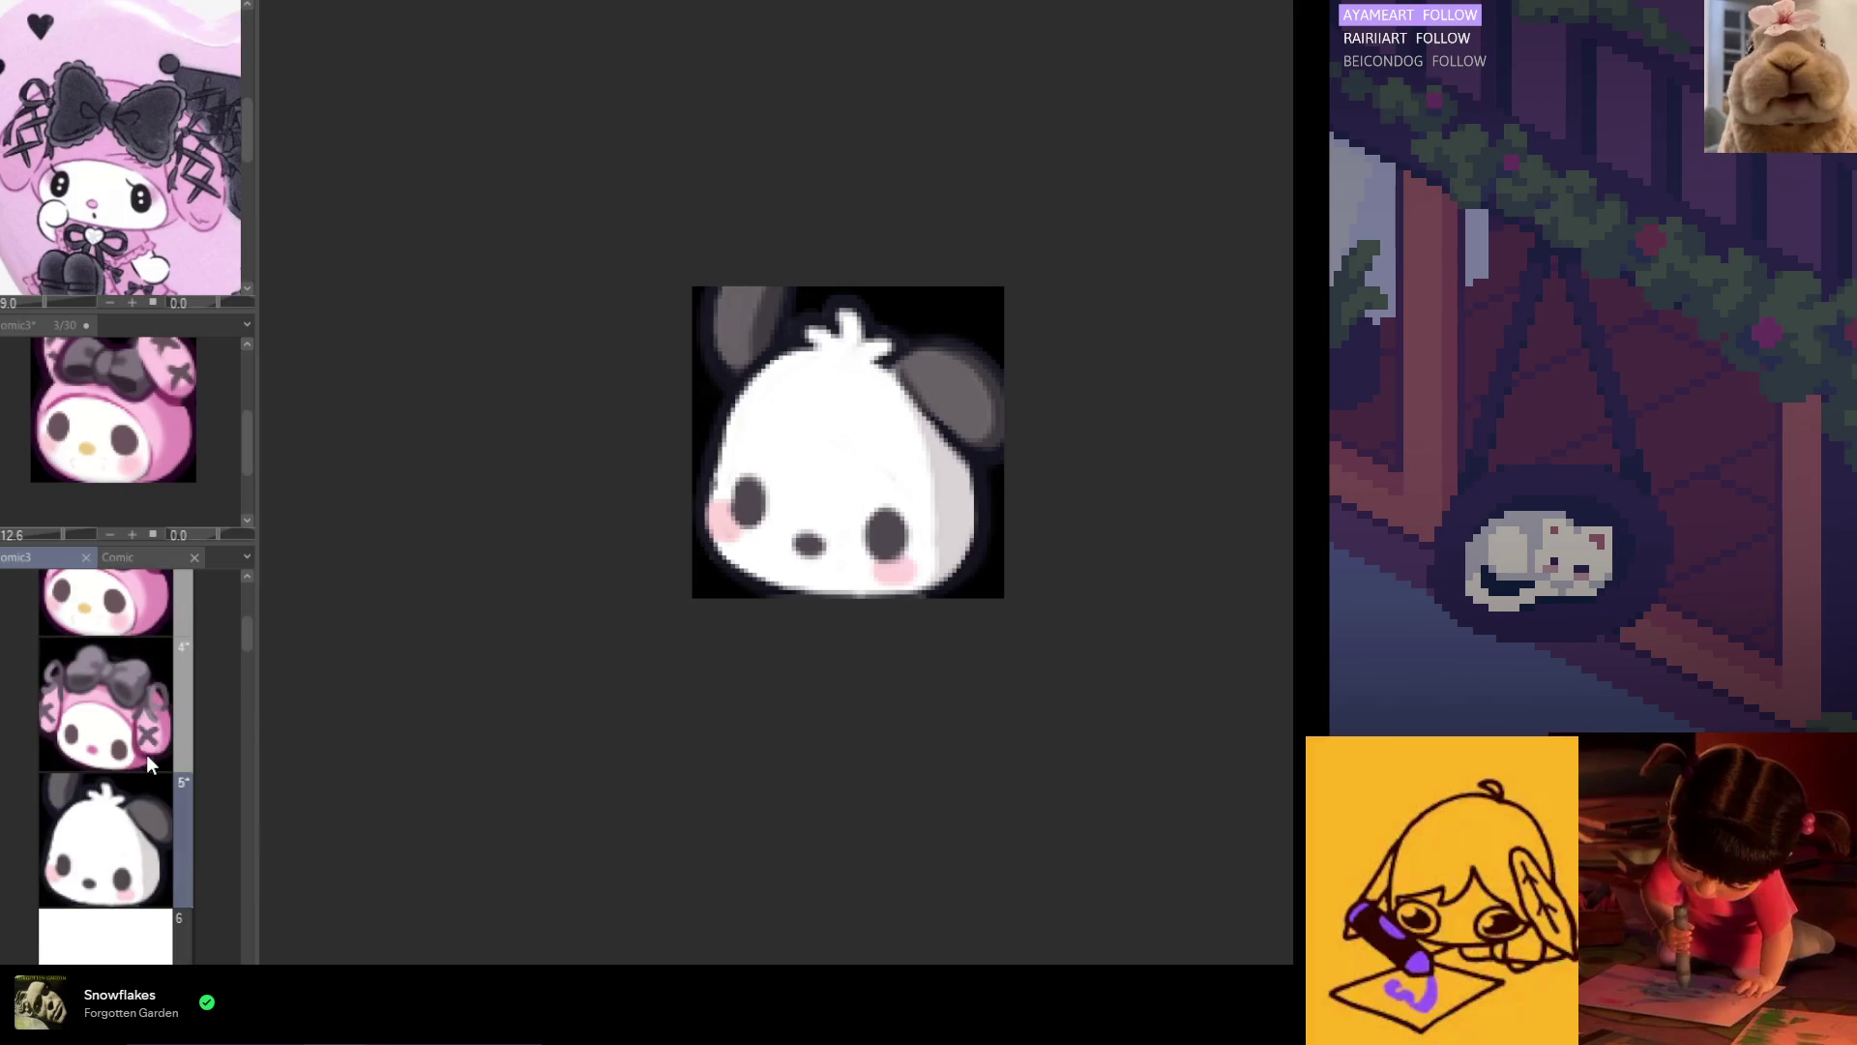
click(142, 687)
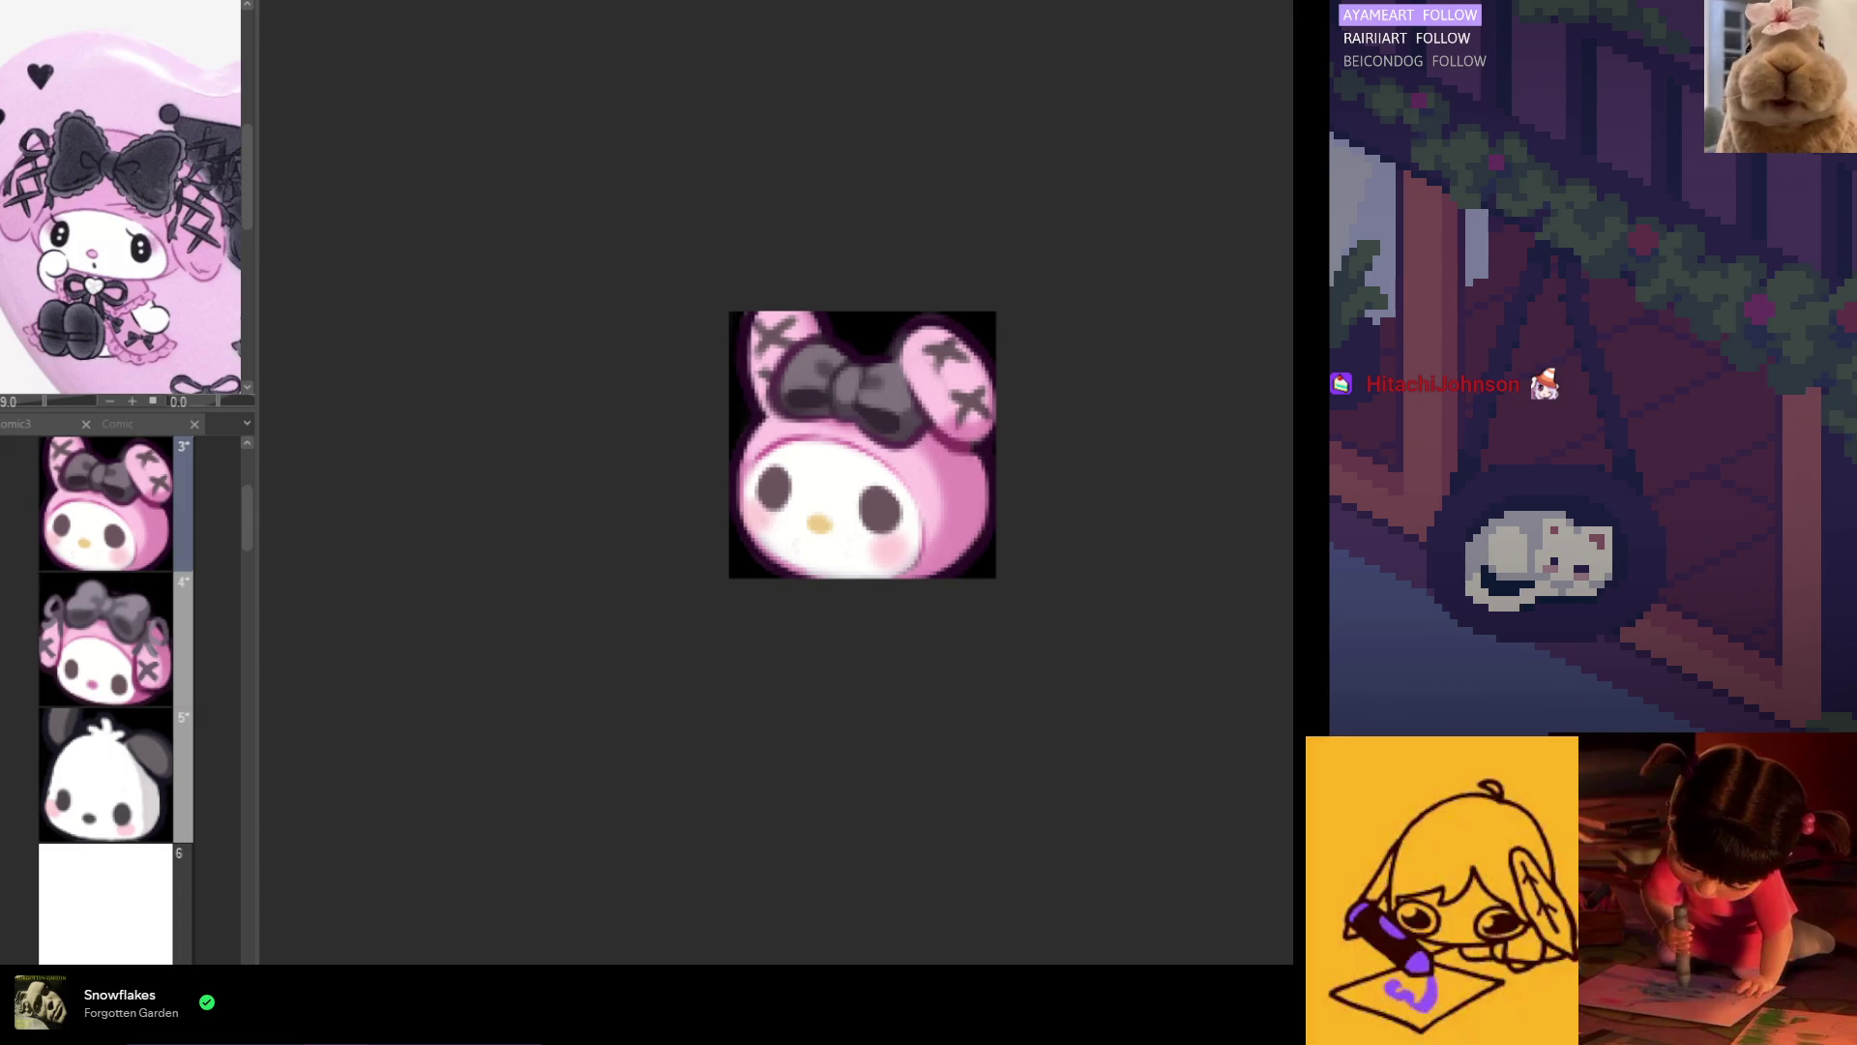
Step: Lasso the bunny's whole face, commit a transform on it, and deselect
scroll(861, 501, up, 2)
drag(774, 403, 693, 445)
drag(749, 551, 905, 584)
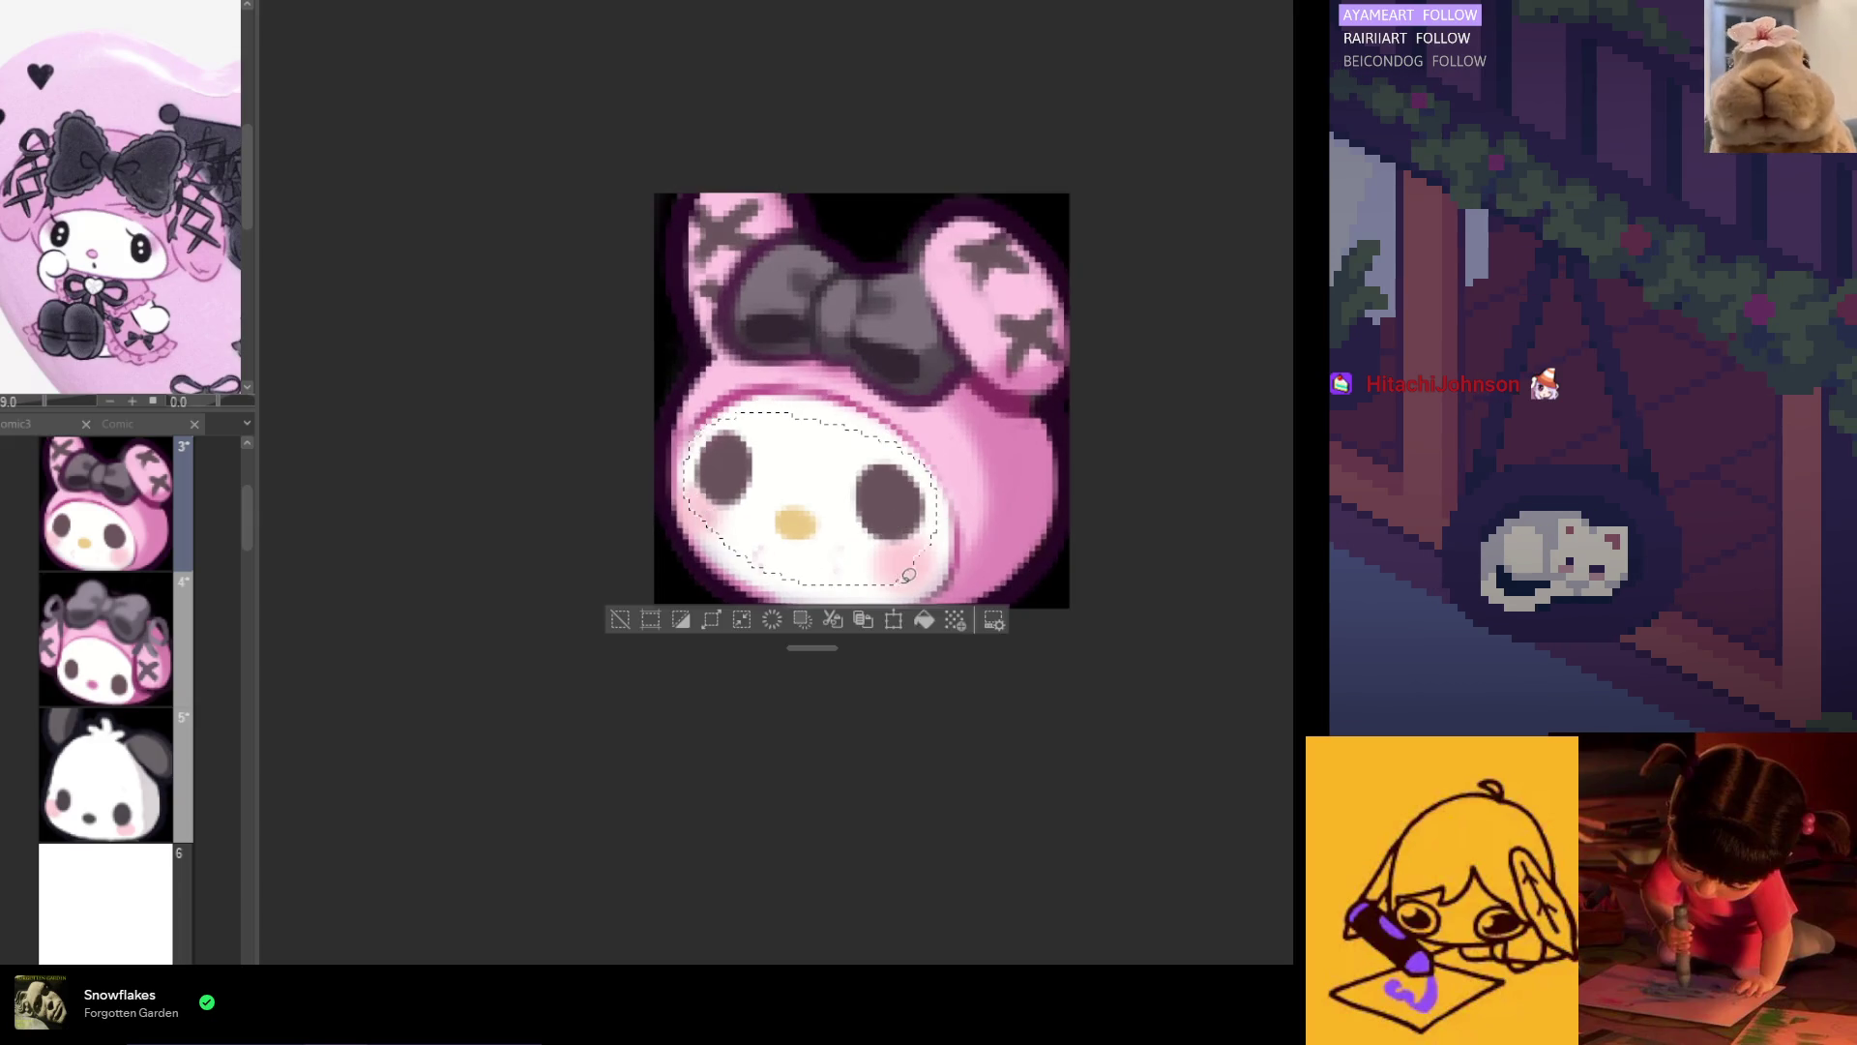
click(910, 615)
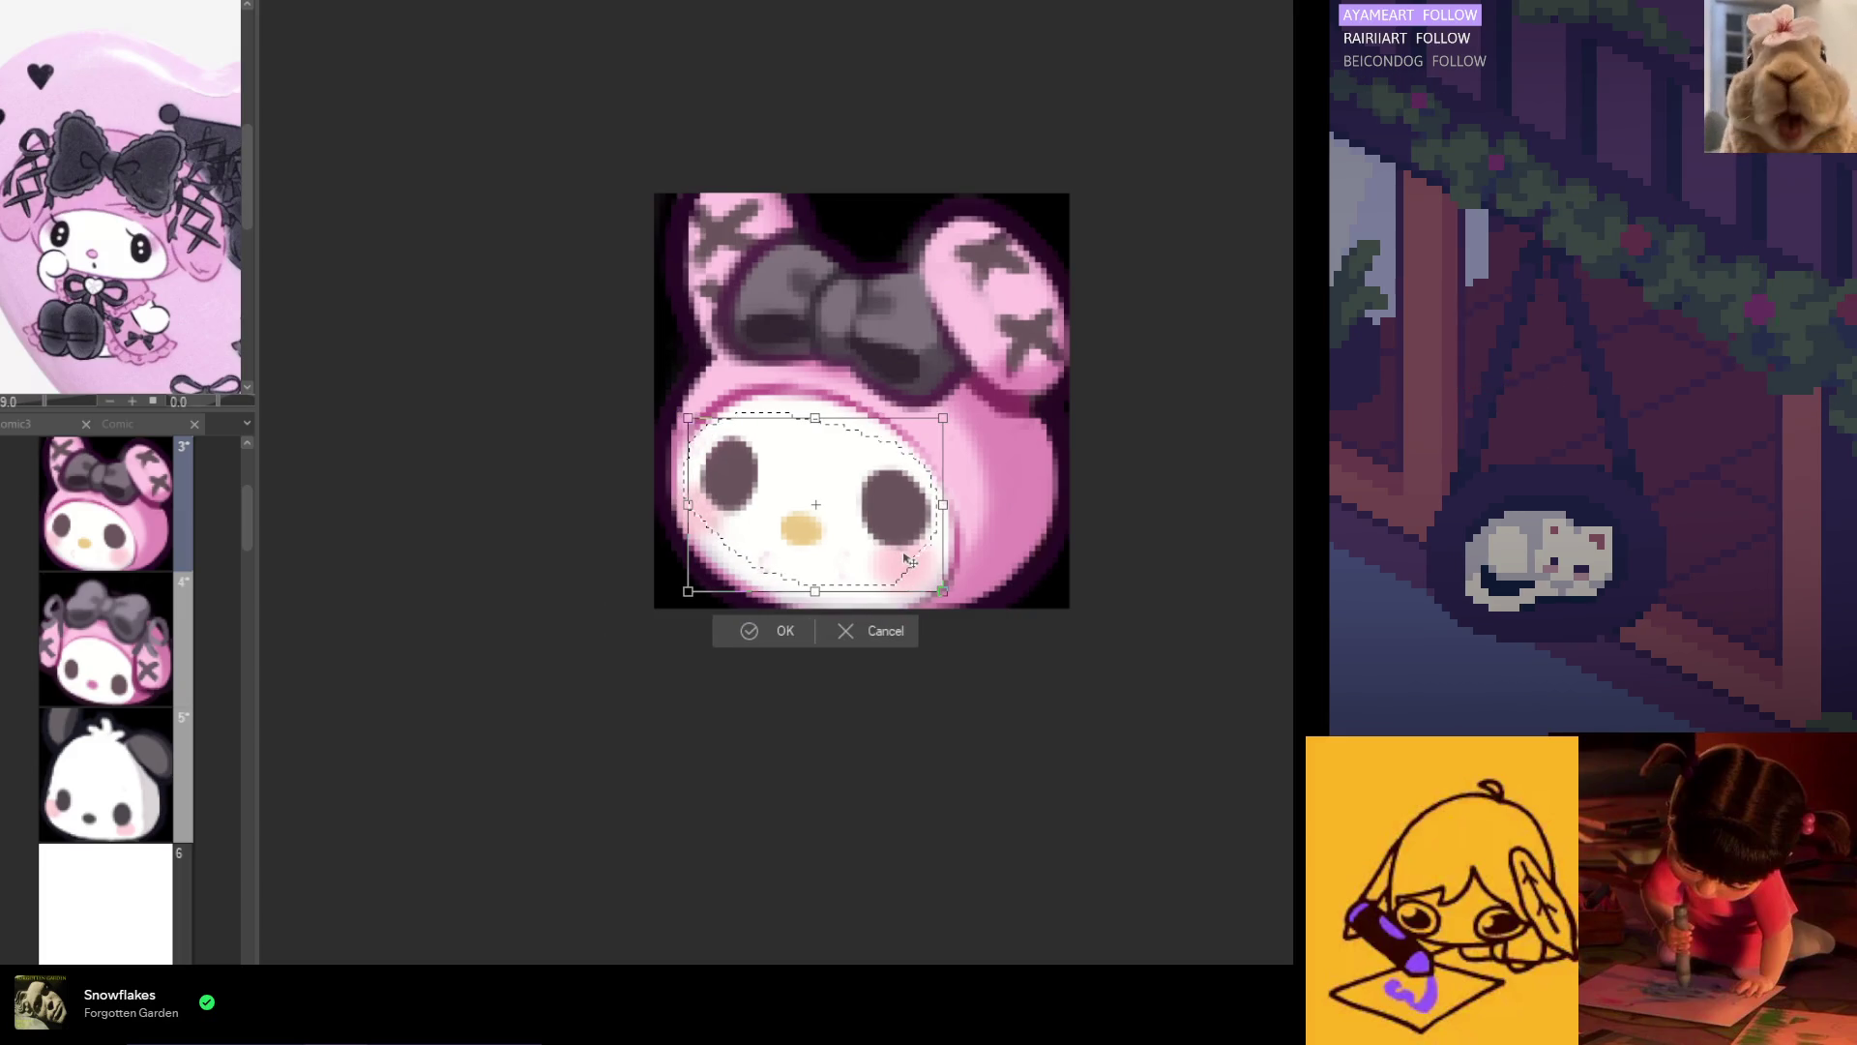
key(Return)
key(ctrl+d)
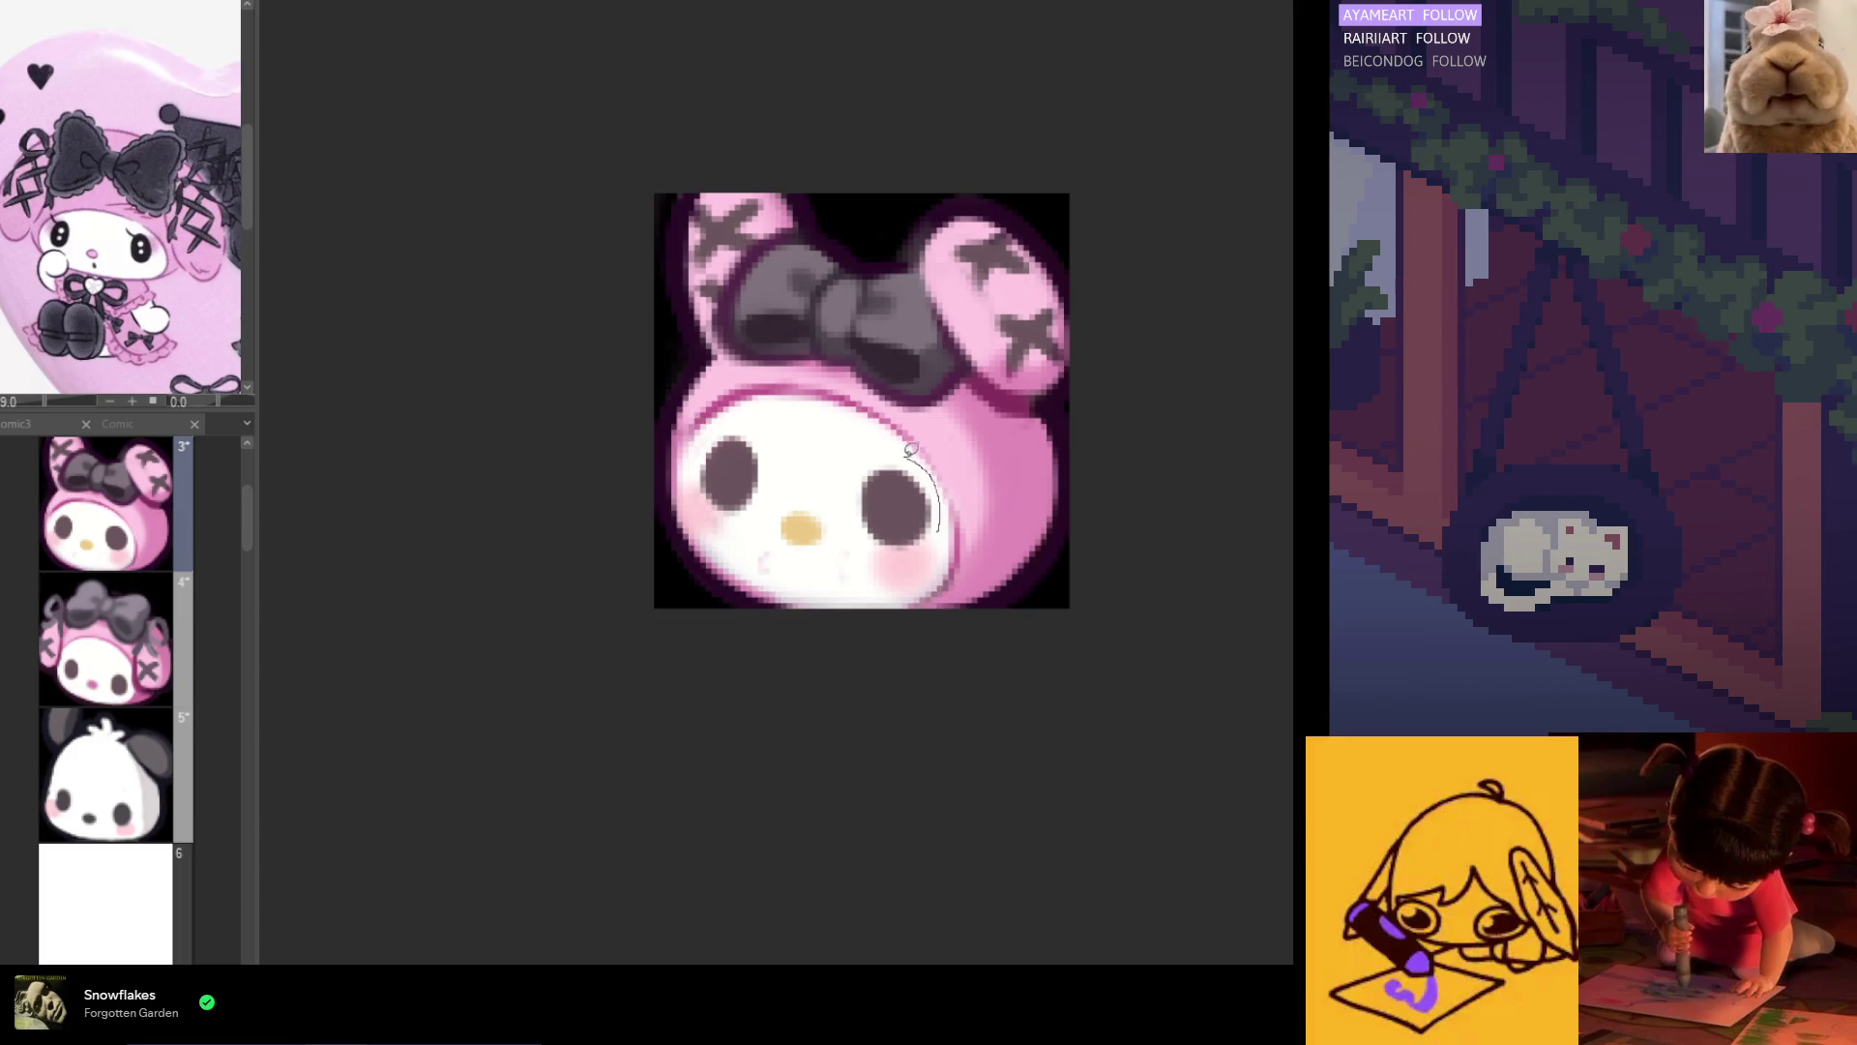
Step: Skew the bunny's right eye slightly
mouse_move(875, 543)
mouse_down()
mouse_move(930, 561)
mouse_move(924, 547)
mouse_up()
click(978, 613)
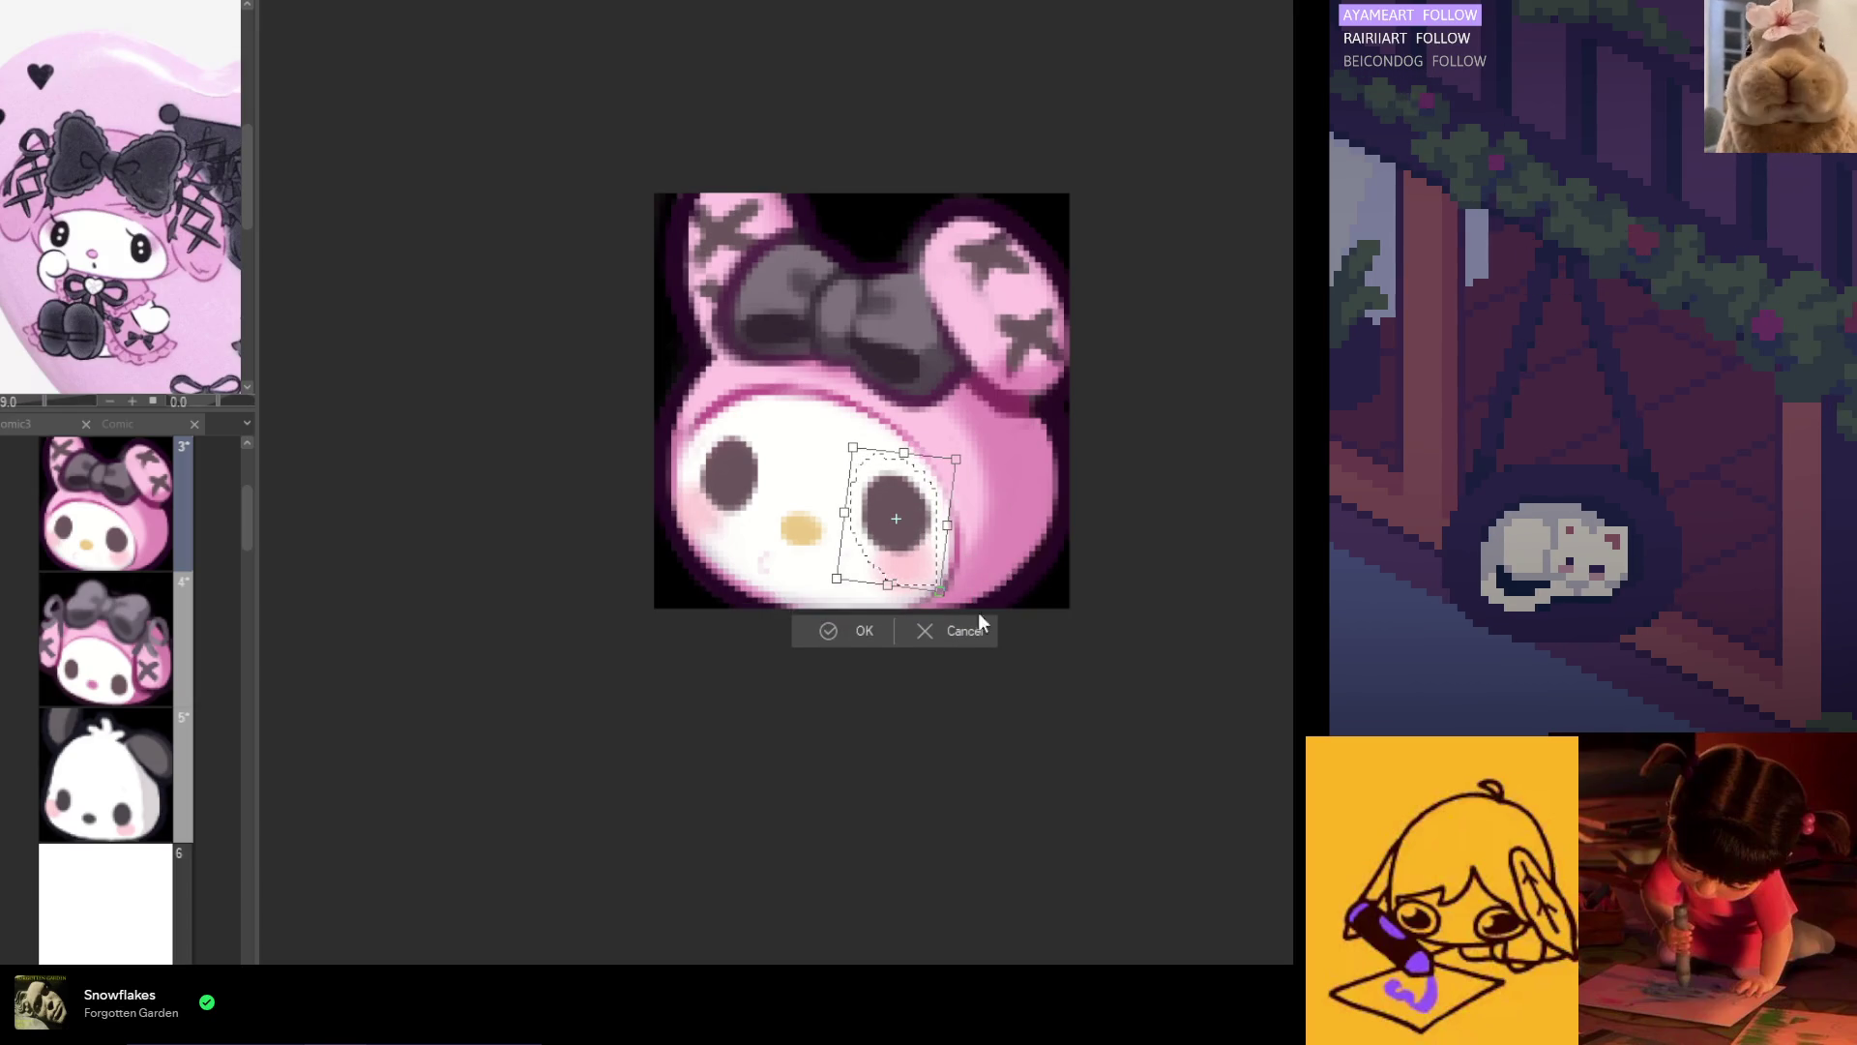
drag(905, 453, 911, 461)
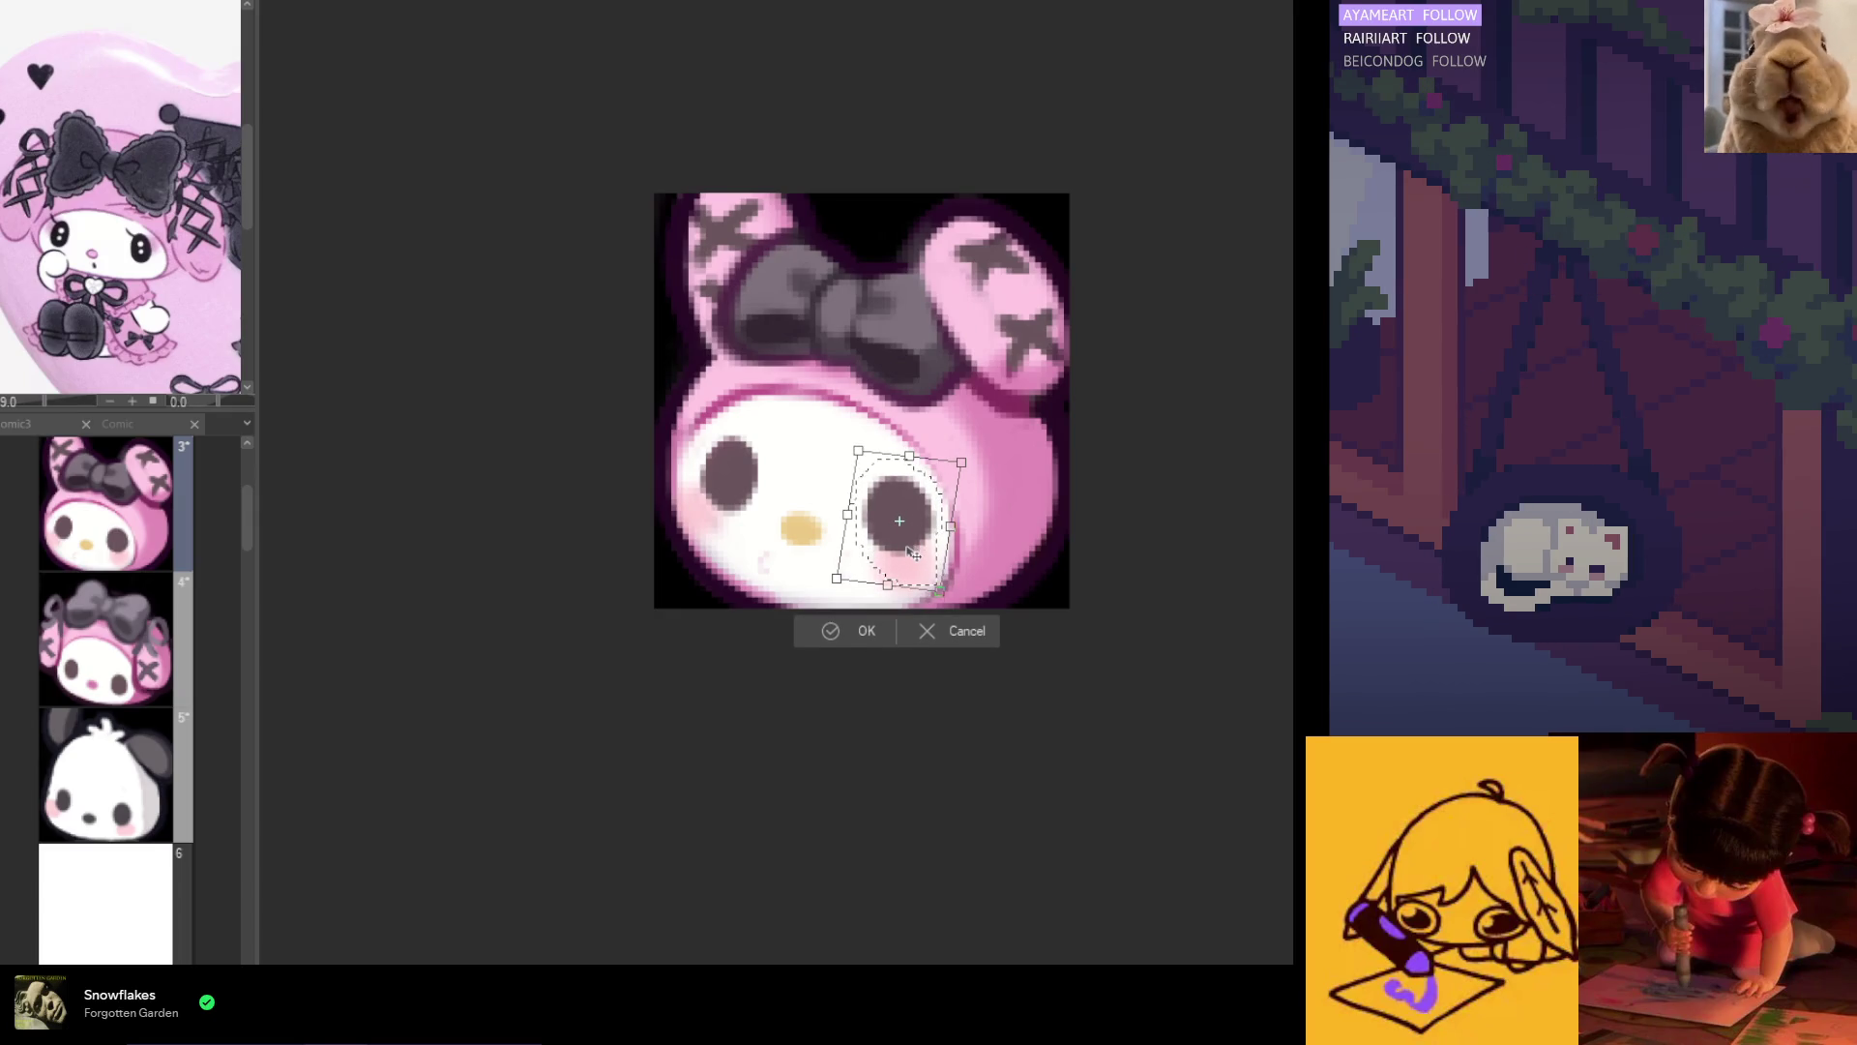
click(848, 634)
Step: Select the yellow nose, confirm a transform on it, and deselect
drag(757, 513, 847, 538)
click(890, 617)
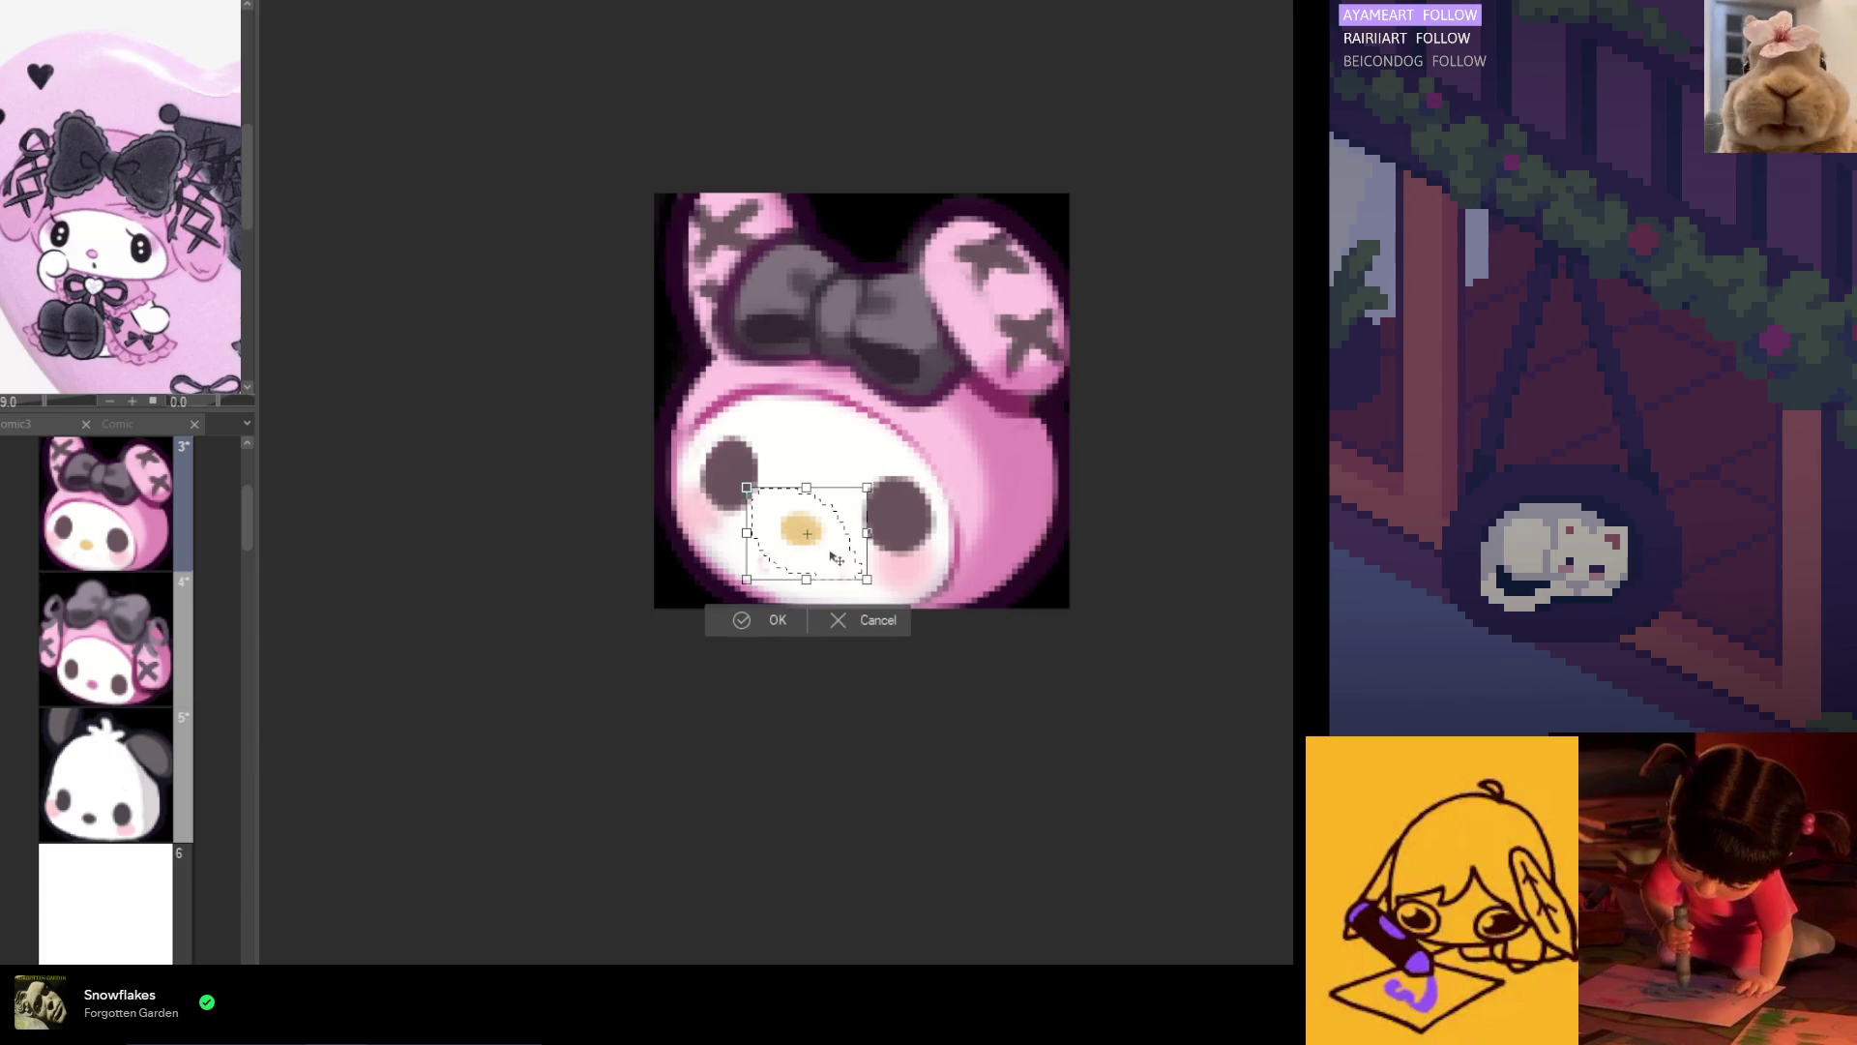
click(787, 634)
key(ctrl+d)
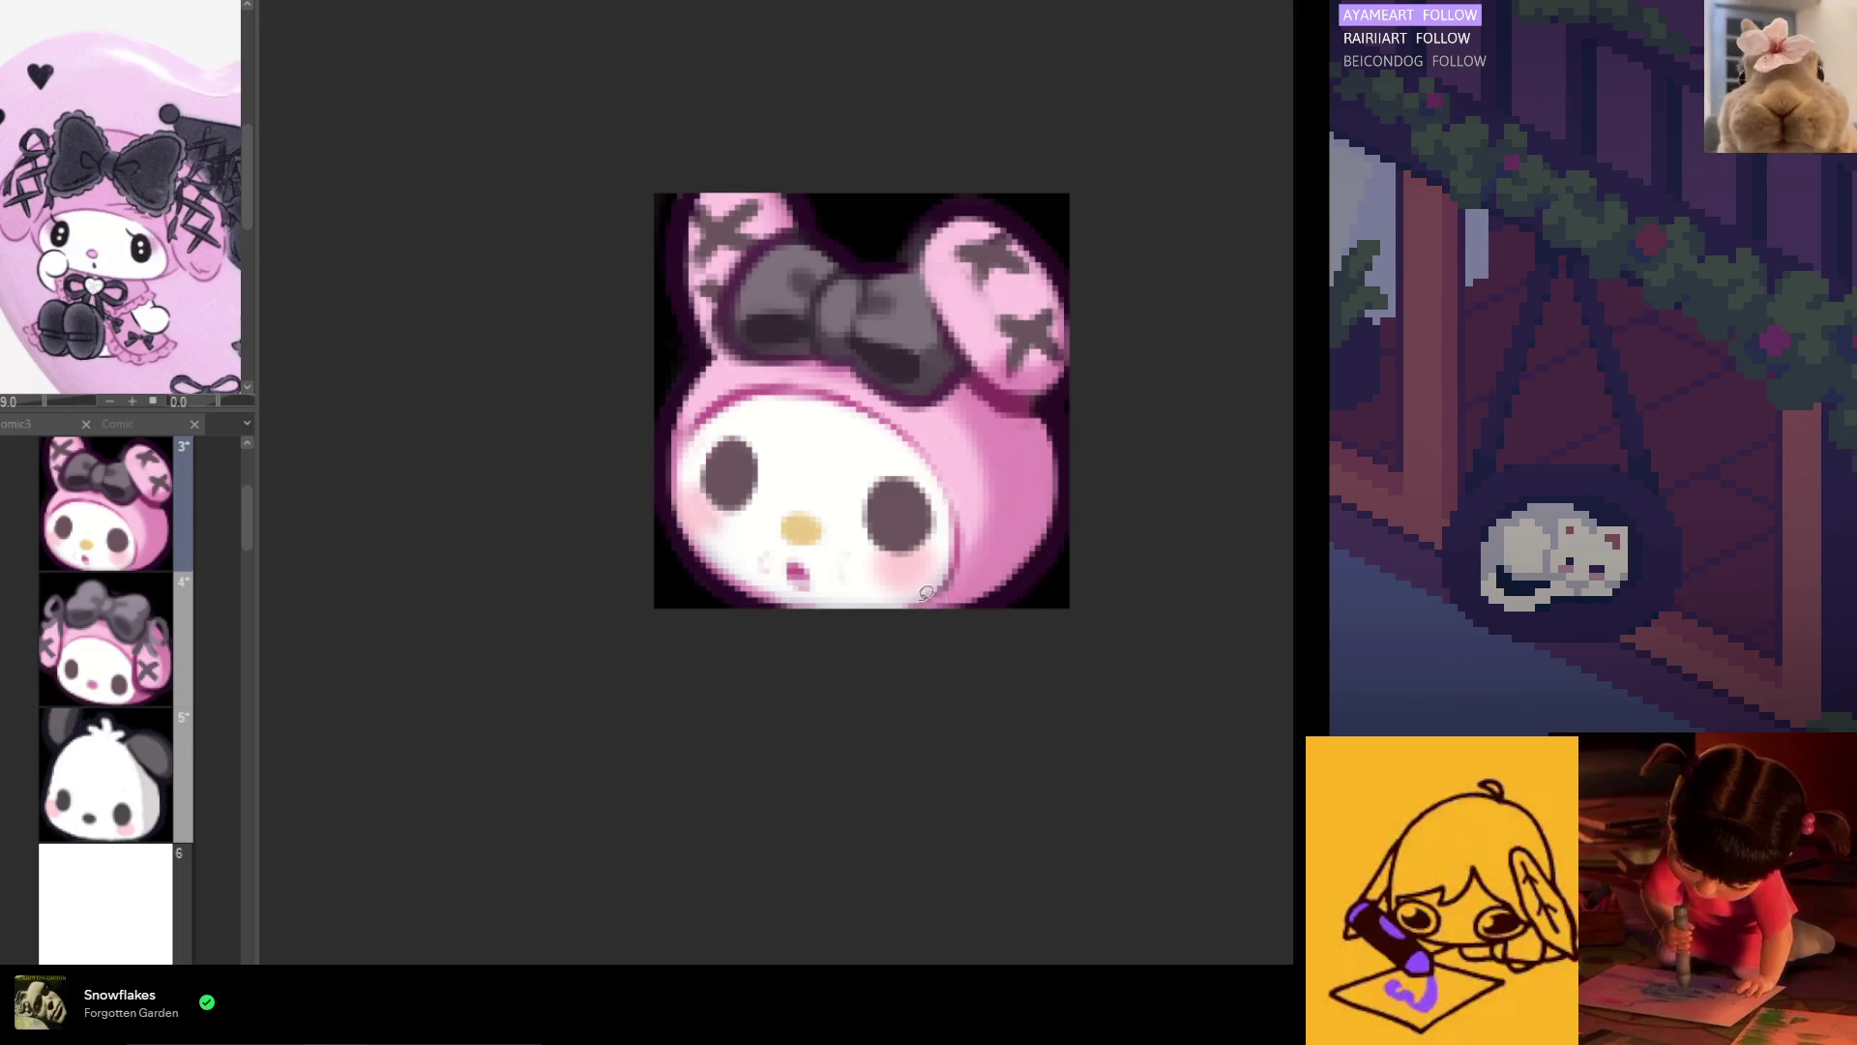
Step: Lower the small pink mouth just beneath the nose, then undo once to restore it
scroll(931, 603, up, 1)
mouse_move(817, 559)
mouse_down()
mouse_move(735, 547)
mouse_move(813, 596)
mouse_up()
click(867, 638)
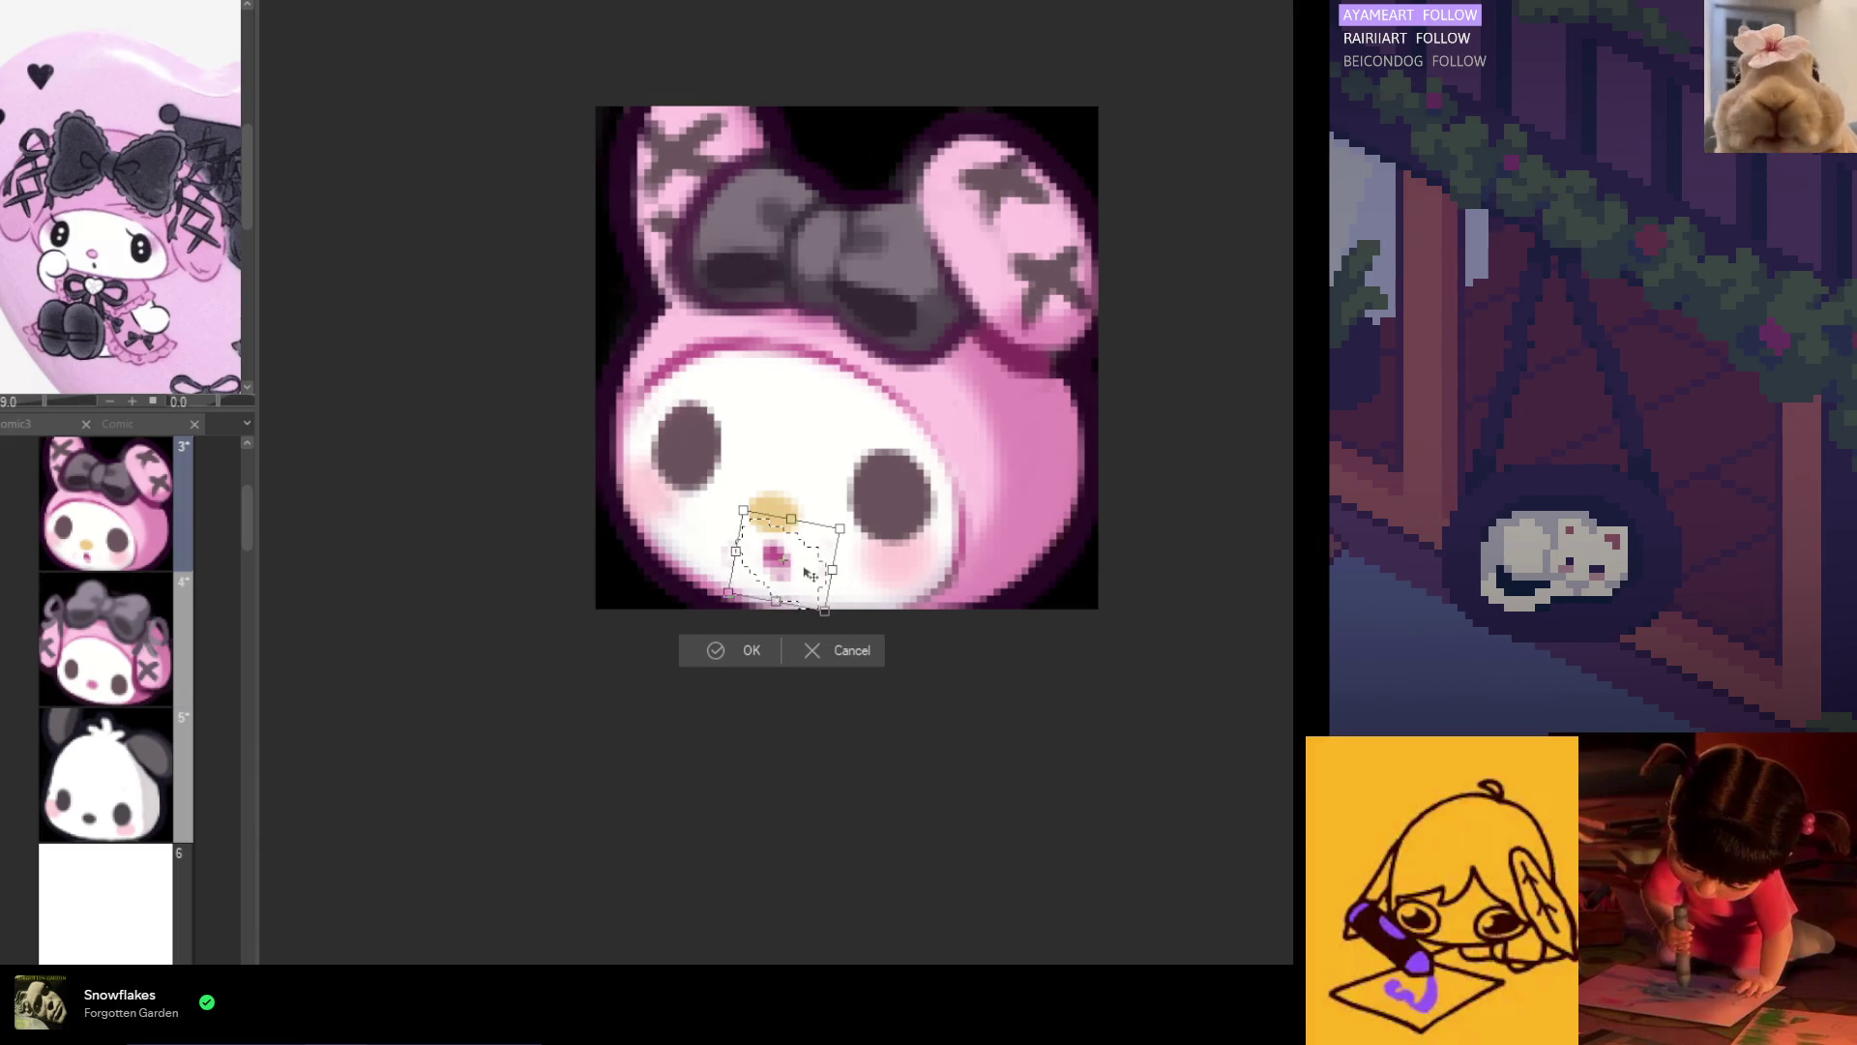
key(Return)
key(ctrl+d)
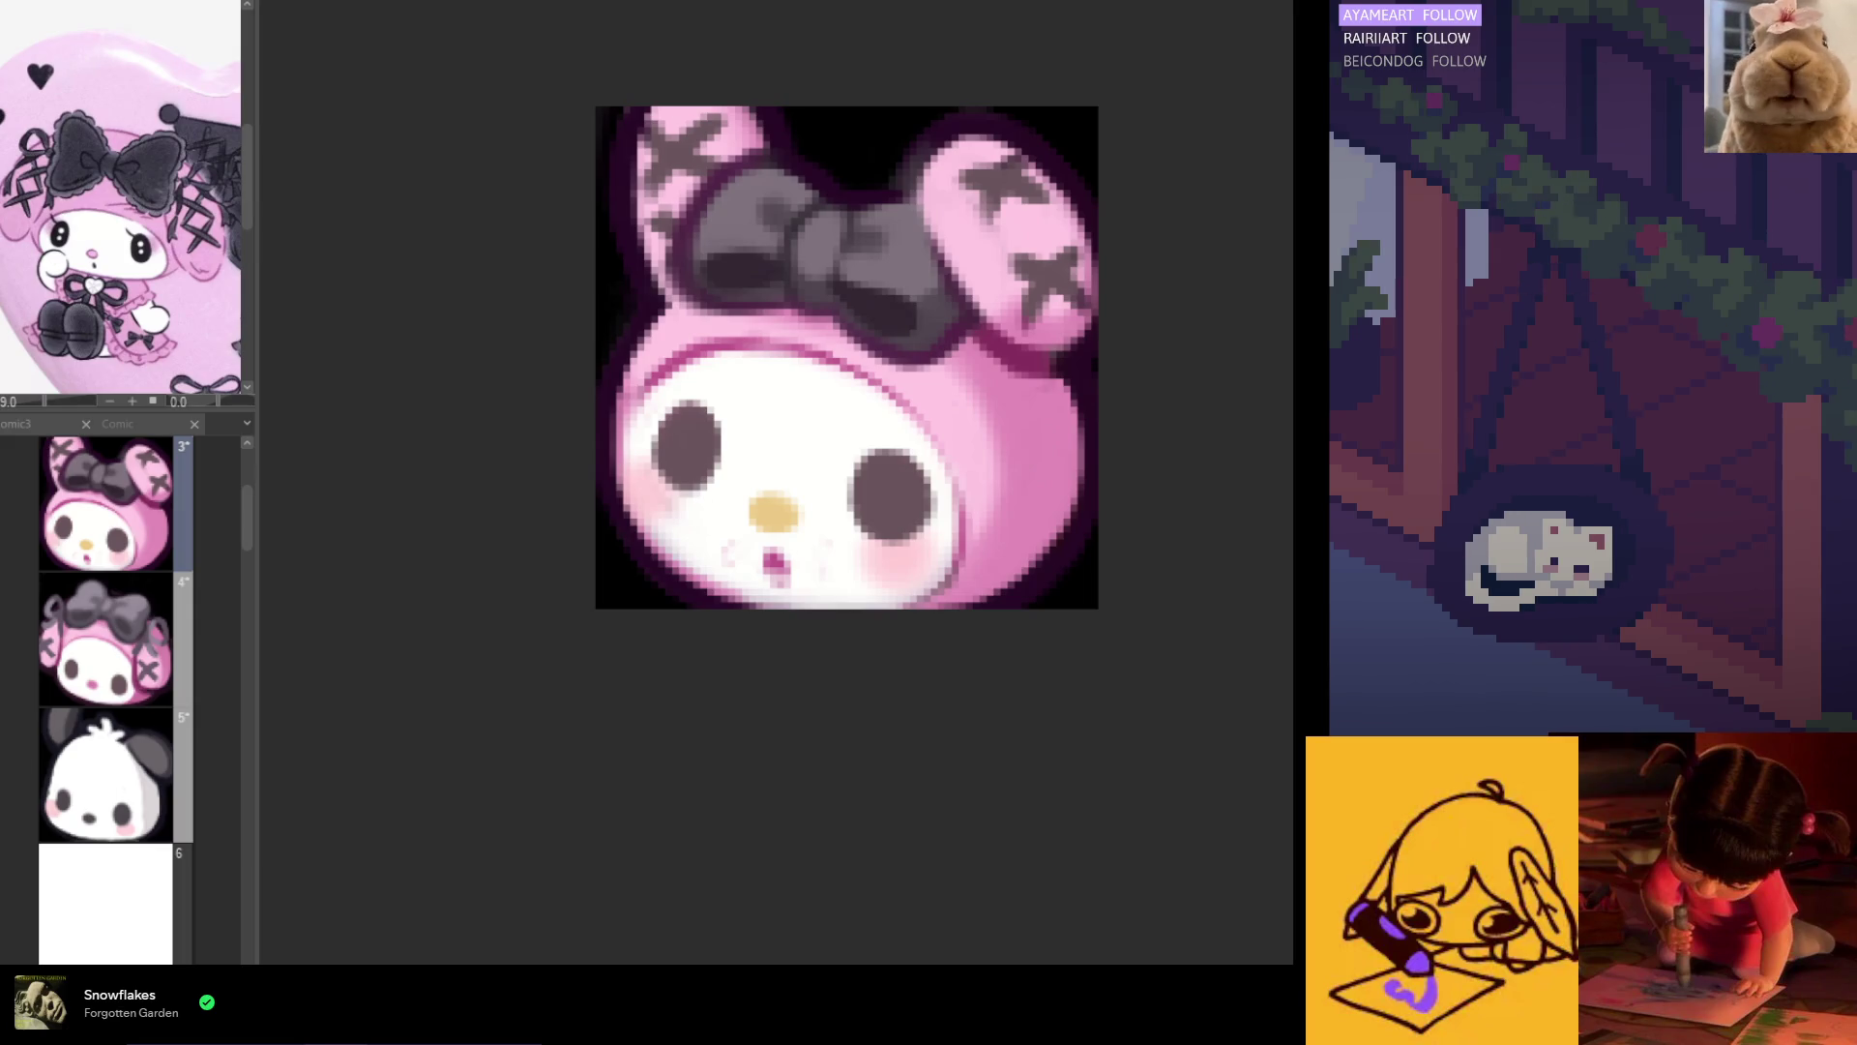
key(ctrl+z)
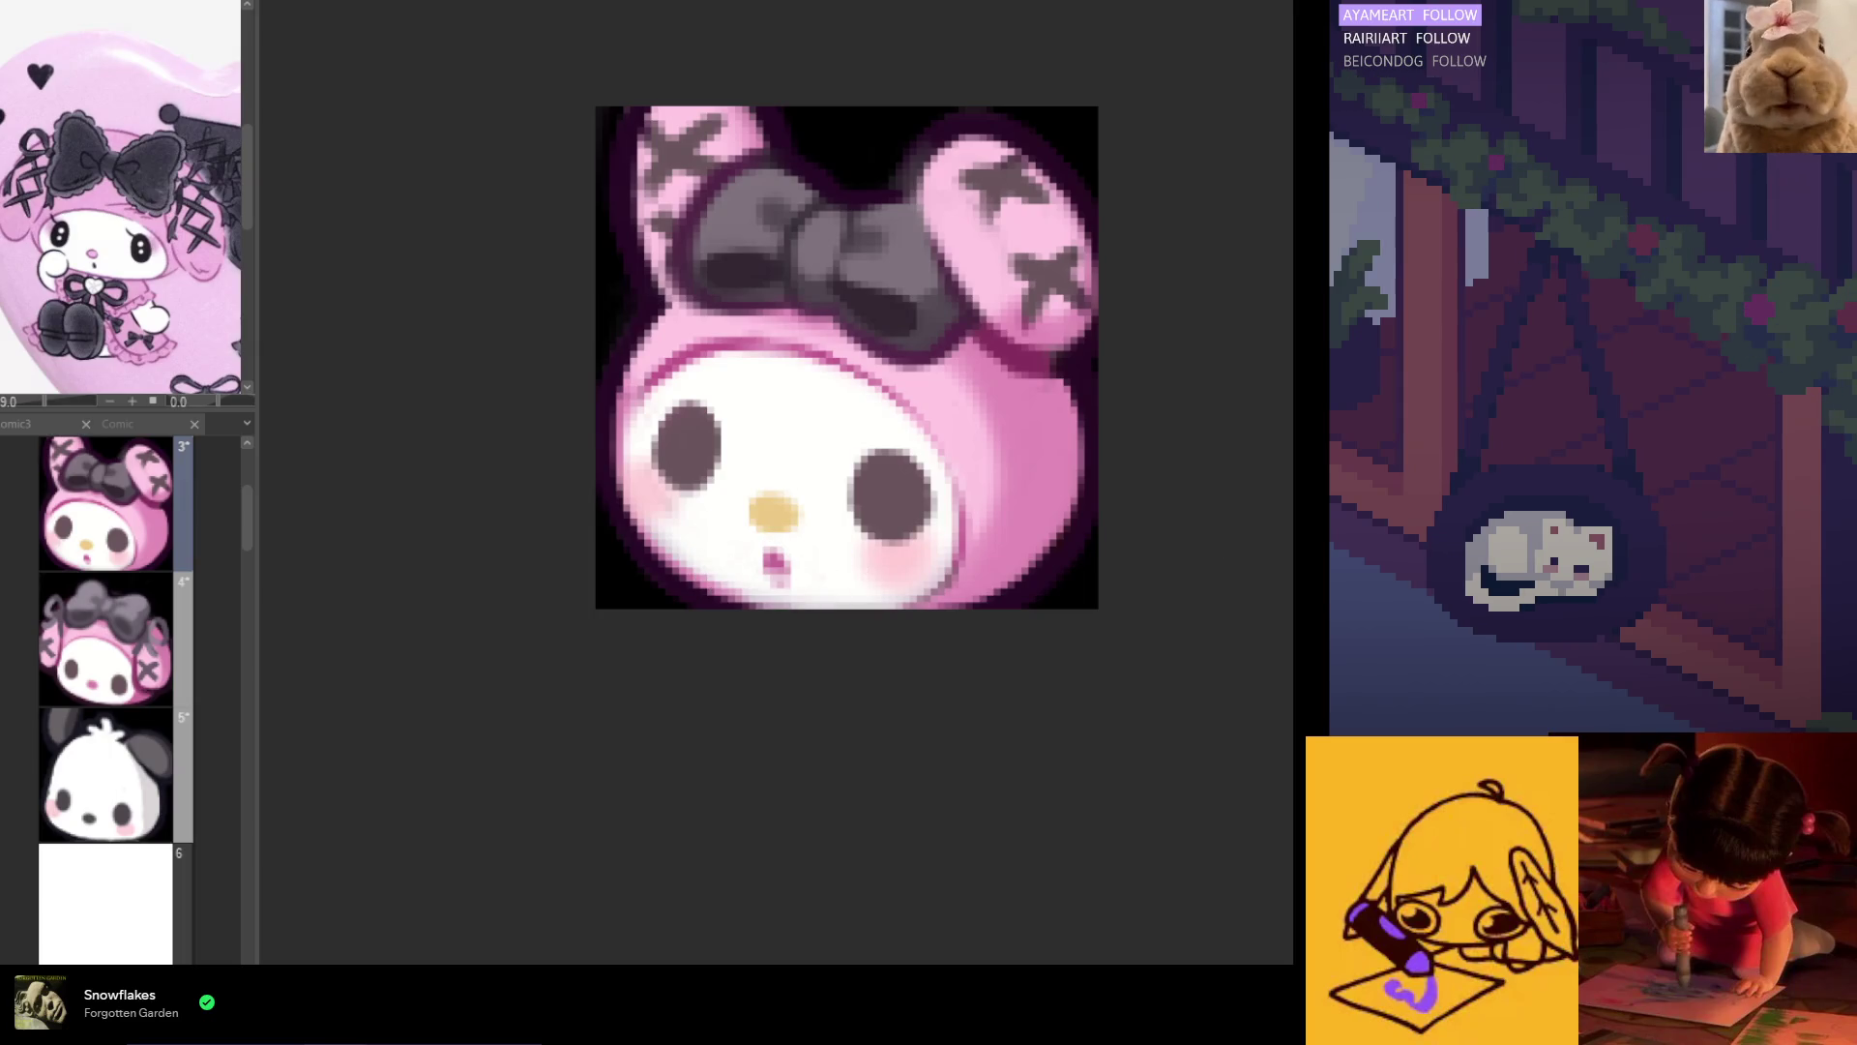
Step: Eyedrop the pink colour from the bunny's ear
scroll(774, 556, up, 5)
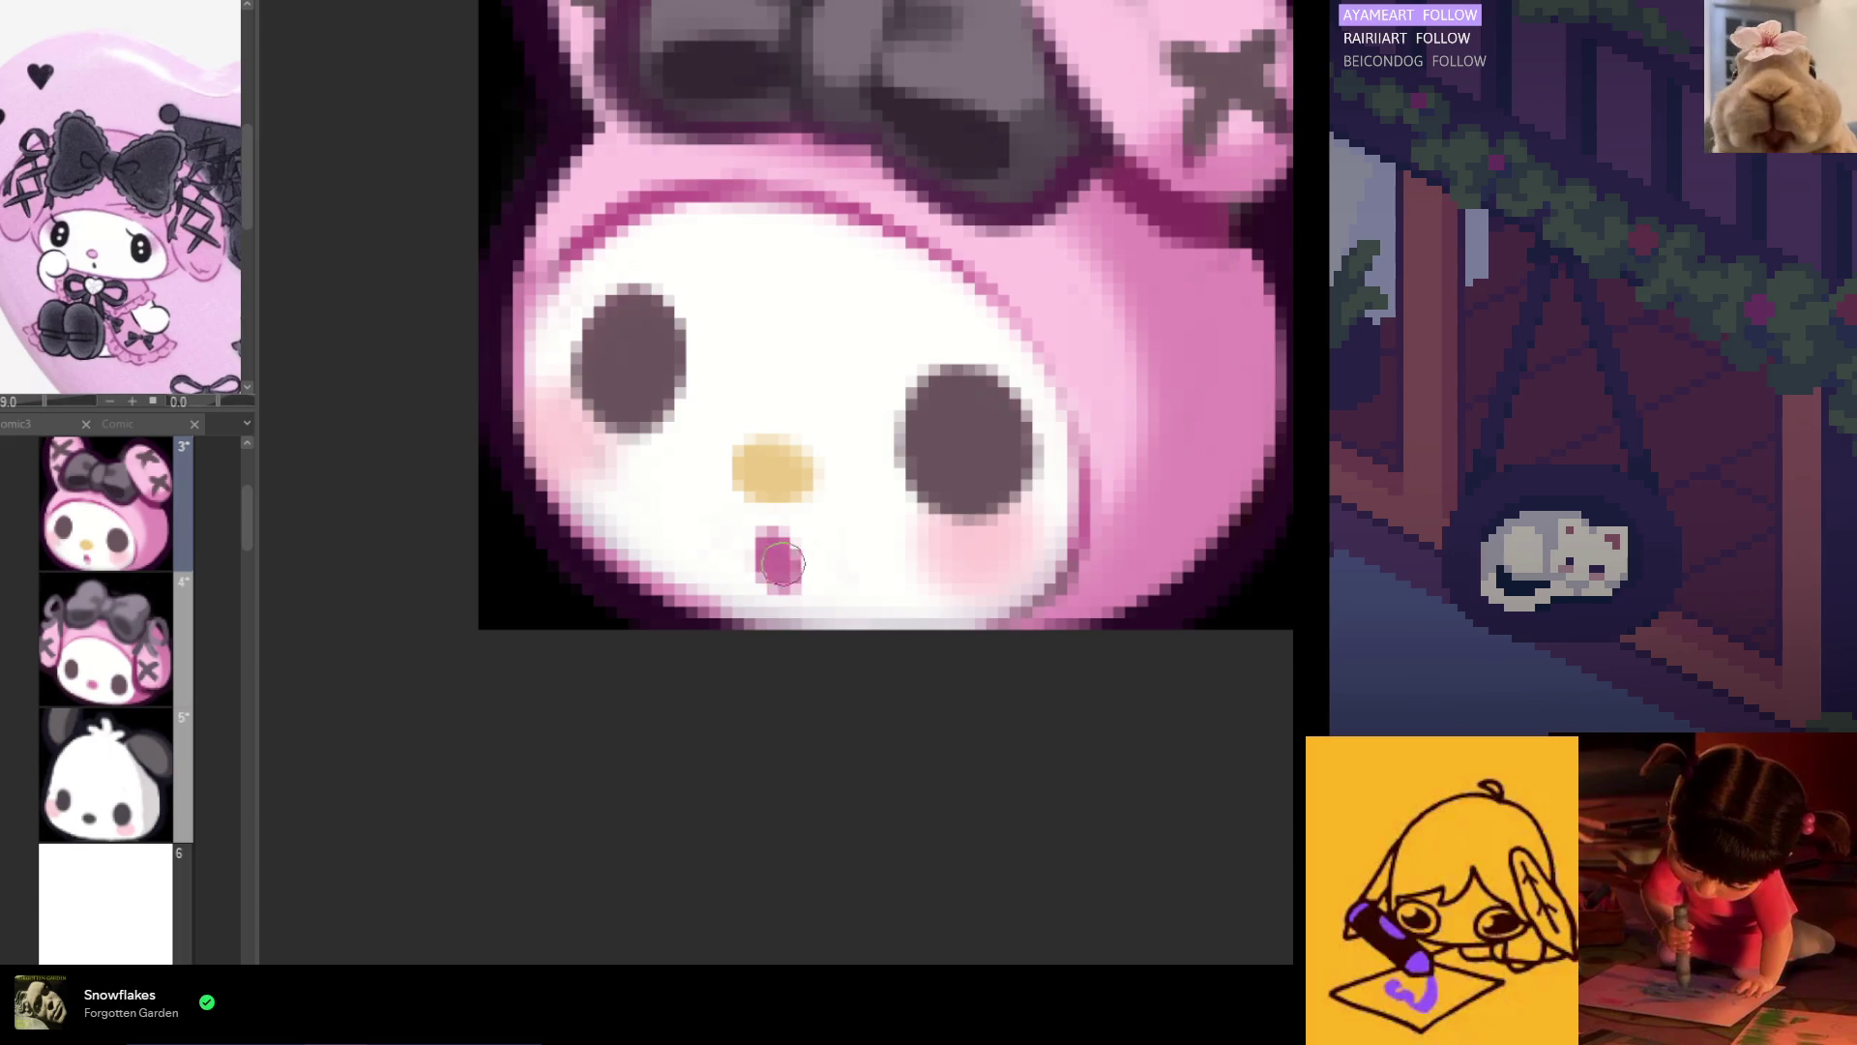
scroll(784, 568, down, 6)
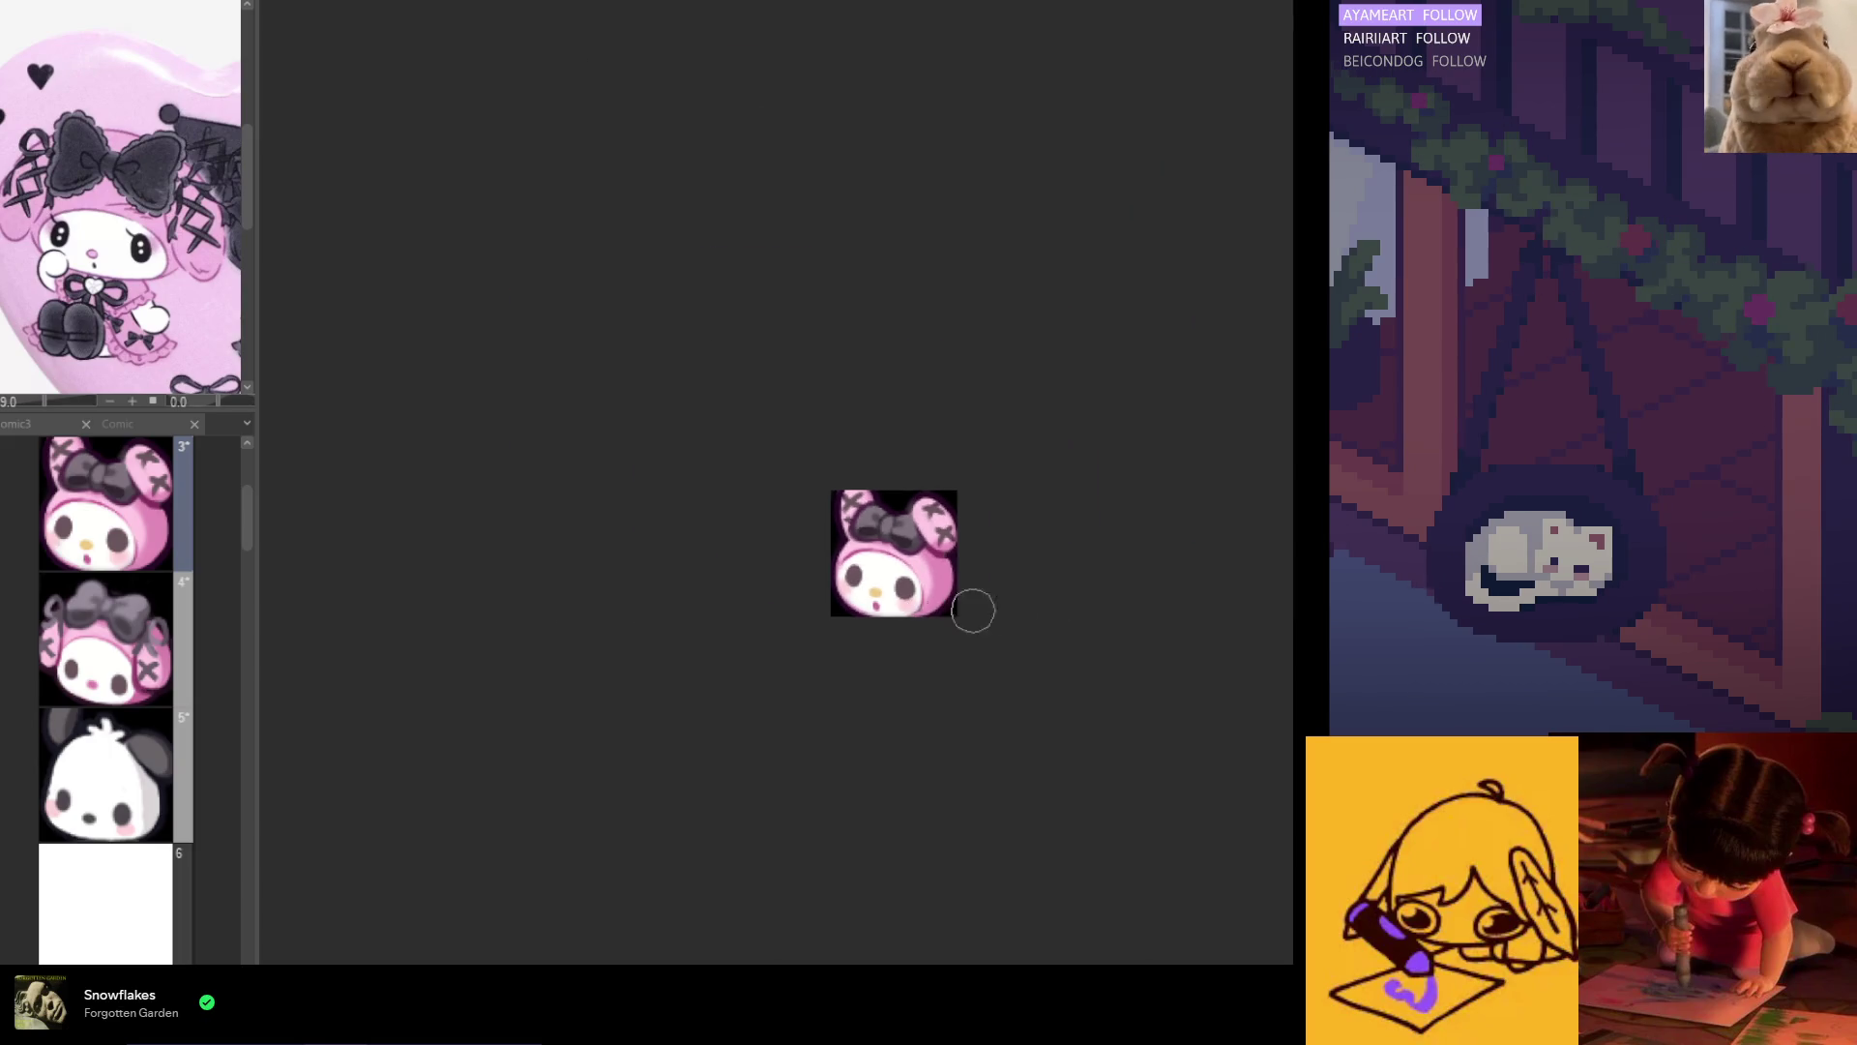
scroll(952, 595, up, 3)
alt+click(965, 568)
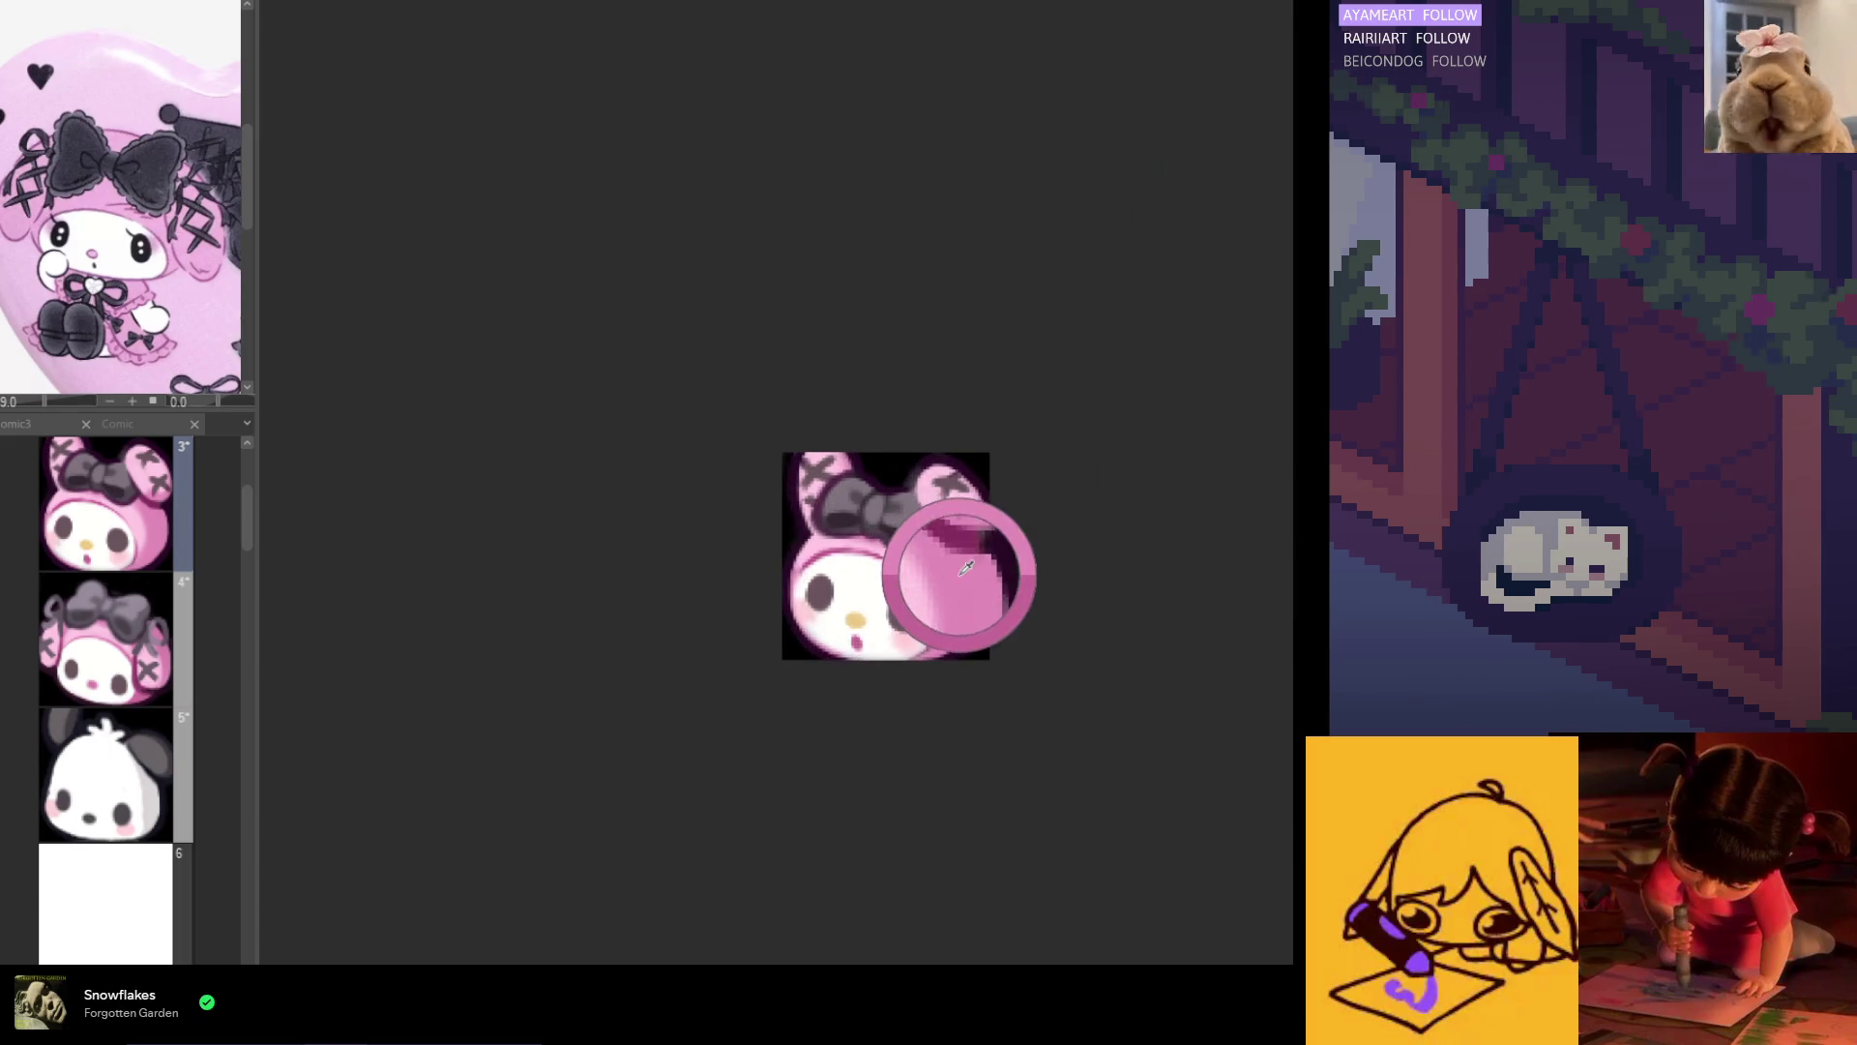
Step: Zoom in on the face and begin lassoing the yellow nose
scroll(683, 712, down, 3)
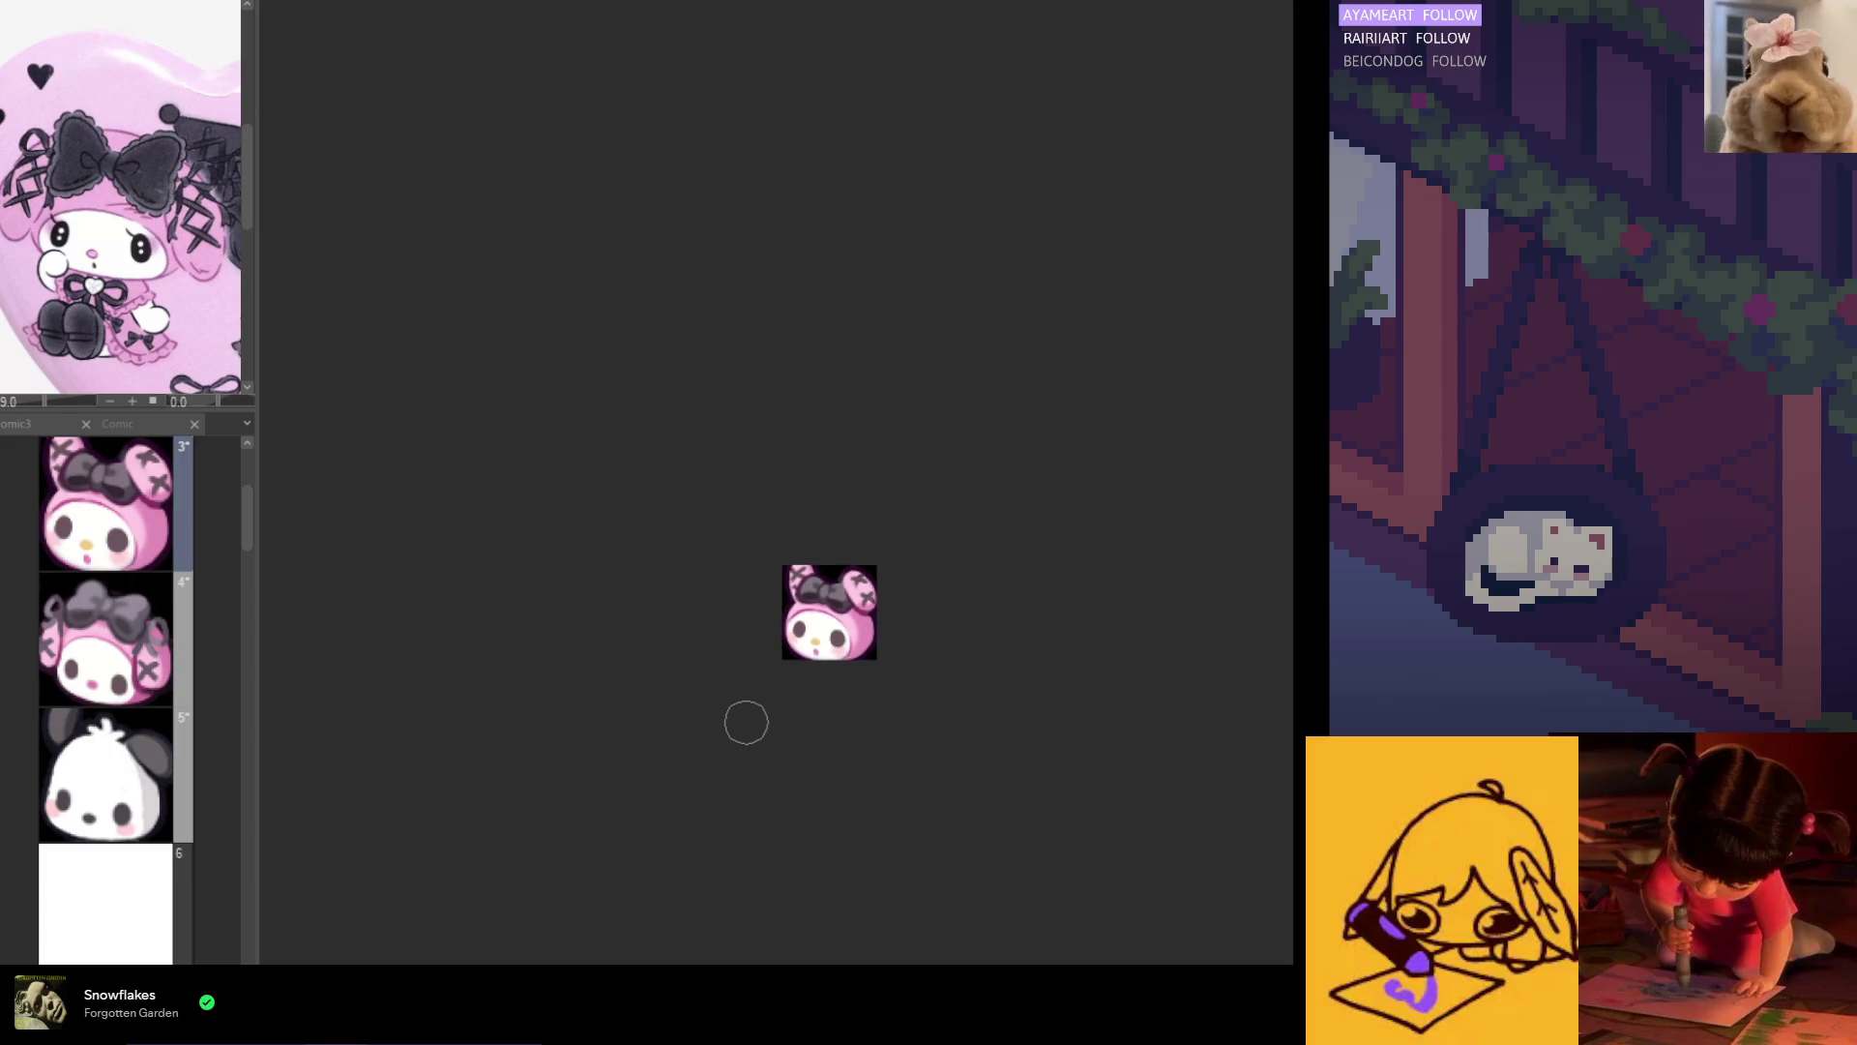
scroll(767, 717, up, 4)
scroll(825, 692, up, 3)
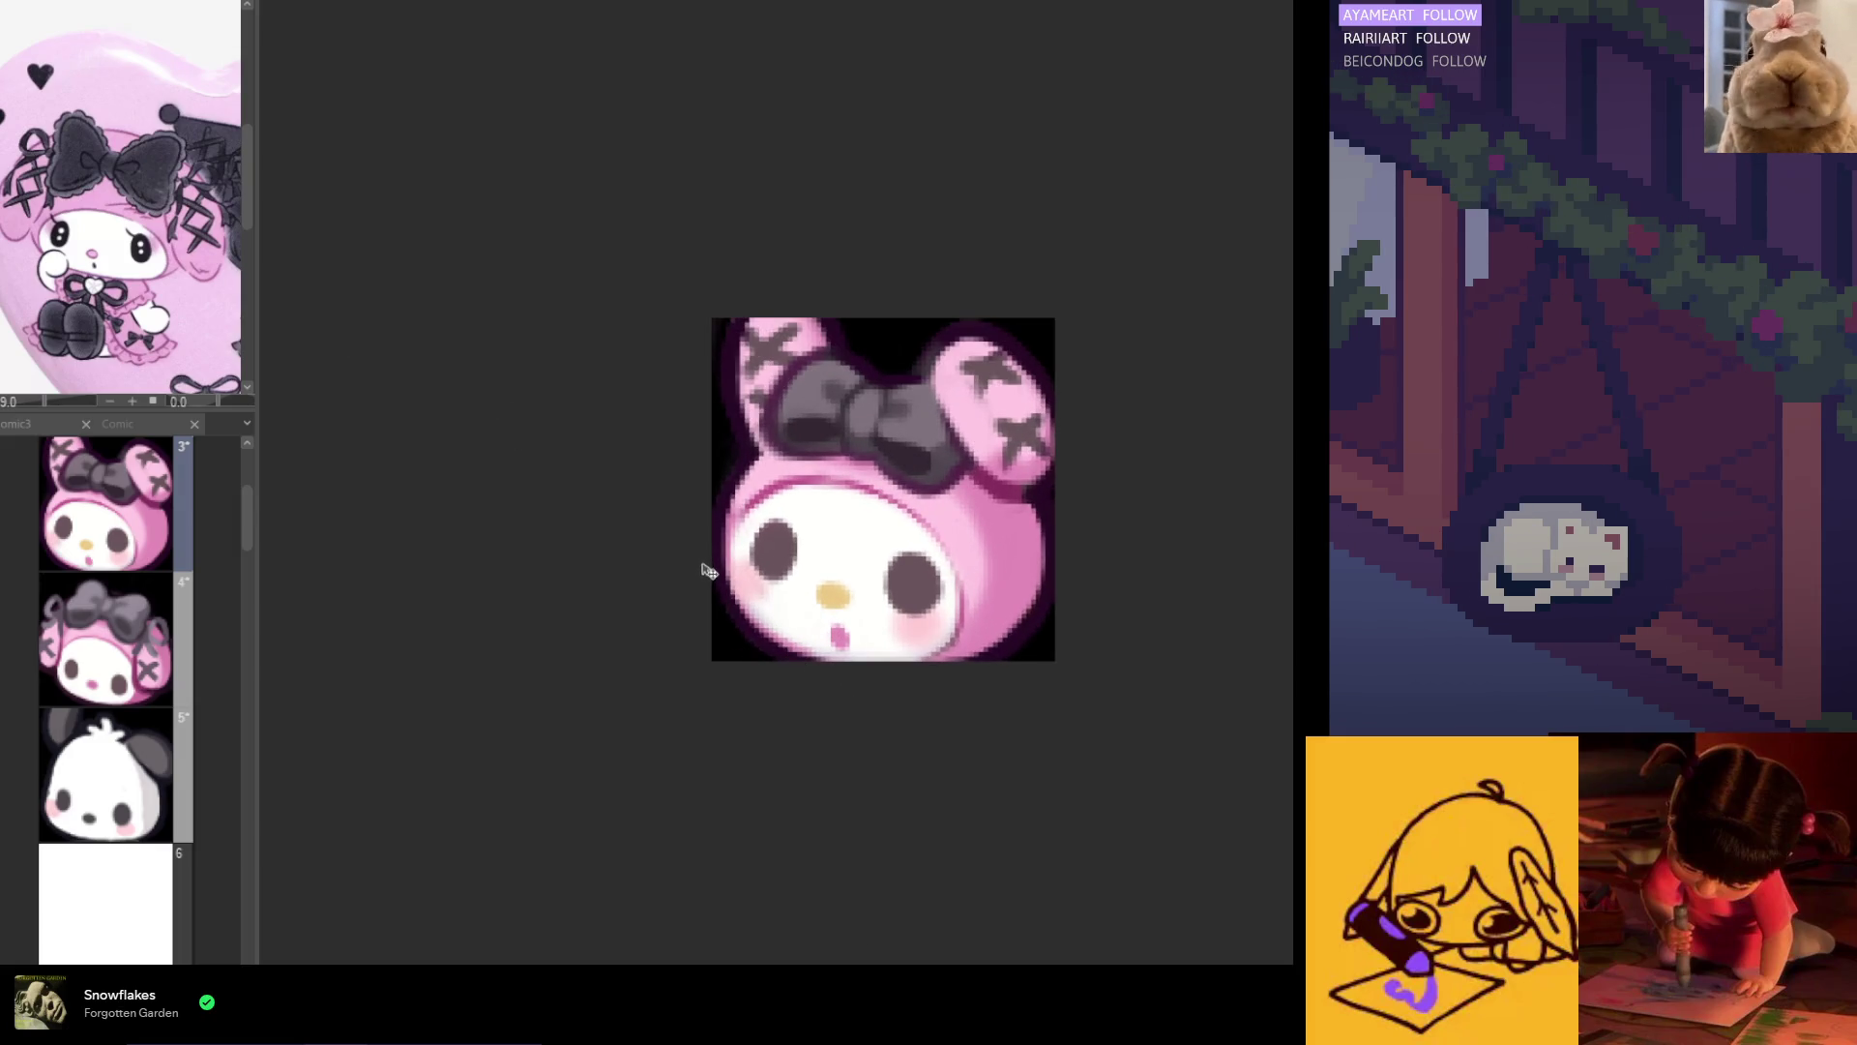
scroll(745, 648, down, 3)
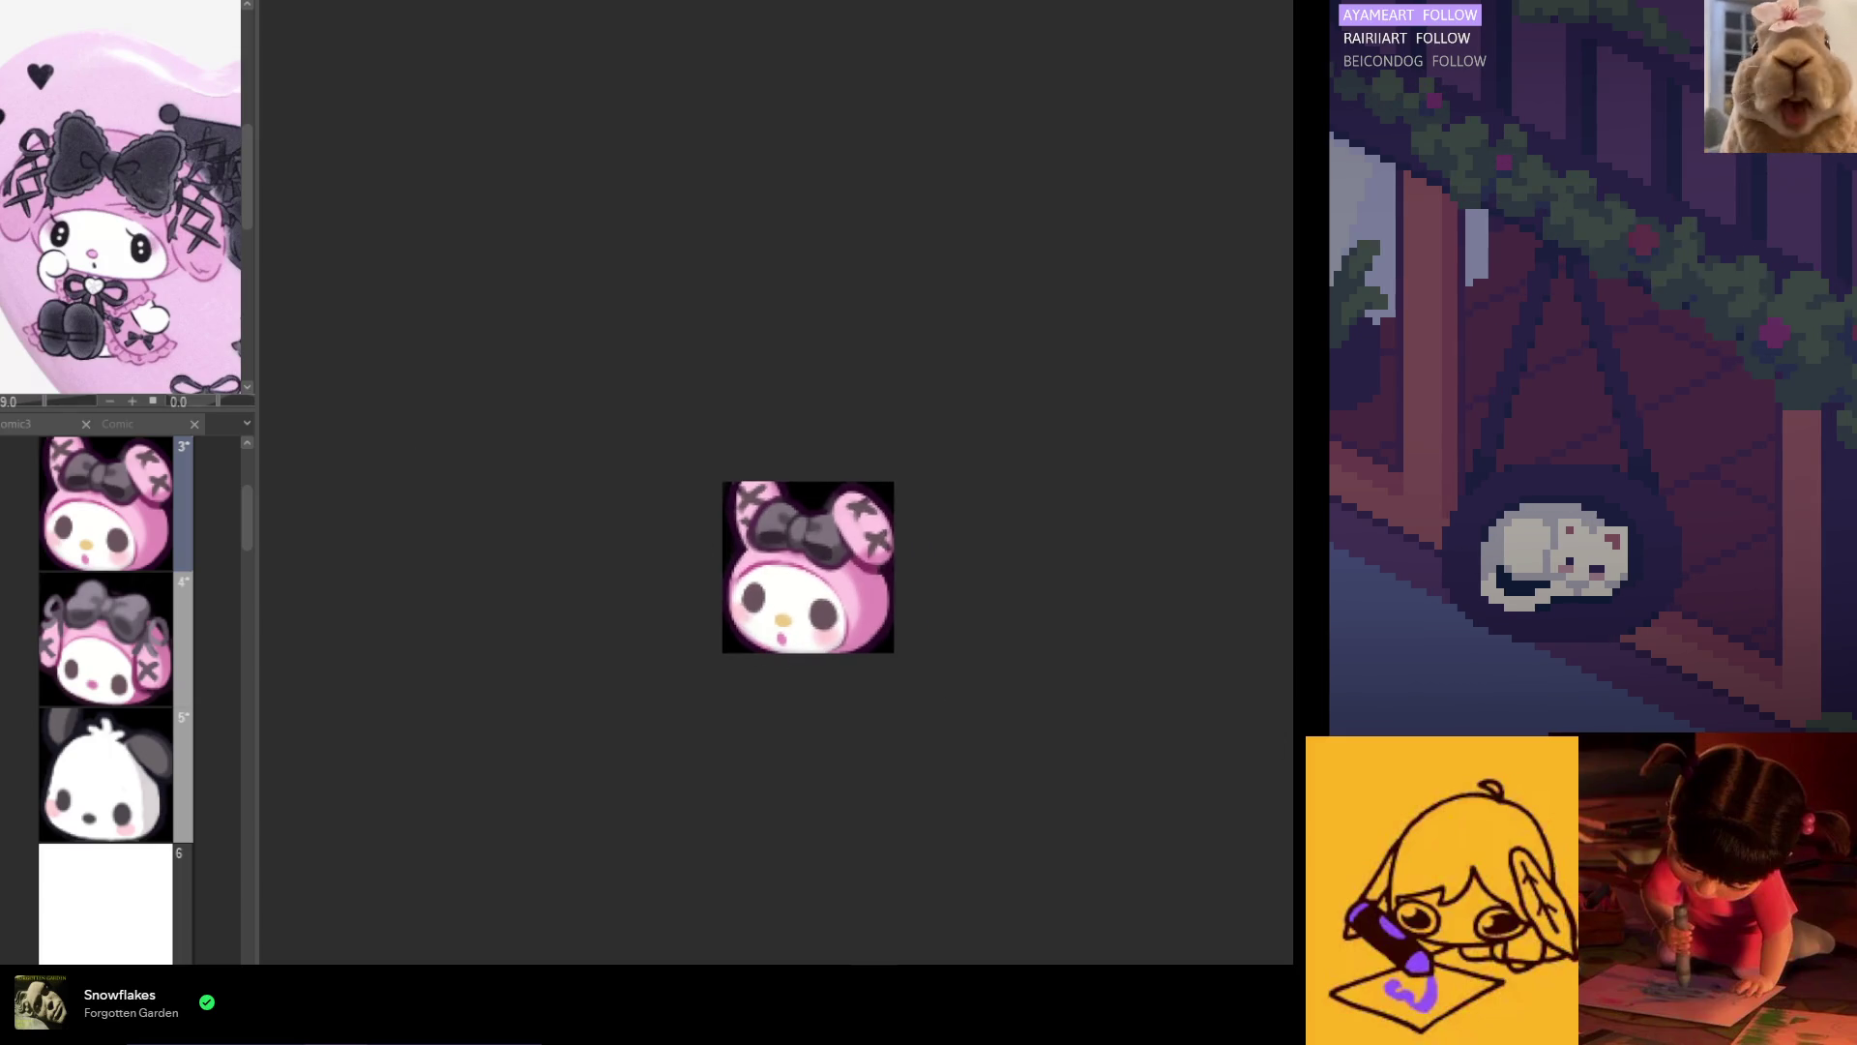
scroll(474, 556, down, 1)
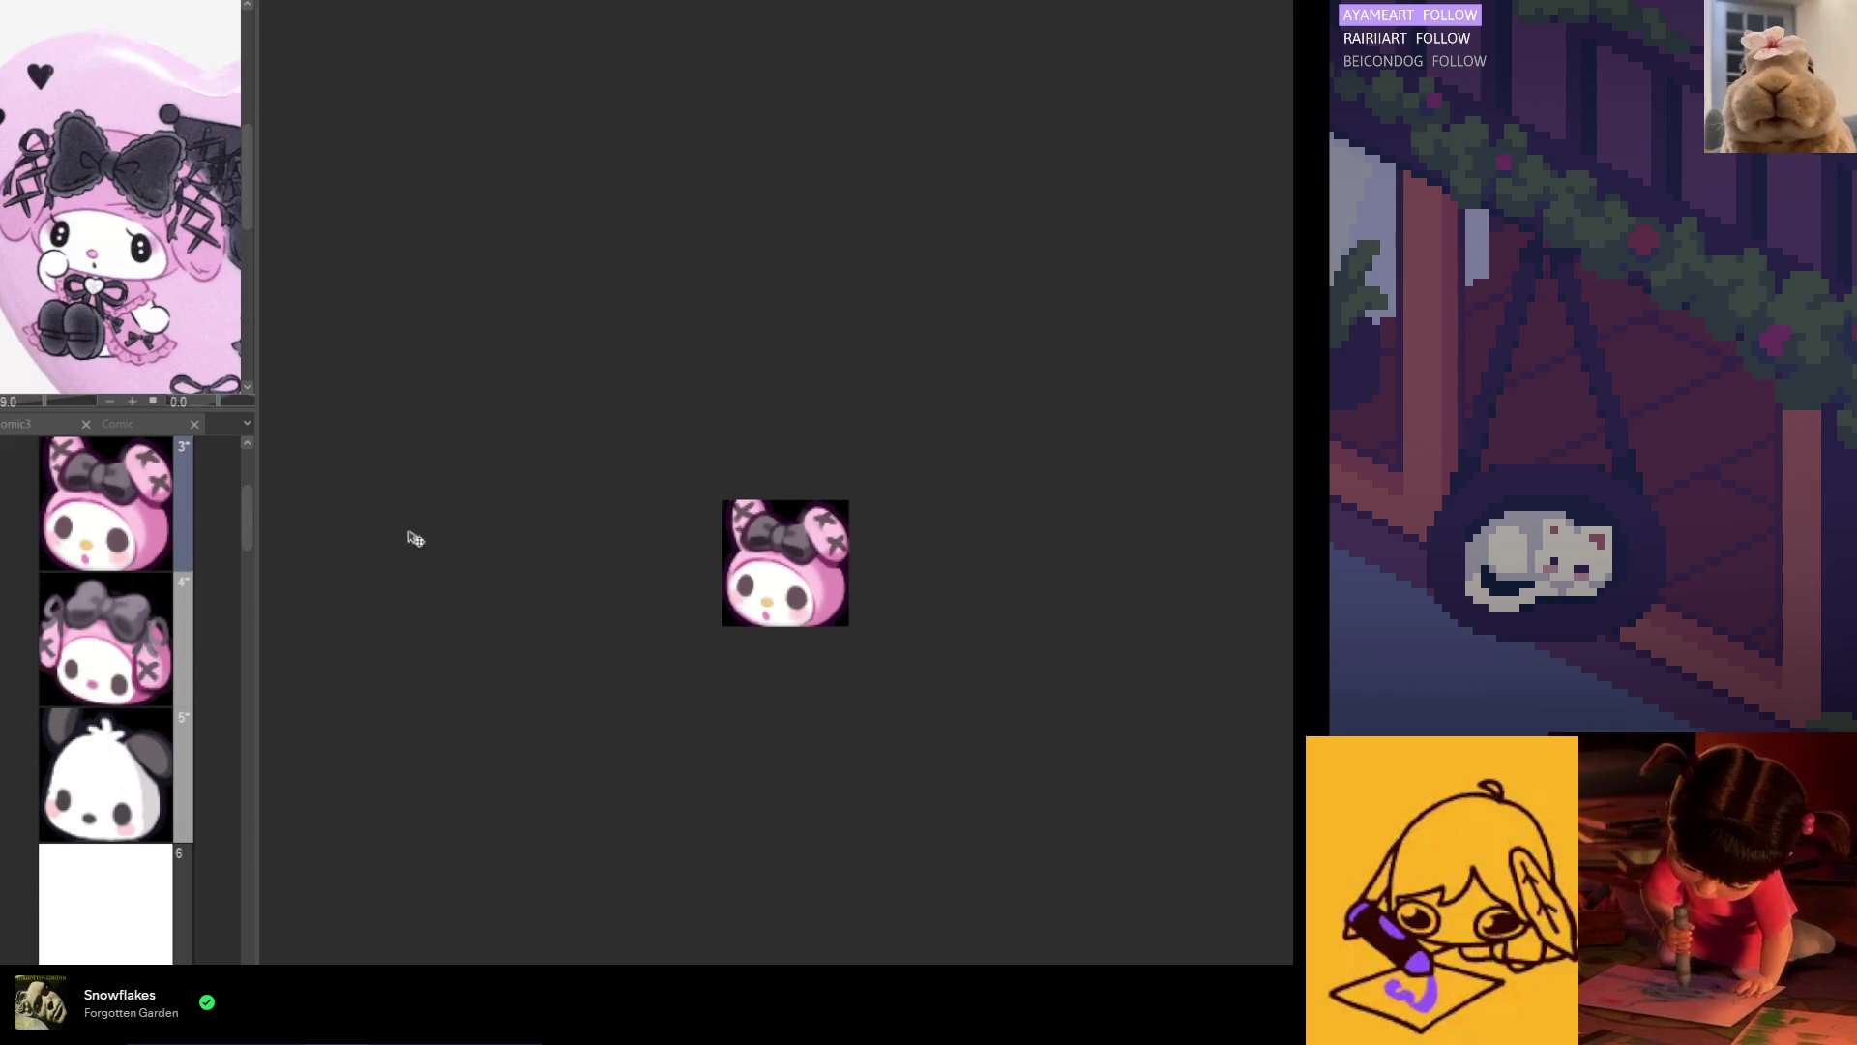
scroll(436, 544, up, 1)
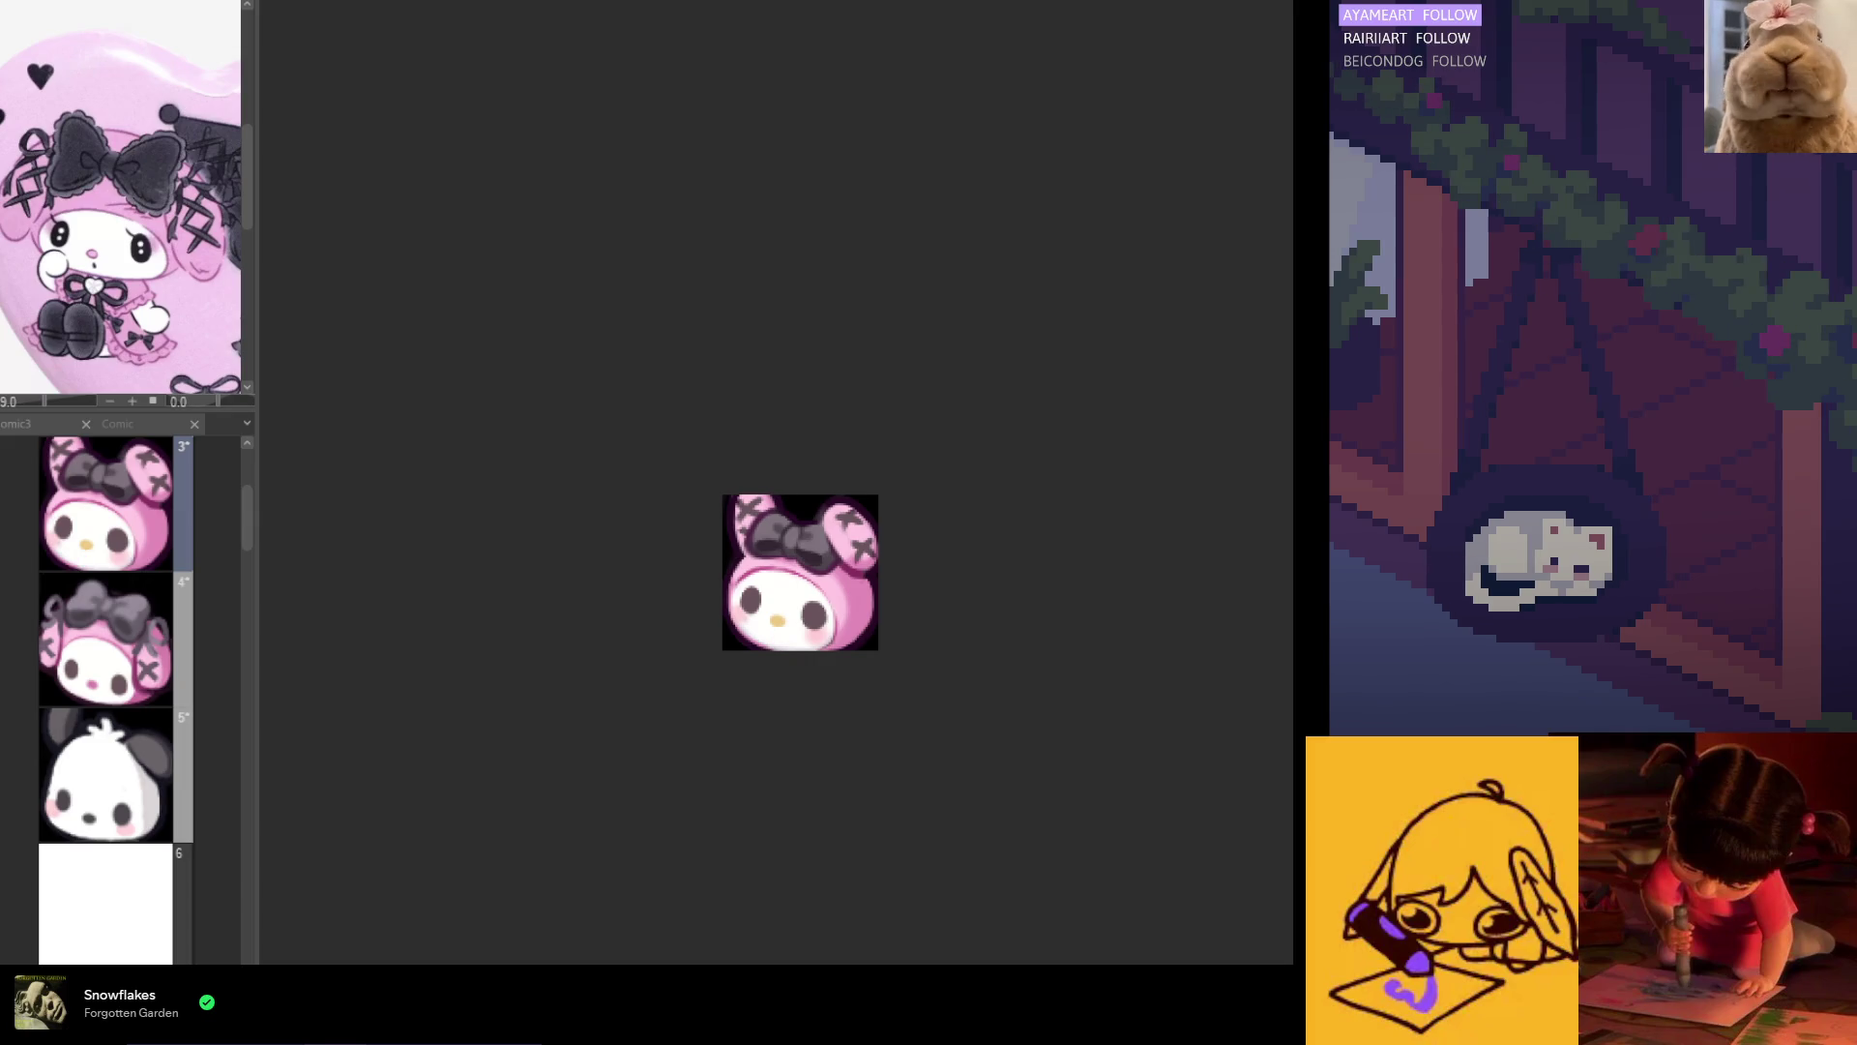
scroll(762, 629, up, 3)
scroll(762, 629, up, 2)
drag(795, 569, 750, 536)
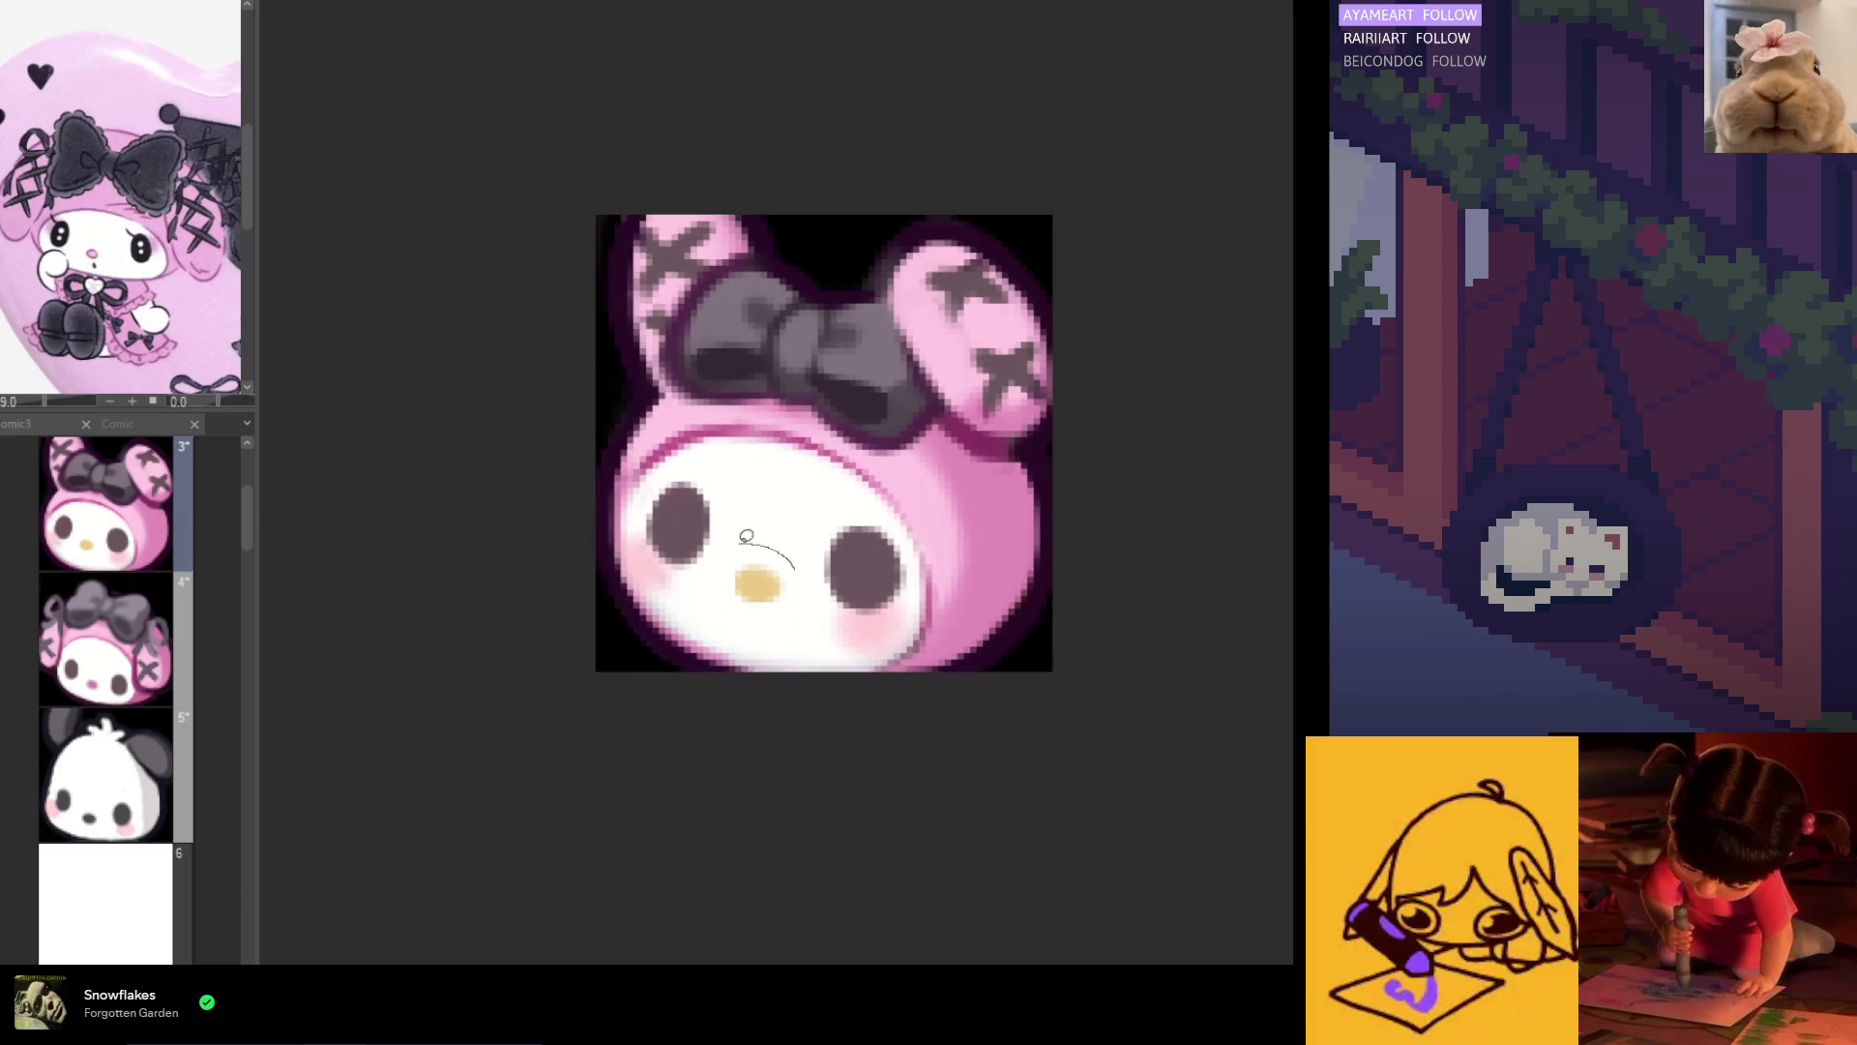
Step: Lower the nose's top edge and widen it slightly, then confirm and deselect
drag(822, 617, 798, 571)
key(ctrl+t)
drag(871, 670, 884, 660)
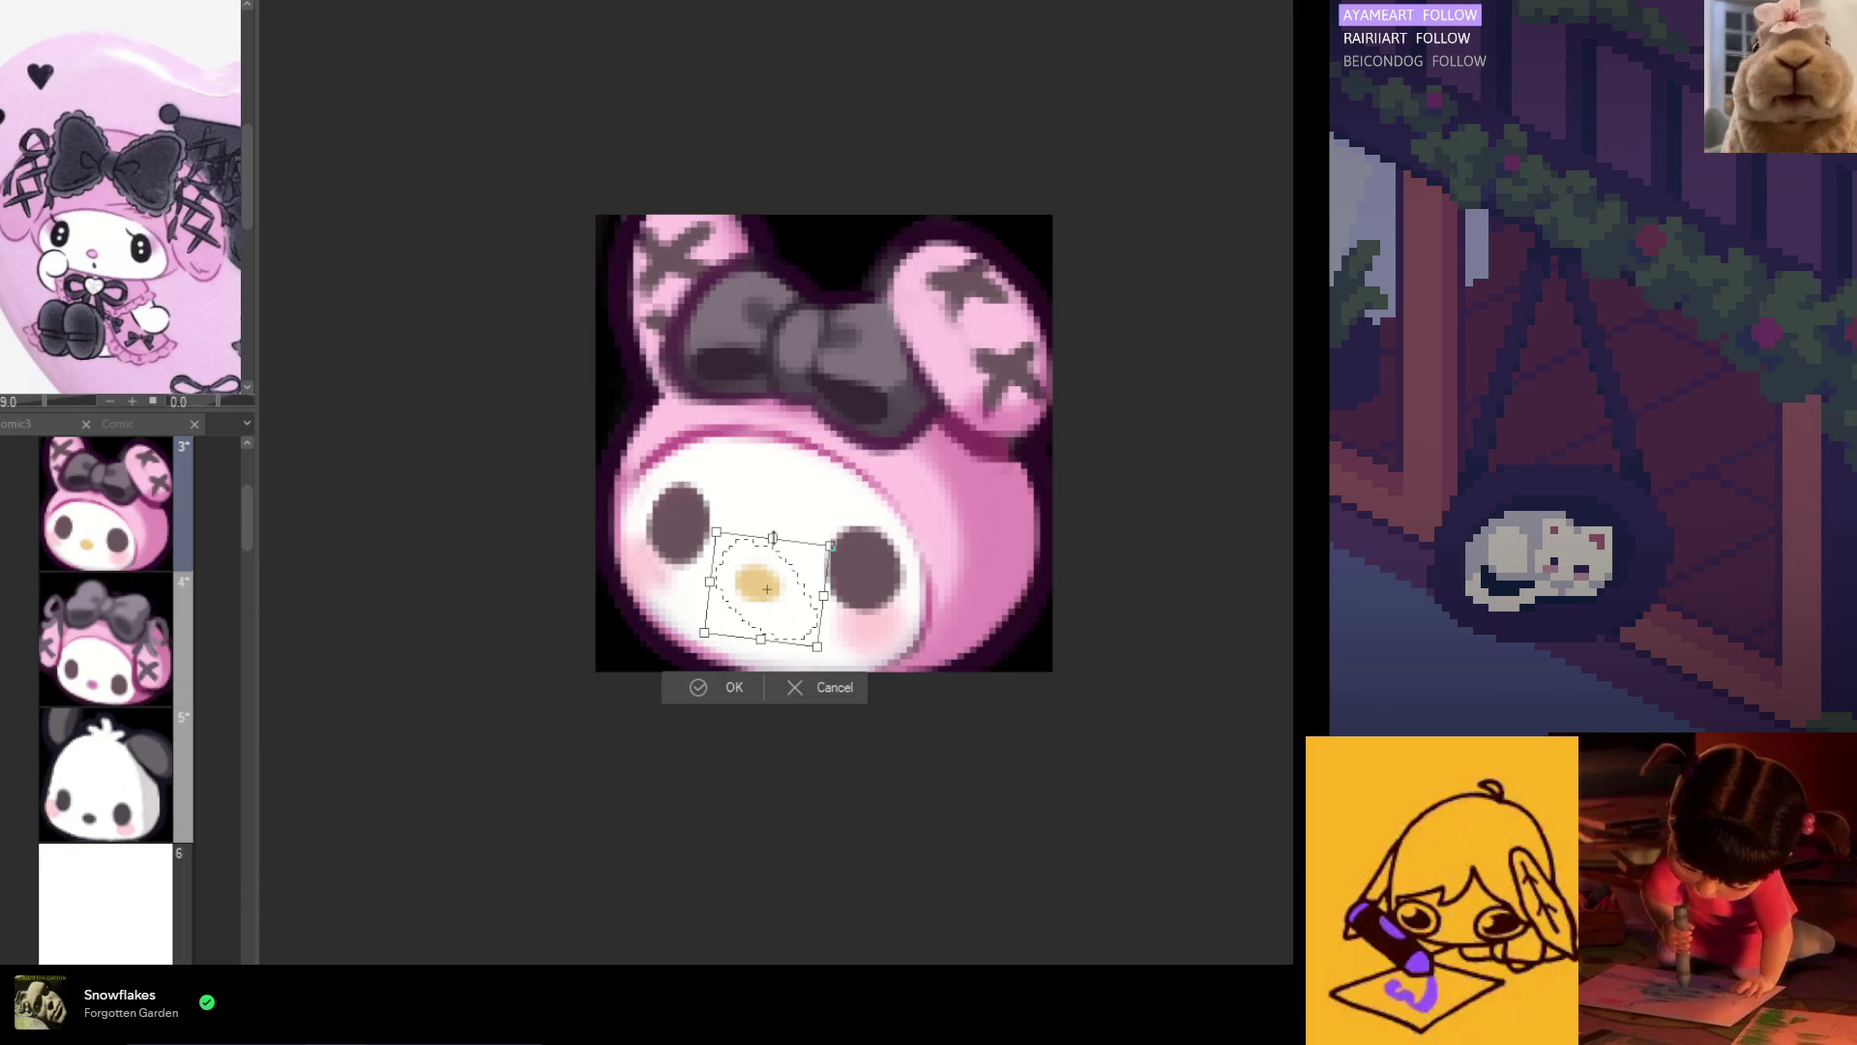
drag(773, 539, 771, 550)
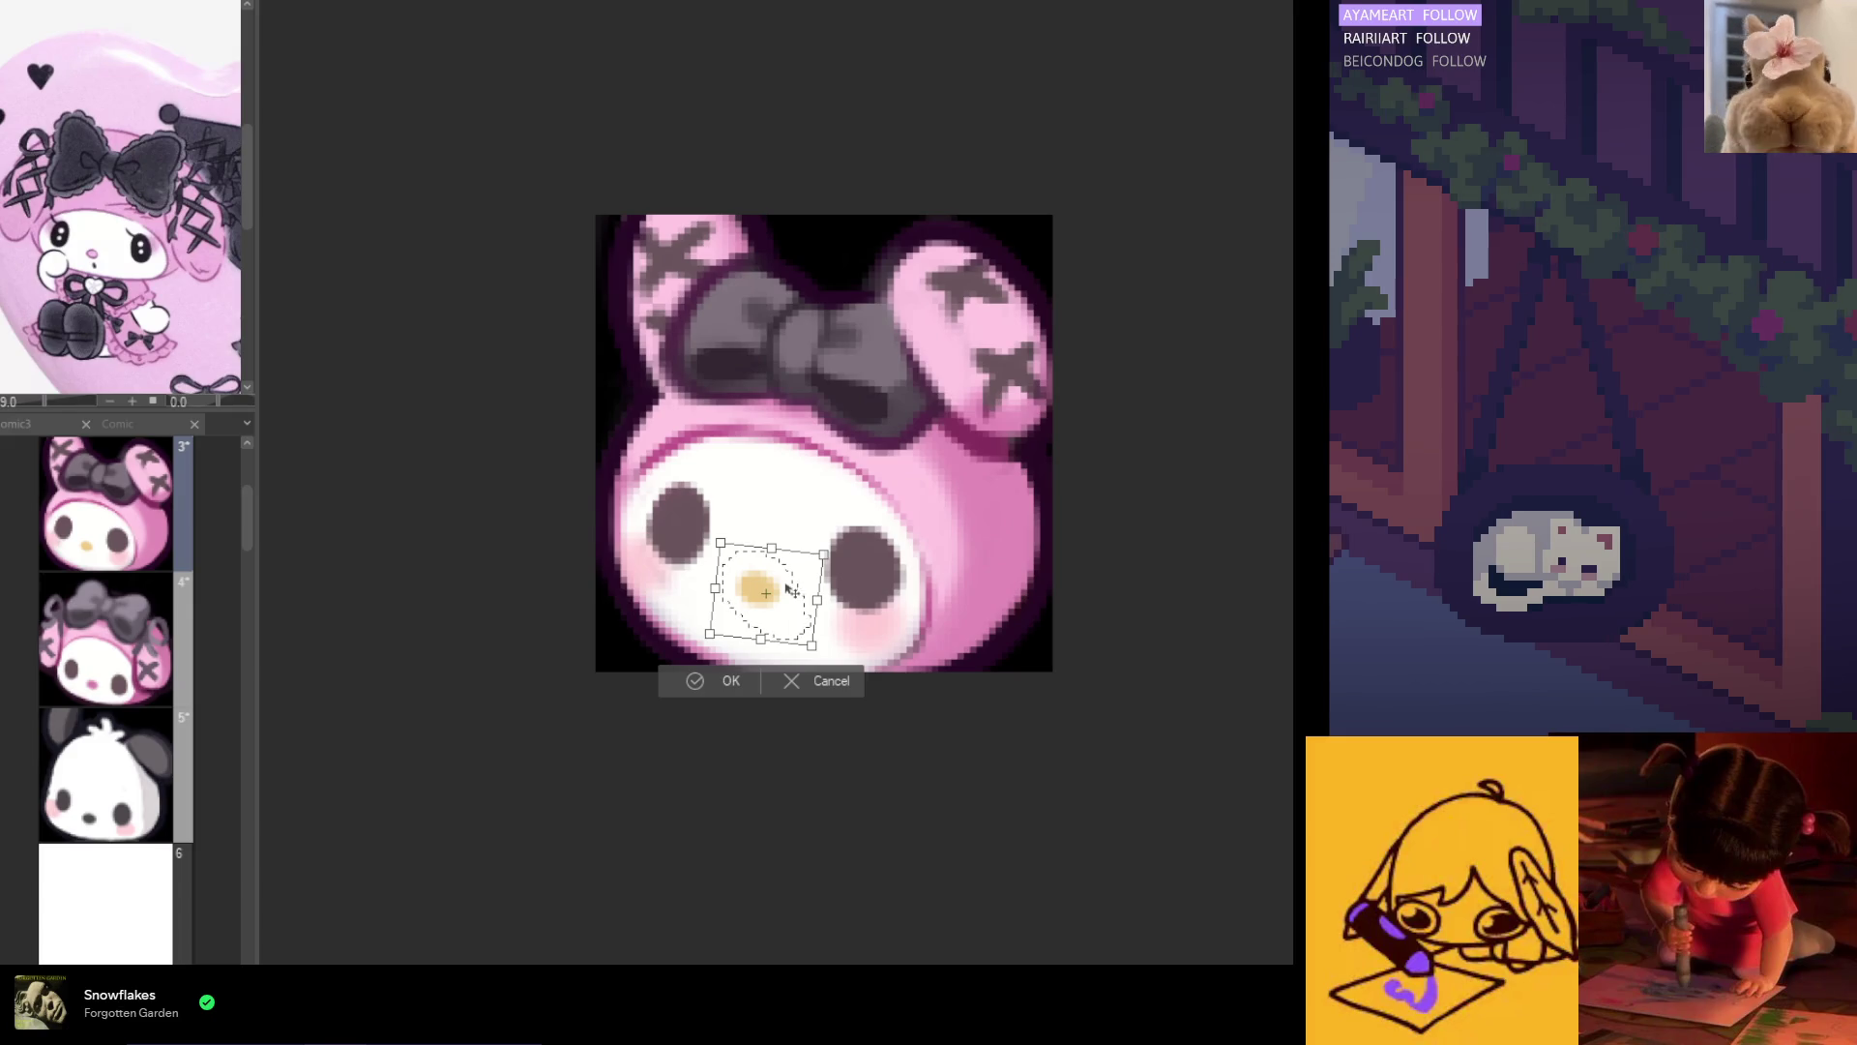
drag(817, 600, 795, 615)
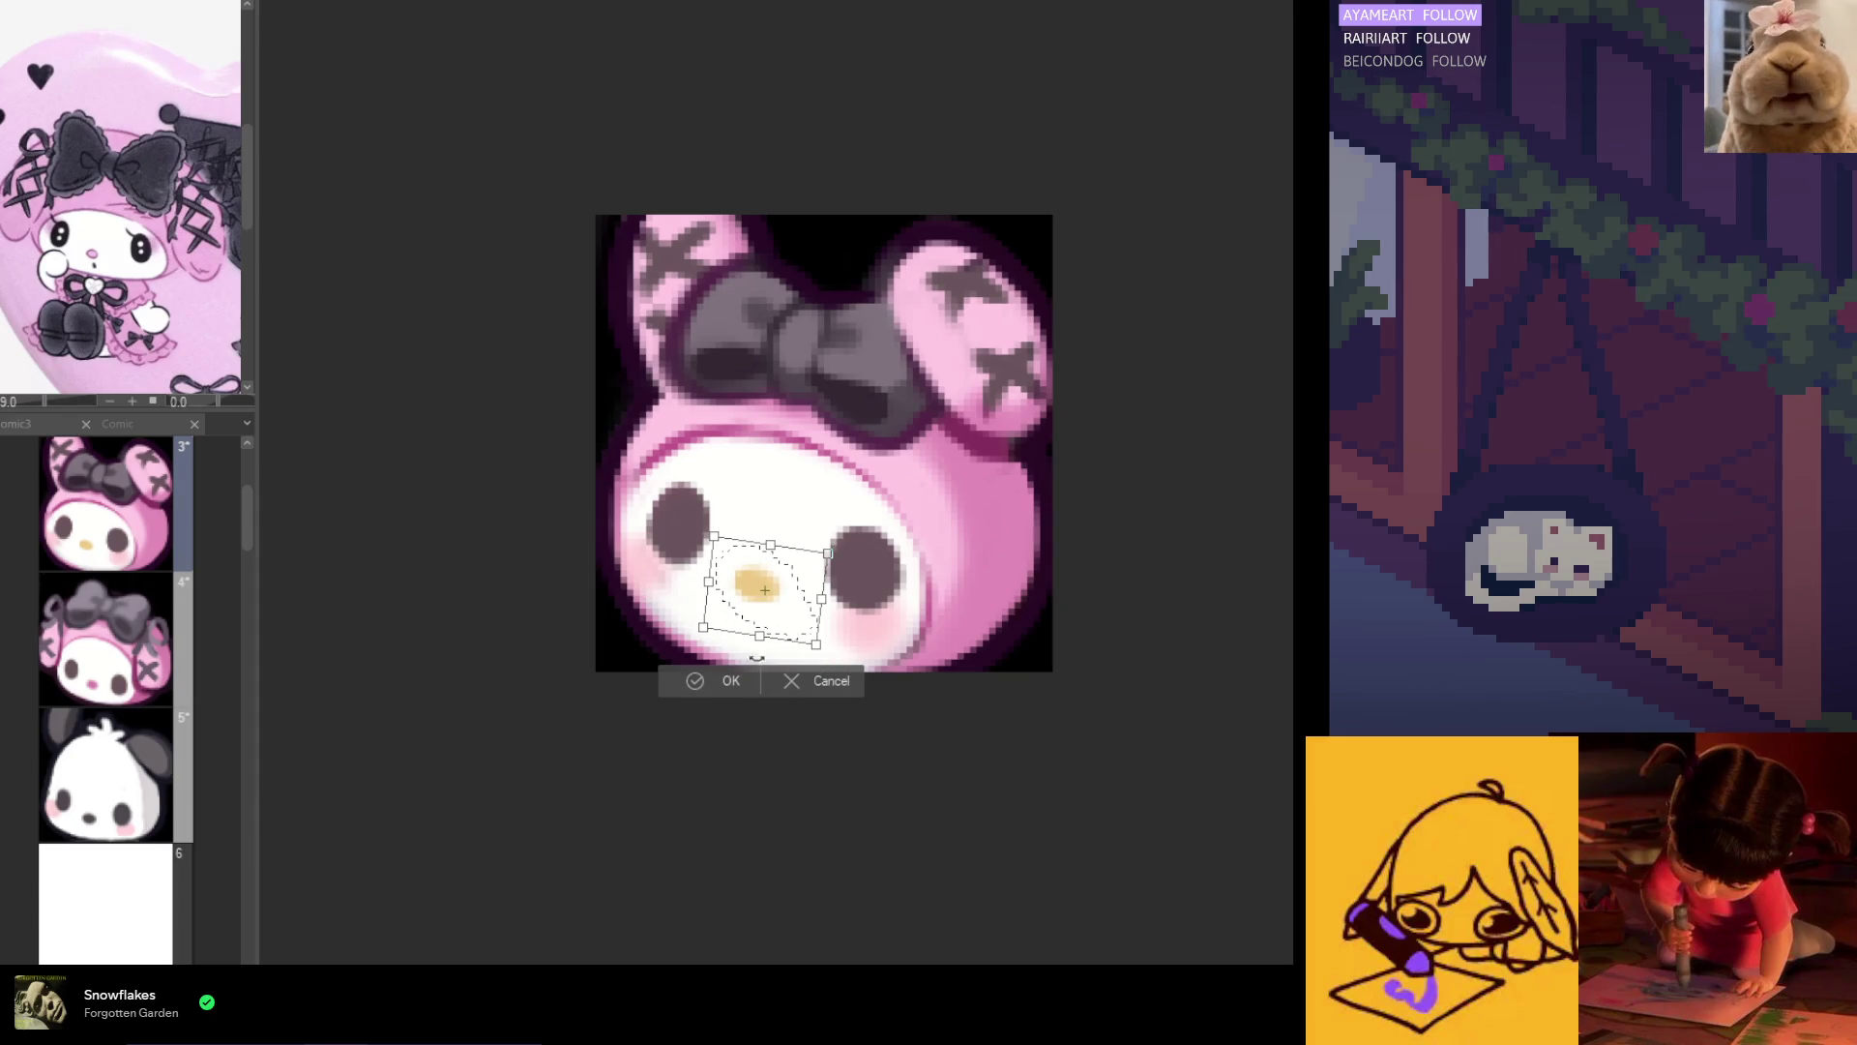
click(727, 681)
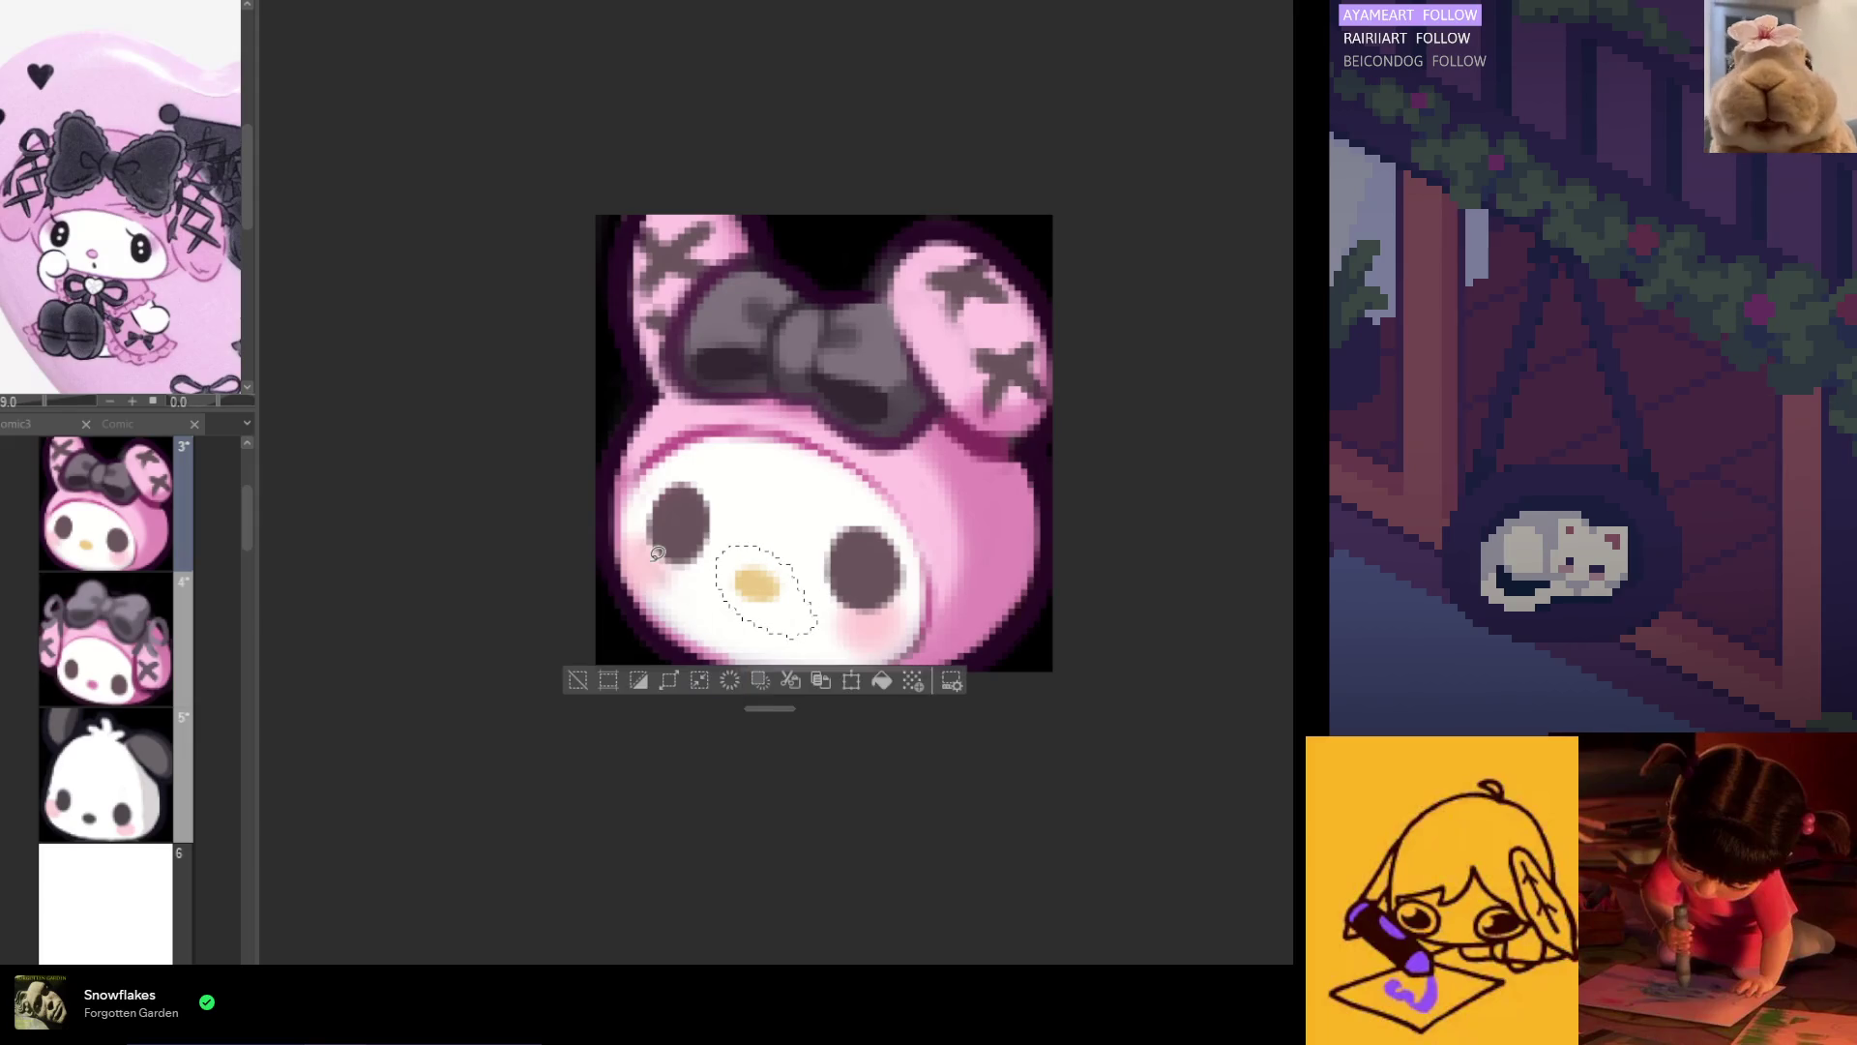
key(ctrl+d)
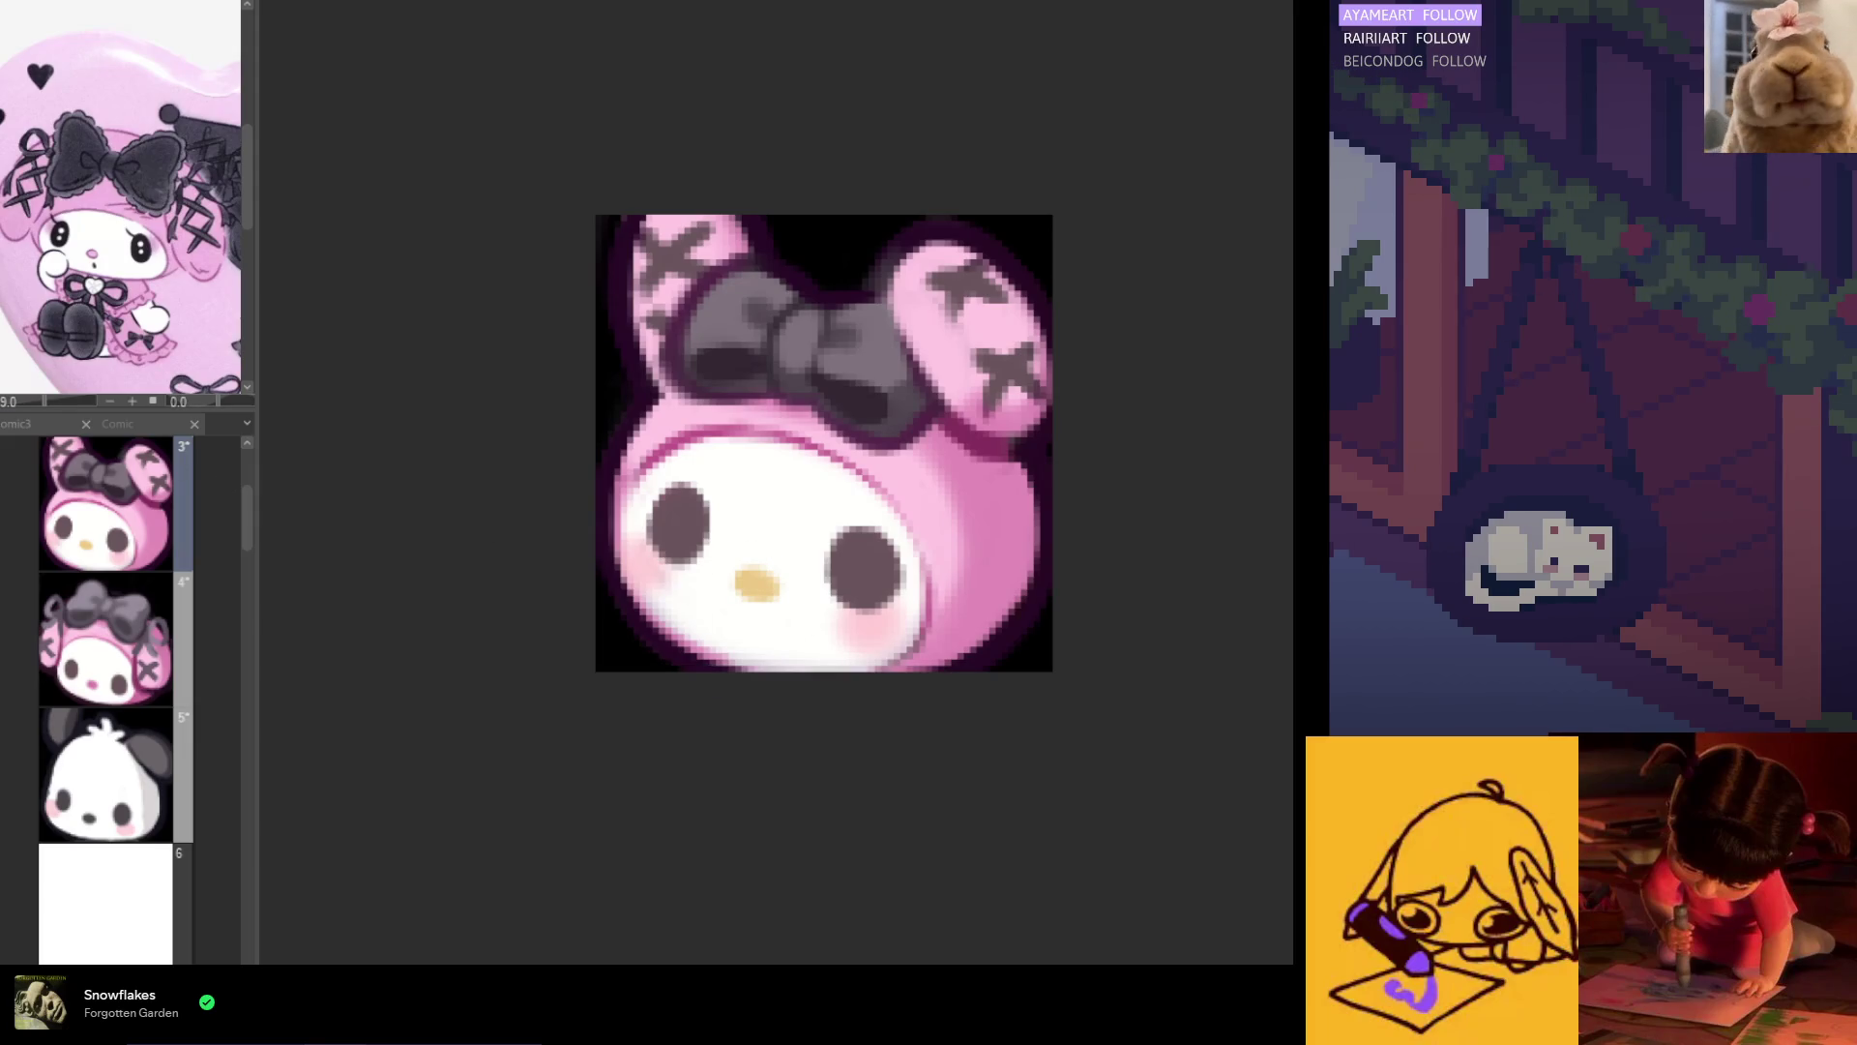
scroll(686, 538, up, 1)
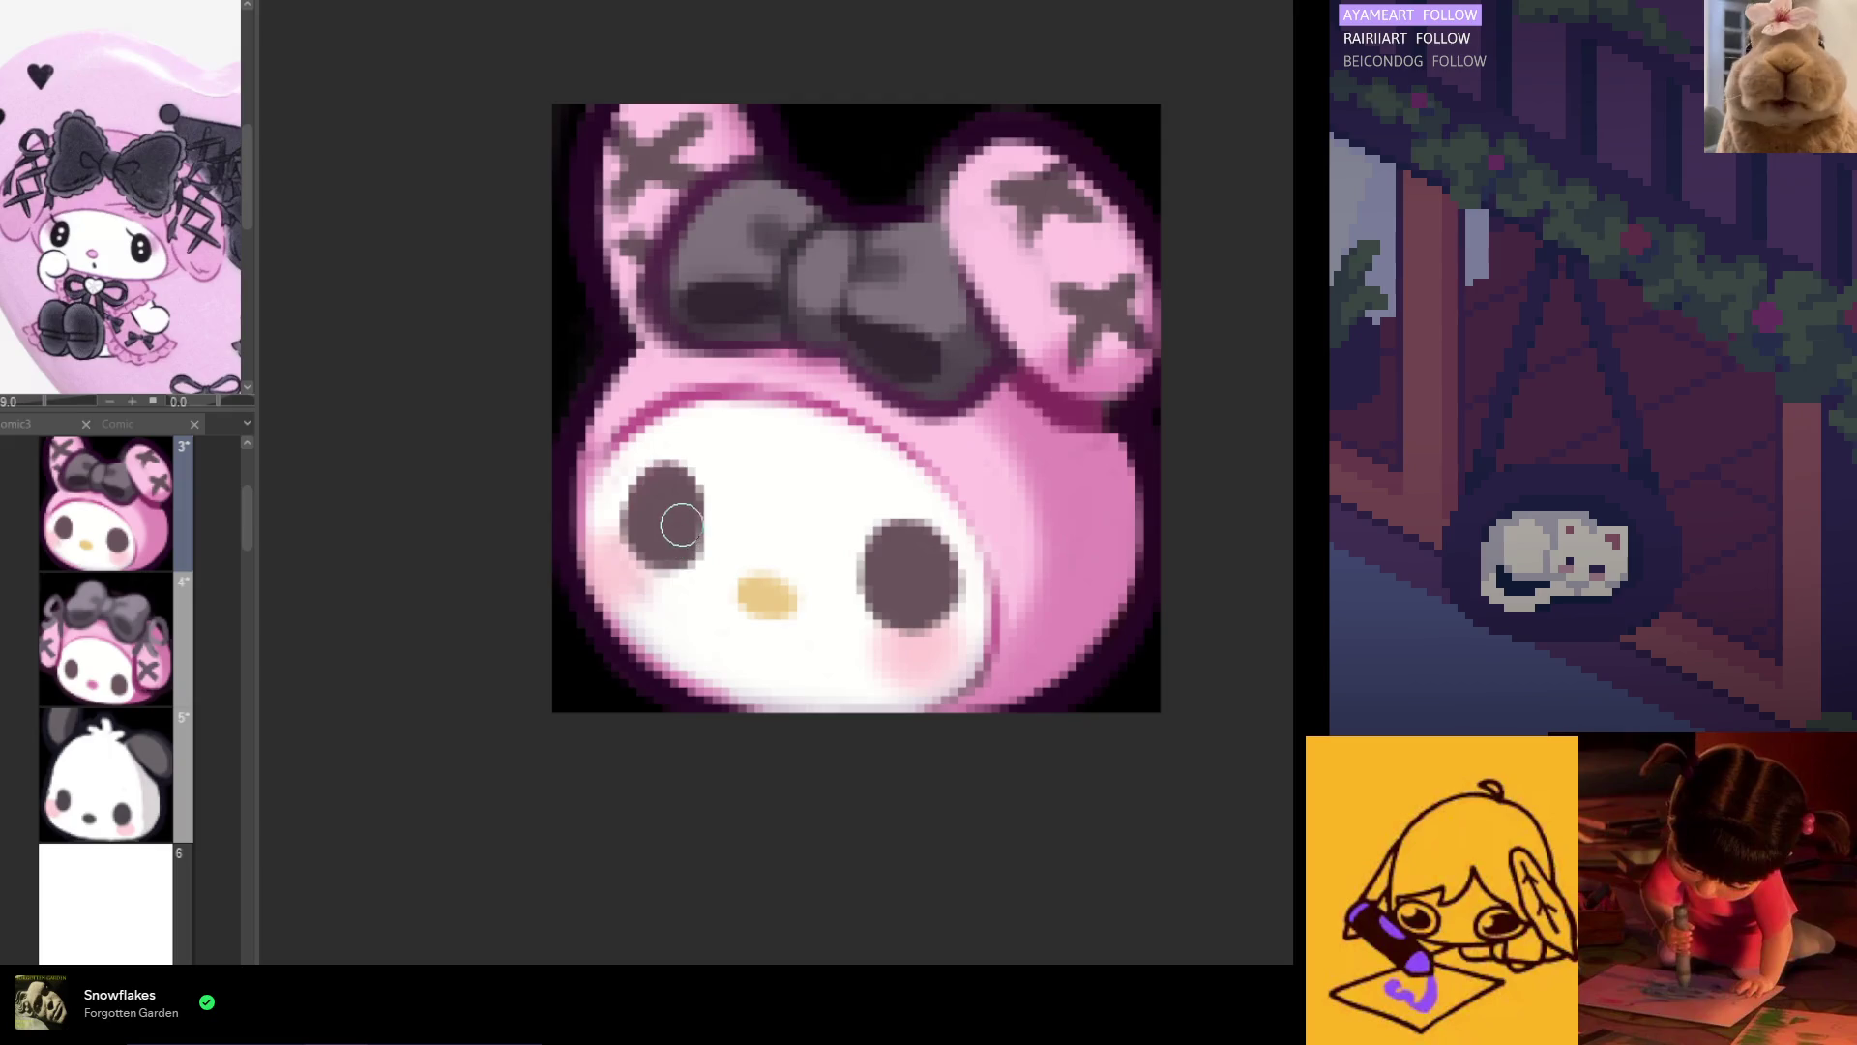
scroll(682, 552, down, 3)
scroll(735, 589, up, 1)
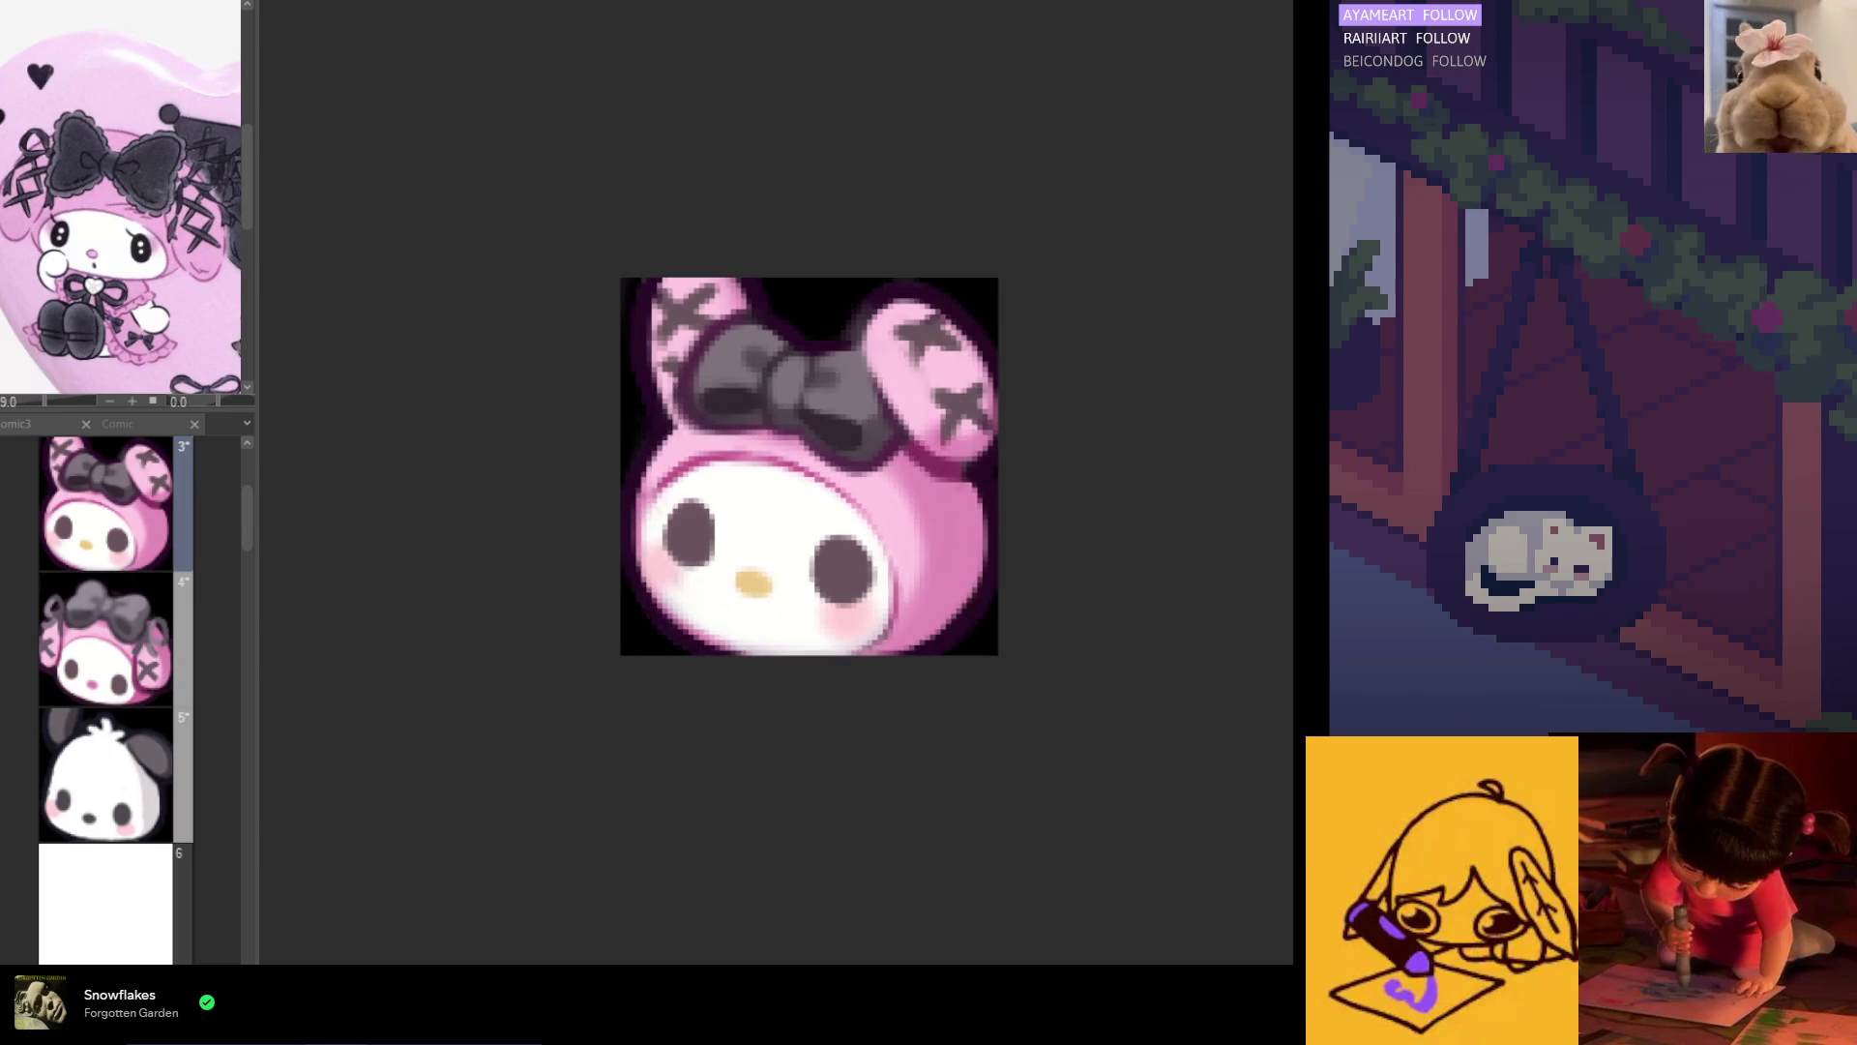
scroll(788, 549, up, 1)
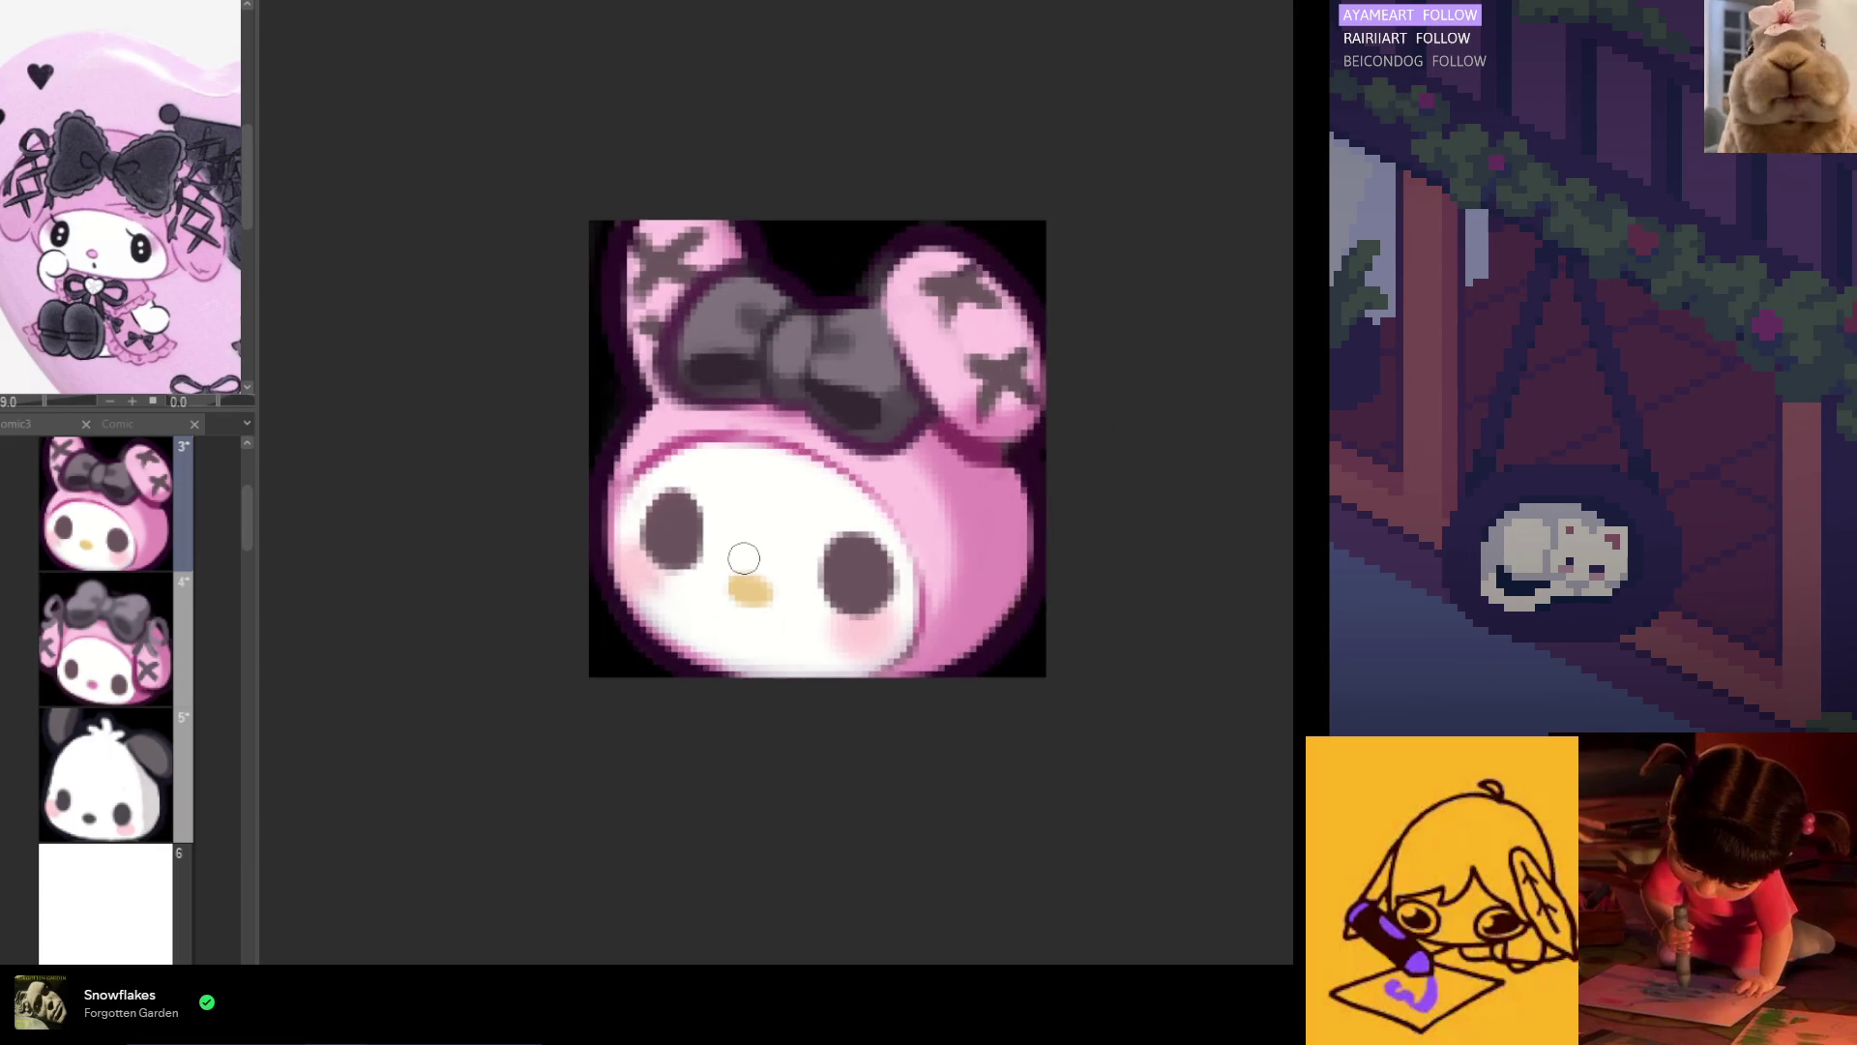
scroll(837, 619, down, 4)
scroll(837, 619, down, 5)
scroll(866, 638, up, 4)
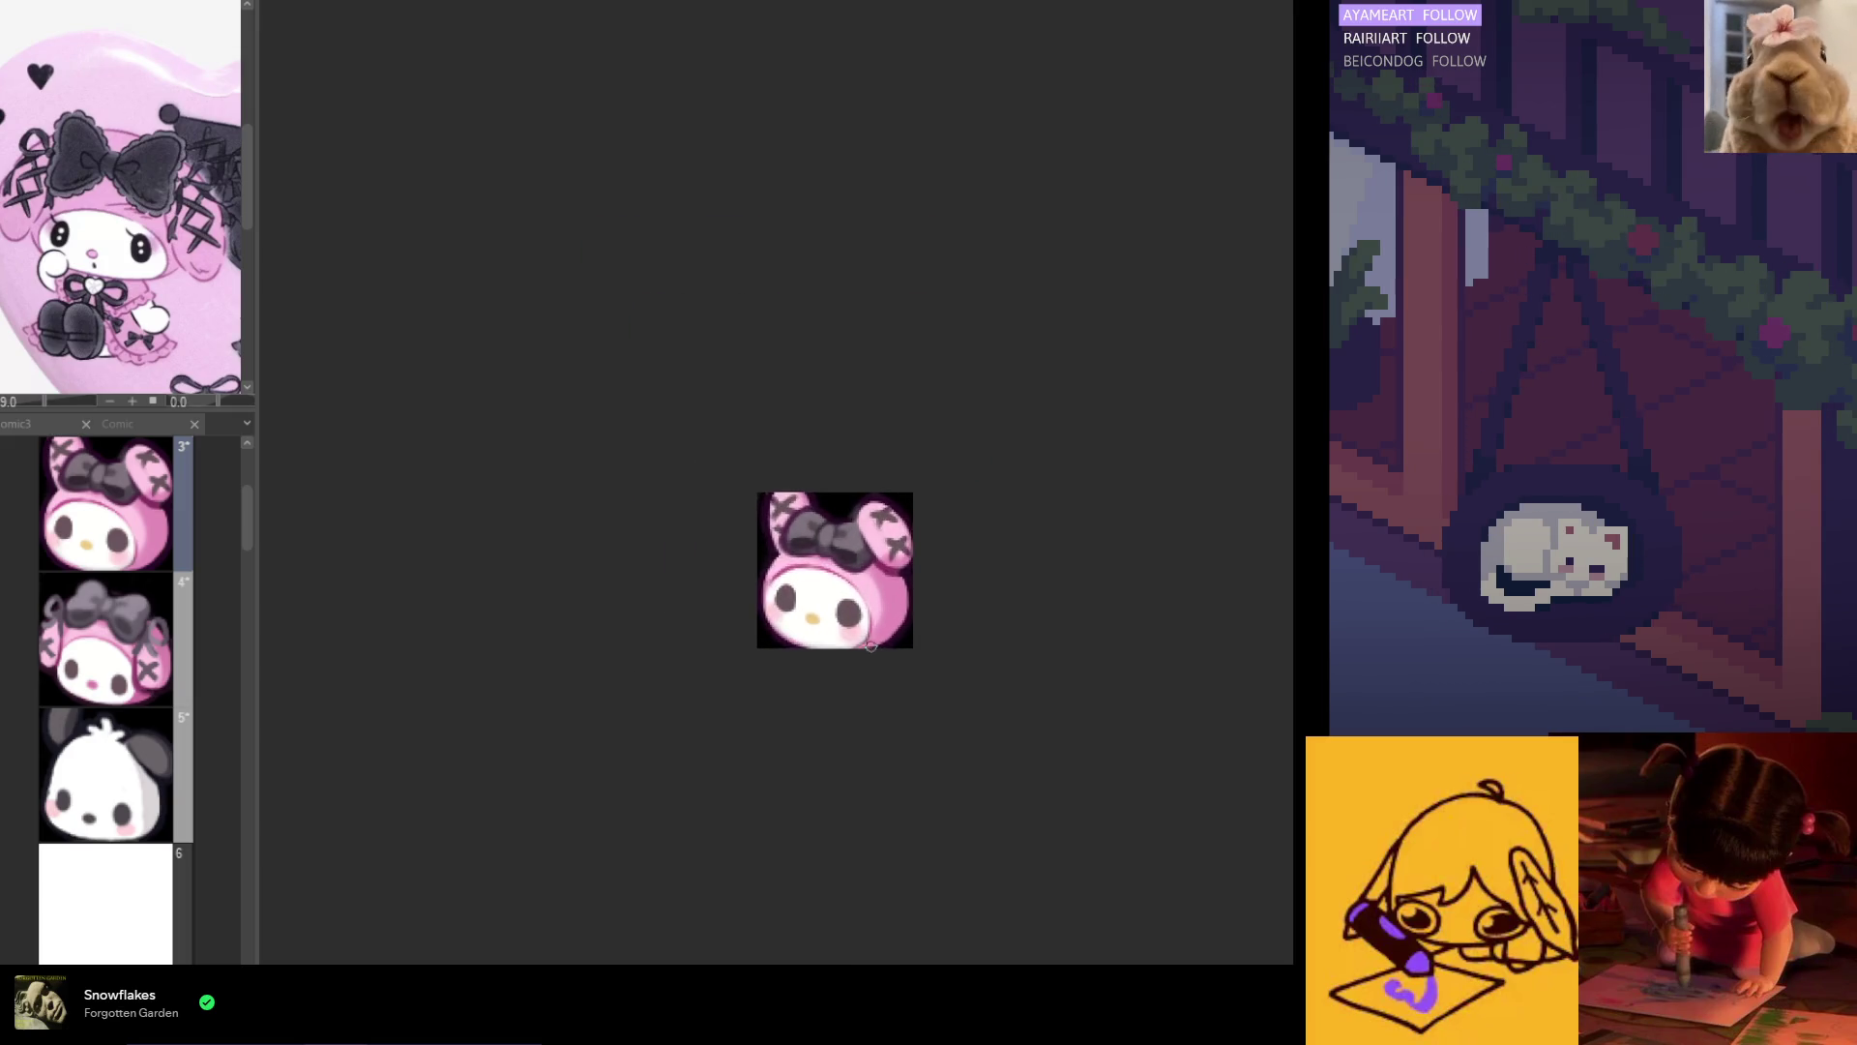
scroll(870, 645, up, 3)
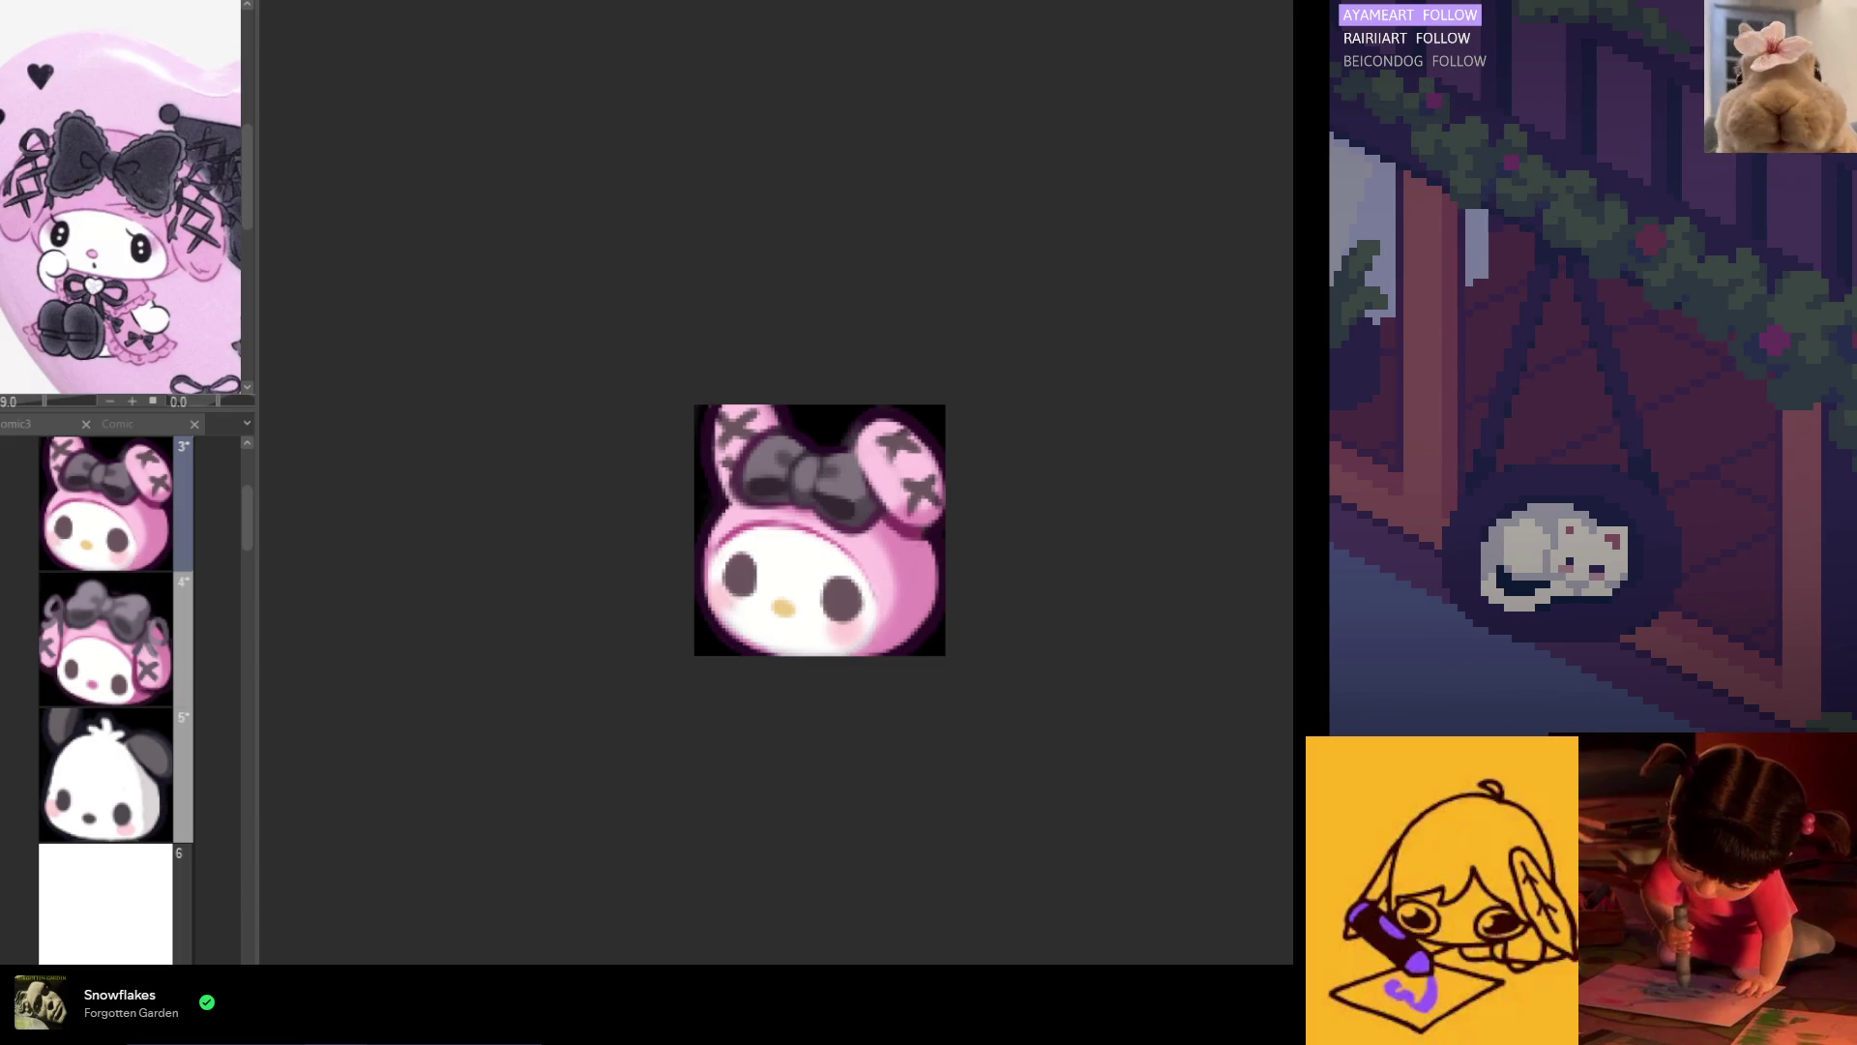
scroll(837, 676, up, 1)
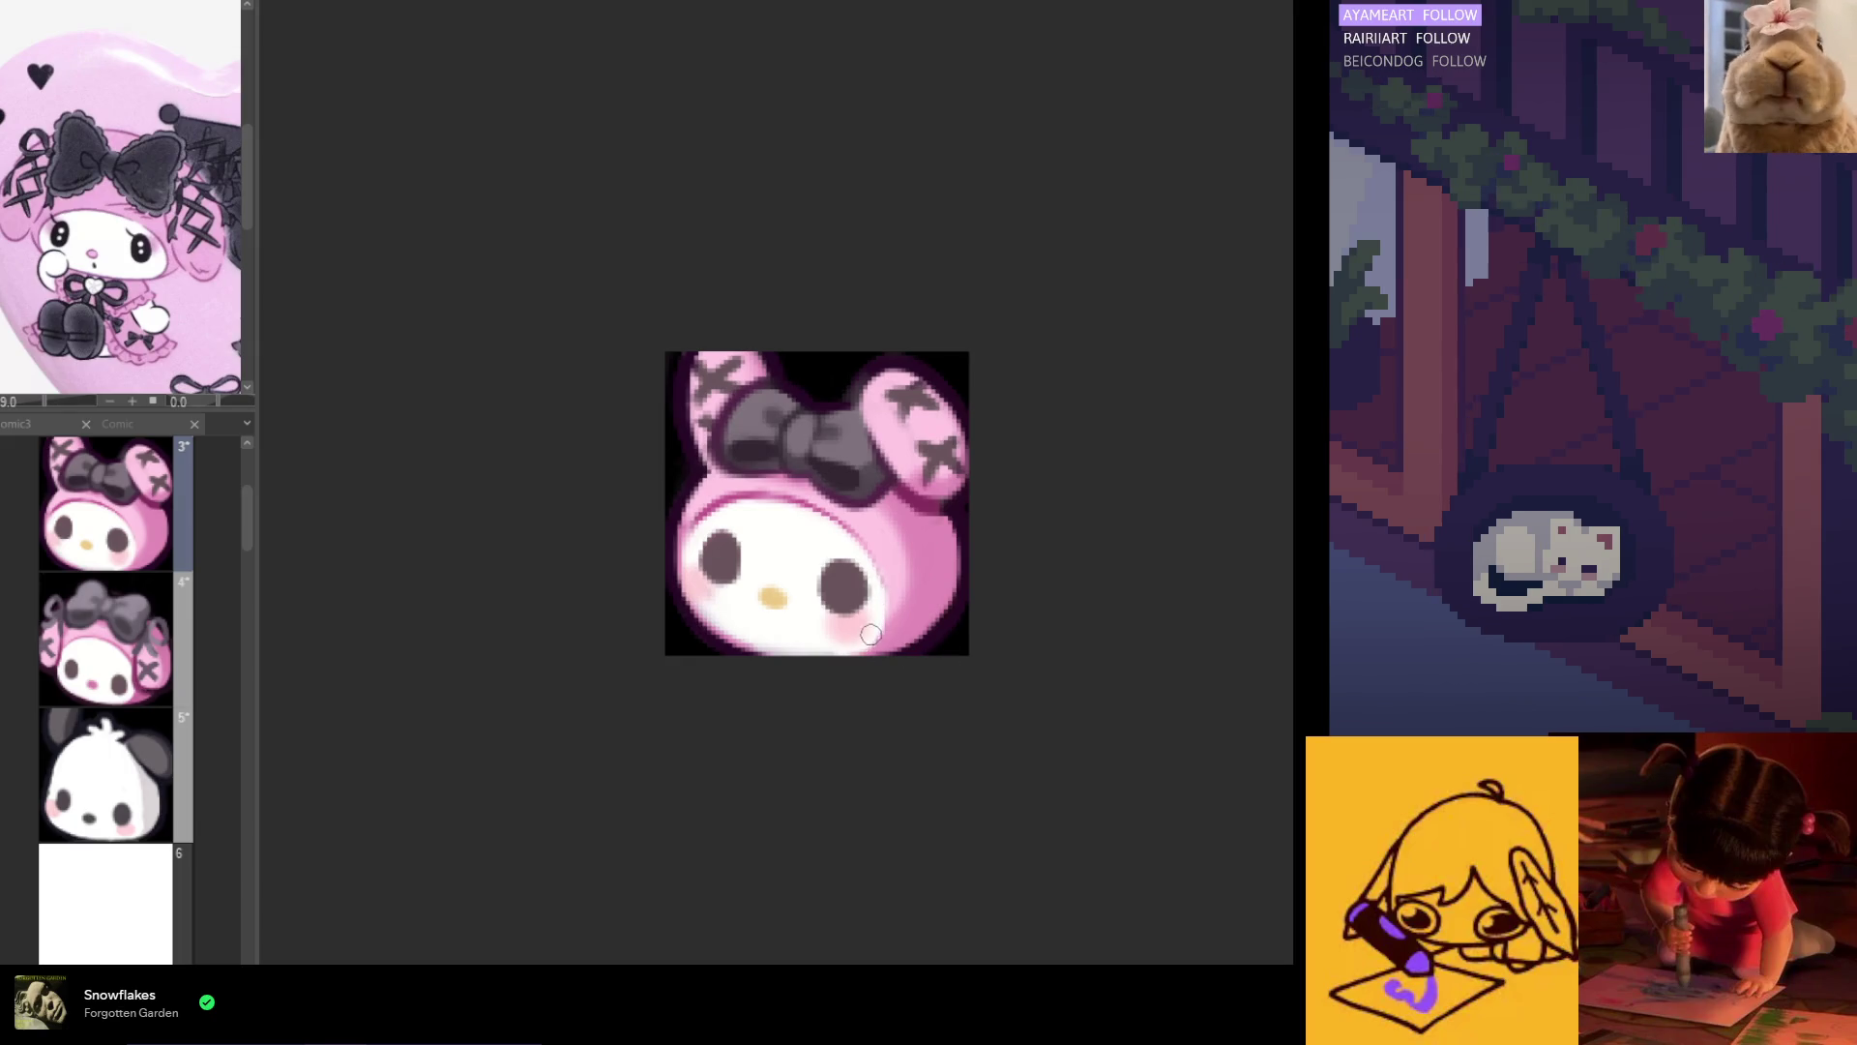
scroll(872, 627, down, 4)
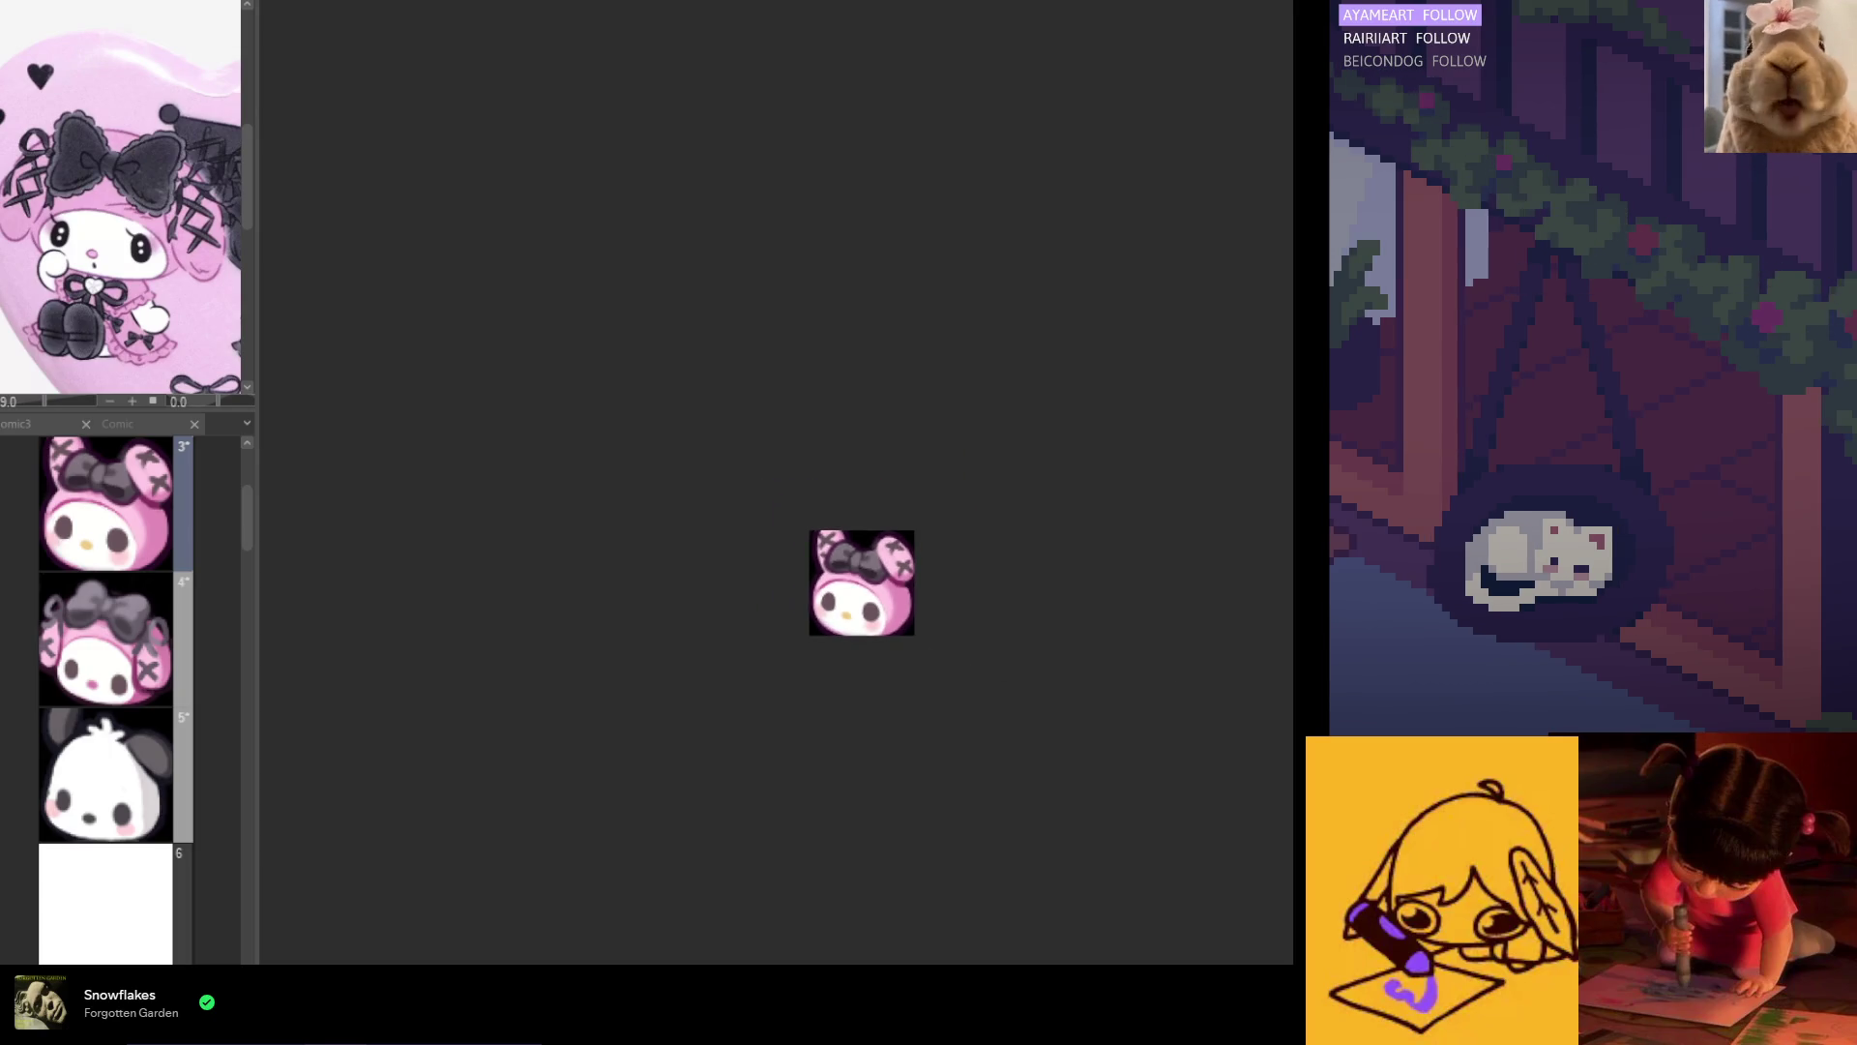
scroll(884, 619, down, 1)
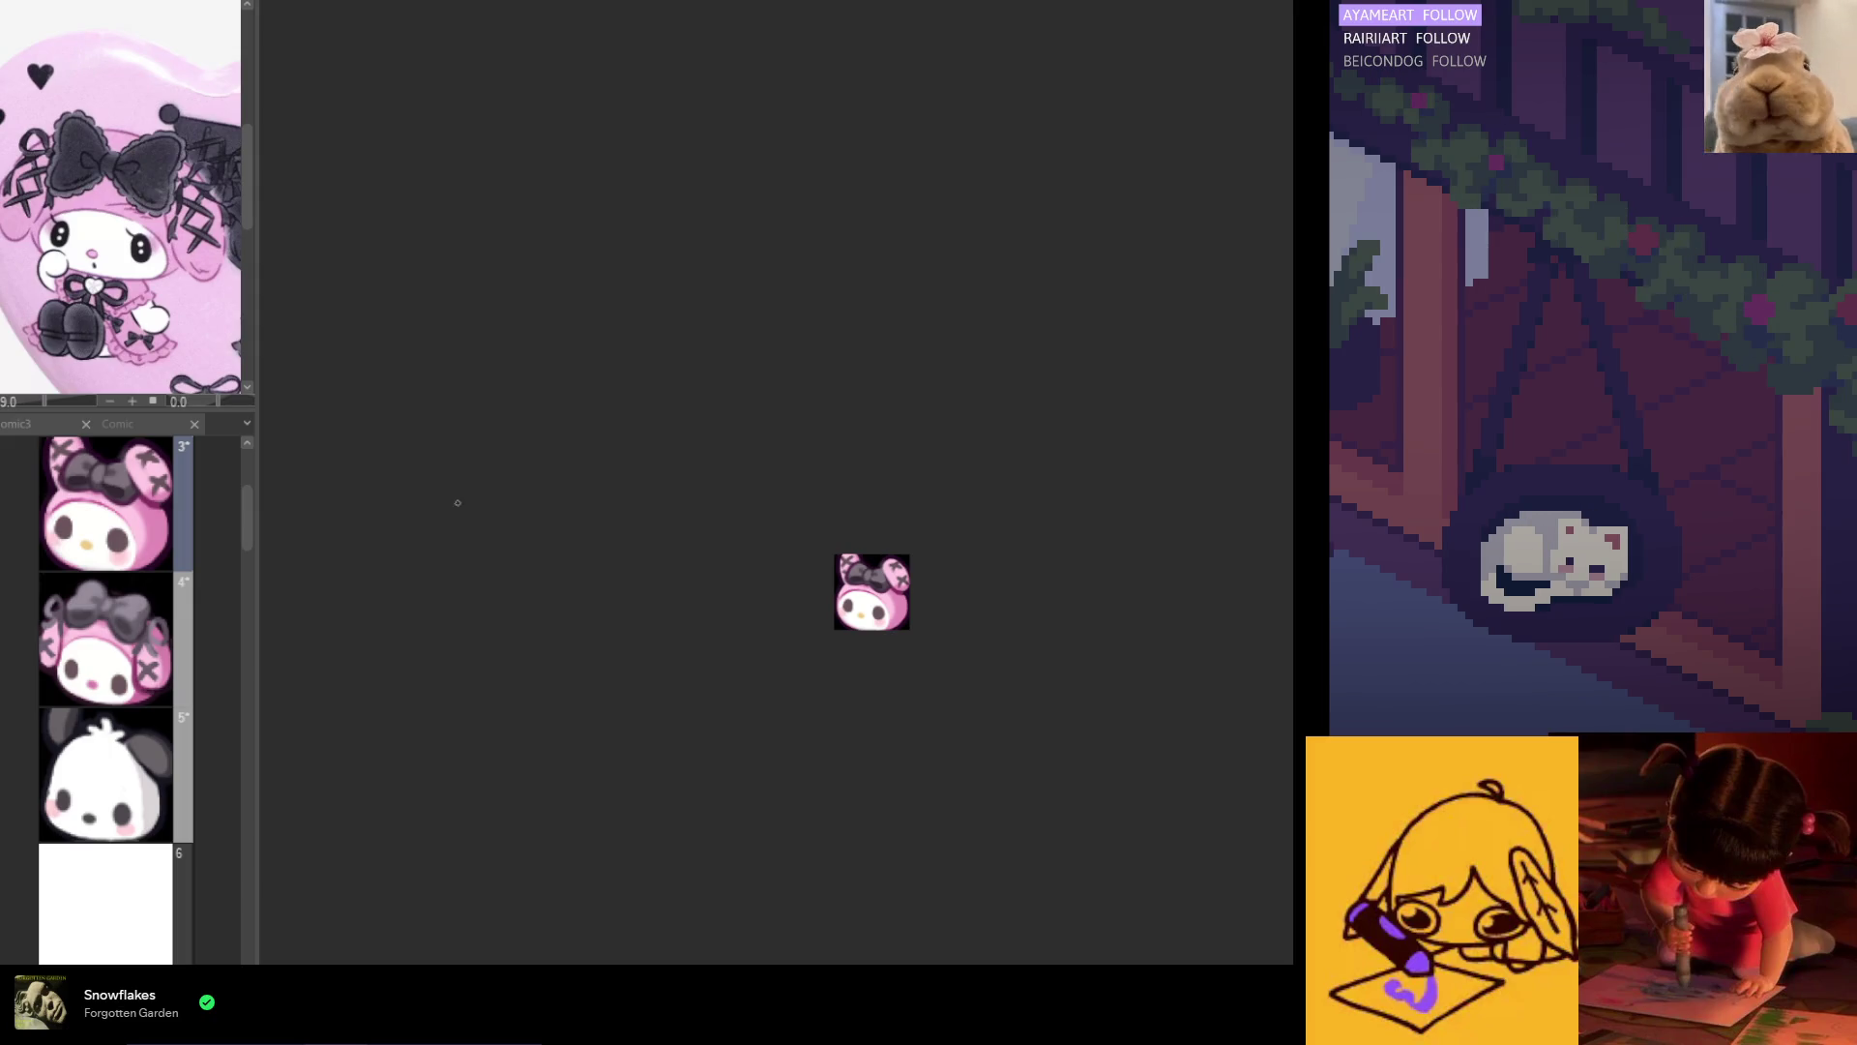
scroll(514, 443, up, 1)
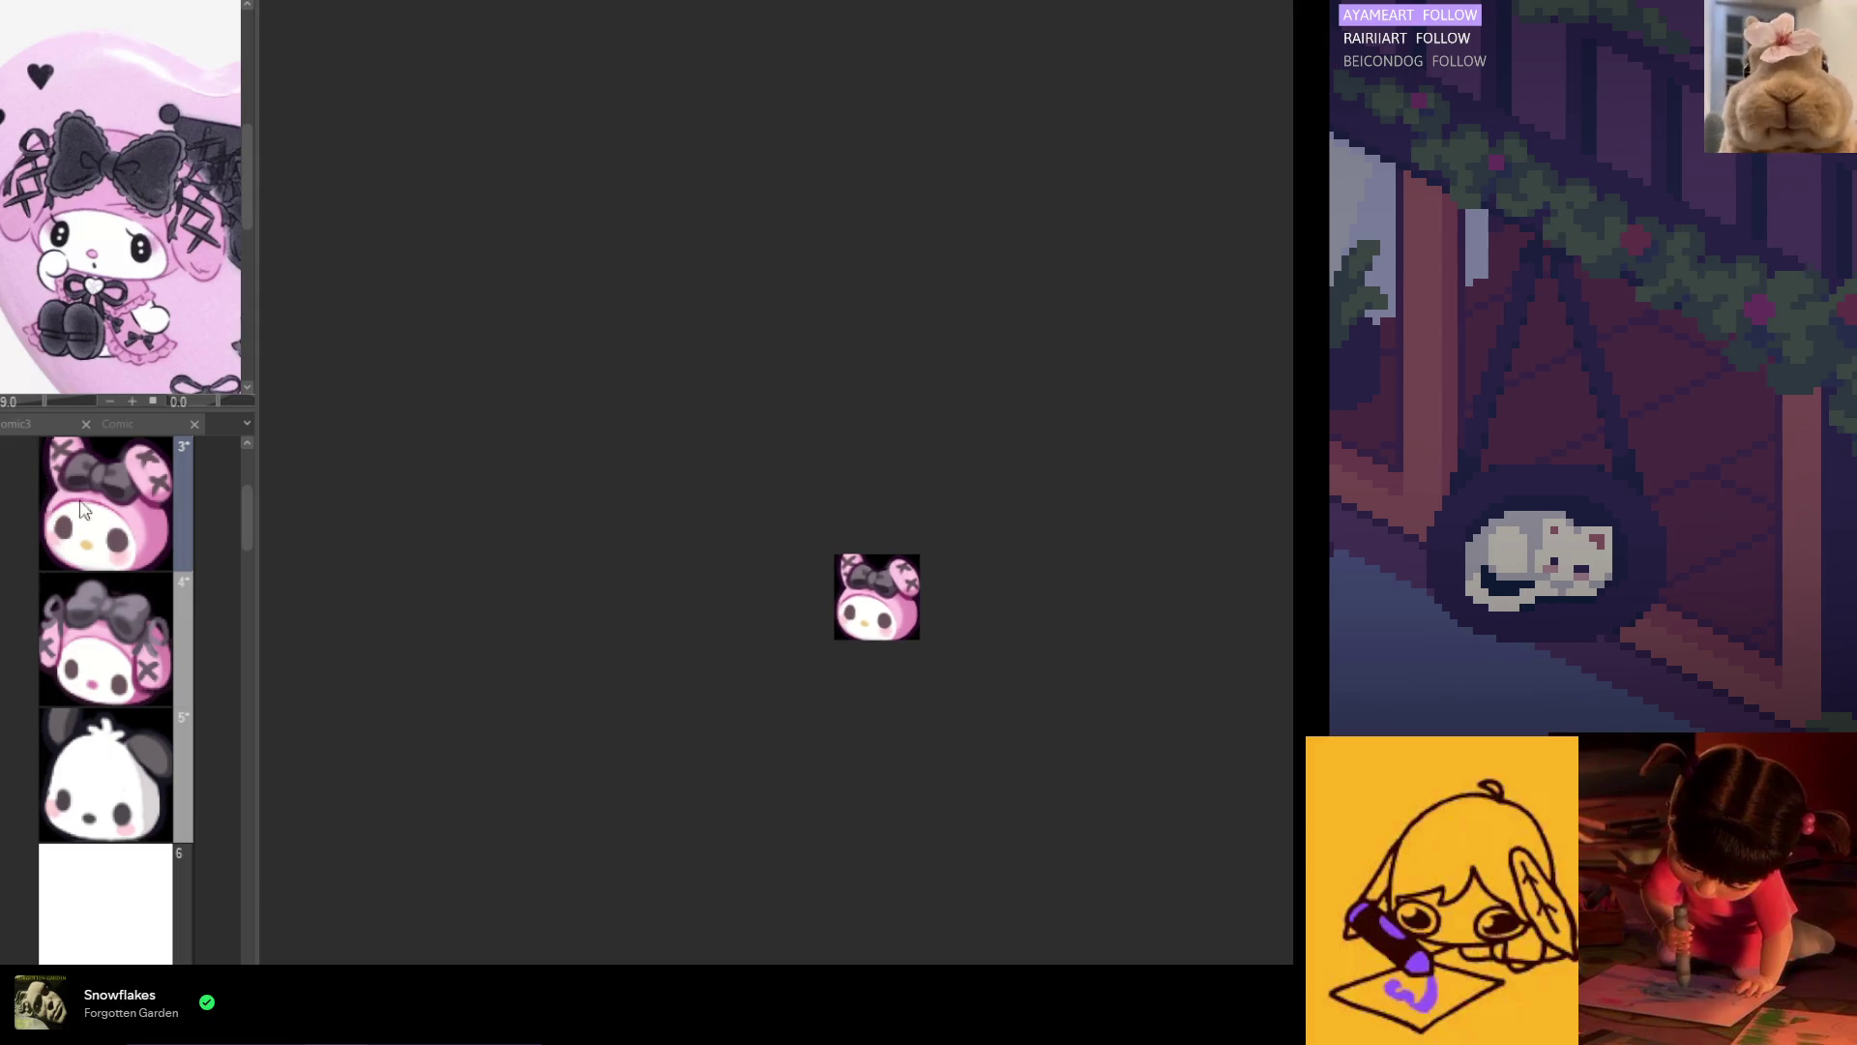
key(ctrl+t)
scroll(878, 638, up, 3)
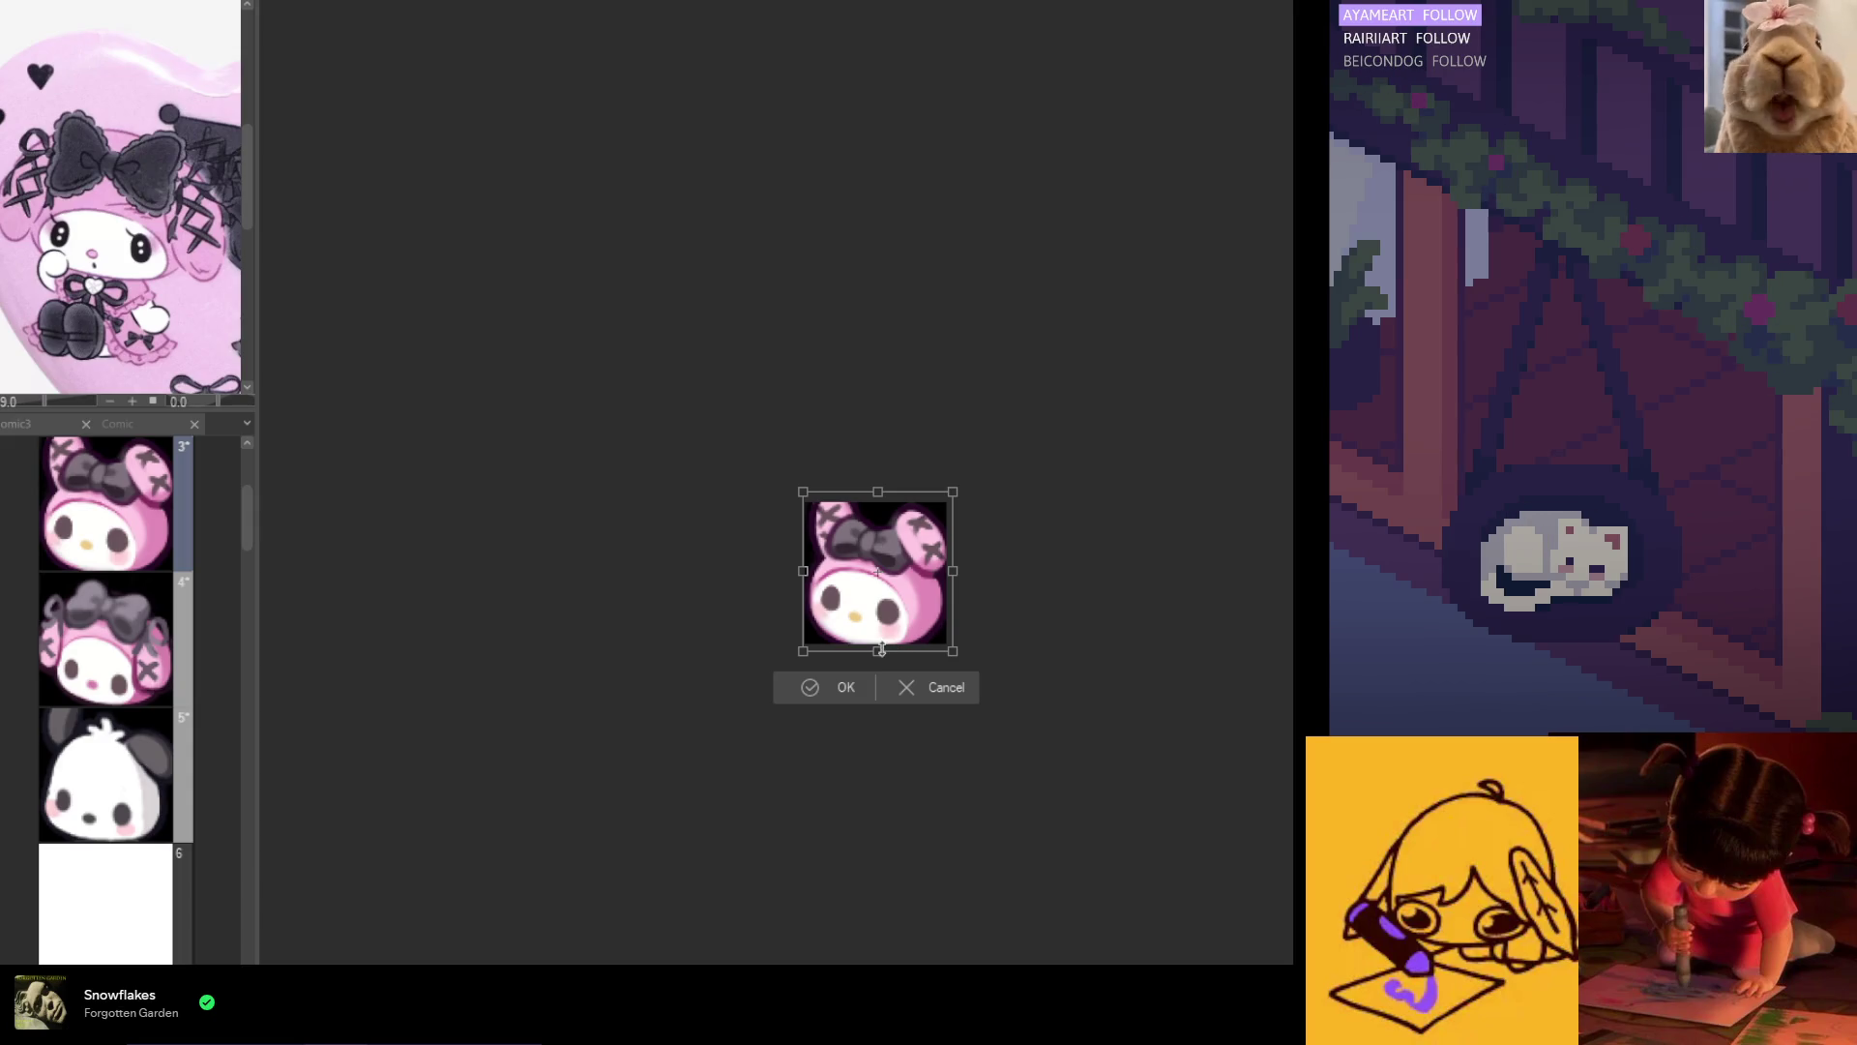
click(922, 682)
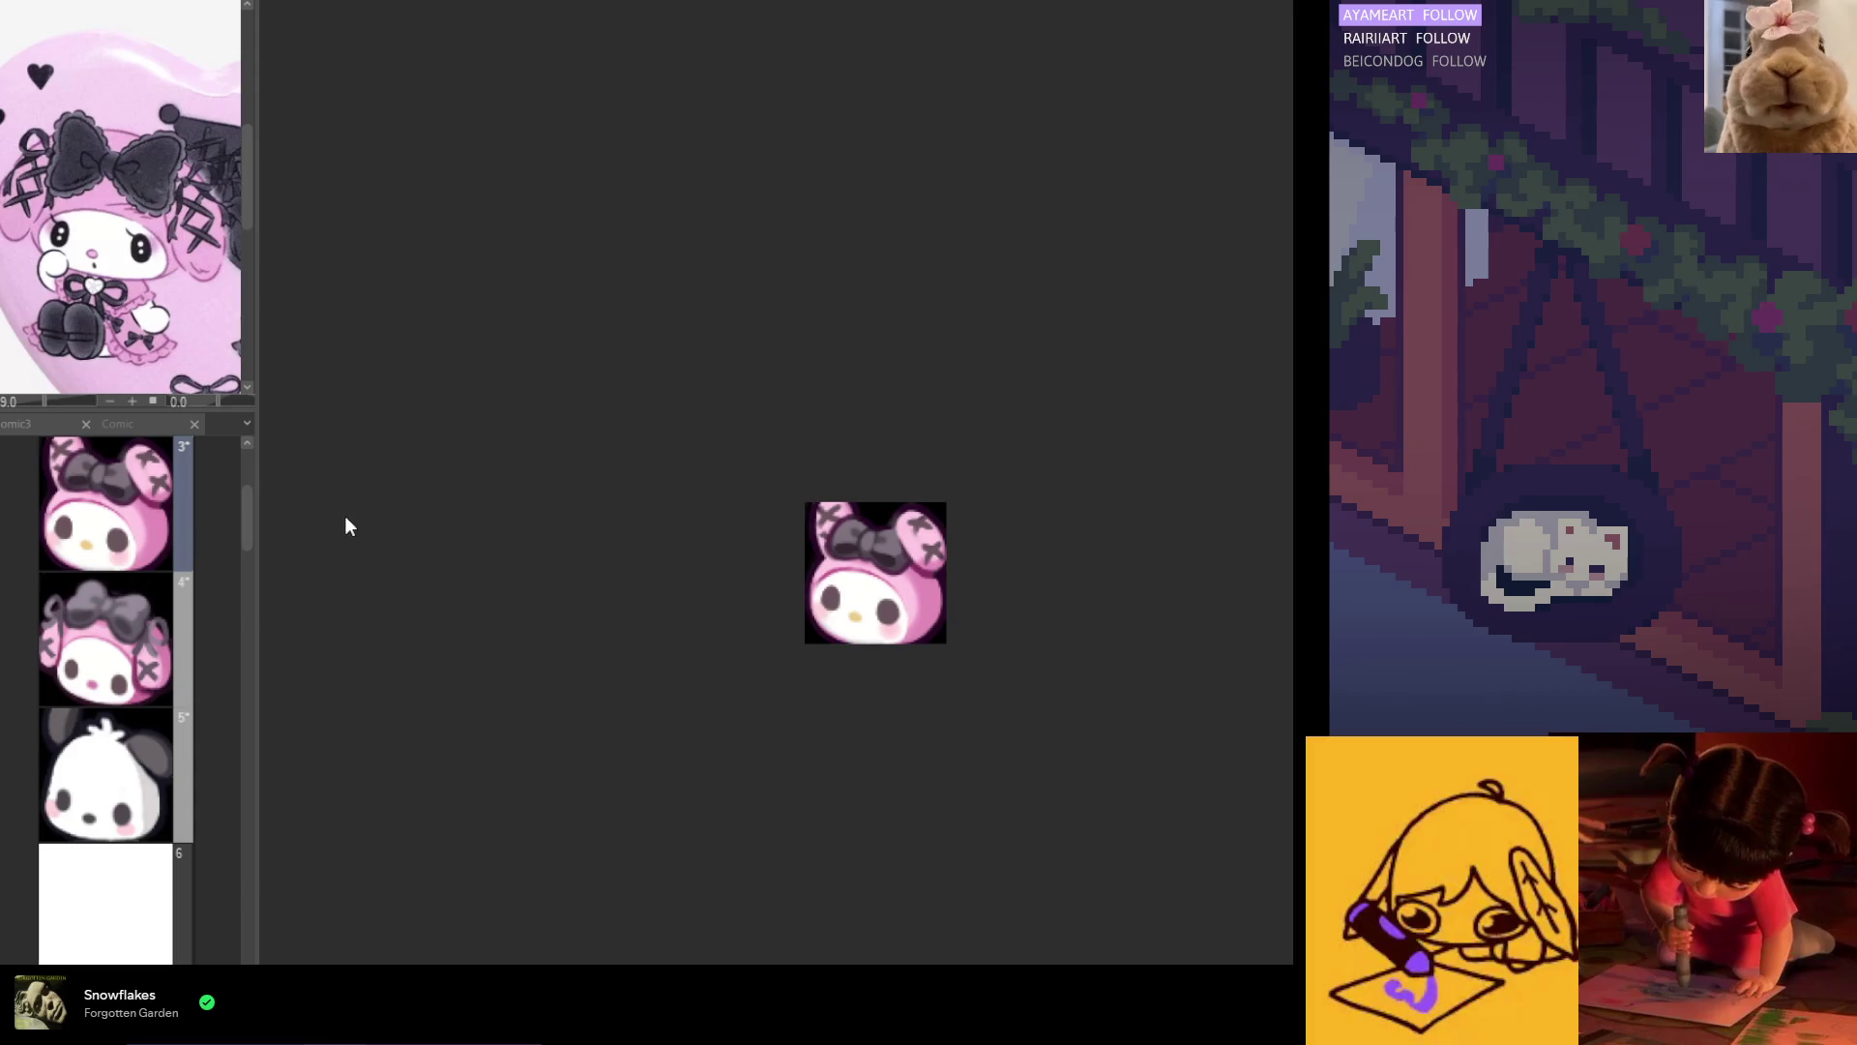
key(ctrl+t)
scroll(875, 643, up, 3)
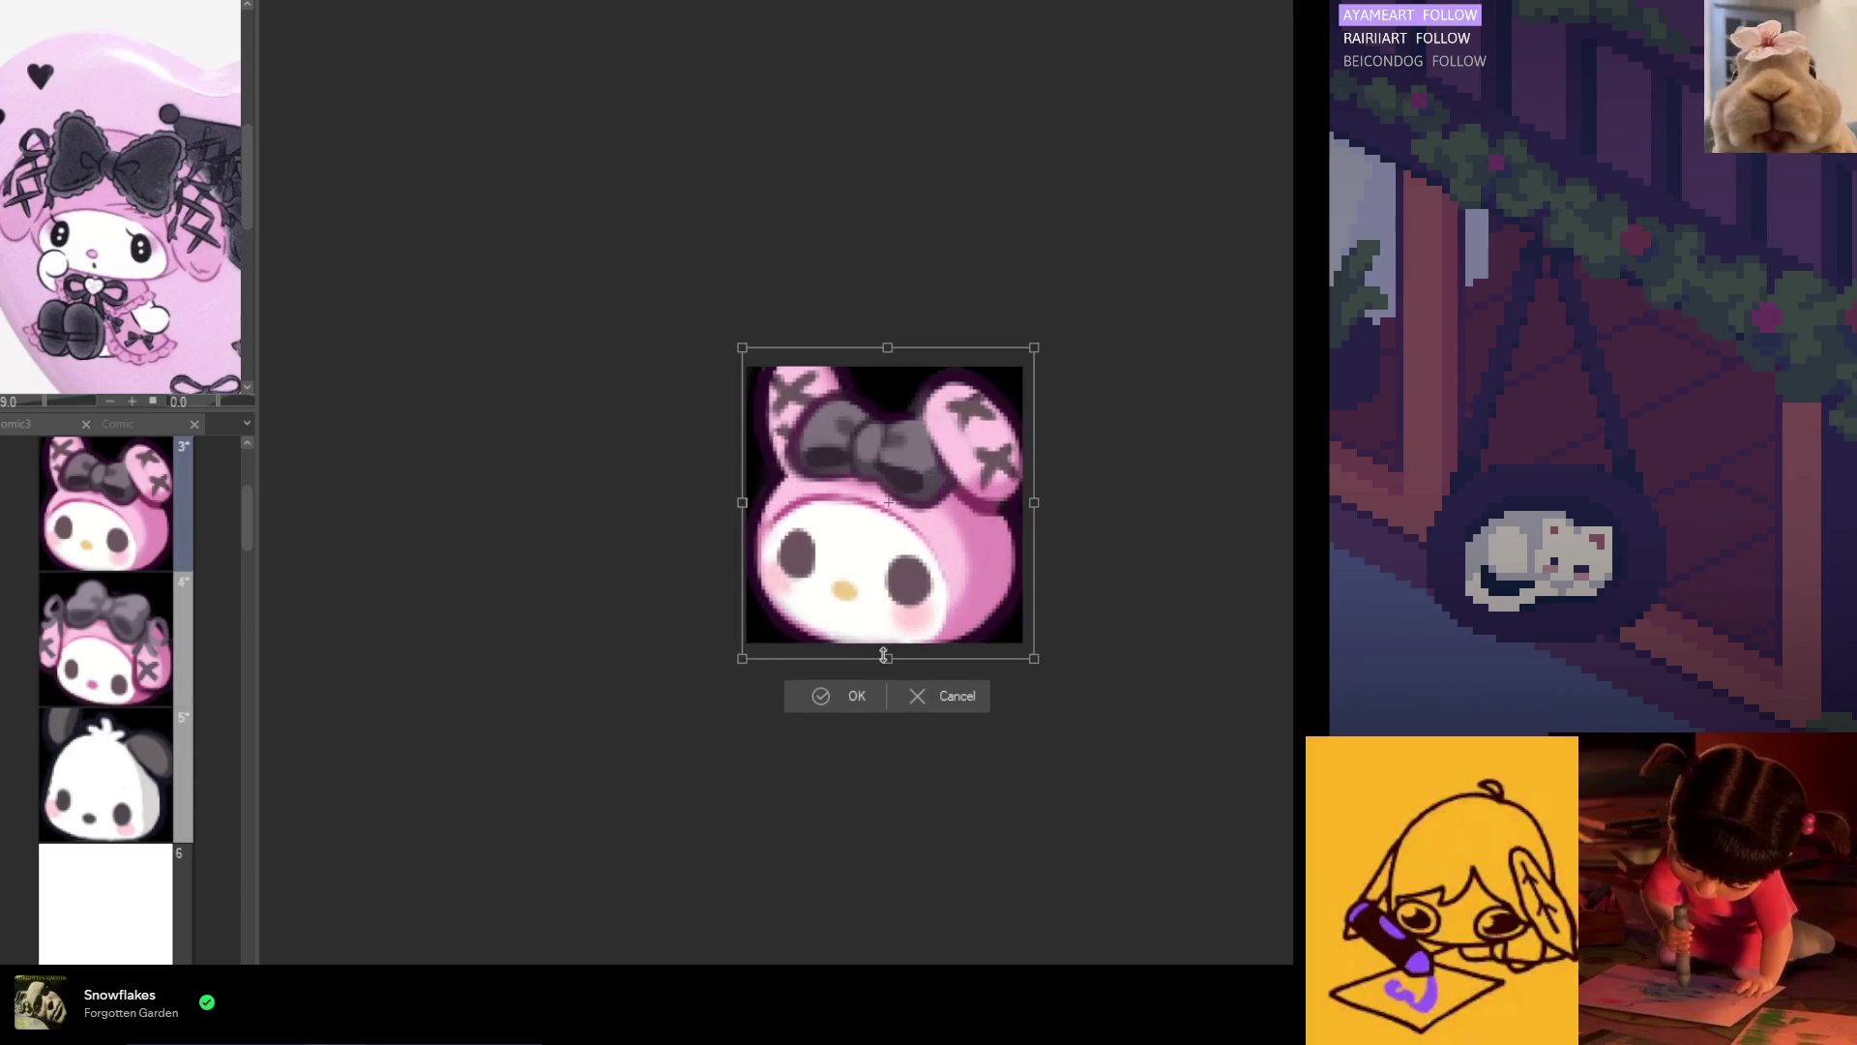
drag(884, 655, 884, 651)
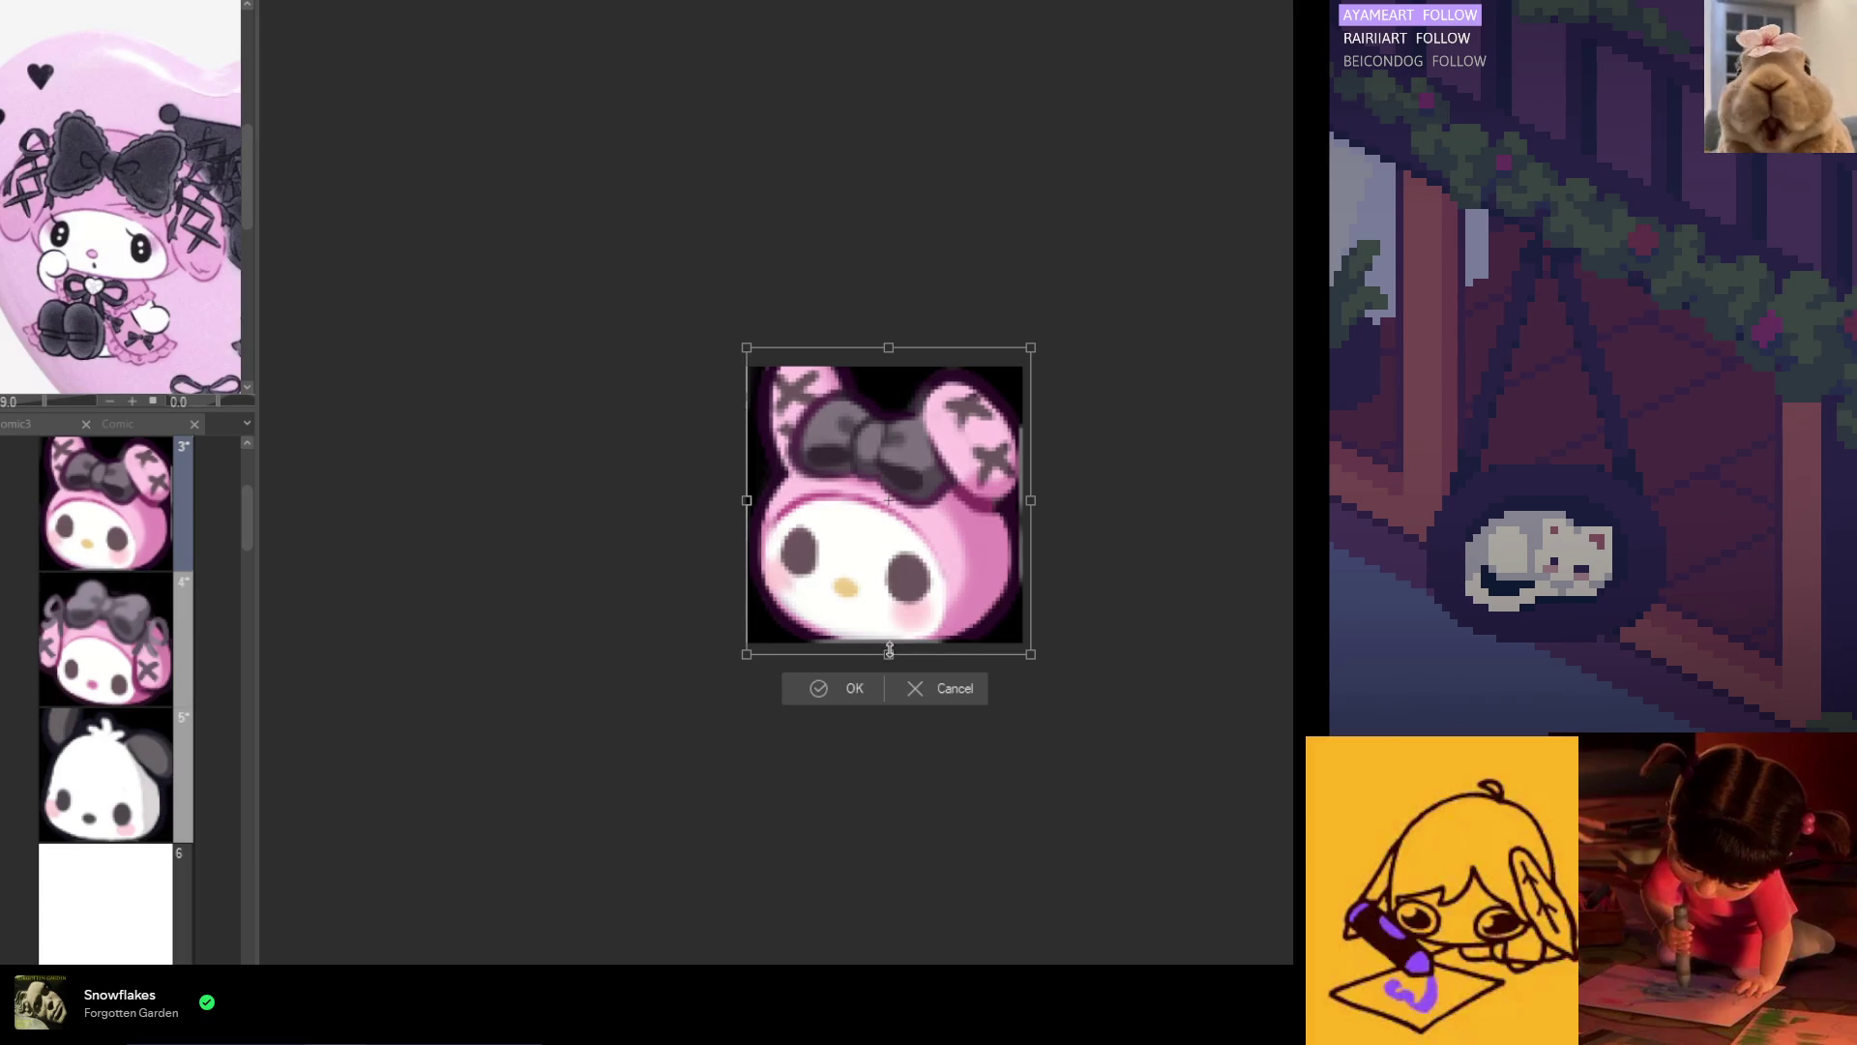
click(848, 691)
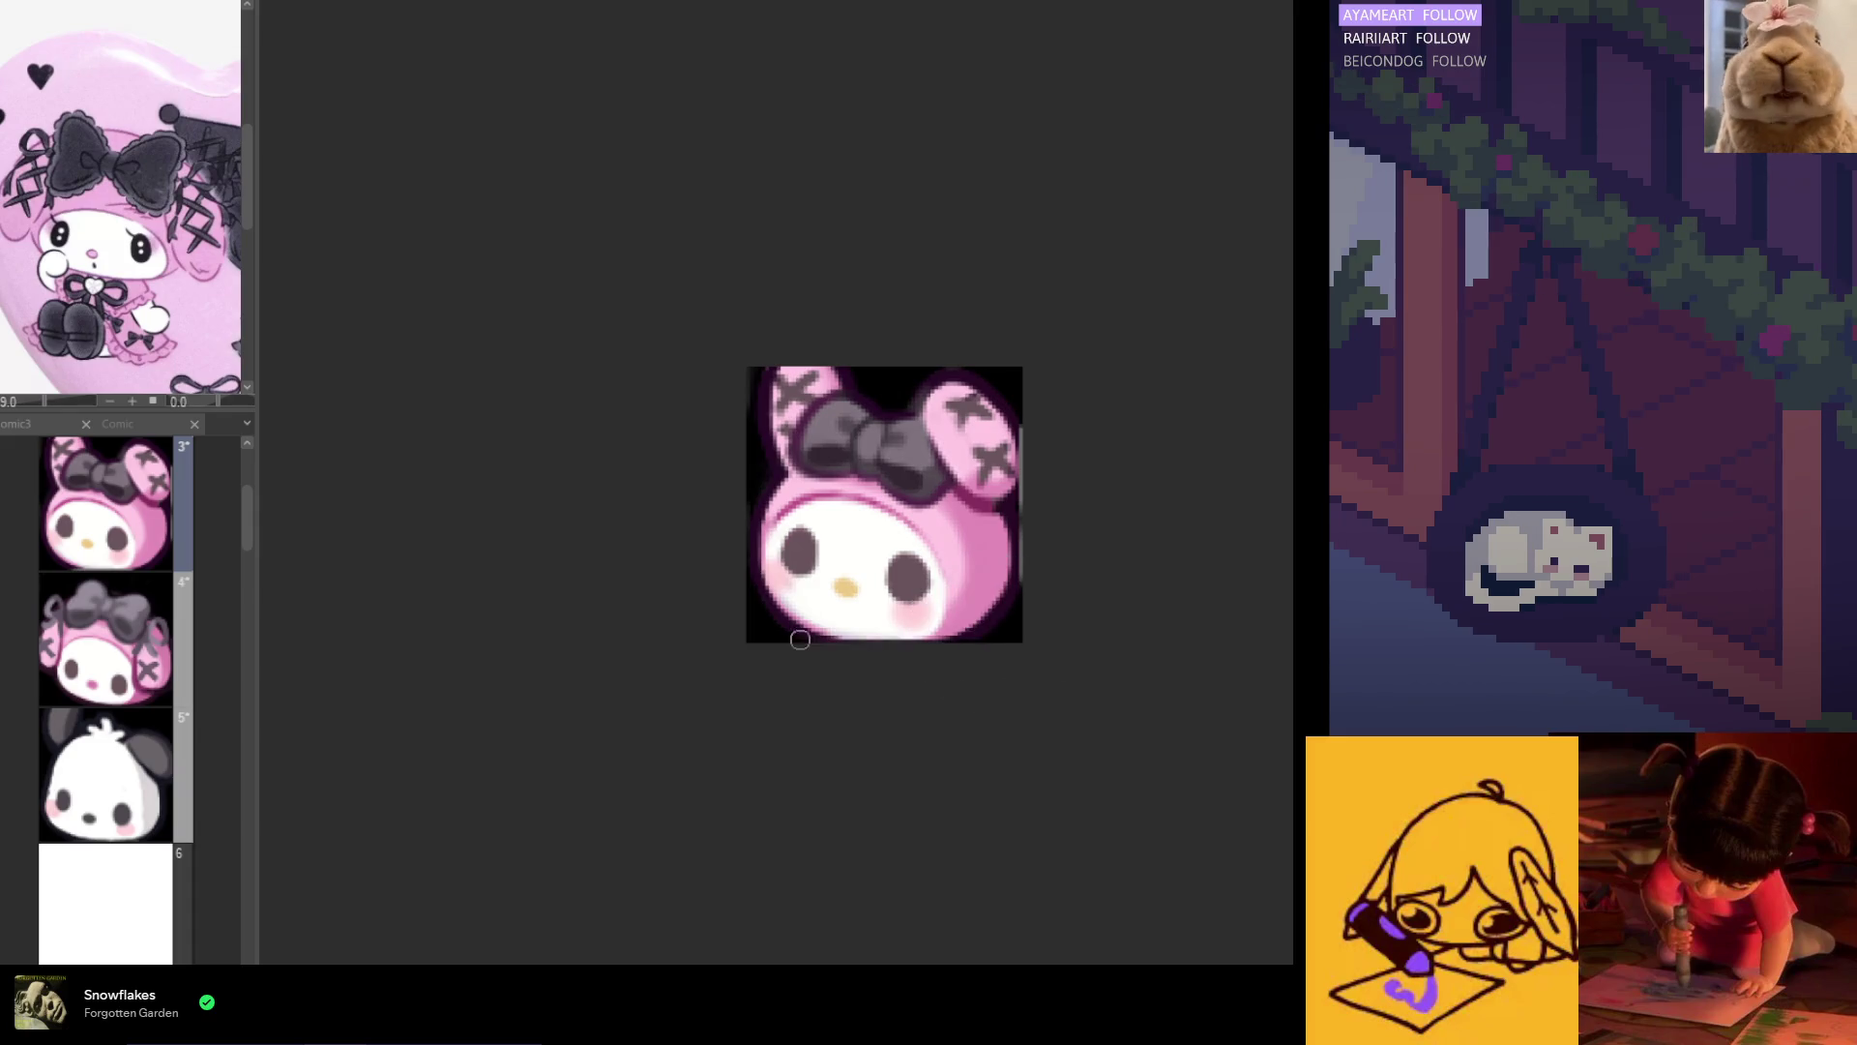
drag(1017, 416, 1018, 581)
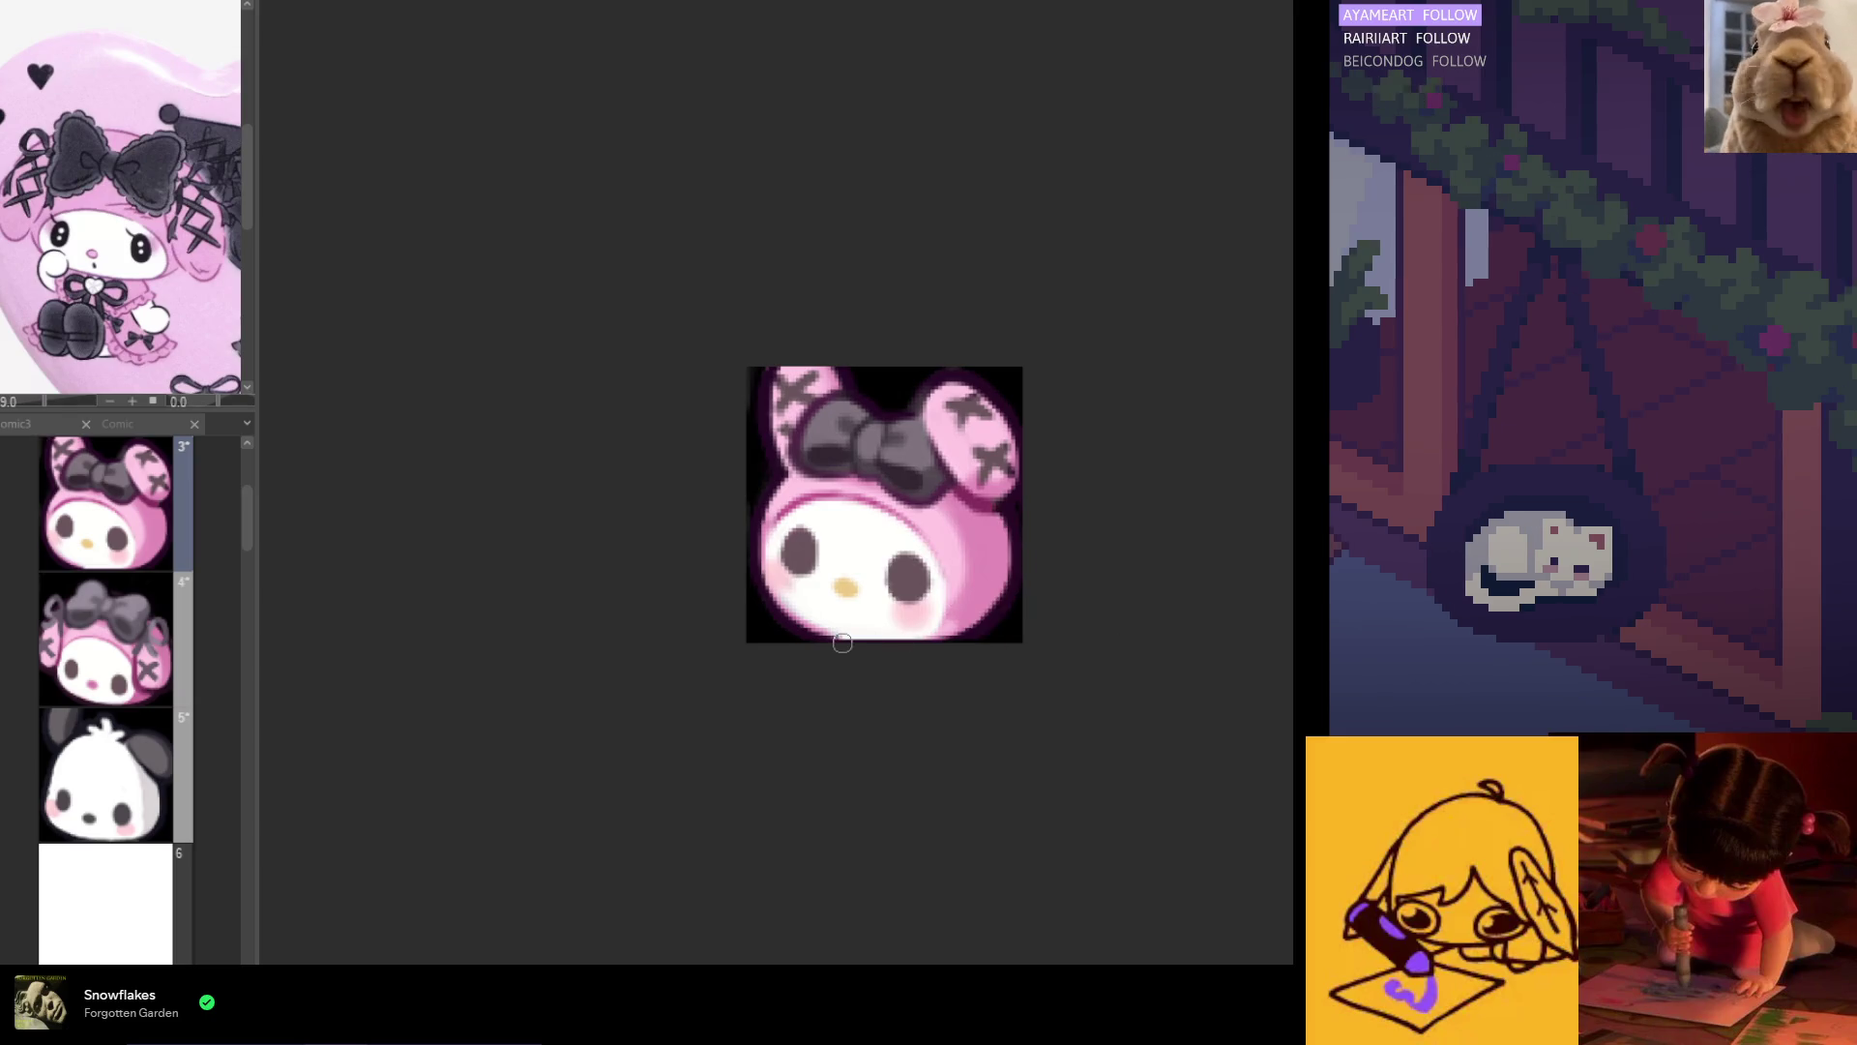
Step: Brush over the bottom edge of the face outline, zooming in and out to check it
scroll(860, 644, up, 1)
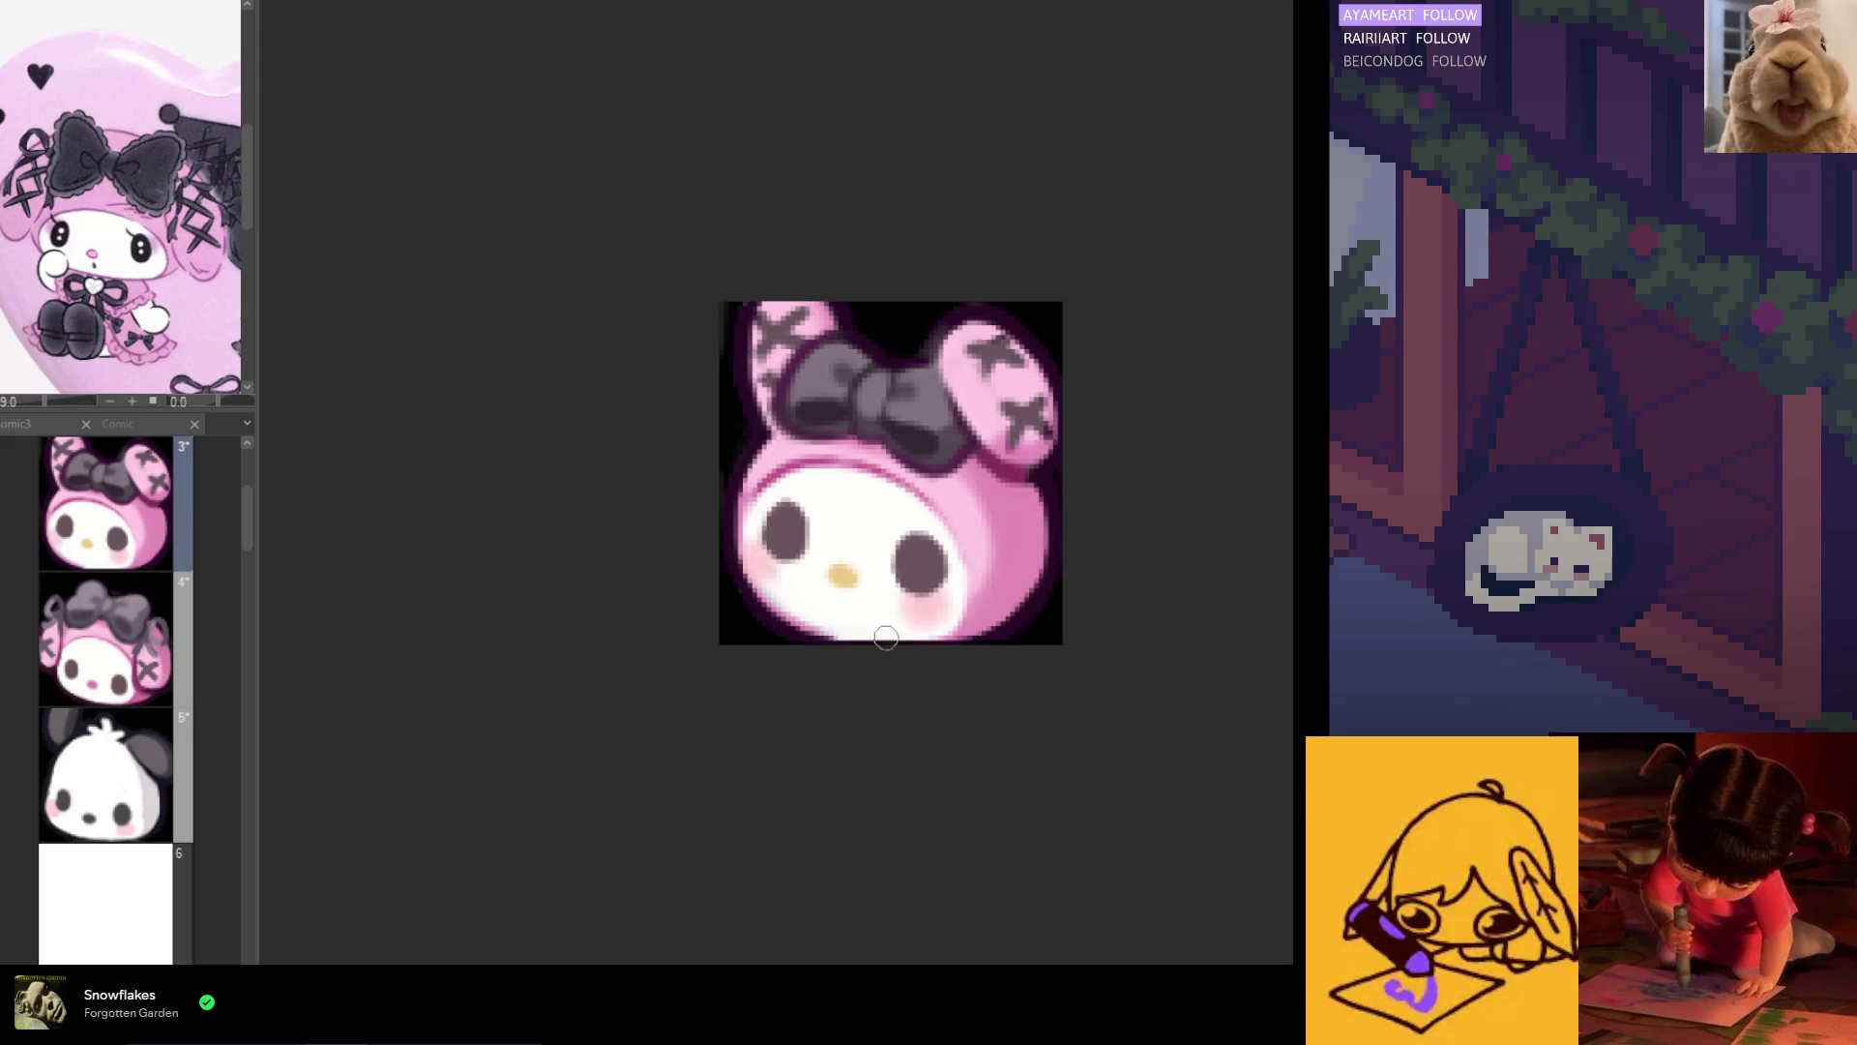
drag(882, 640, 838, 638)
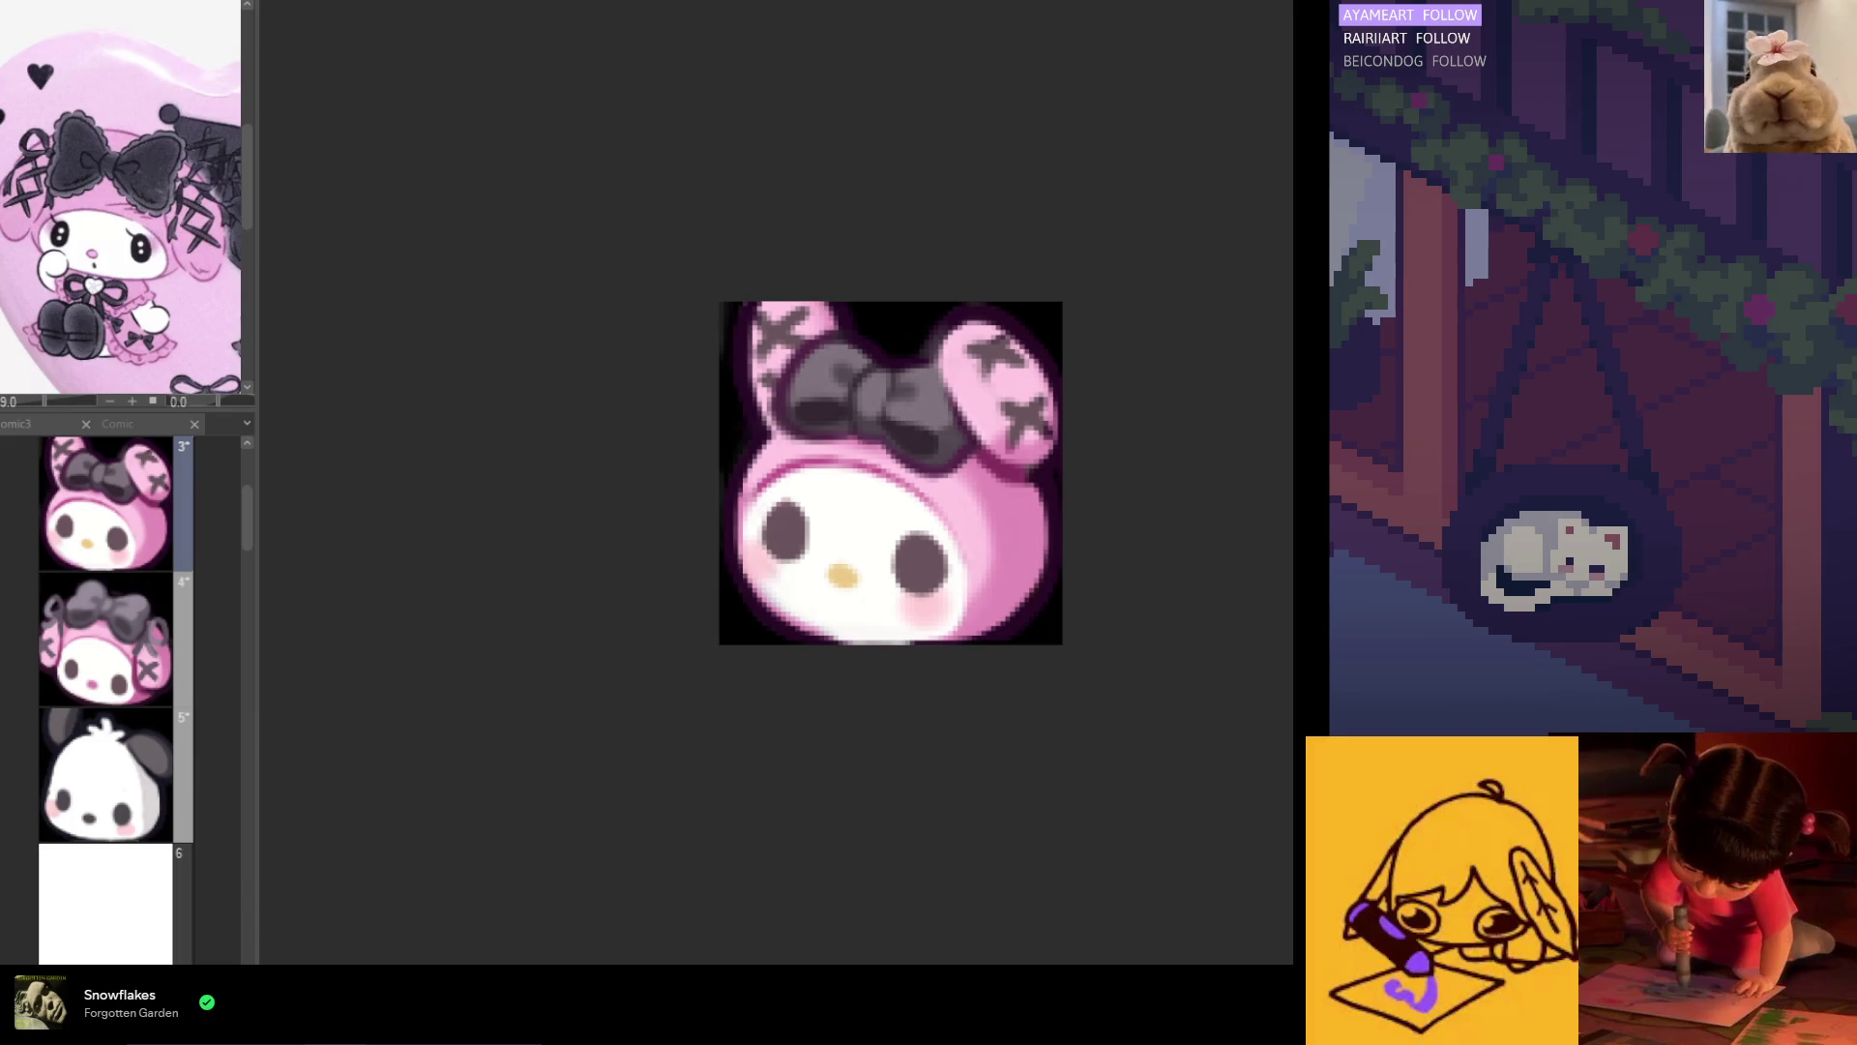
scroll(957, 634, up, 2)
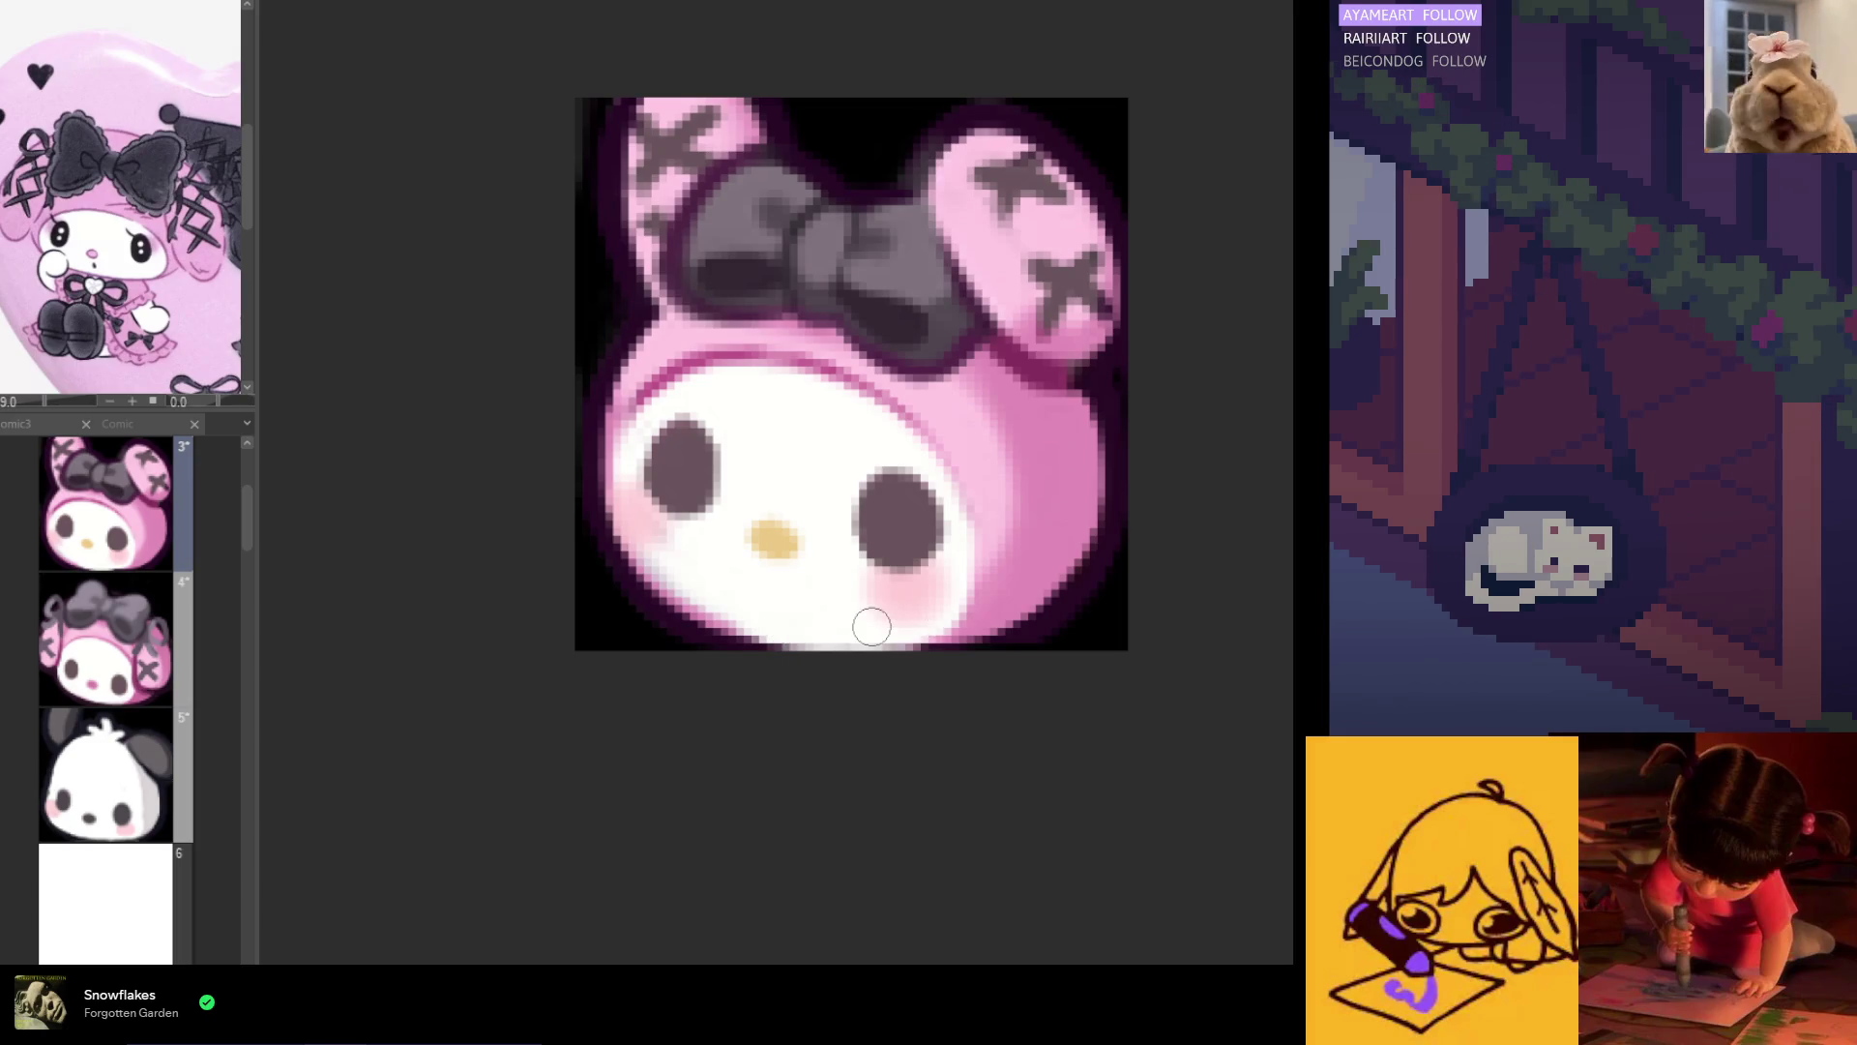
scroll(903, 634, down, 6)
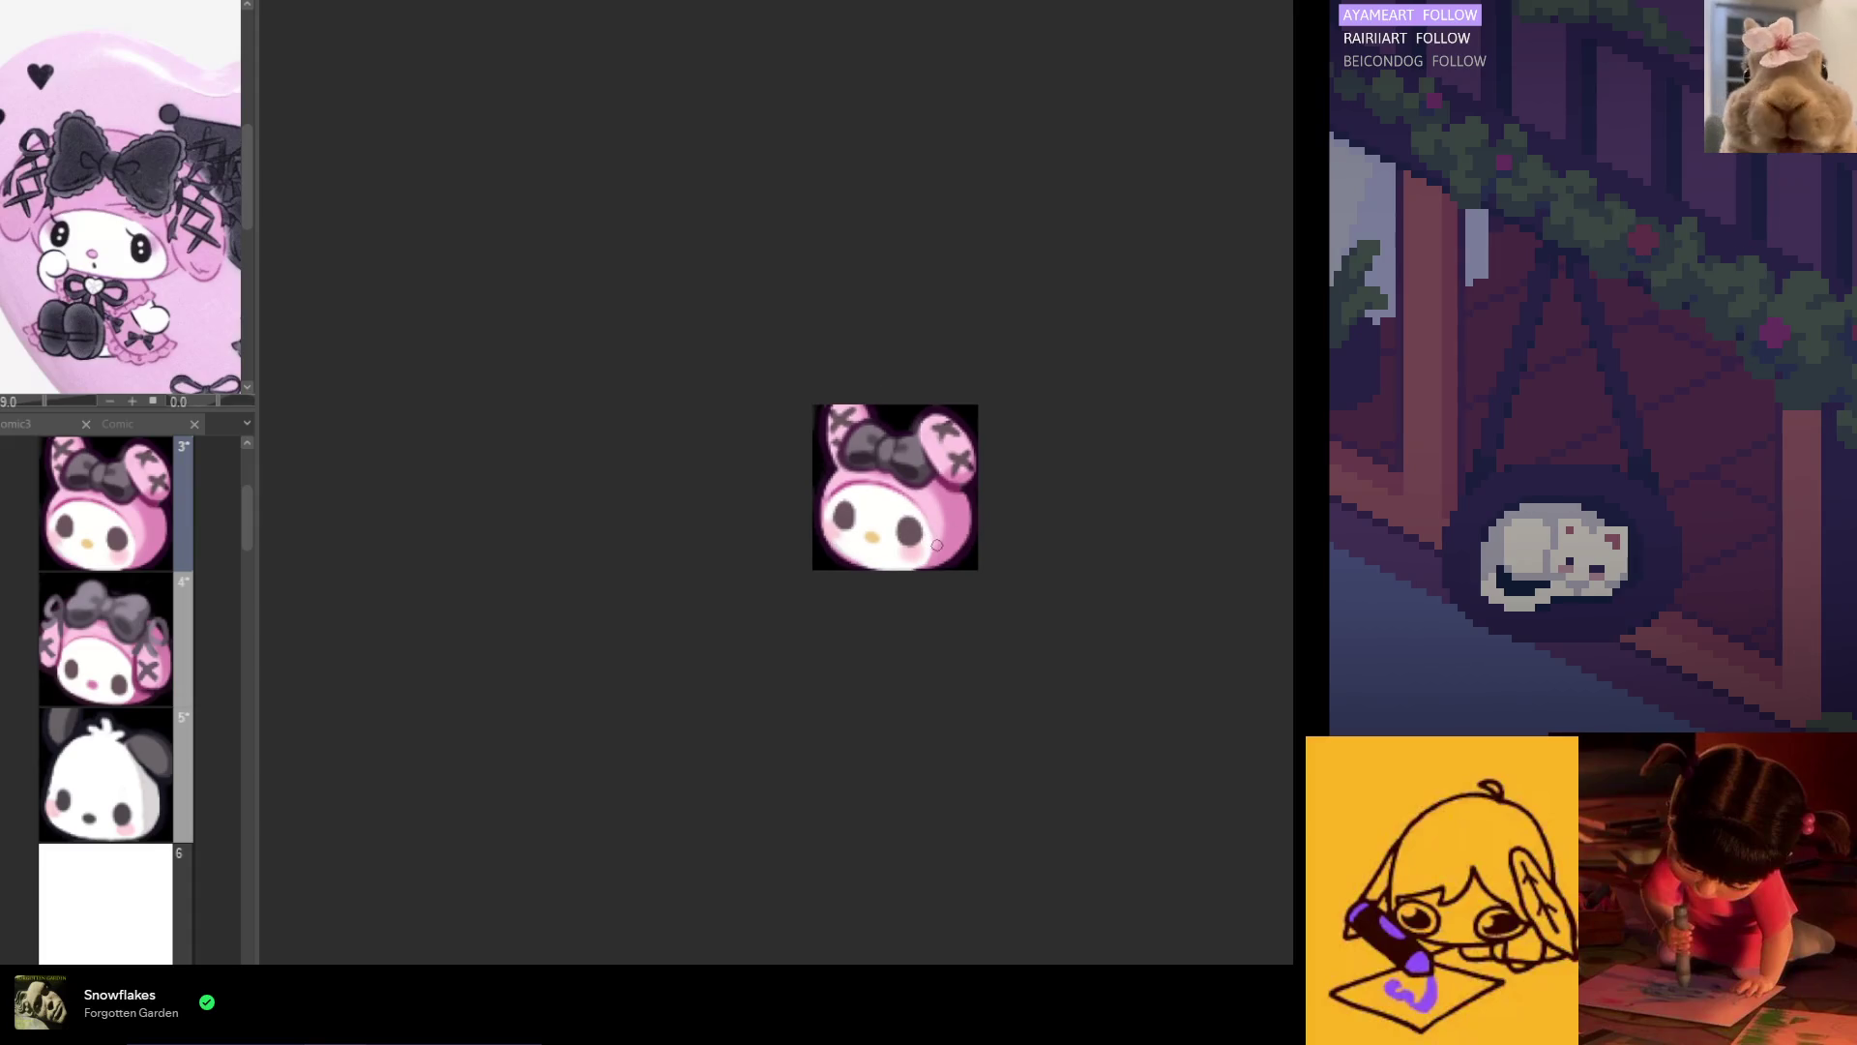
scroll(897, 561, up, 6)
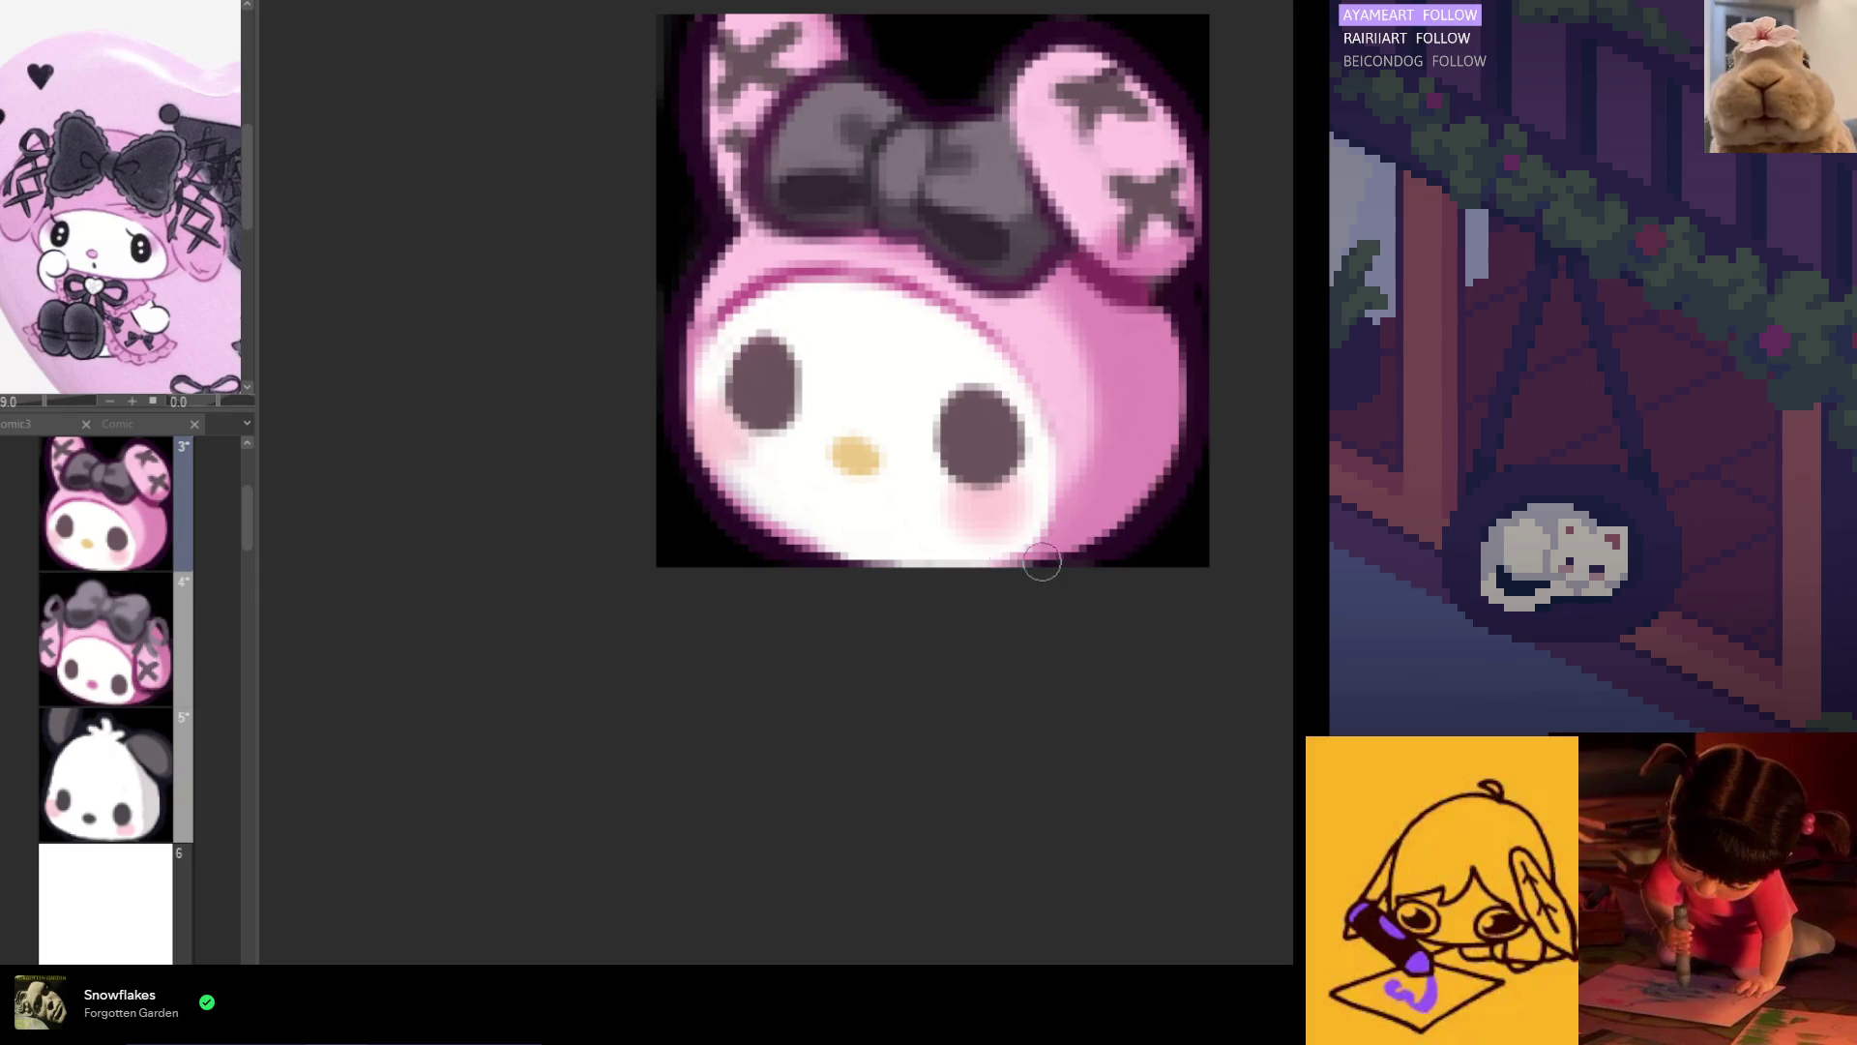
scroll(1045, 541, down, 10)
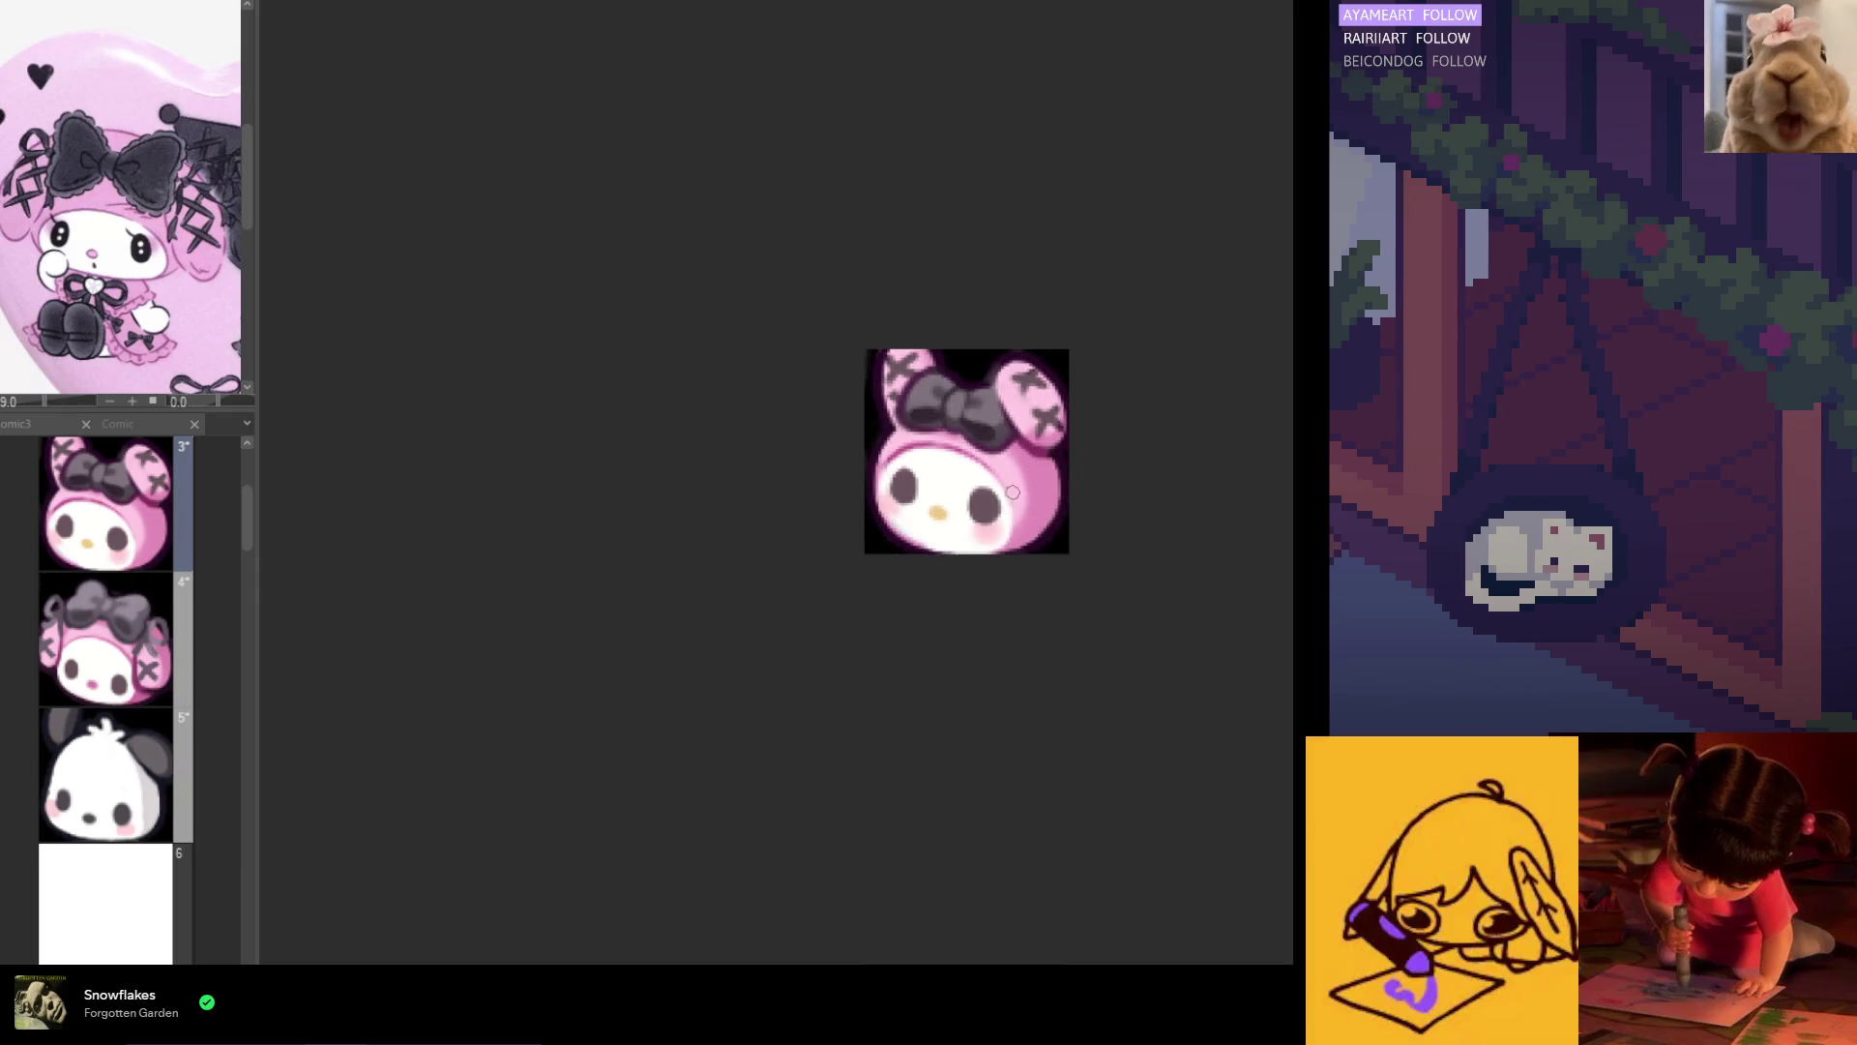
scroll(1022, 539, up, 8)
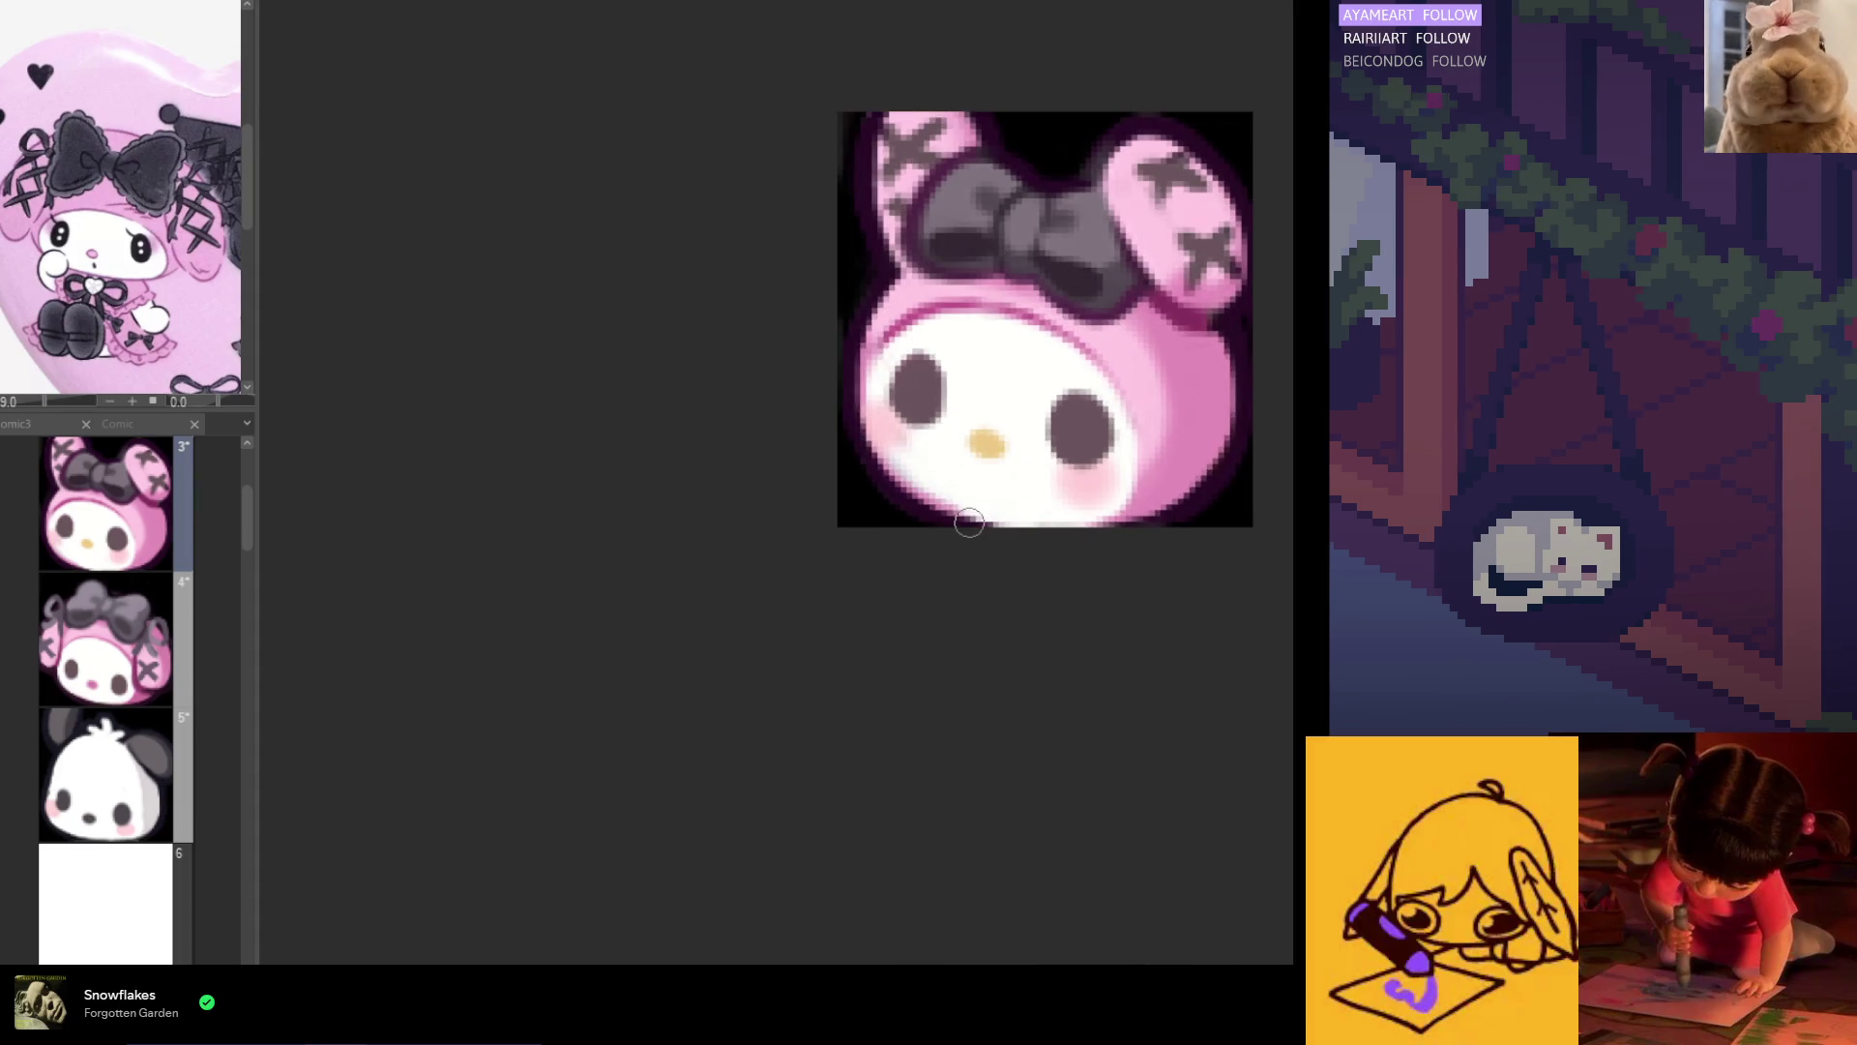
scroll(968, 517, up, 5)
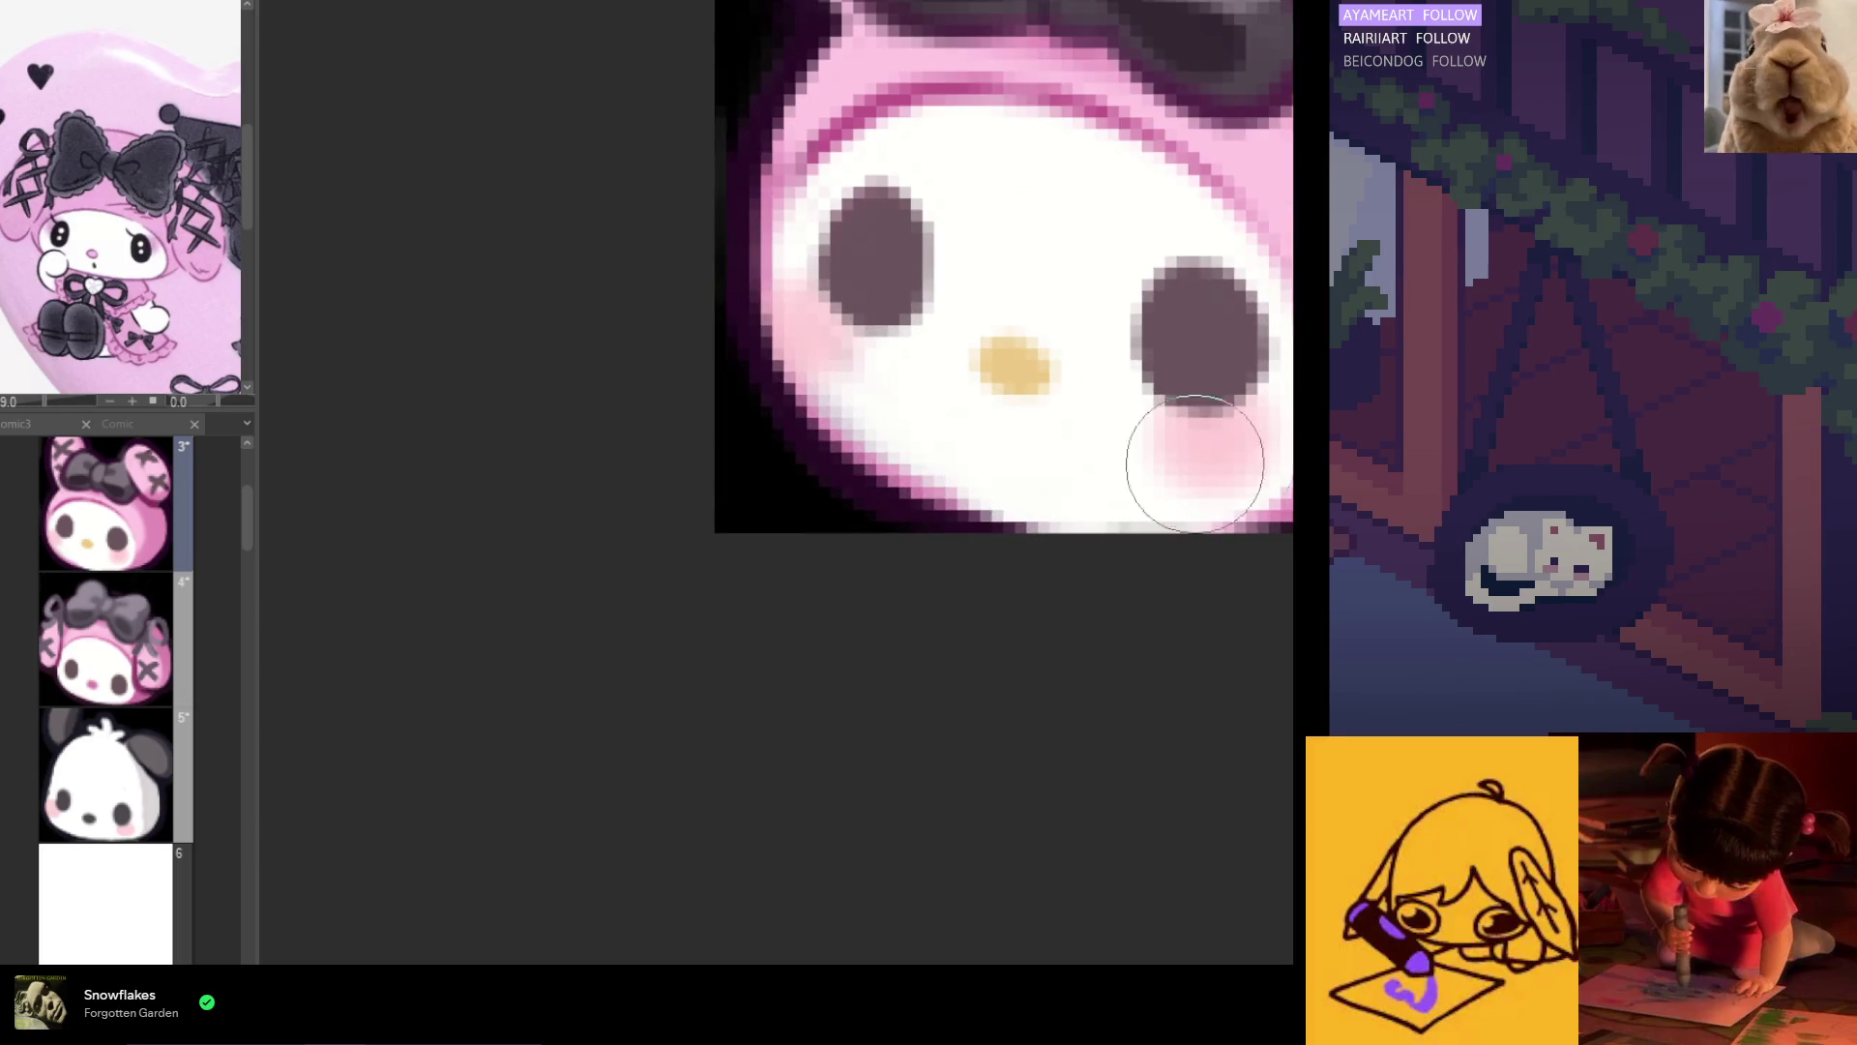
scroll(1102, 484, down, 2)
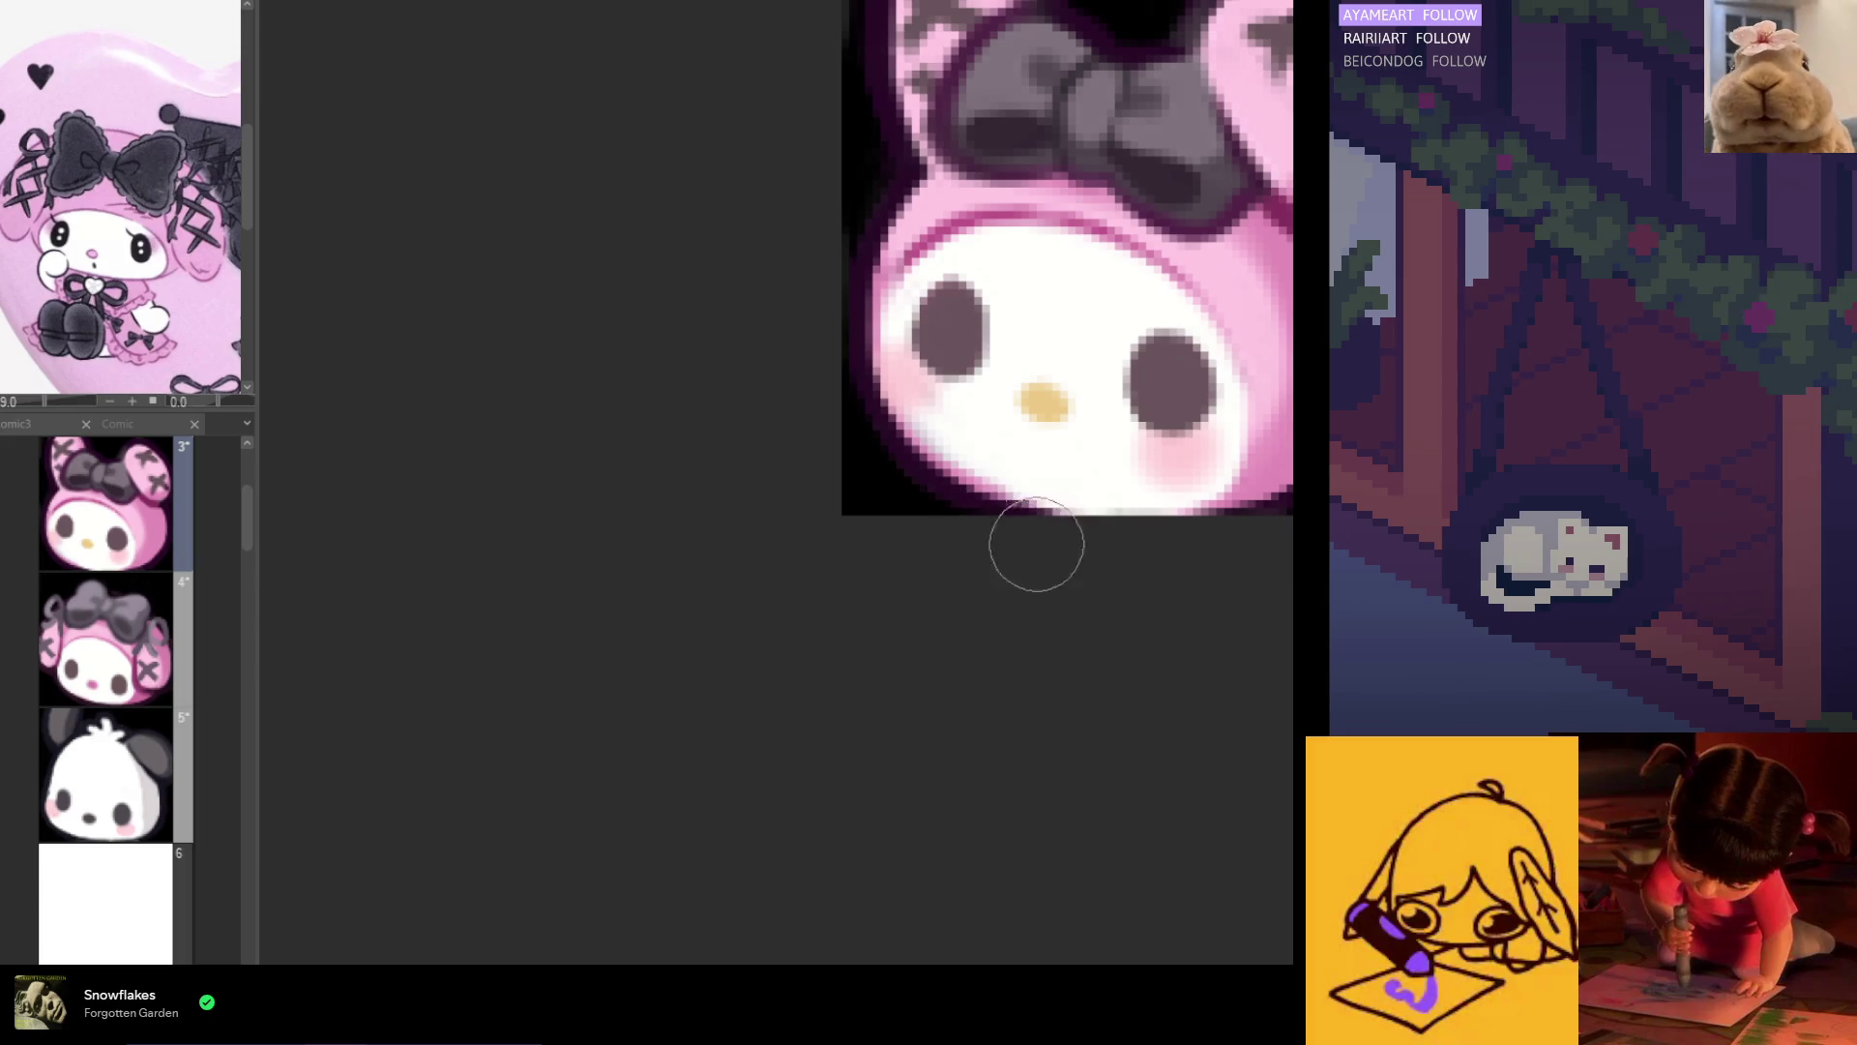
scroll(1053, 589, down, 3)
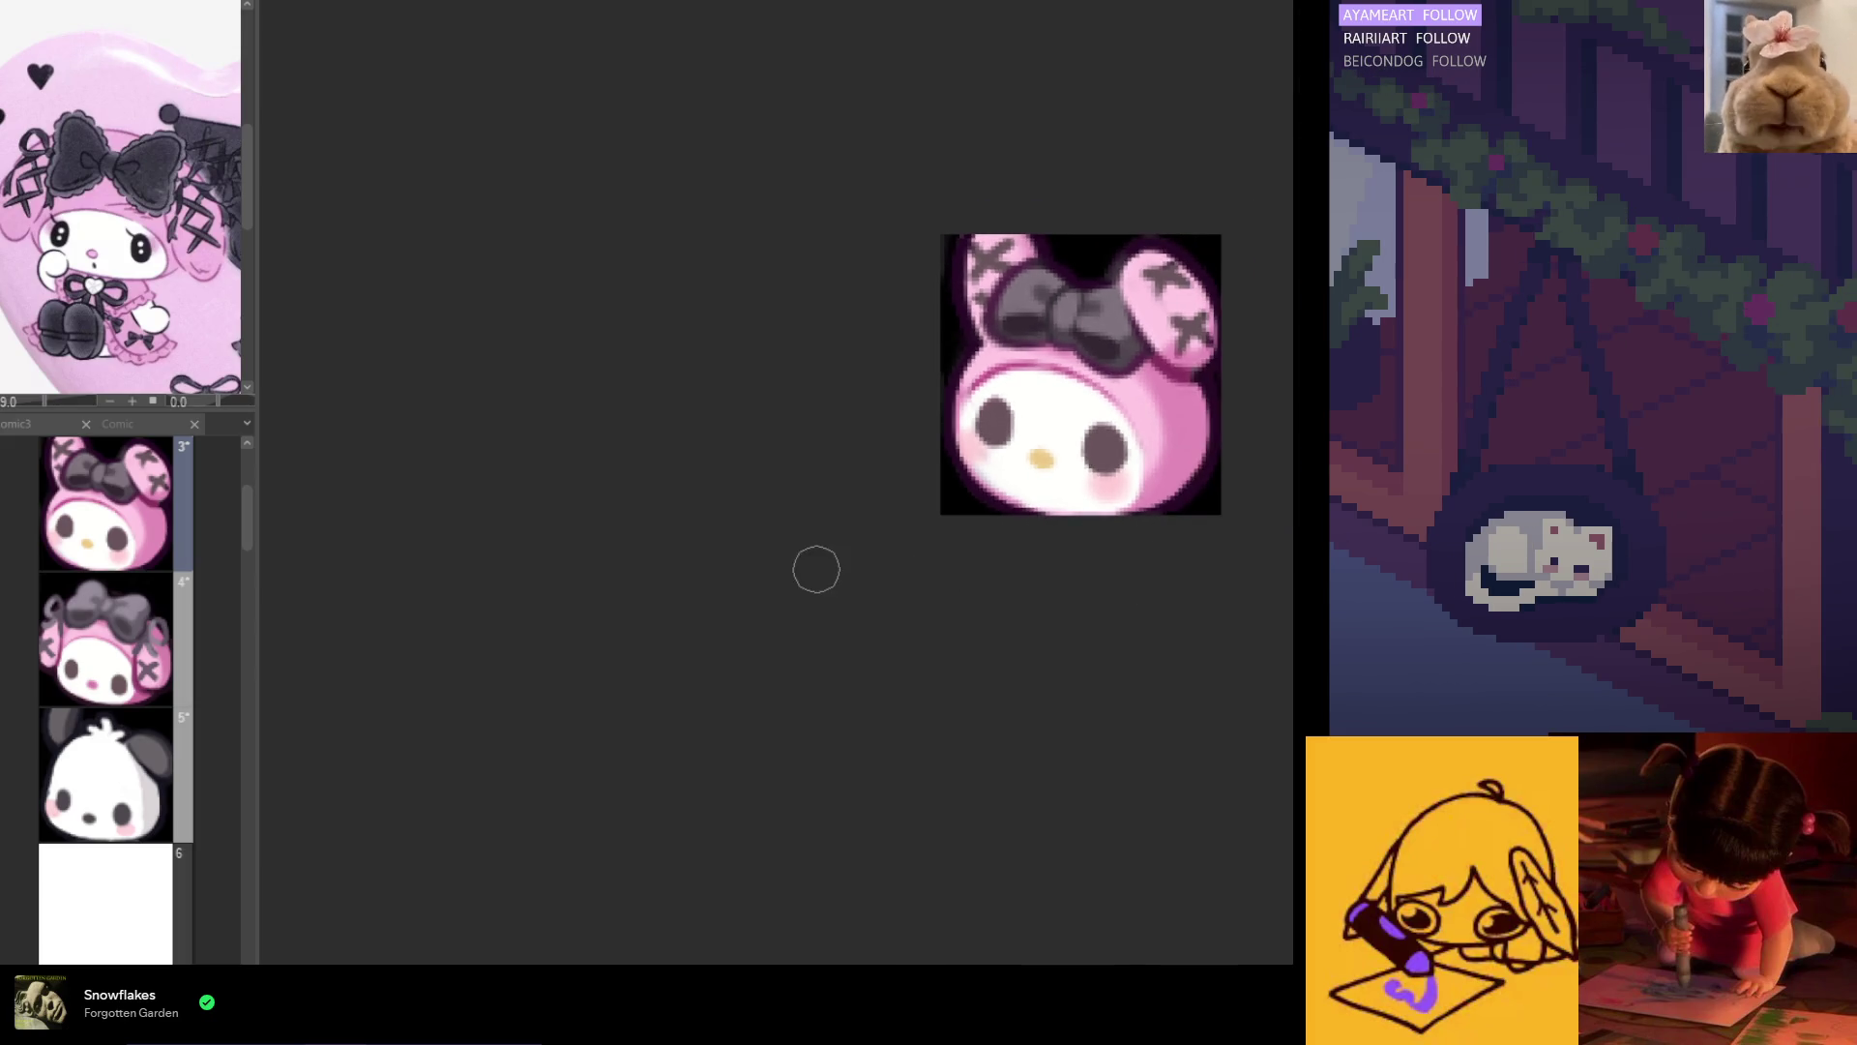
scroll(1114, 518, up, 1)
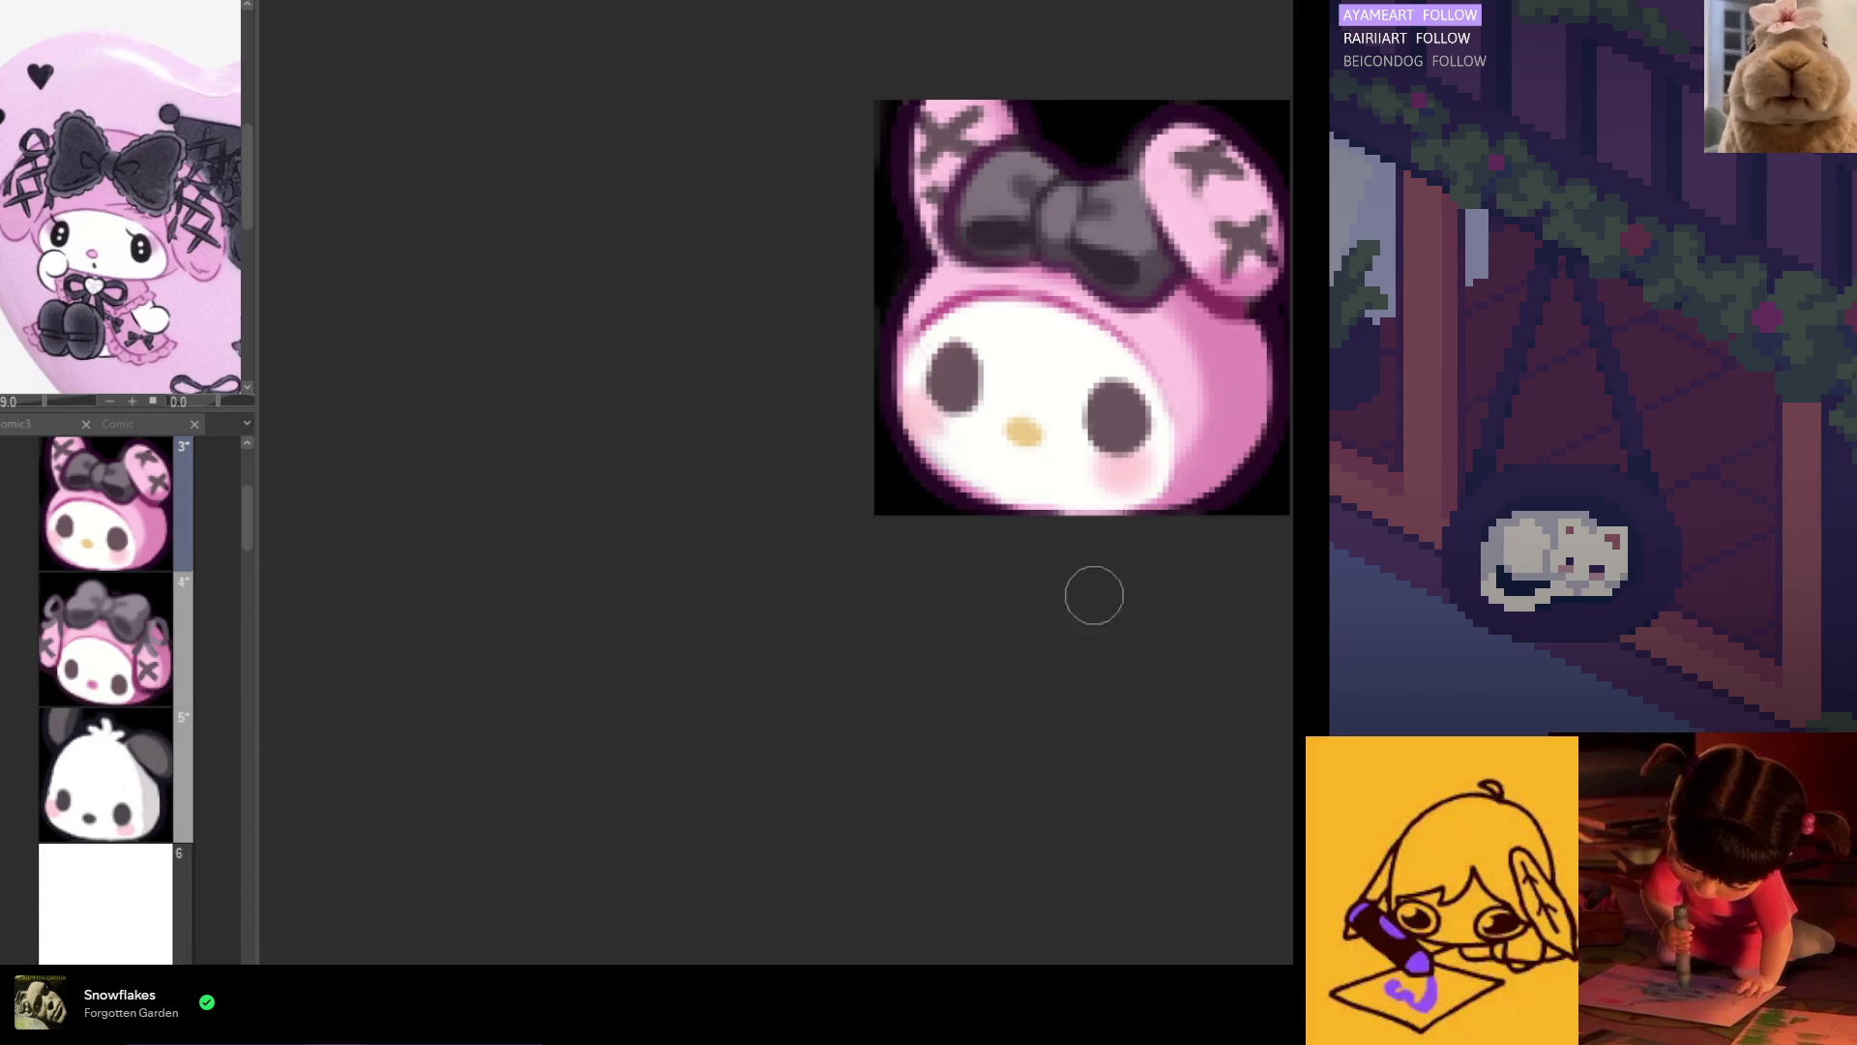
scroll(1100, 589, down, 4)
scroll(1049, 531, up, 1)
scroll(1023, 519, up, 1)
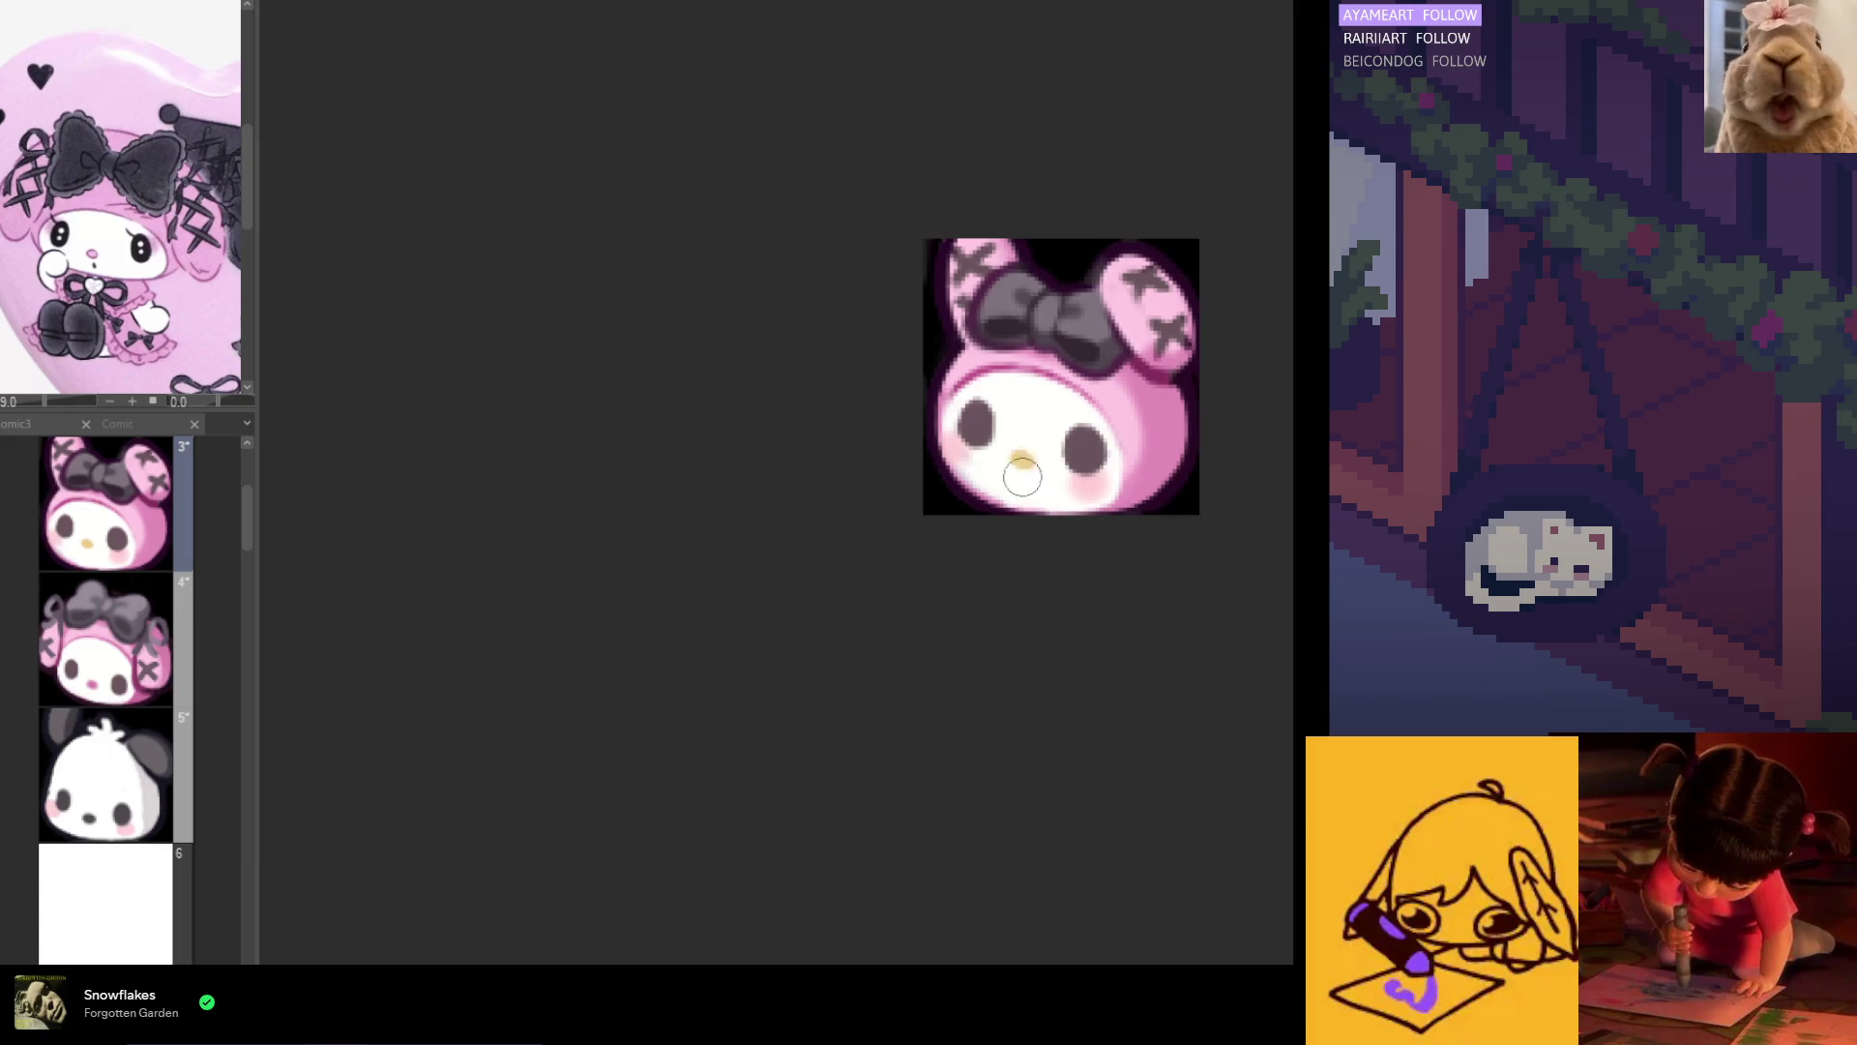
scroll(1041, 493, down, 5)
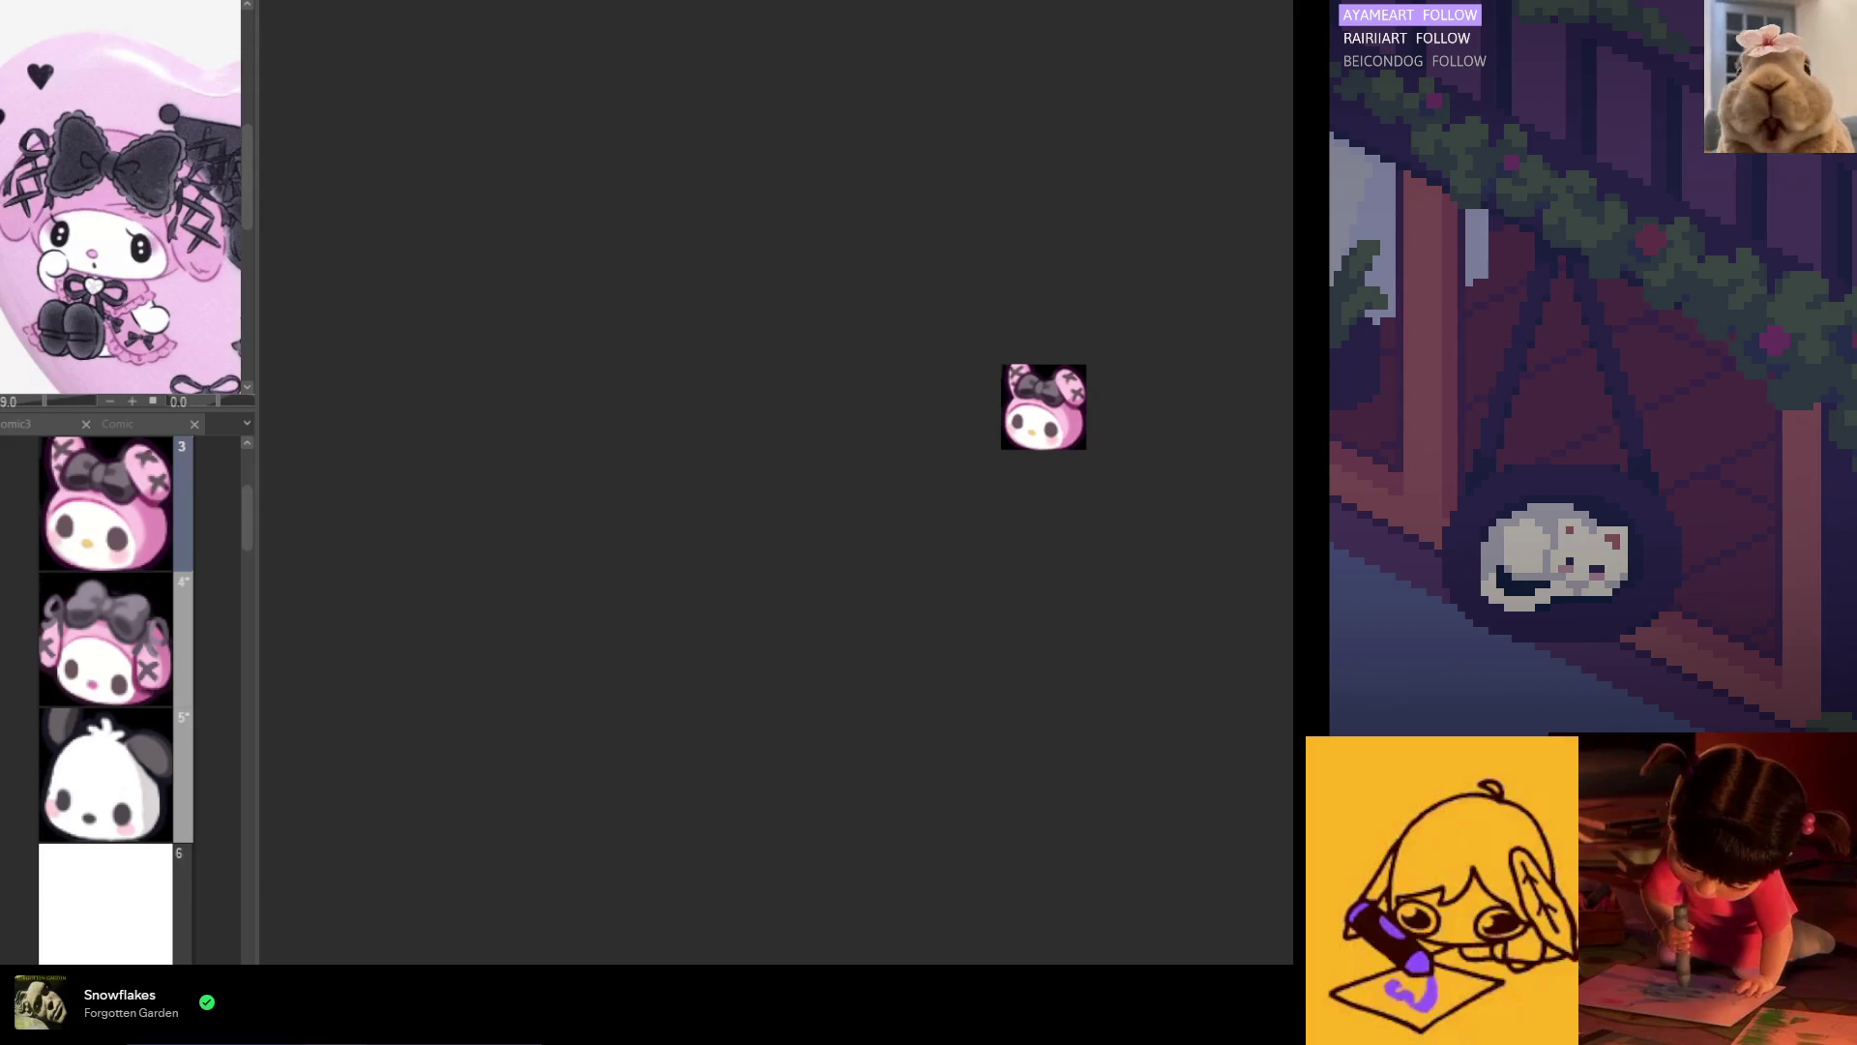
scroll(1046, 430, up, 6)
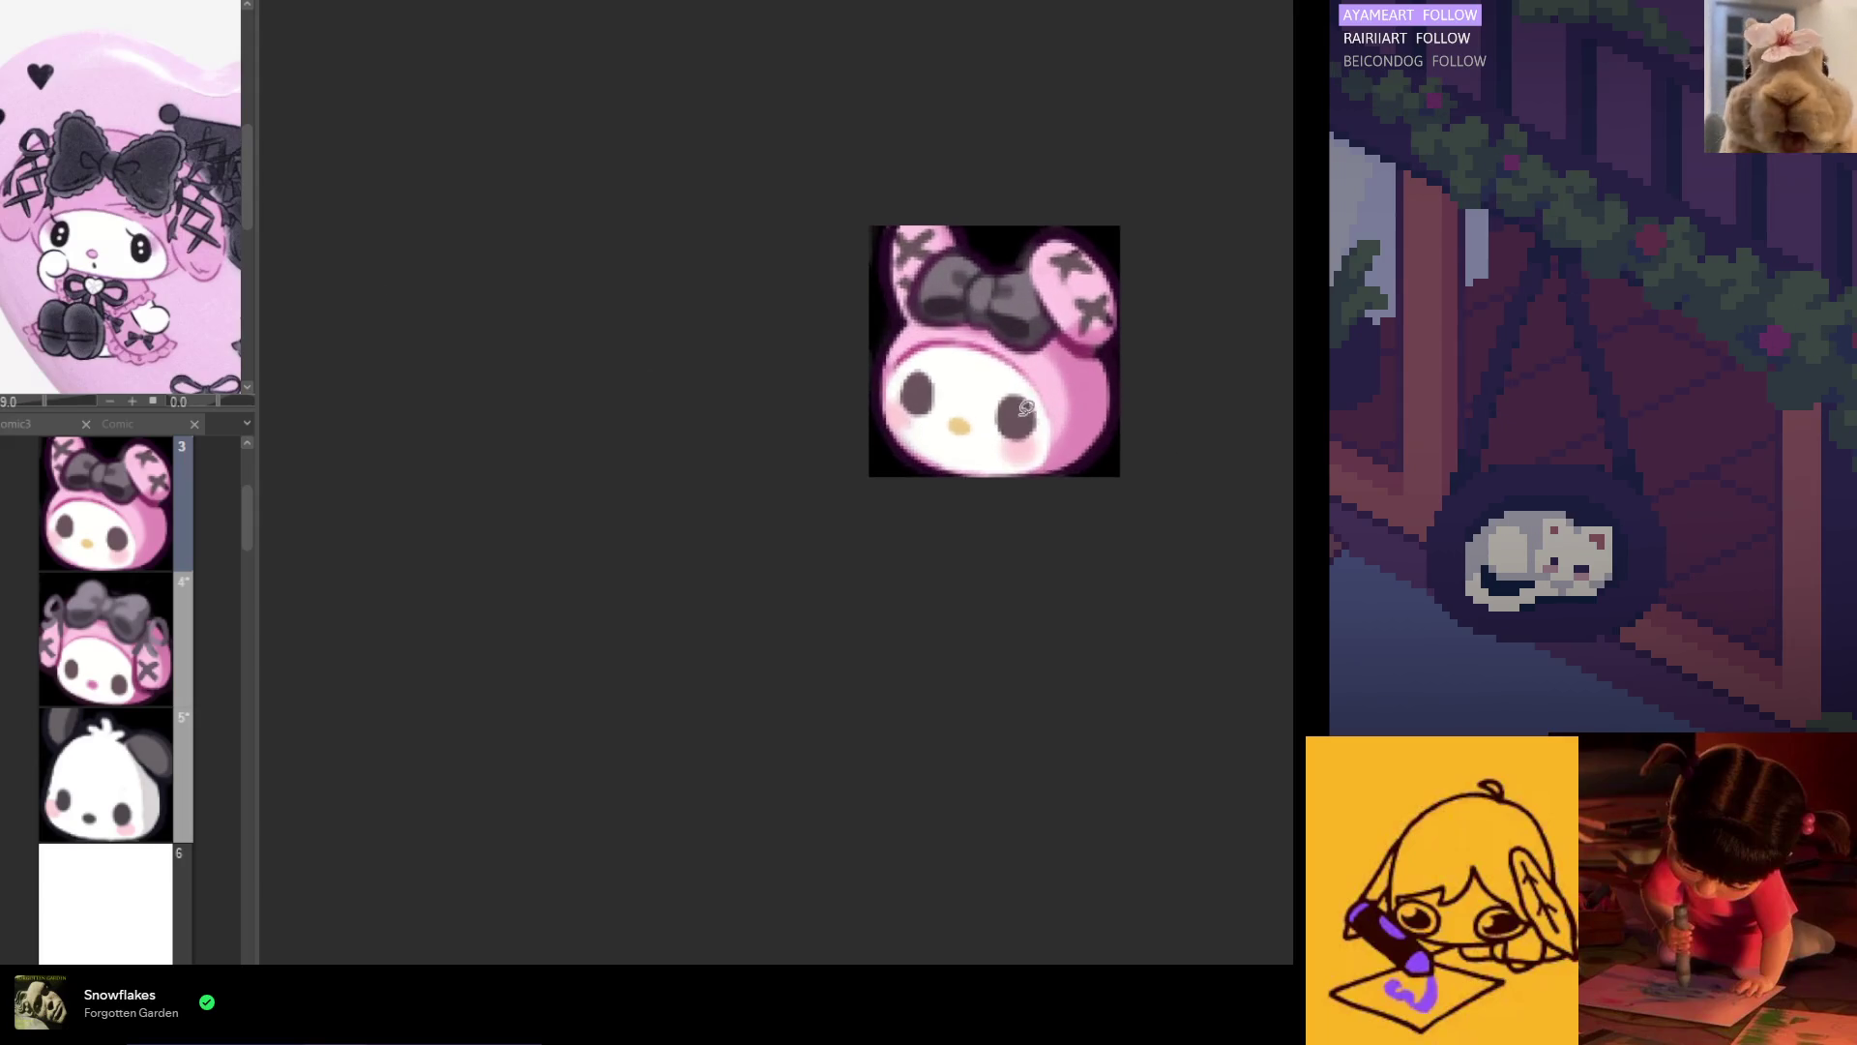
scroll(1046, 429, up, 1)
Step: Lasso My Melody's white face area and confirm a transform on it
drag(1047, 407, 998, 346)
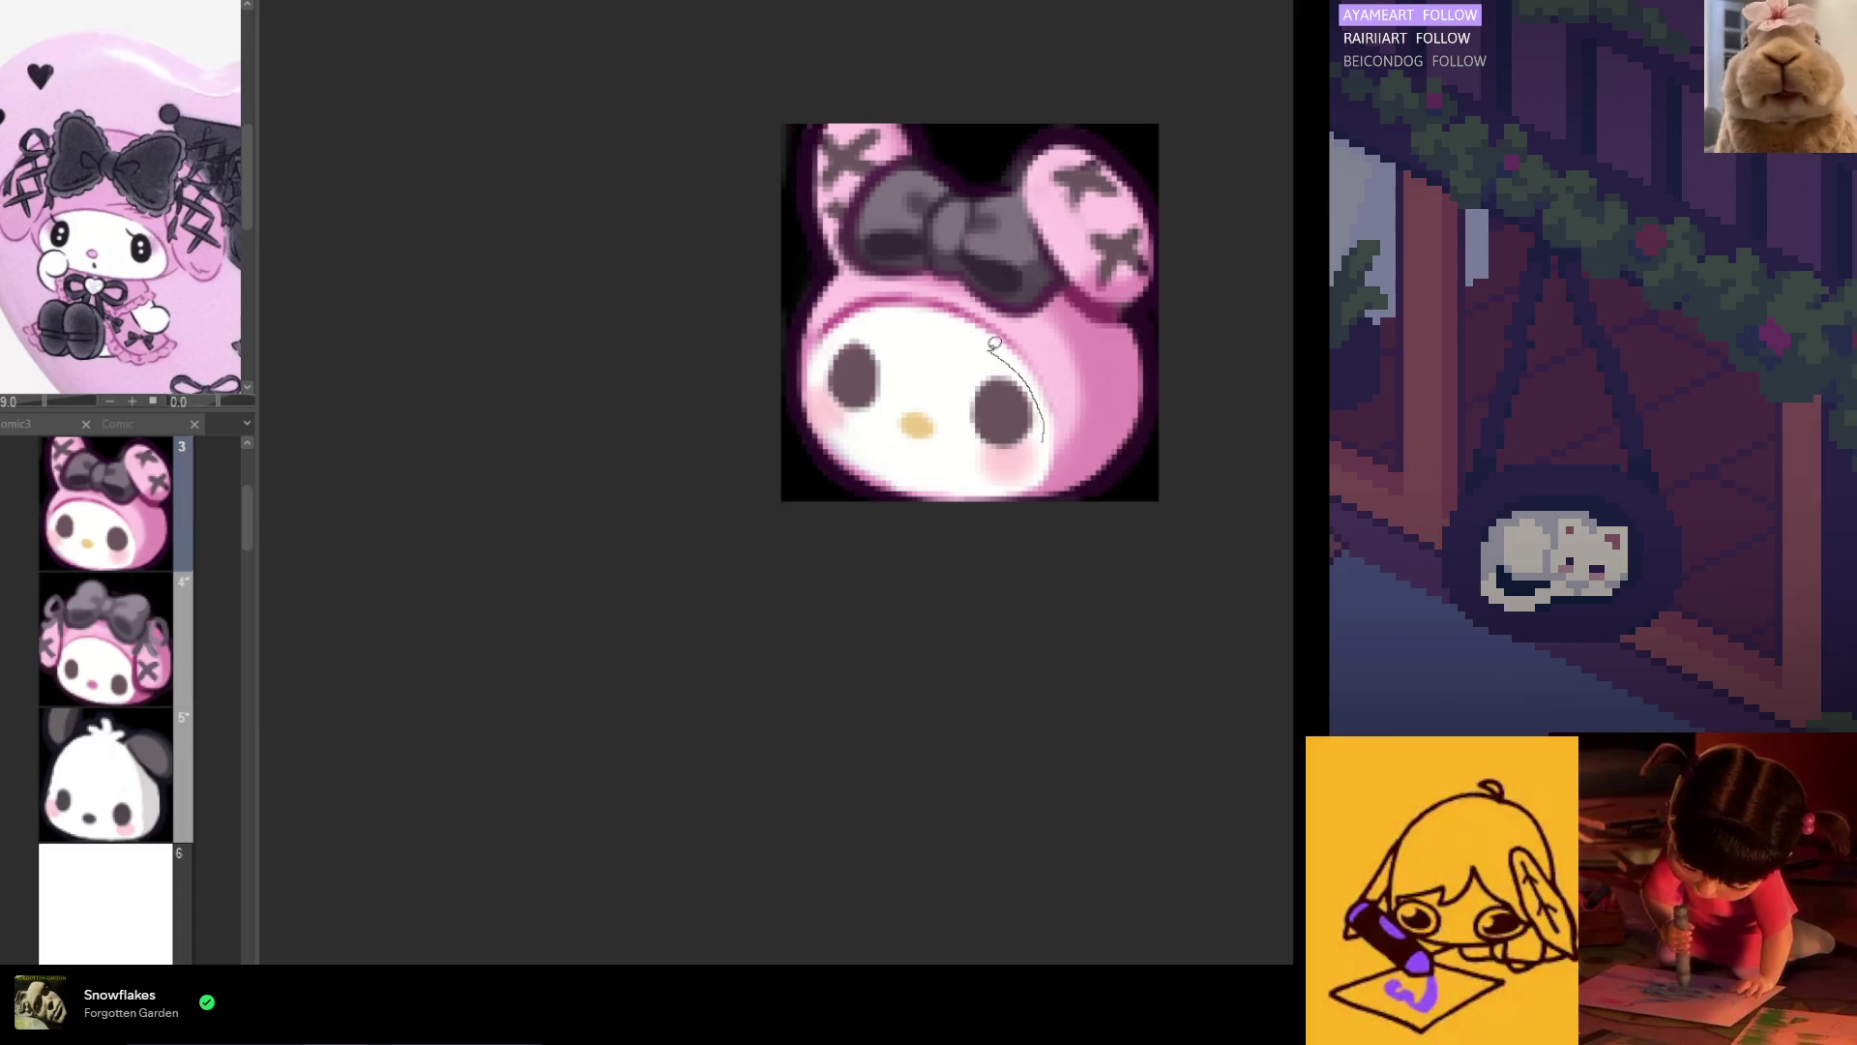
mouse_move(864, 317)
mouse_down()
mouse_move(812, 377)
mouse_move(952, 471)
mouse_move(1037, 472)
mouse_up()
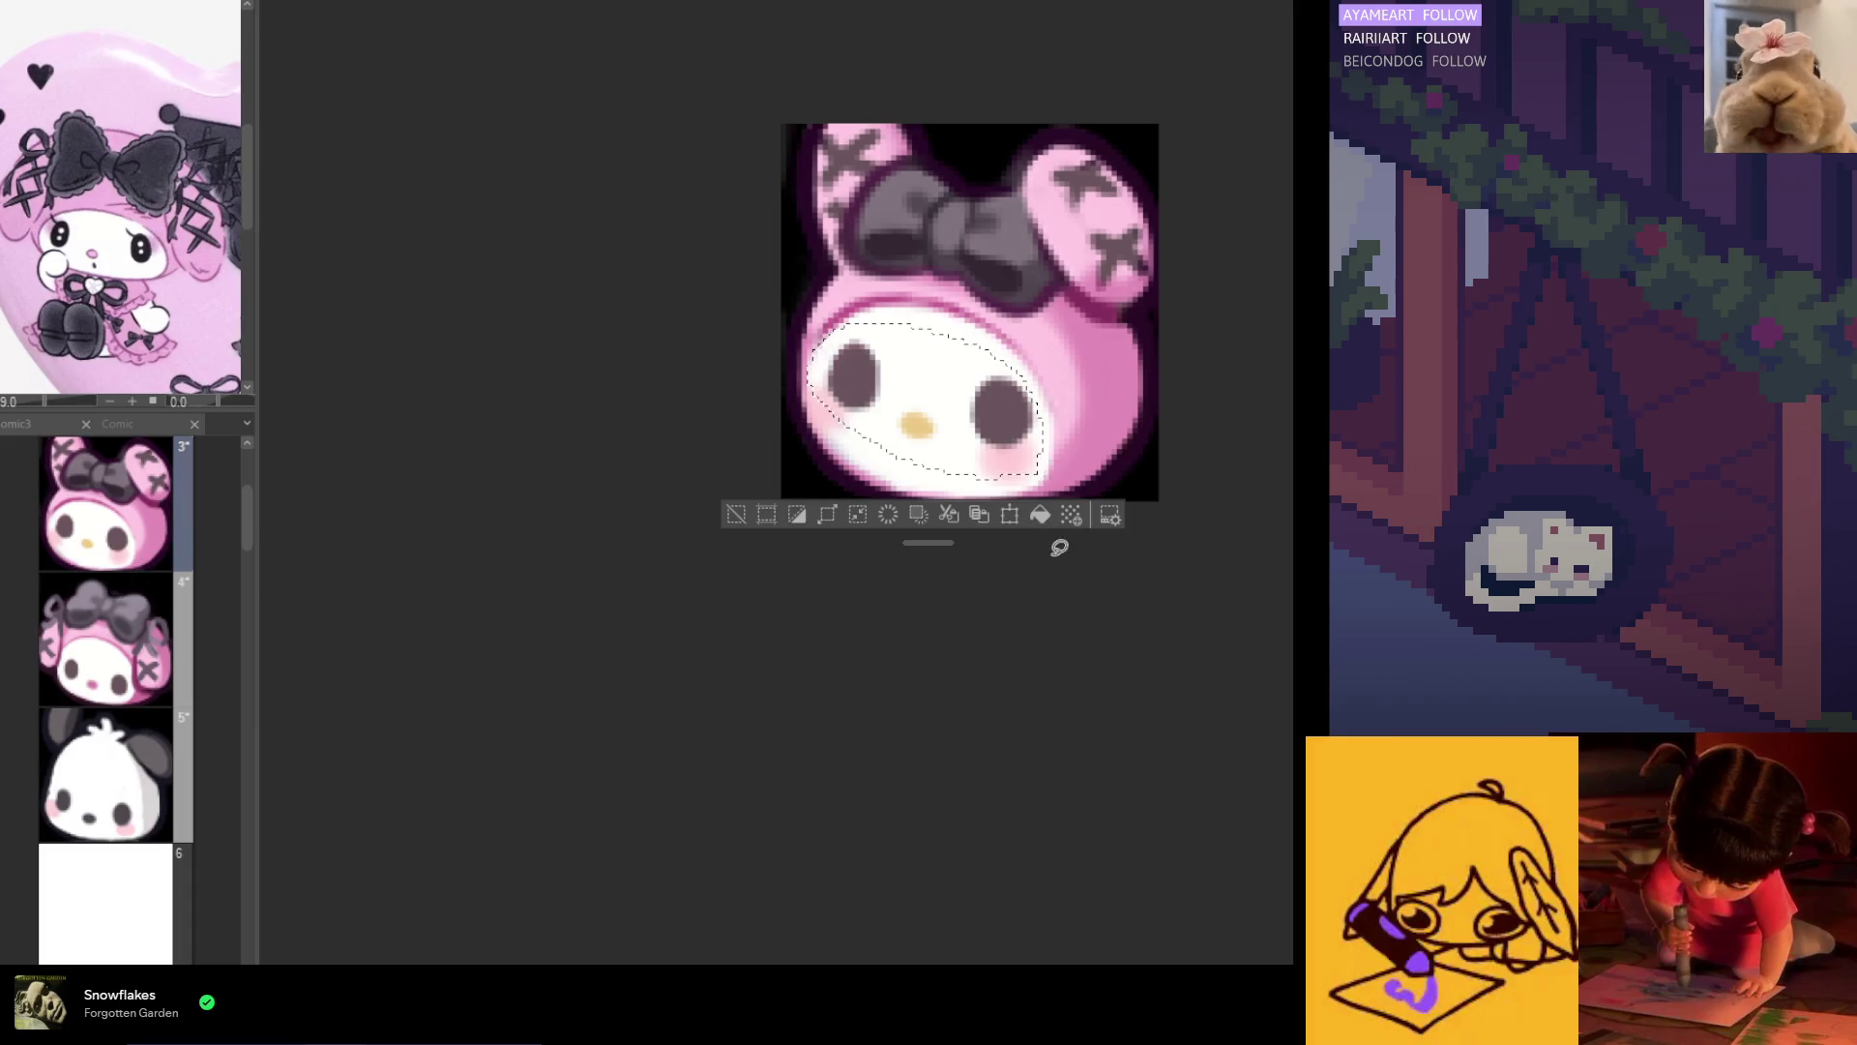
click(1010, 513)
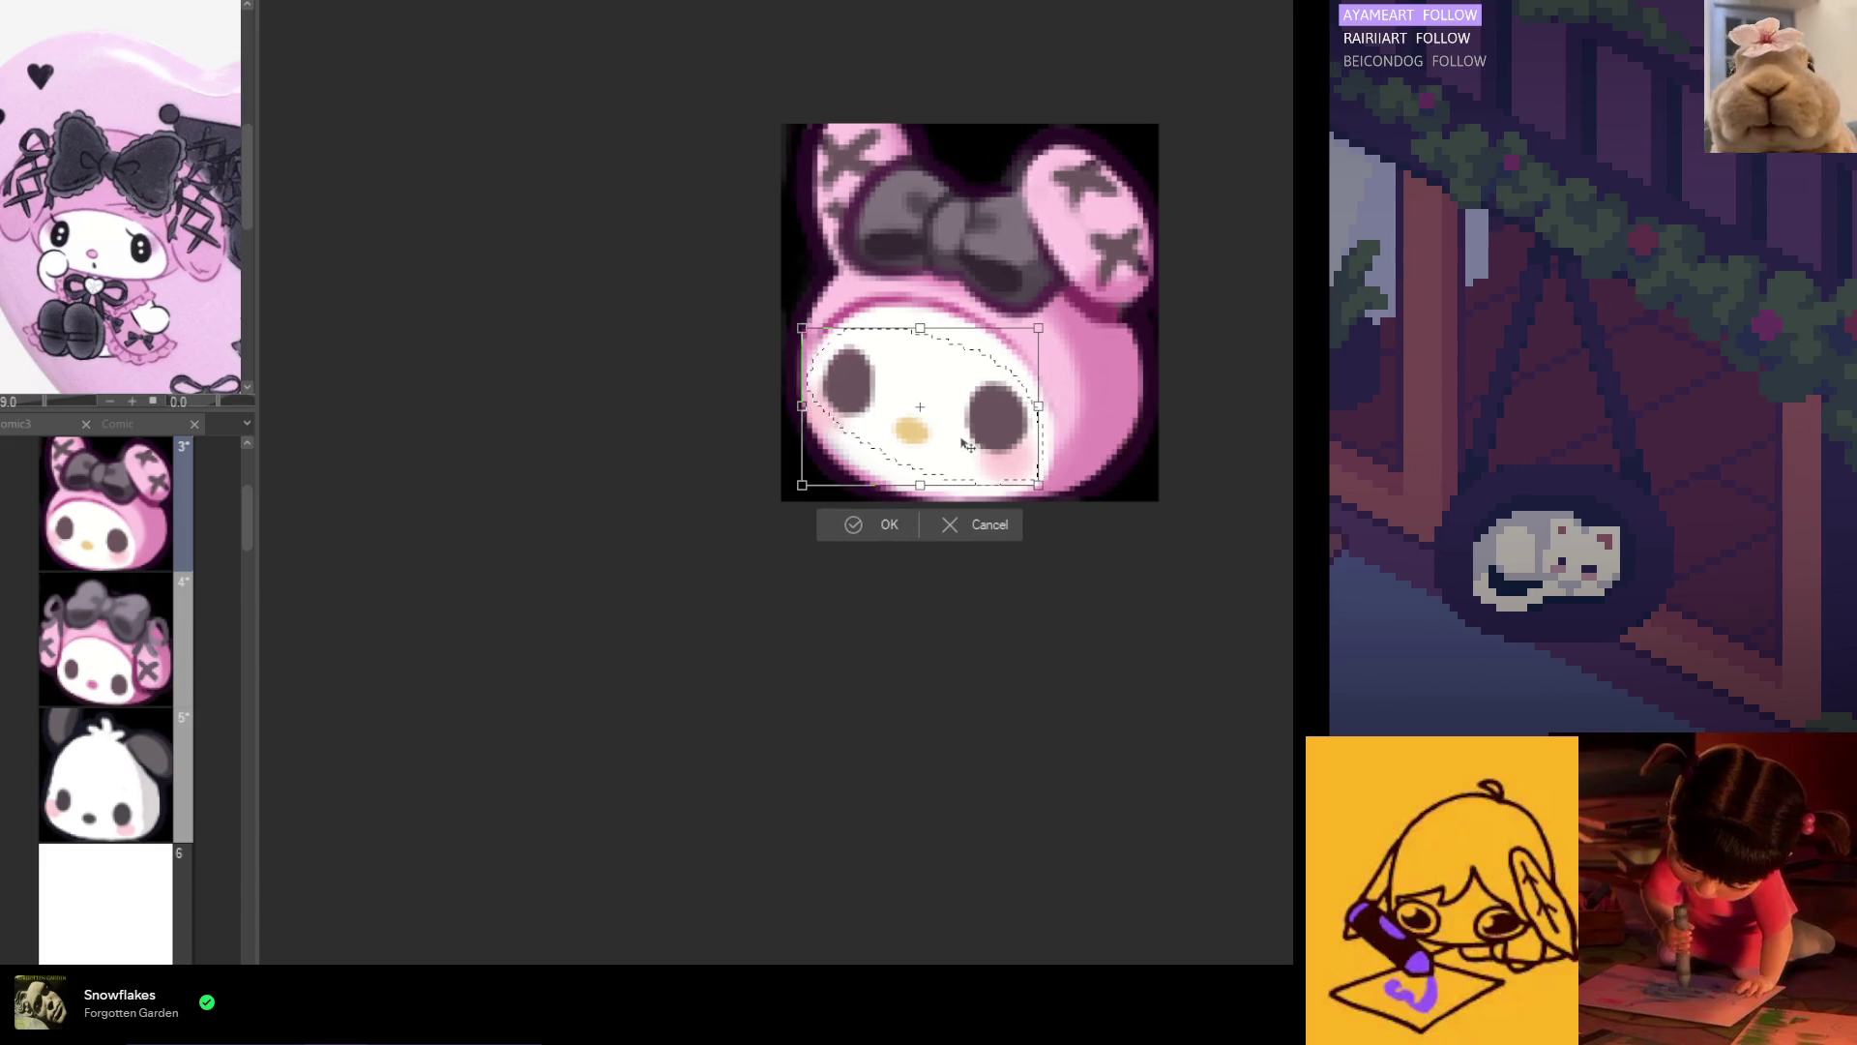
click(880, 524)
scroll(955, 592, up, 2)
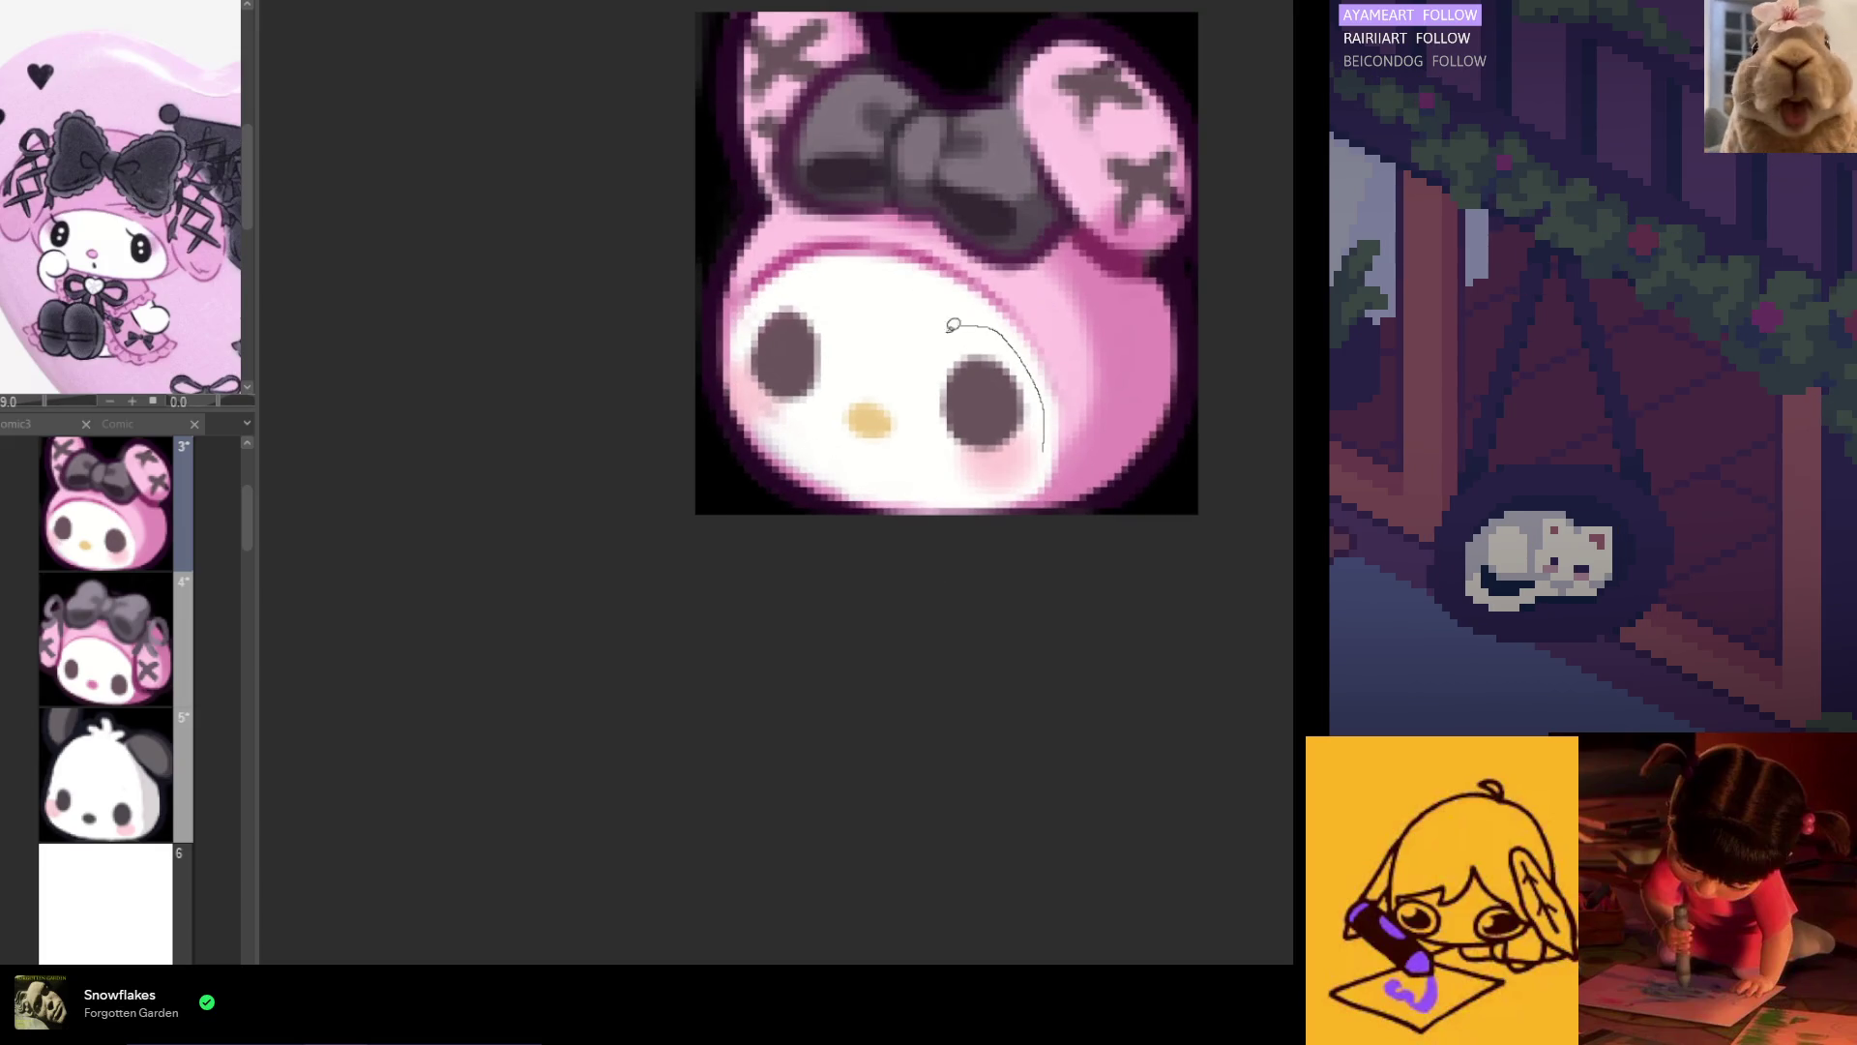
Step: Move the right eye slightly lower, confirm, and deselect
drag(1030, 387, 1025, 399)
click(1057, 529)
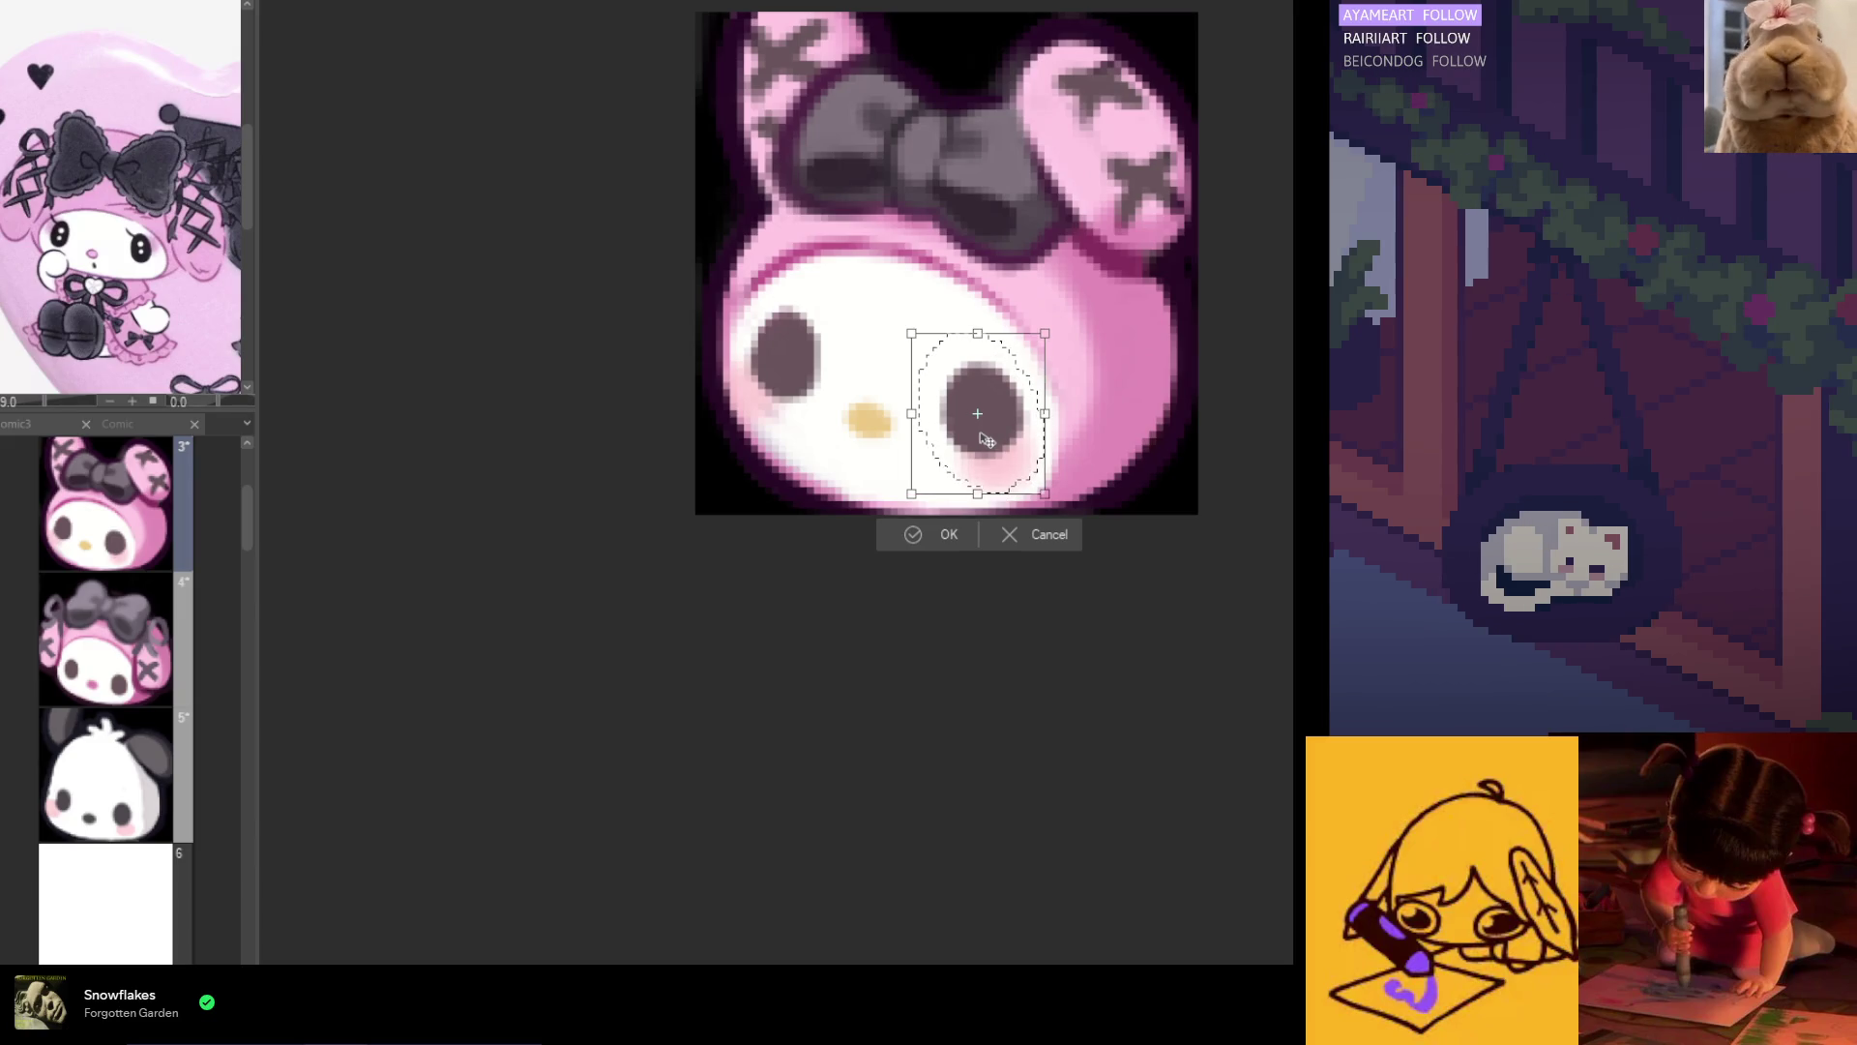
drag(987, 440, 1003, 419)
click(936, 548)
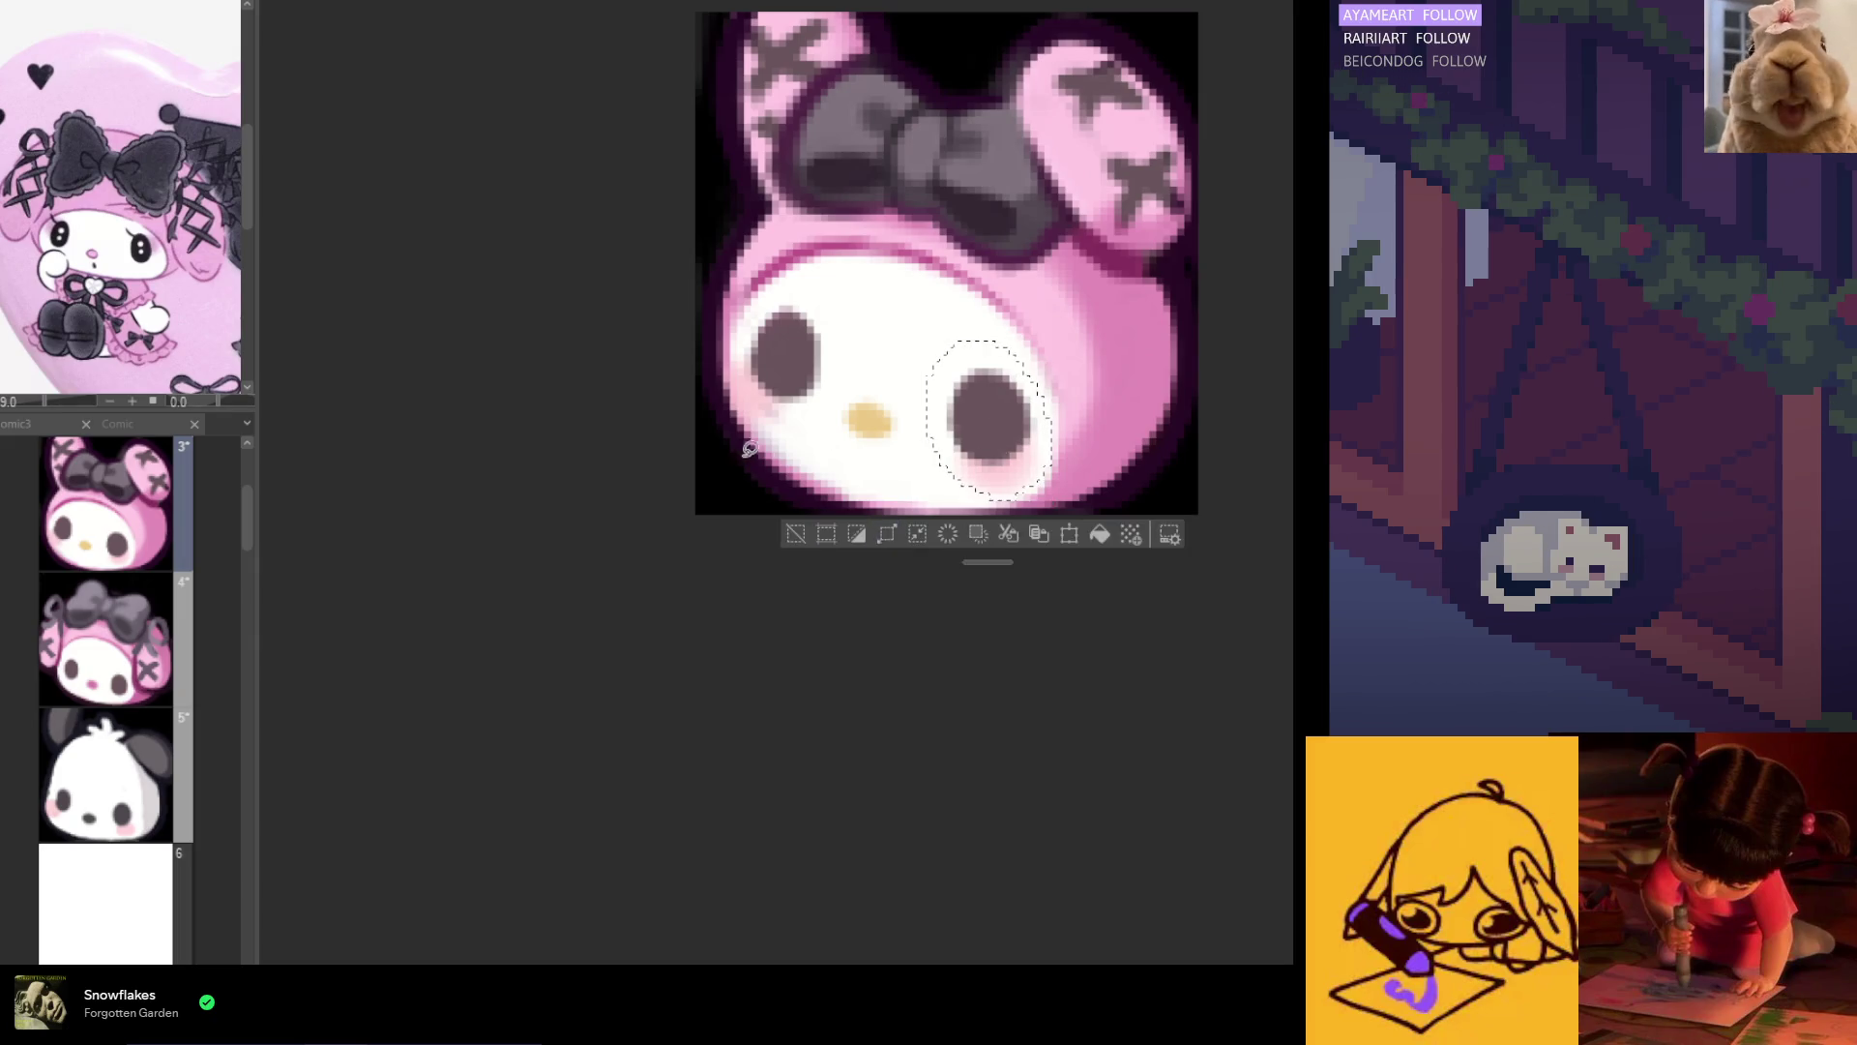
click(756, 453)
scroll(744, 498, down, 8)
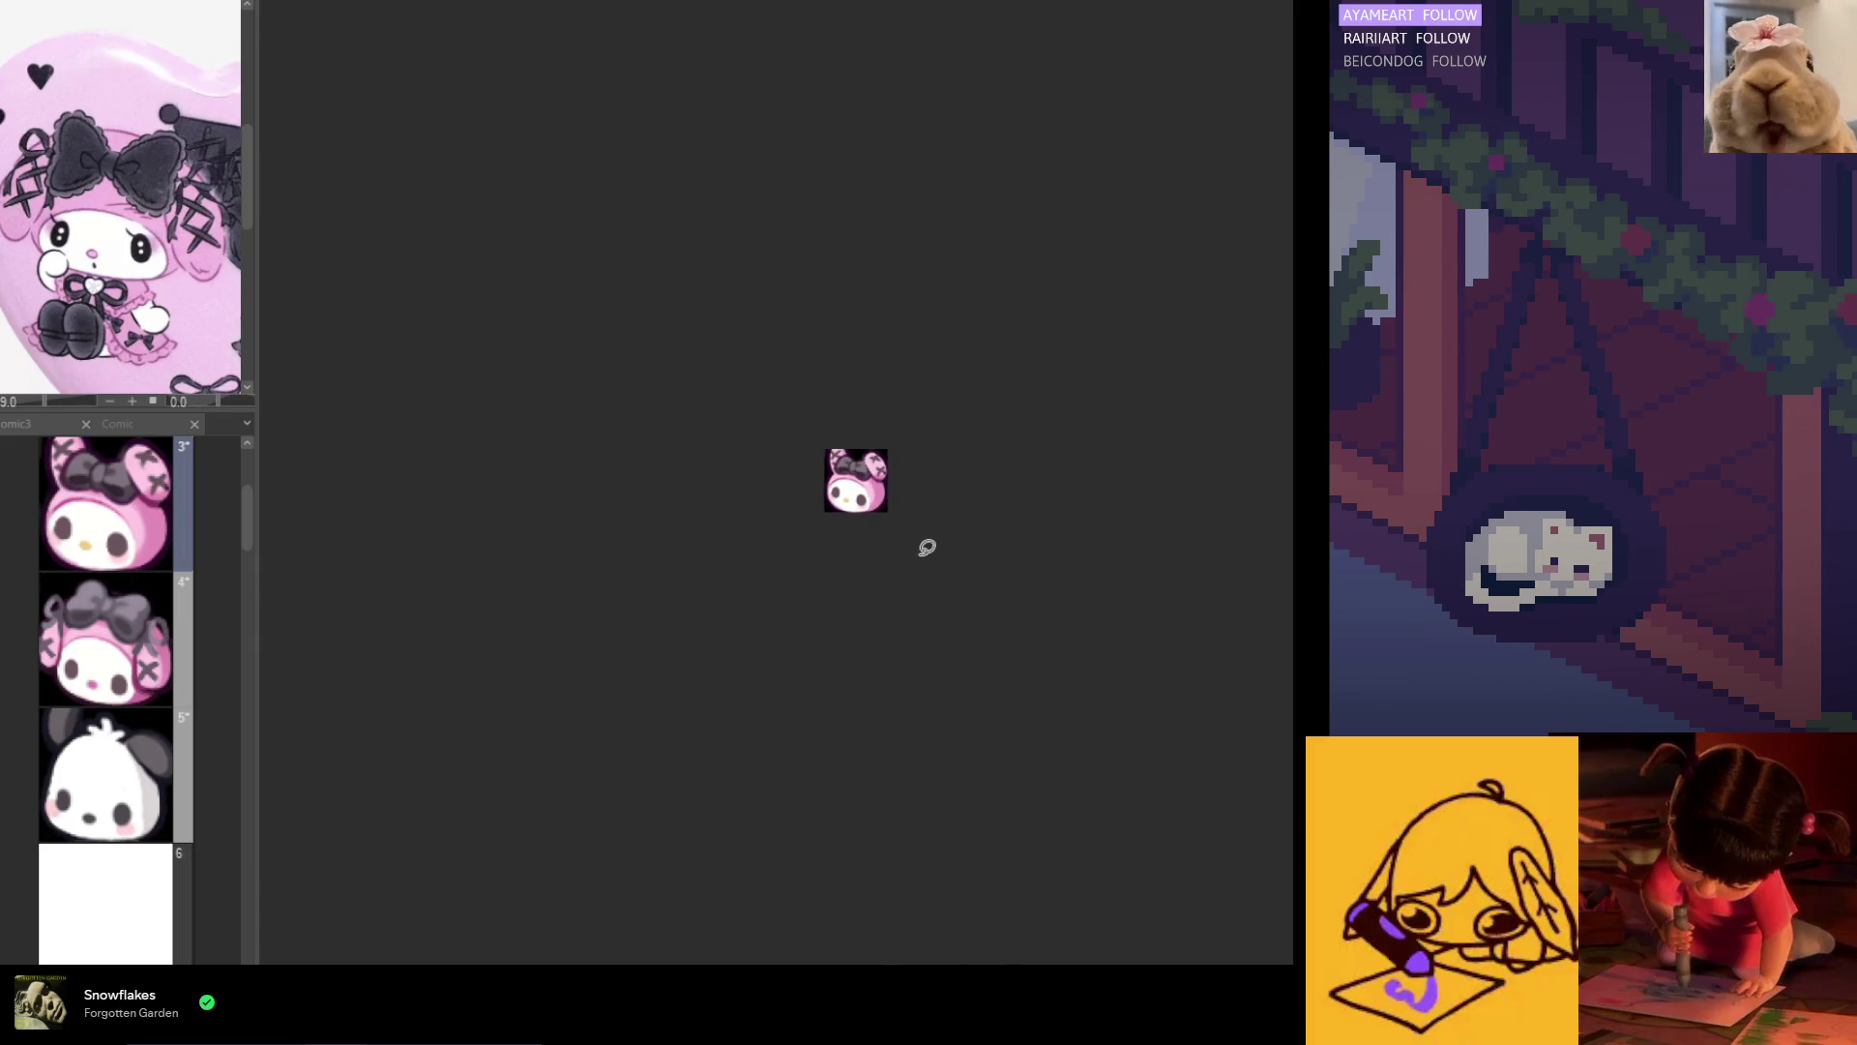
Step: Toggle Select All and Deselect several times while zooming out on the icon
scroll(852, 515, up, 1)
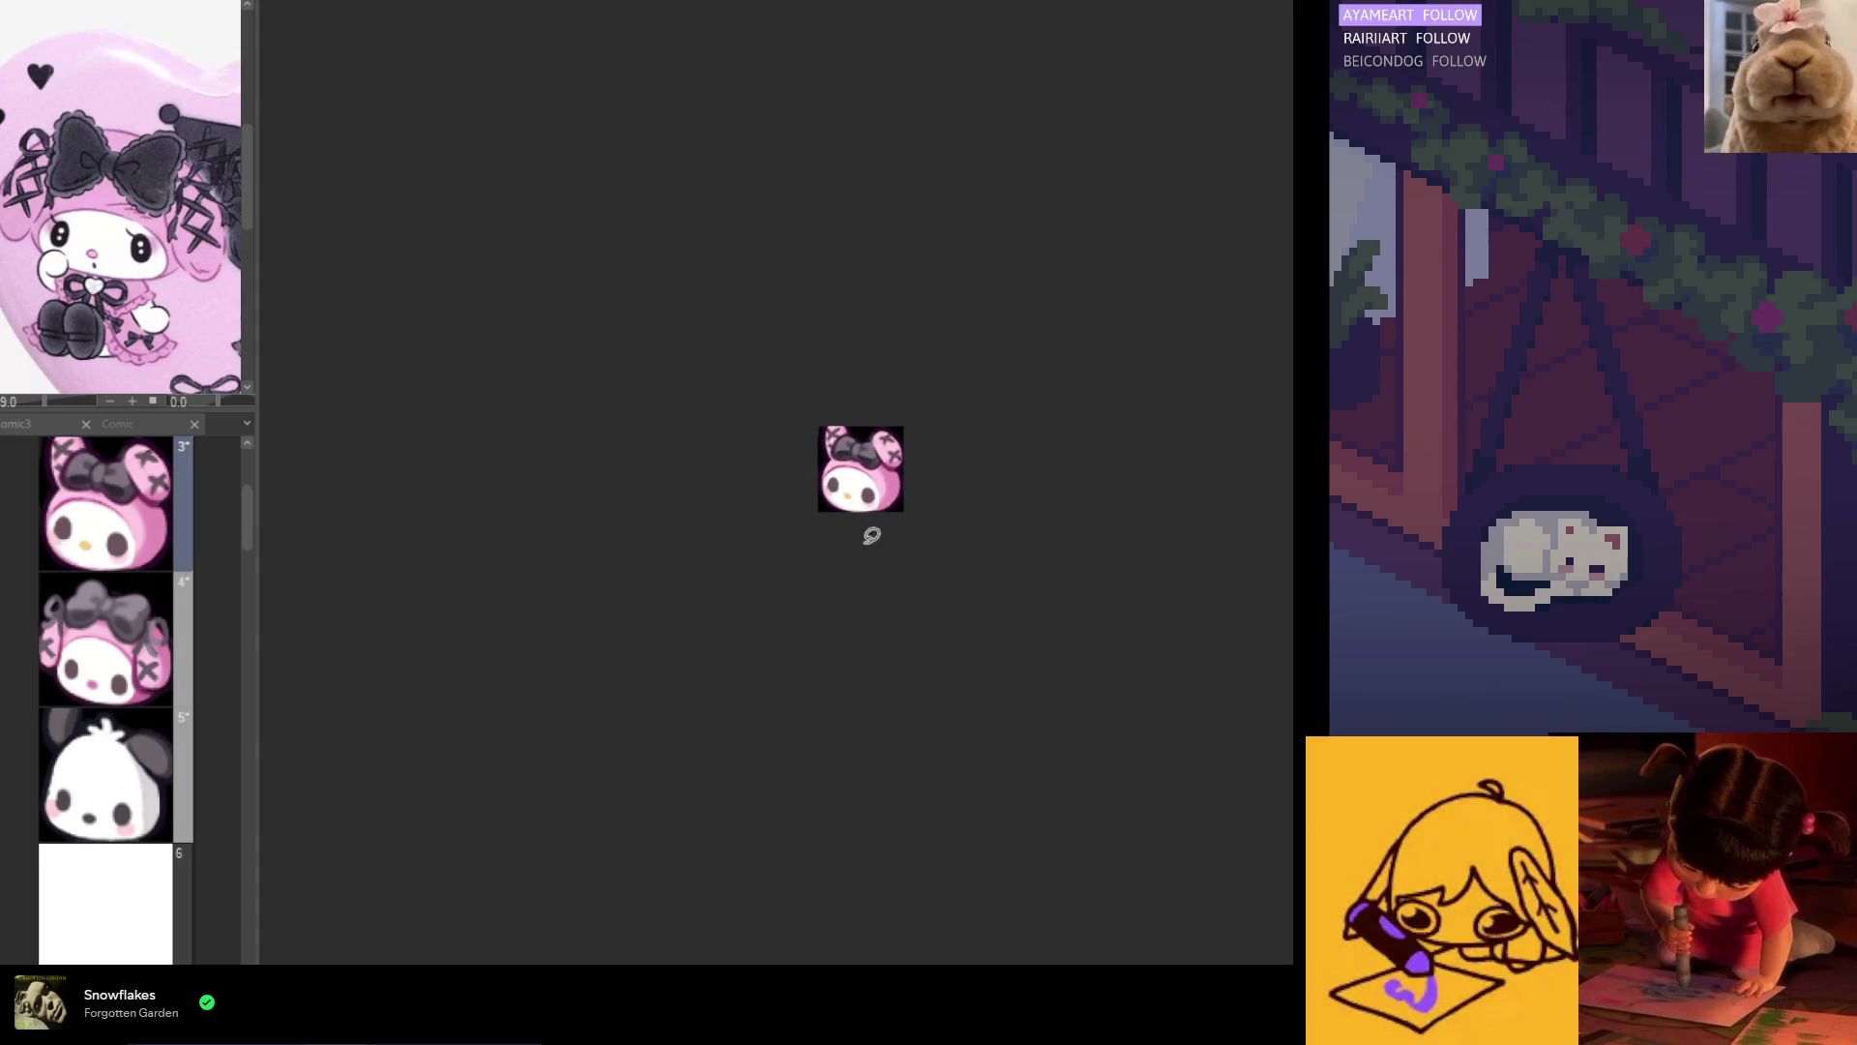
scroll(890, 531, up, 1)
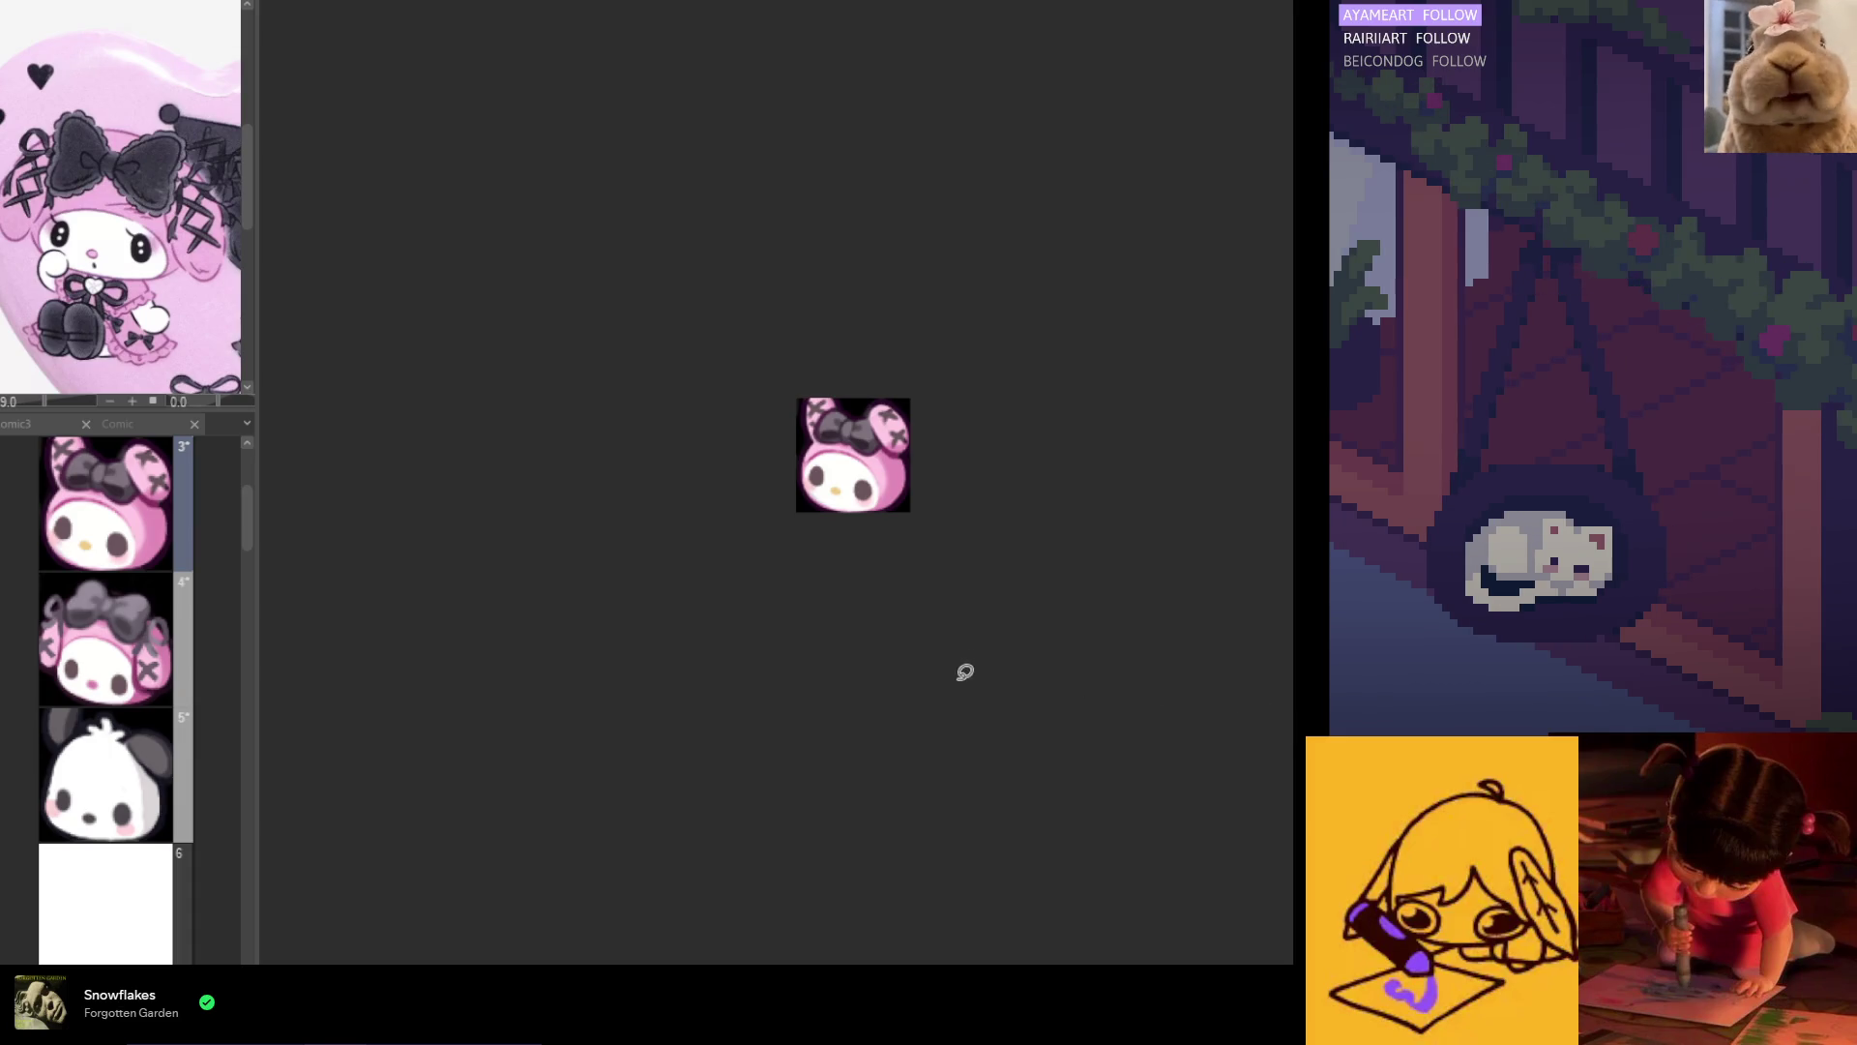
key(ctrl+a)
key(ctrl+d)
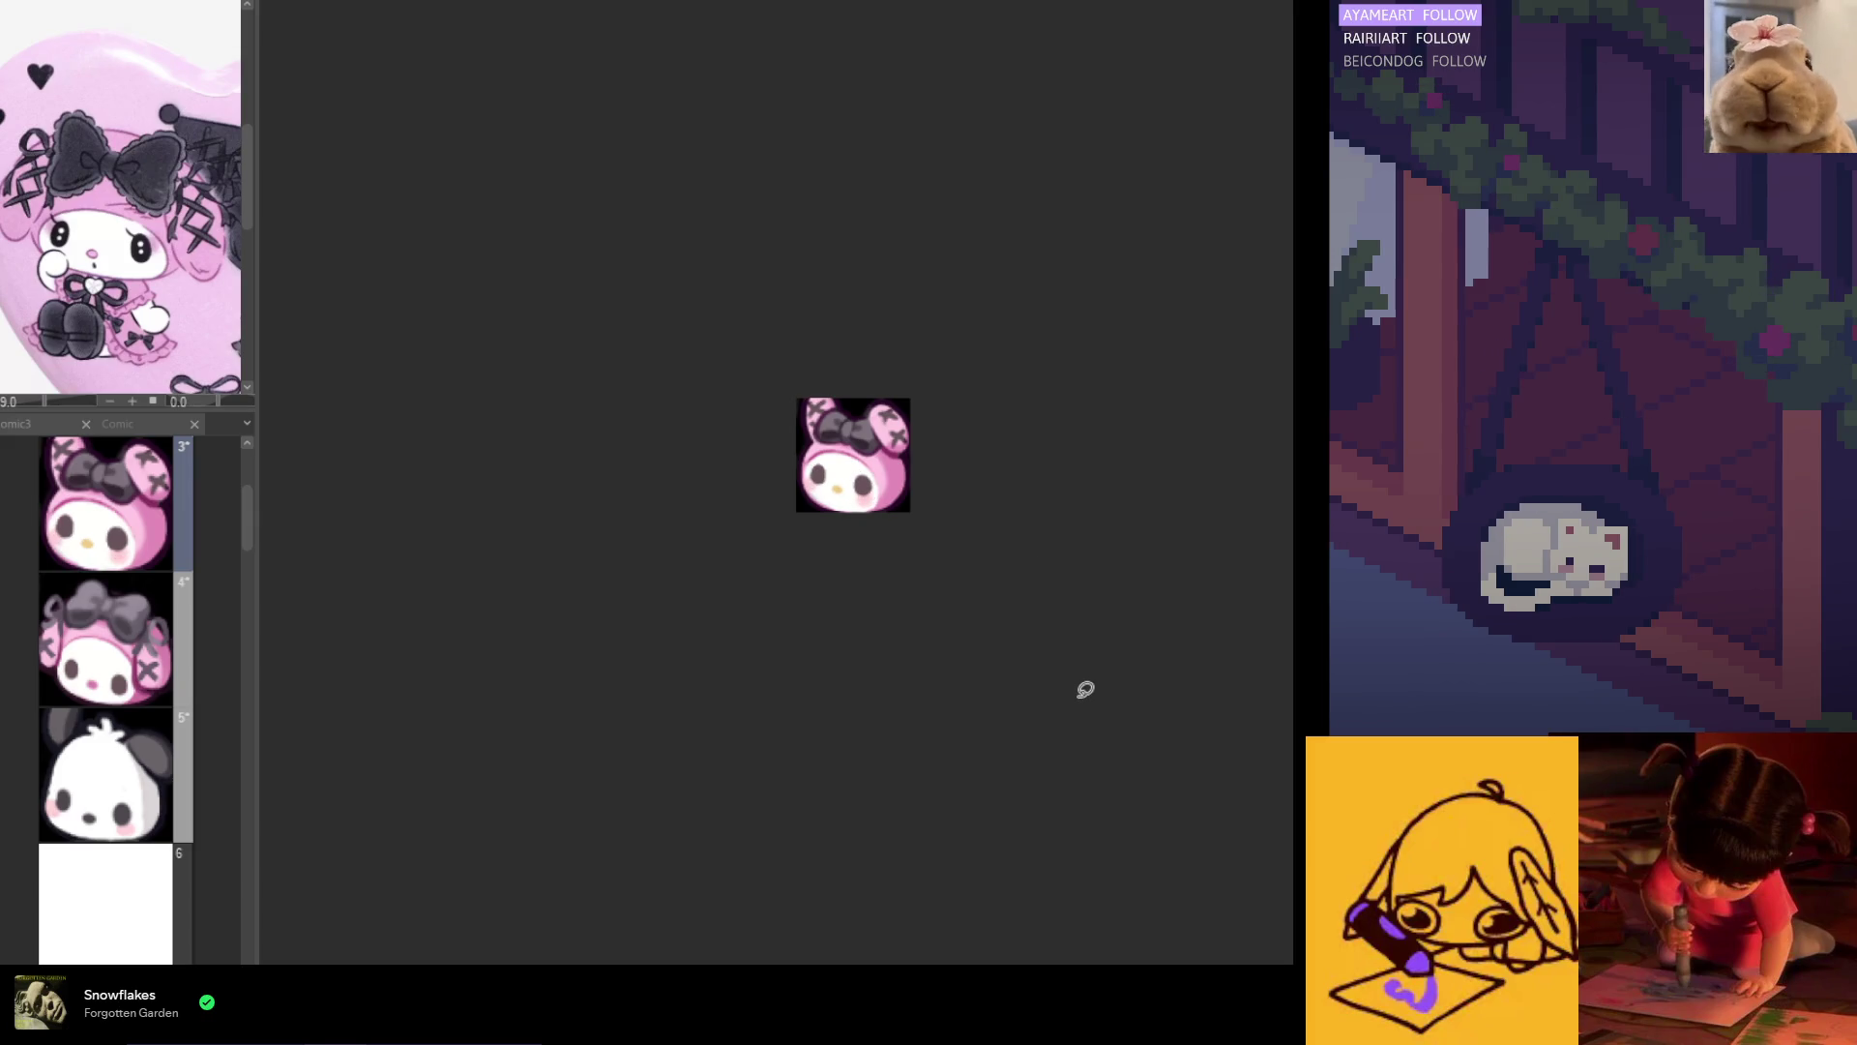
key(ctrl+a)
key(ctrl+d)
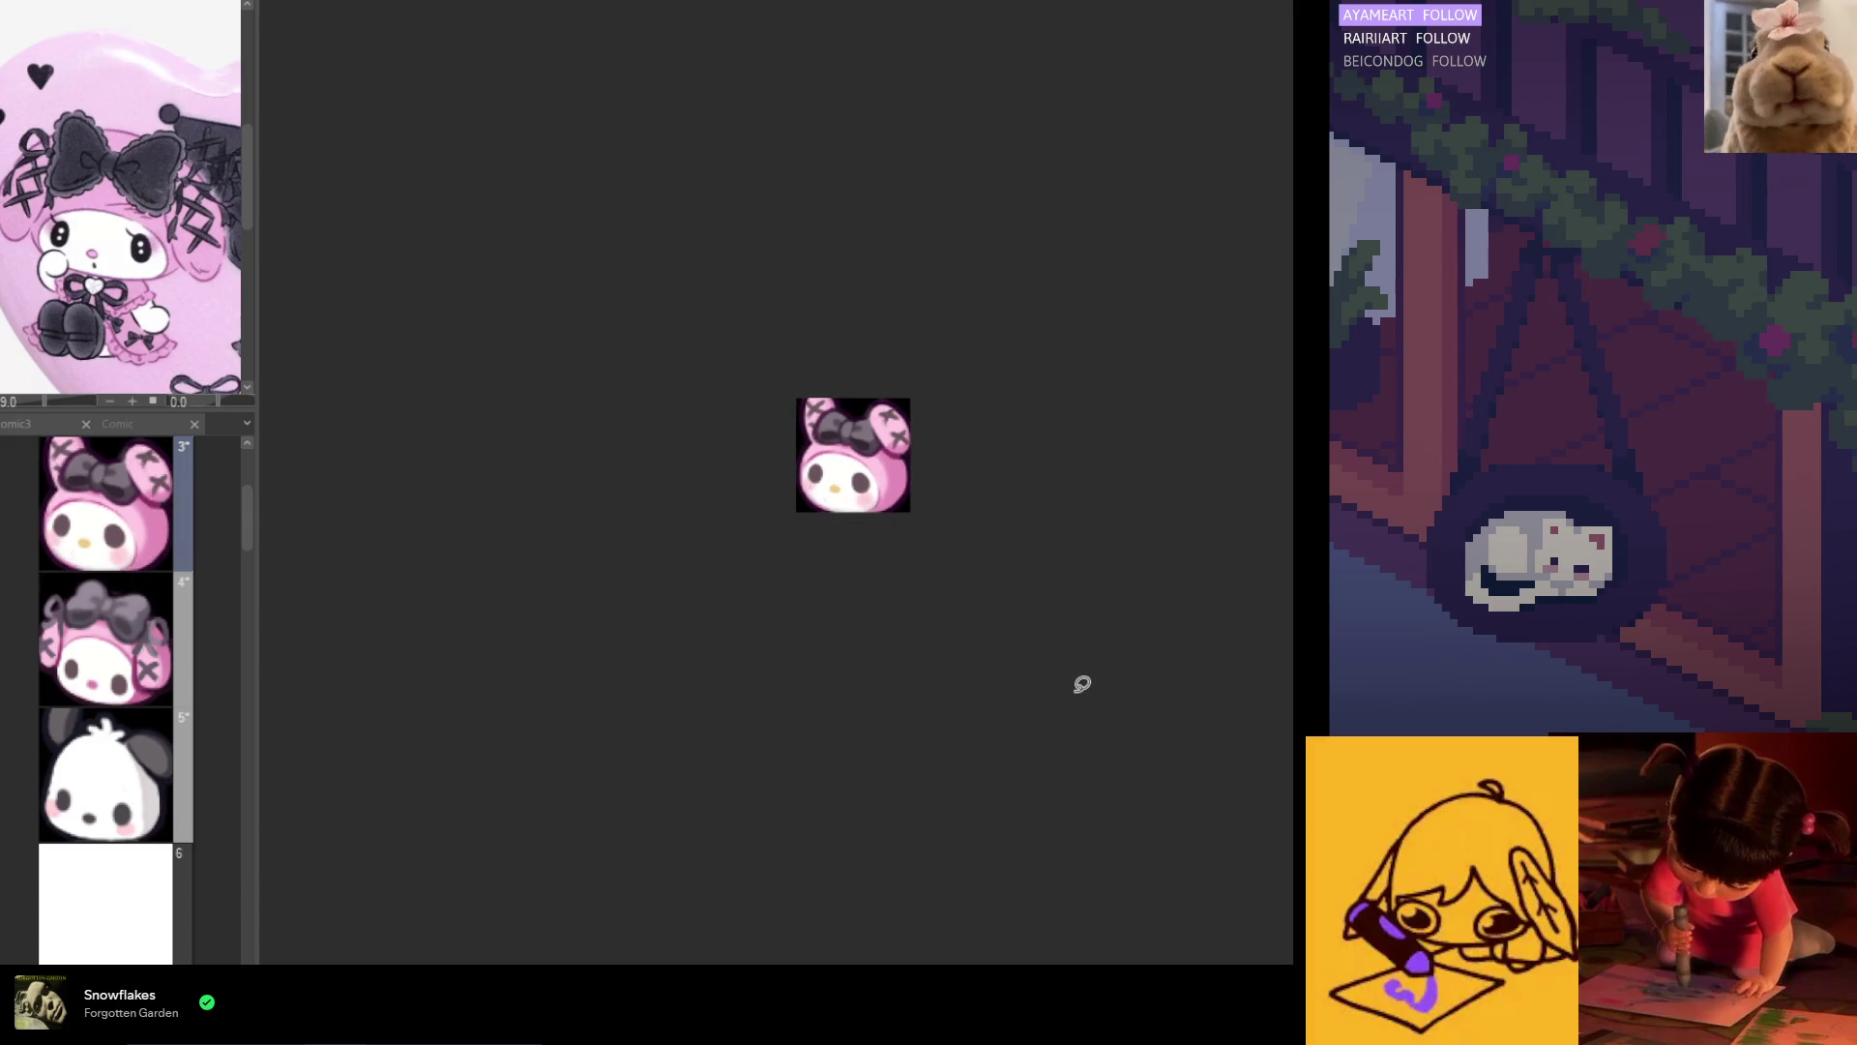
key(ctrl+minus)
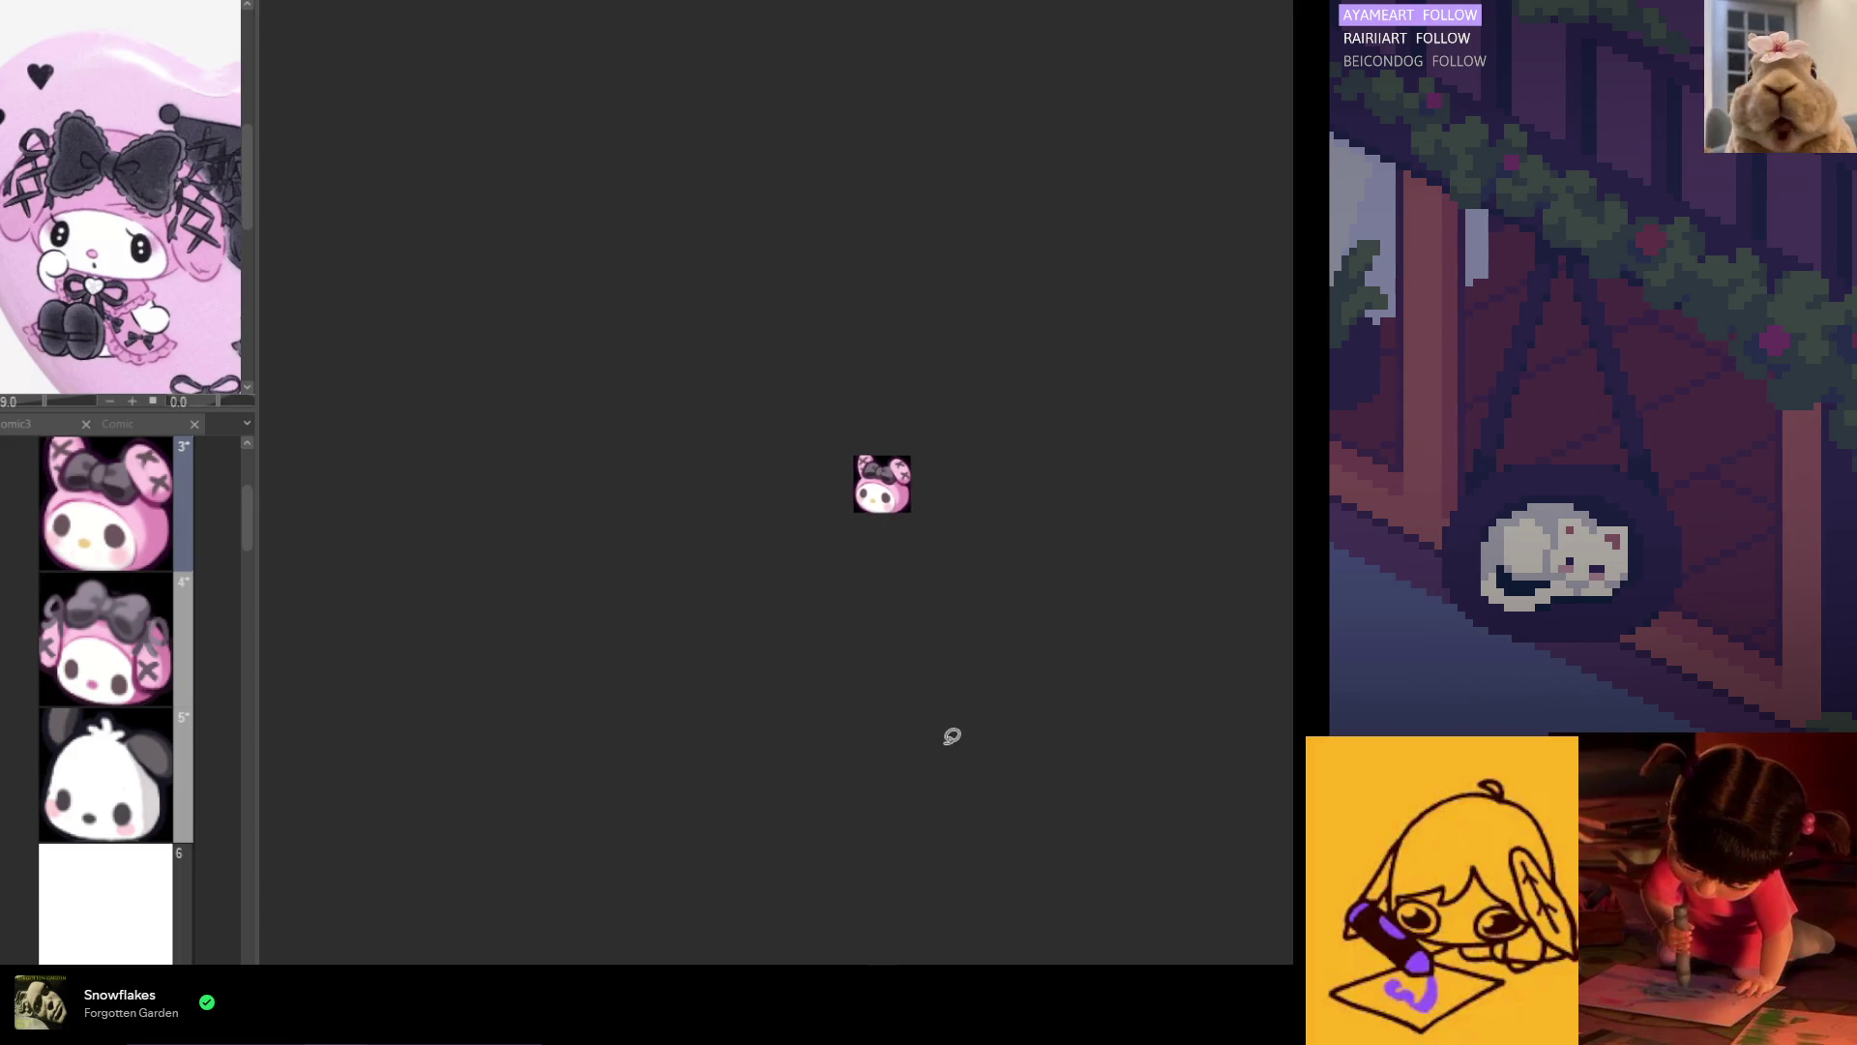
key(ctrl+a)
key(ctrl+d)
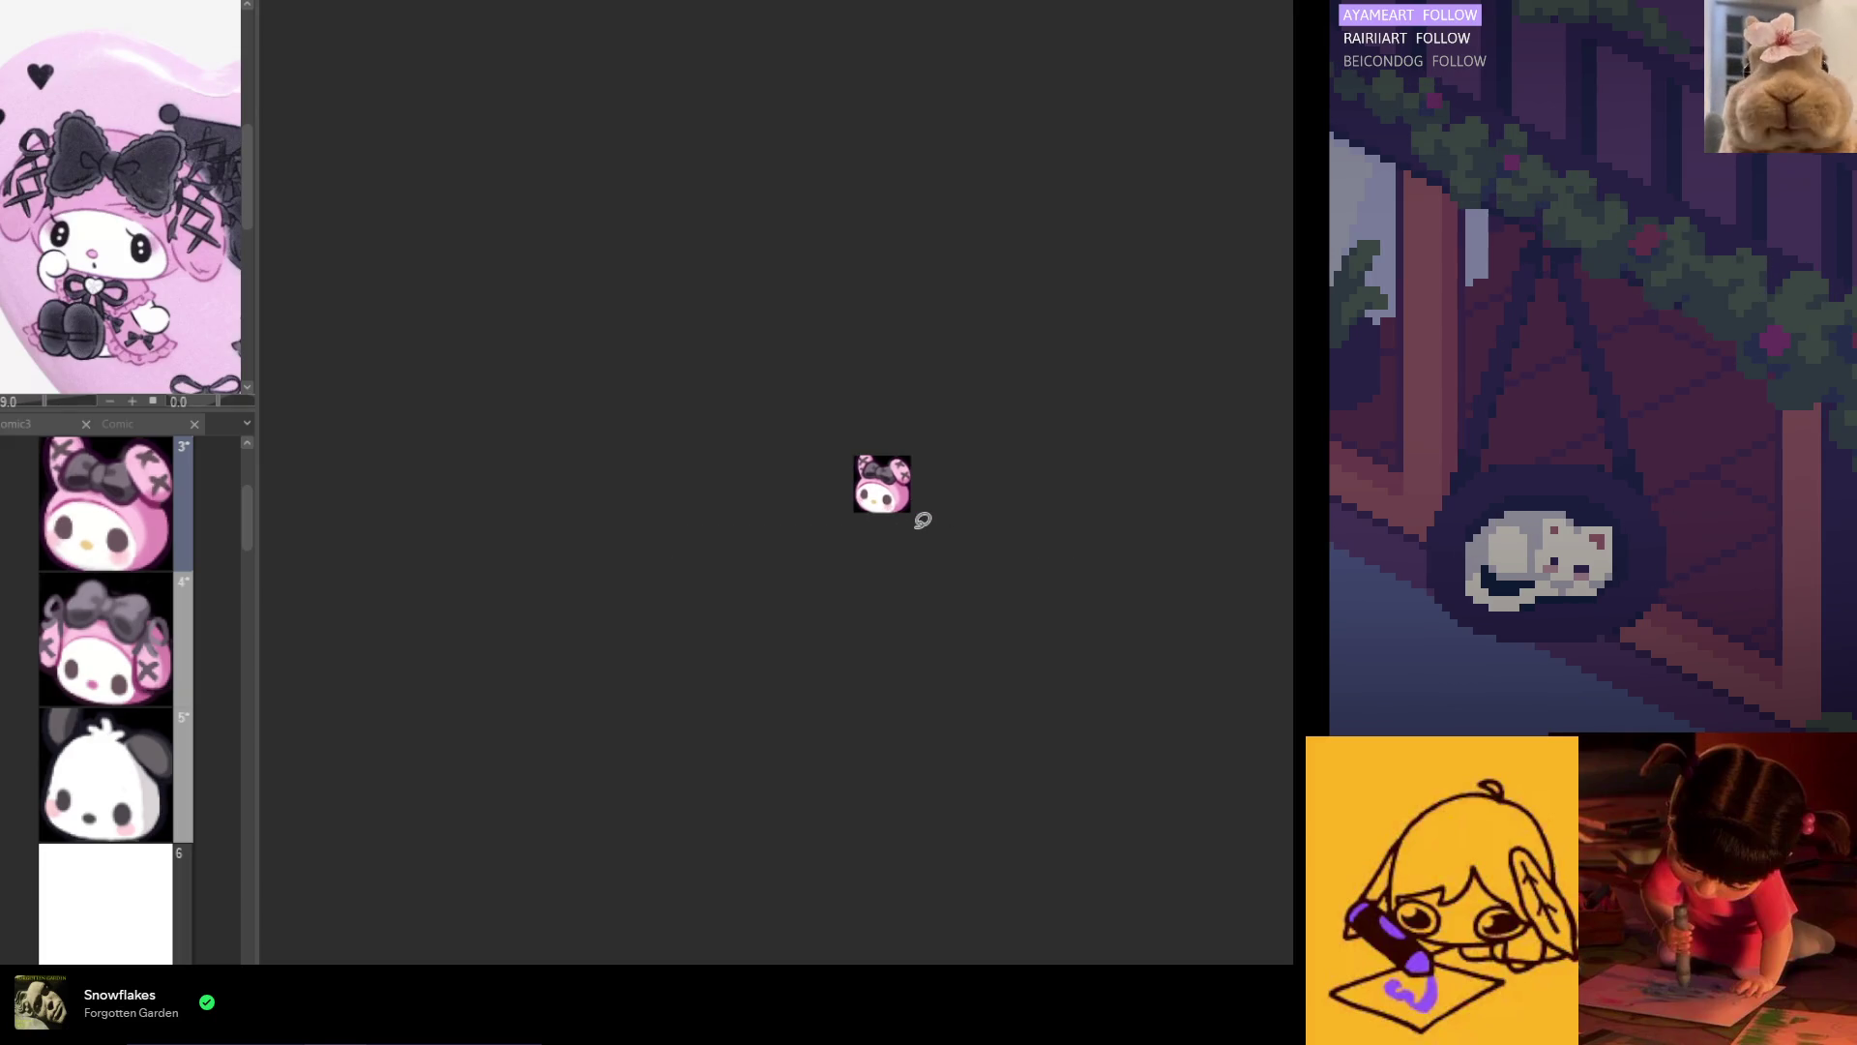
key(ctrl+a)
key(ctrl+d)
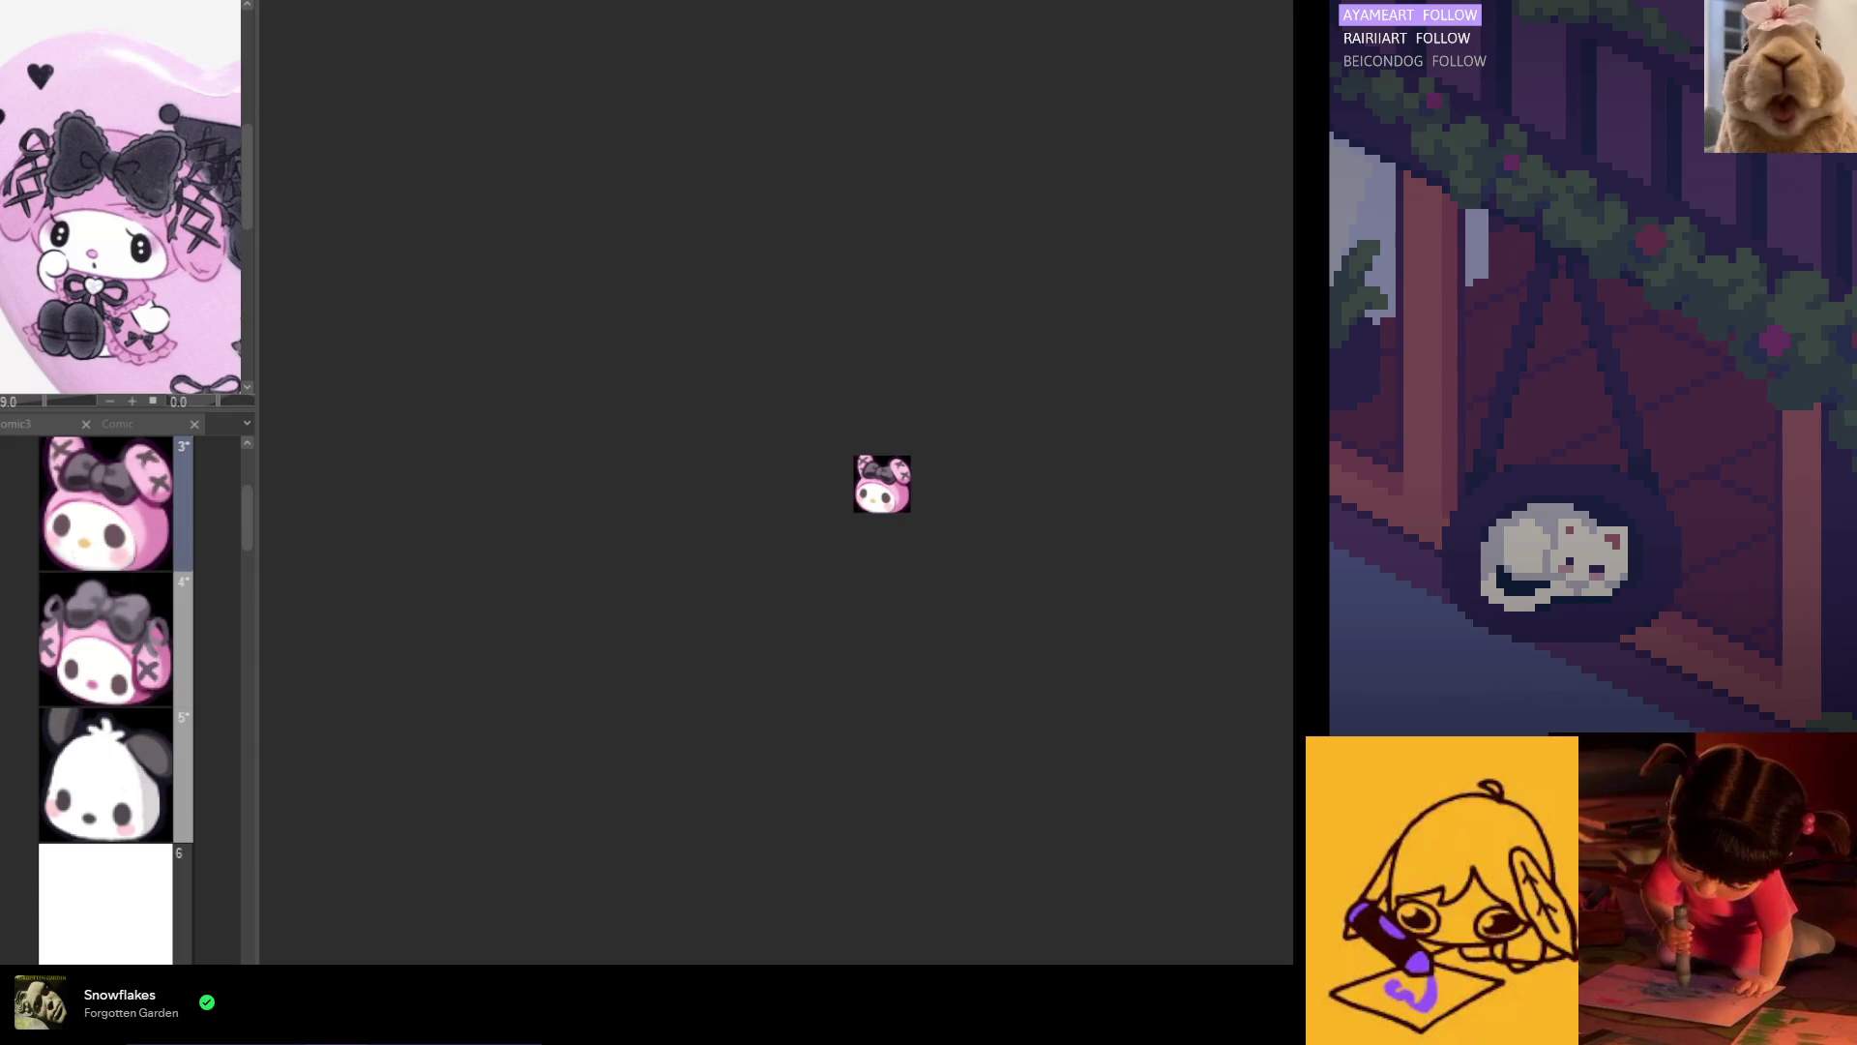
Step: Undo back to the less tilted version of Melody's face and zoom in
scroll(833, 526, up, 4)
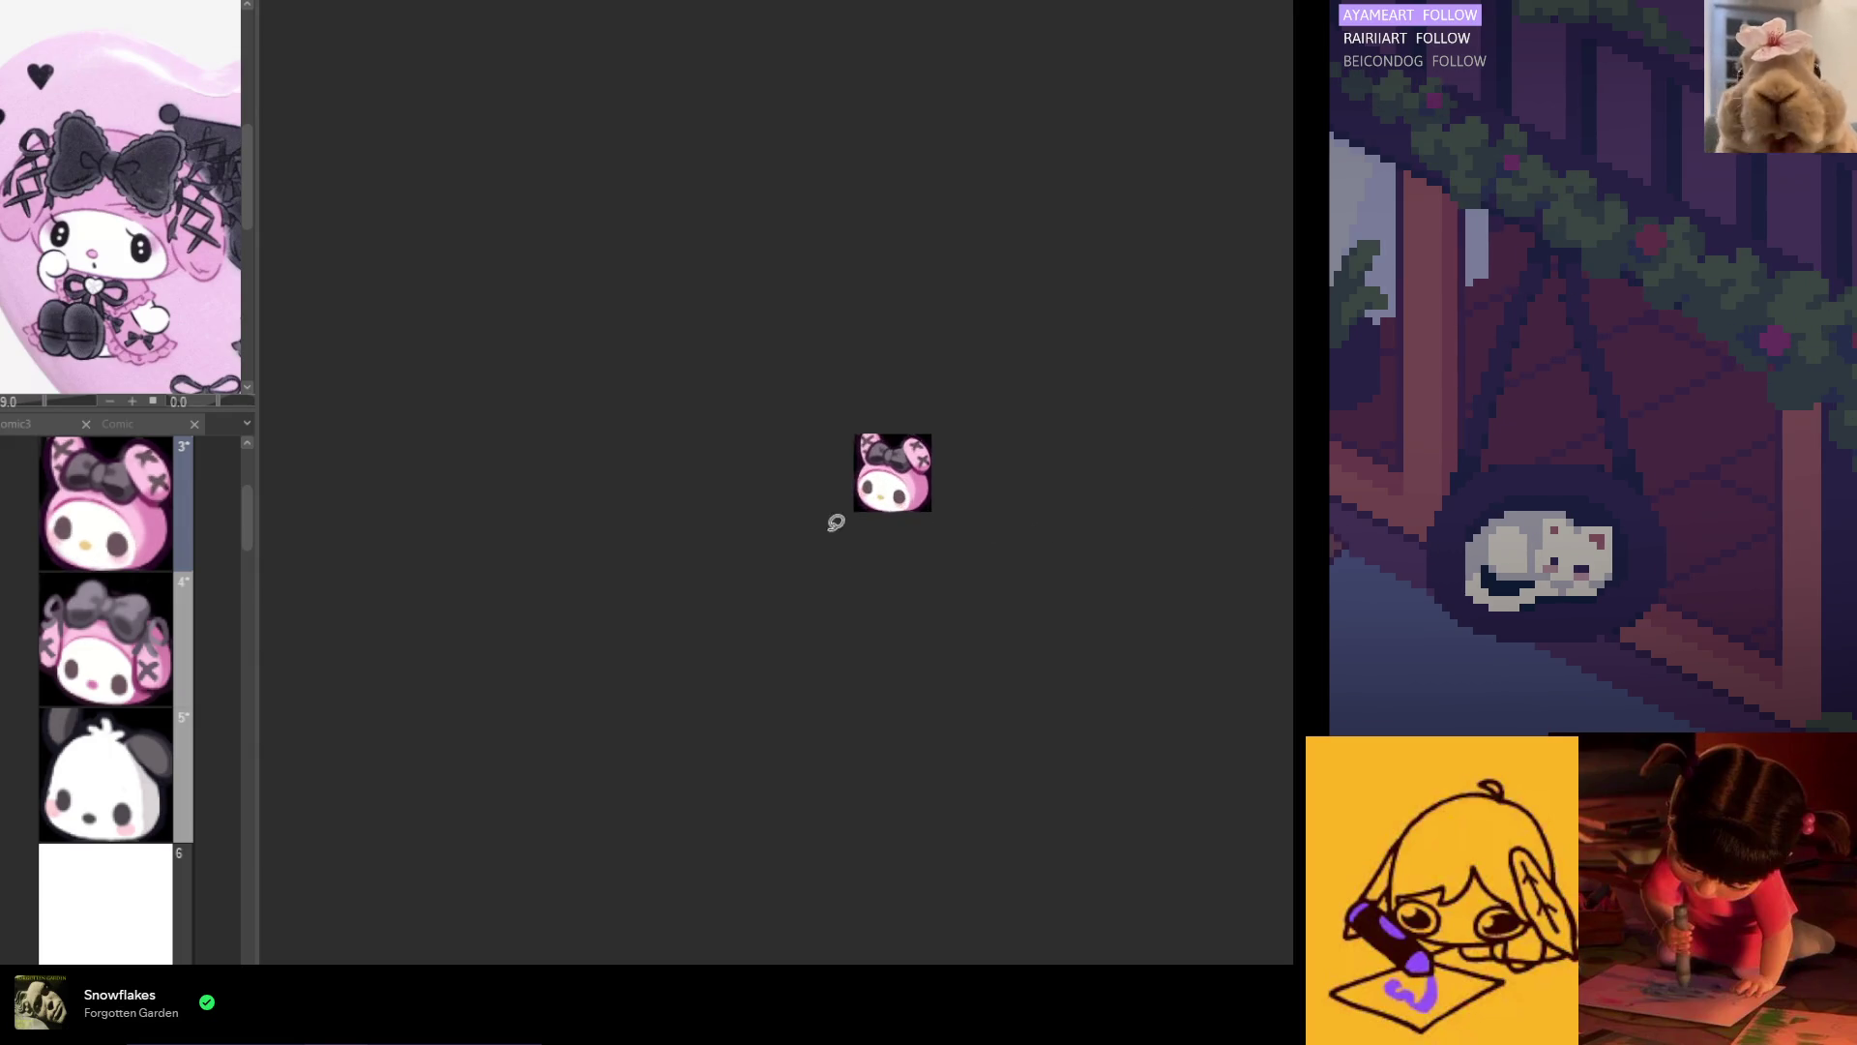
scroll(948, 499, up, 1)
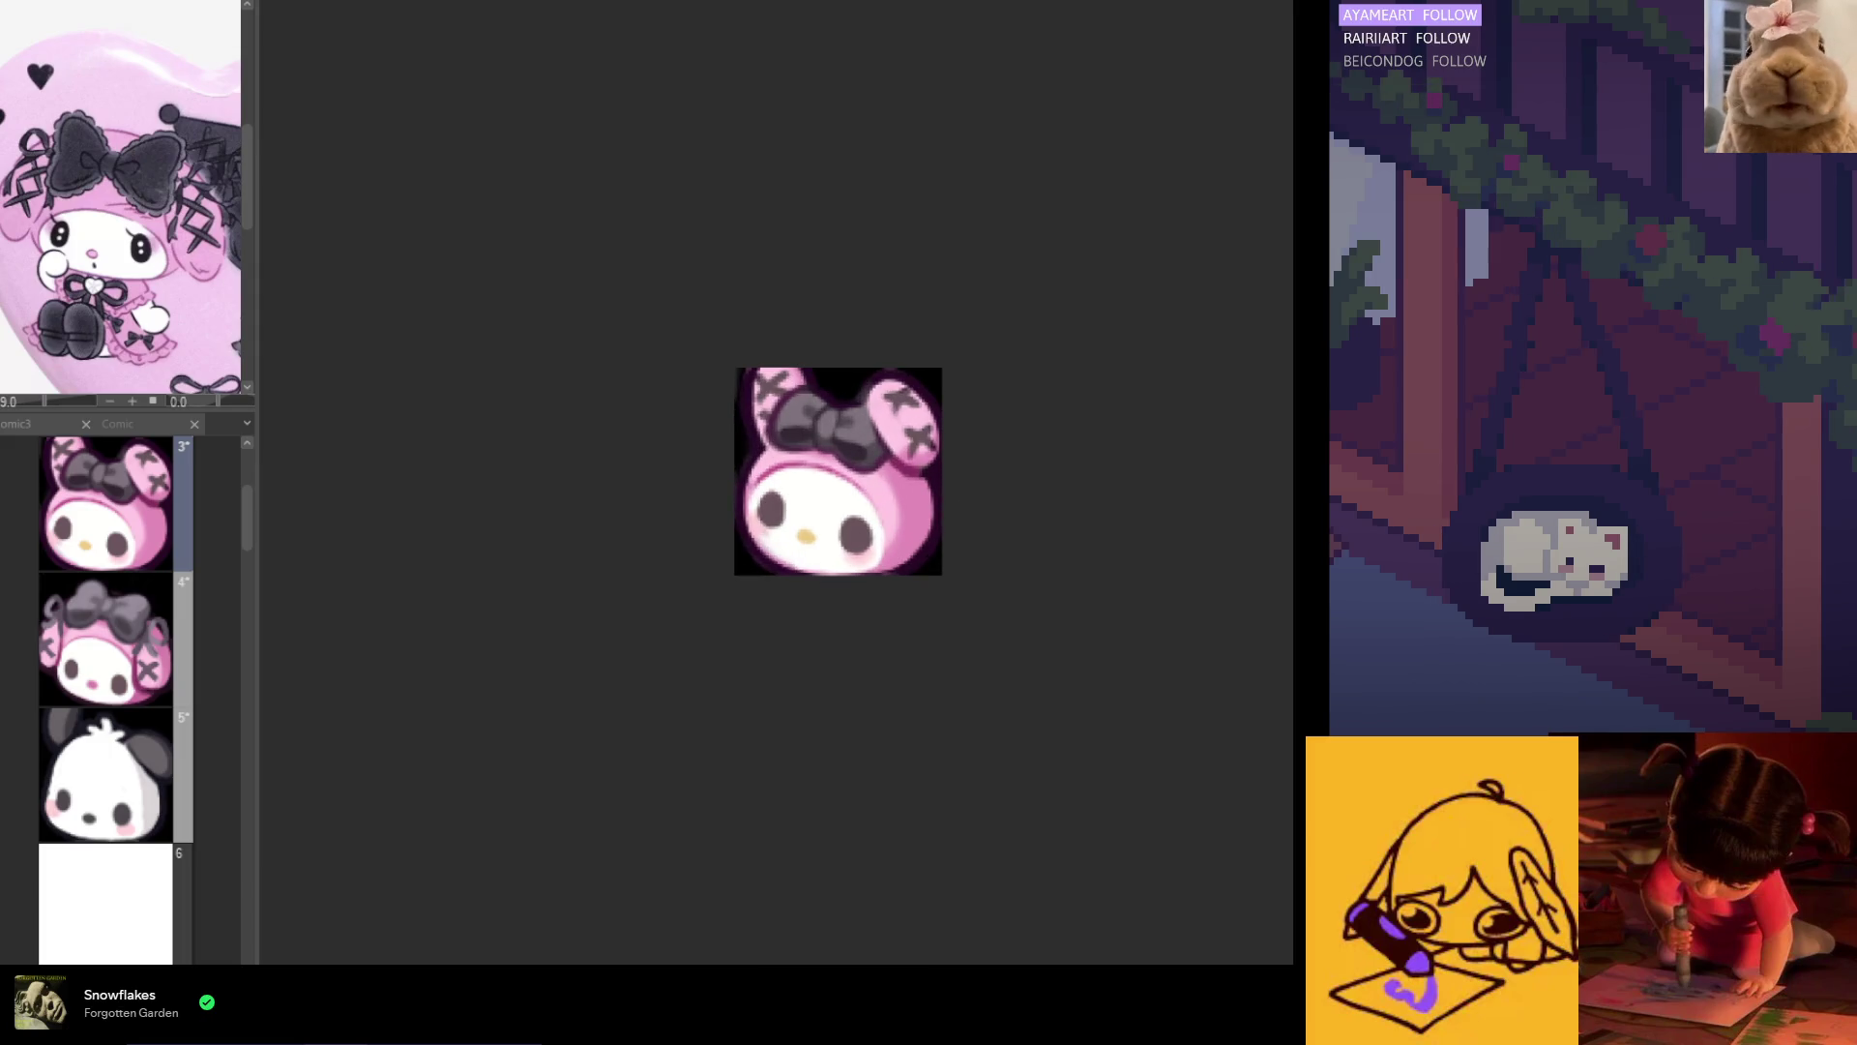
key(ctrl+z)
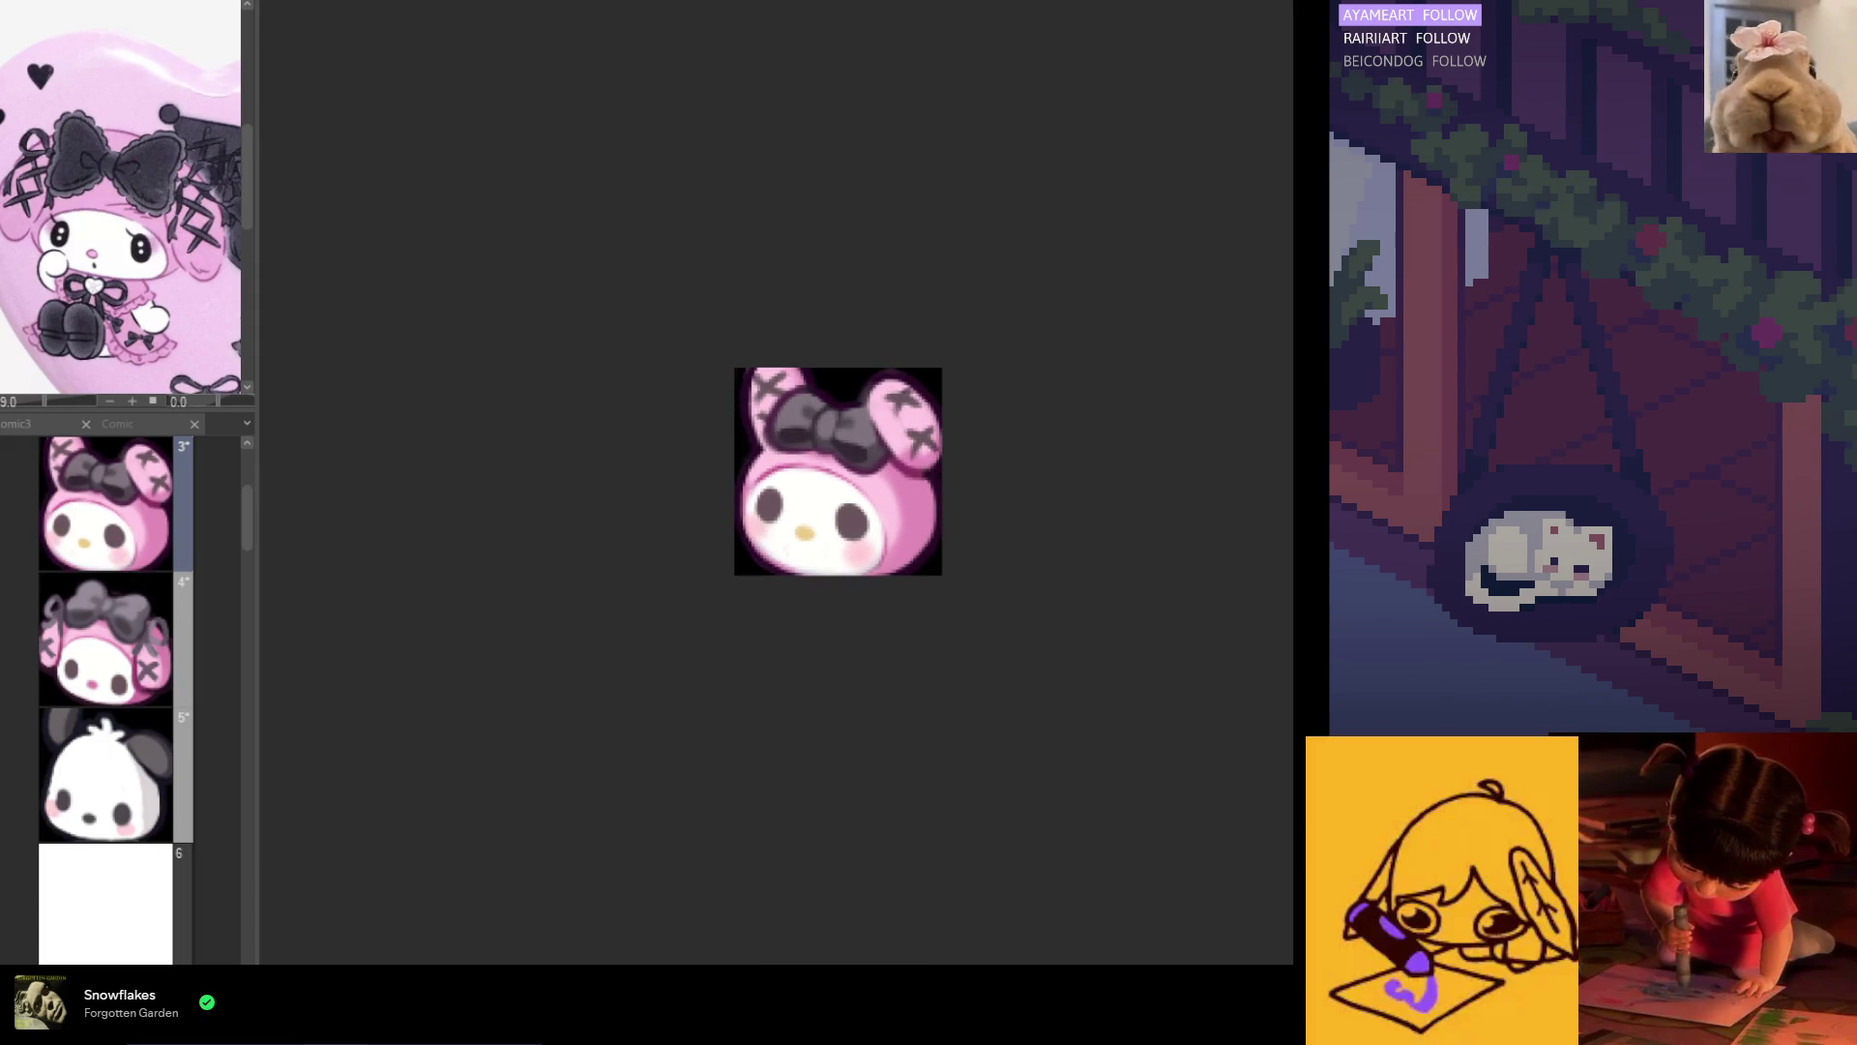
scroll(841, 596, down, 5)
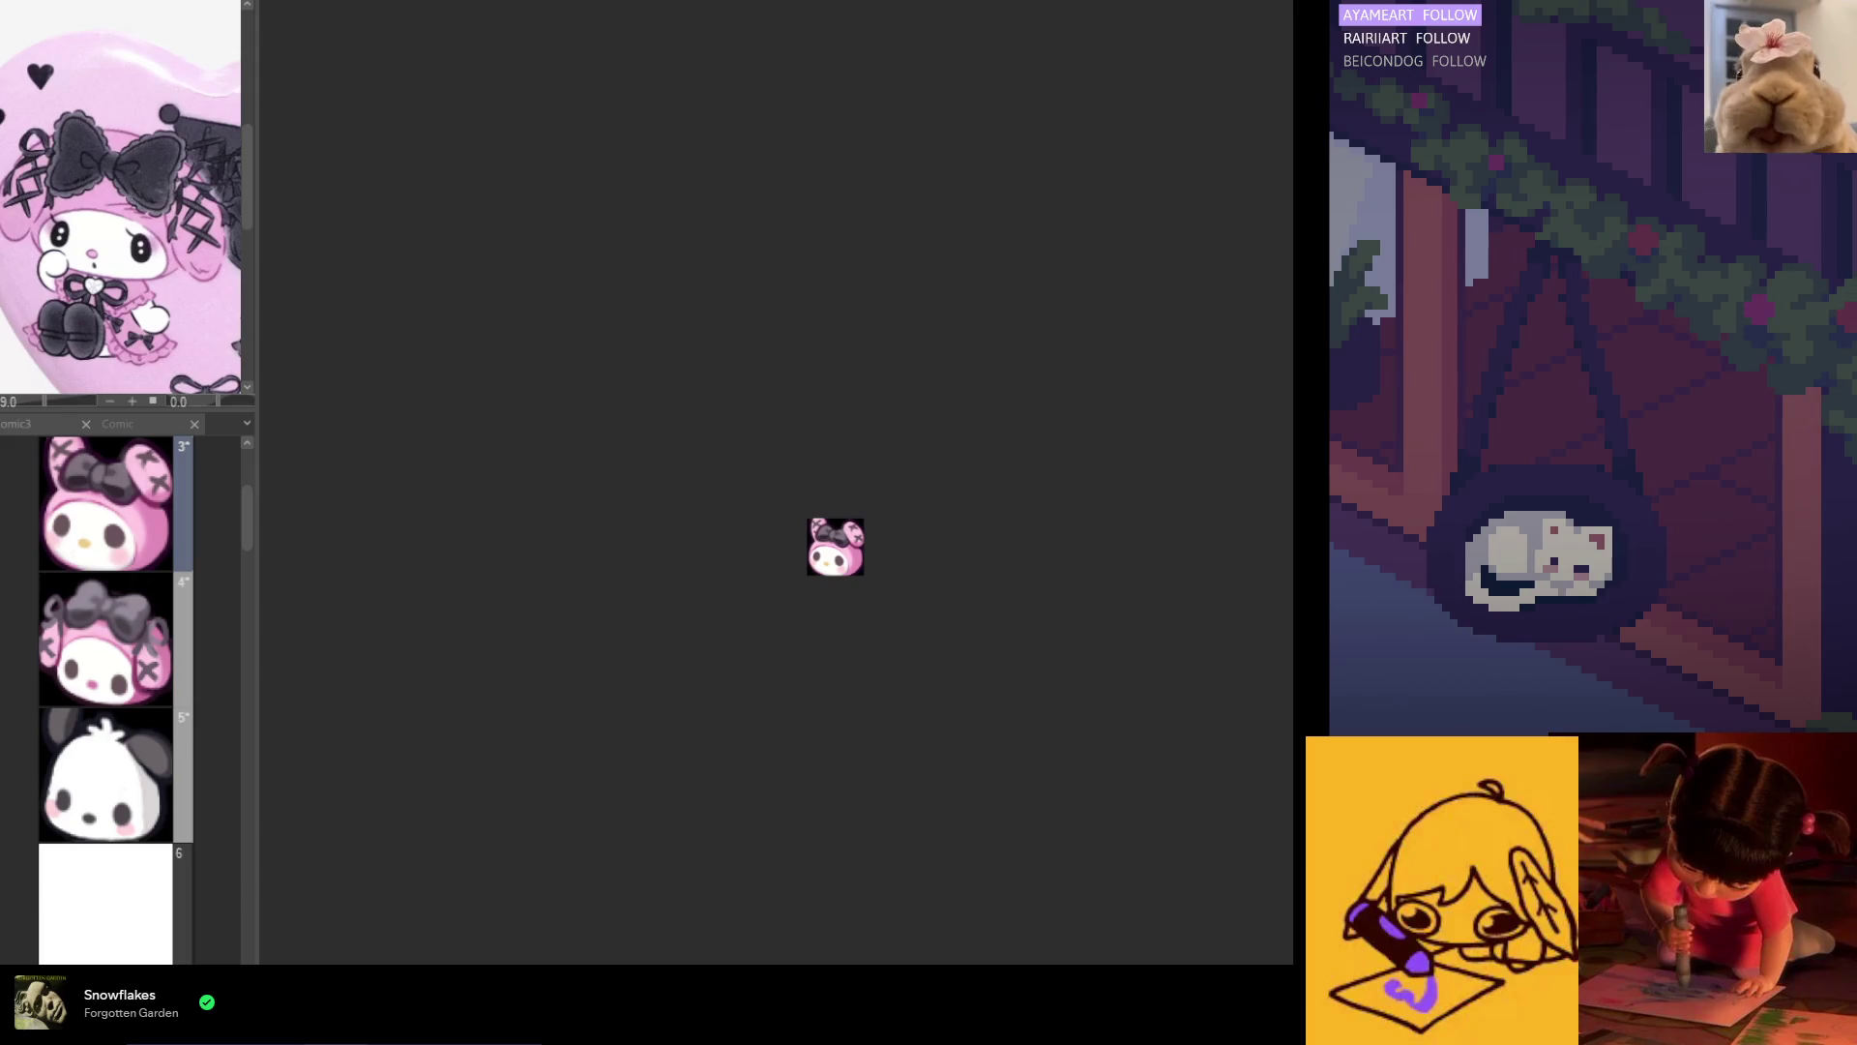
scroll(780, 564, up, 5)
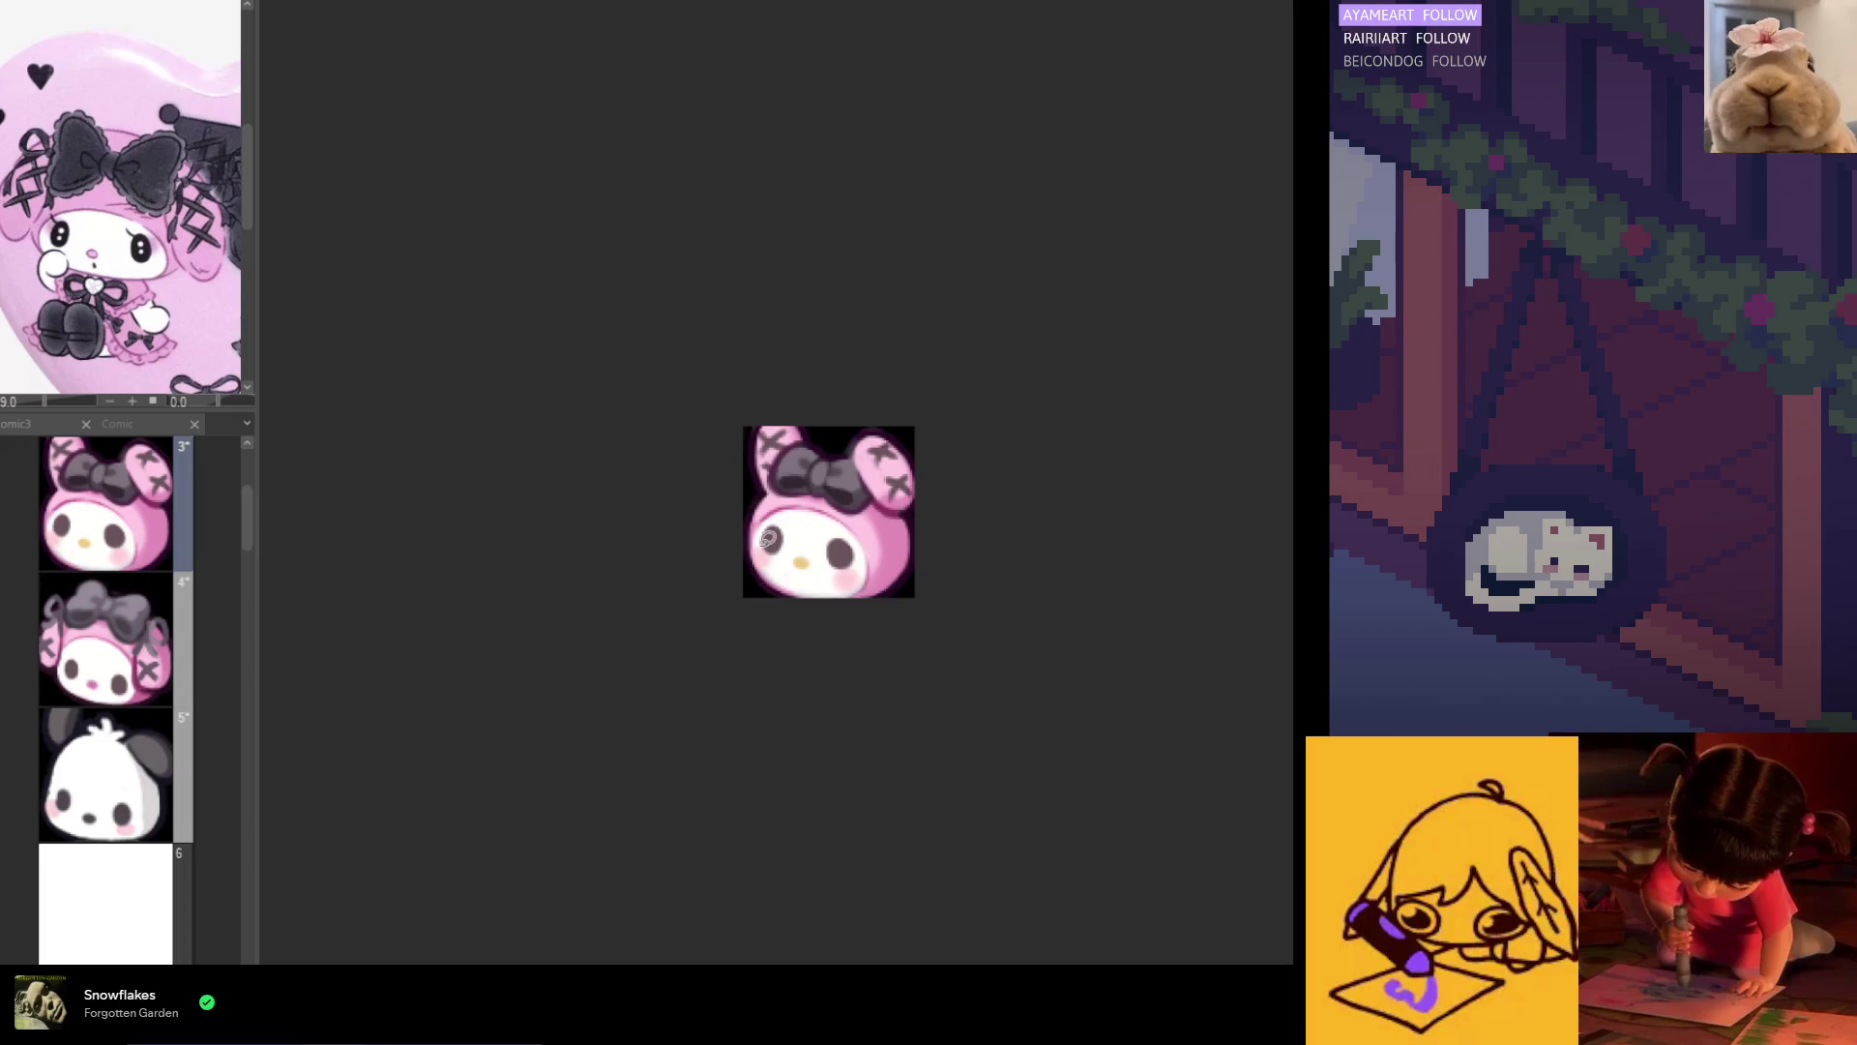
scroll(767, 539, up, 3)
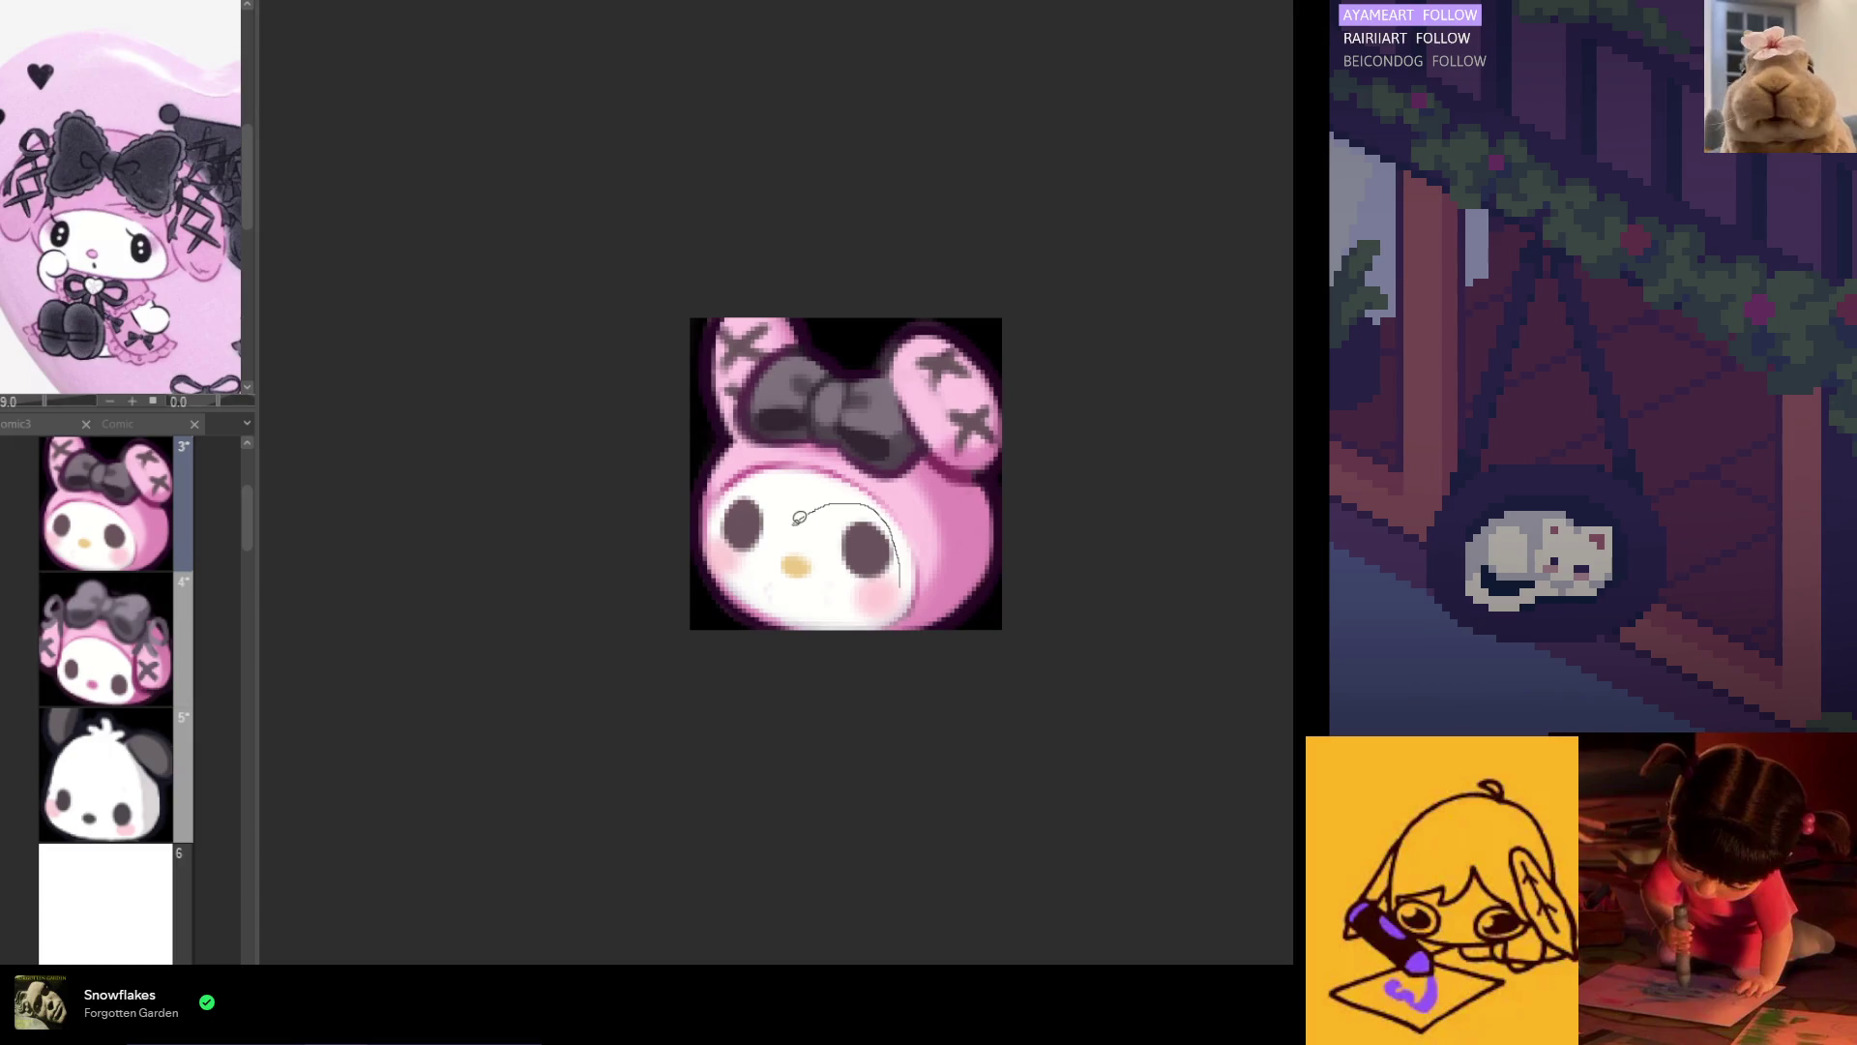
Step: Lasso Melody's right eye and confirm a slight repositioning transform
drag(781, 529, 837, 578)
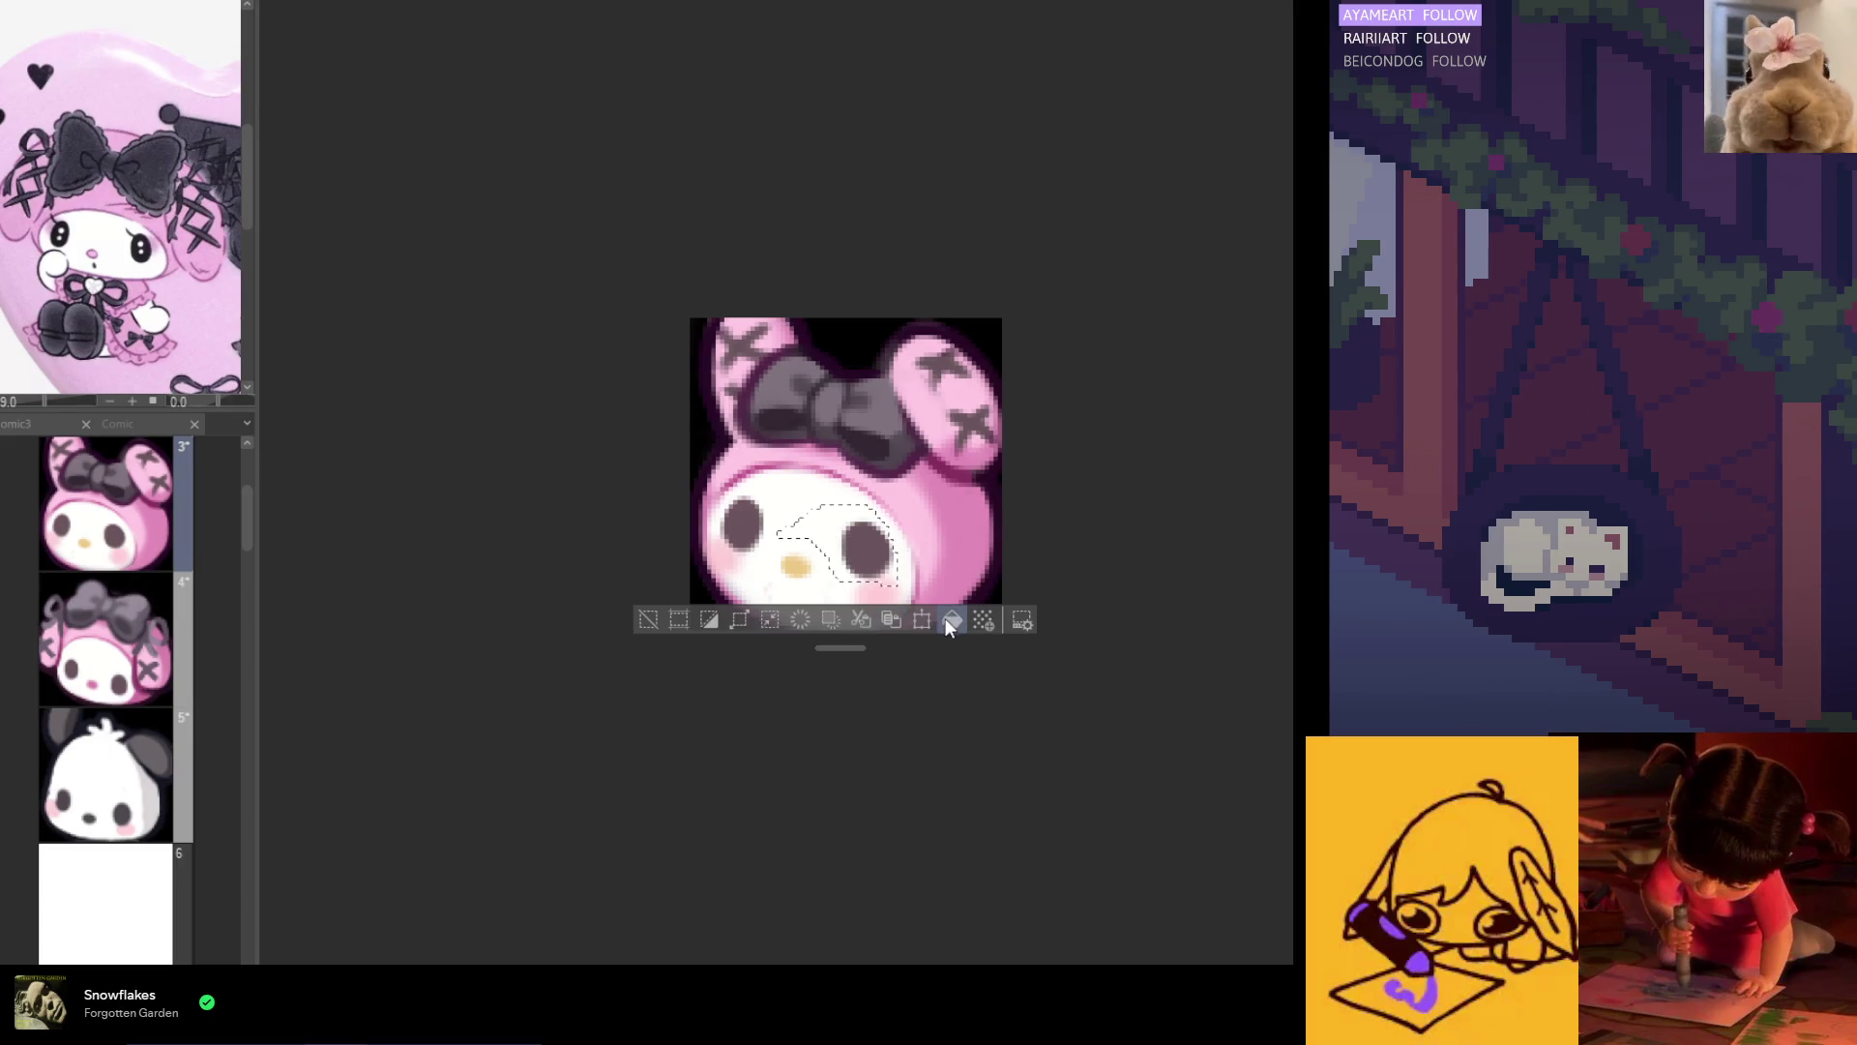
click(950, 620)
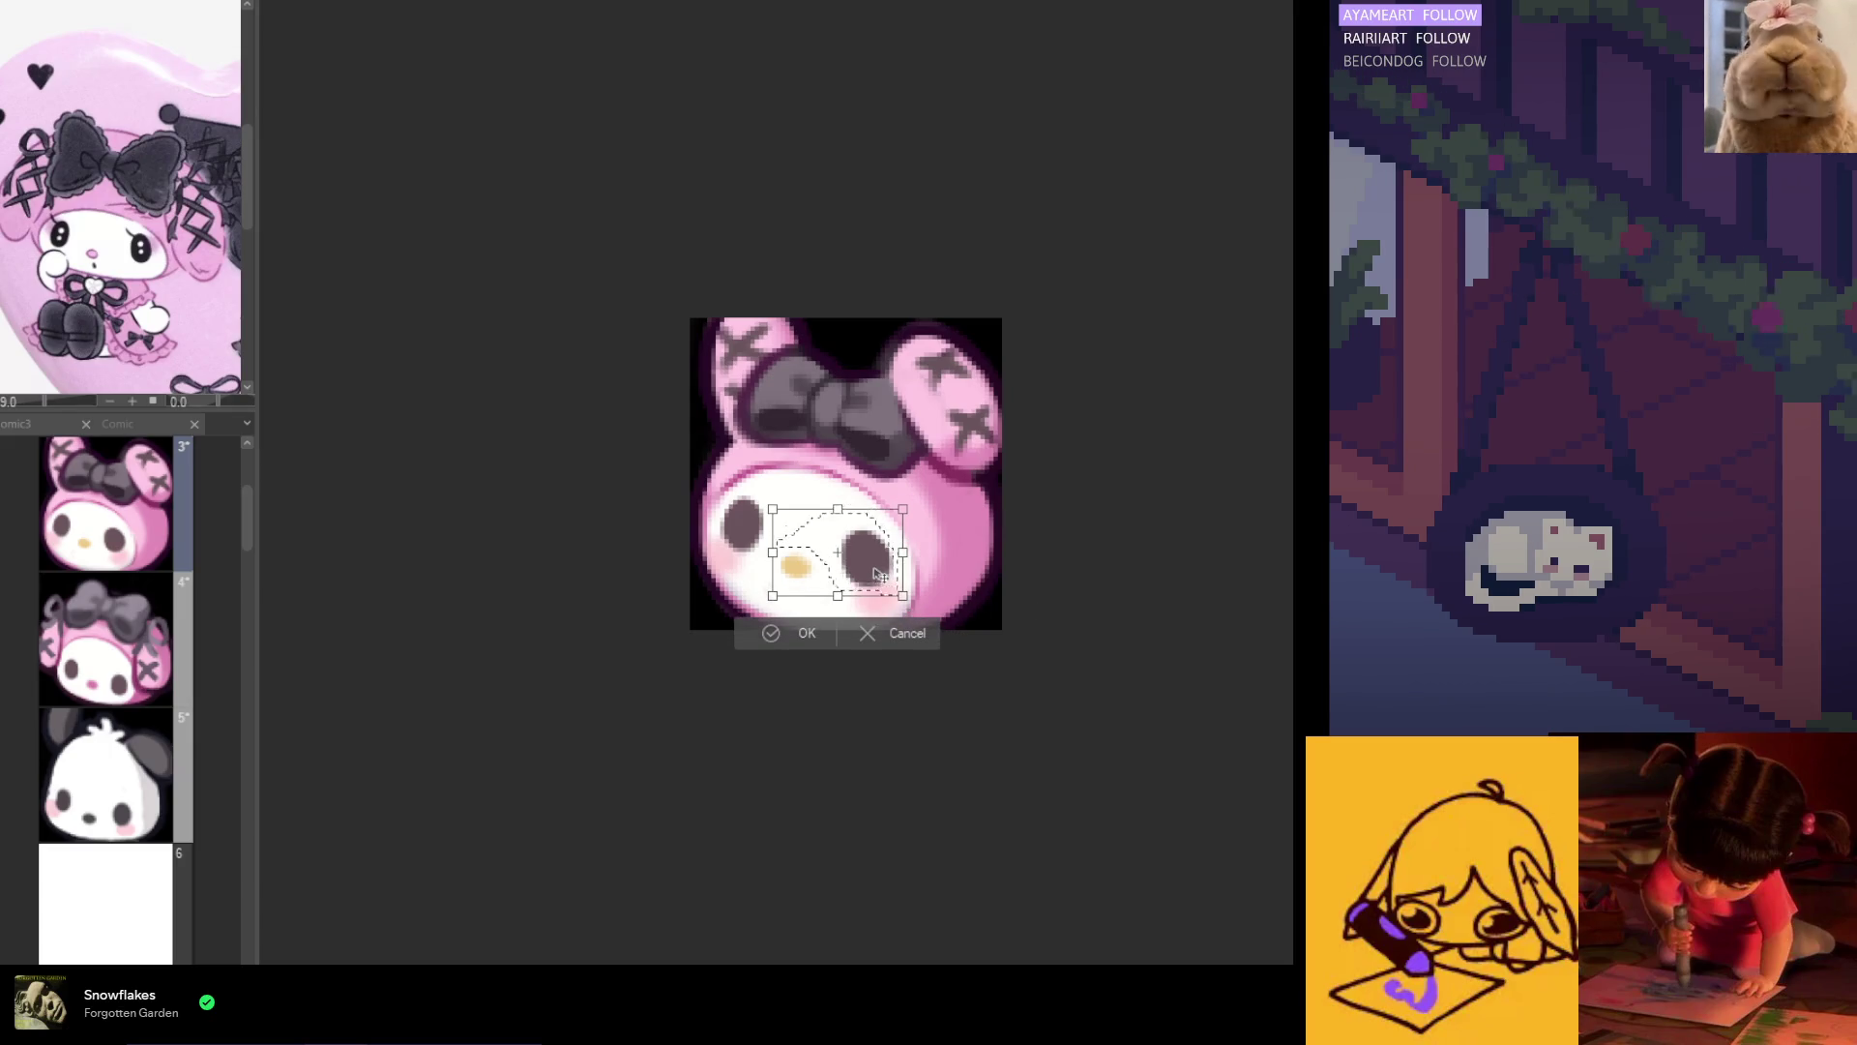
click(805, 630)
scroll(813, 672, down, 5)
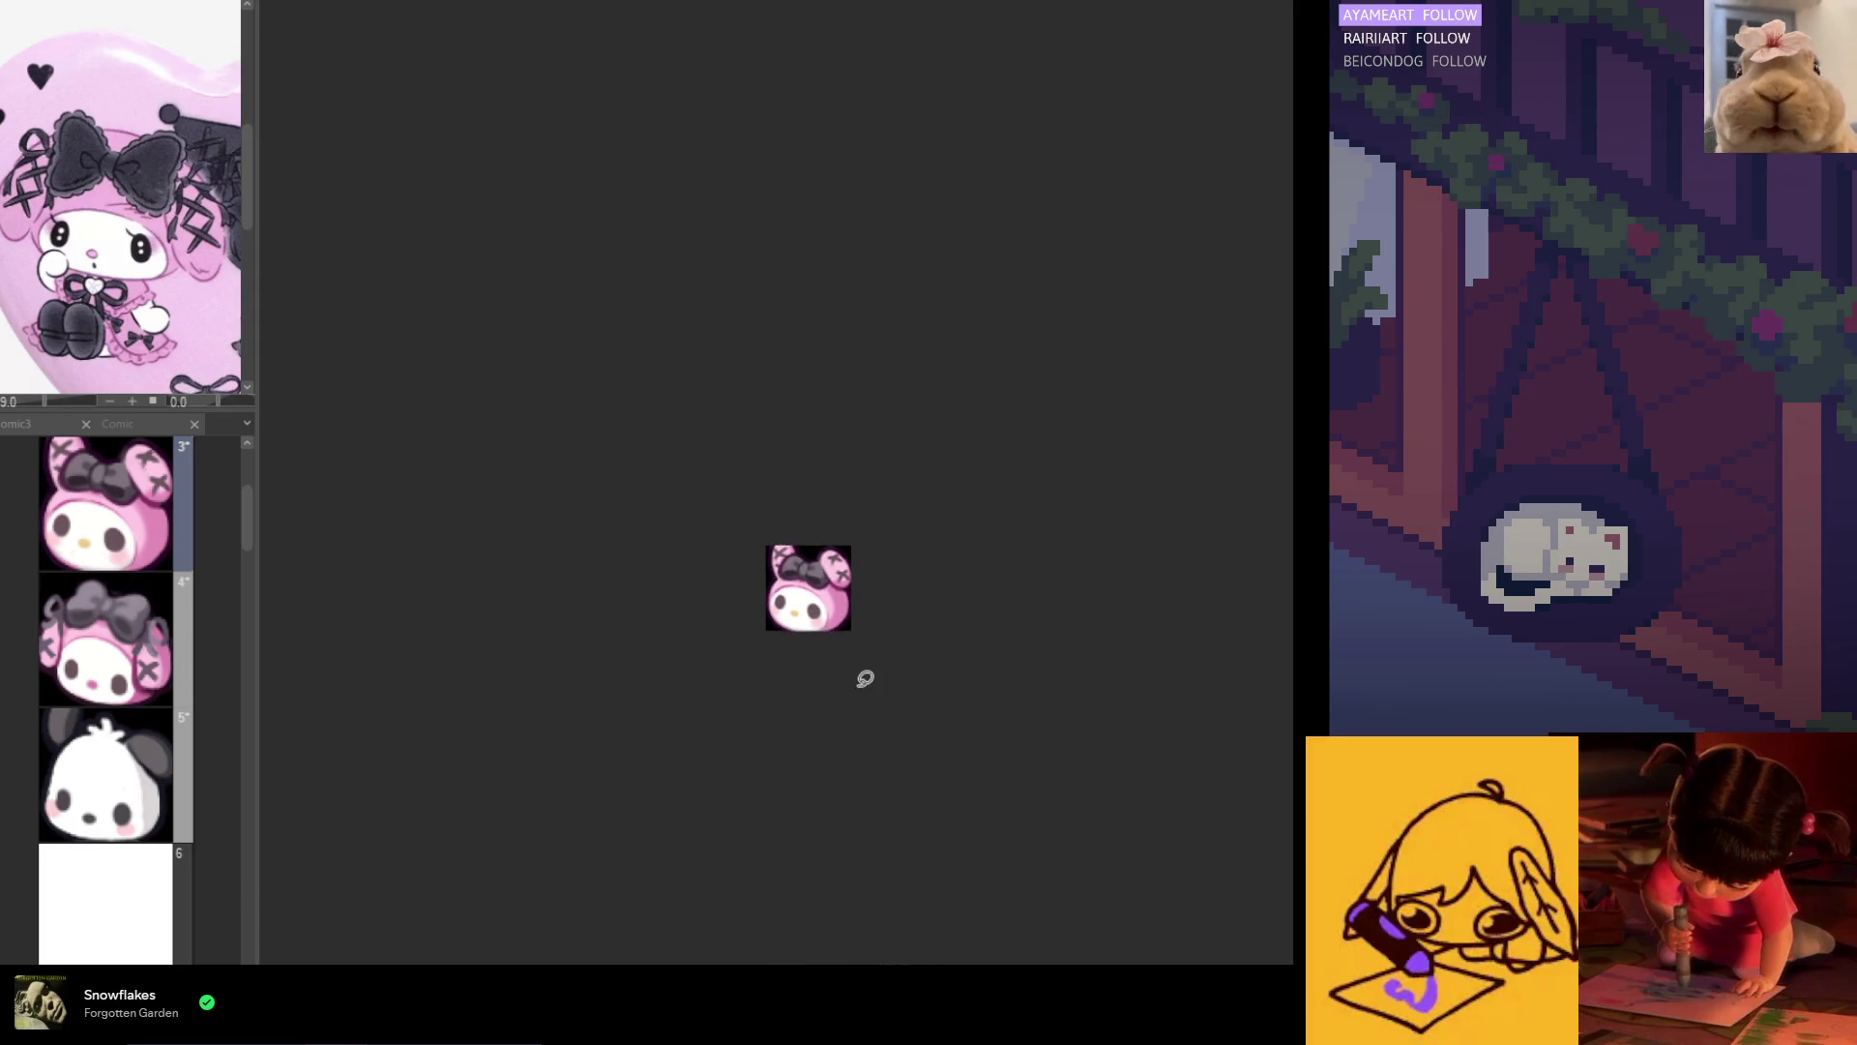
scroll(1011, 675, down, 2)
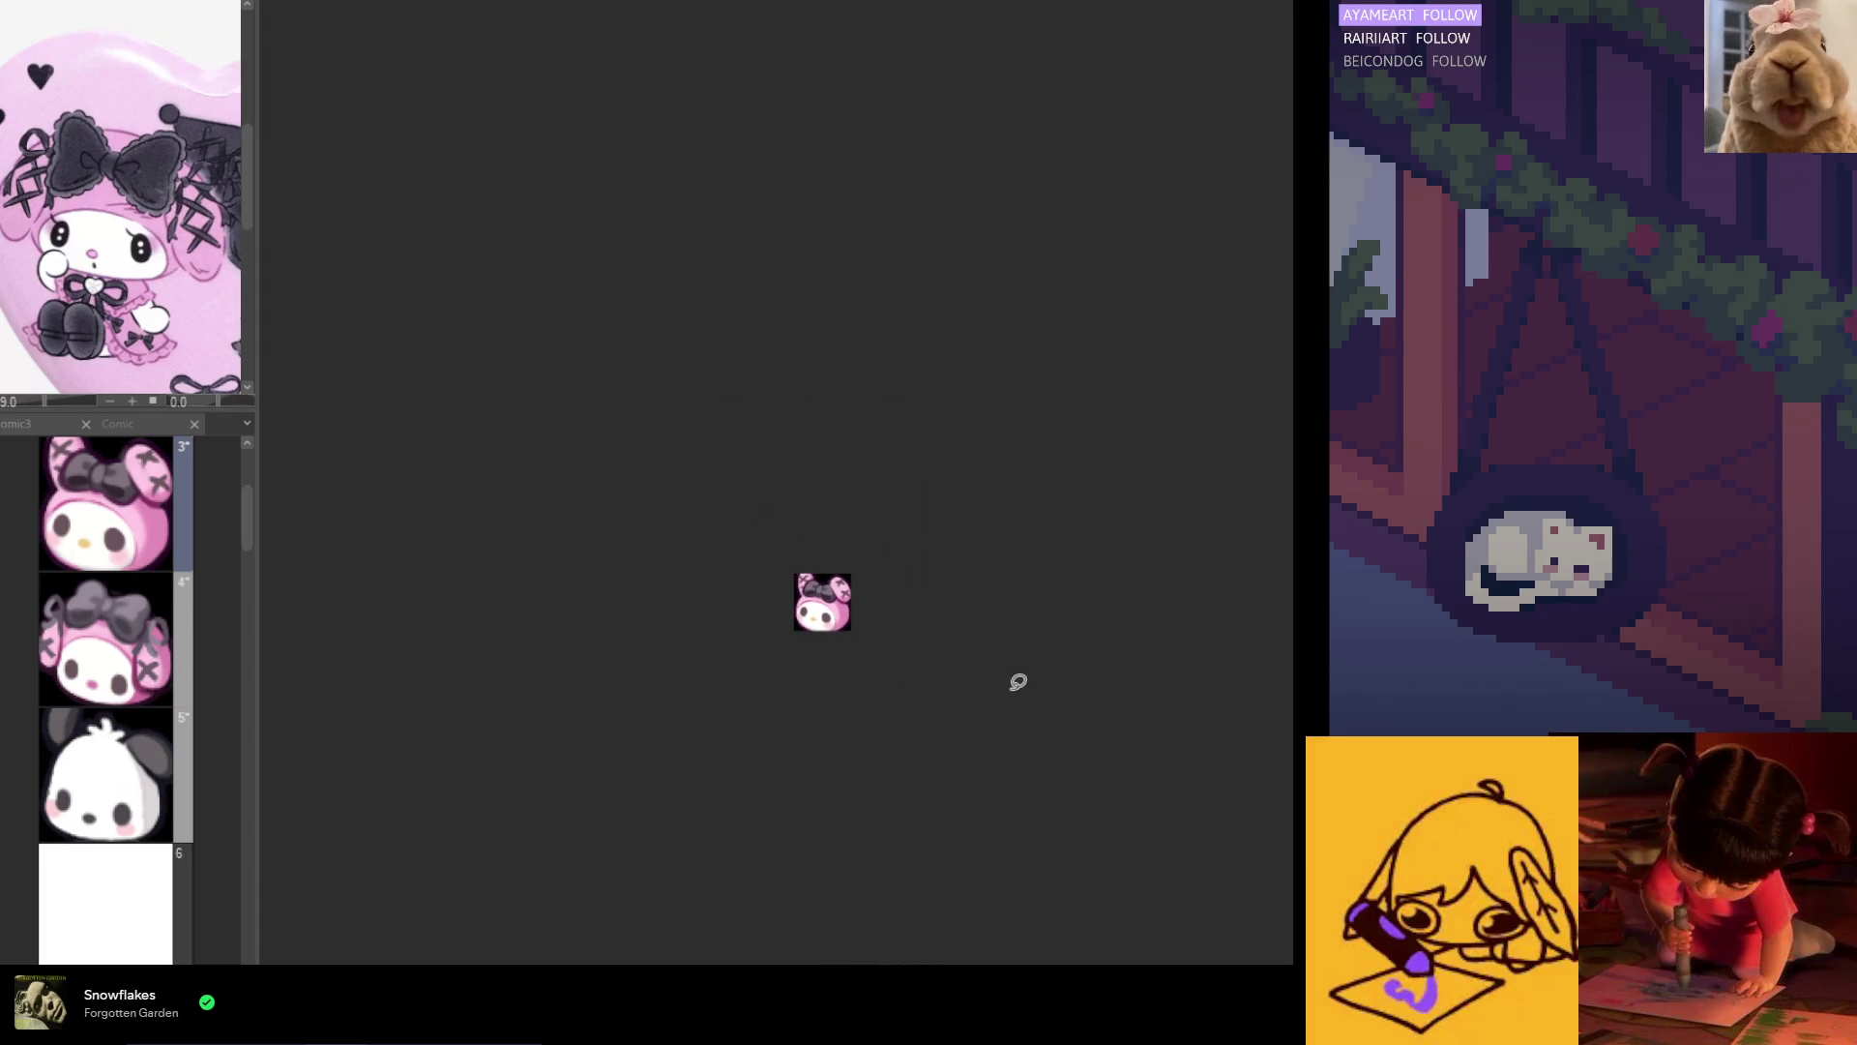
scroll(889, 663, up, 3)
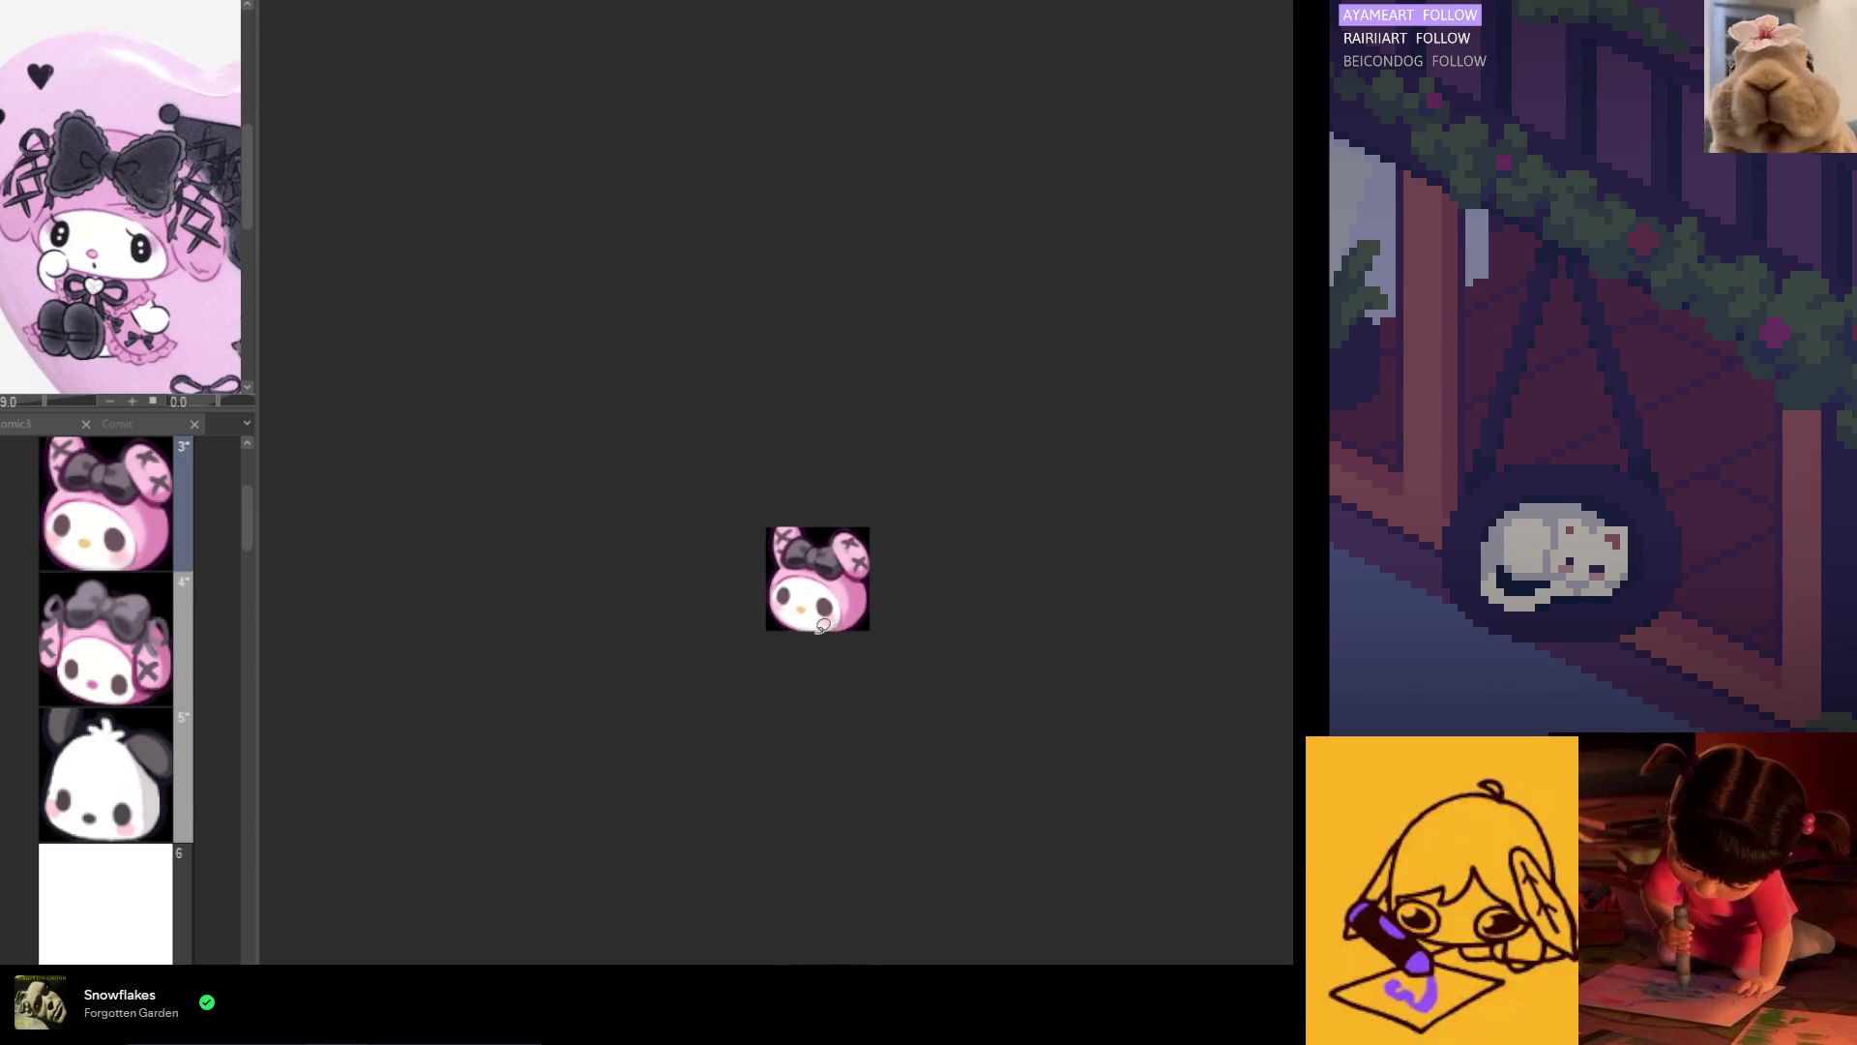
scroll(832, 628, up, 2)
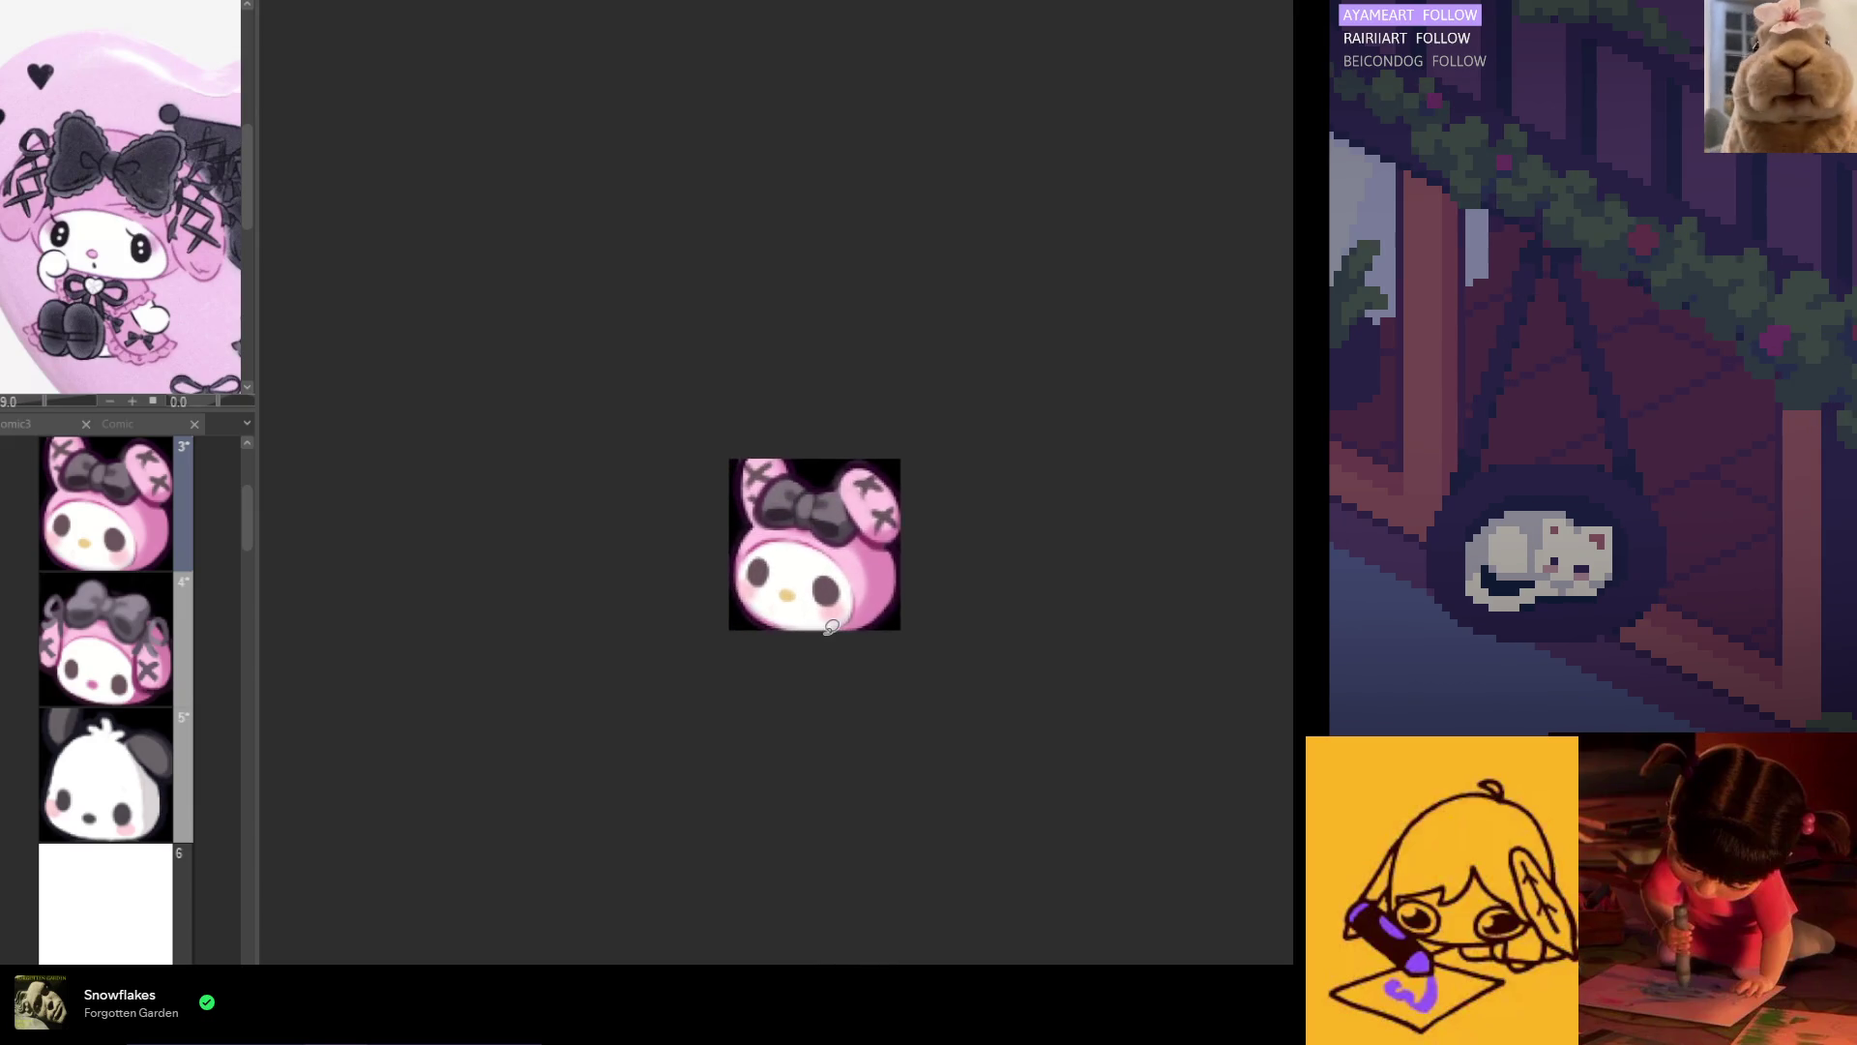
click(159, 673)
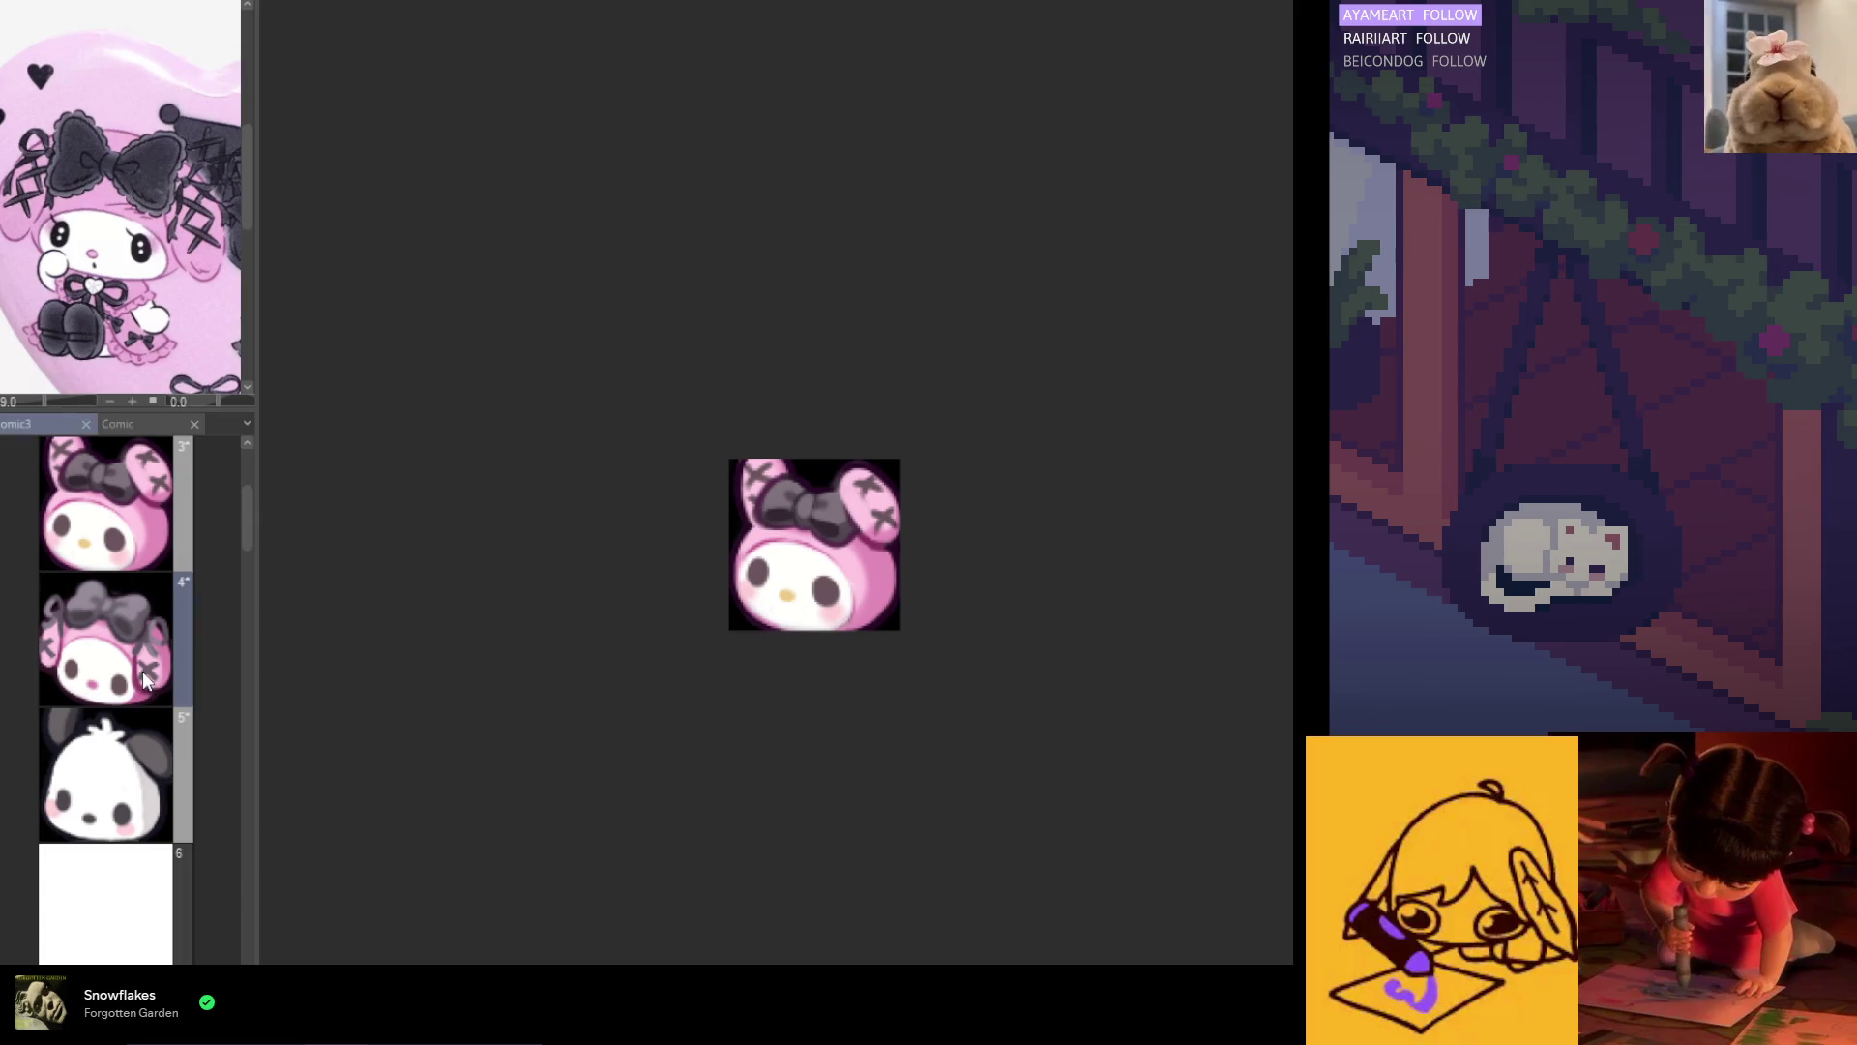
scroll(795, 494, up, 2)
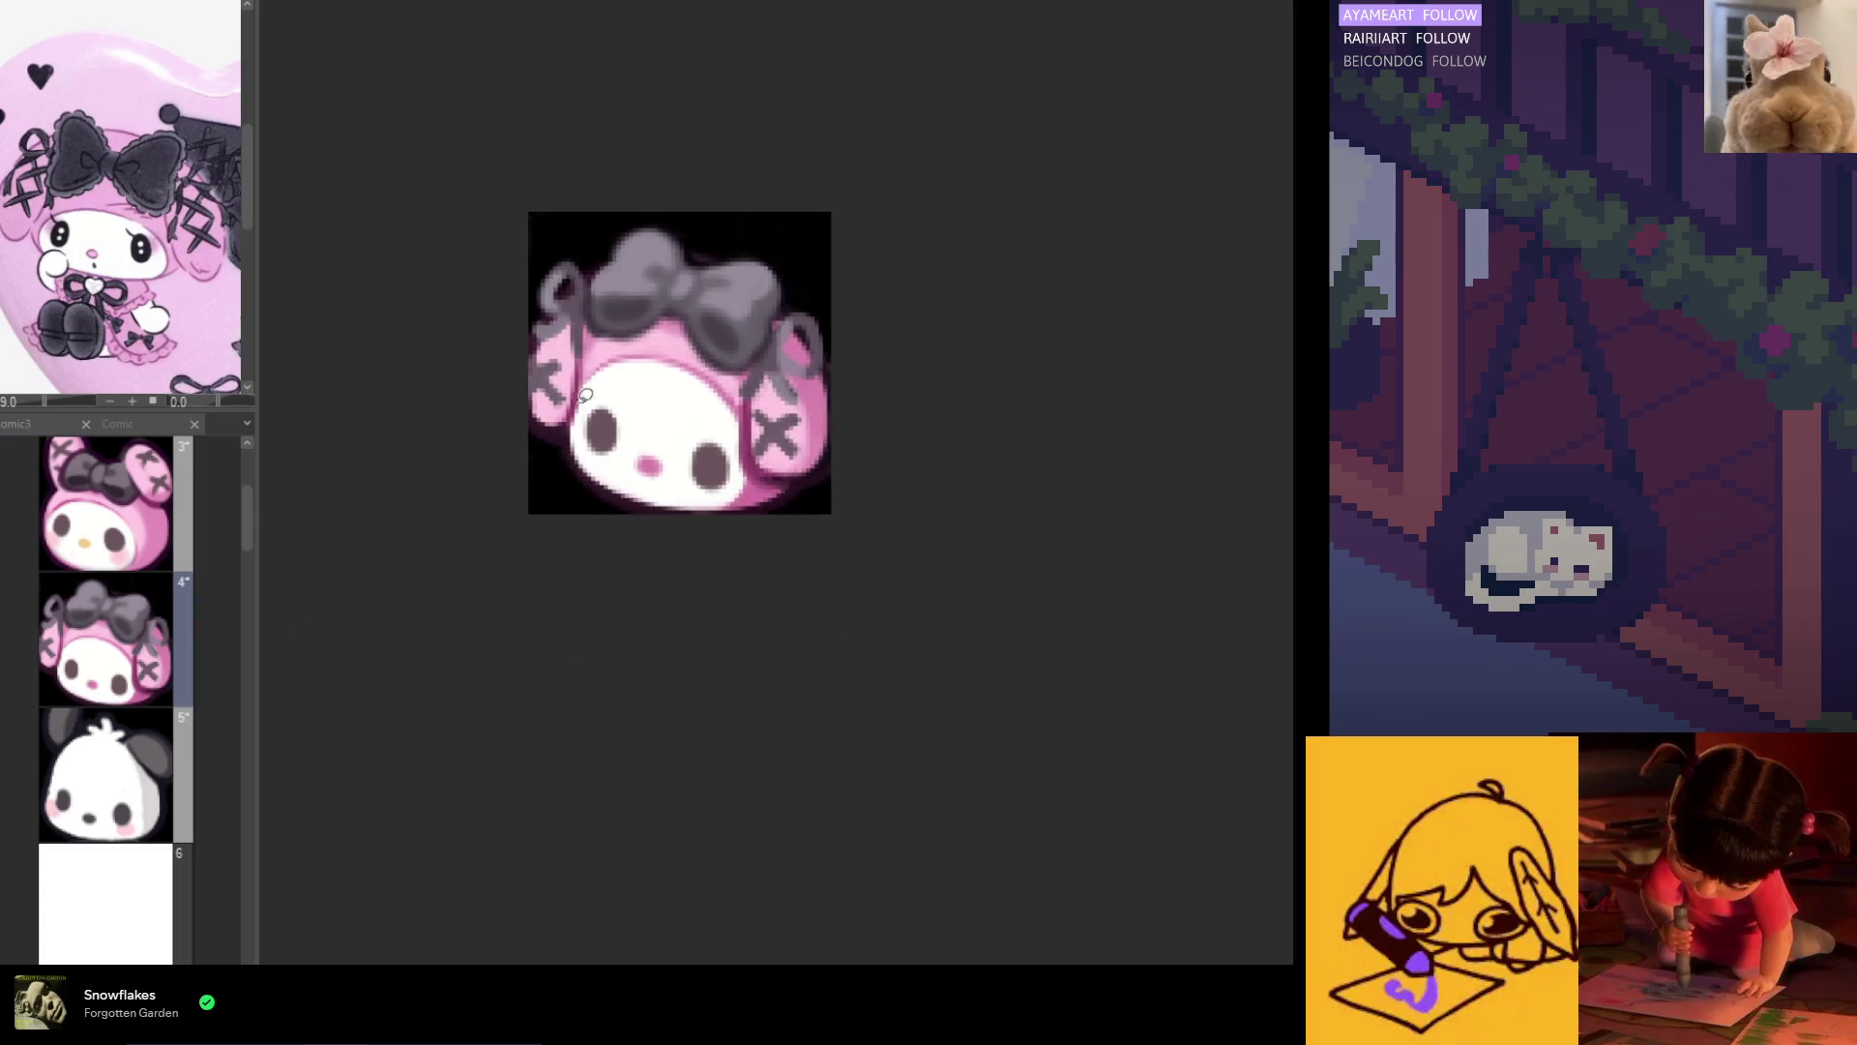
mouse_move(774, 495)
mouse_down()
mouse_move(694, 432)
mouse_move(749, 522)
mouse_move(751, 474)
mouse_up()
key(ctrl+t)
click(688, 553)
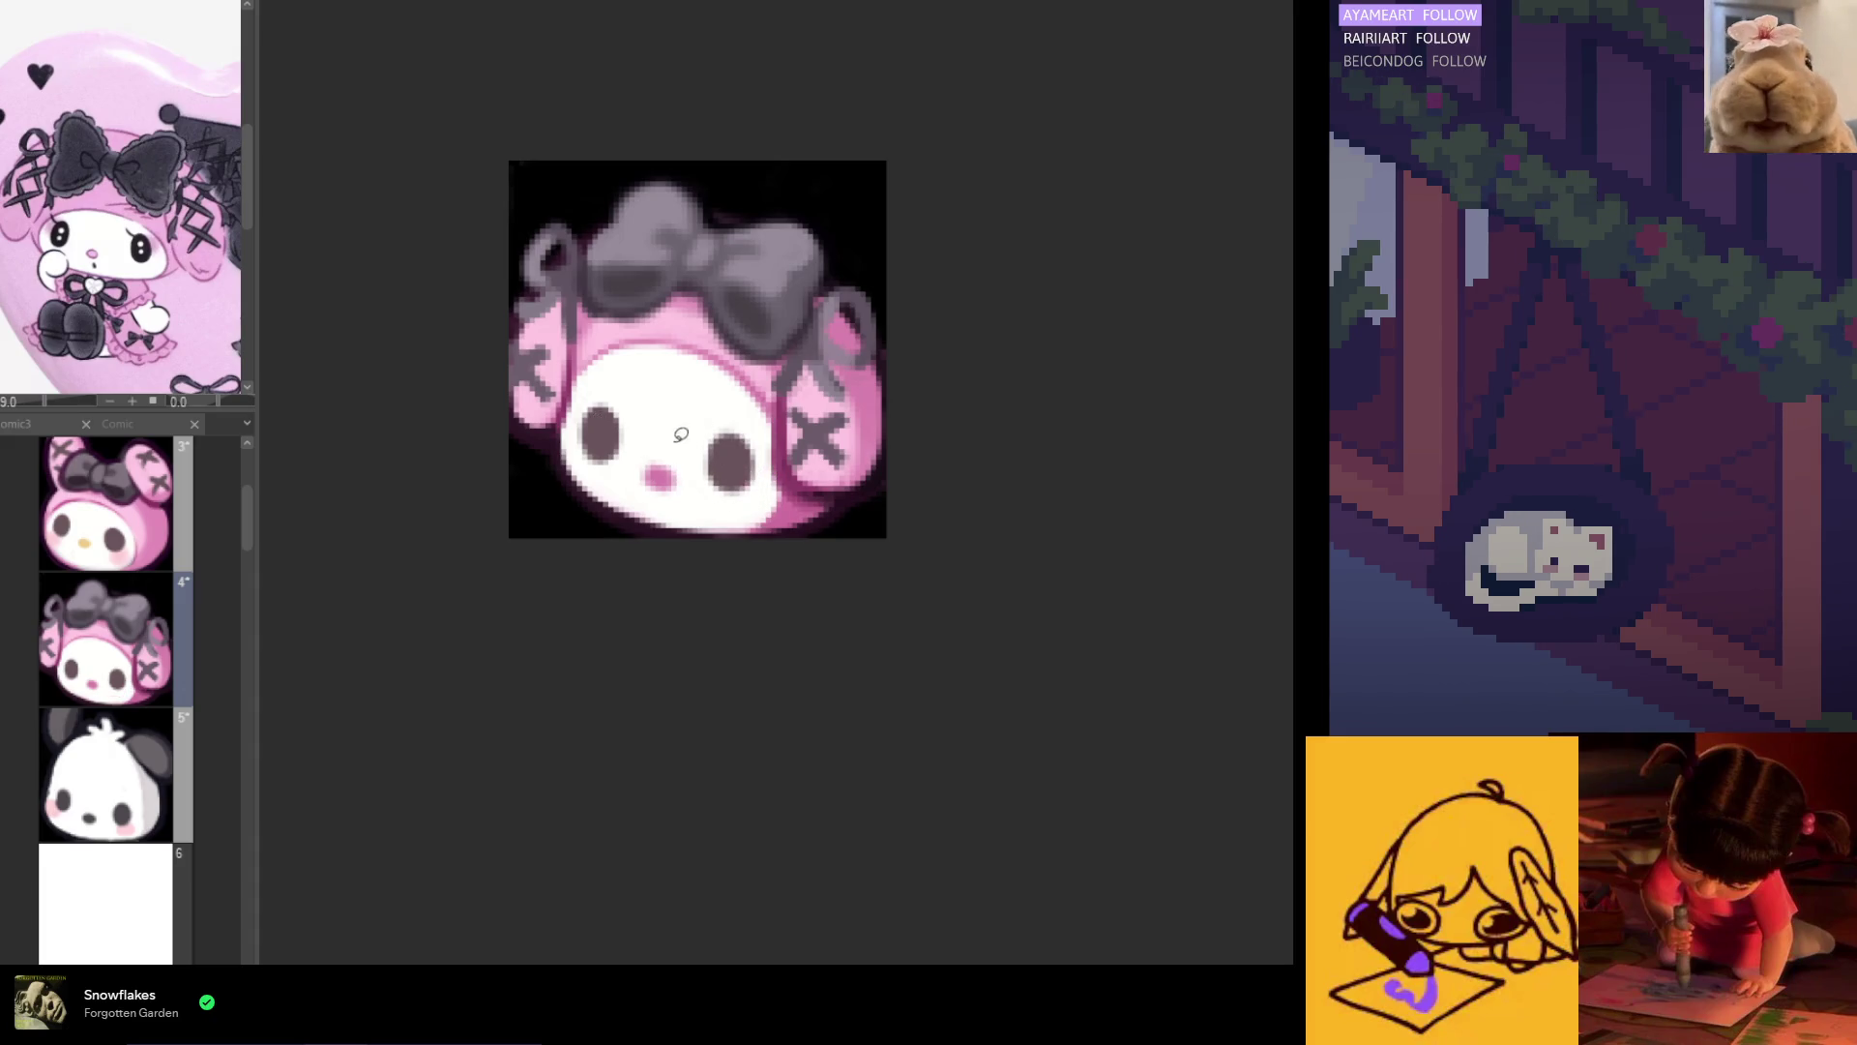
drag(611, 468, 633, 460)
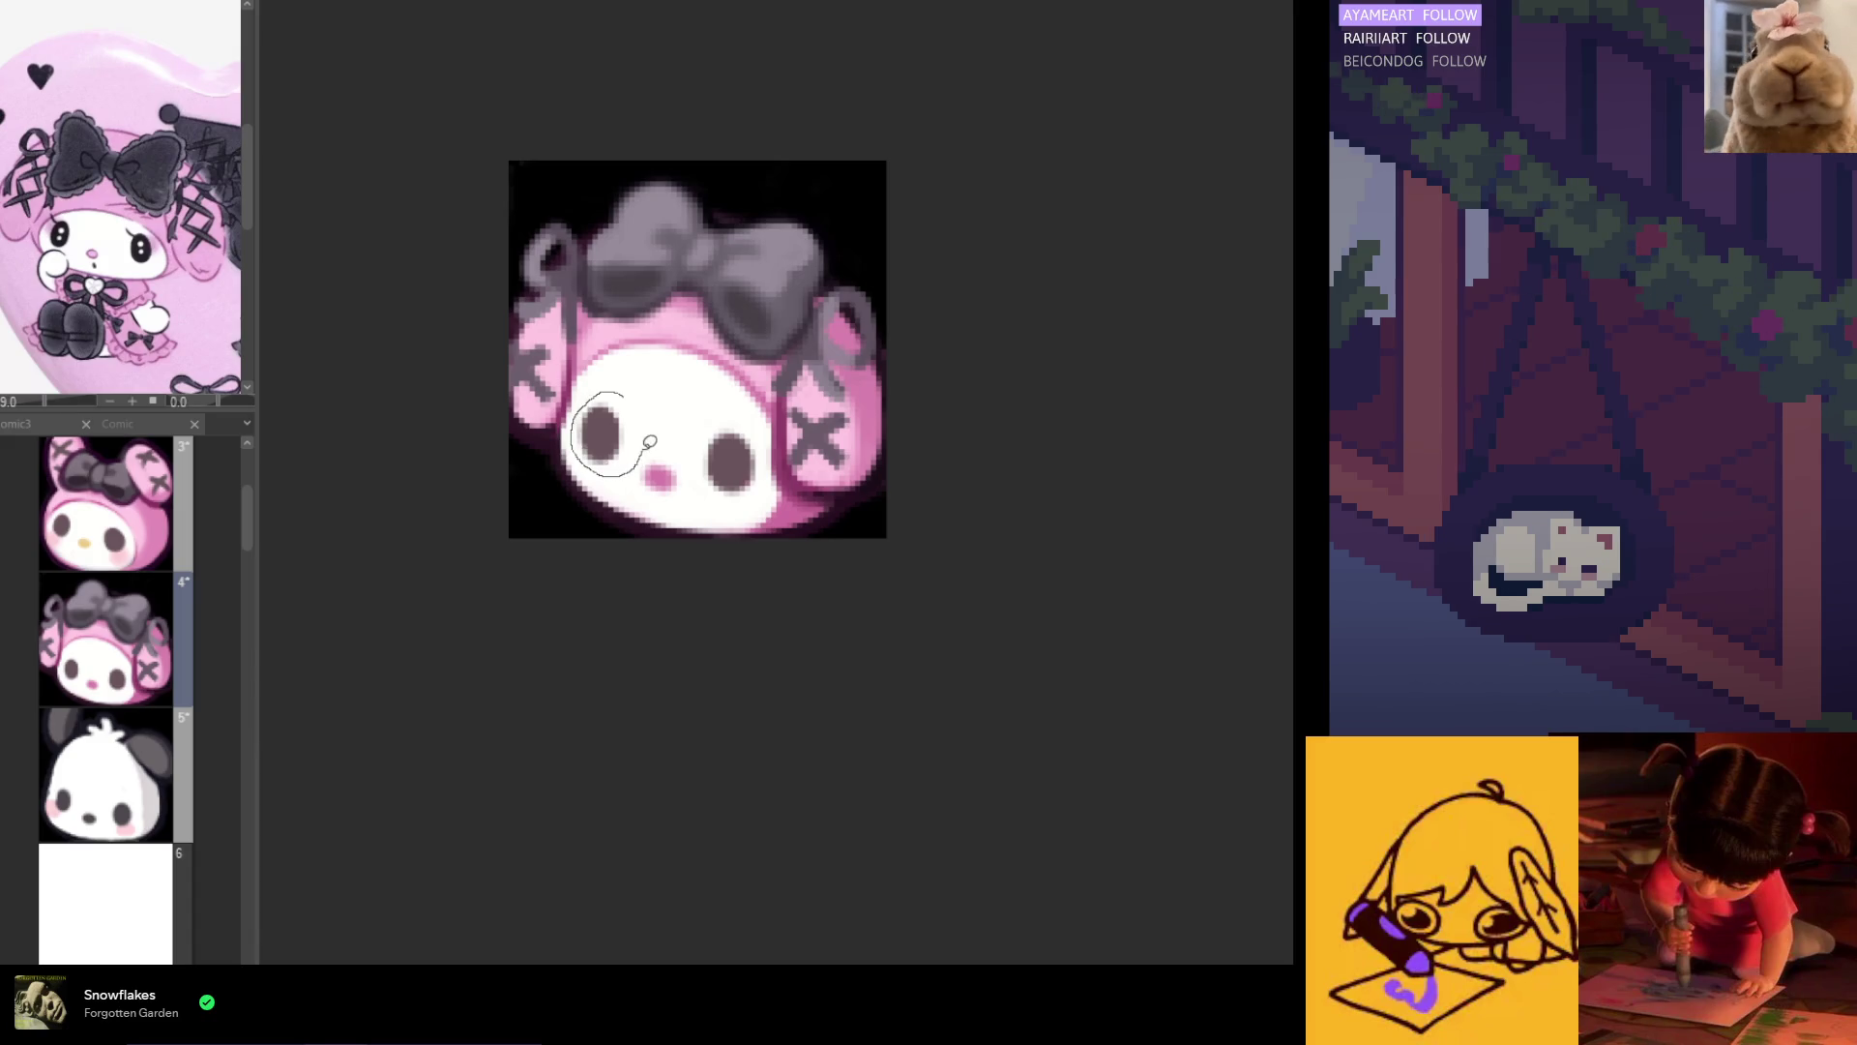
key(ctrl+t)
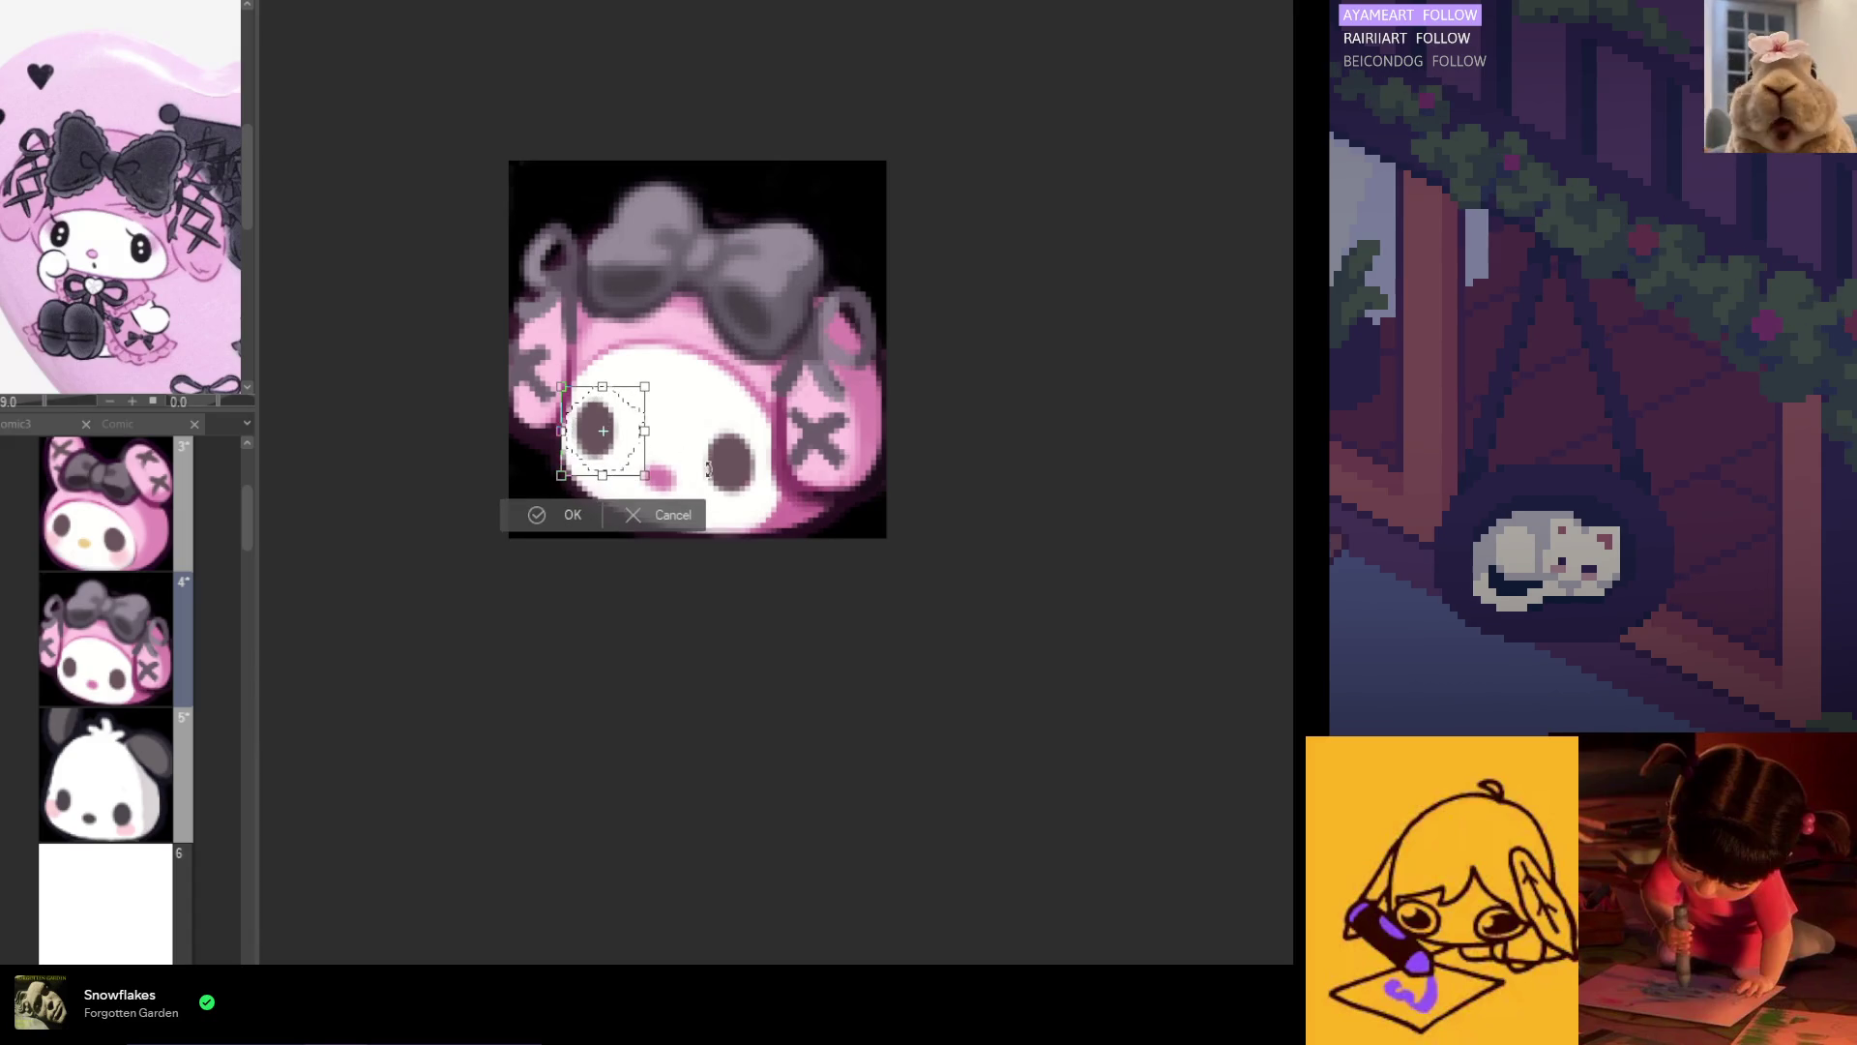
drag(633, 451, 641, 437)
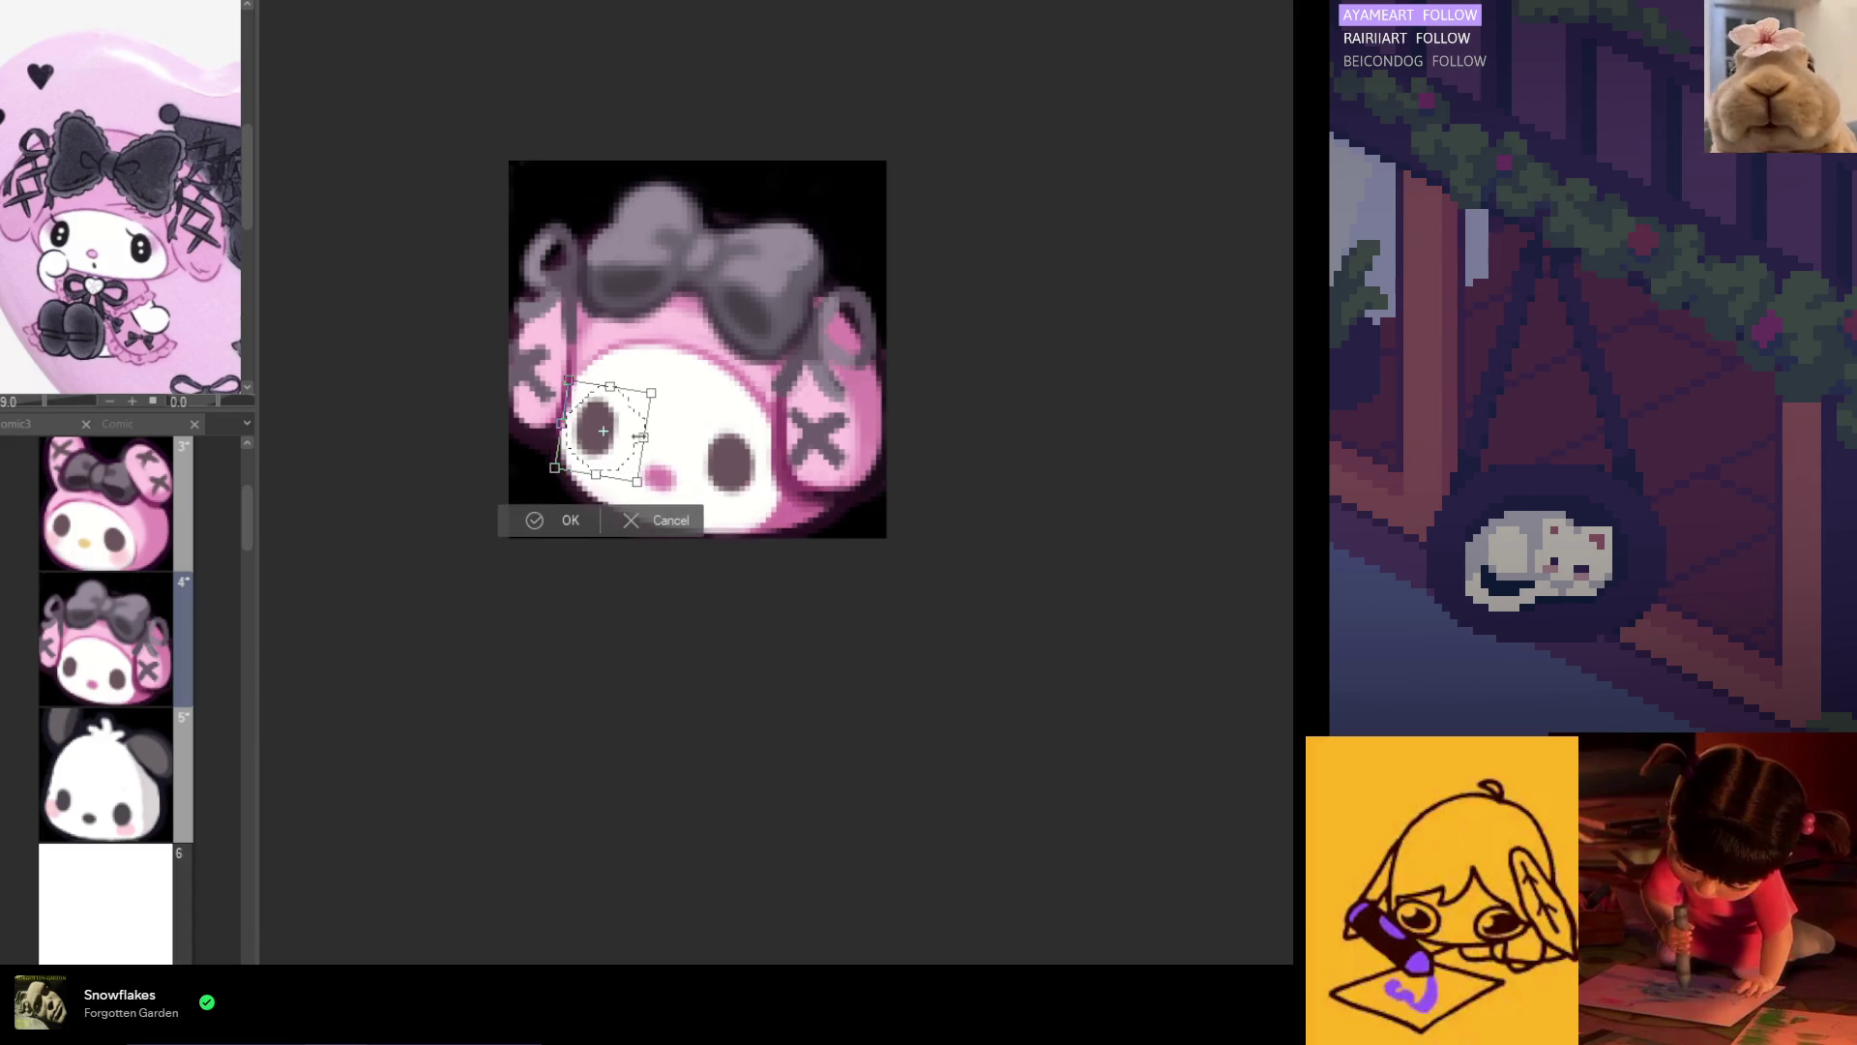
click(569, 520)
drag(703, 496, 690, 459)
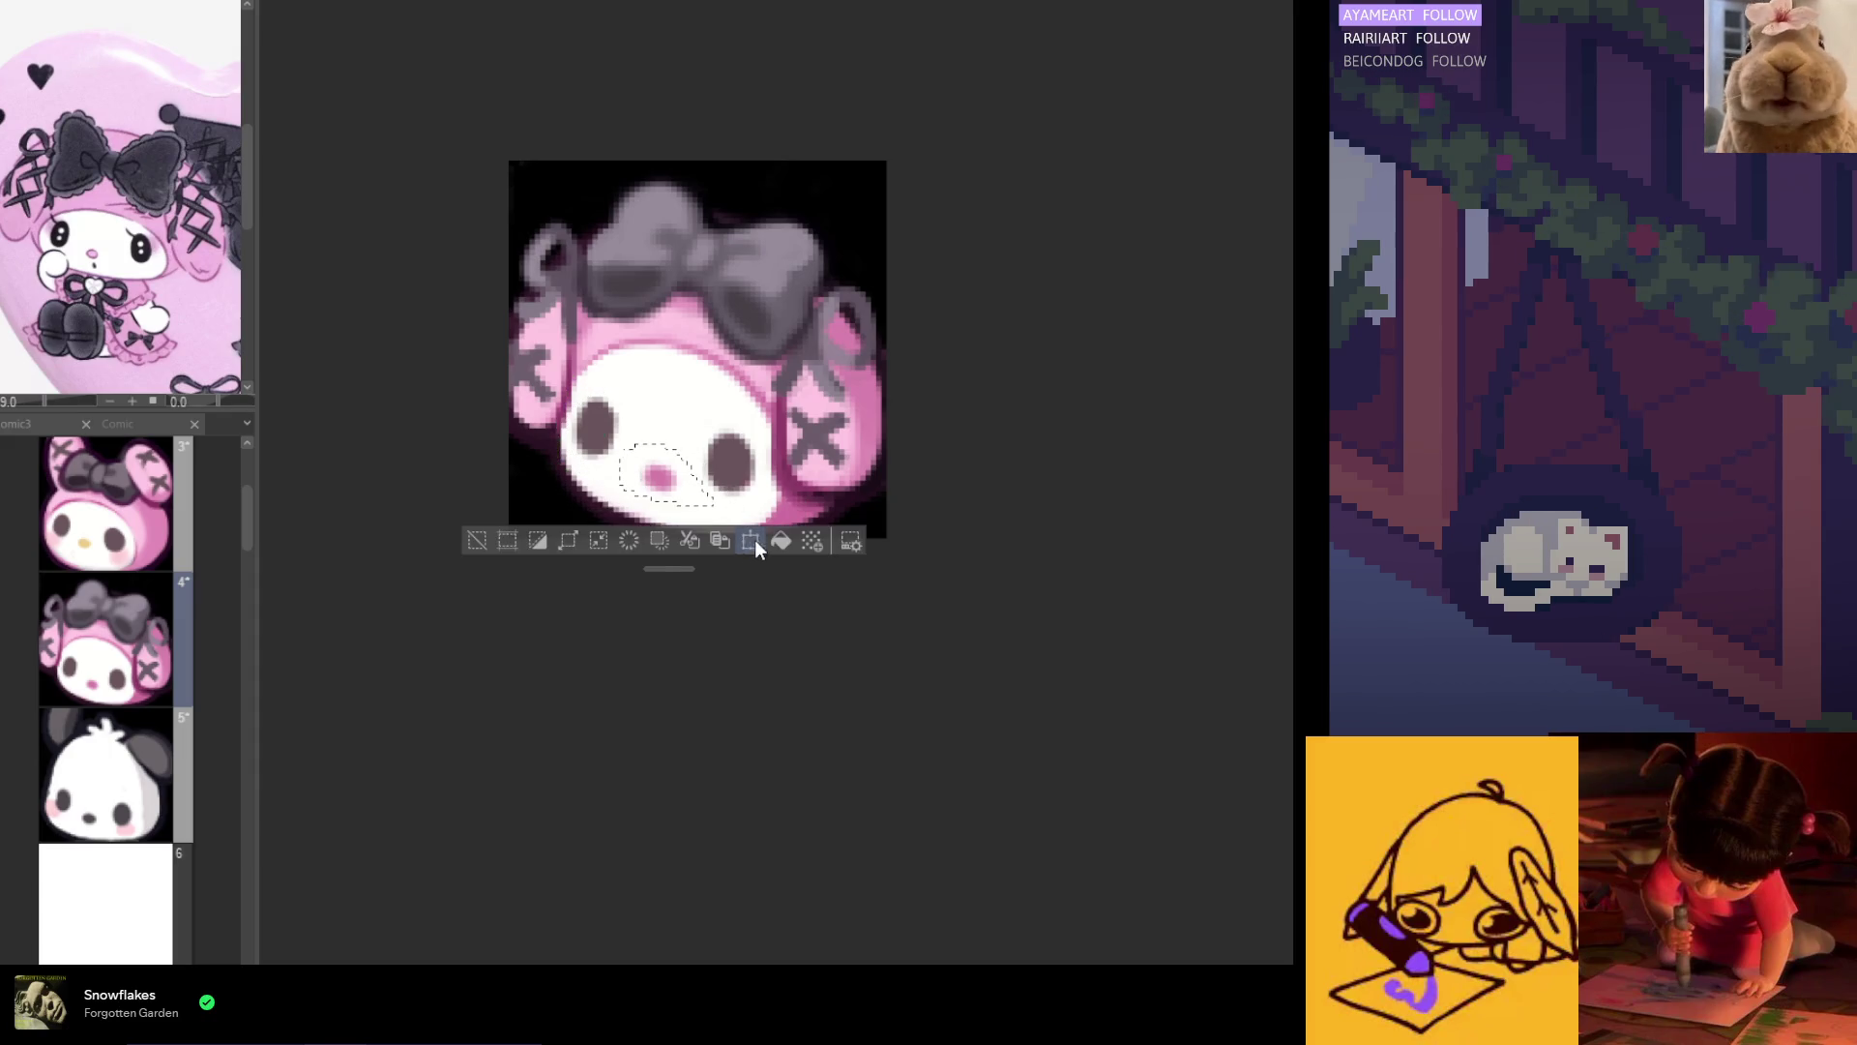
key(ctrl+t)
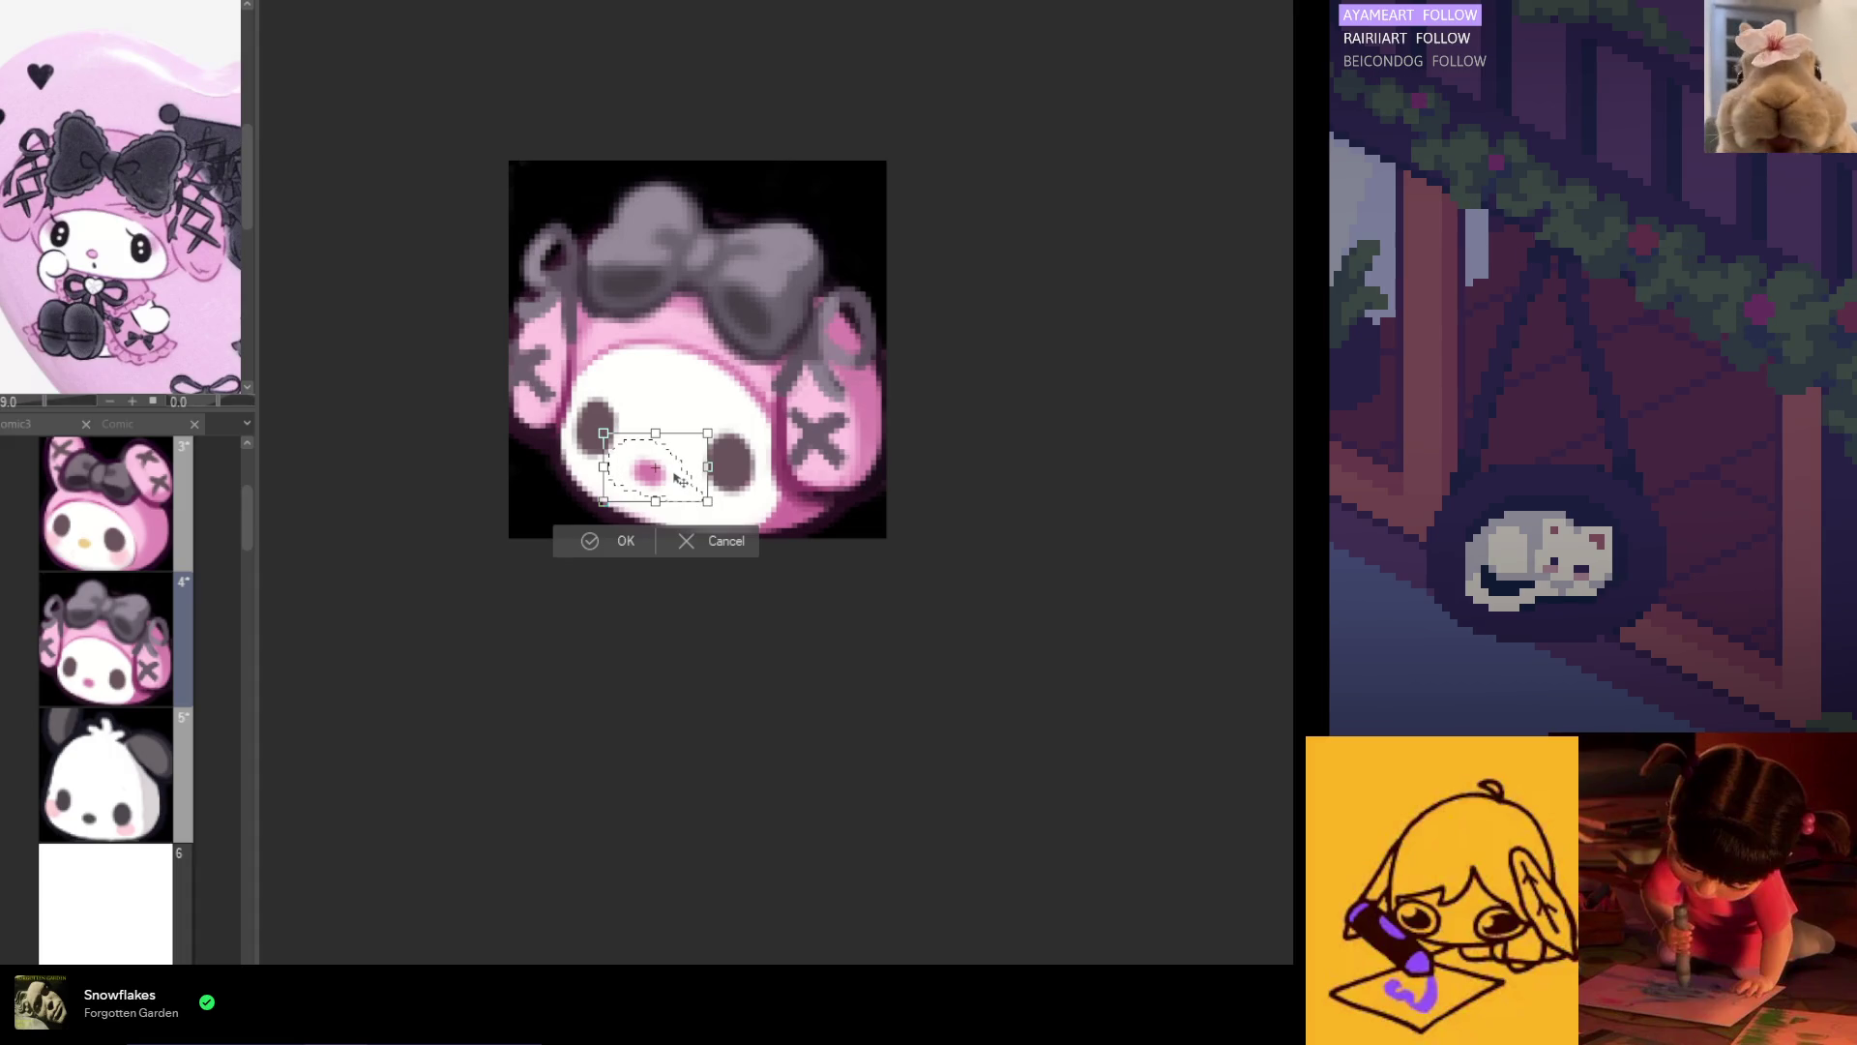
drag(680, 481, 684, 476)
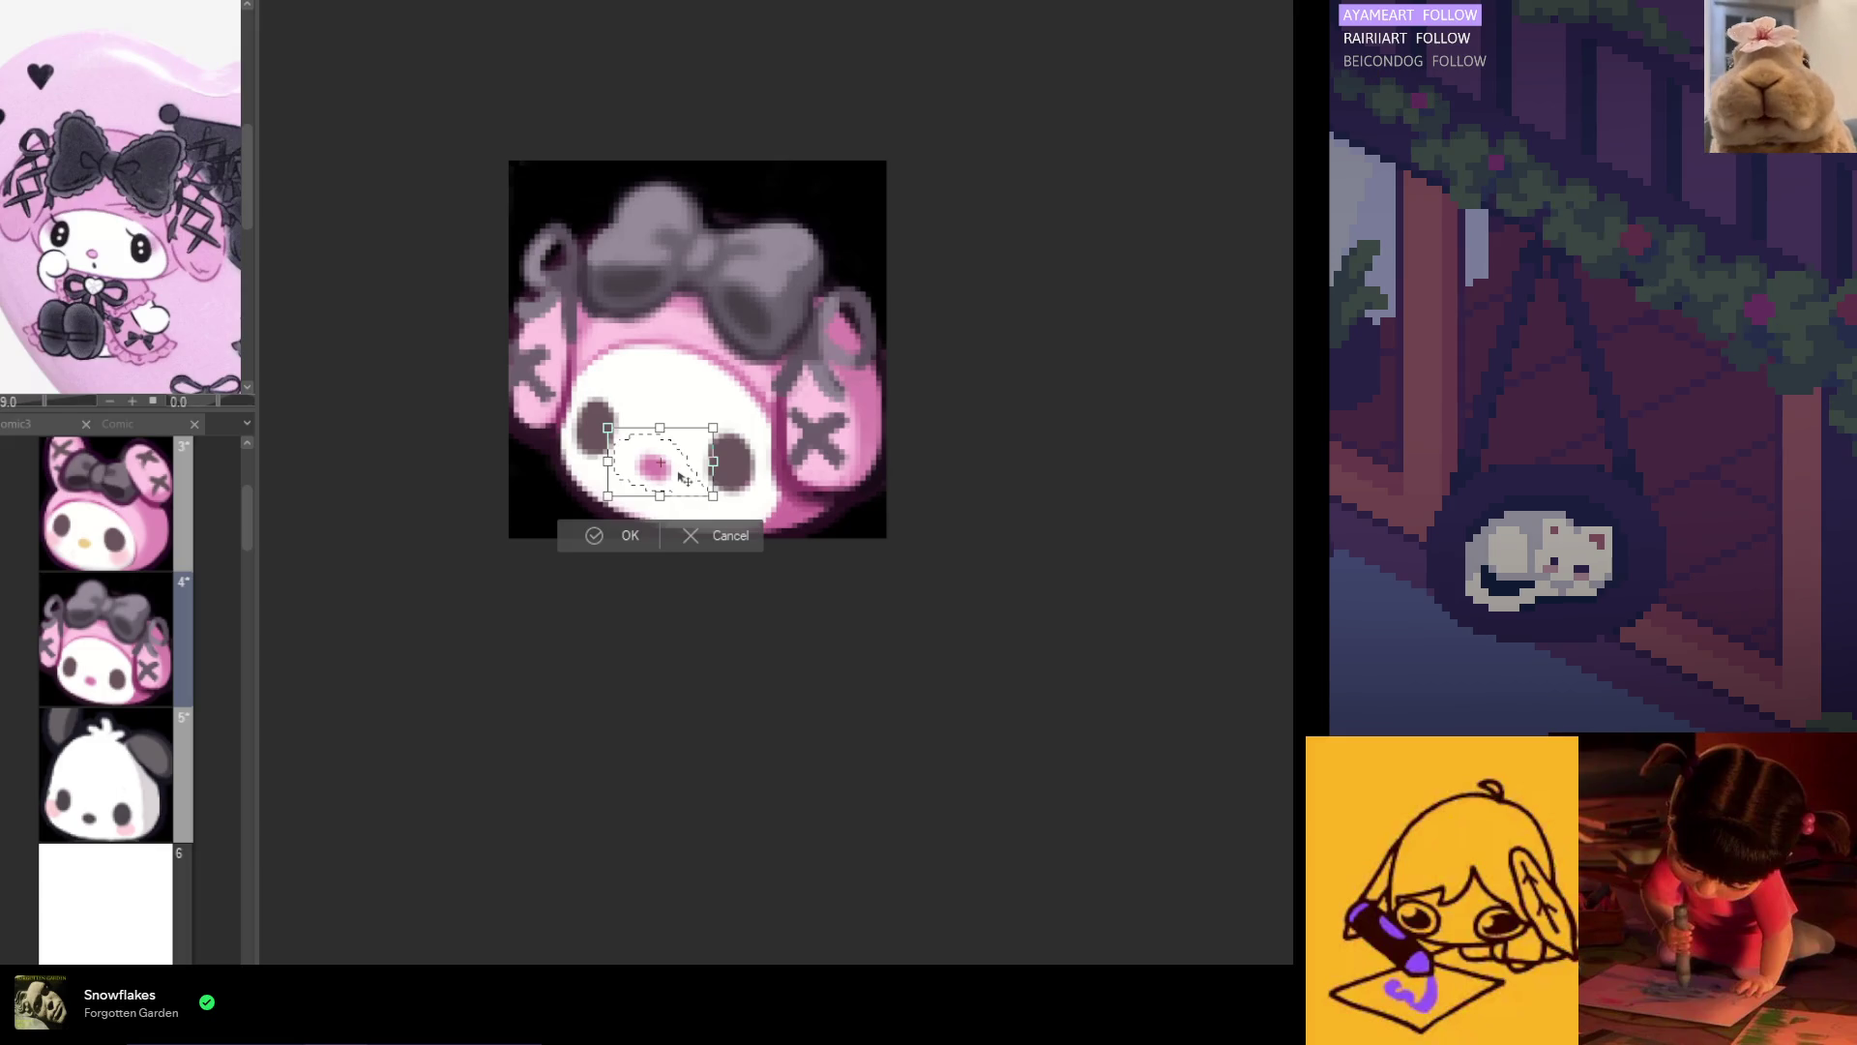
click(618, 537)
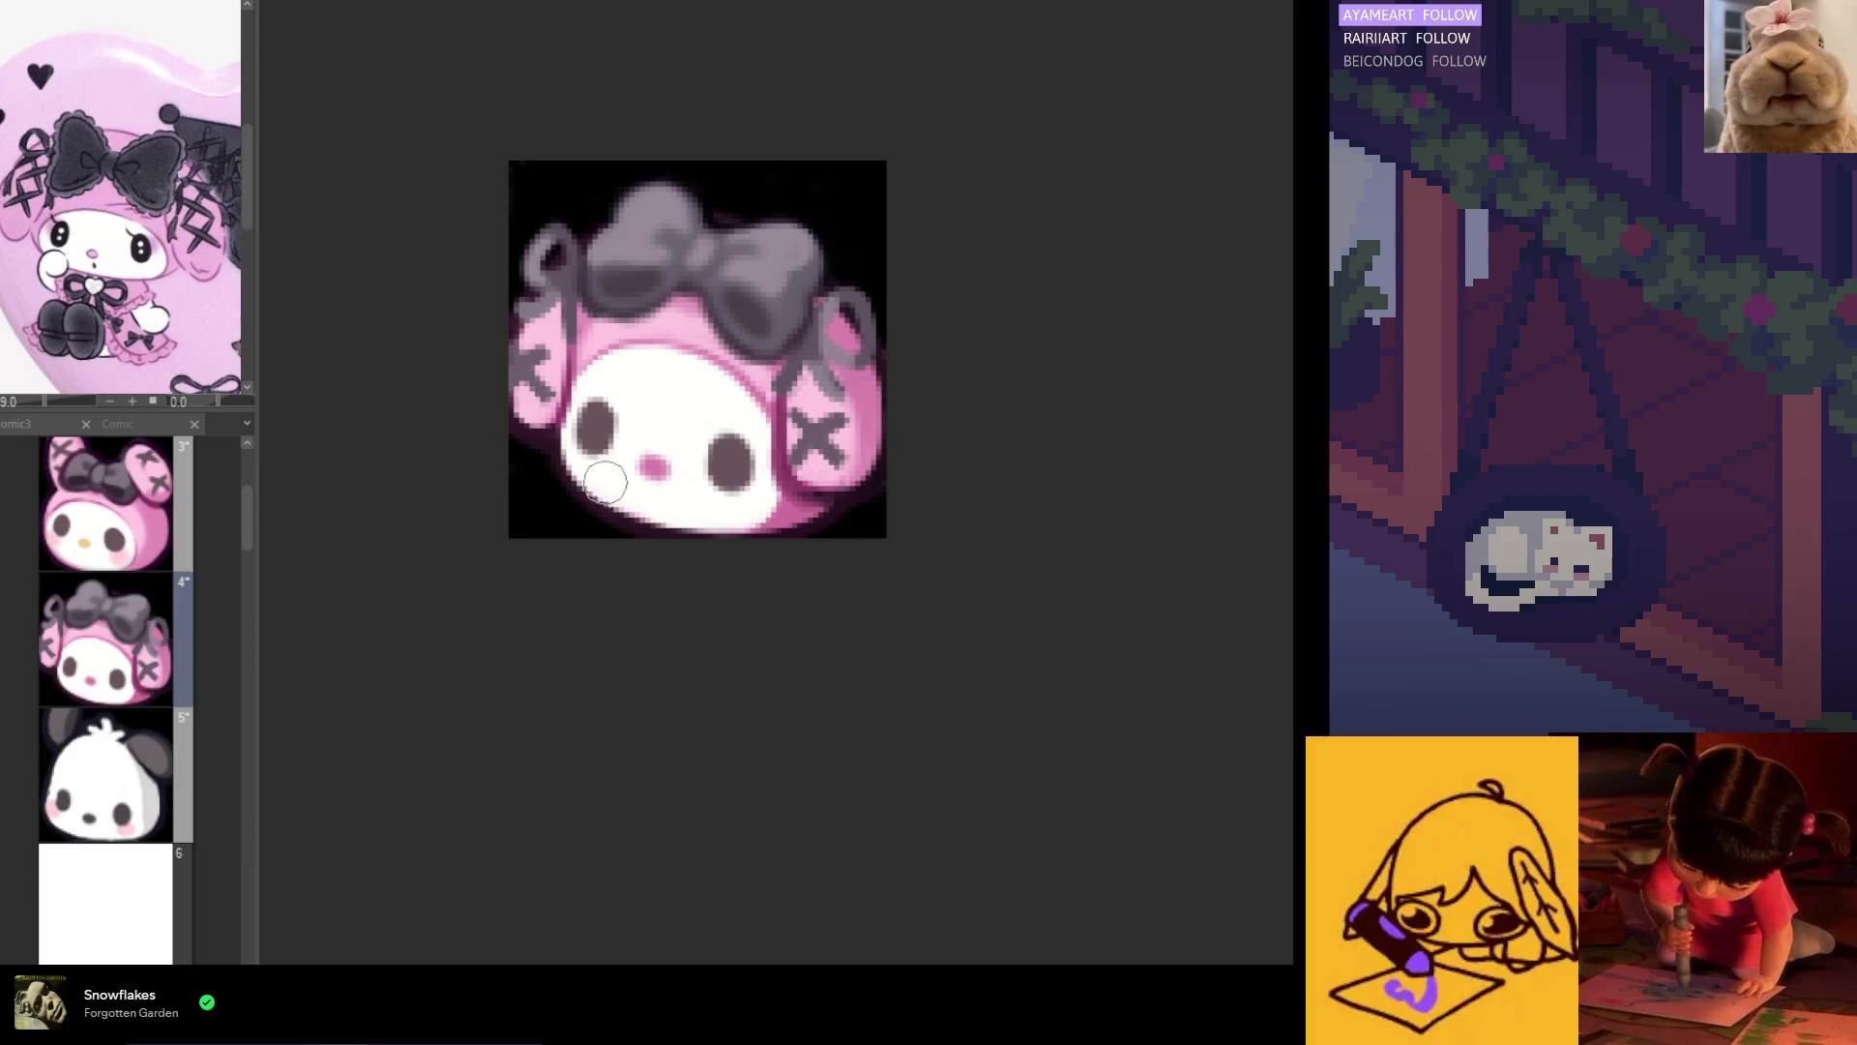
scroll(607, 480, up, 1)
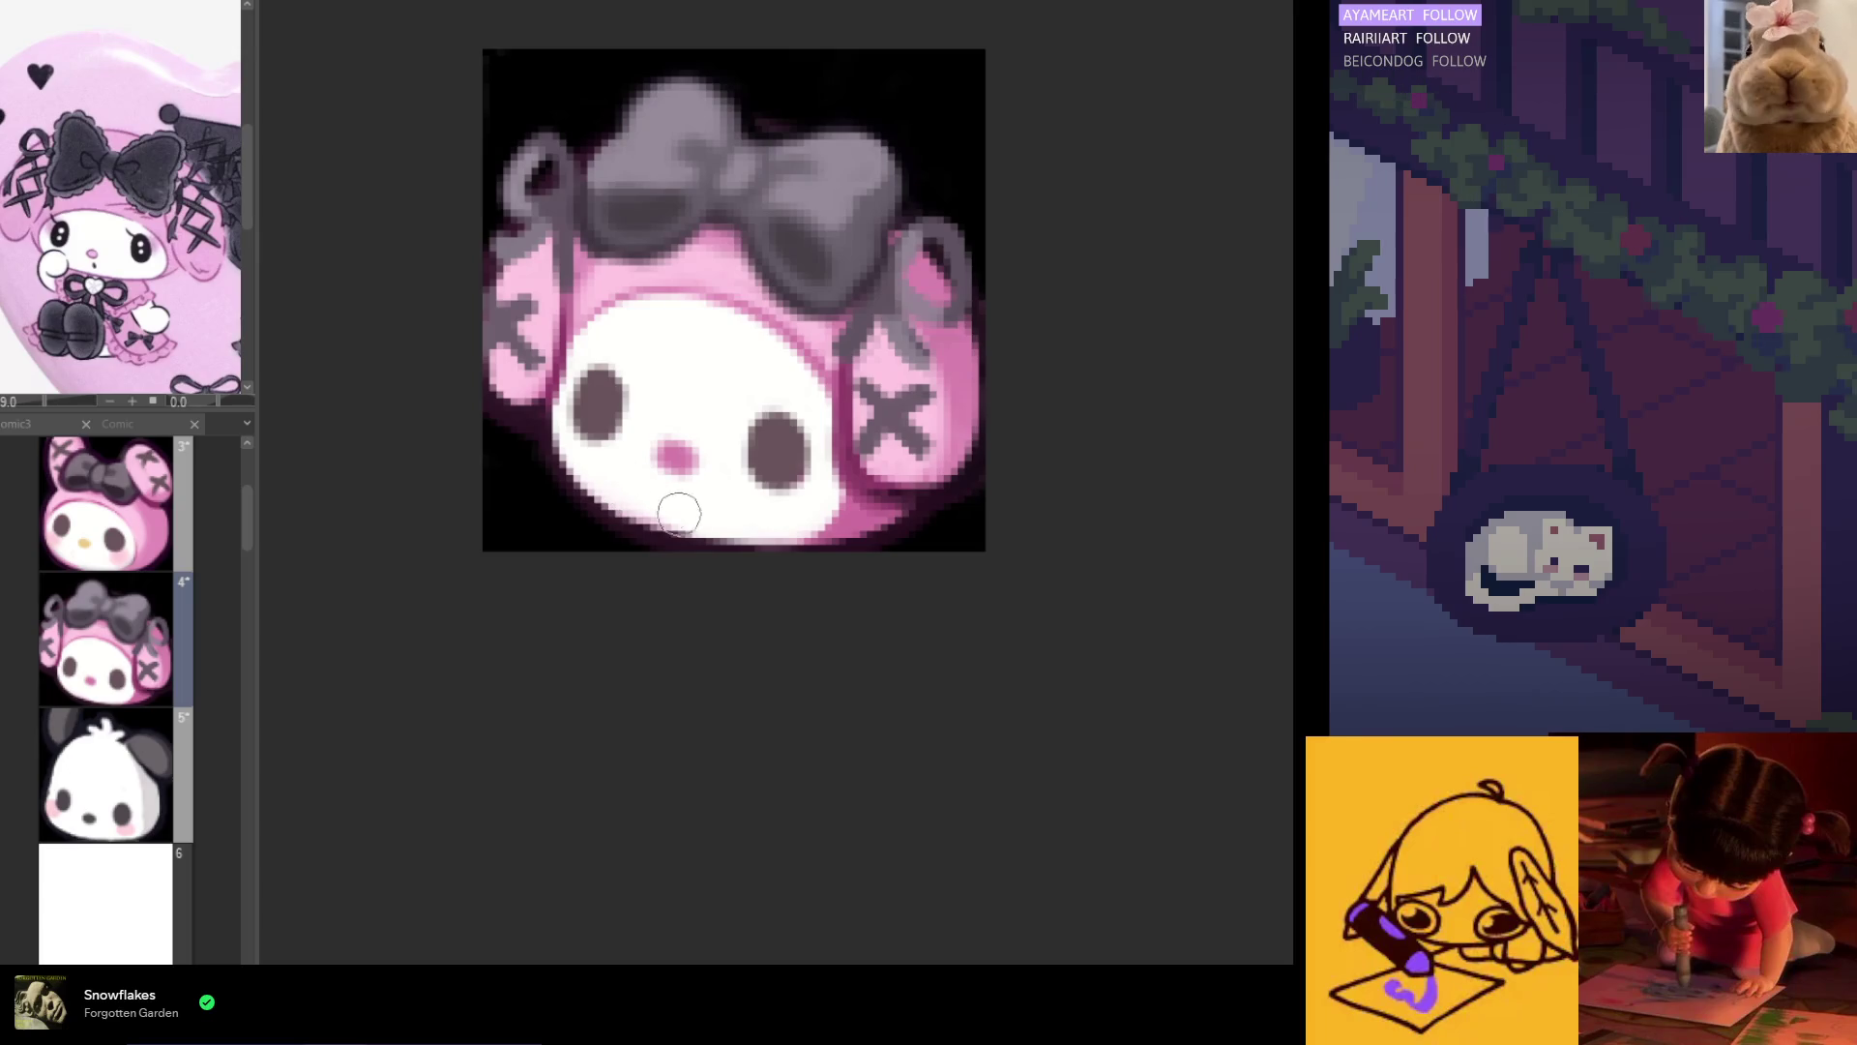
scroll(646, 507, down, 6)
scroll(715, 517, up, 1)
scroll(716, 518, up, 3)
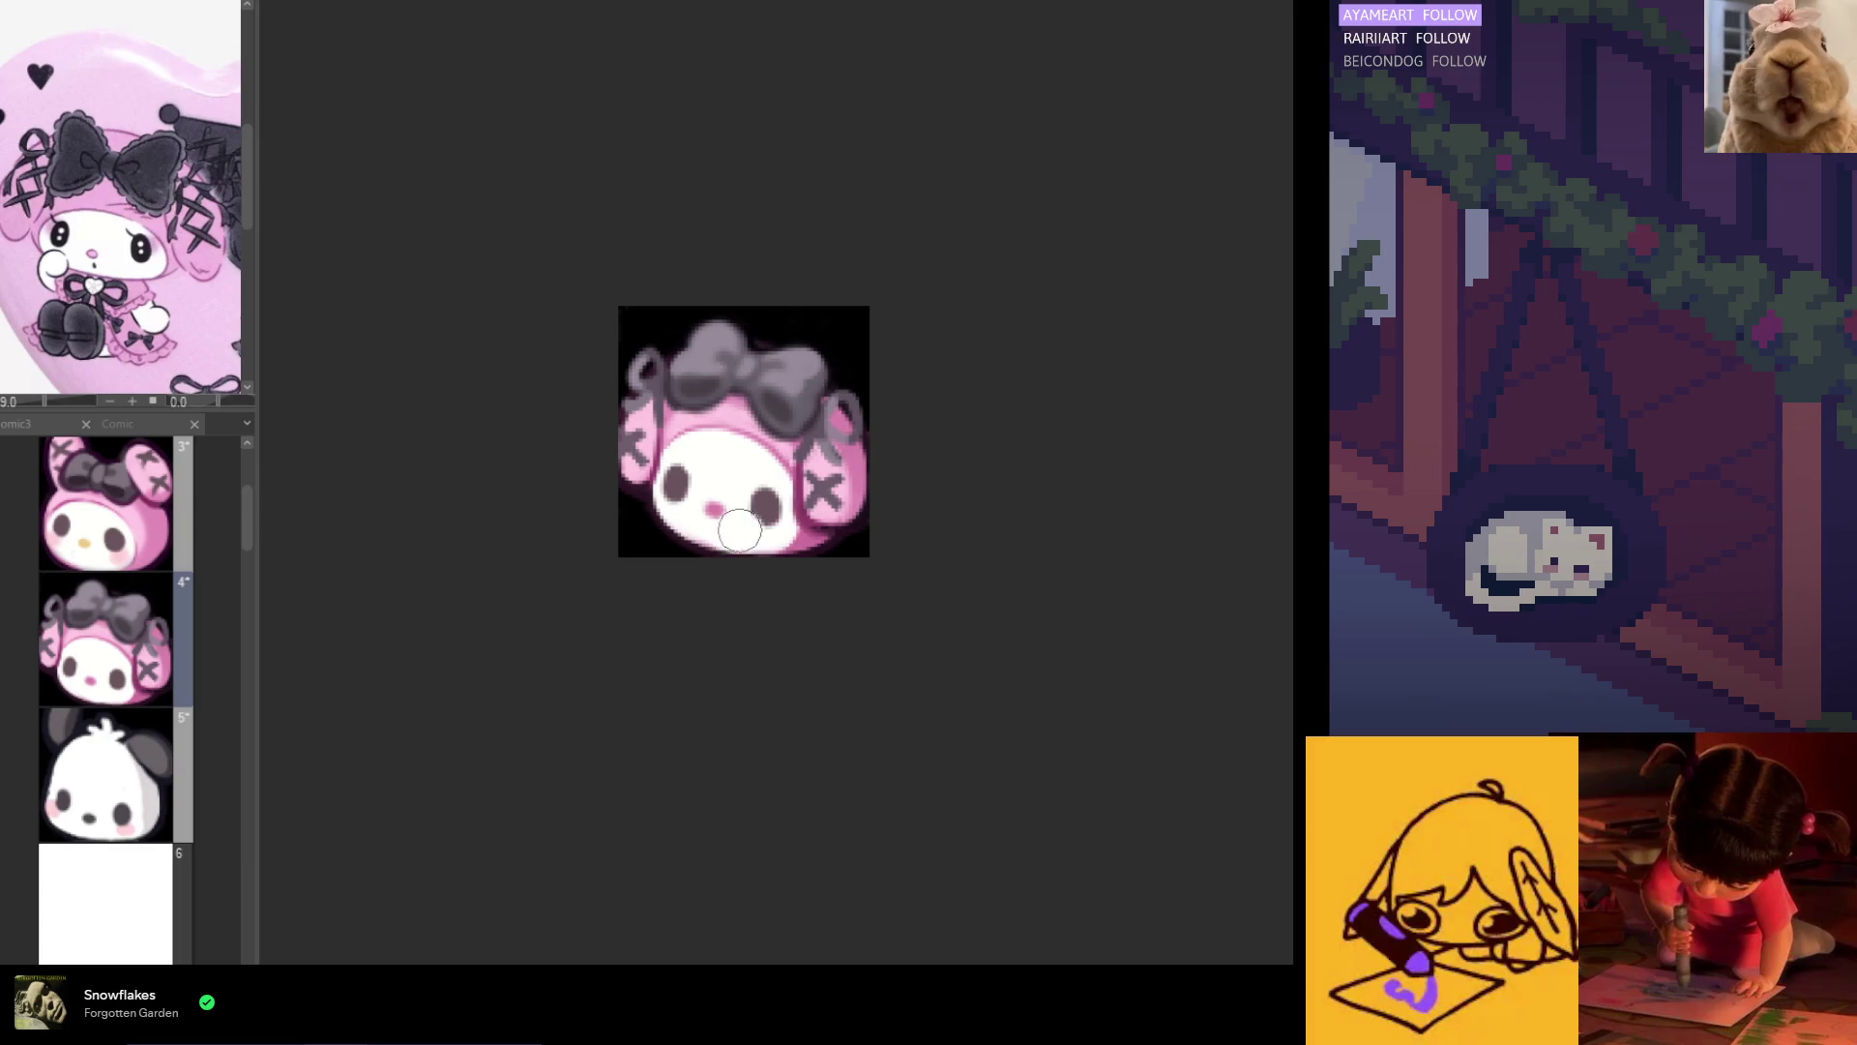
scroll(736, 530, down, 3)
scroll(741, 517, up, 4)
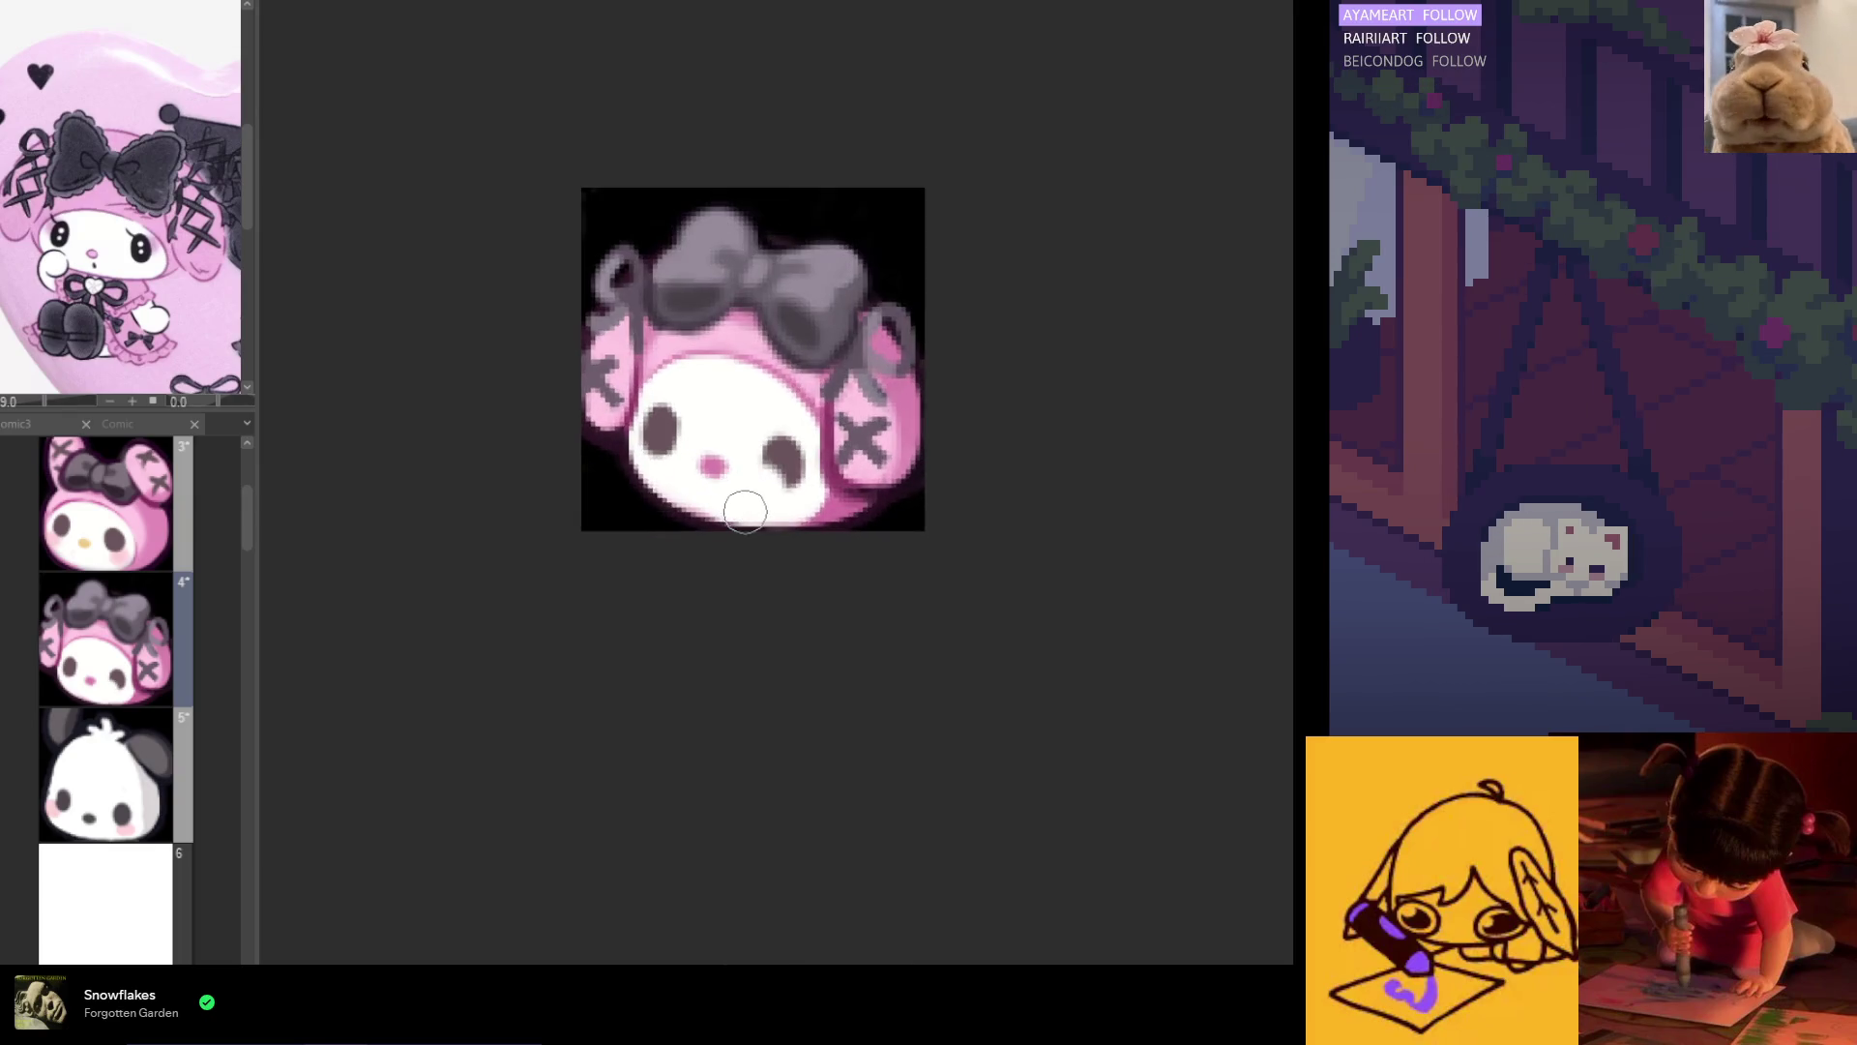
scroll(744, 509, up, 2)
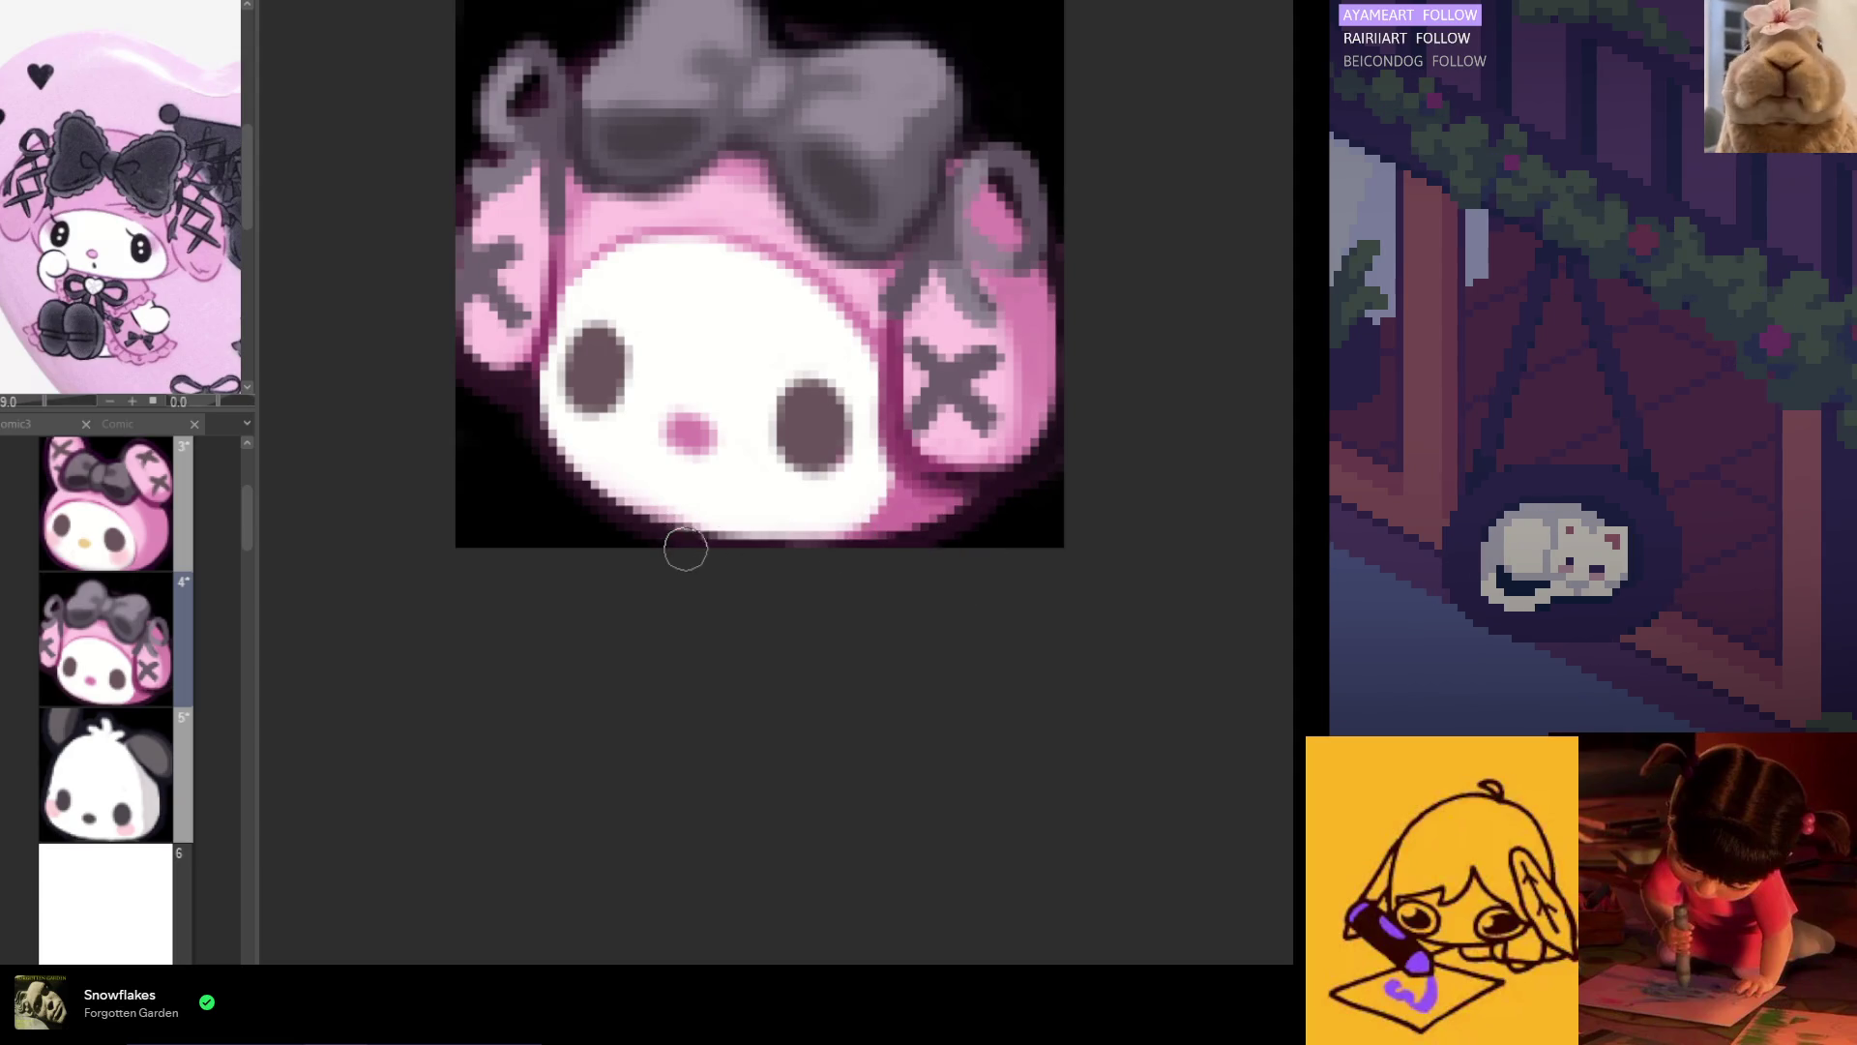
scroll(784, 561, down, 2)
scroll(797, 585, down, 5)
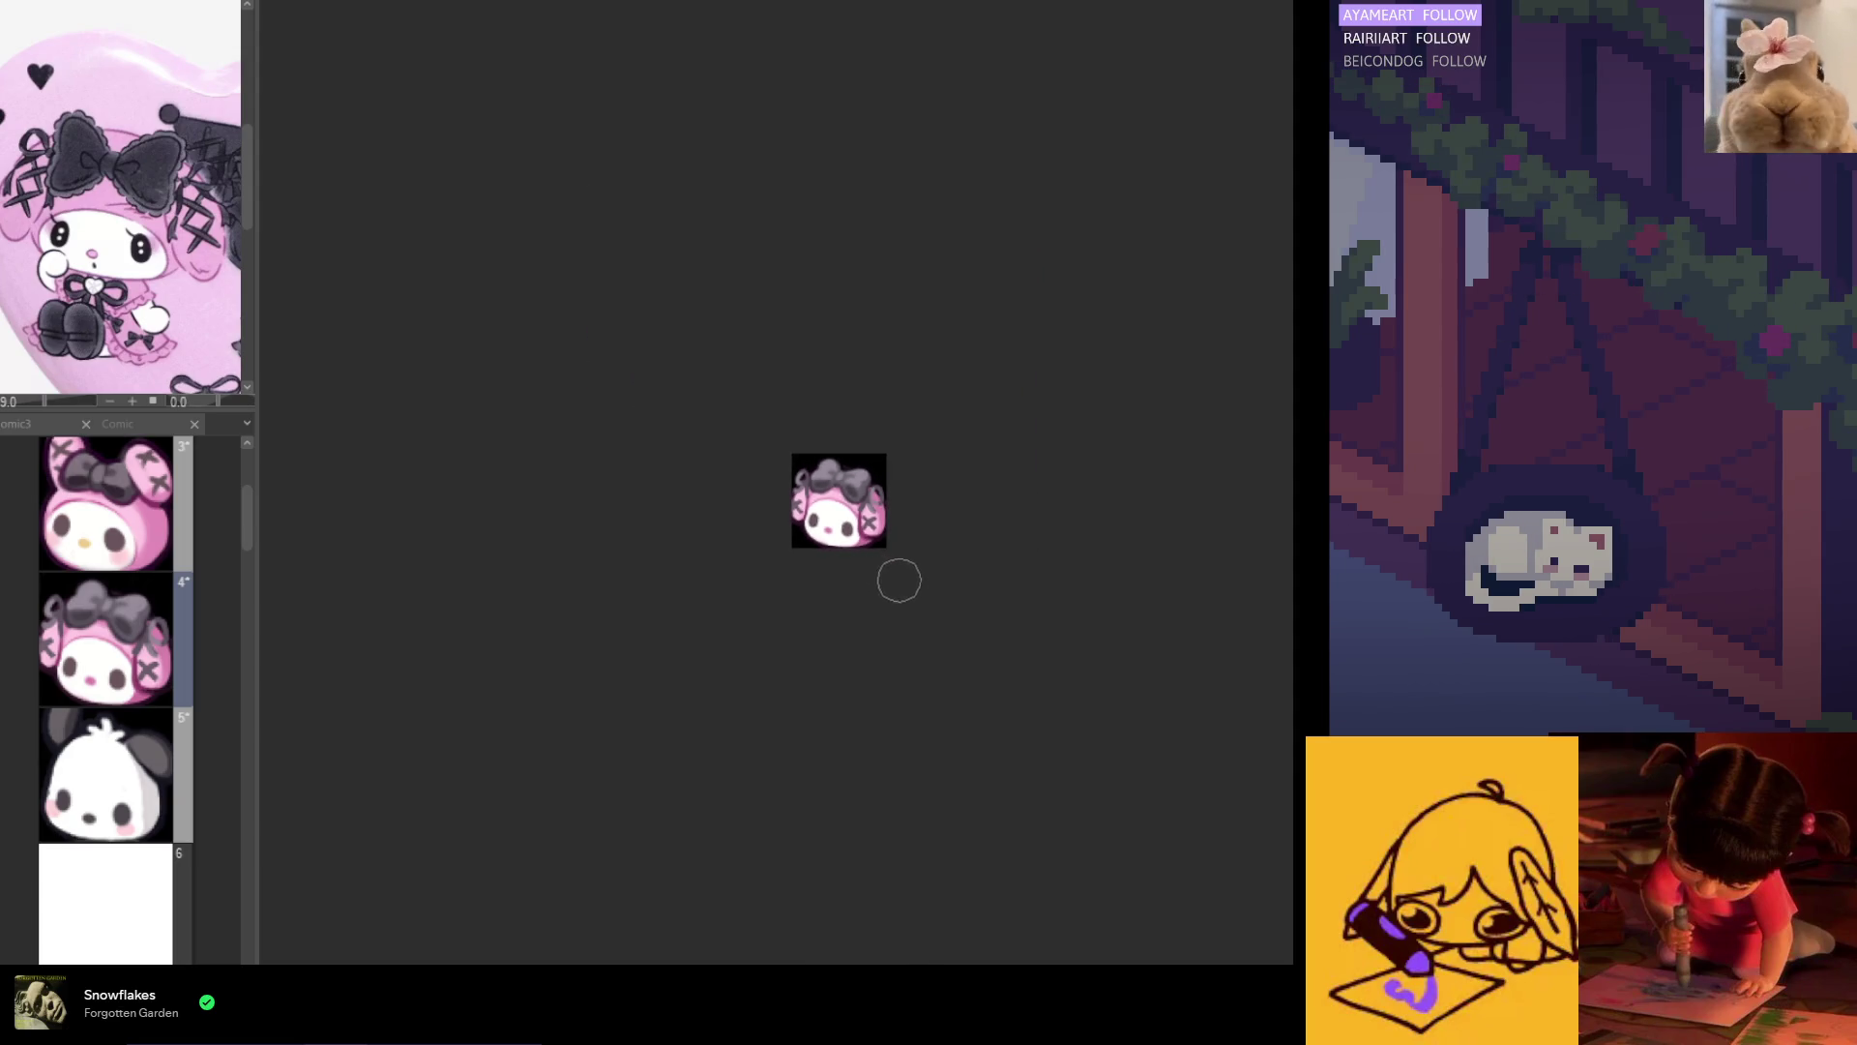
scroll(774, 523, up, 3)
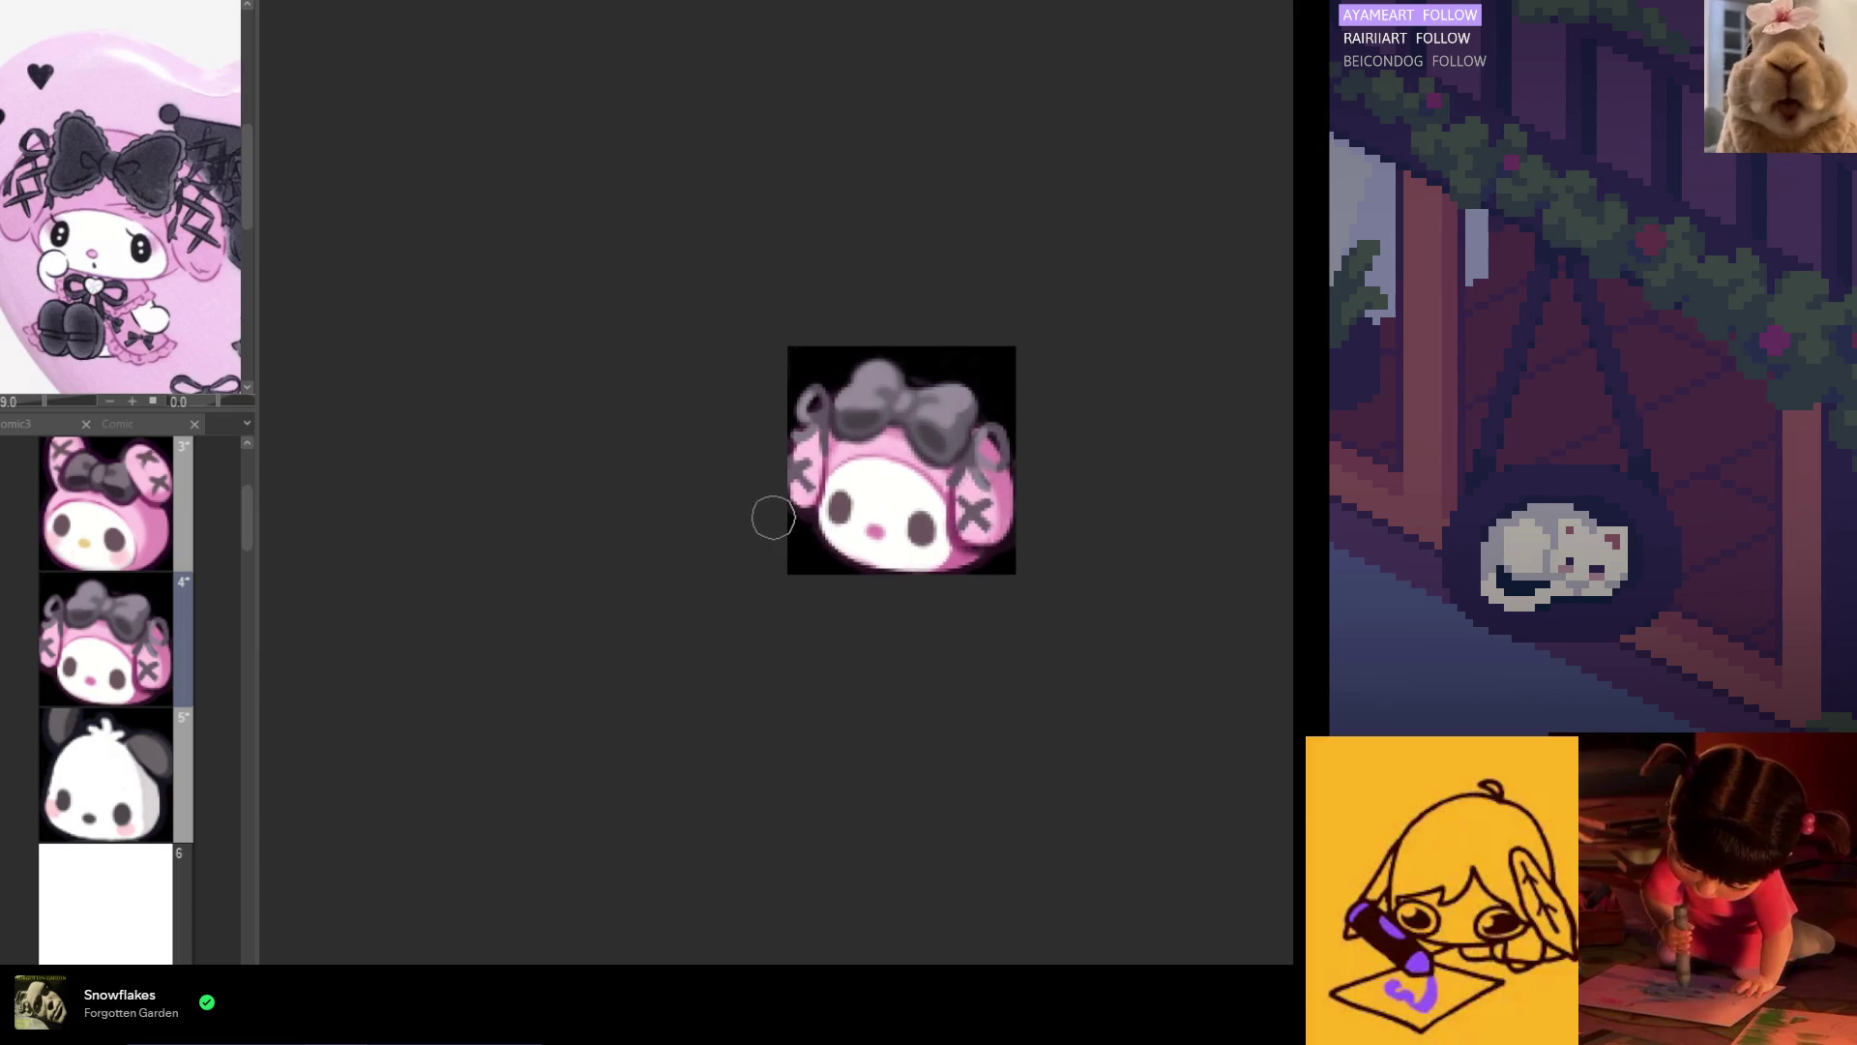
scroll(812, 484, up, 3)
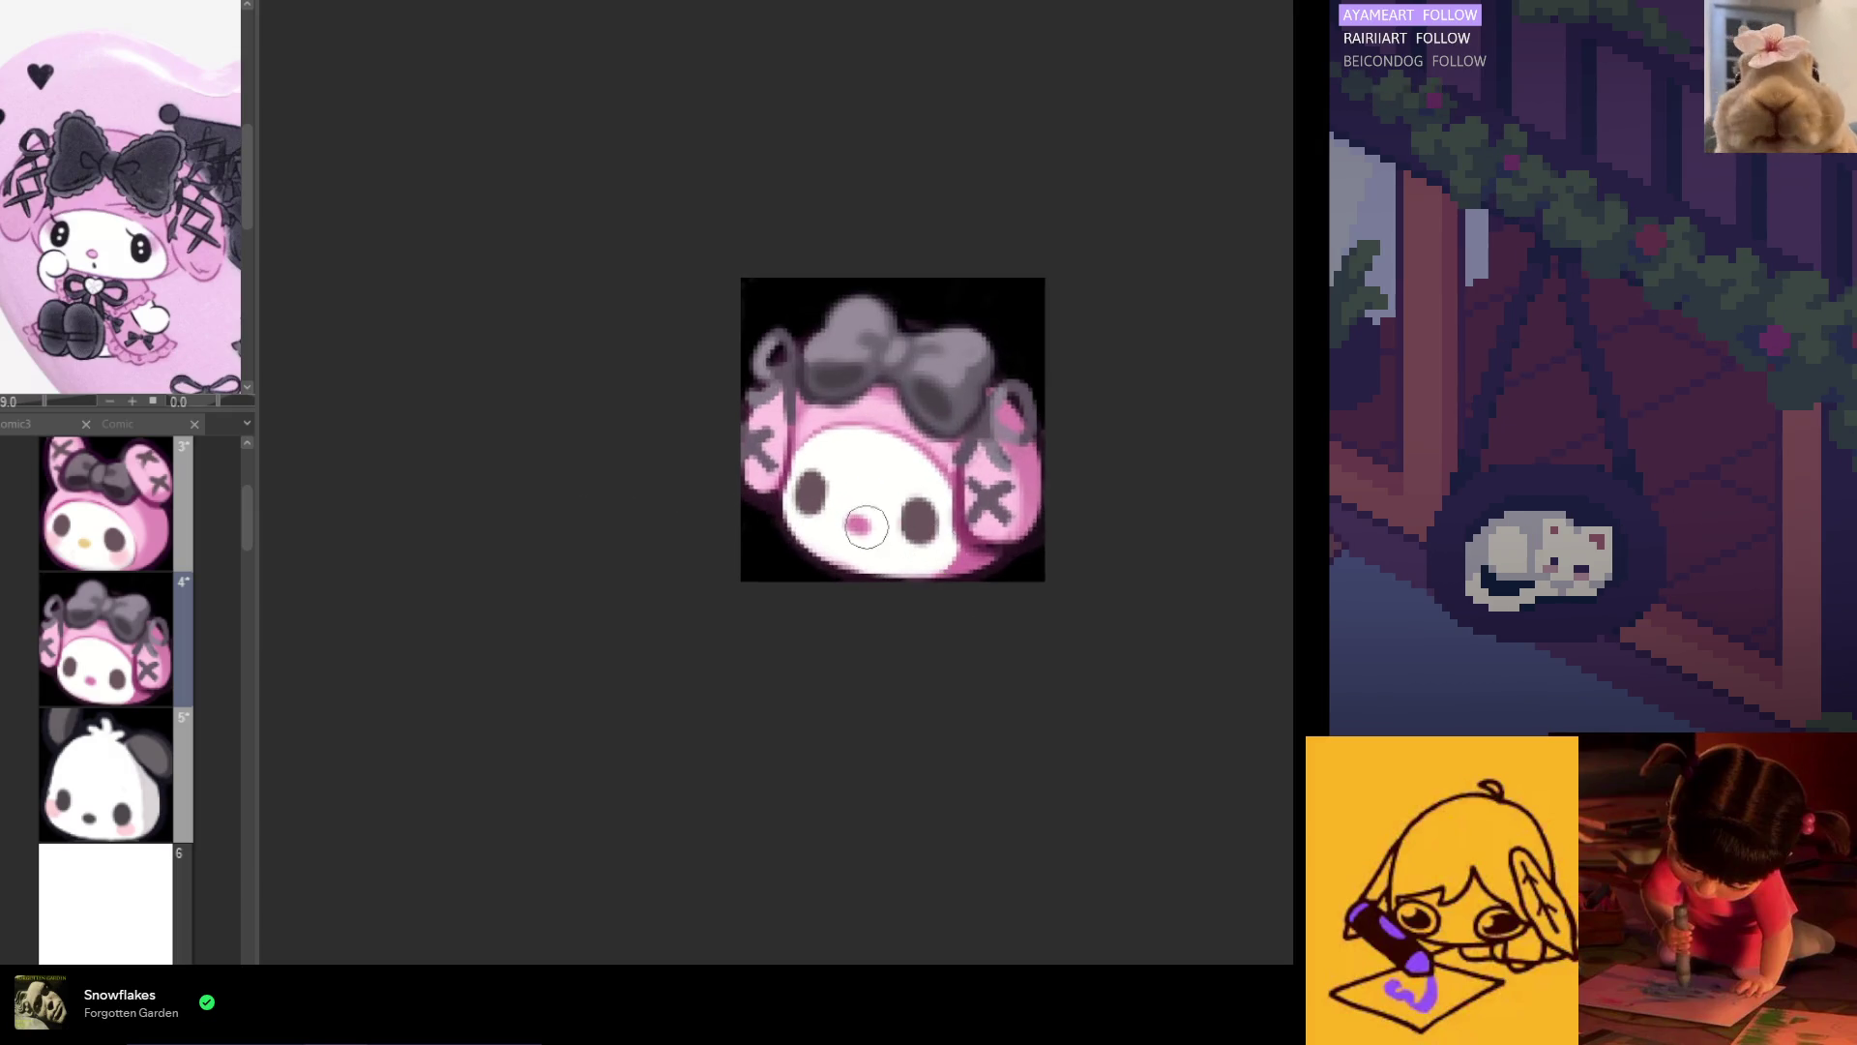
scroll(807, 480, up, 1)
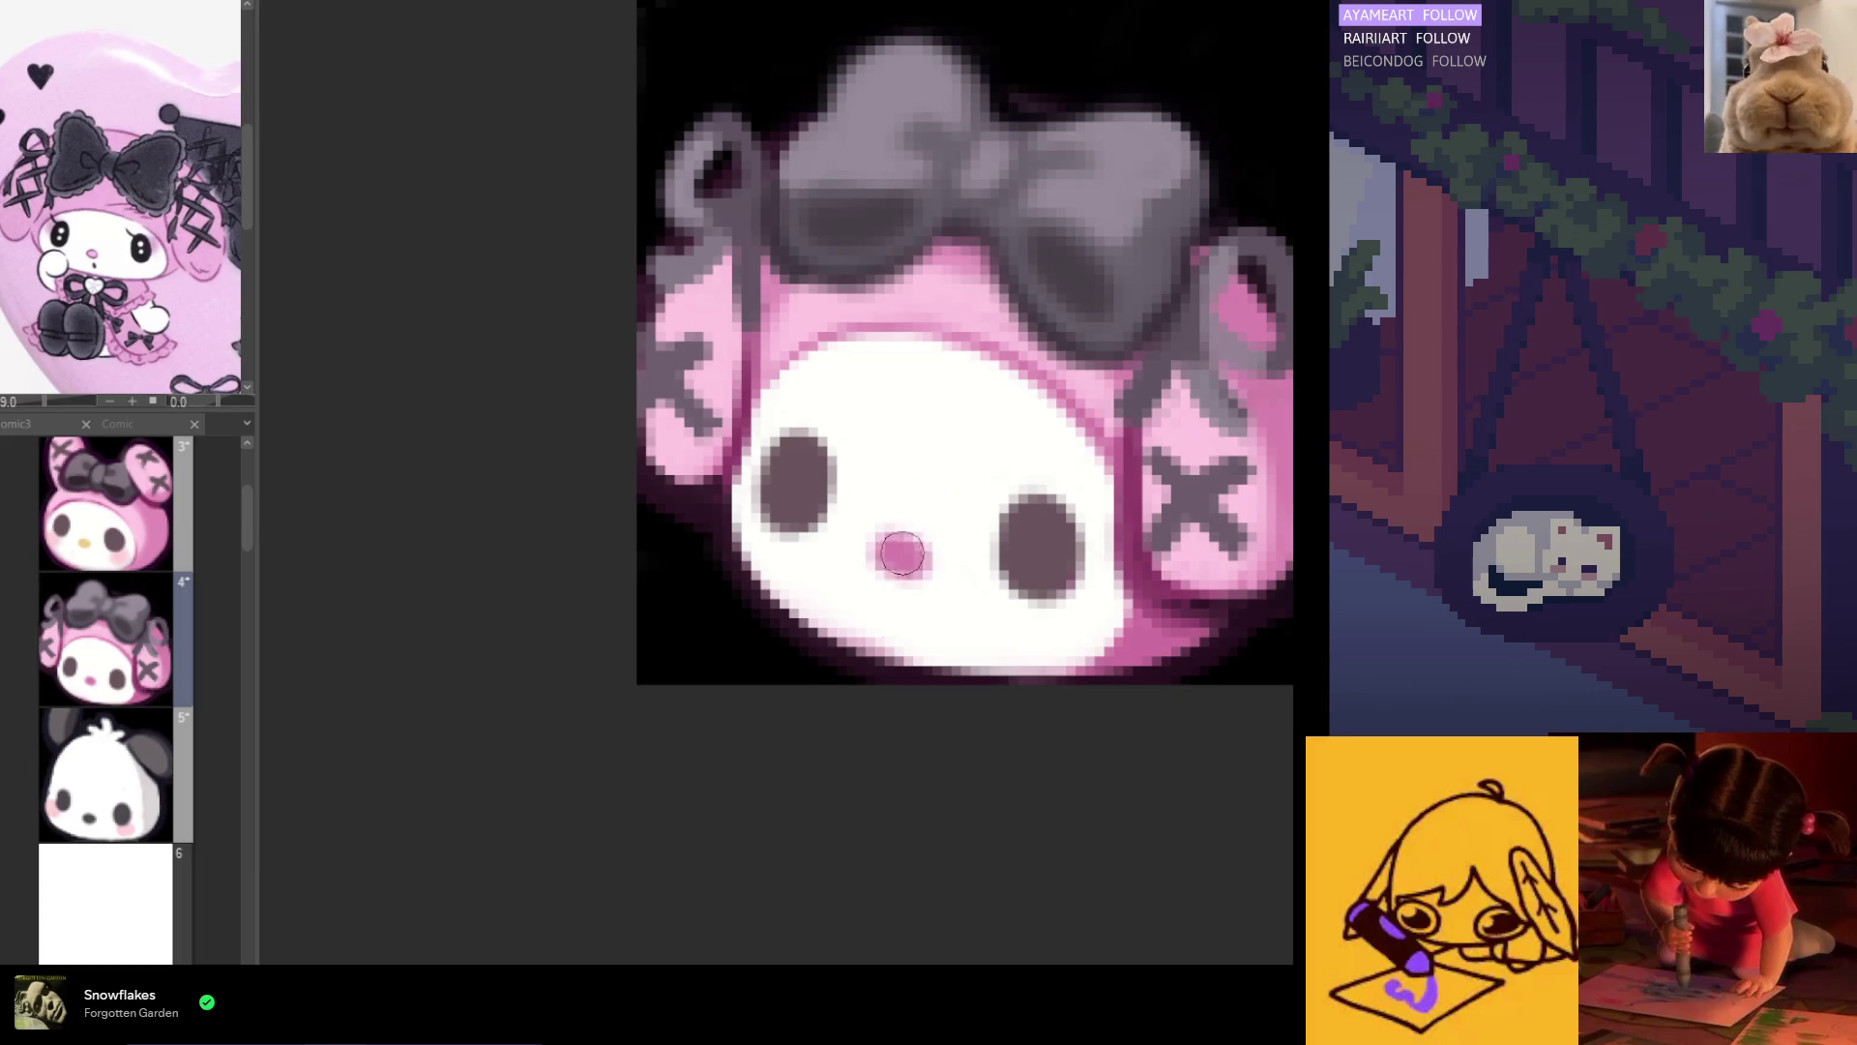
scroll(878, 563, up, 1)
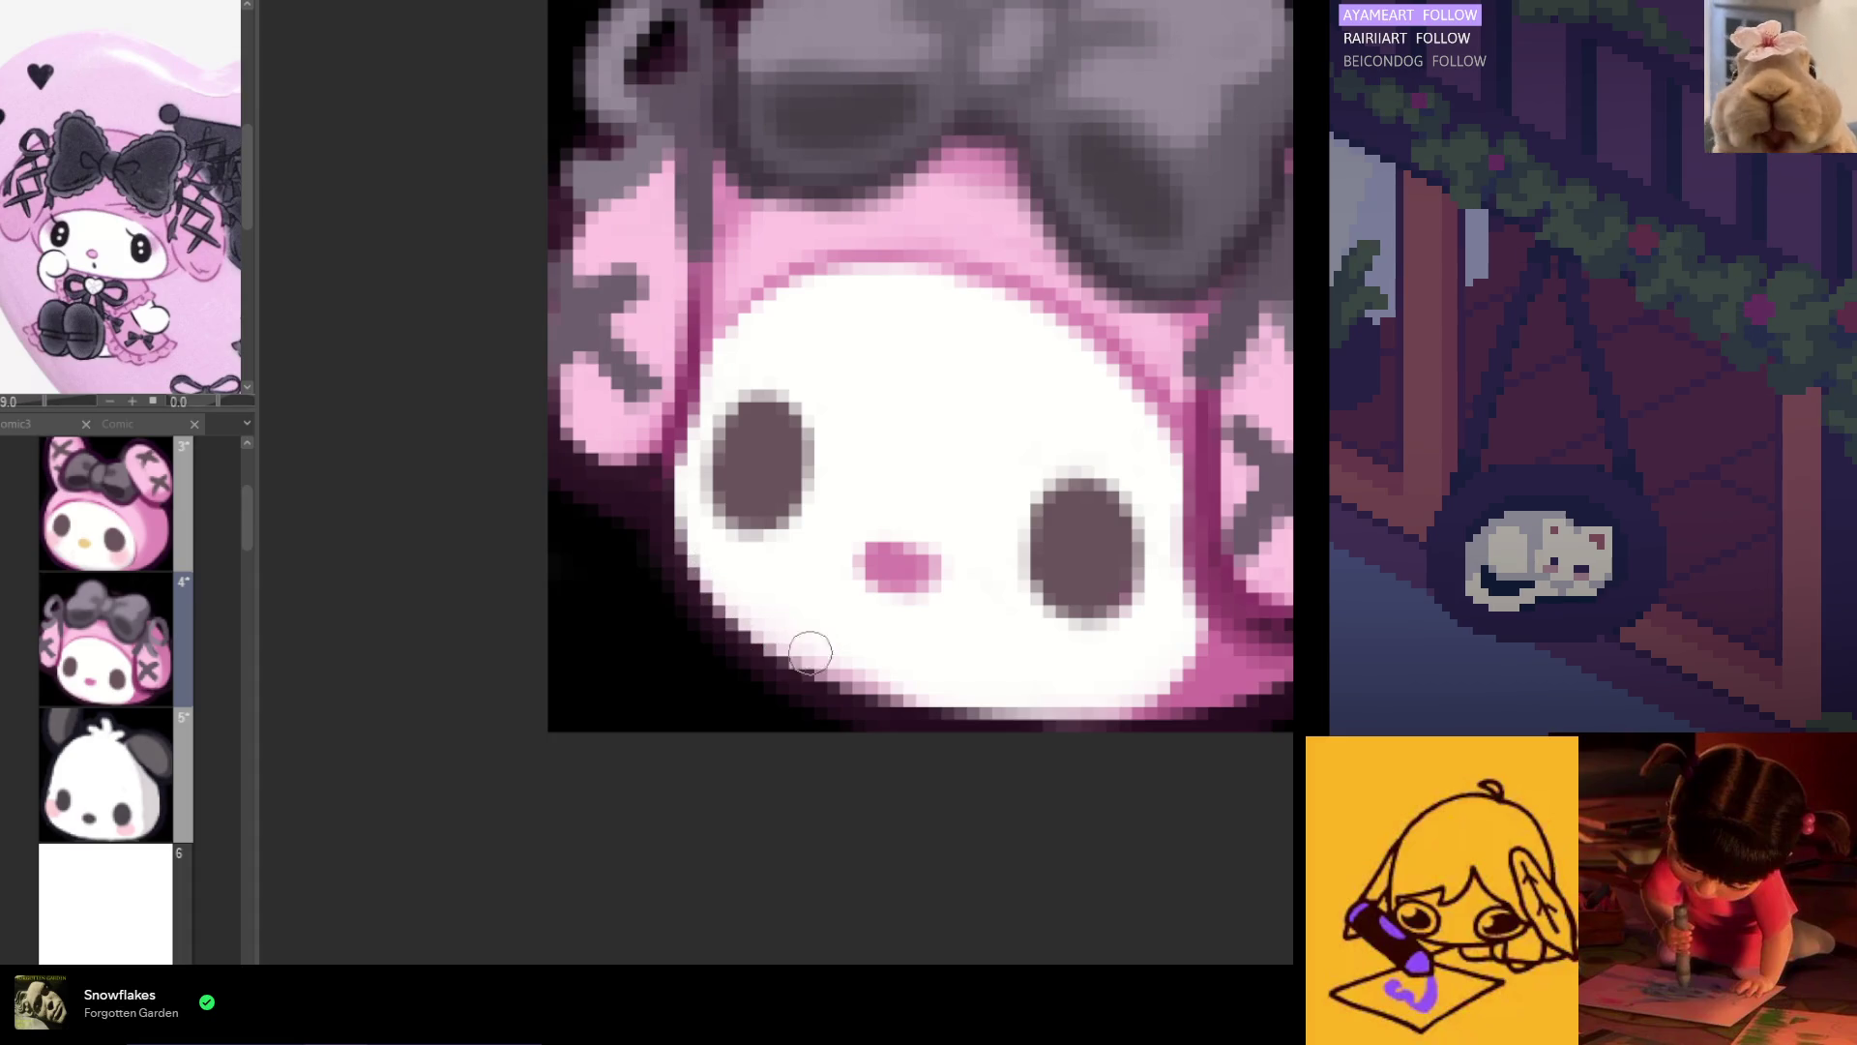
scroll(656, 540, up, 1)
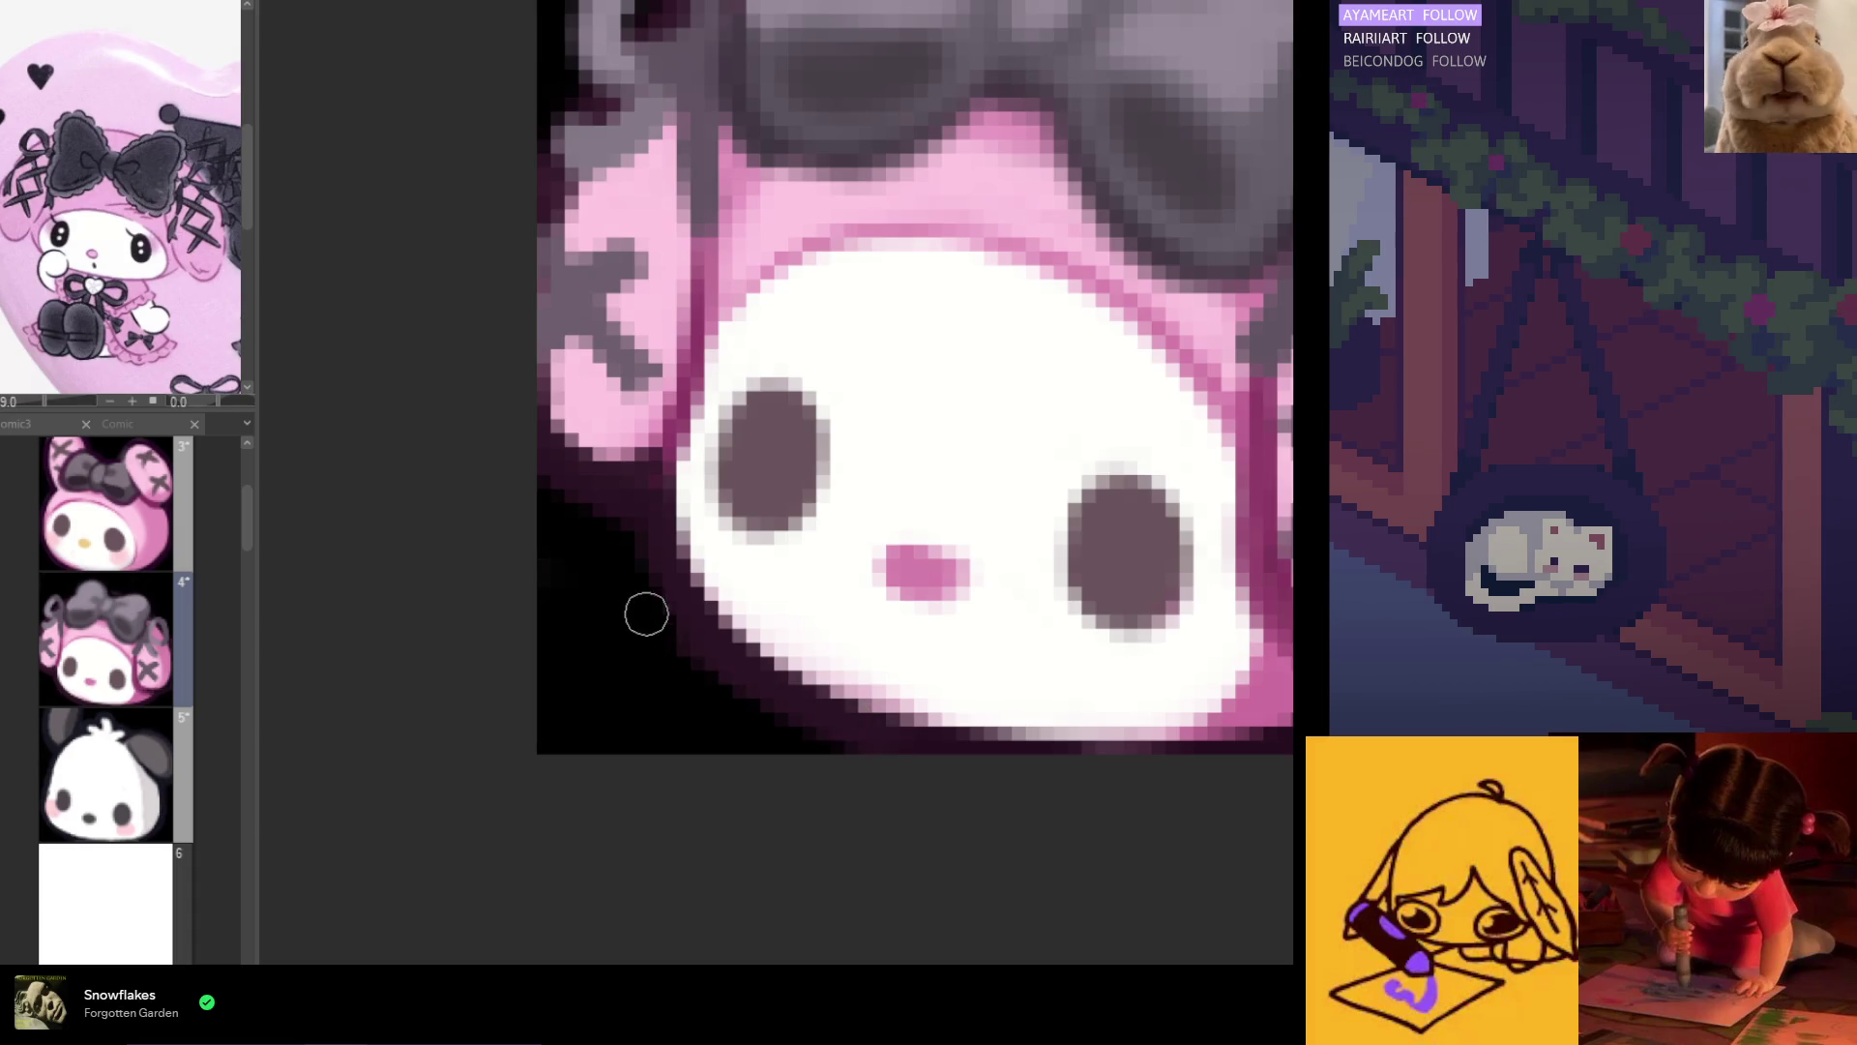
scroll(730, 696, down, 8)
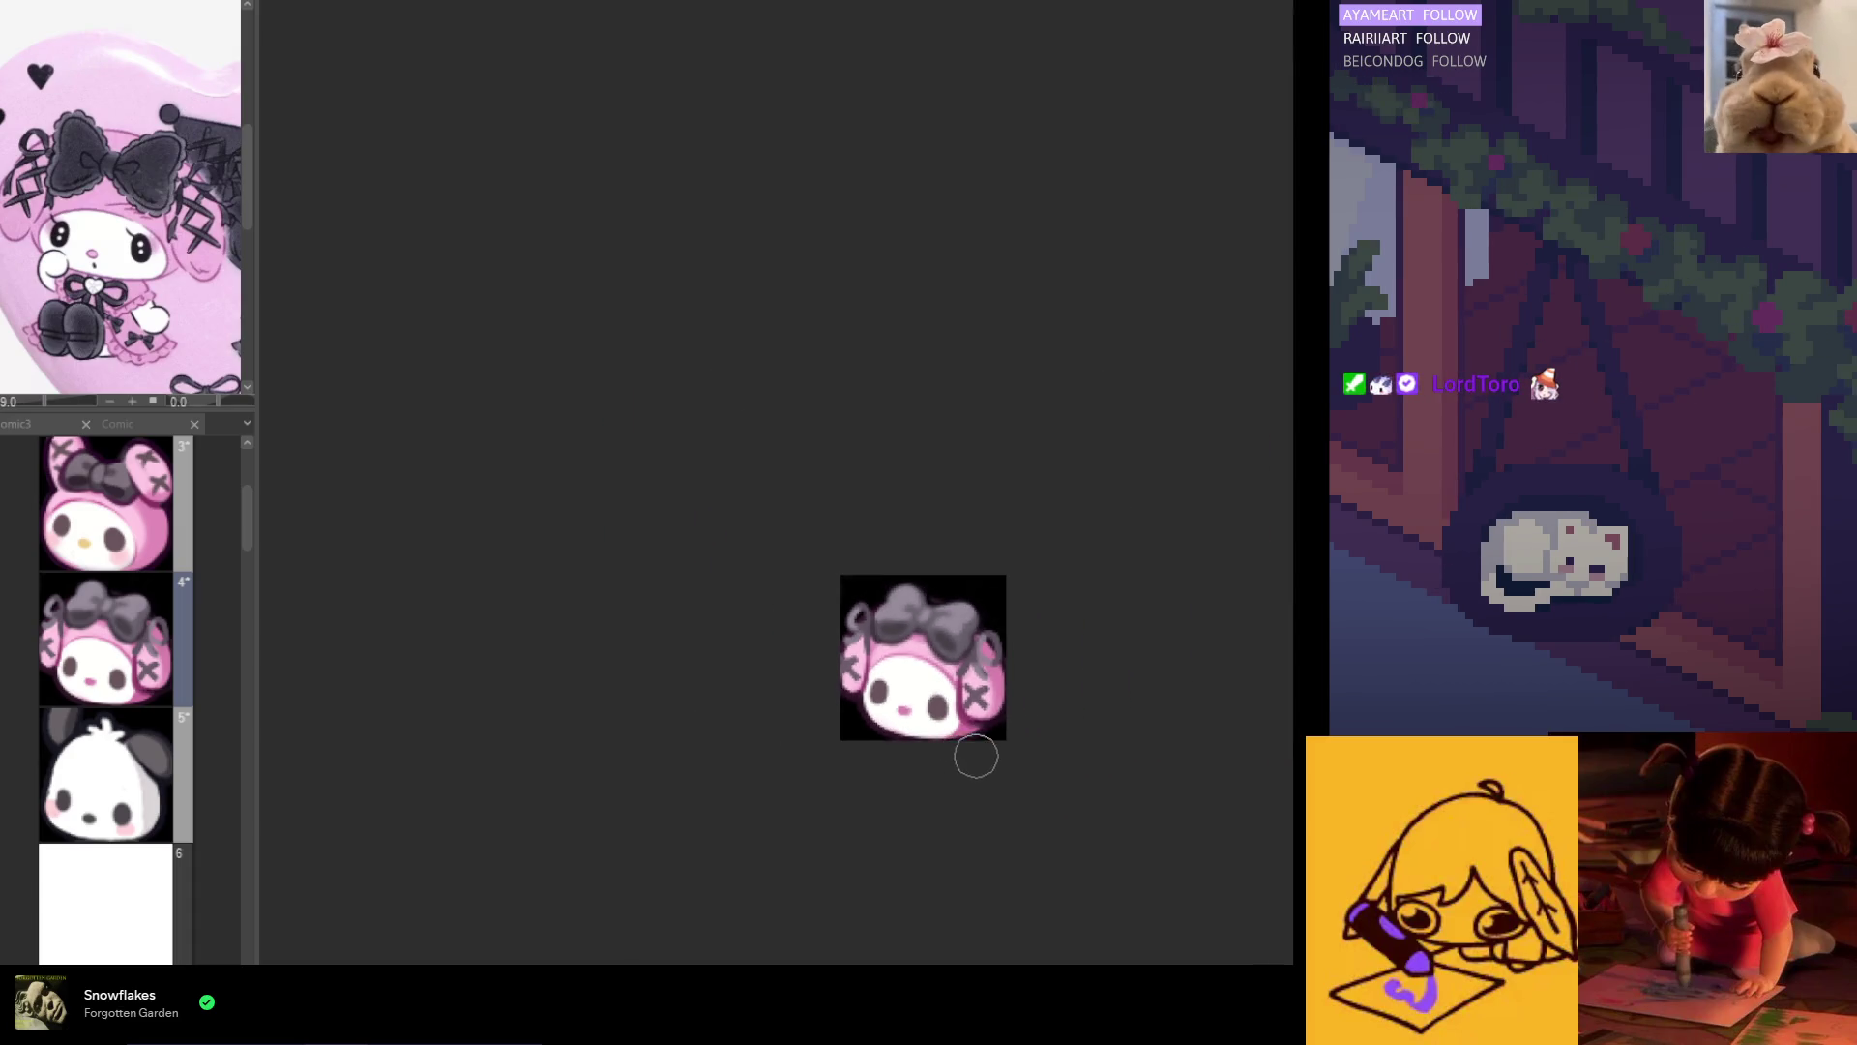
scroll(920, 745, up, 1)
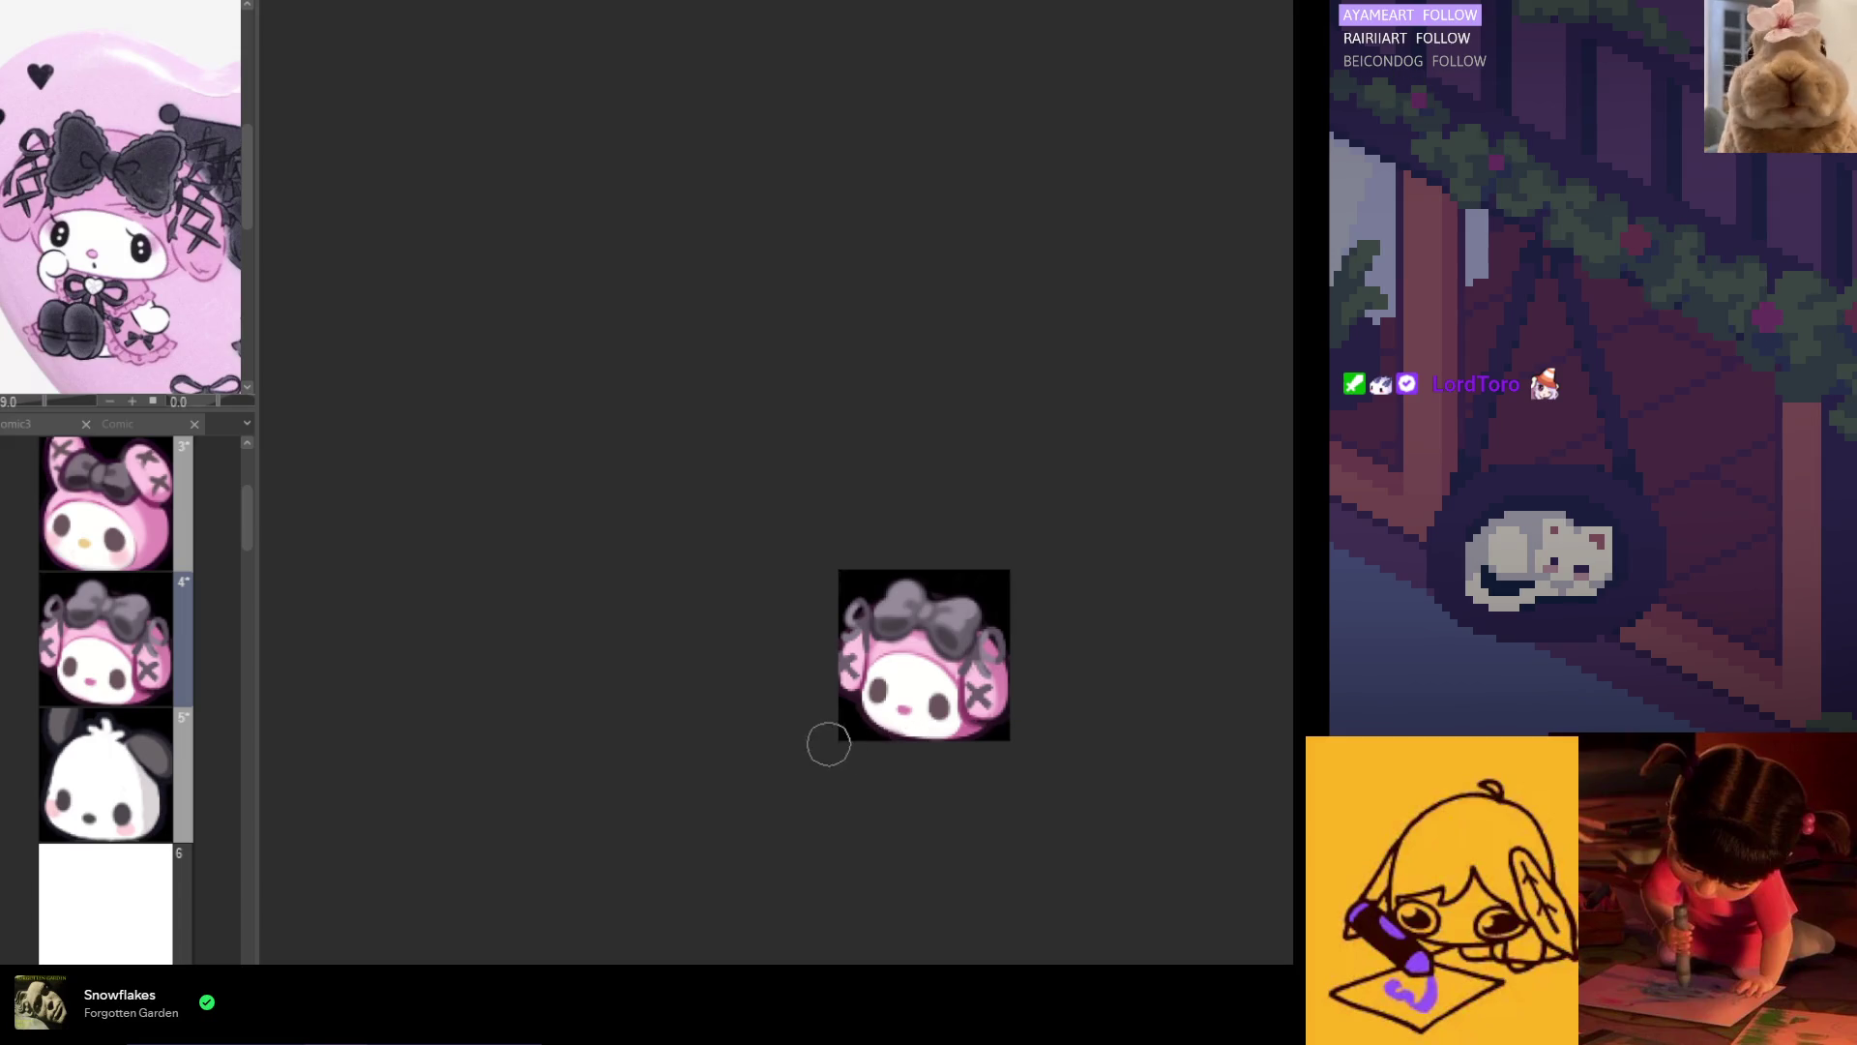
scroll(893, 741, up, 1)
click(136, 793)
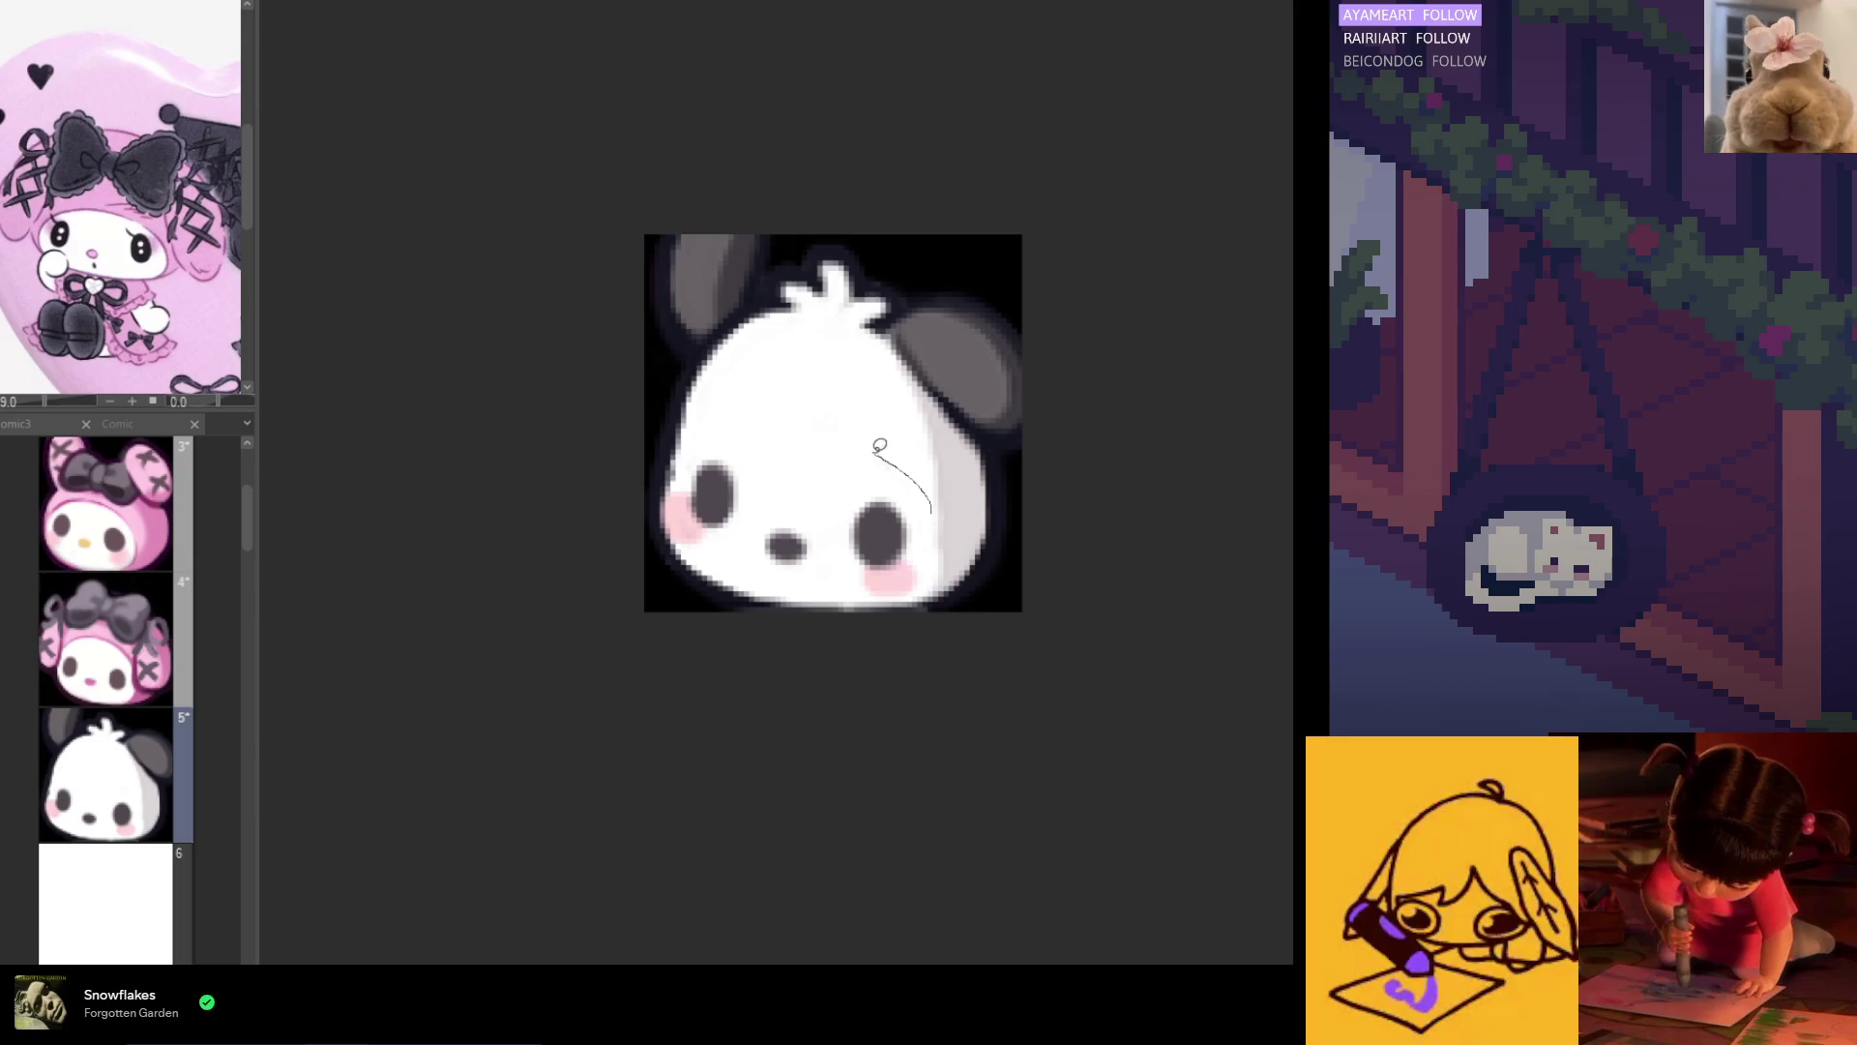
Step: Confirm small transforms on one of Pochacco's eyes and on the nose
mouse_move(882, 573)
mouse_down()
mouse_move(946, 561)
mouse_move(906, 529)
mouse_up()
key(ctrl+t)
click(812, 607)
key(ctrl+d)
drag(795, 502, 815, 549)
key(ctrl+t)
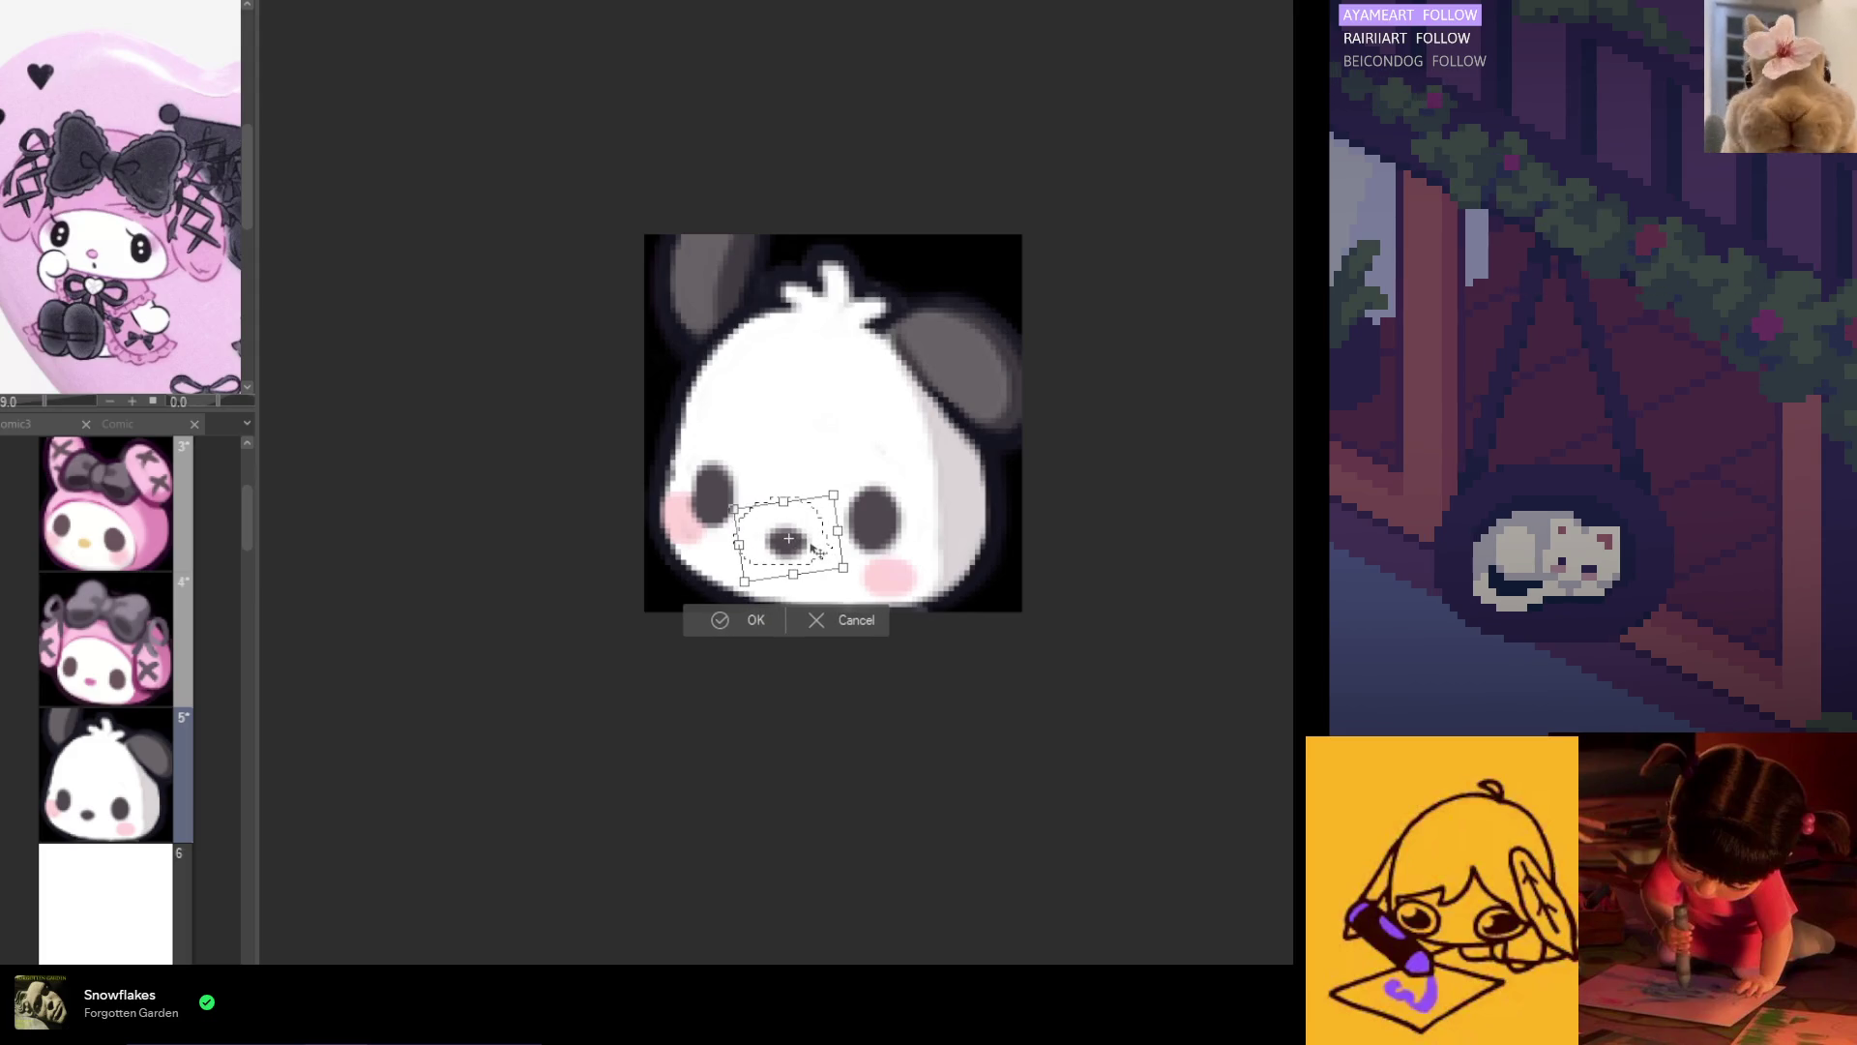
click(751, 620)
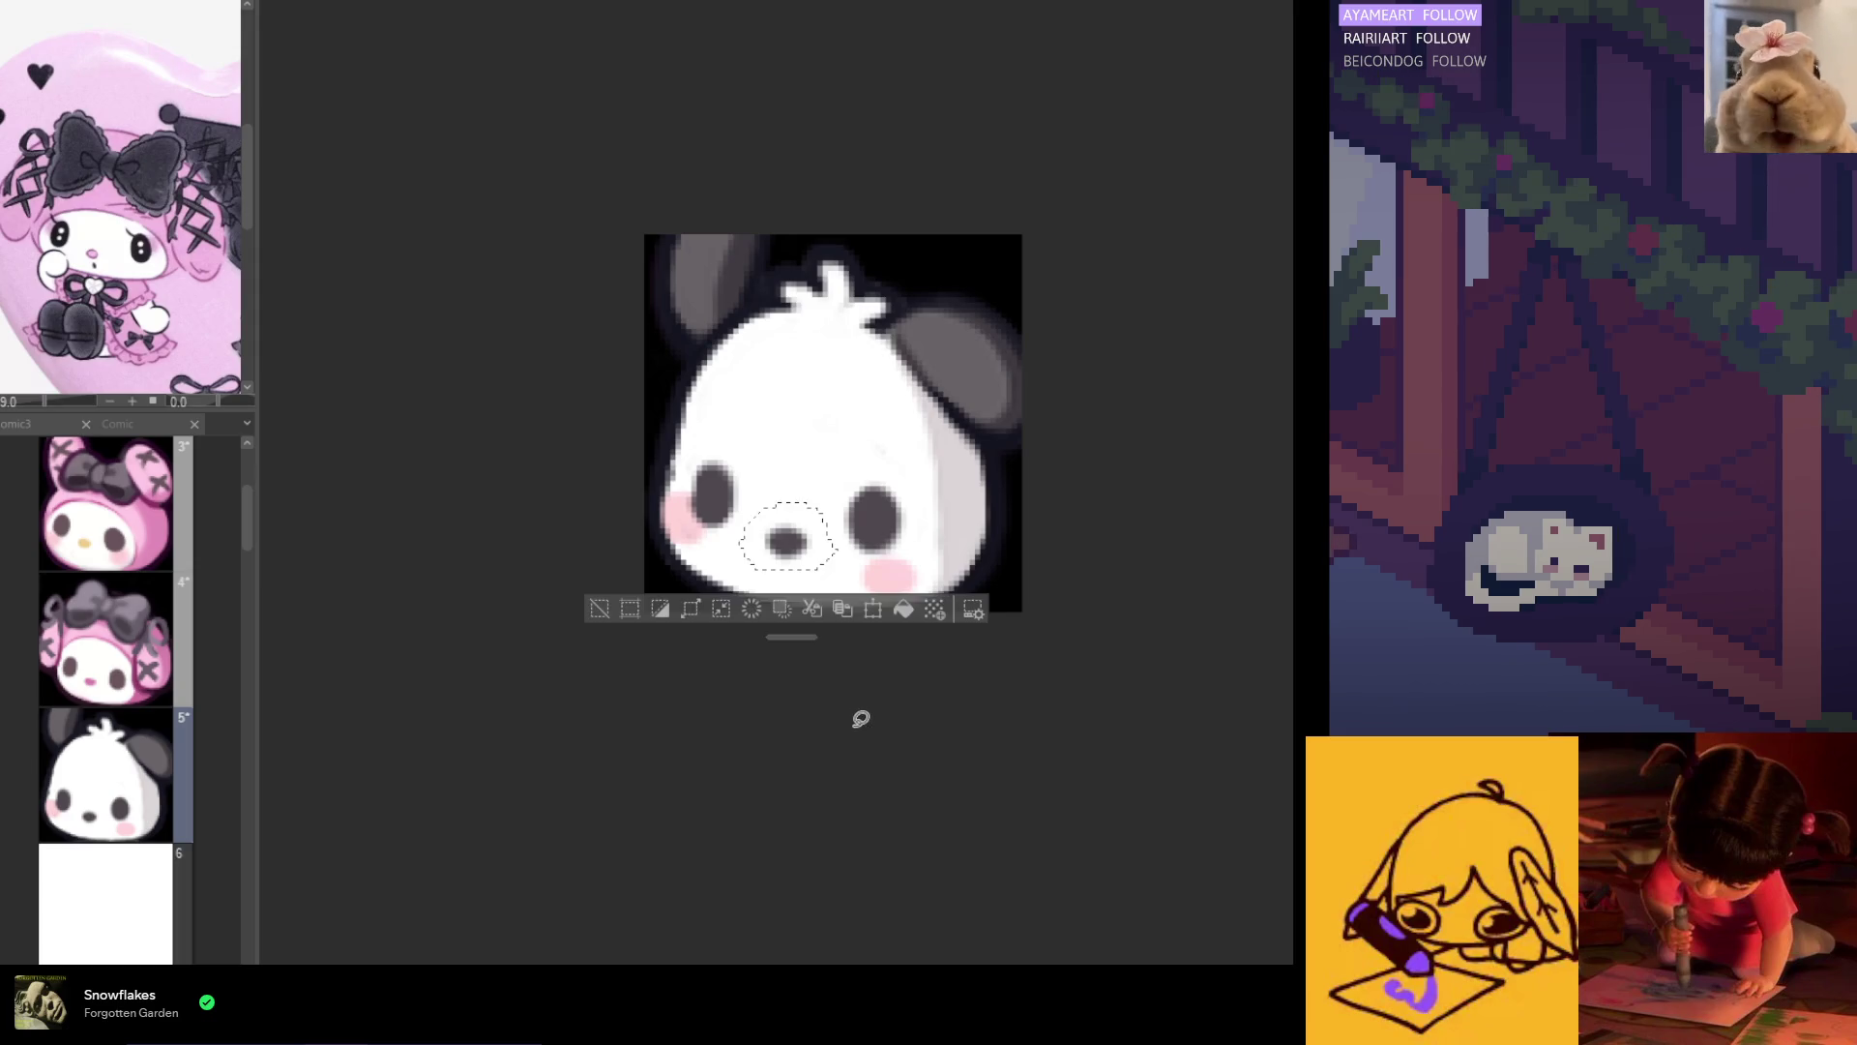
Step: Nudge Pochacco's left eye upward two steps with the Up arrow
drag(708, 527, 711, 530)
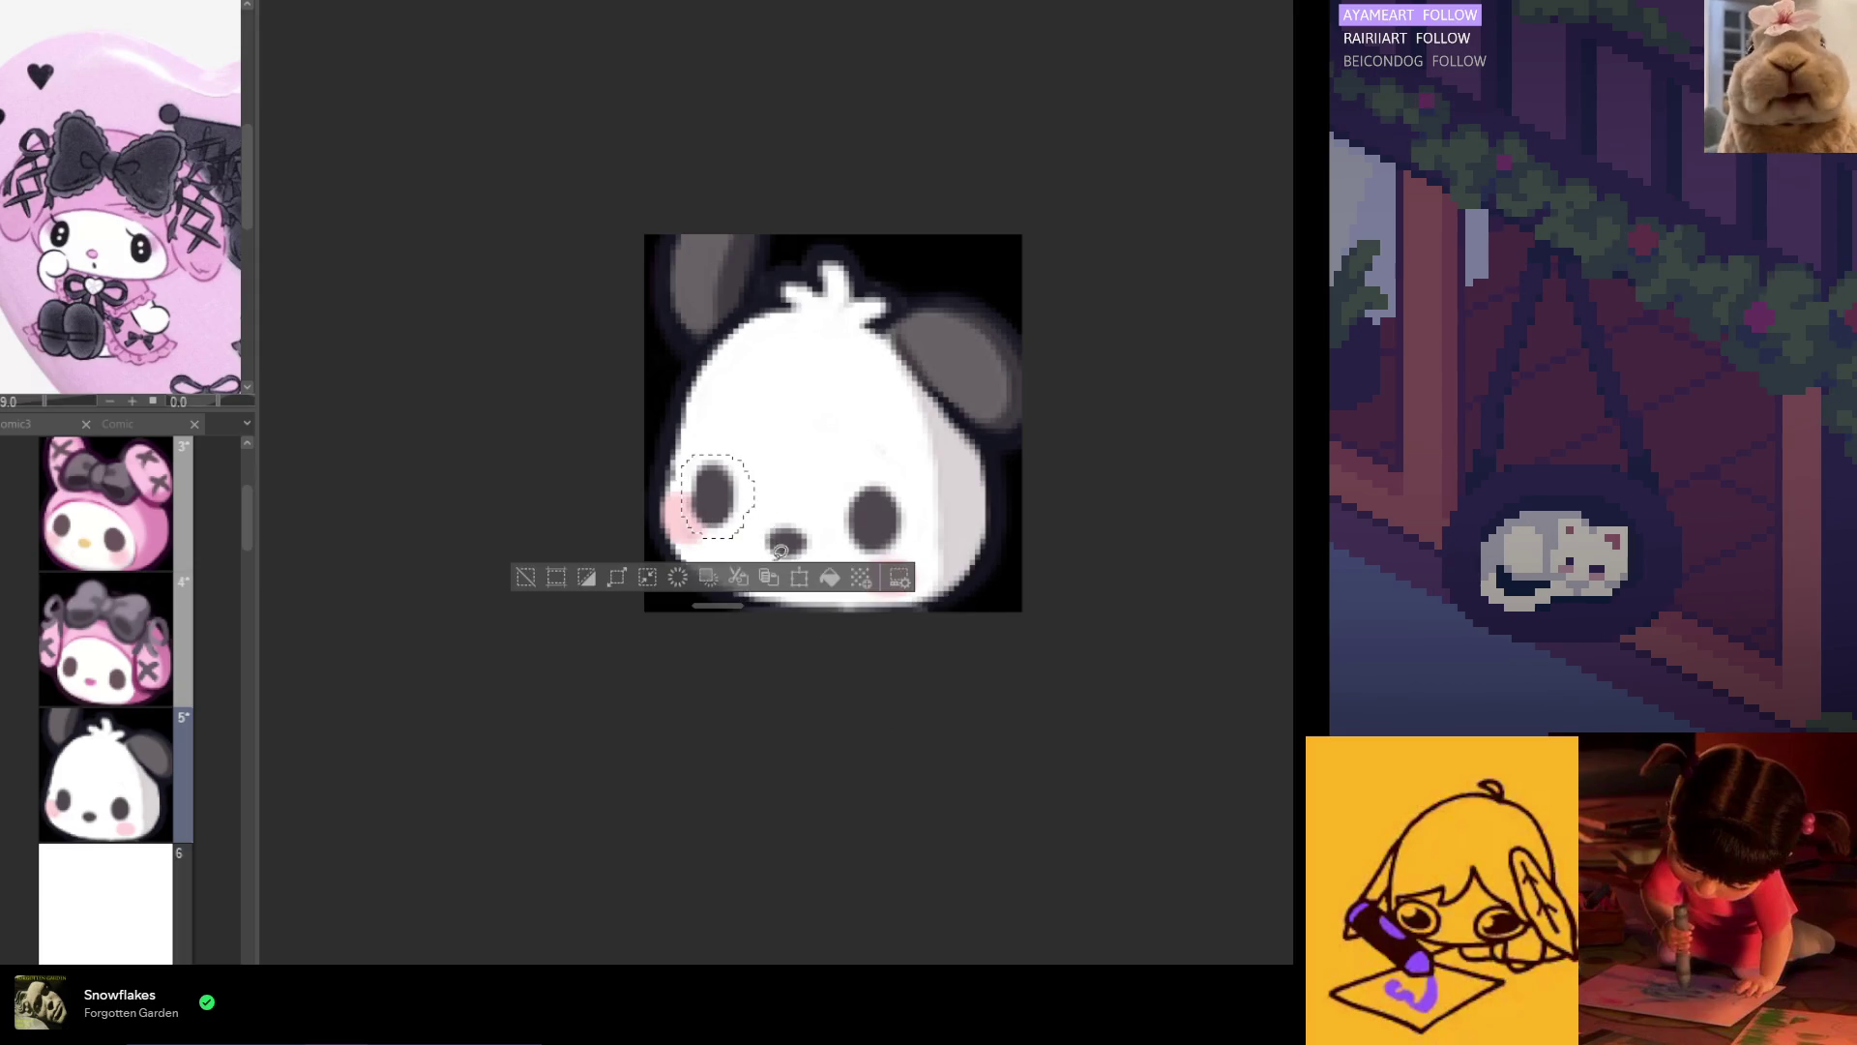
click(777, 559)
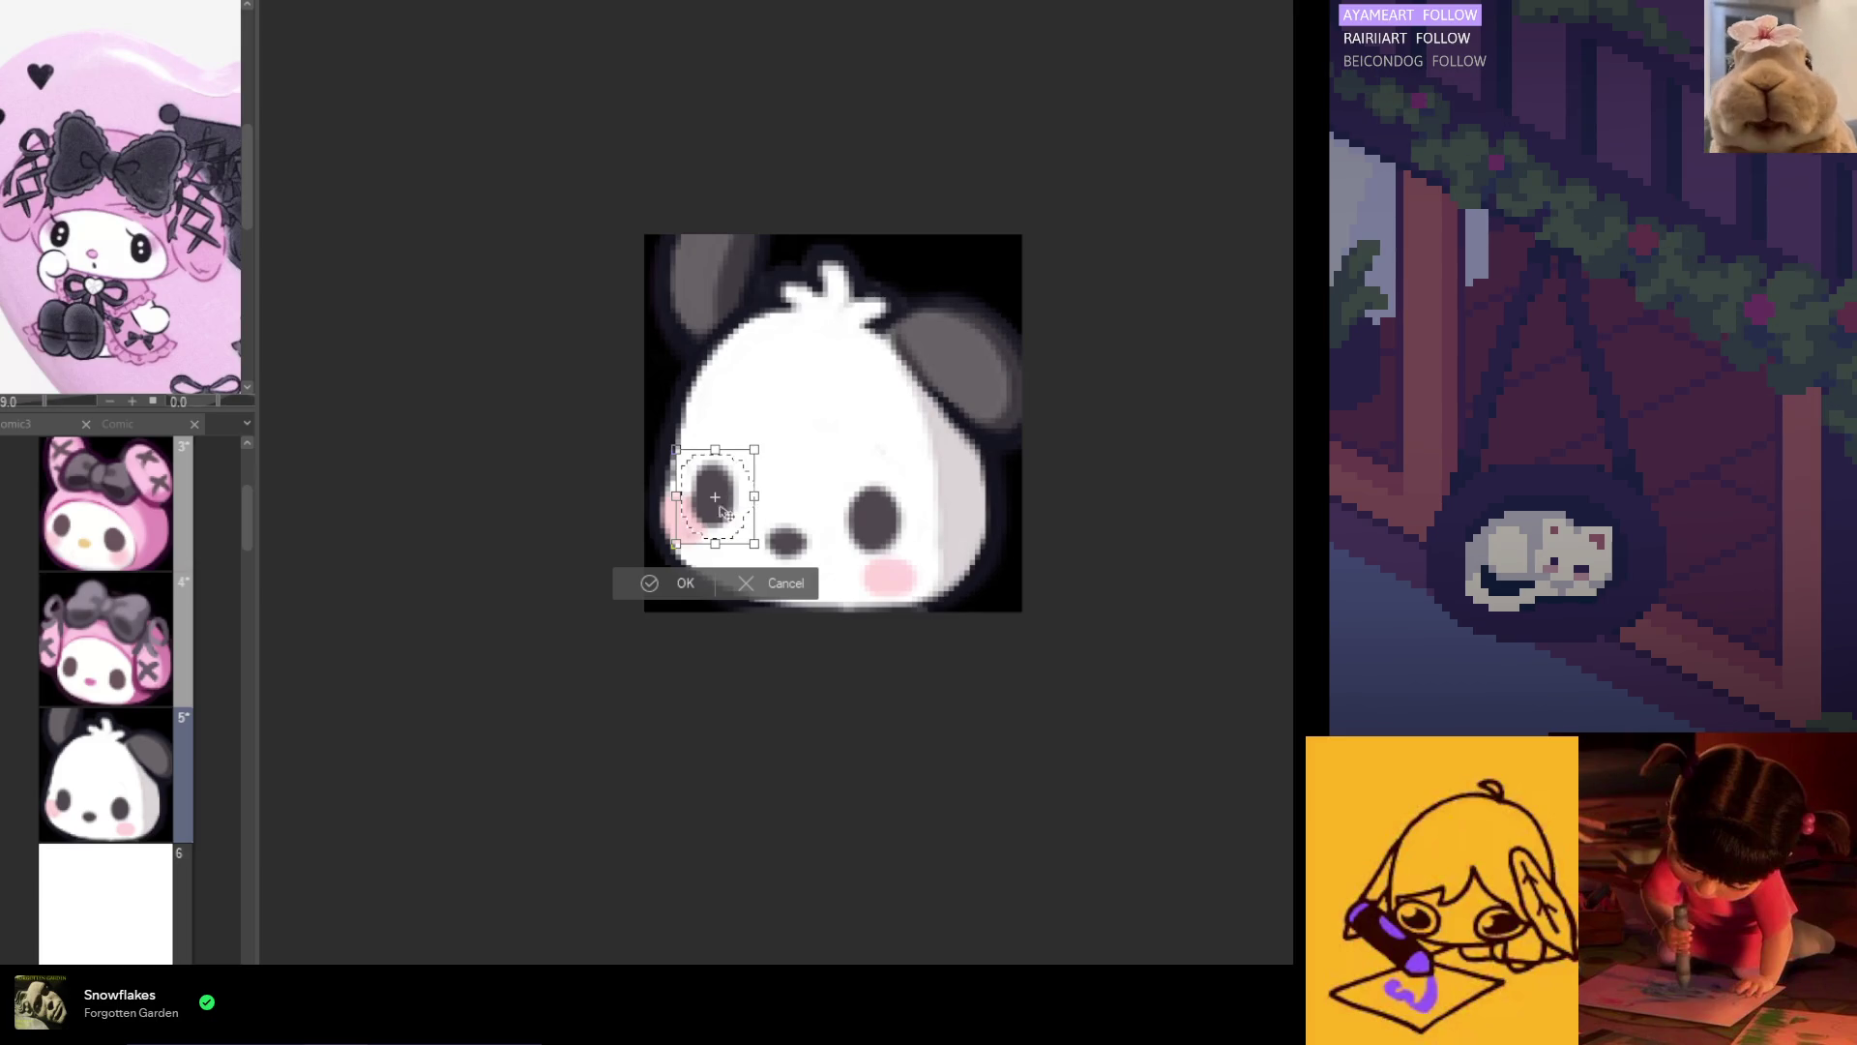
key(Up)
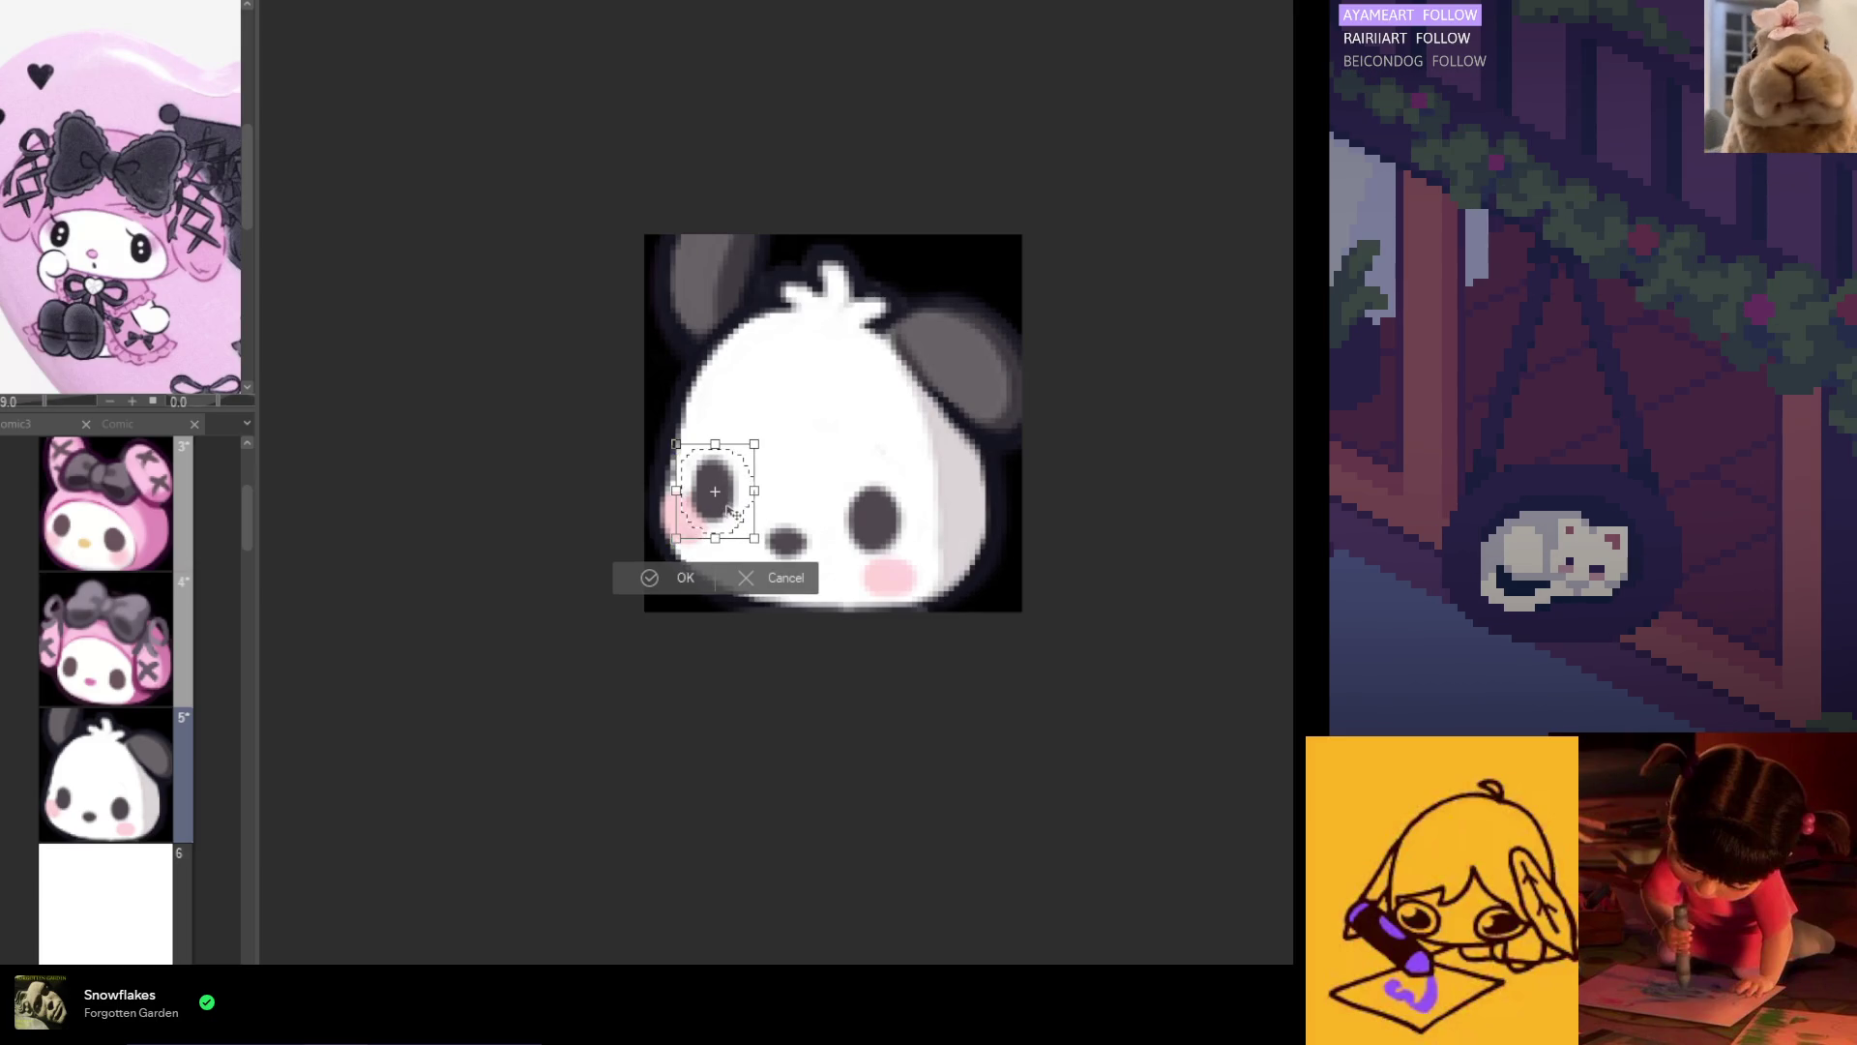
key(Up)
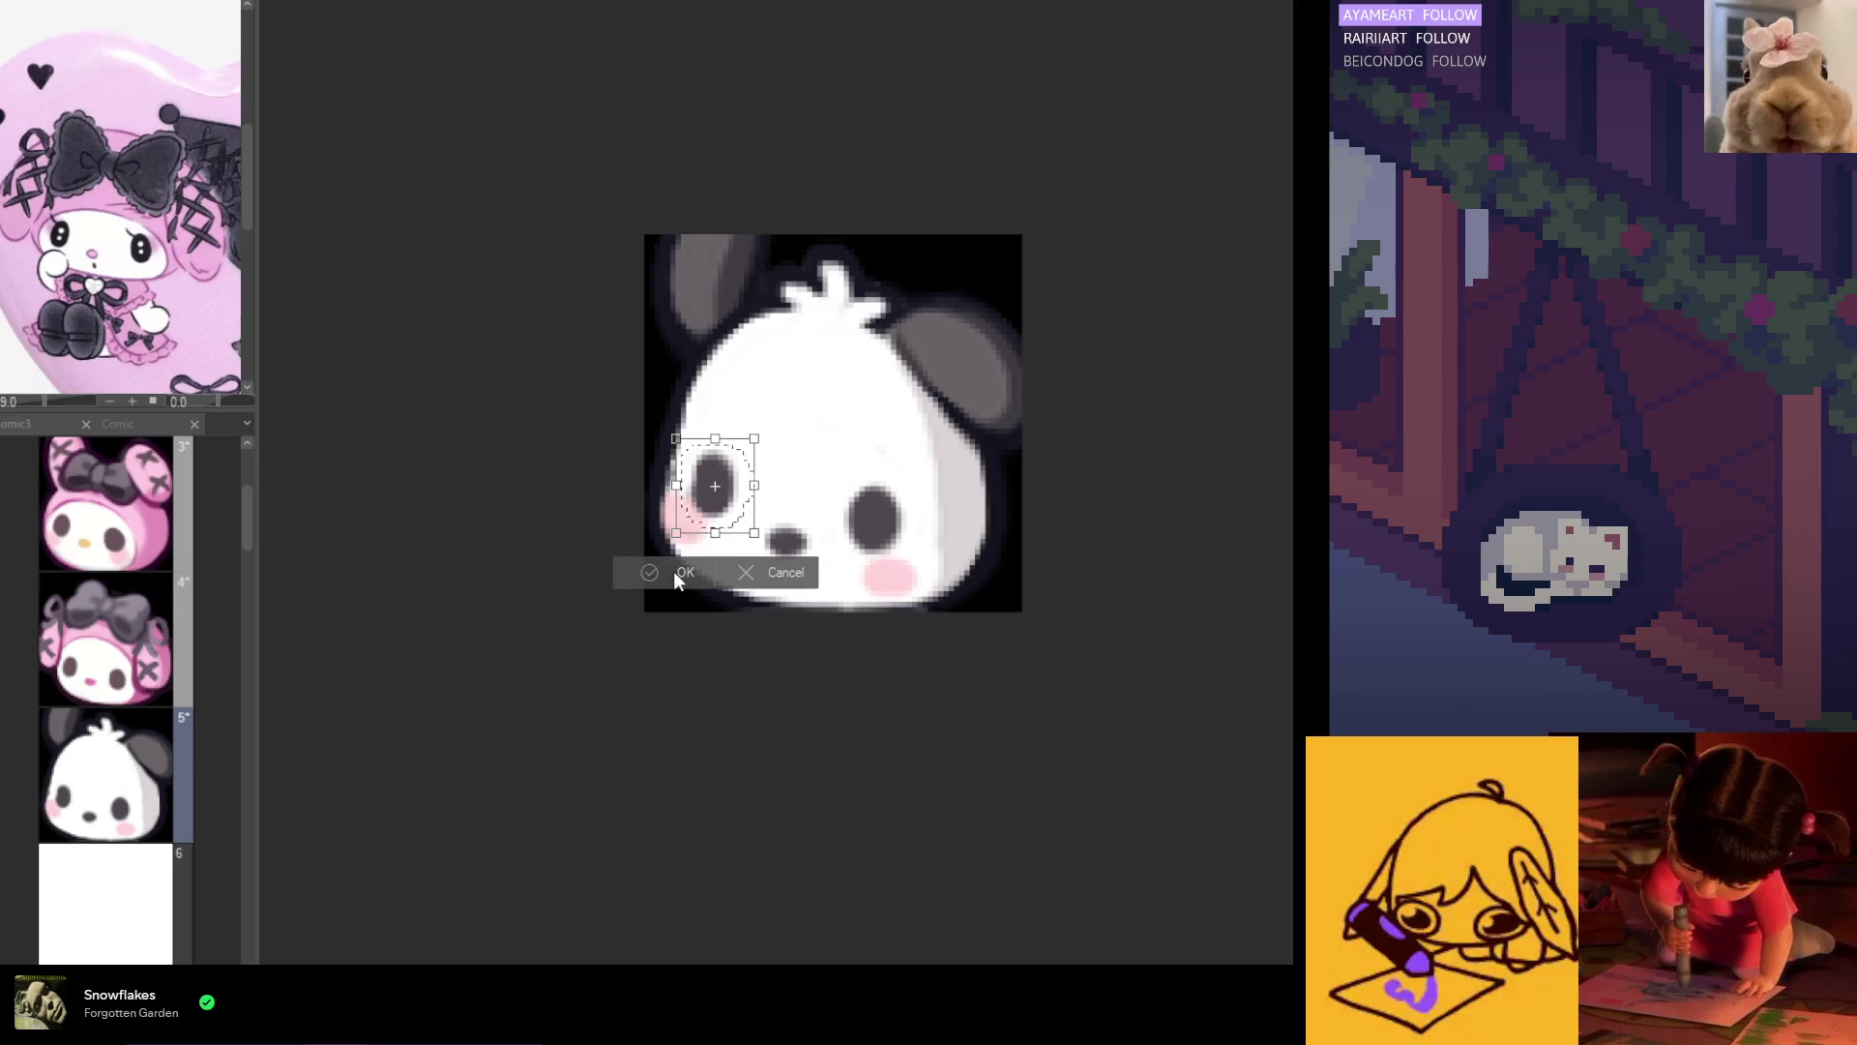
click(668, 571)
Step: Tilt the nose slightly, confirm a transform on the right eye, and deselect
mouse_move(786, 564)
mouse_down()
mouse_move(825, 527)
mouse_move(872, 575)
mouse_up()
key(ctrl+t)
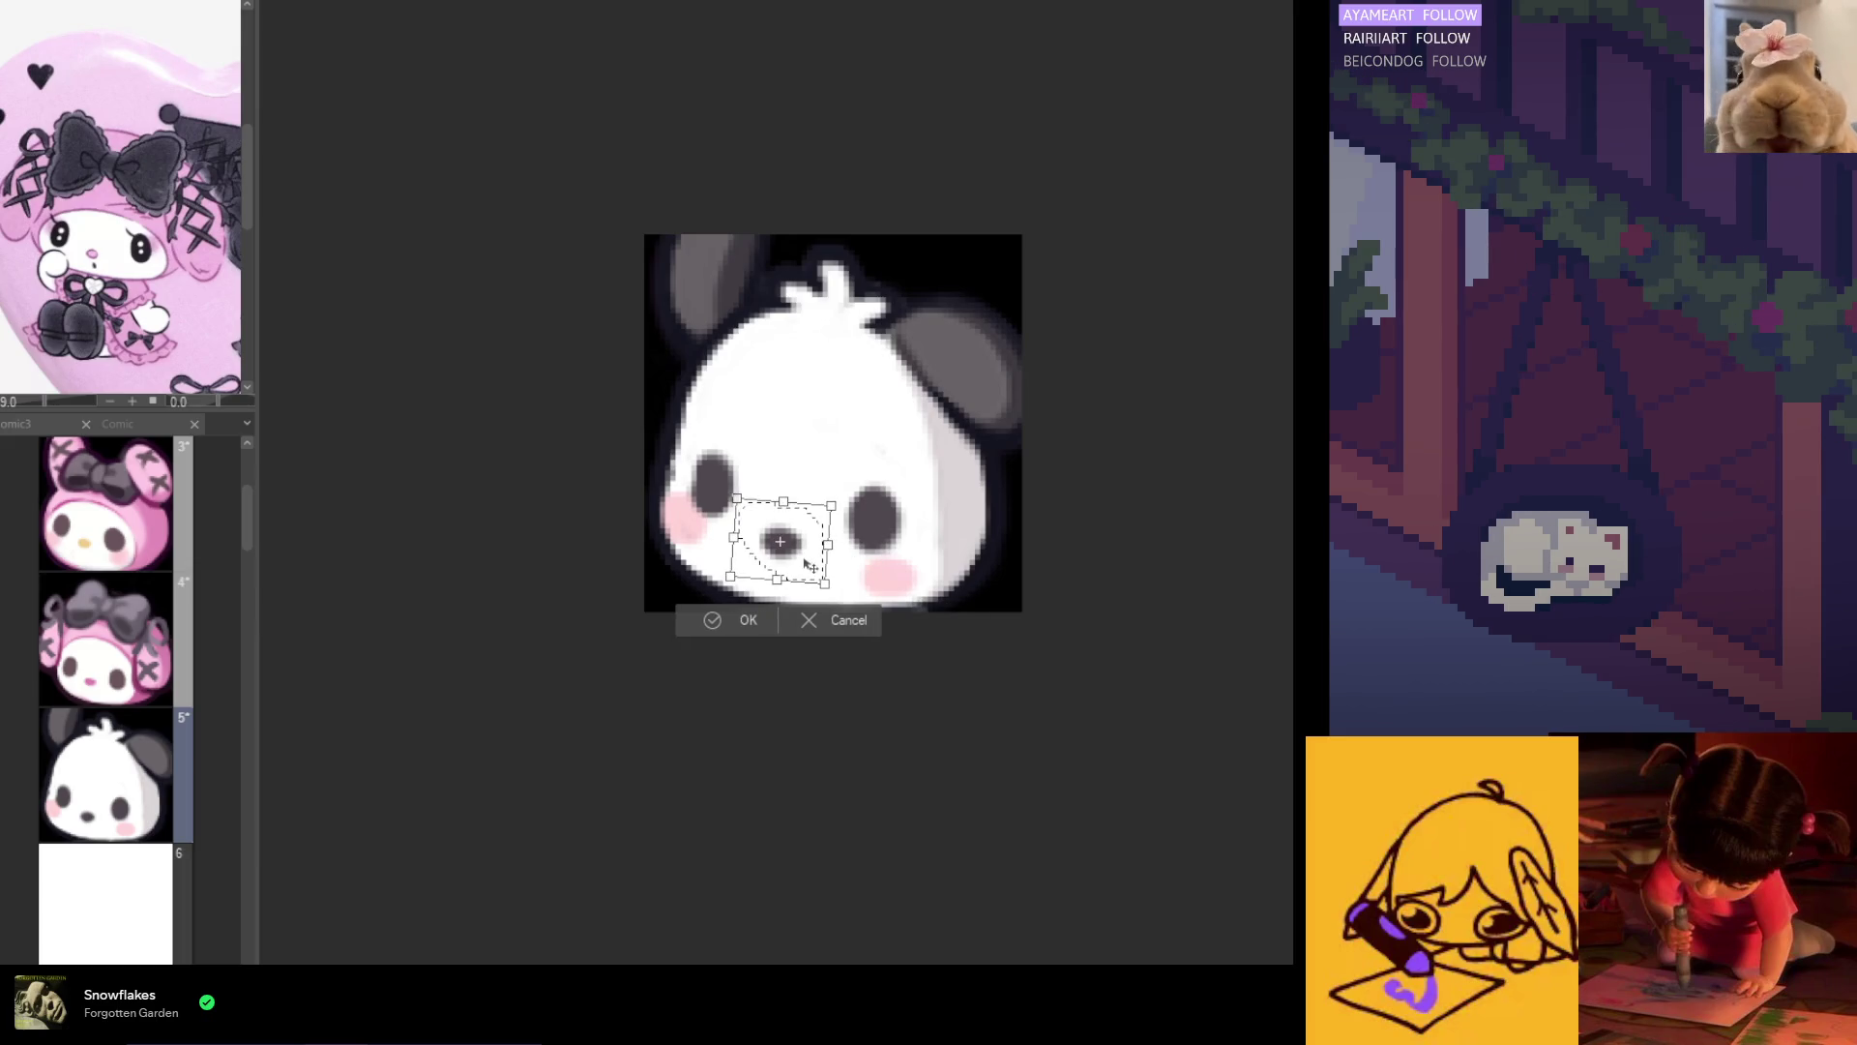
click(720, 615)
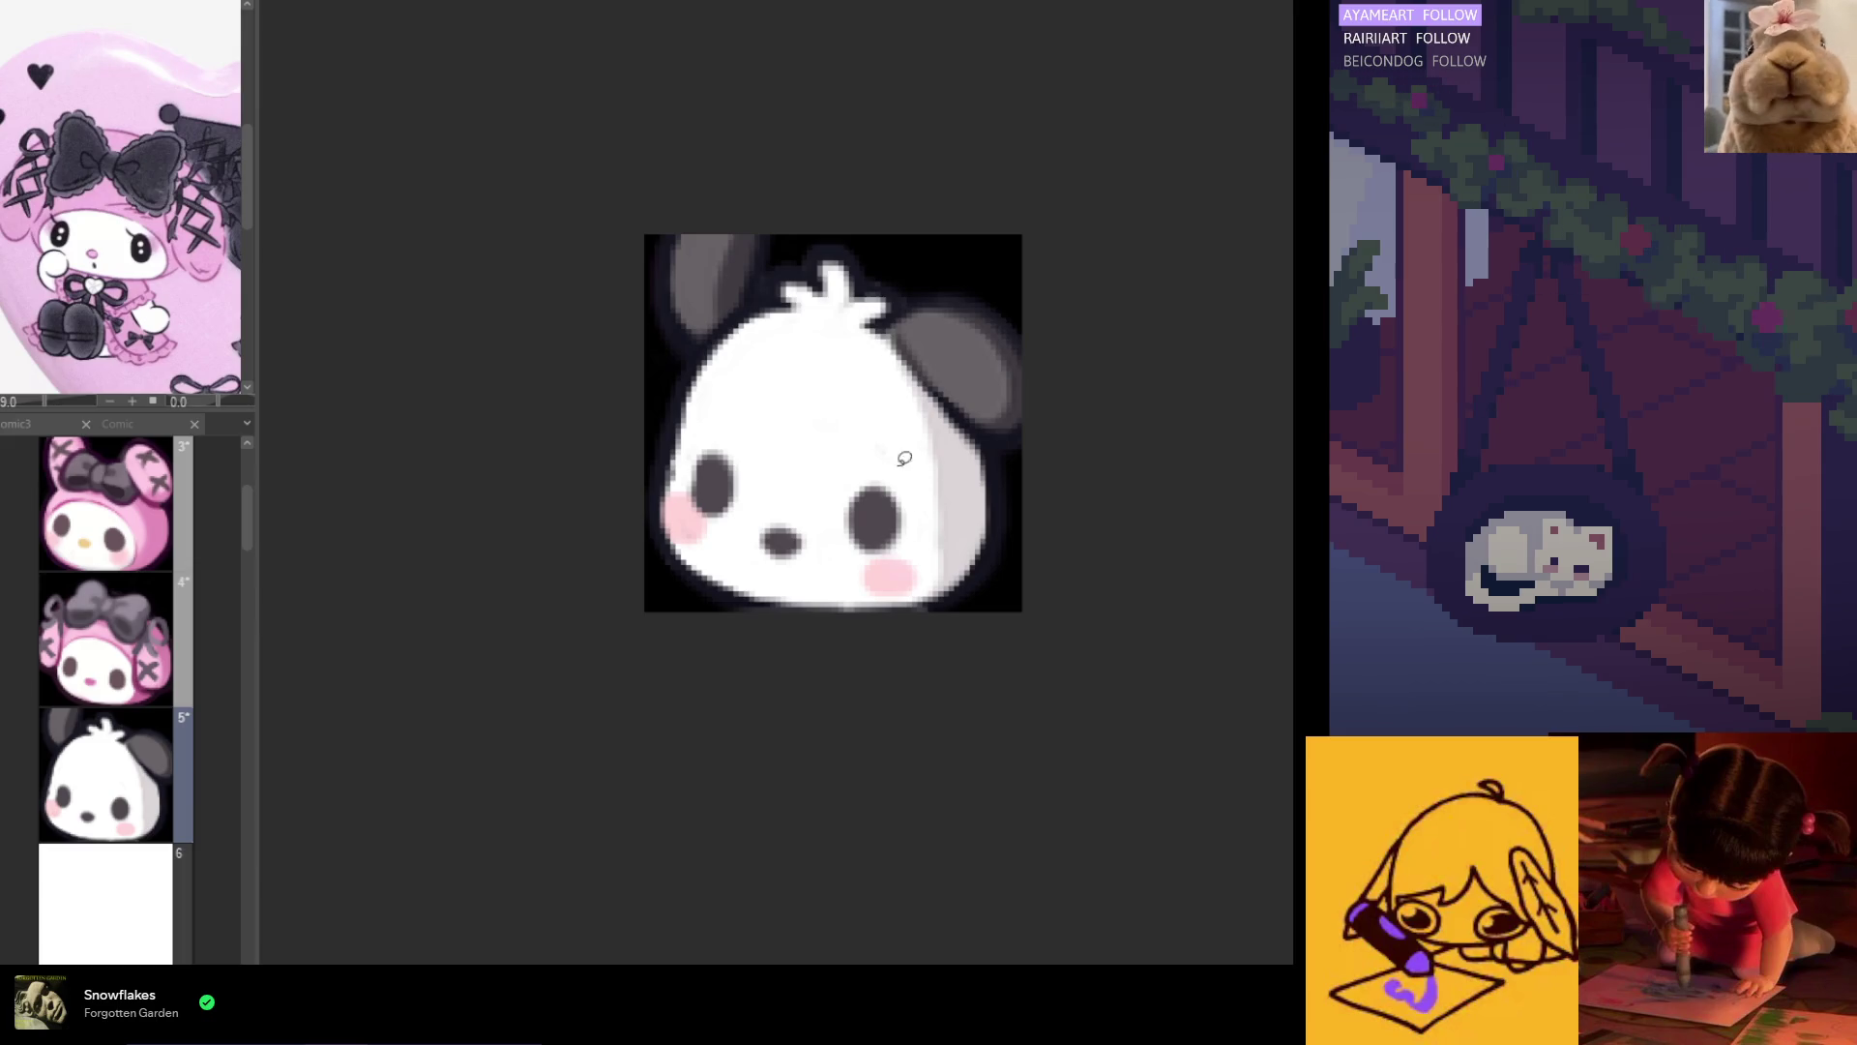
drag(912, 566, 924, 556)
key(ctrl+t)
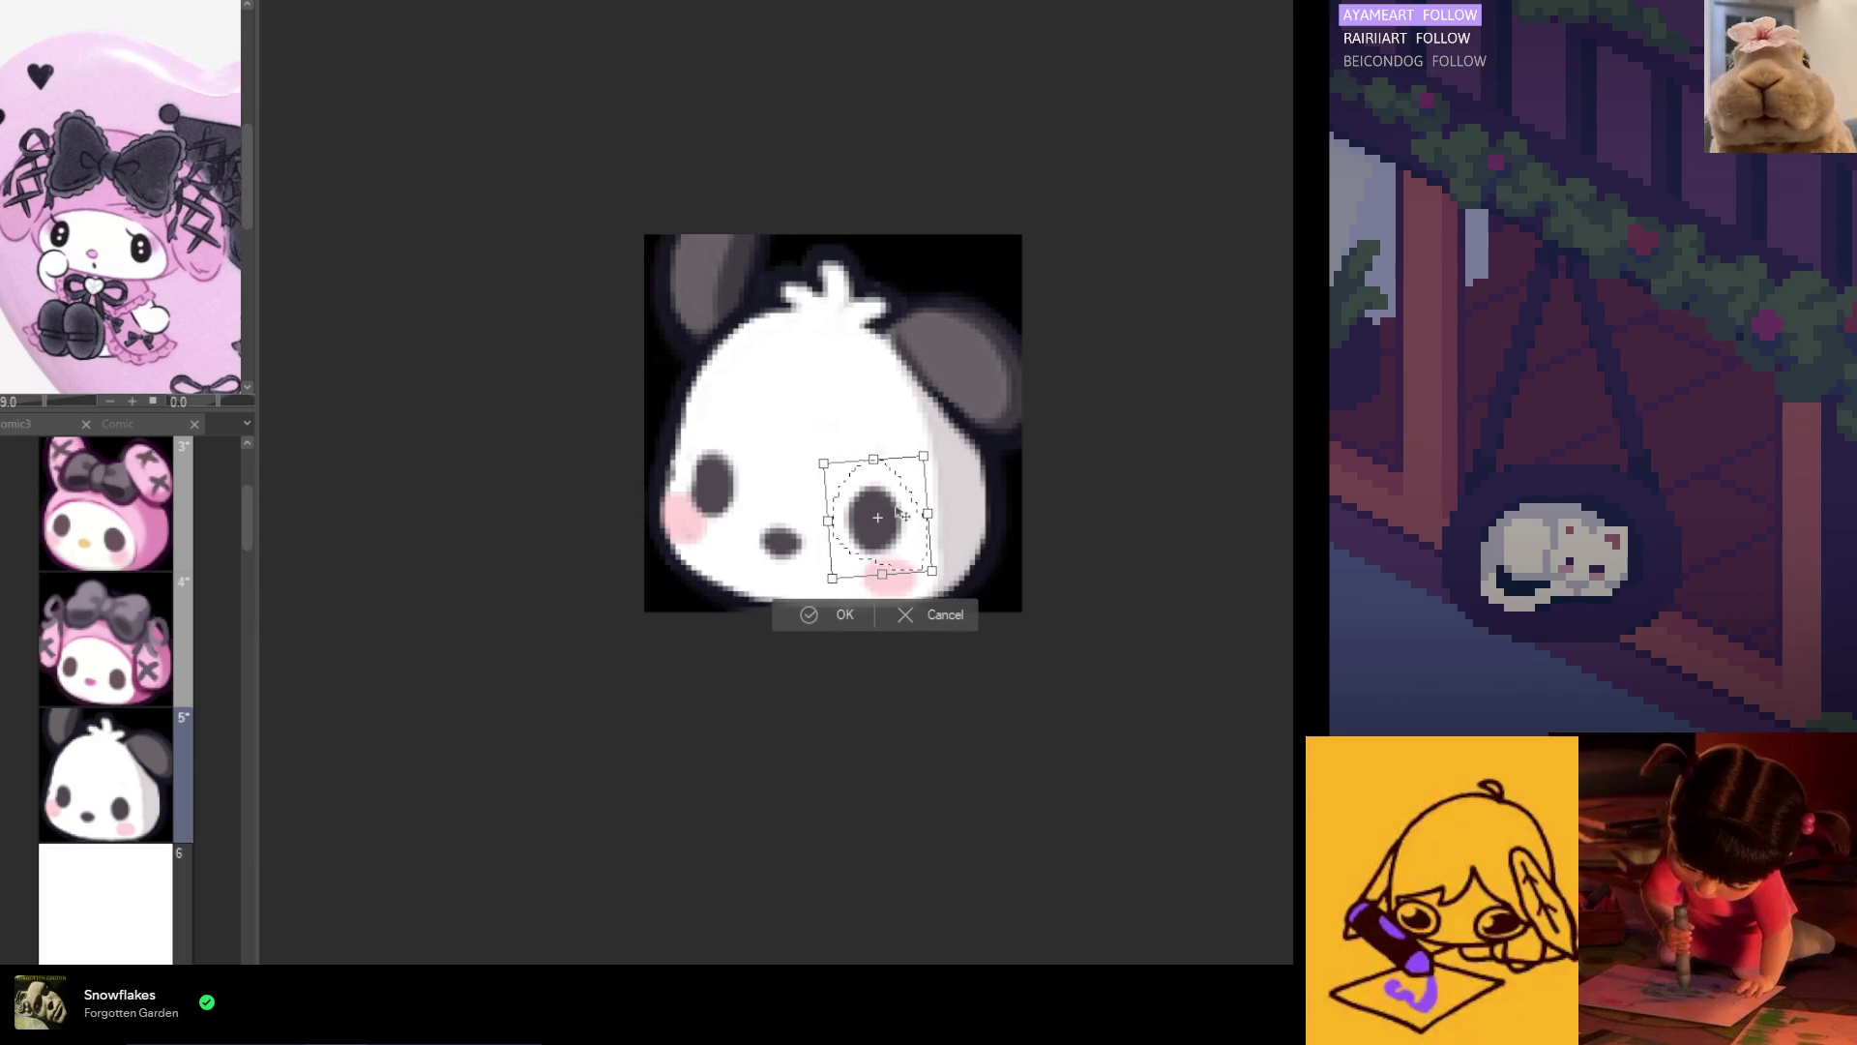
key(Return)
key(ctrl+d)
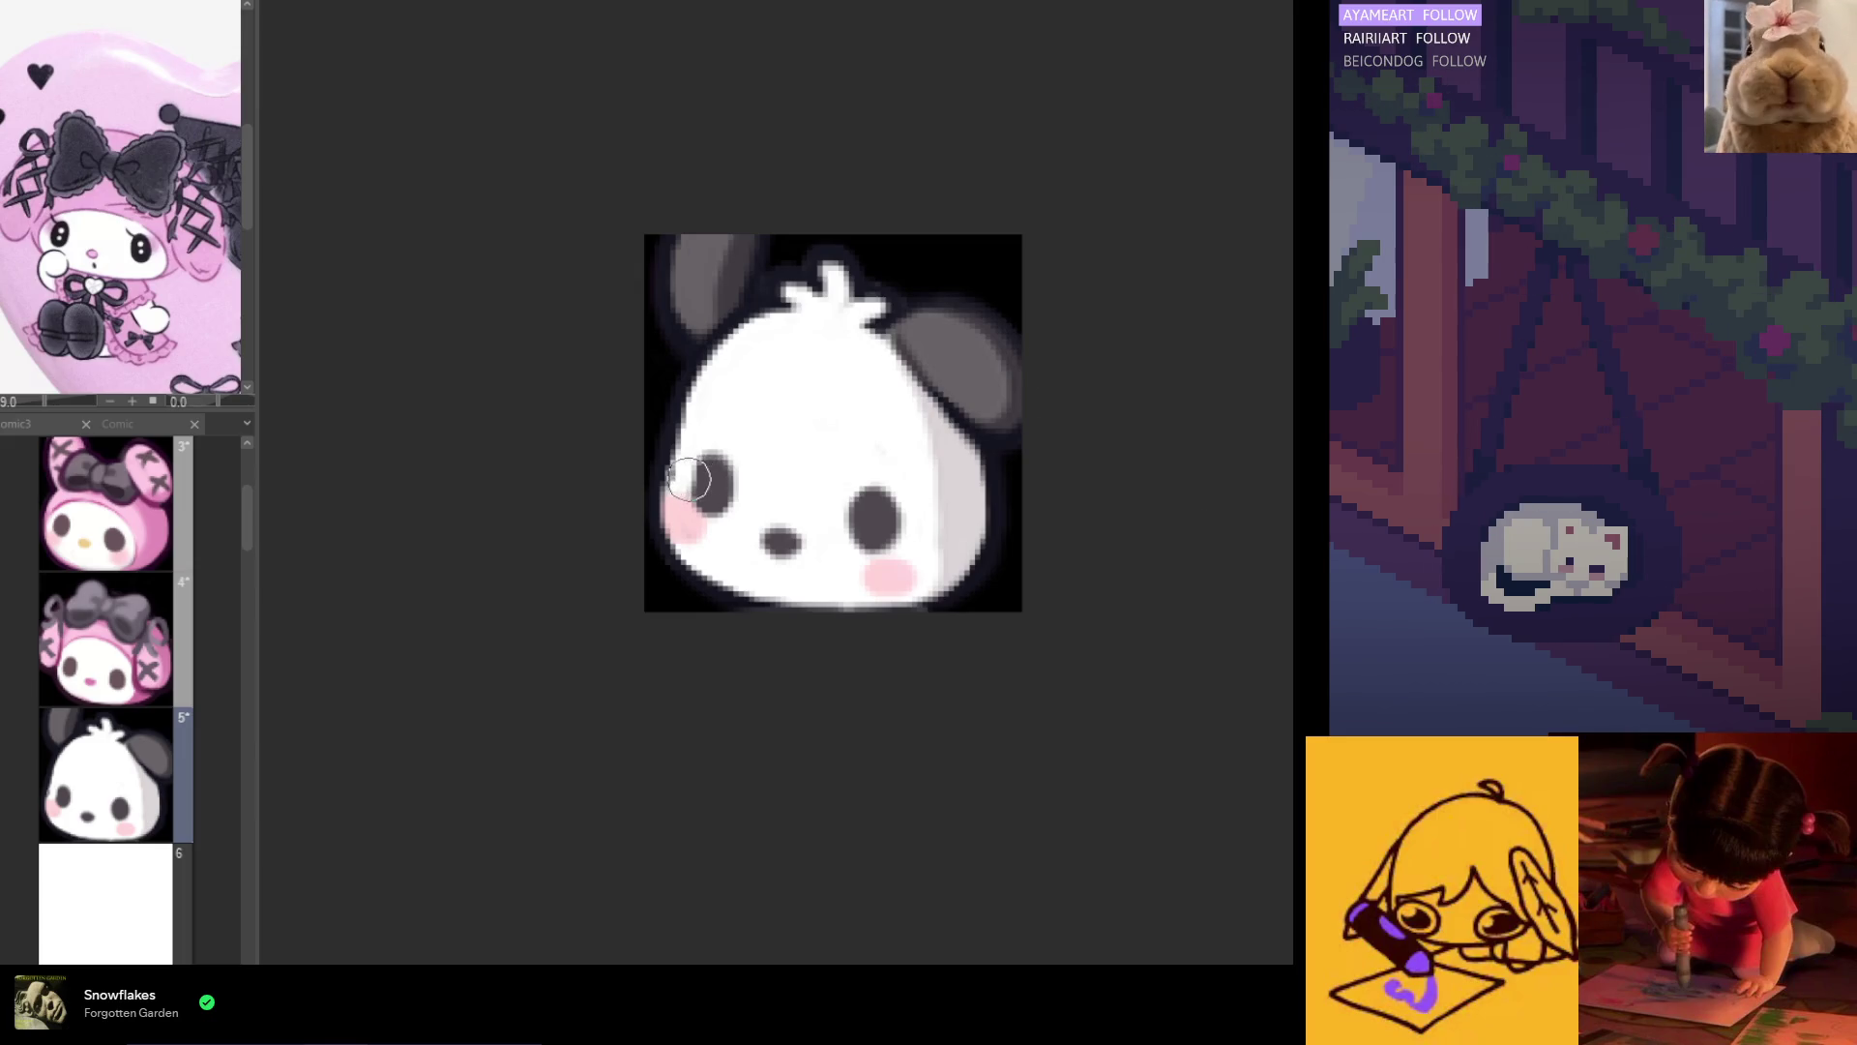
Step: Round off the pointed top of Pochacco's right eye and fill out its upper edge
scroll(677, 465, up, 2)
scroll(667, 455, up, 2)
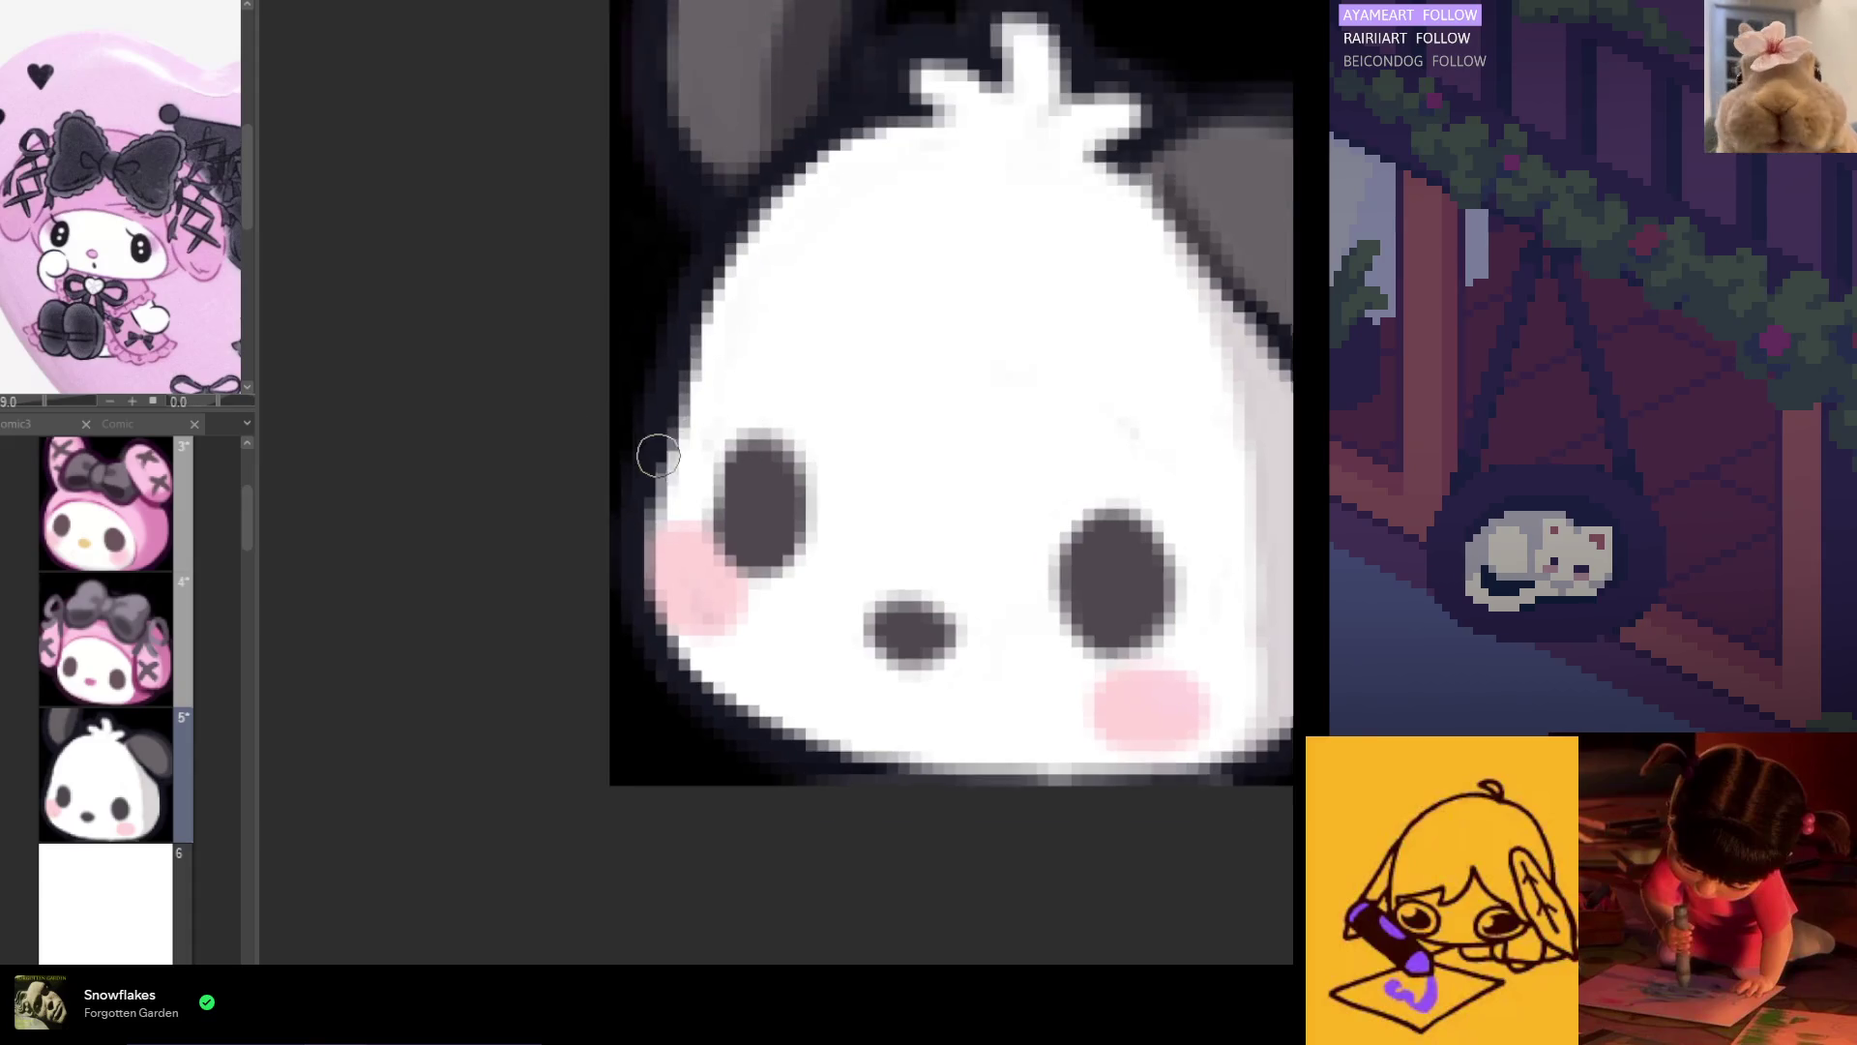
scroll(1064, 435, down, 4)
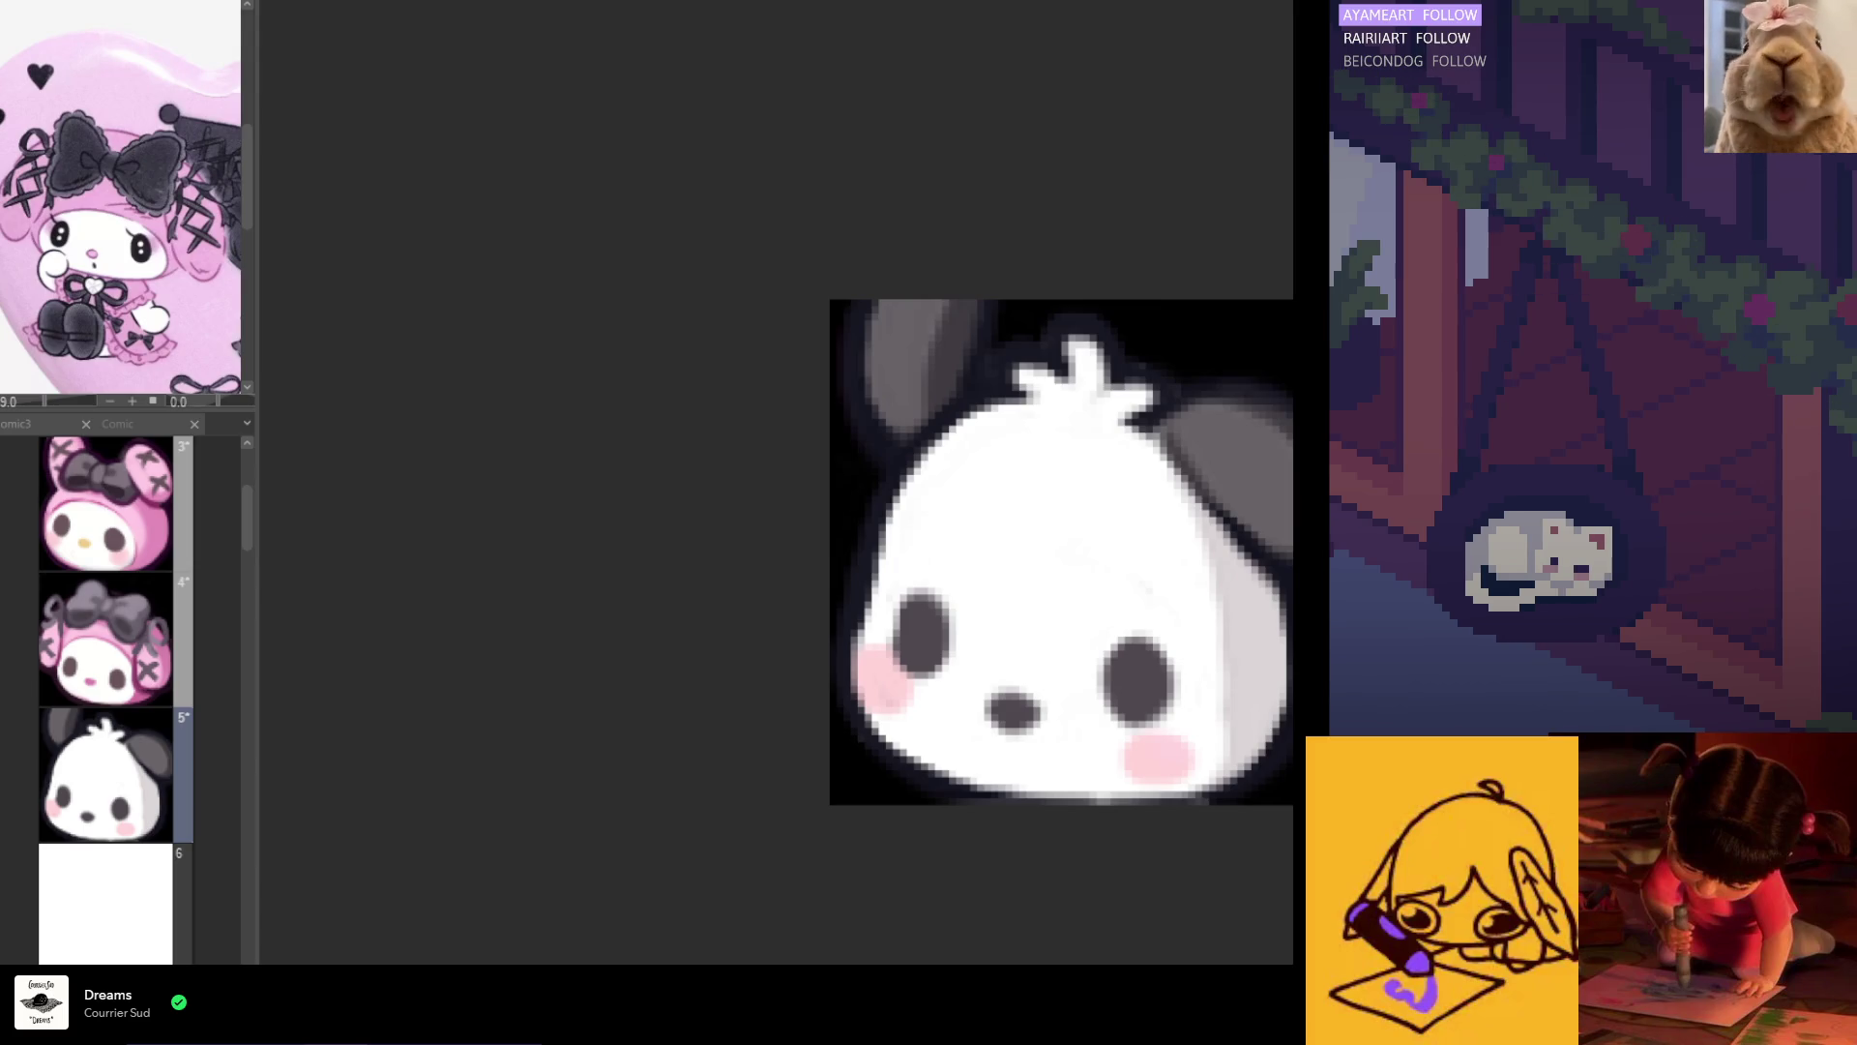
scroll(779, 725, down, 3)
scroll(1049, 734, up, 4)
scroll(986, 771, up, 3)
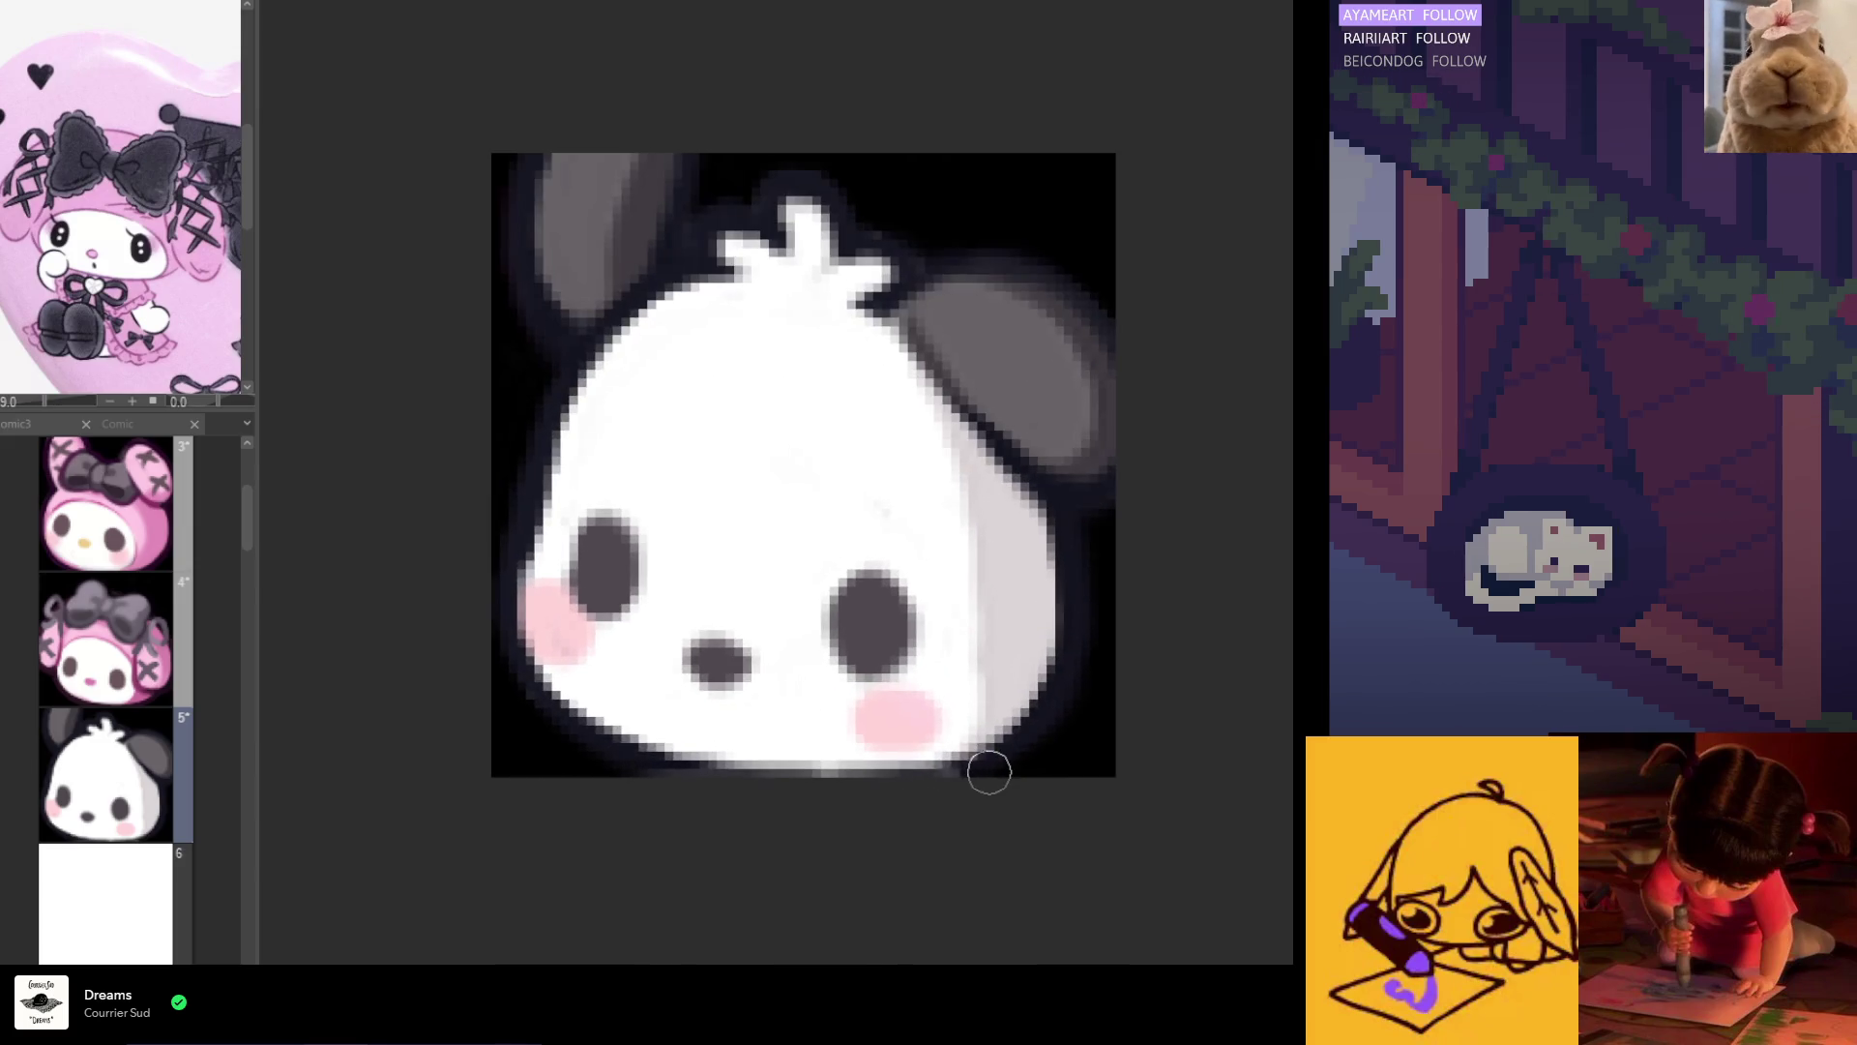
scroll(711, 789, up, 1)
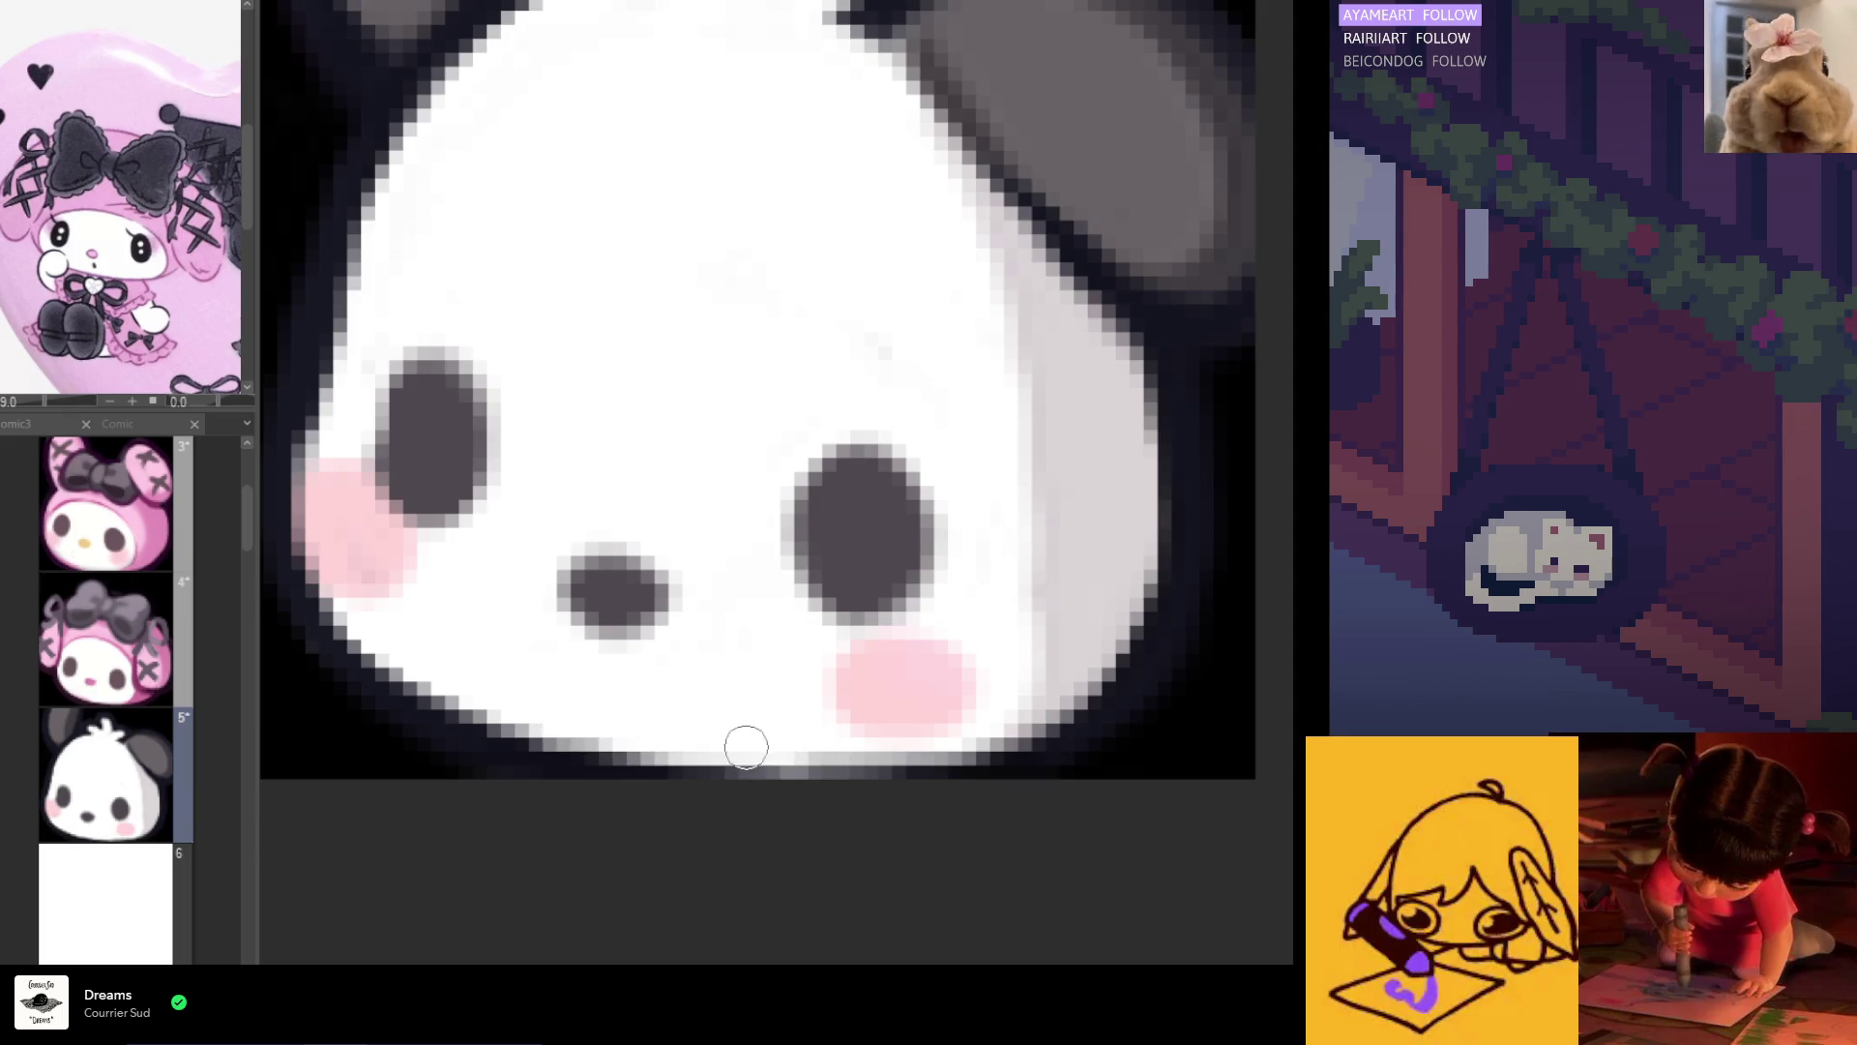
scroll(832, 750, down, 1)
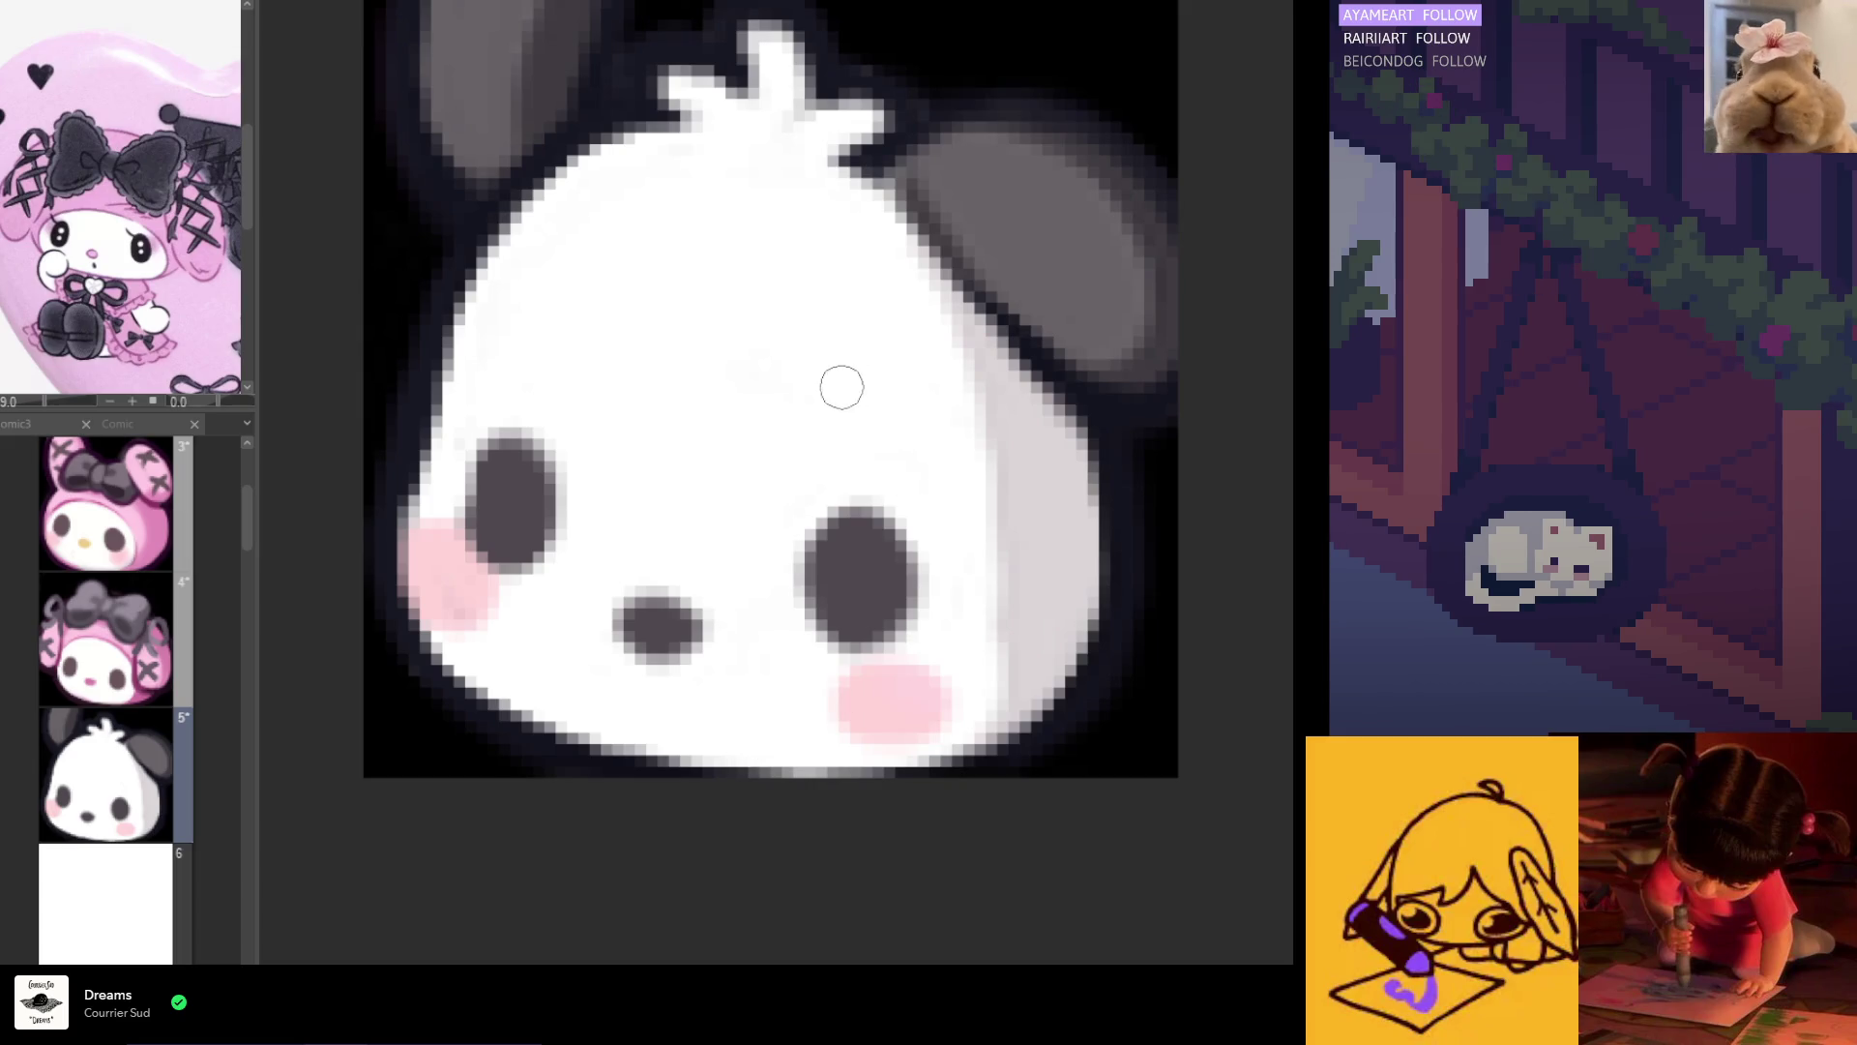
scroll(849, 390, down, 5)
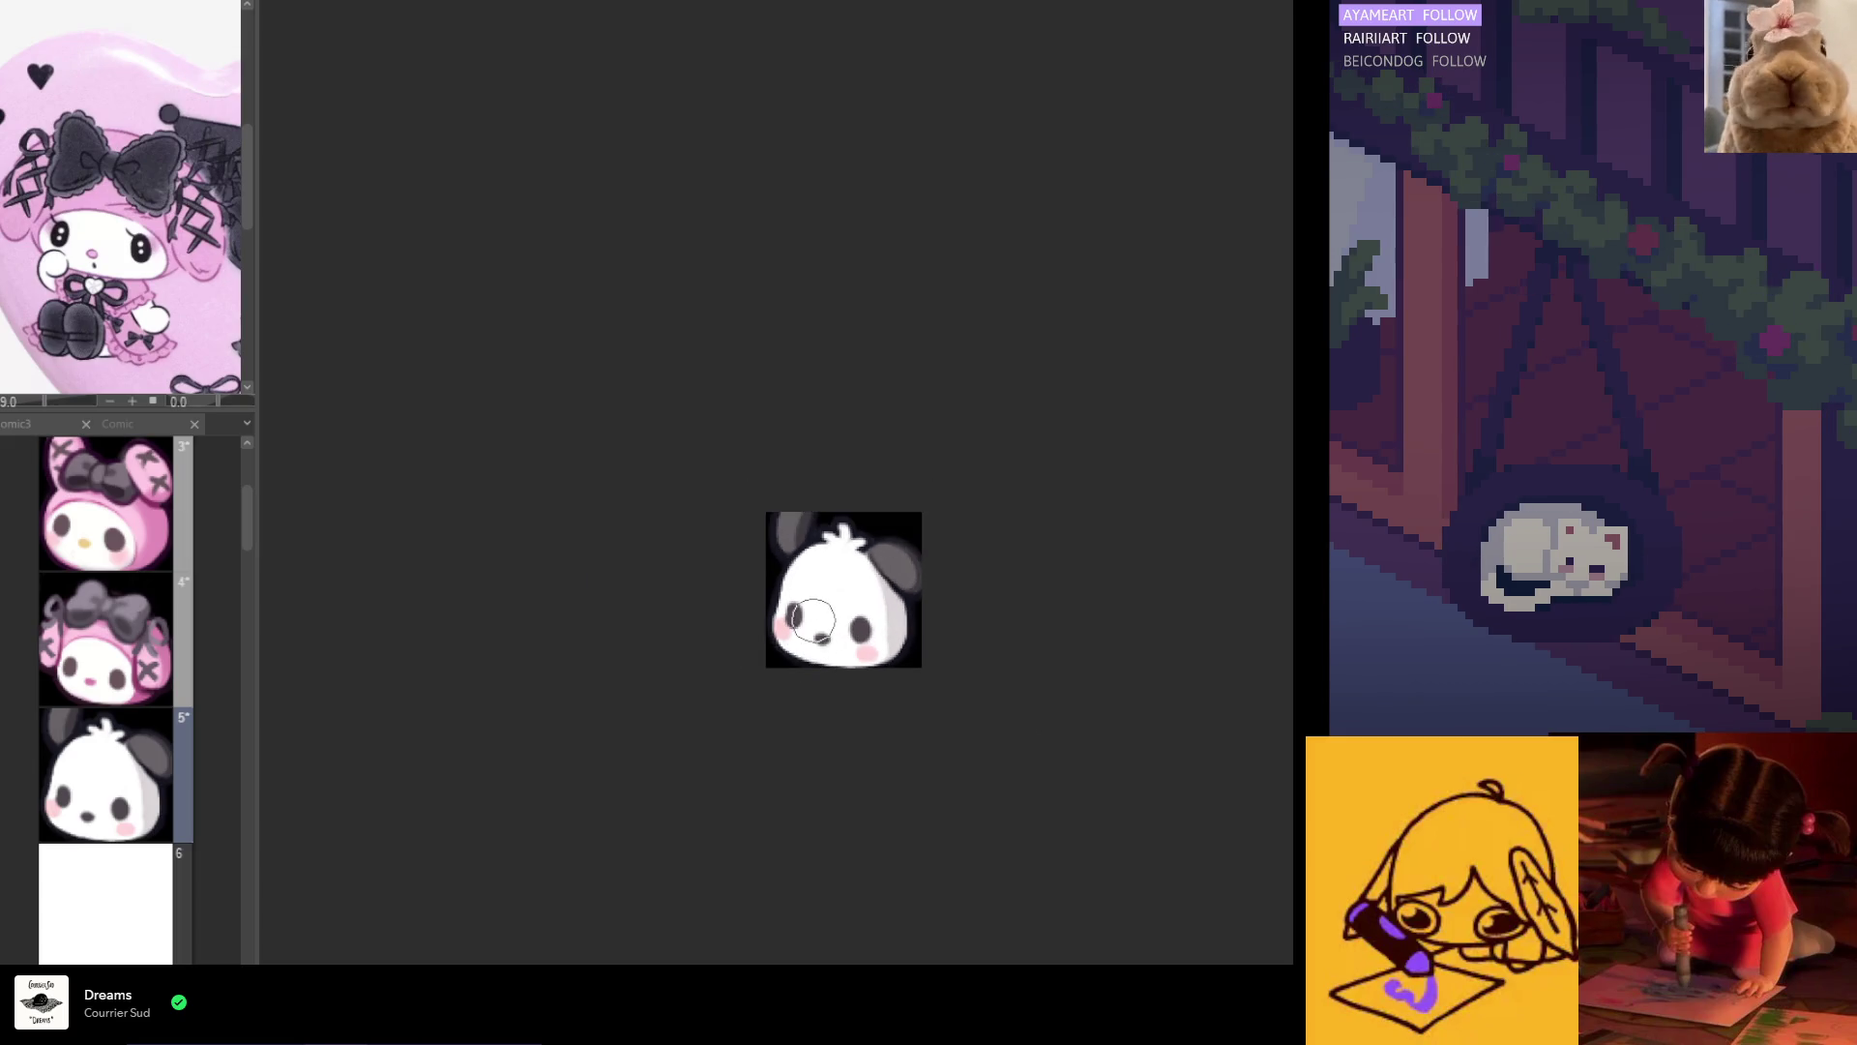
scroll(814, 620, up, 5)
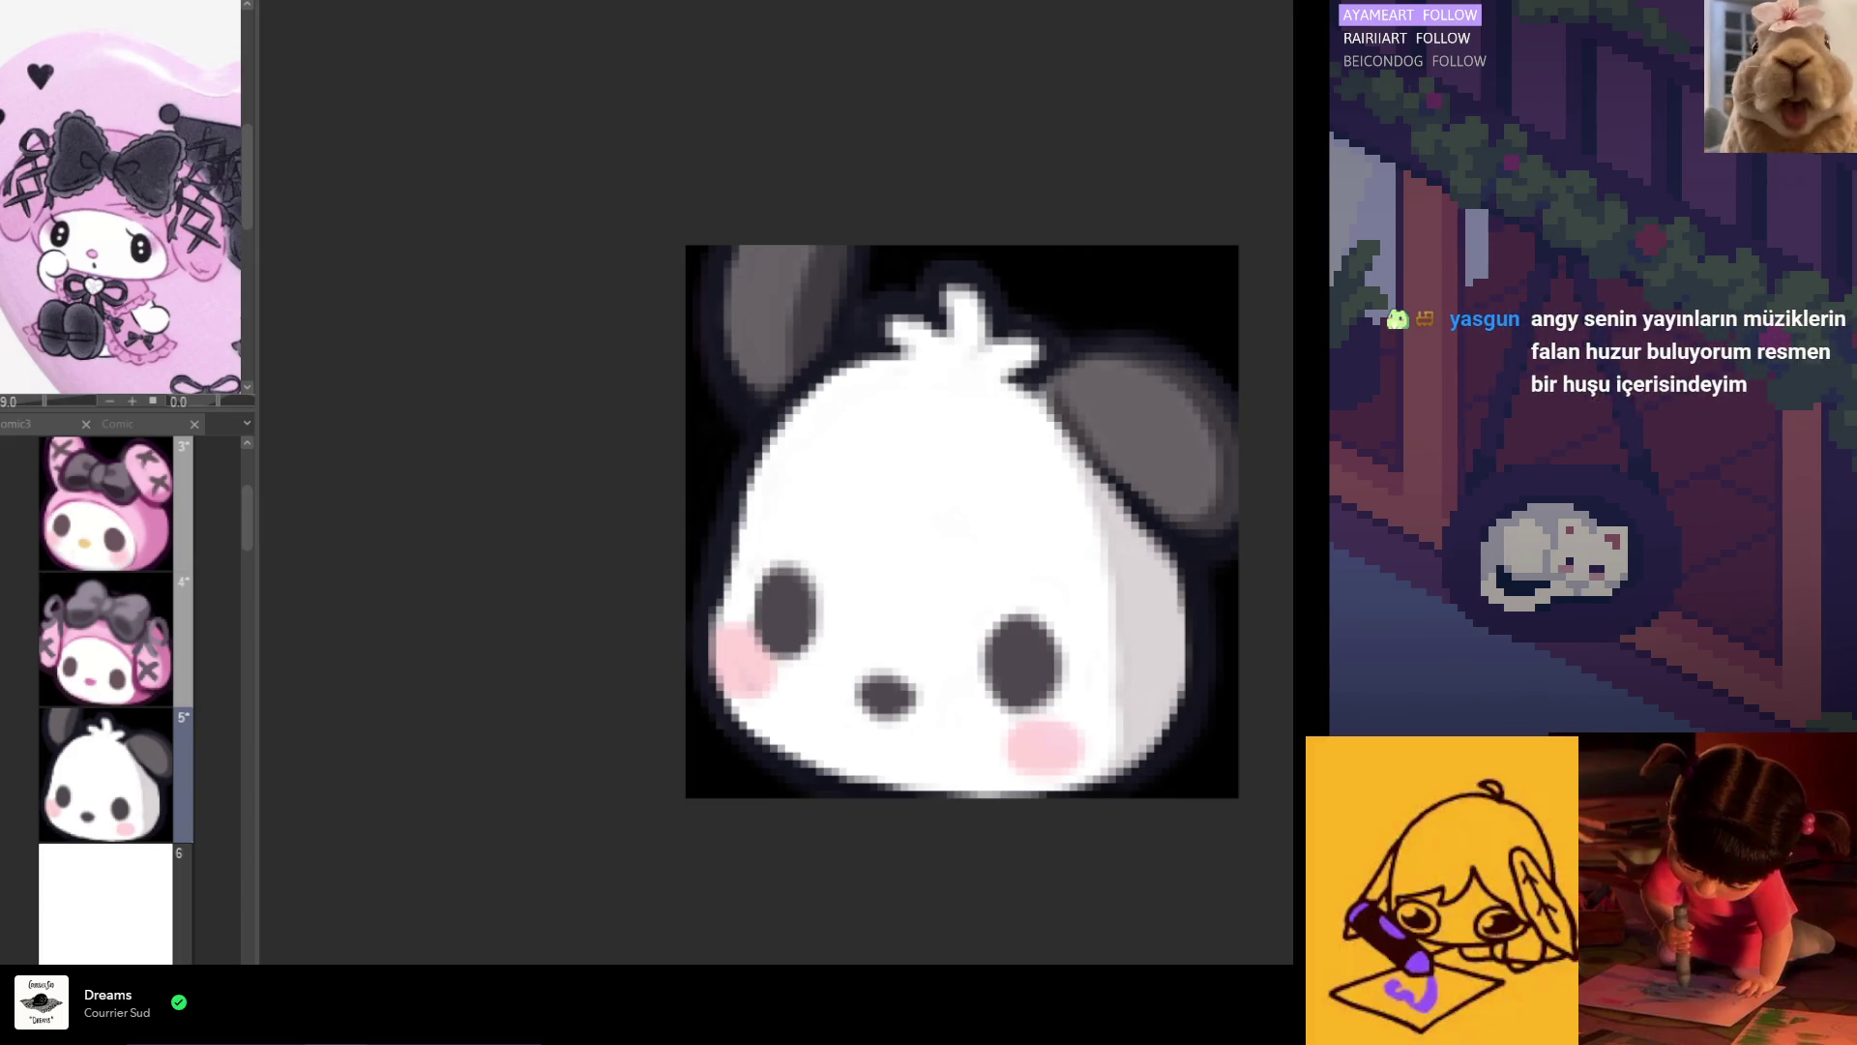
scroll(751, 540, up, 2)
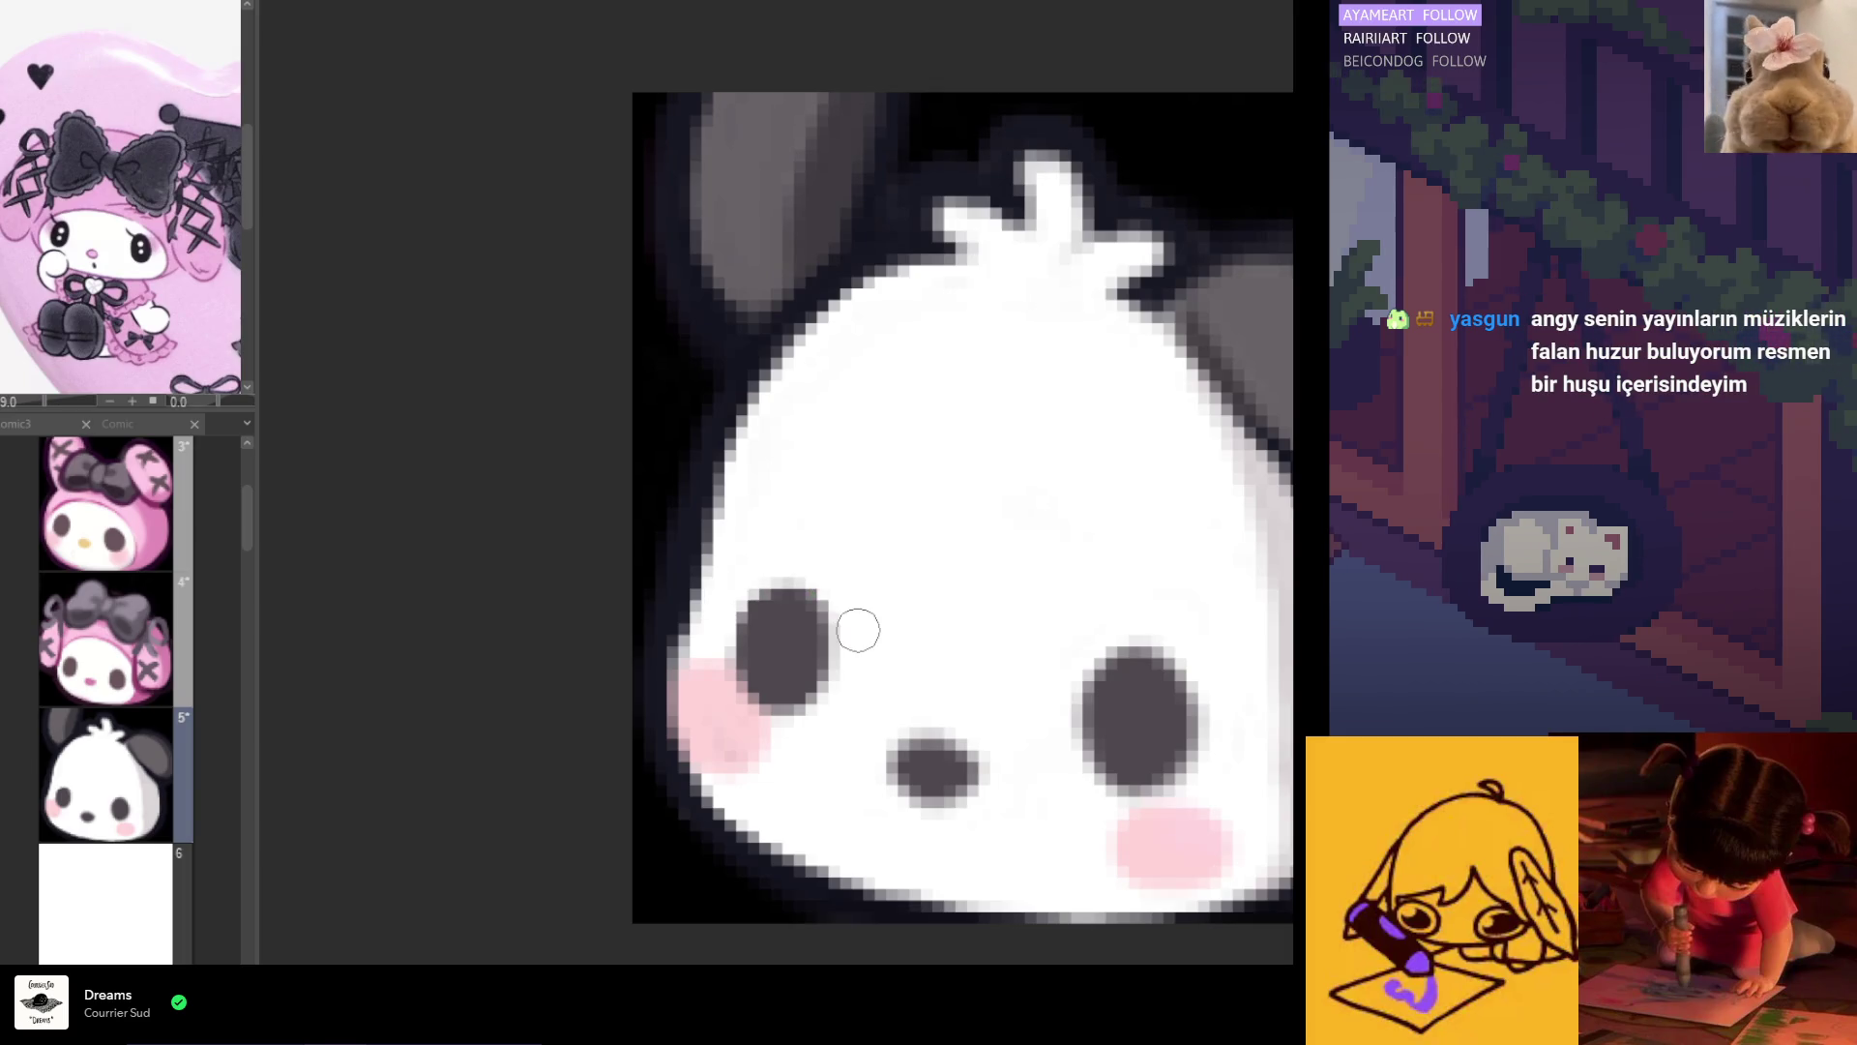
scroll(995, 606, down, 2)
scroll(1036, 676, up, 1)
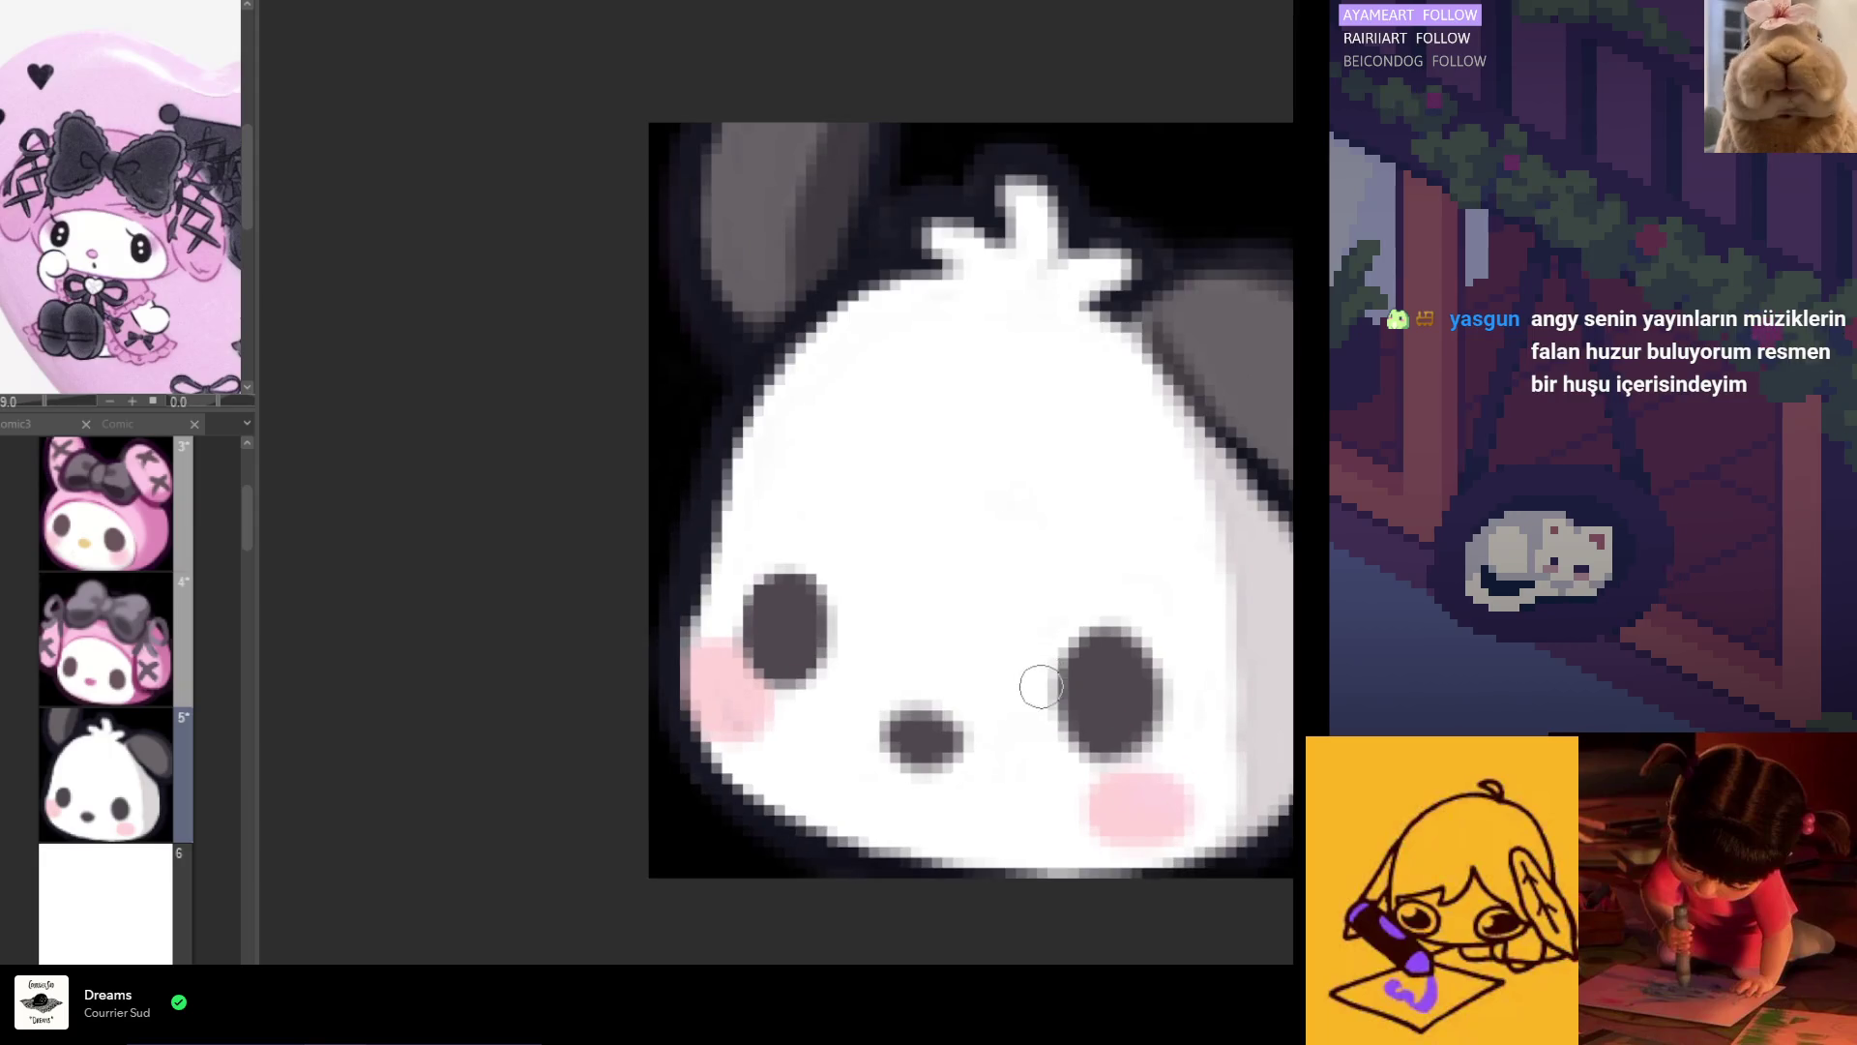
drag(1087, 622, 1173, 647)
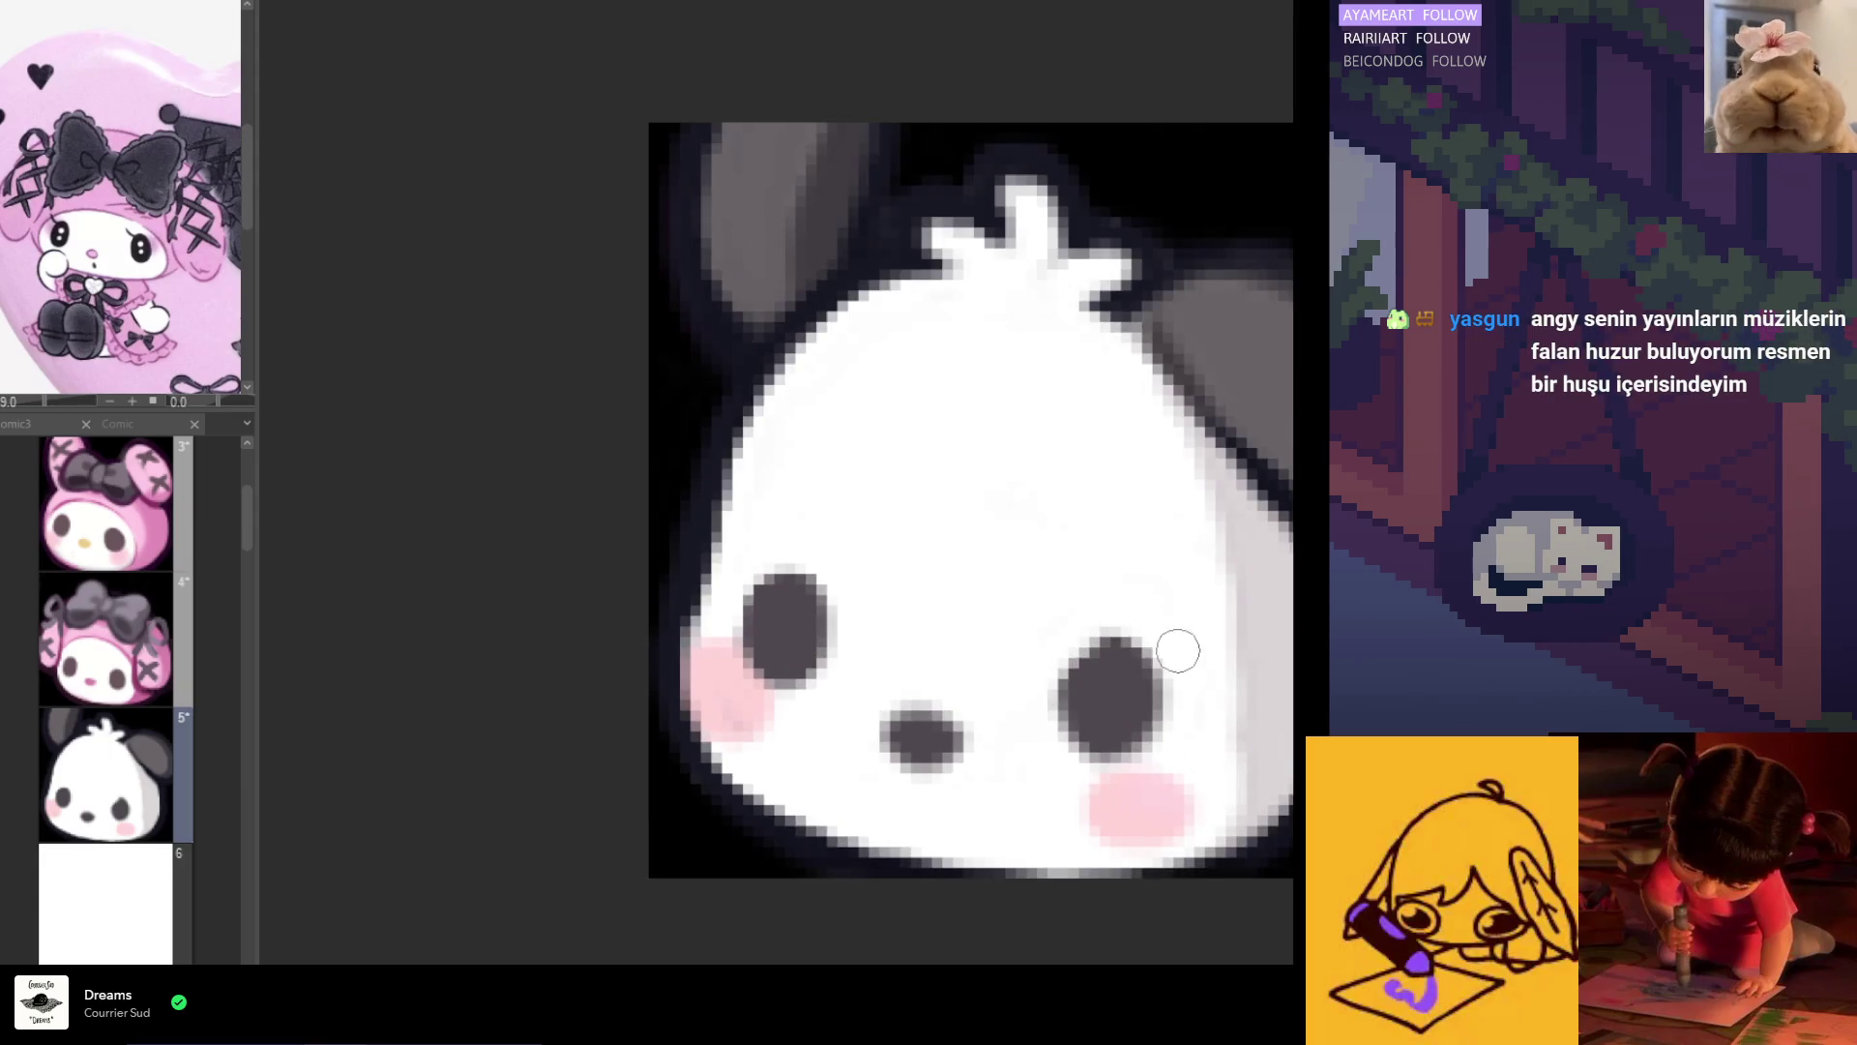
mouse_move(1109, 699)
mouse_down()
mouse_move(1098, 677)
mouse_move(1120, 662)
mouse_up()
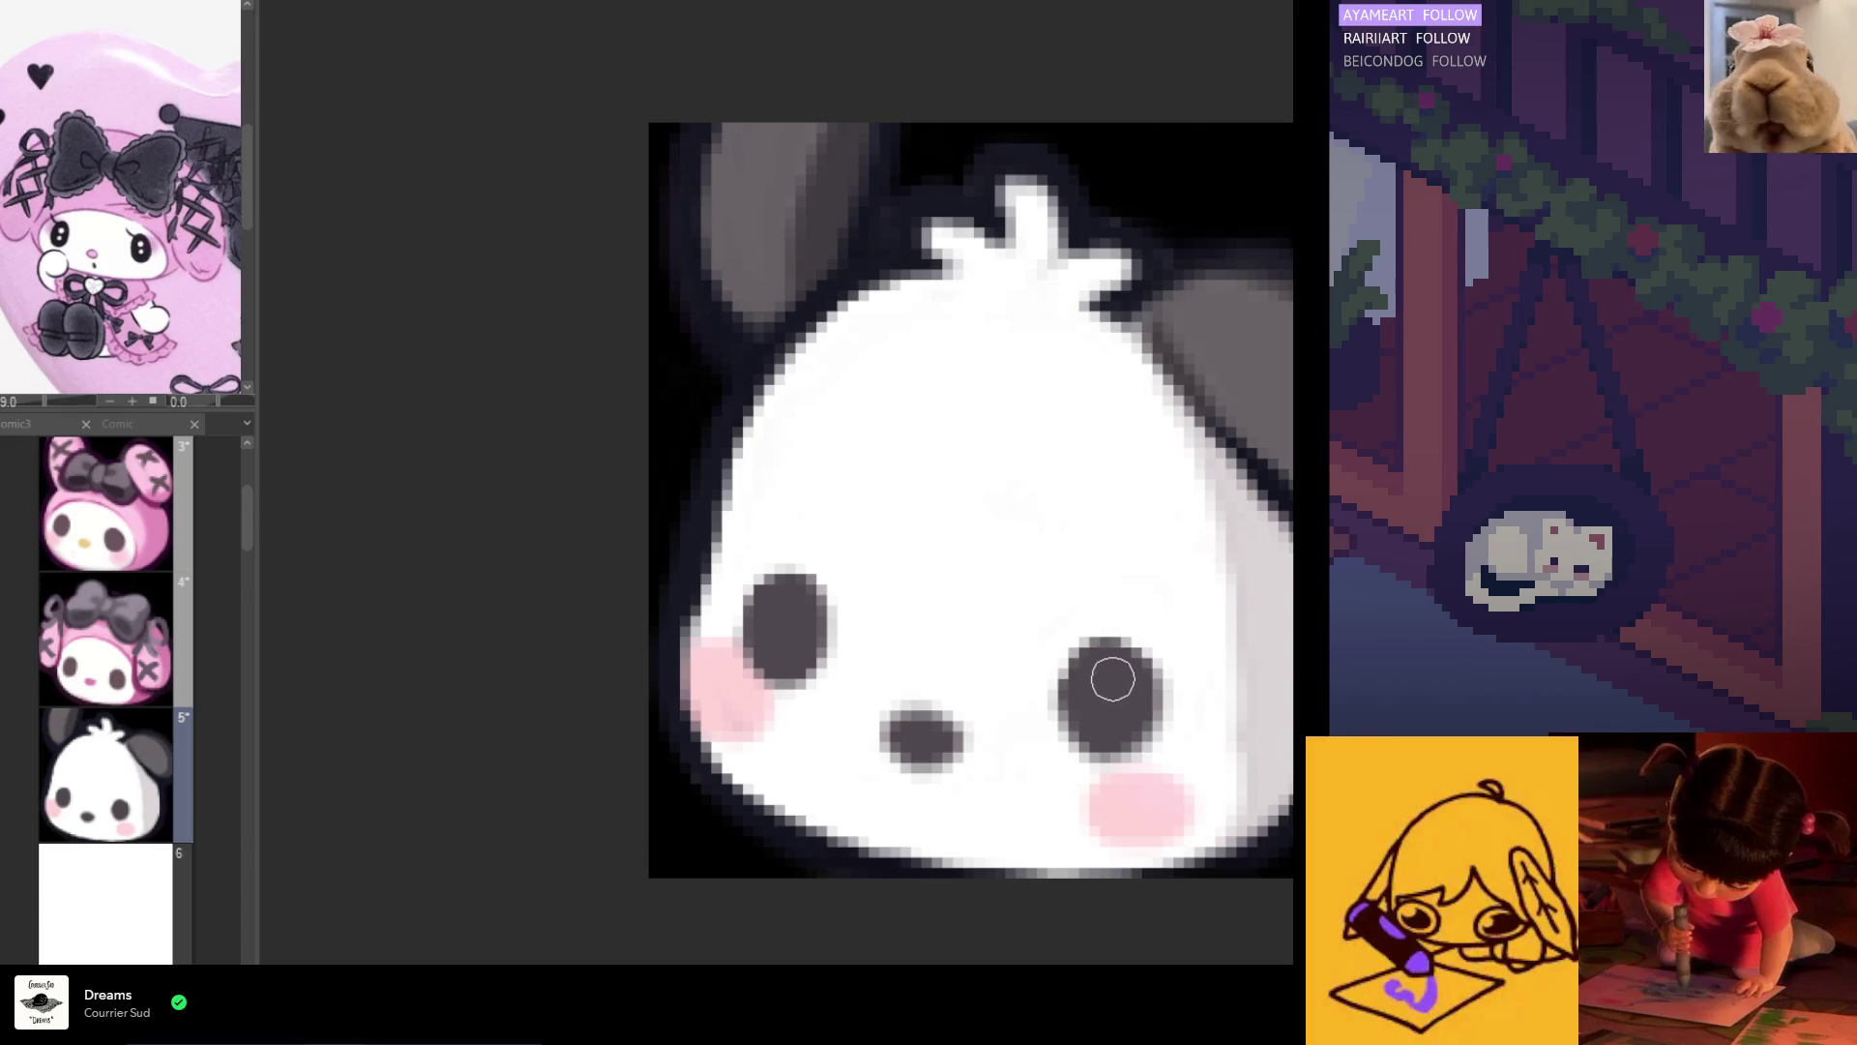
scroll(1036, 668, down, 5)
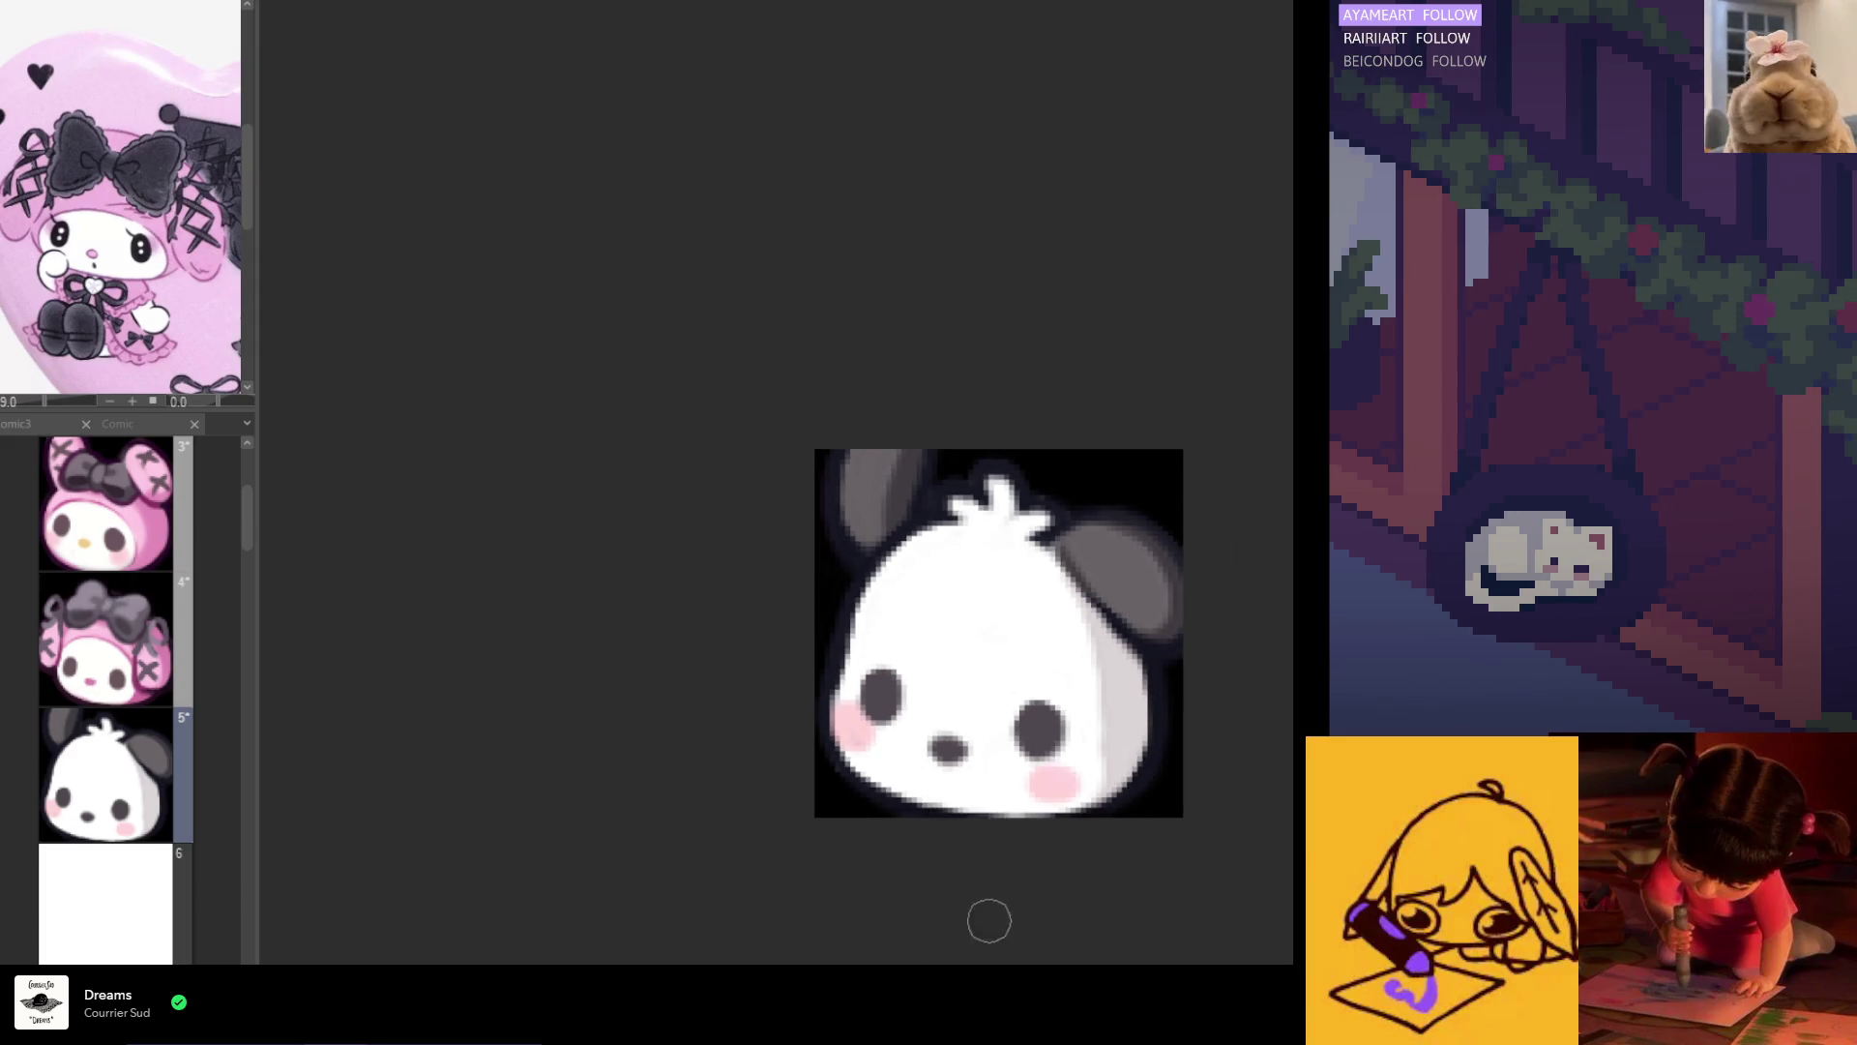
scroll(1012, 731, up, 1)
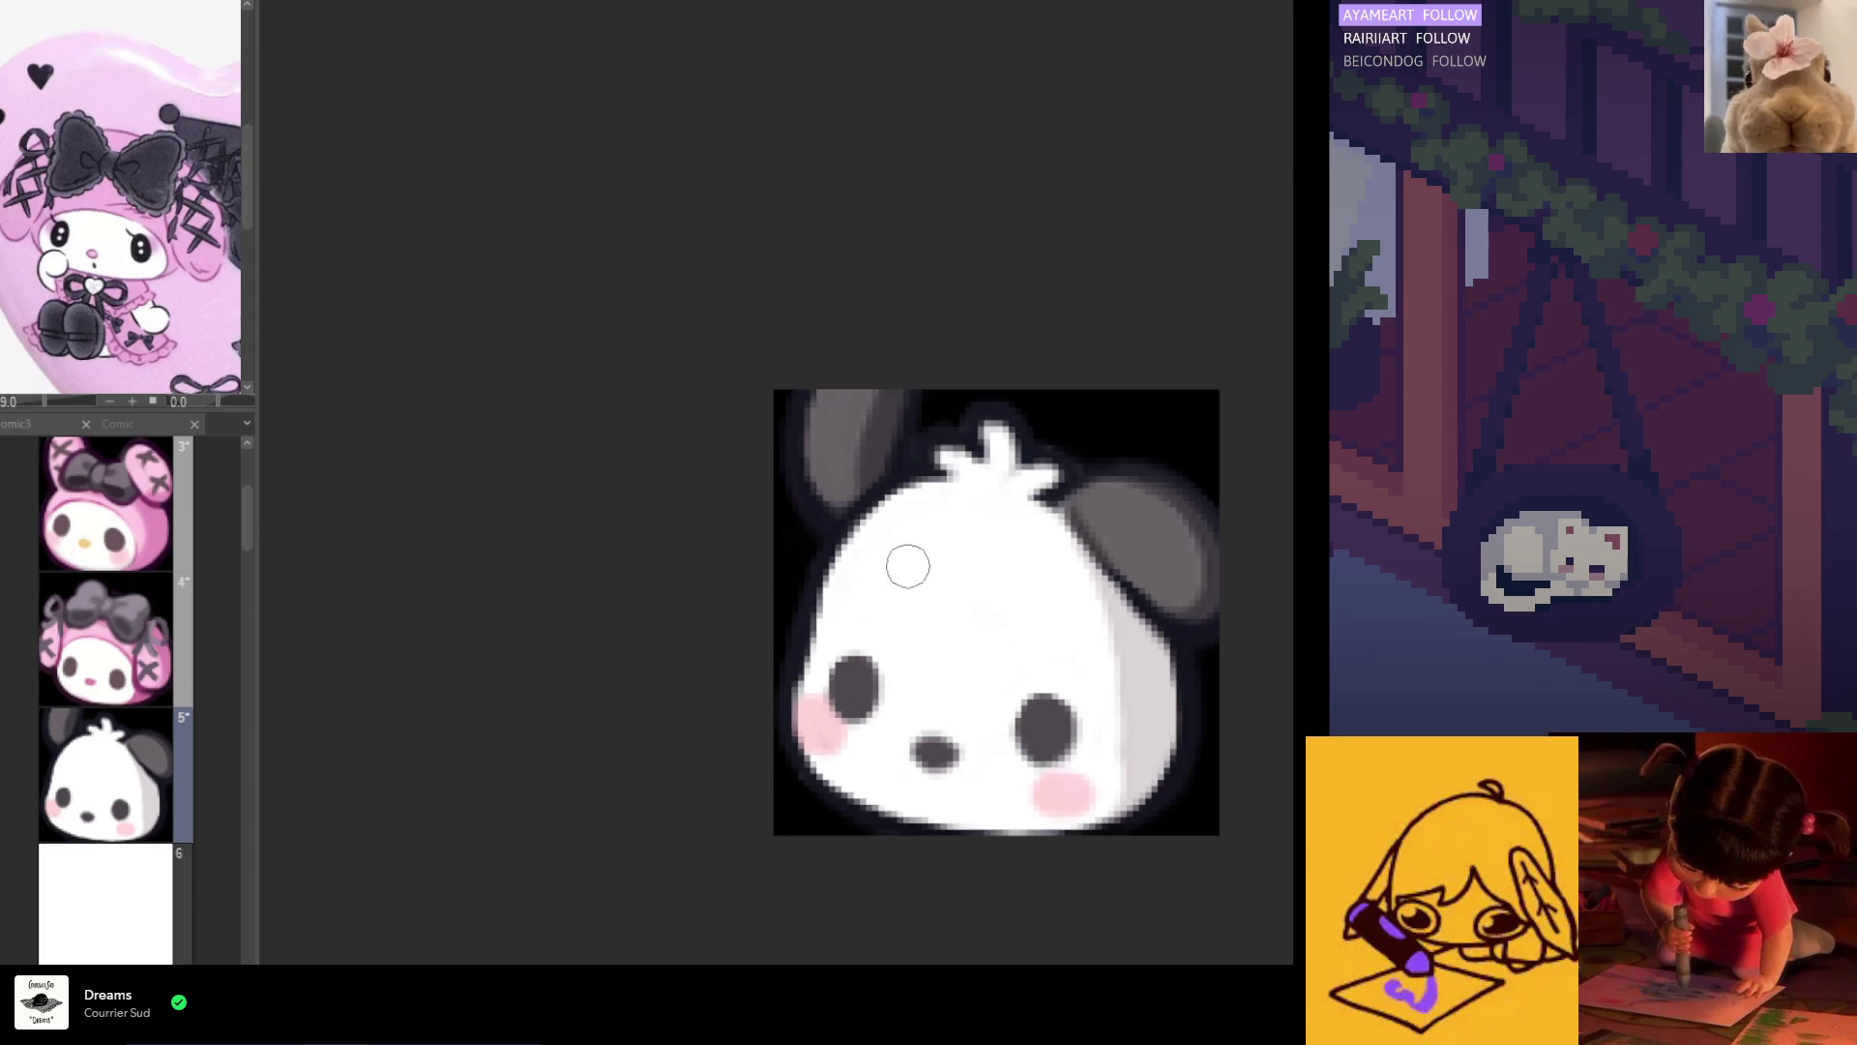
Step: Mirror the canvas view on and off to check Pochacco's proportions, then zoom out
key(m)
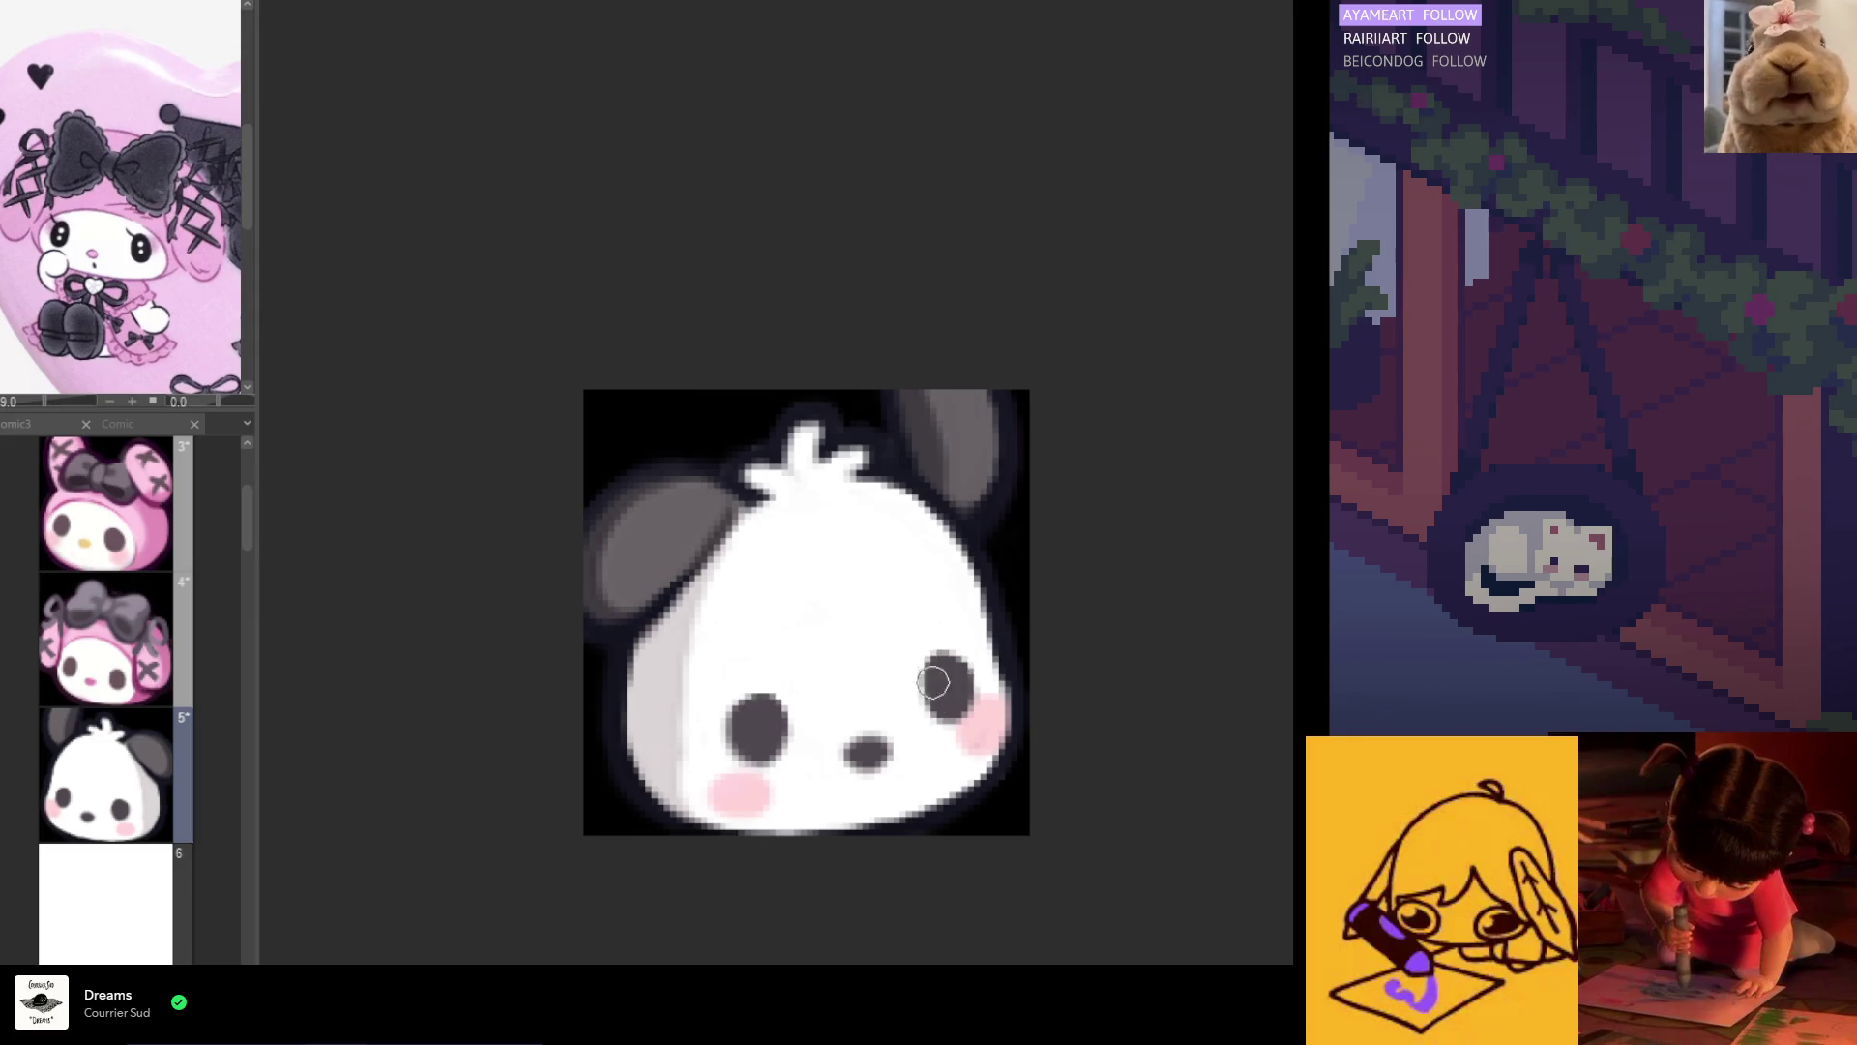
key(m)
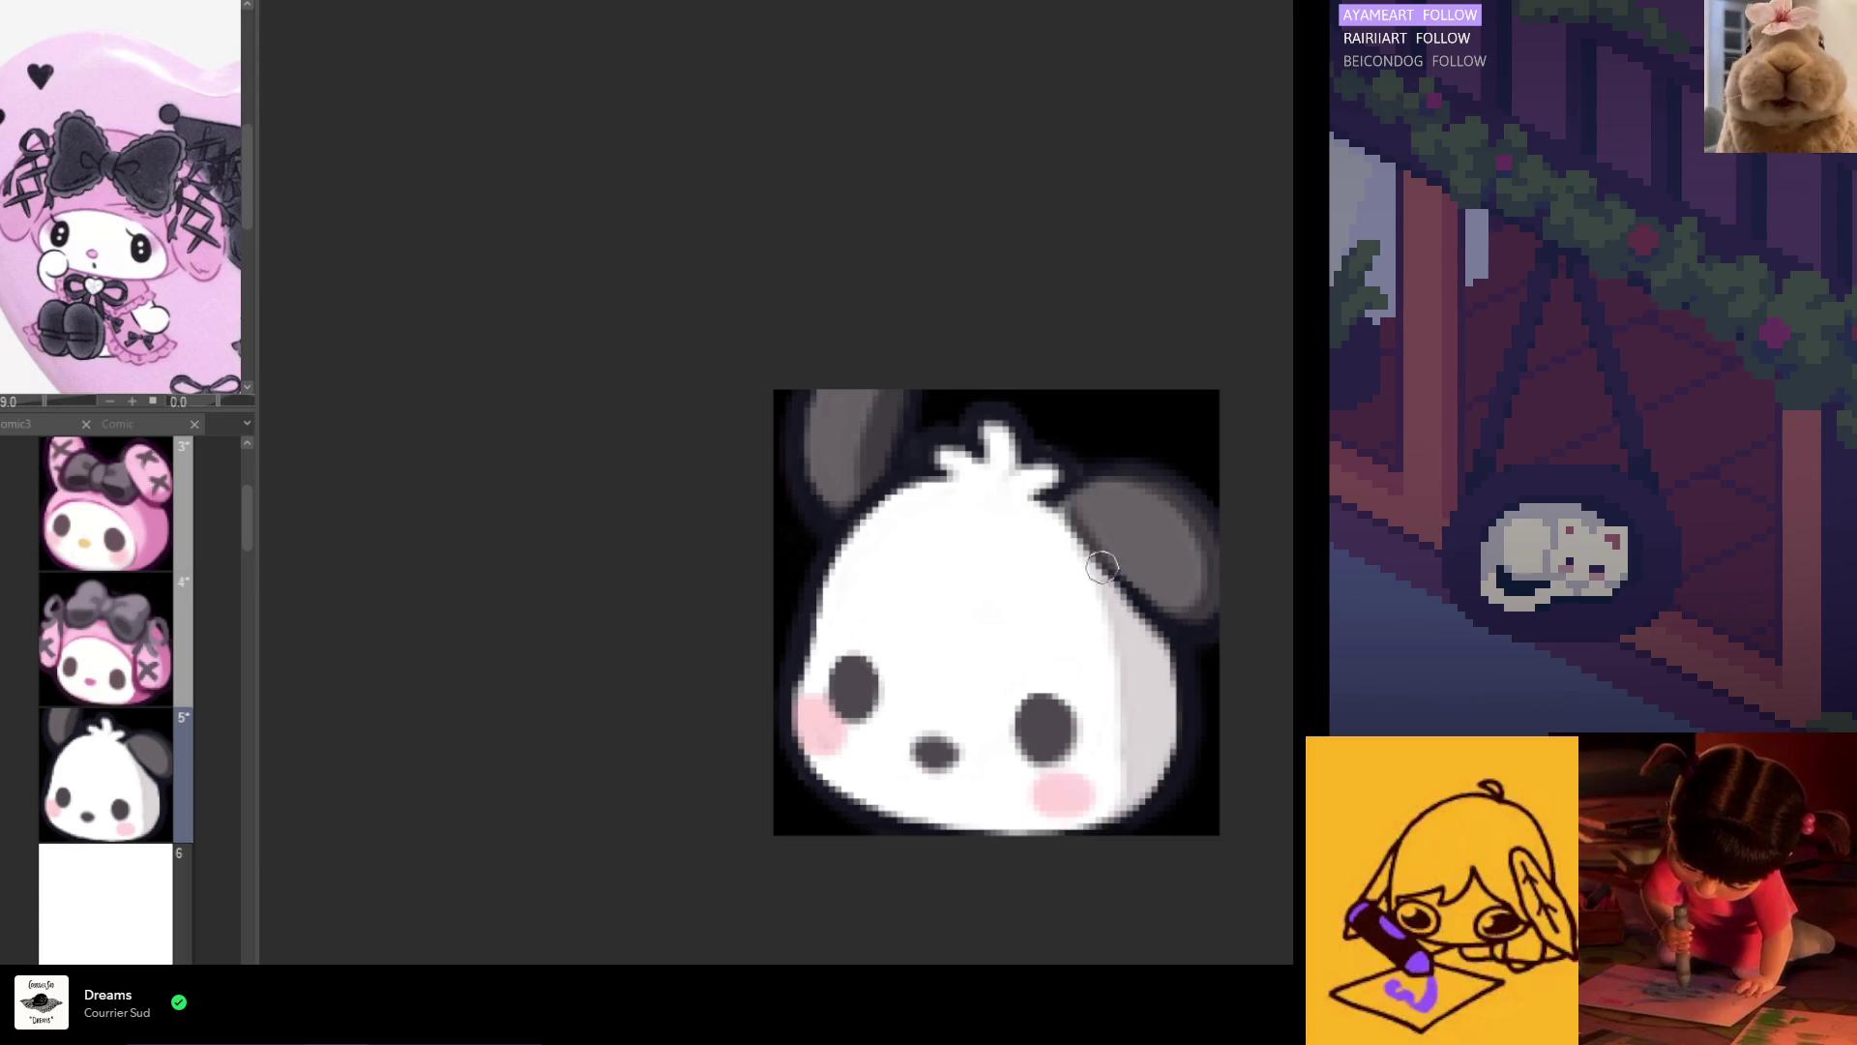
key(h)
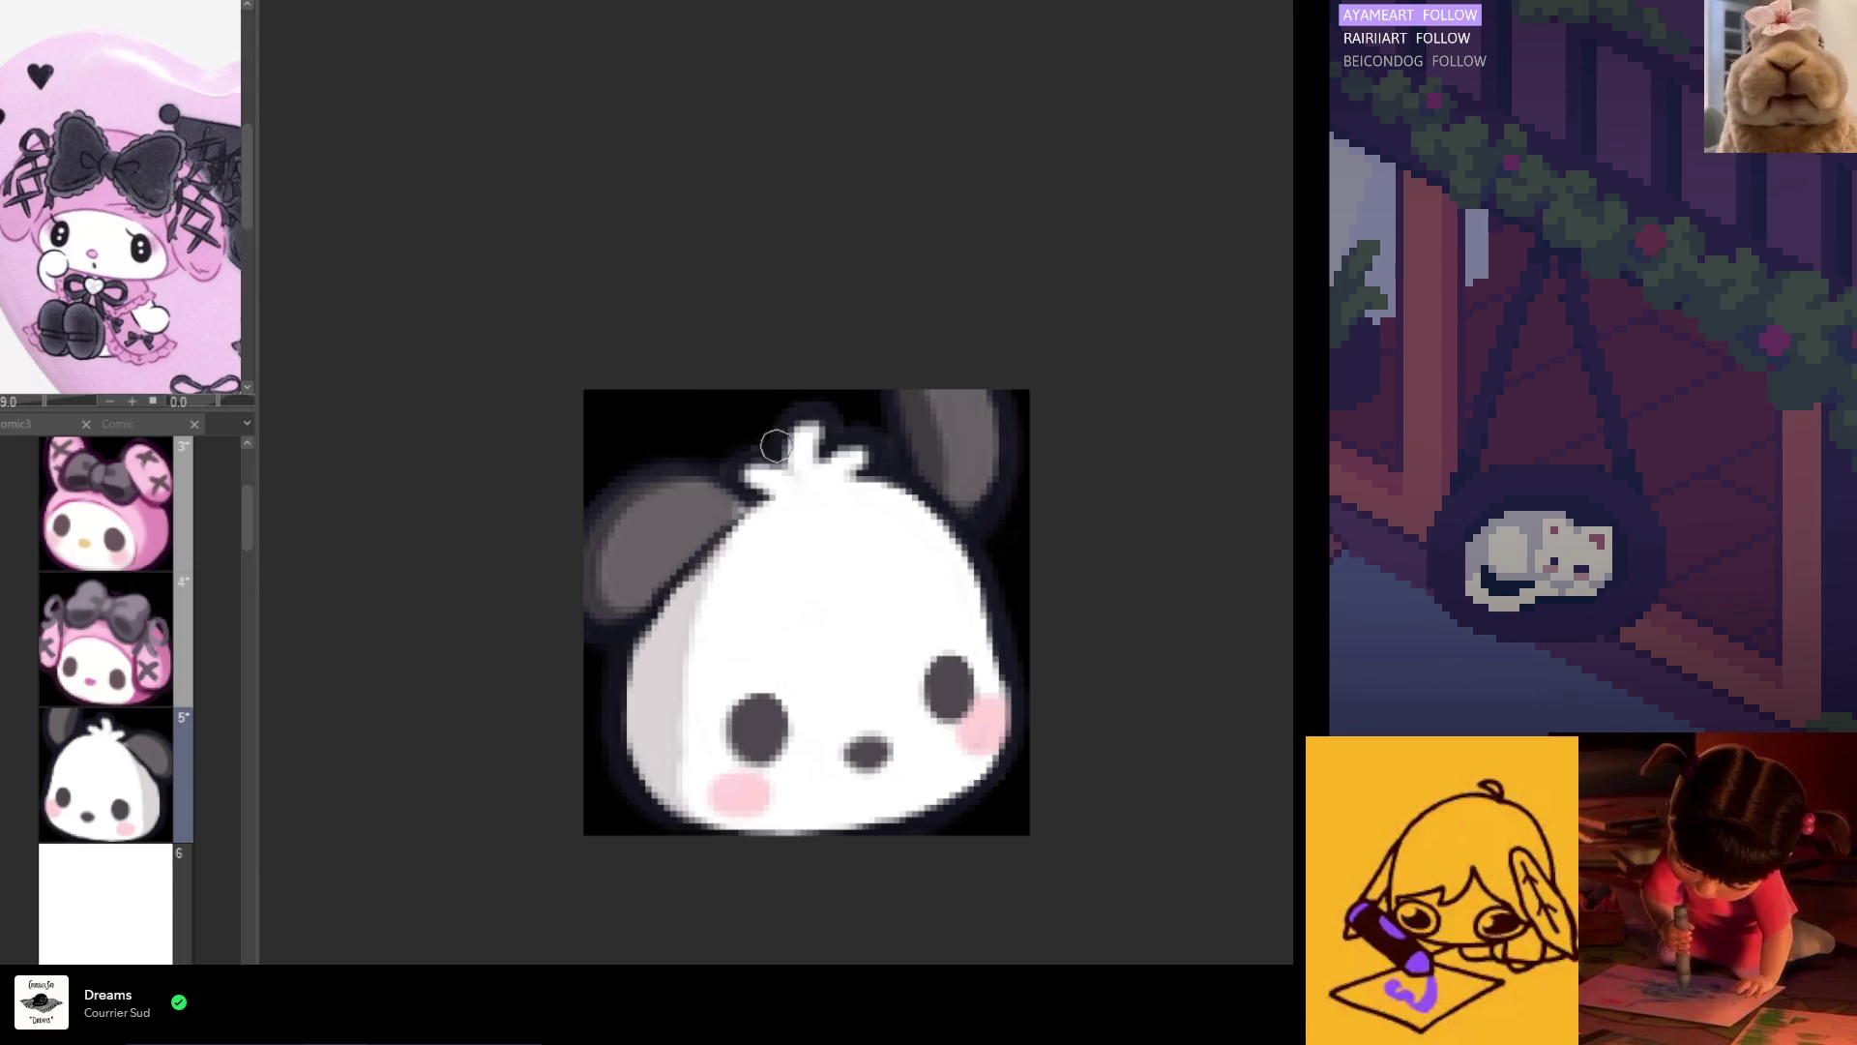
key(h)
scroll(788, 619, down, 5)
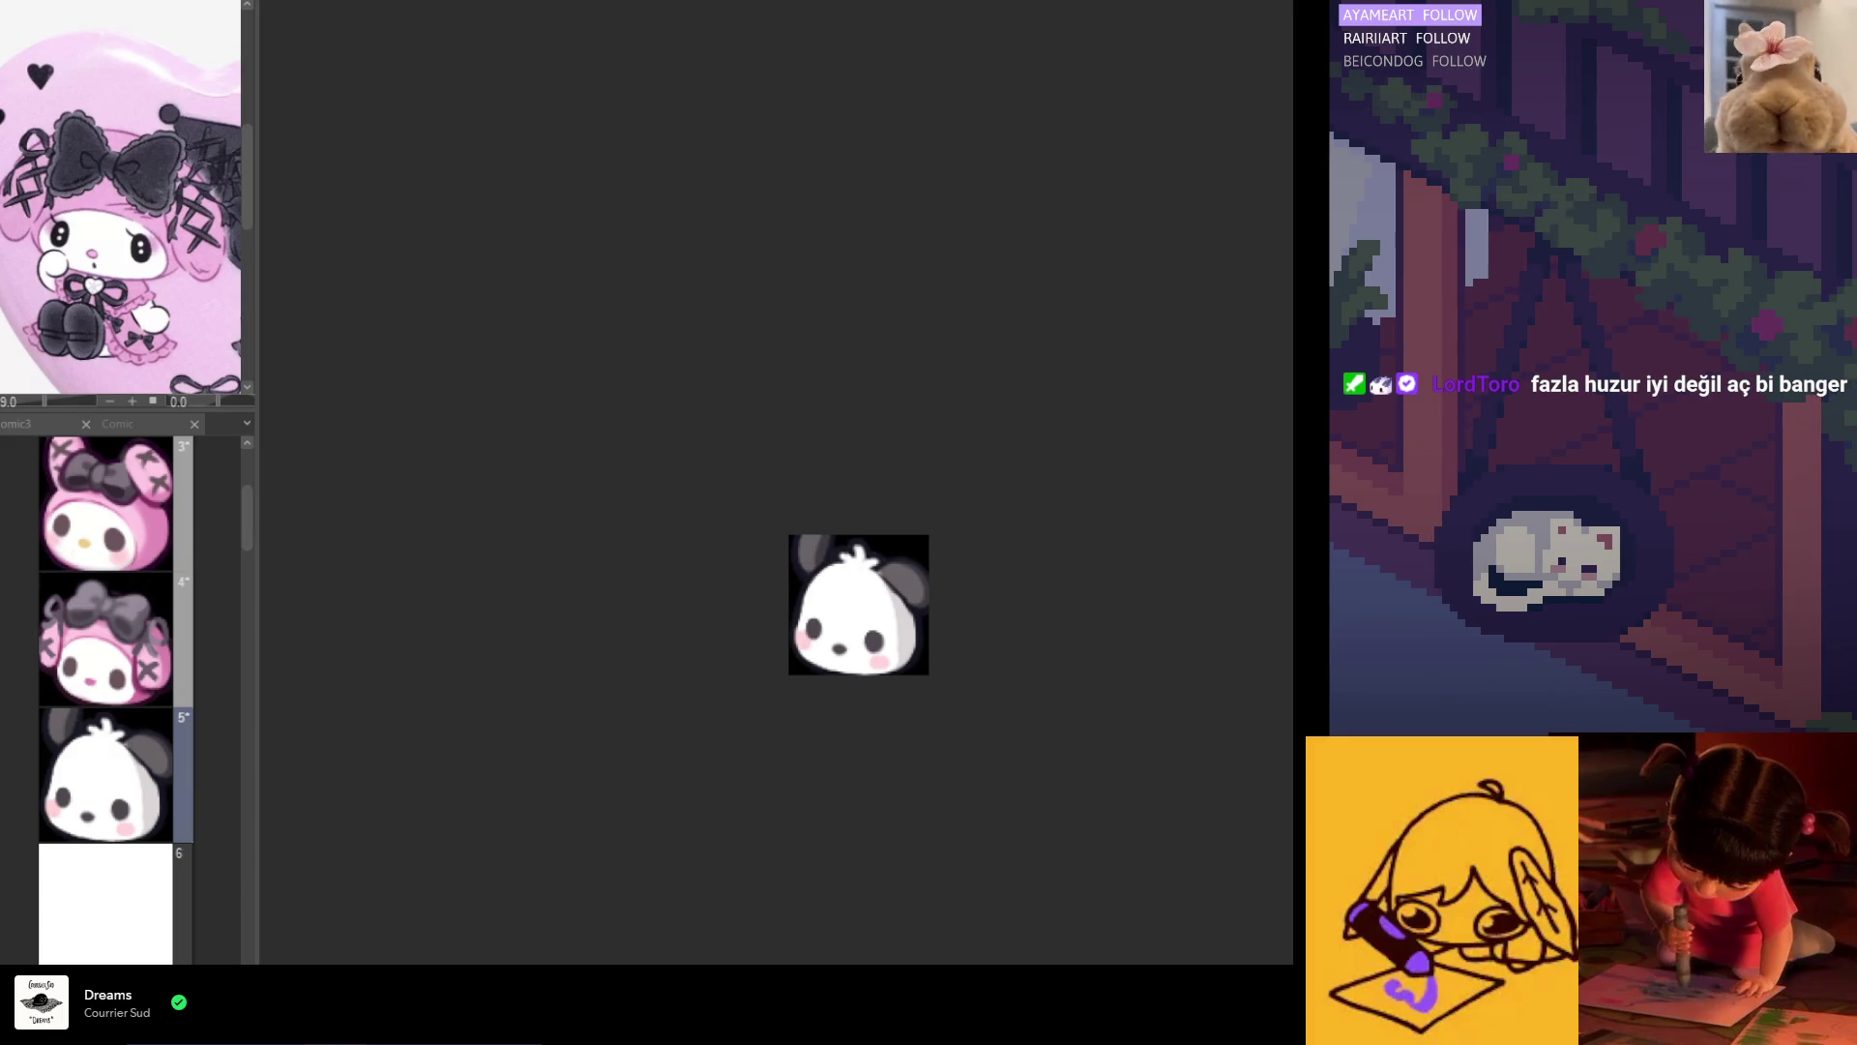
click(108, 527)
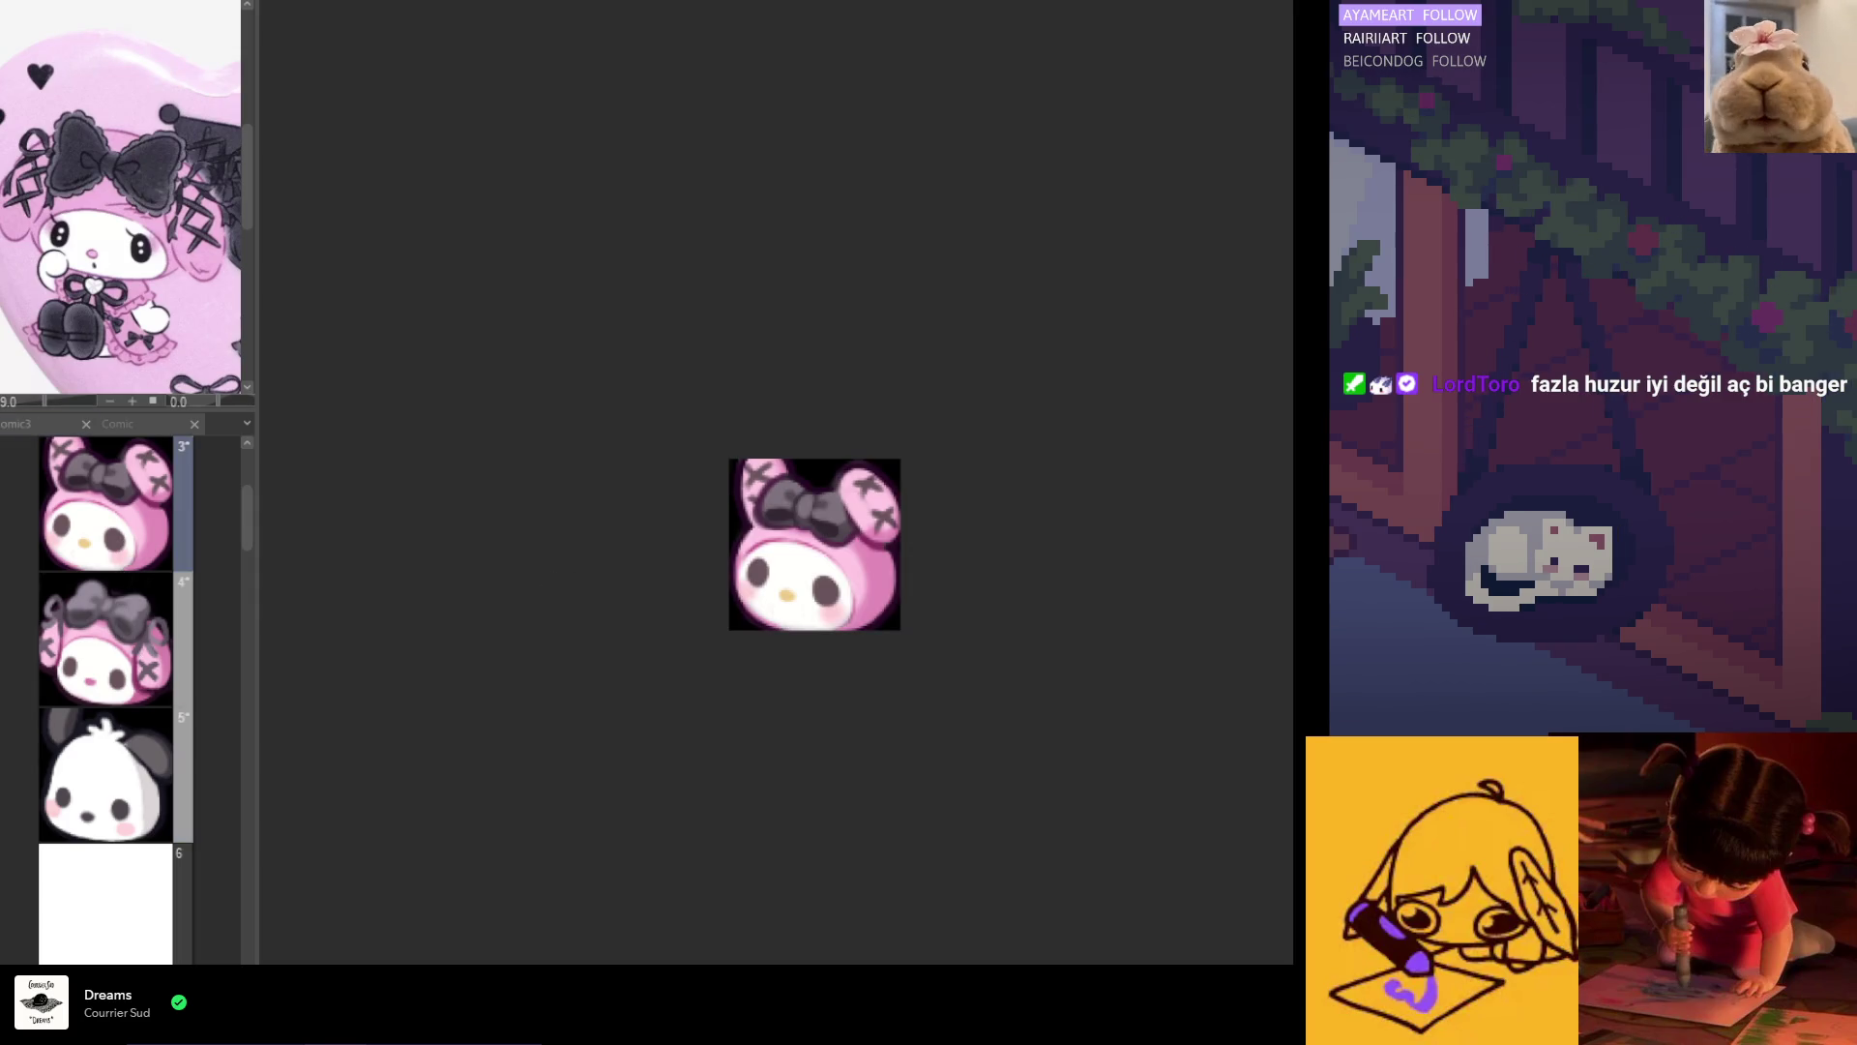
Step: Paste the My Melody drawing into frame 6 and scale it up to fill the square
click(116, 920)
key(ctrl+v)
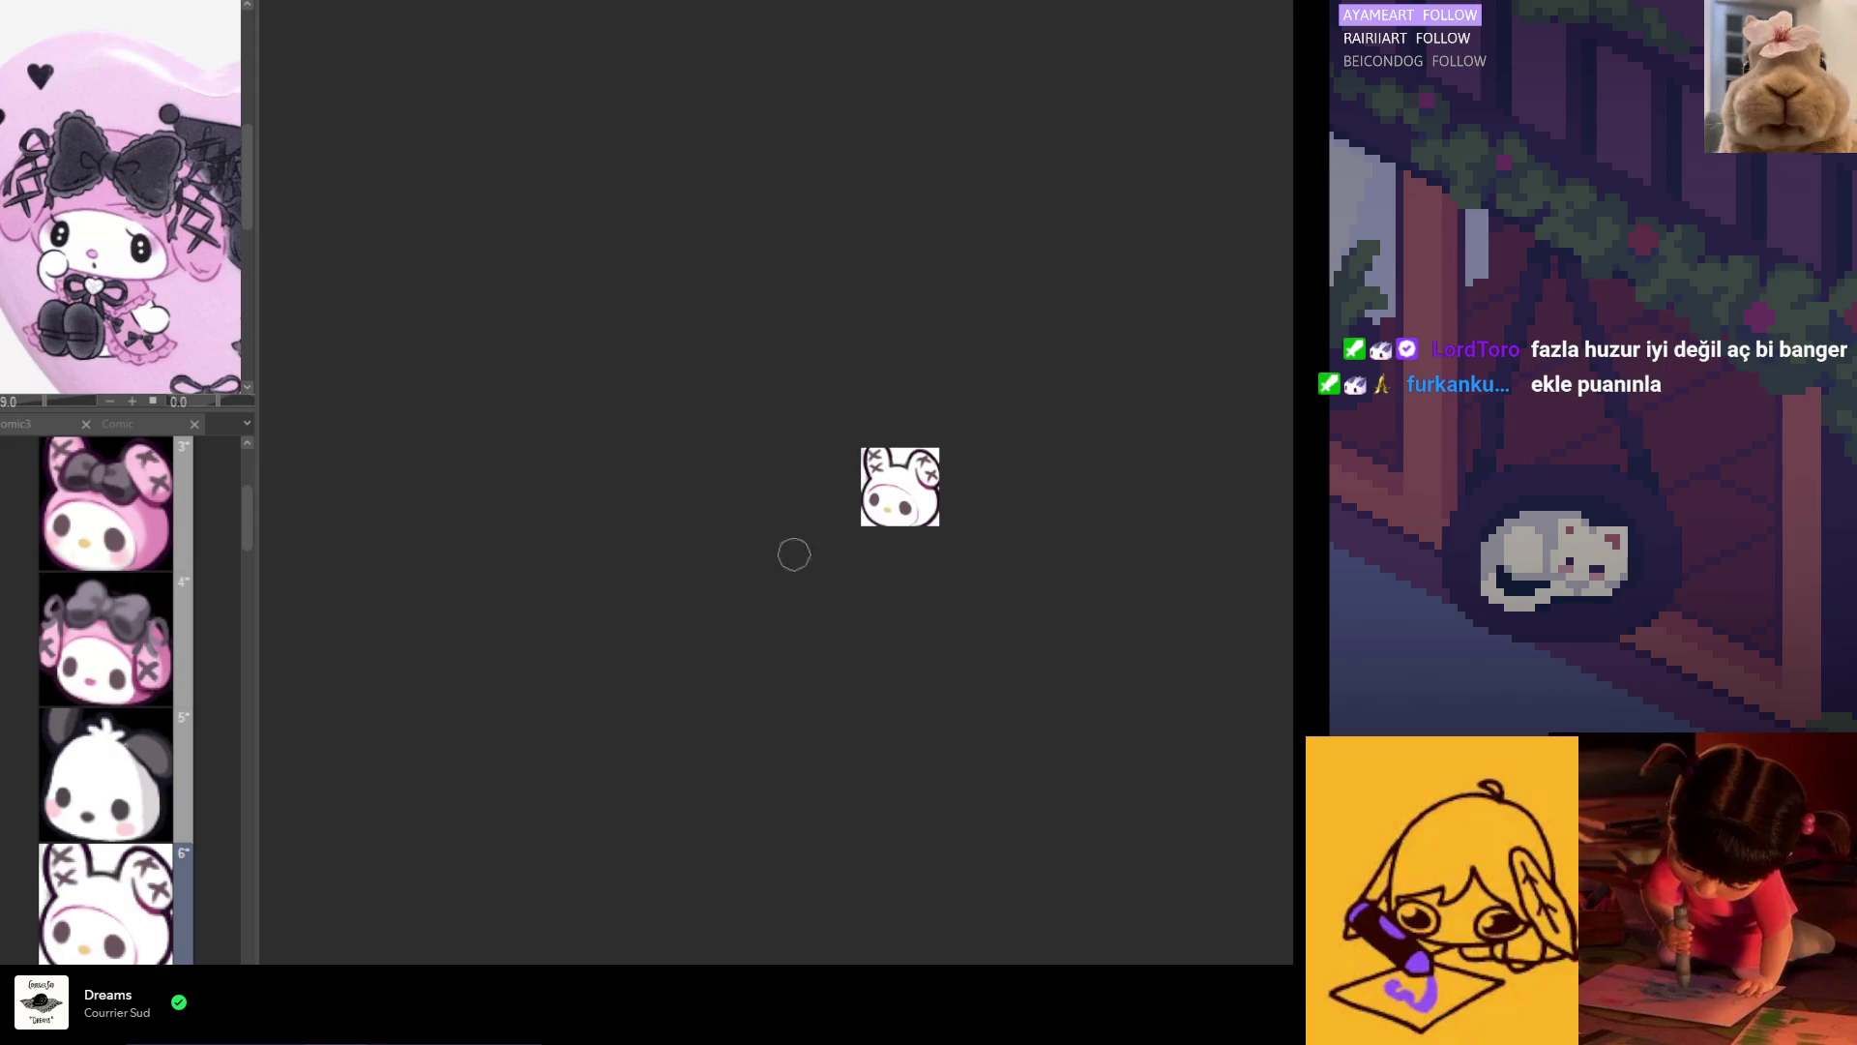
scroll(763, 571, up, 3)
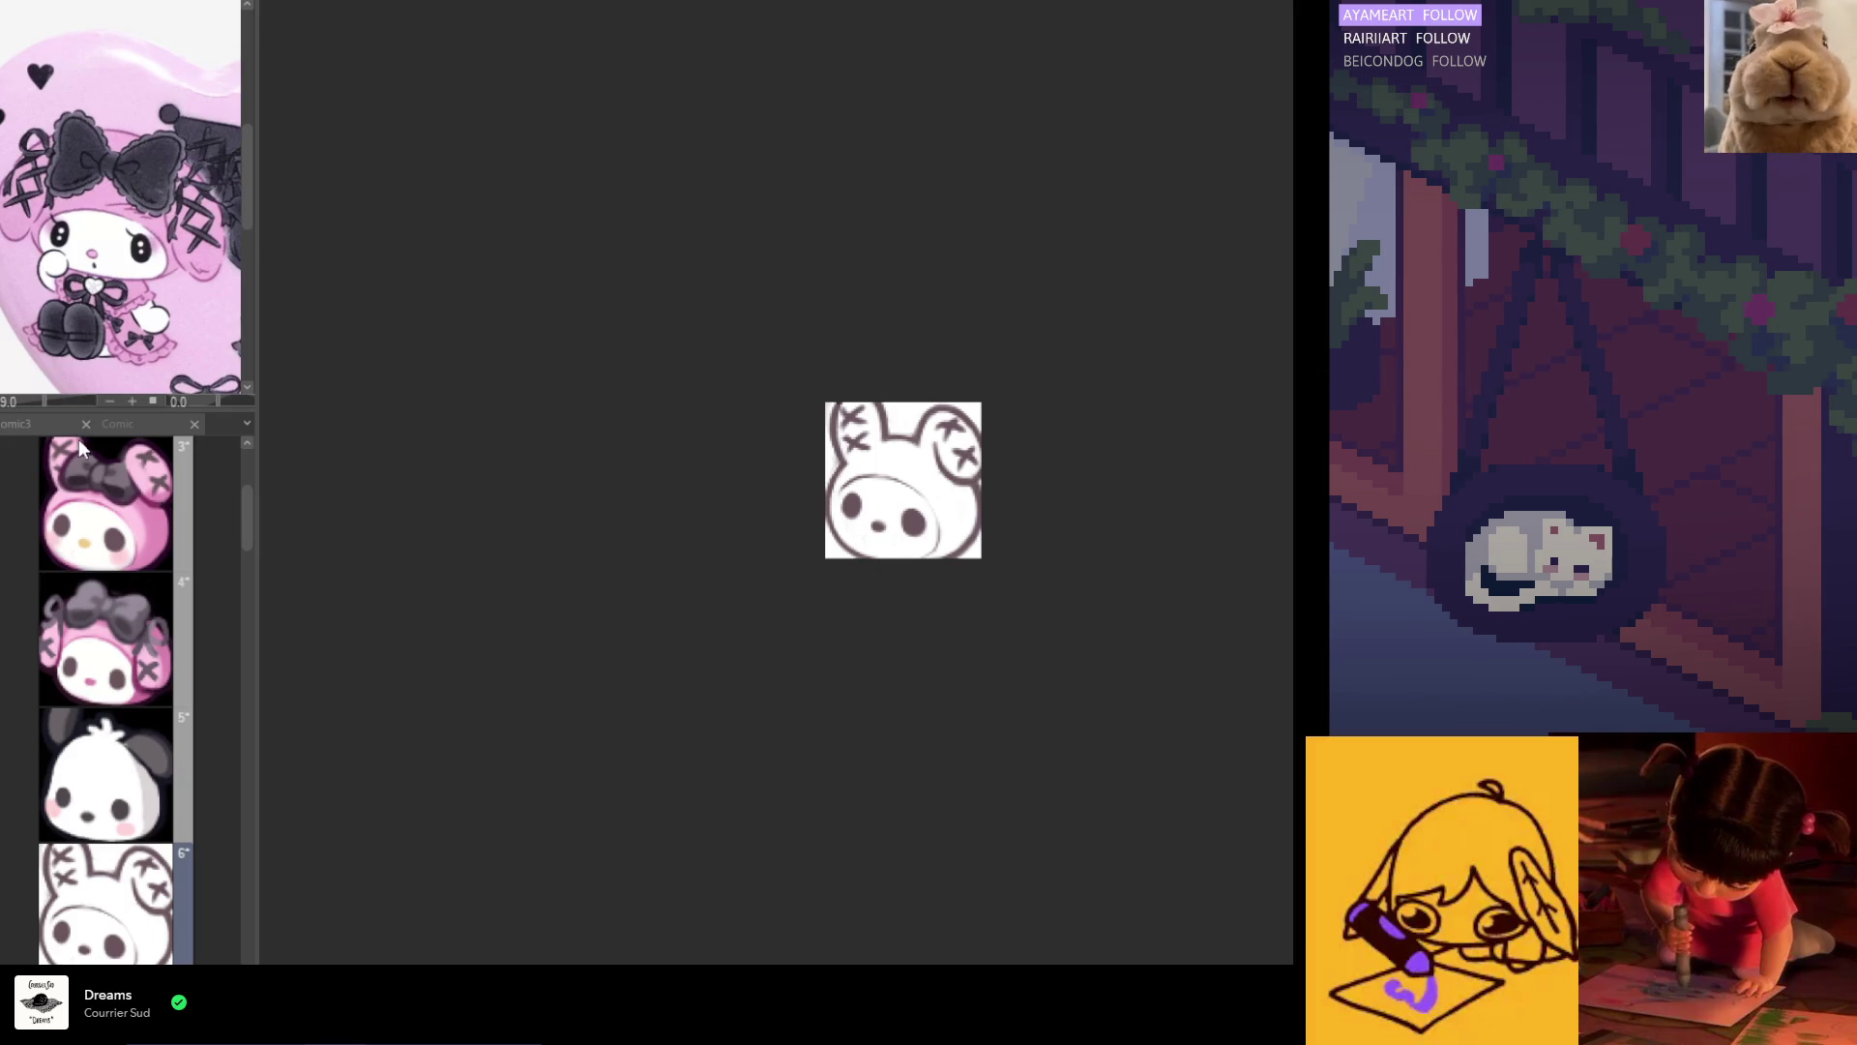
key(ctrl+t)
drag(902, 391, 910, 267)
drag(911, 583, 912, 573)
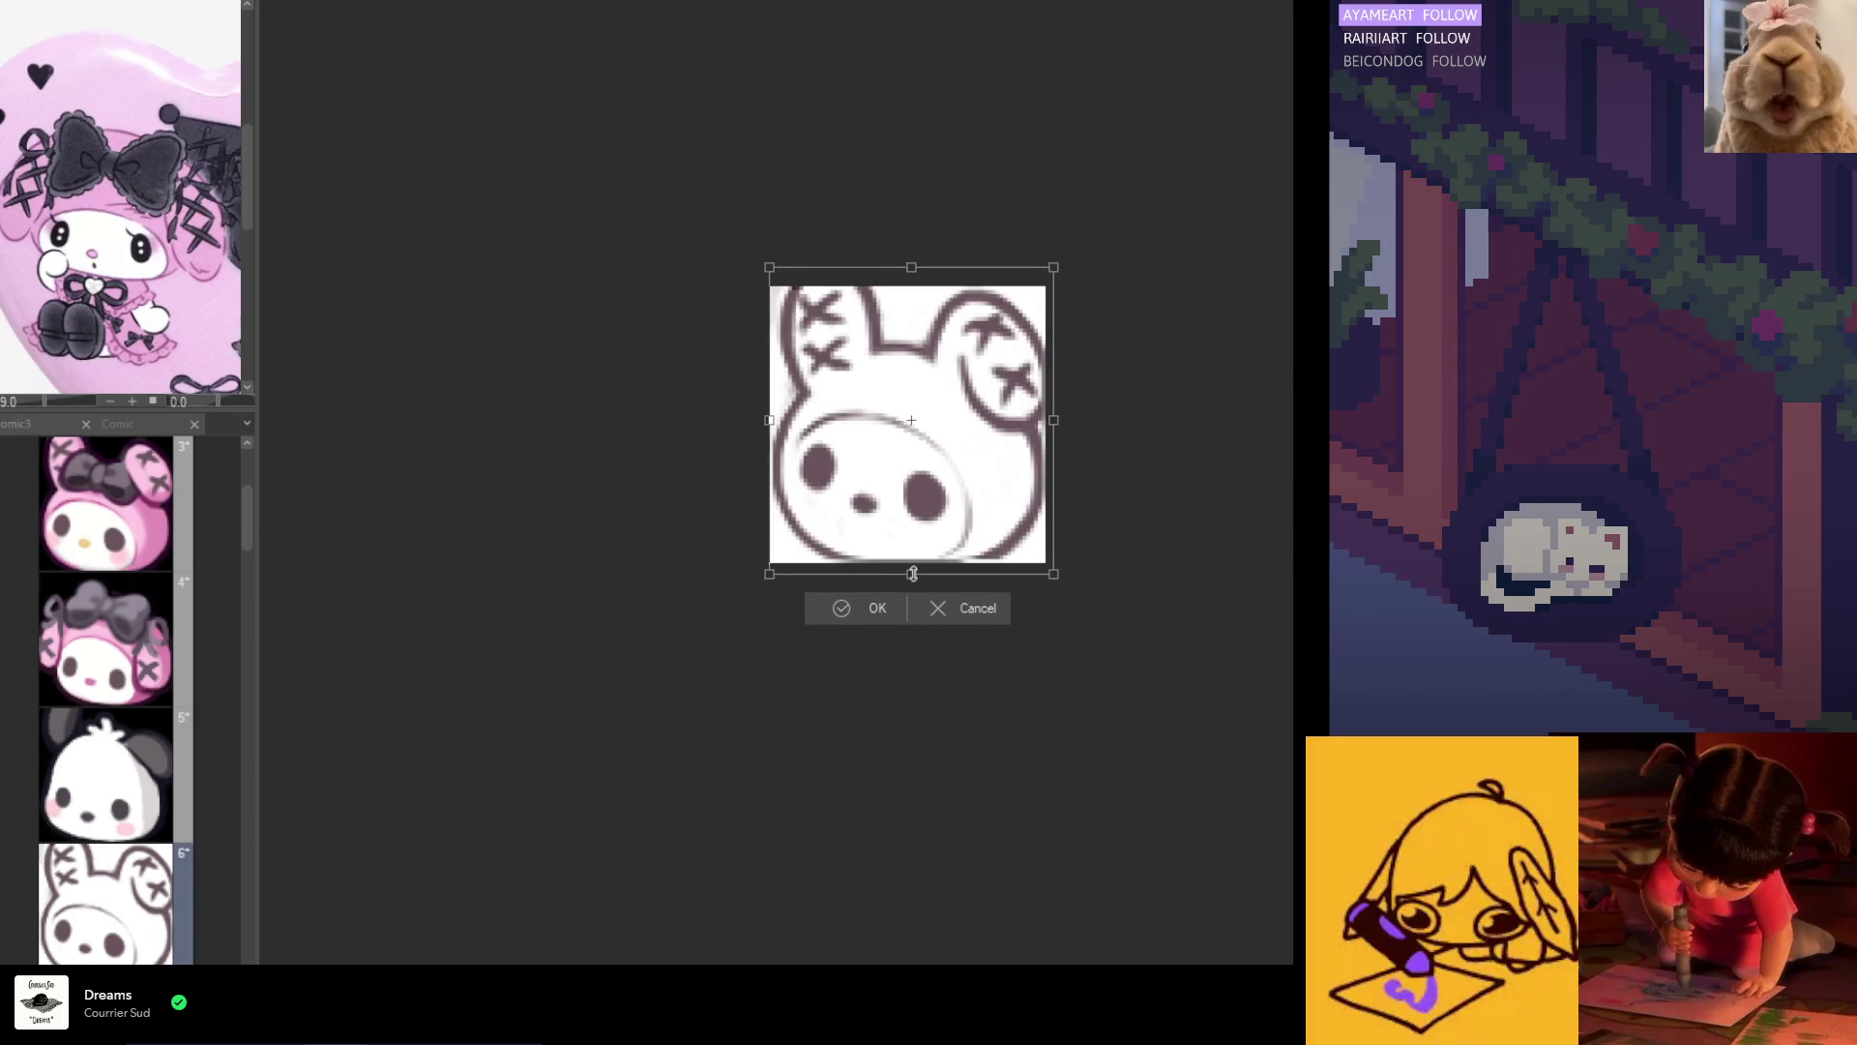
Step: Confirm the enlargement, then erase both ears and their X marks with a smaller eraser
click(876, 610)
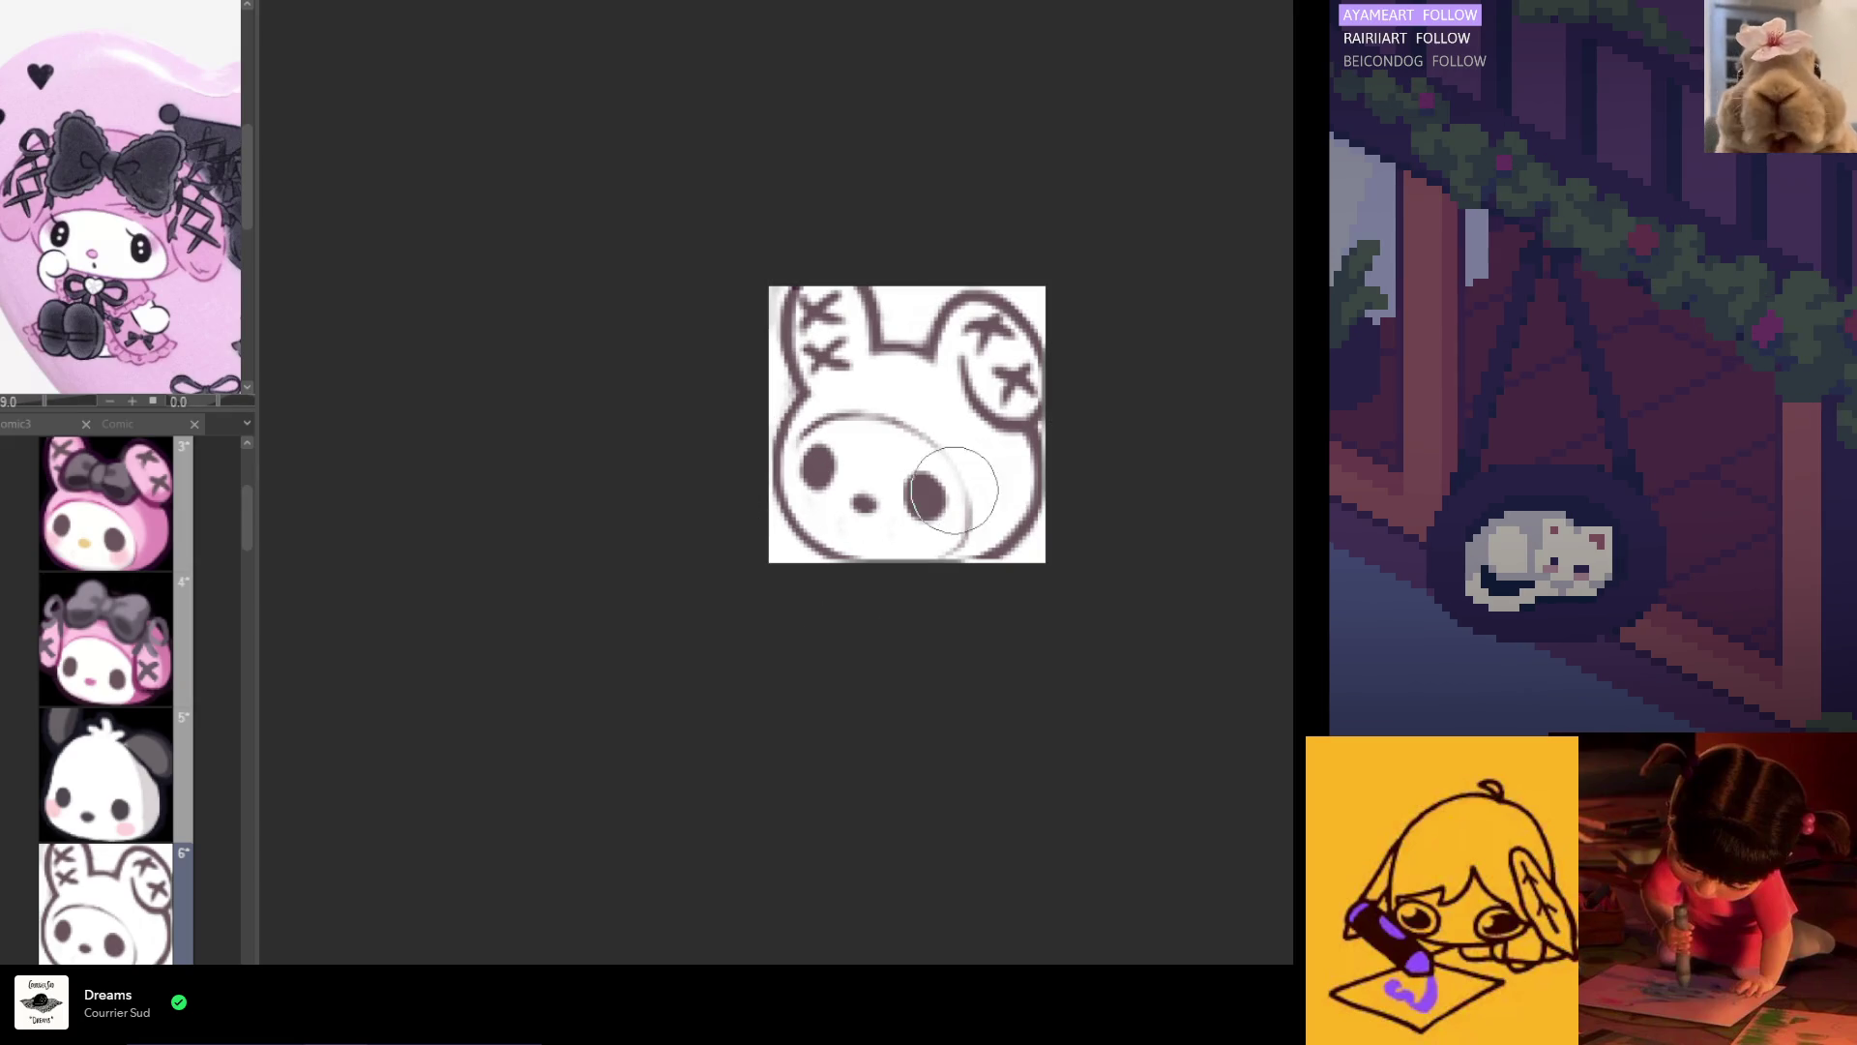
key(bracketleft)
key(bracketleft)
key(bracketleft)
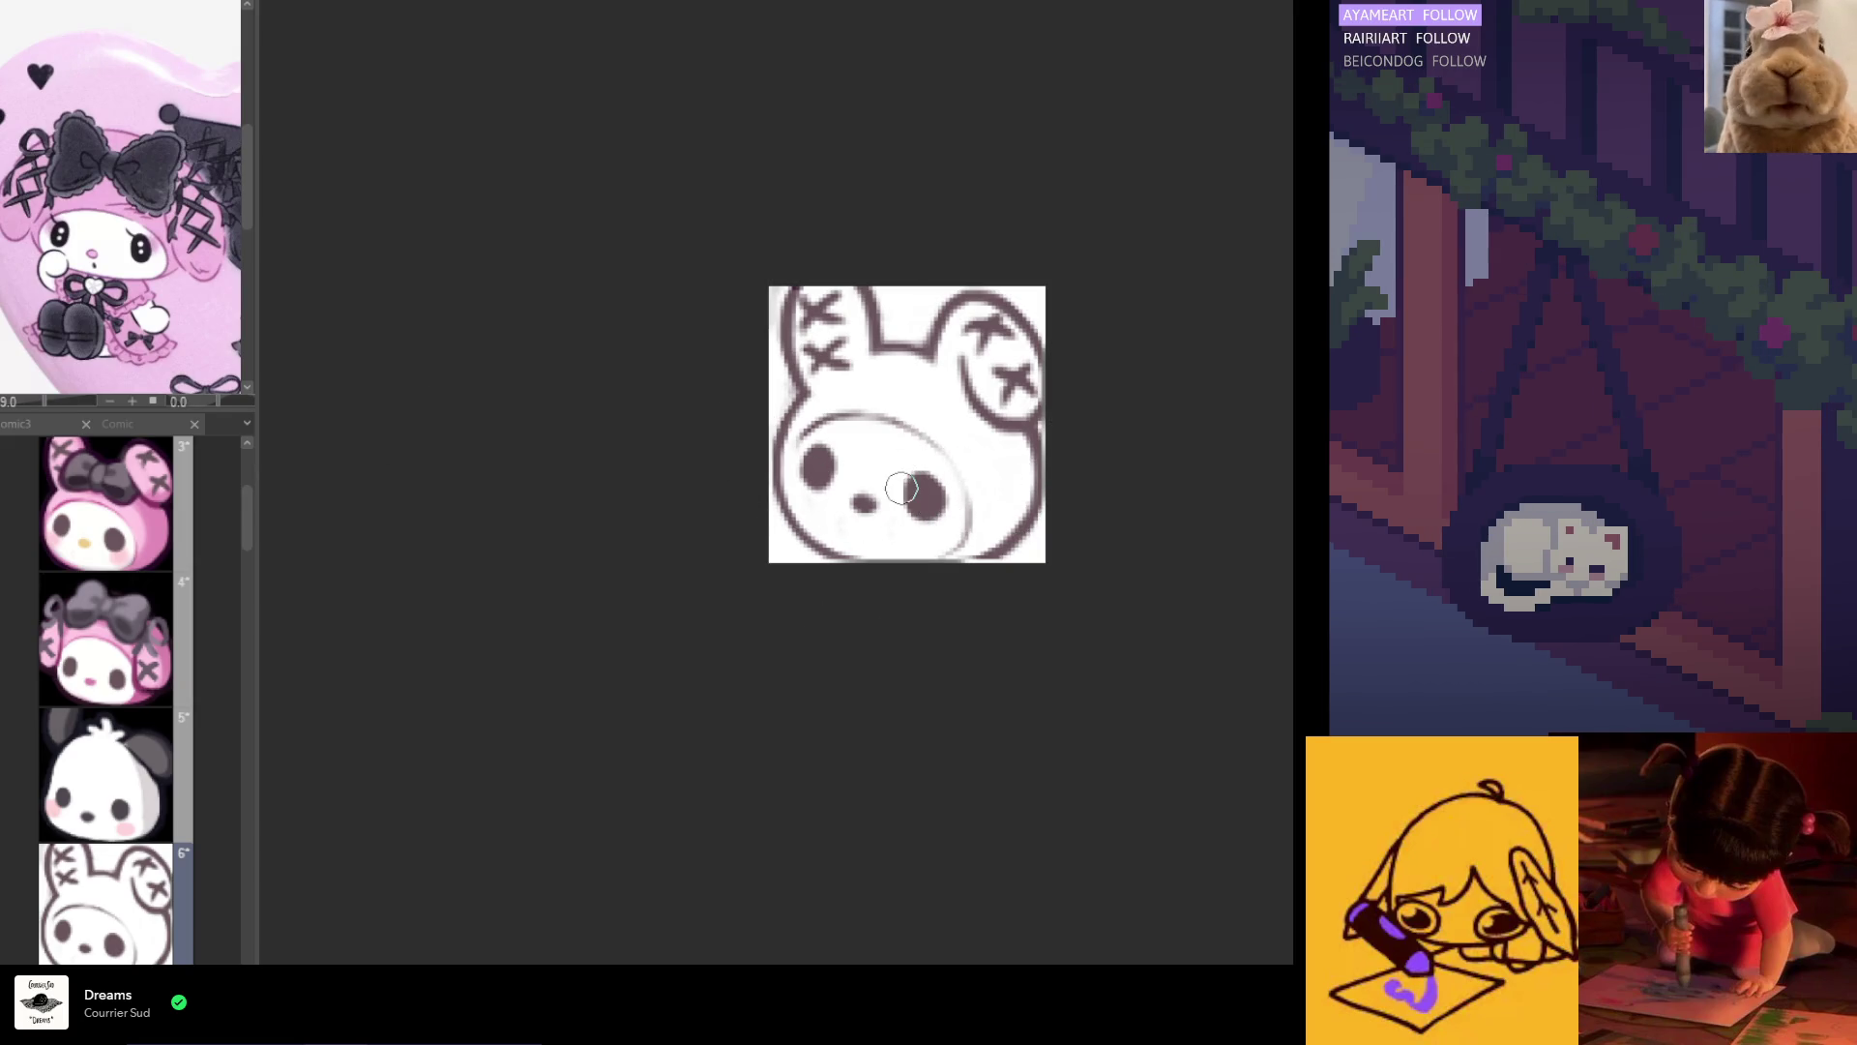
mouse_move(905, 373)
mouse_down()
mouse_move(870, 334)
mouse_move(760, 428)
mouse_up()
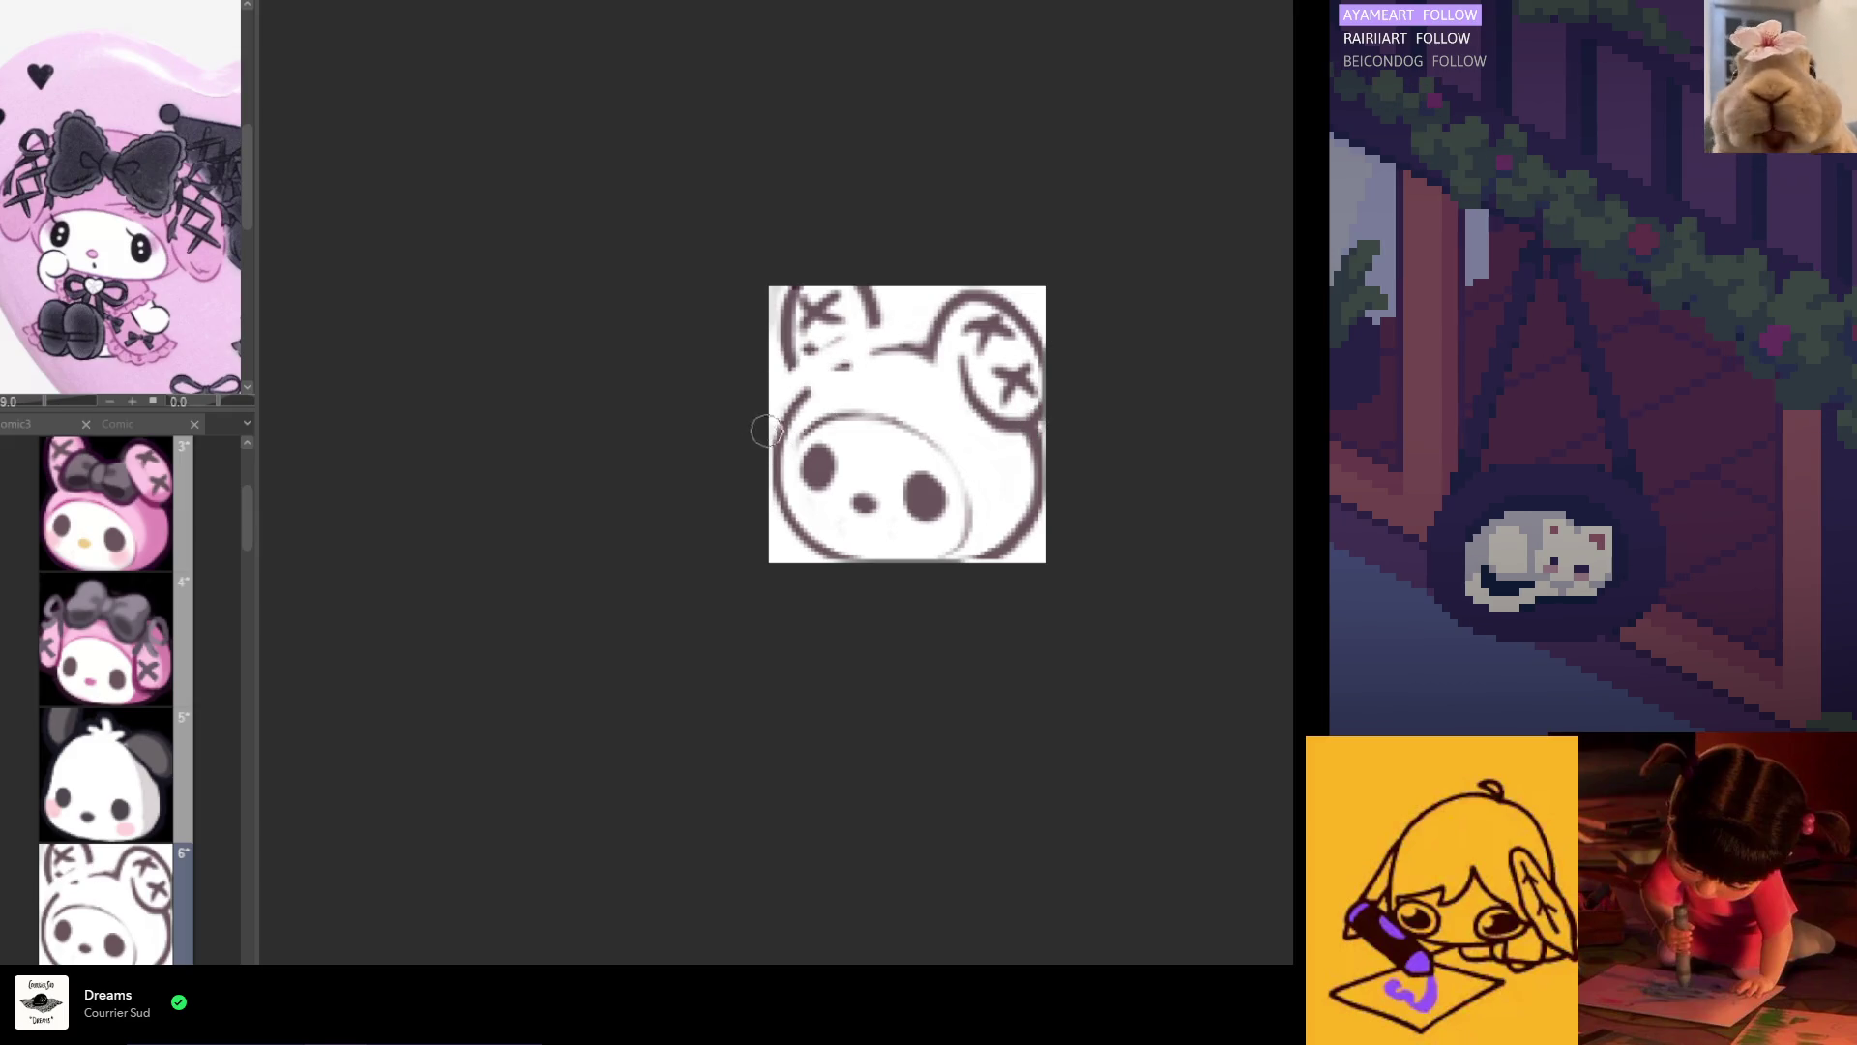
mouse_move(900, 328)
mouse_down()
mouse_move(770, 315)
mouse_move(742, 341)
mouse_up()
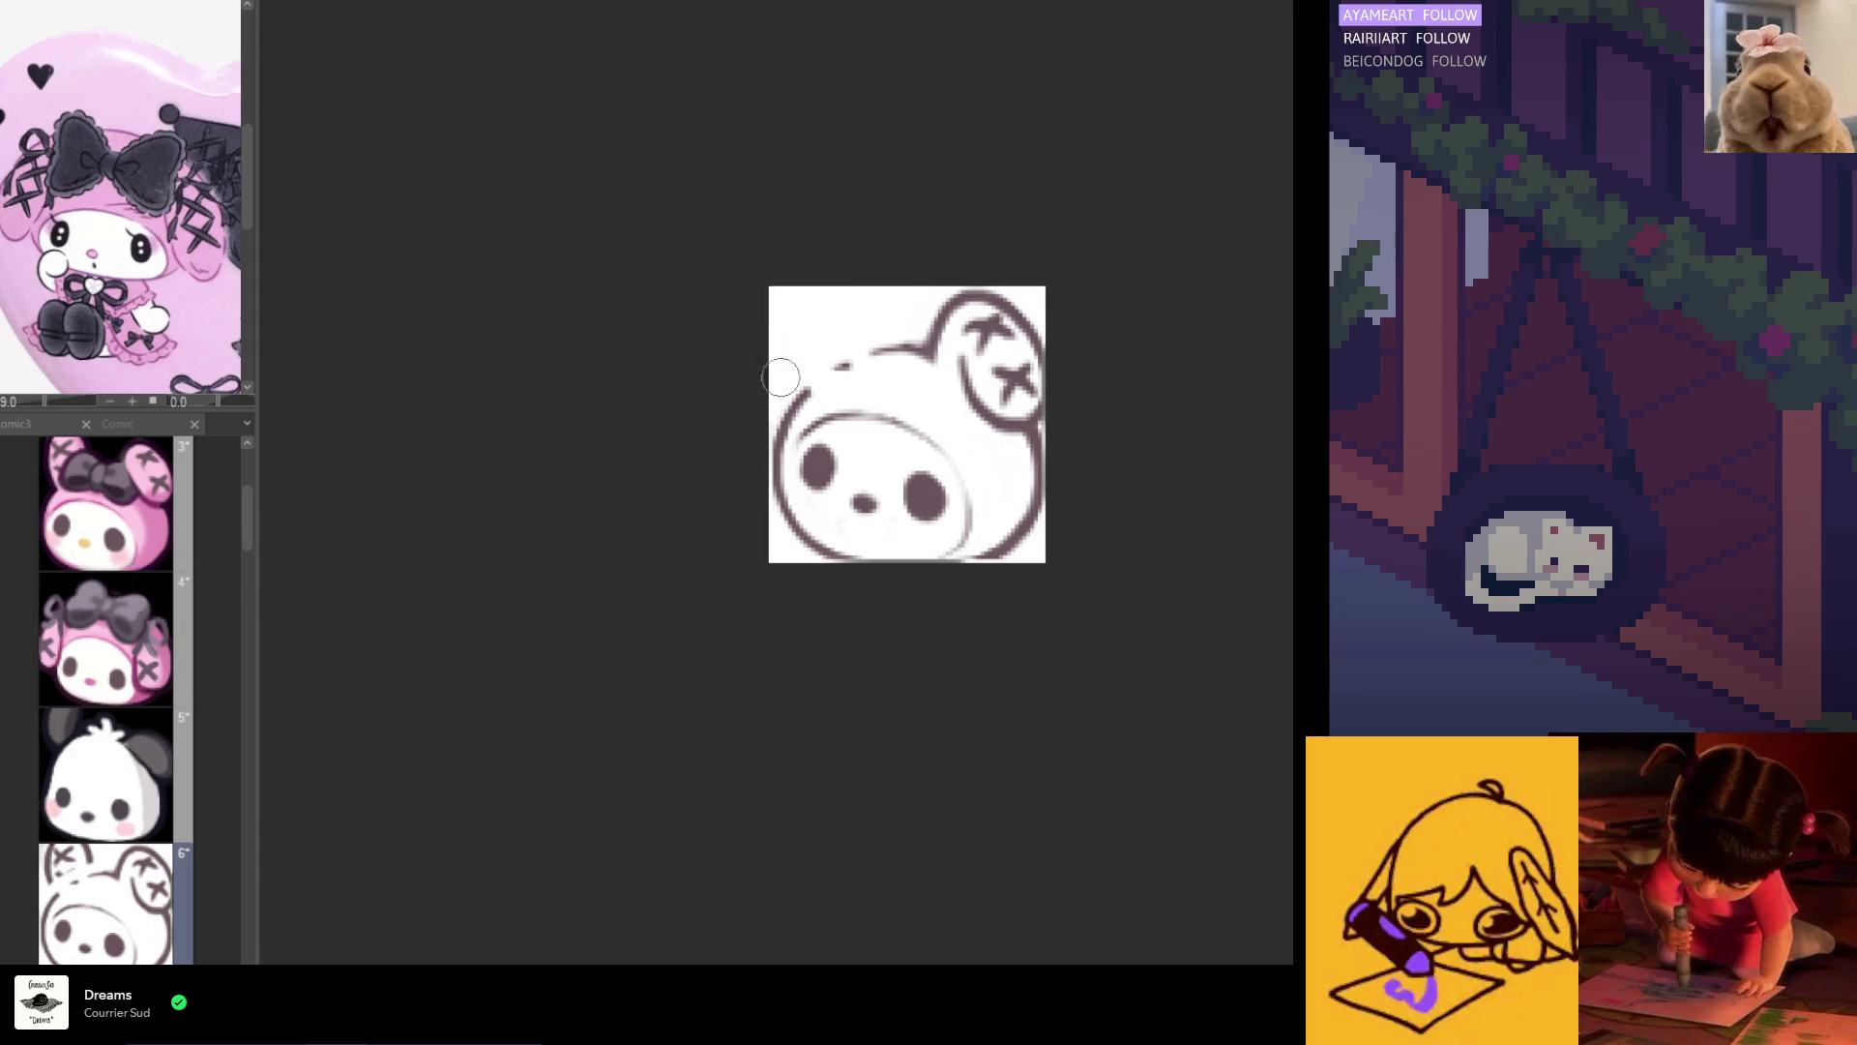
mouse_move(938, 333)
mouse_down()
mouse_move(1021, 390)
mouse_move(977, 309)
mouse_move(1028, 315)
mouse_move(1057, 403)
mouse_move(1036, 399)
mouse_up()
mouse_move(928, 303)
mouse_down()
mouse_move(977, 377)
mouse_move(960, 395)
mouse_up()
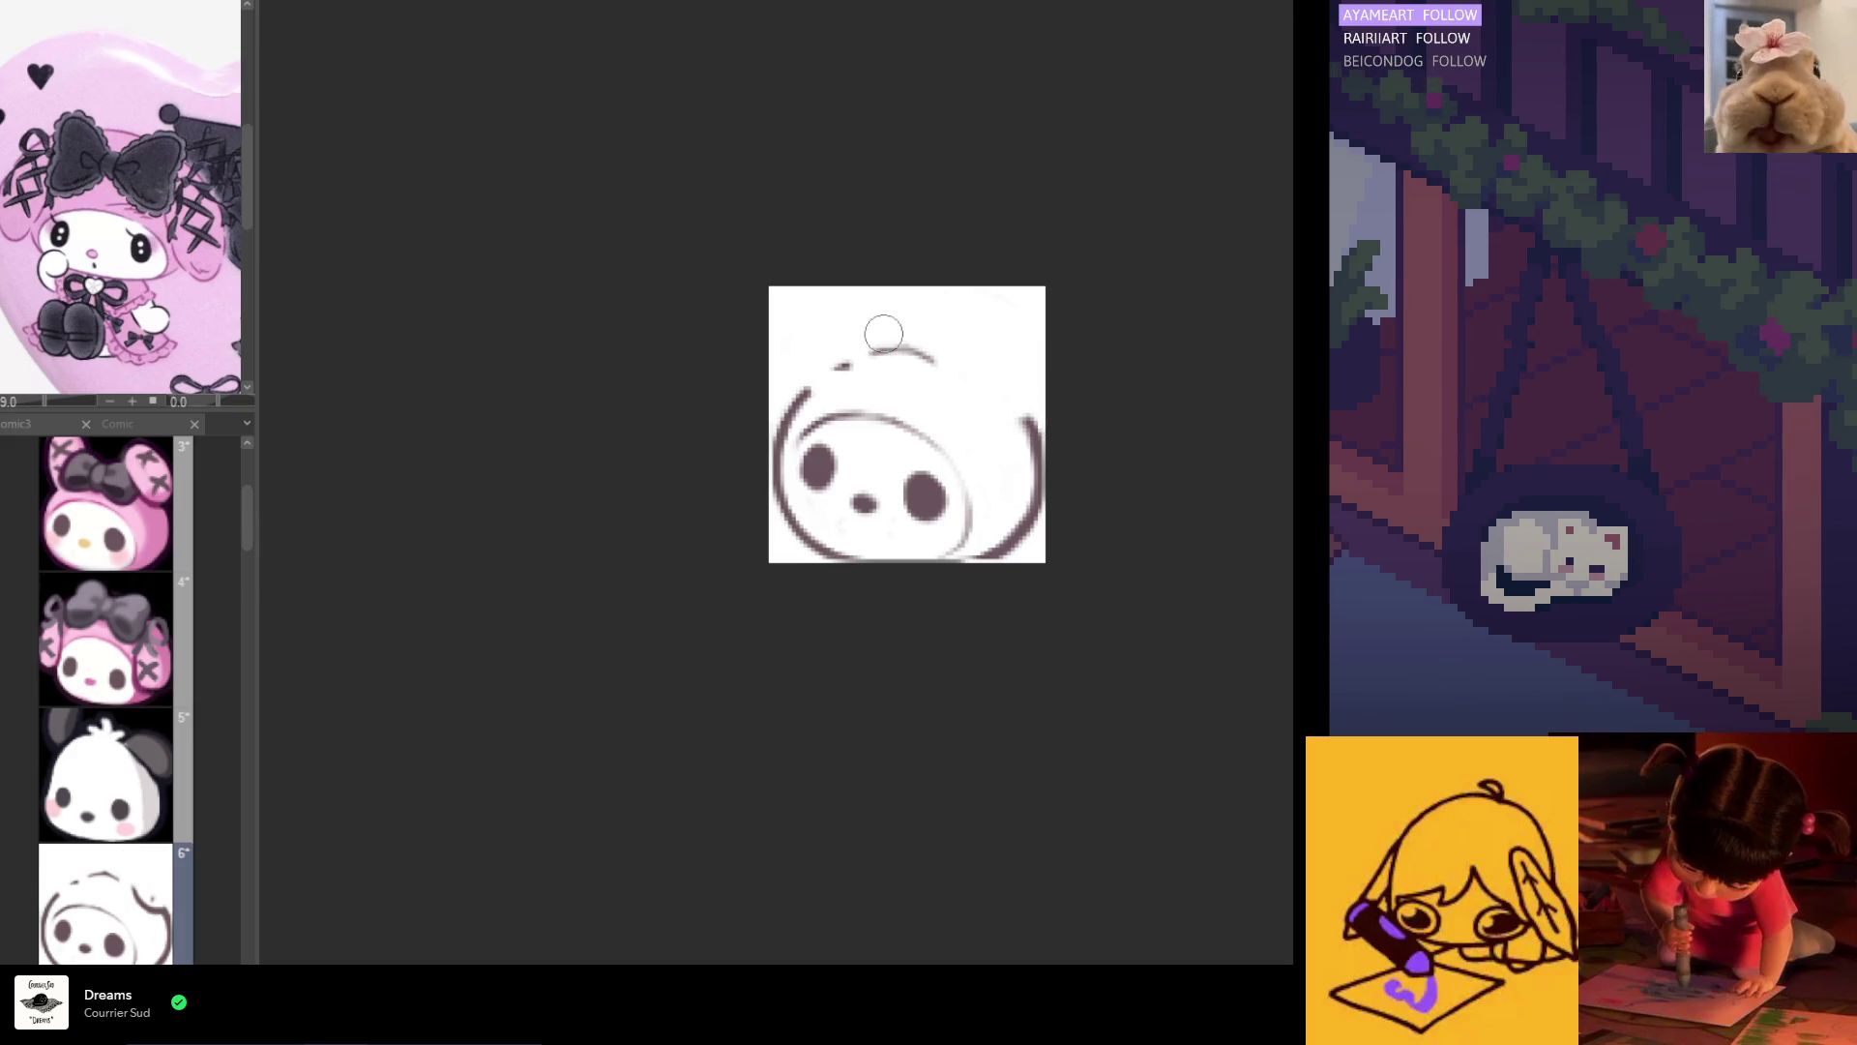
Step: Check the head in mirrored view and sketch the start of a new ear
key(h)
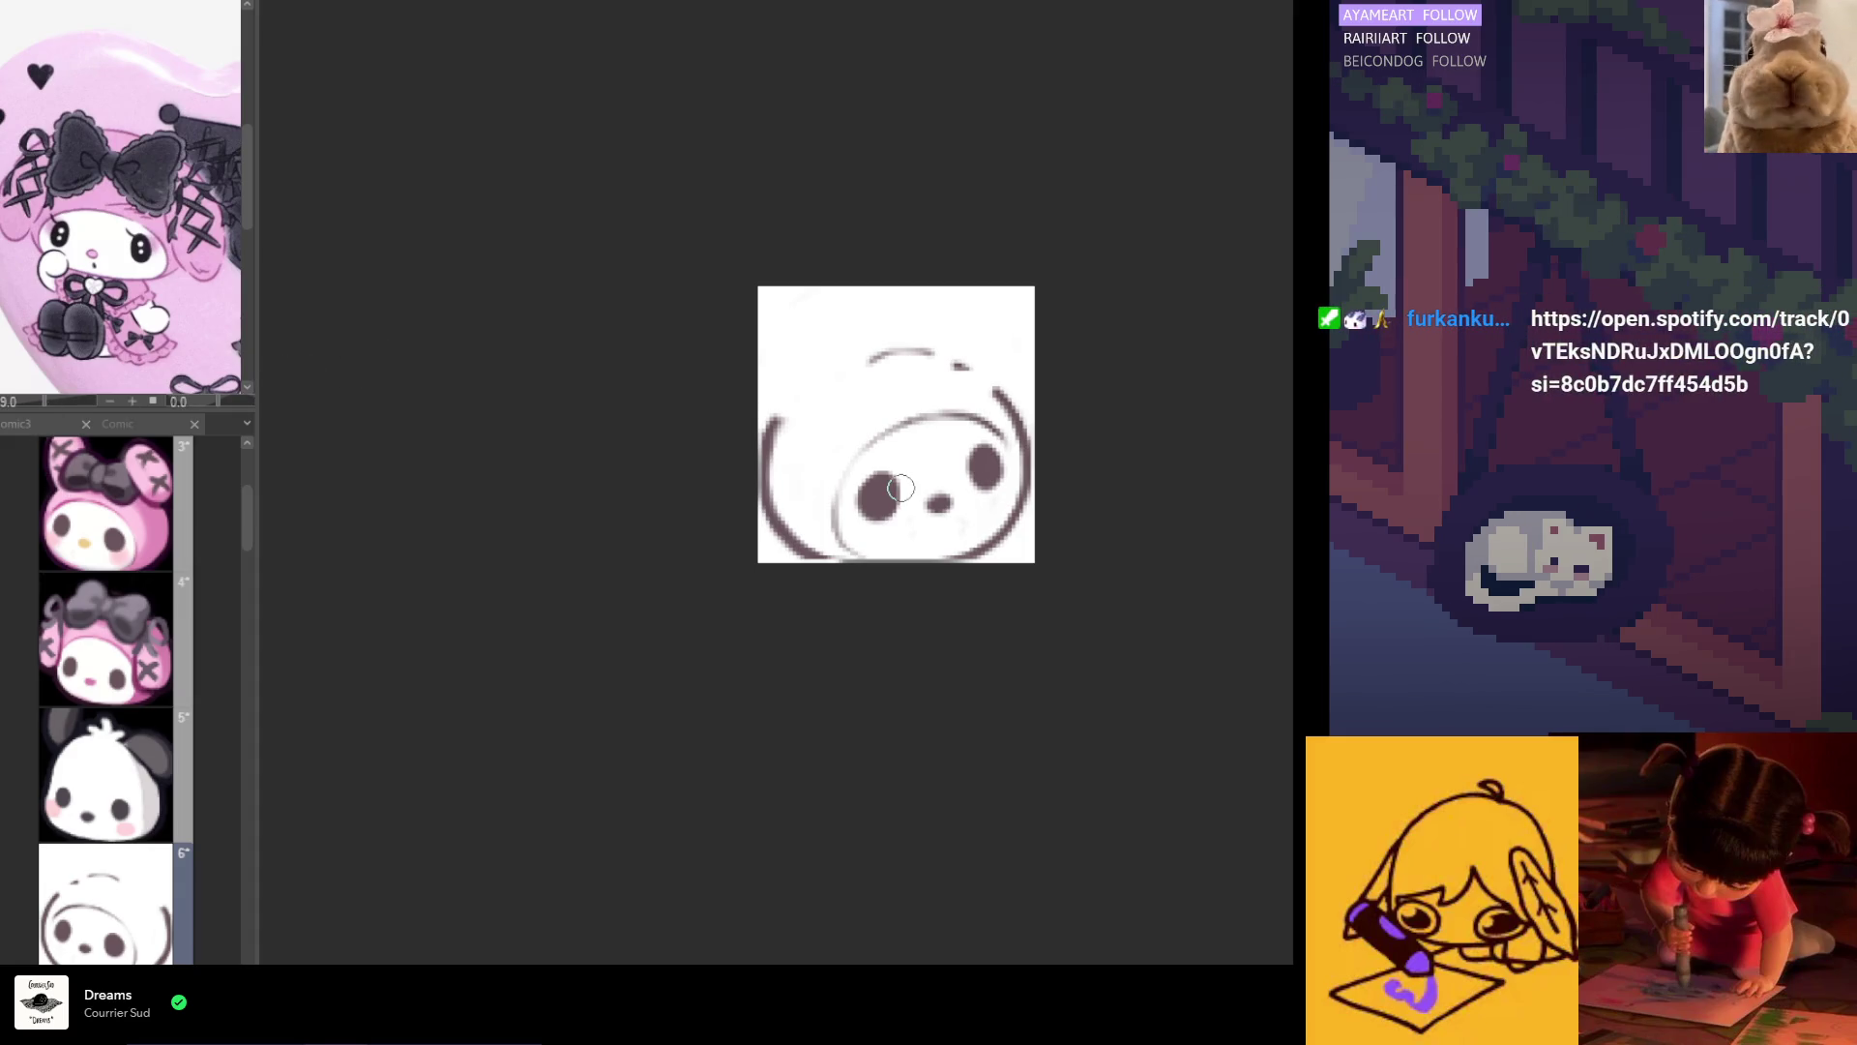
key(h)
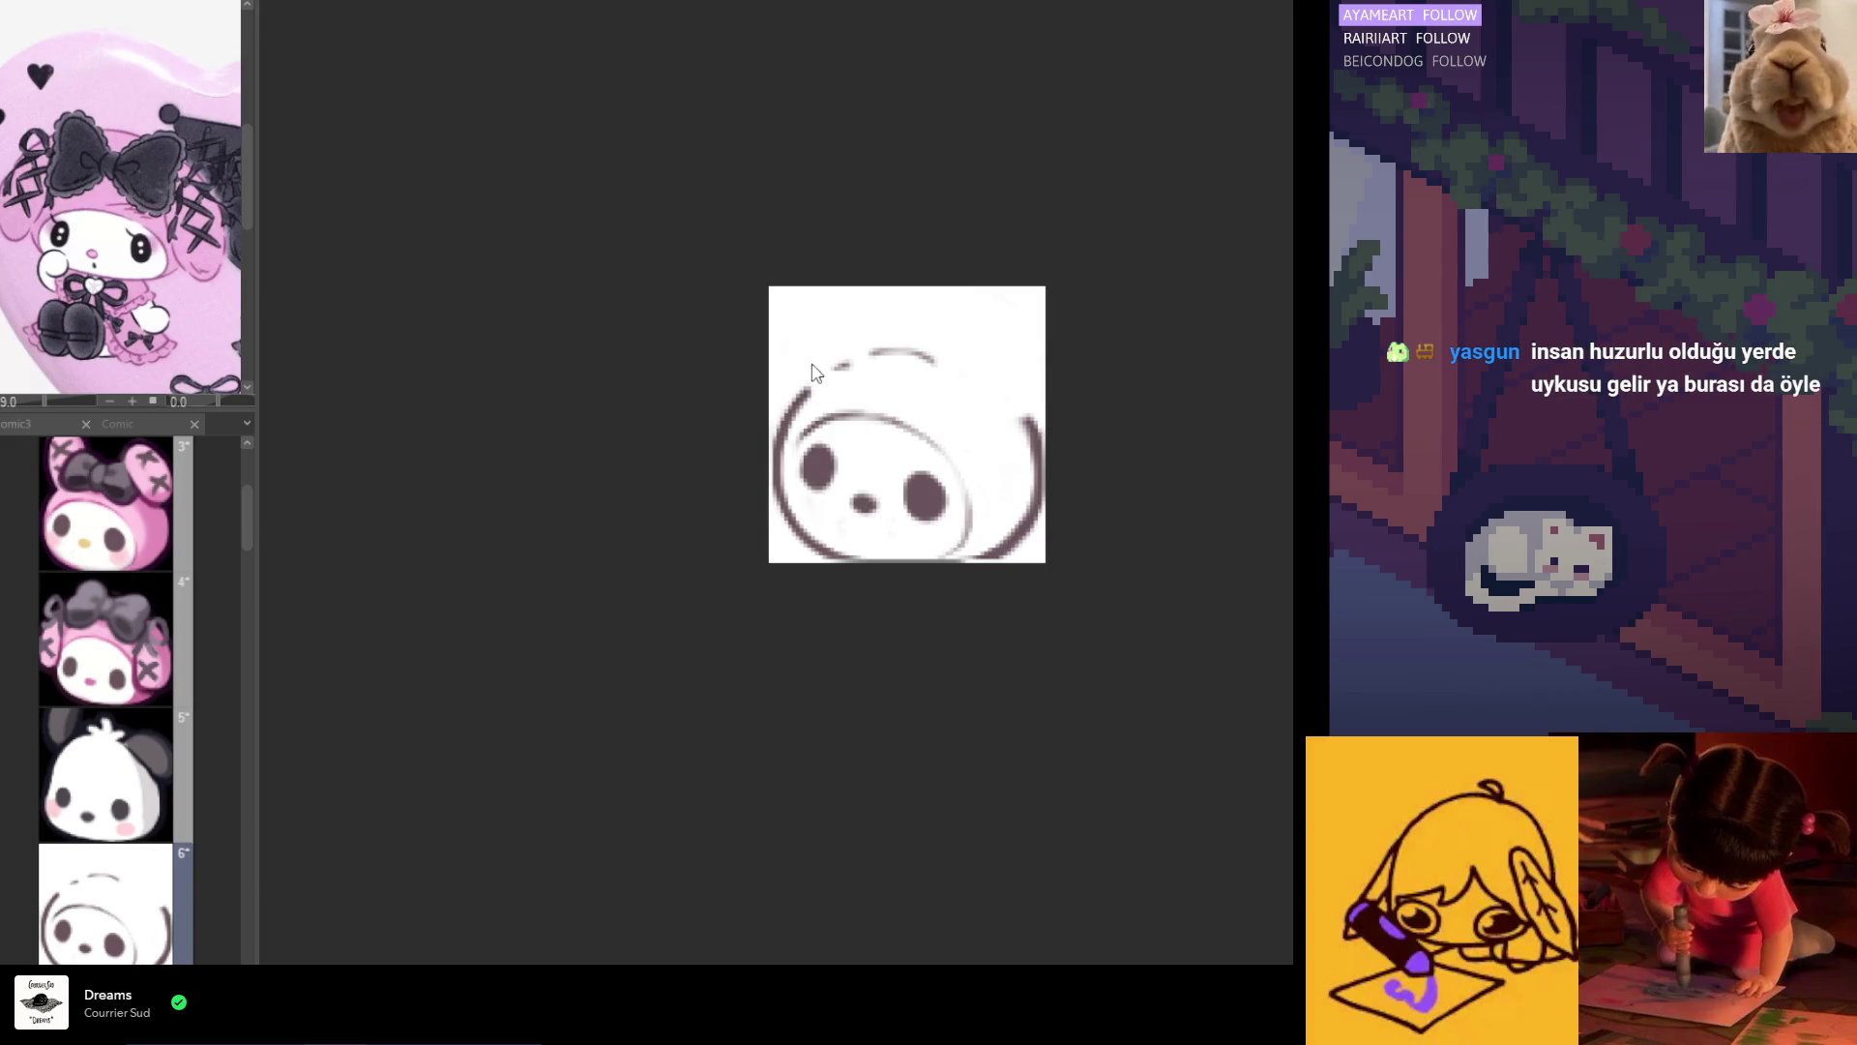
mouse_move(786, 365)
mouse_down()
mouse_move(805, 387)
mouse_move(882, 356)
mouse_up()
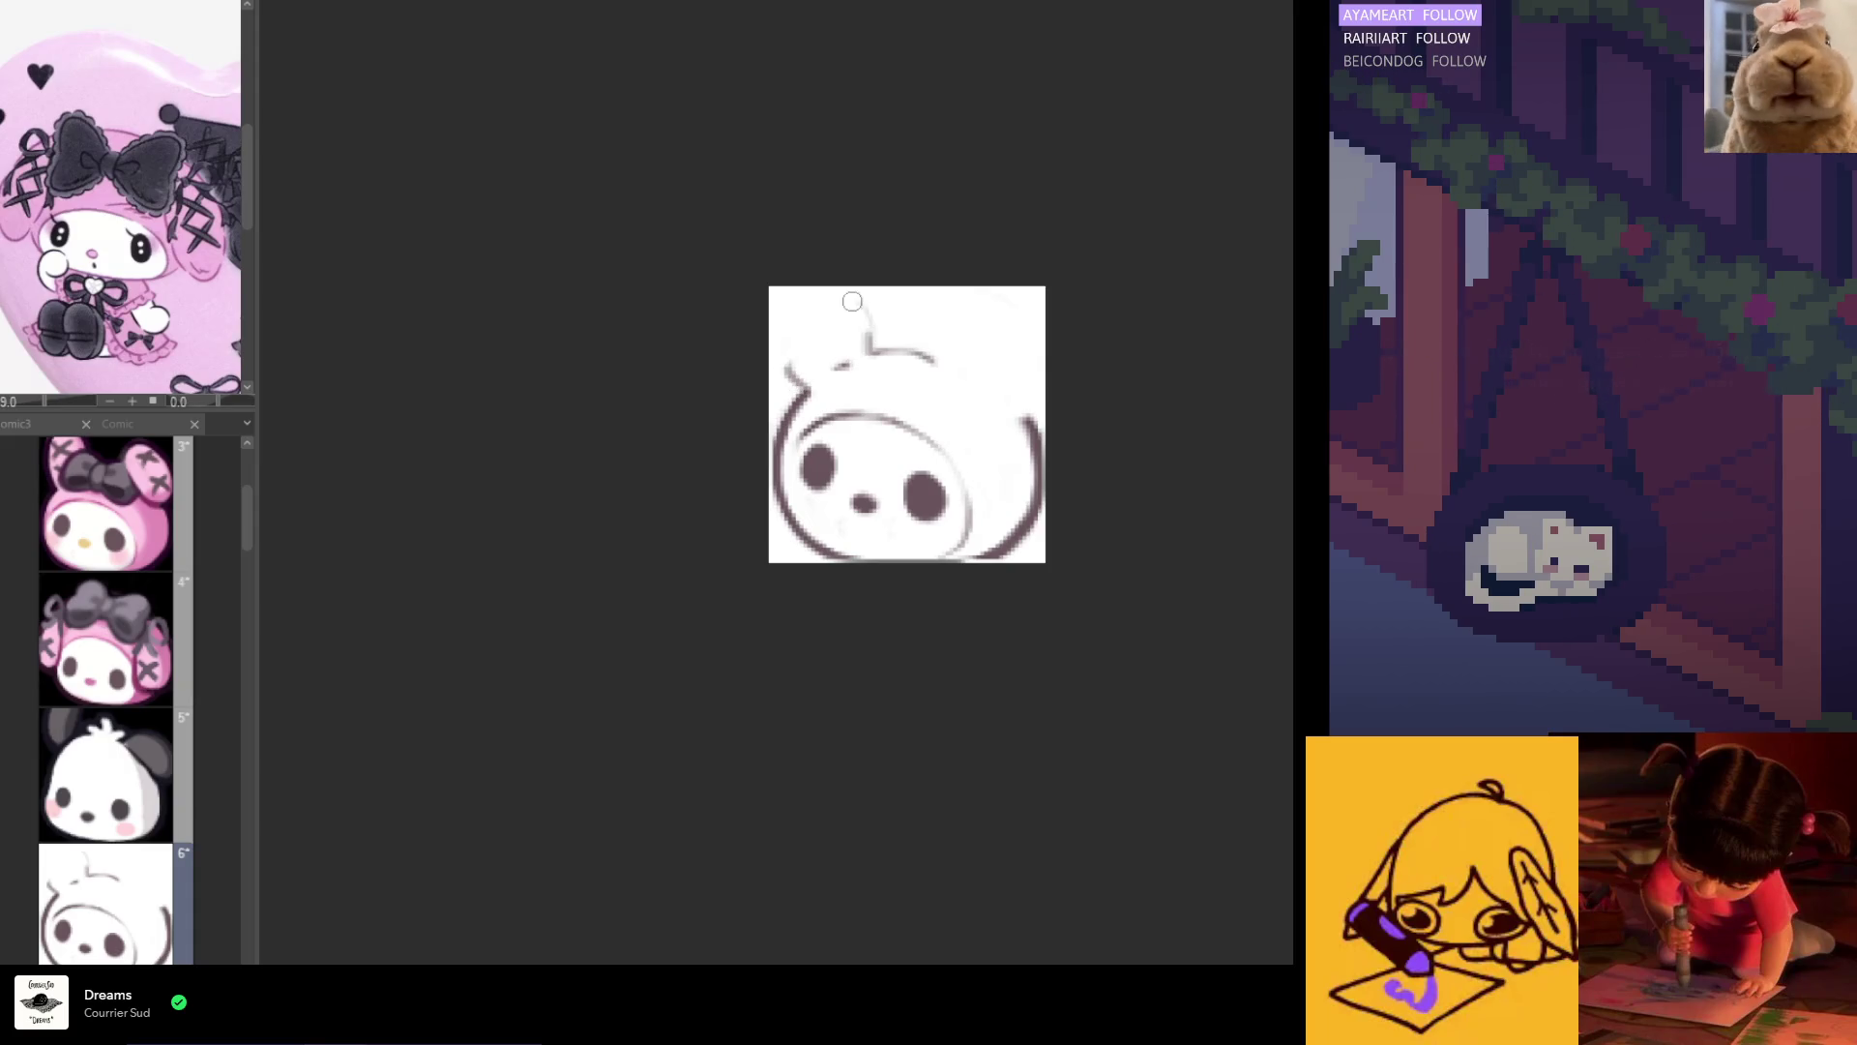
Step: Draw pointed Kuromi ears at the head's top-left and top-right corners, checking them mirrored
mouse_move(830, 293)
mouse_down()
mouse_move(869, 324)
mouse_move(783, 295)
mouse_move(866, 322)
mouse_up()
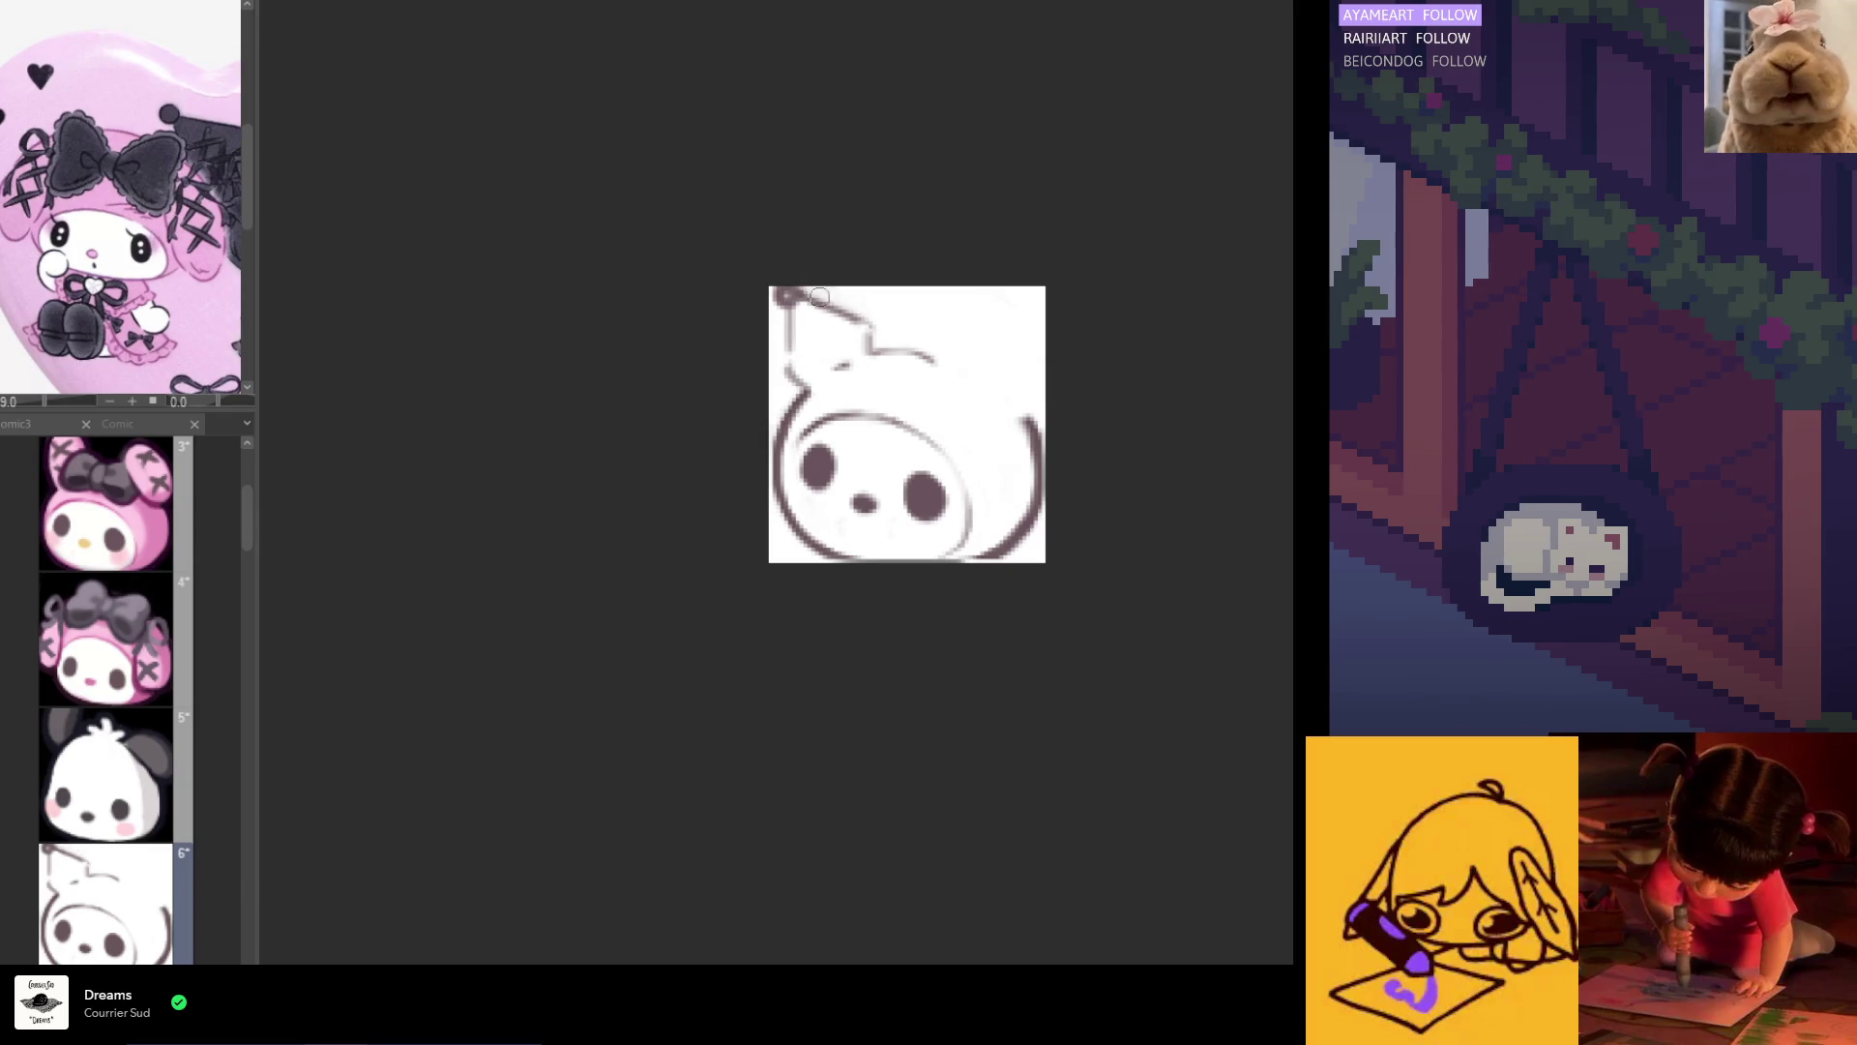
key(ctrl+z)
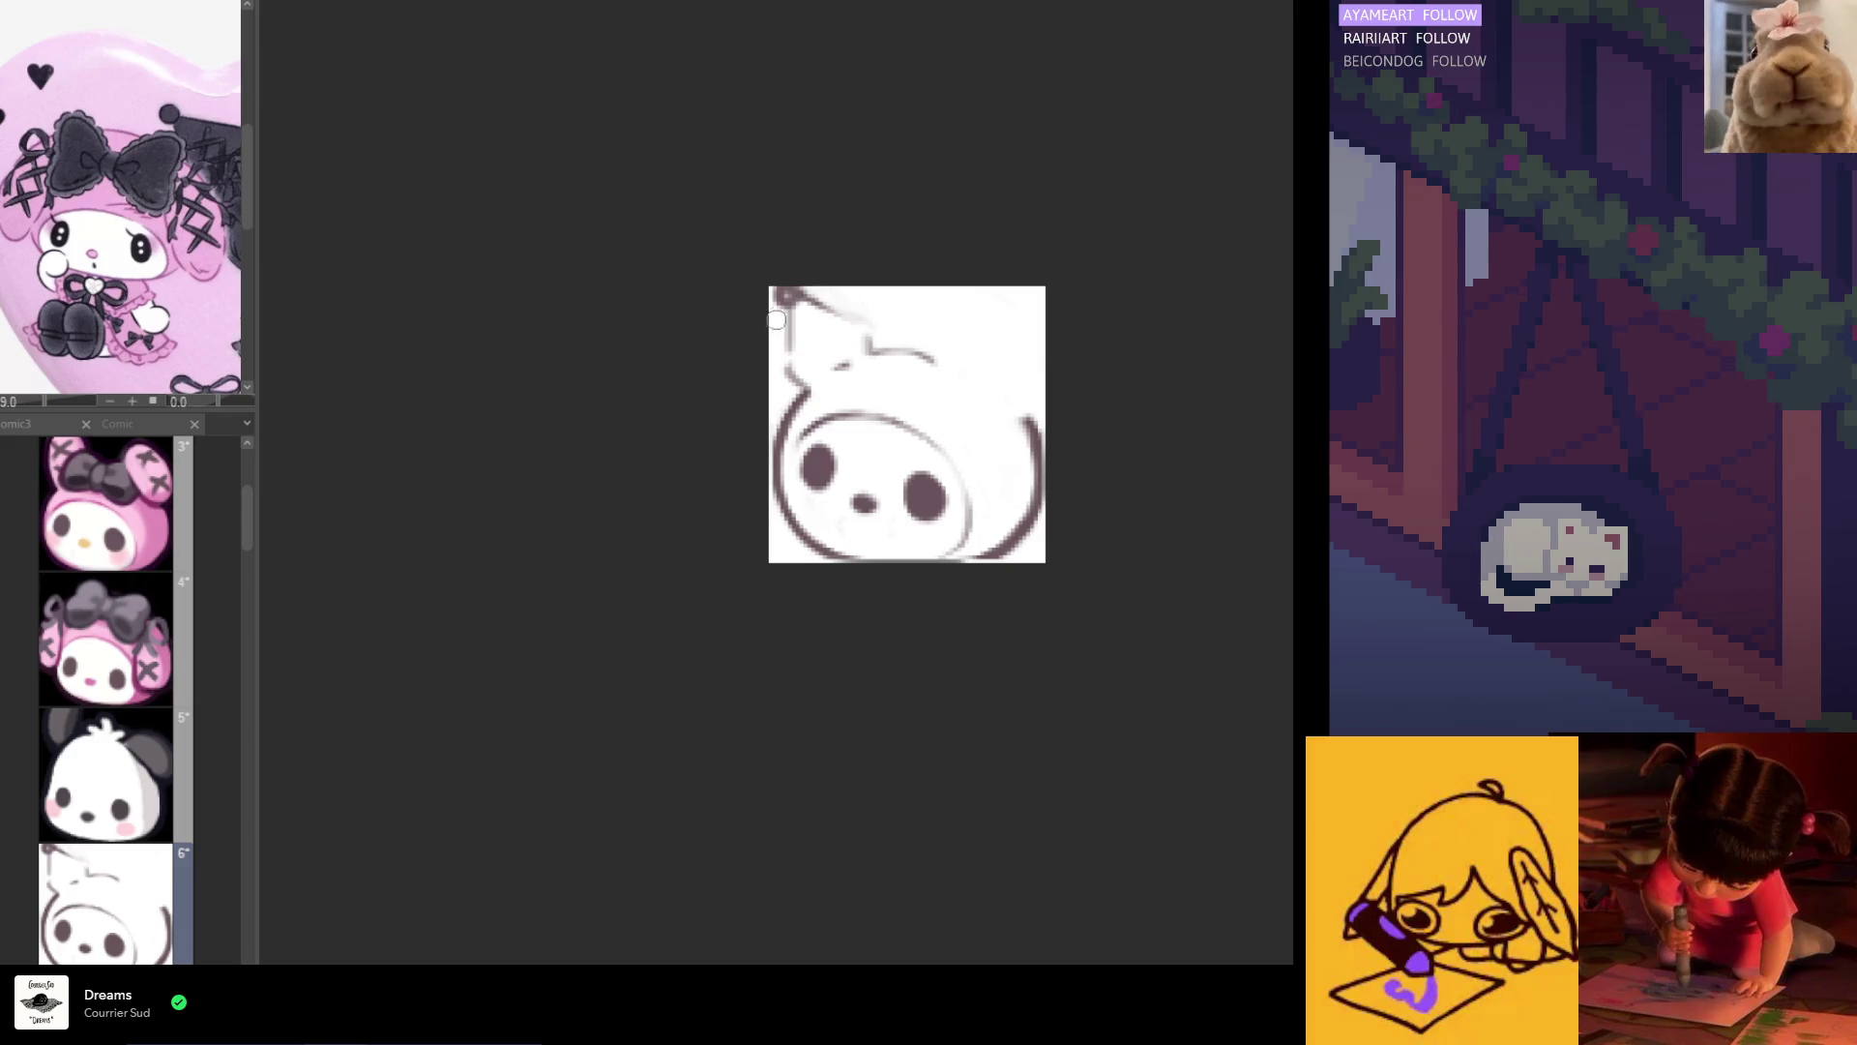
mouse_move(777, 301)
mouse_down()
mouse_move(807, 300)
mouse_move(784, 372)
mouse_up()
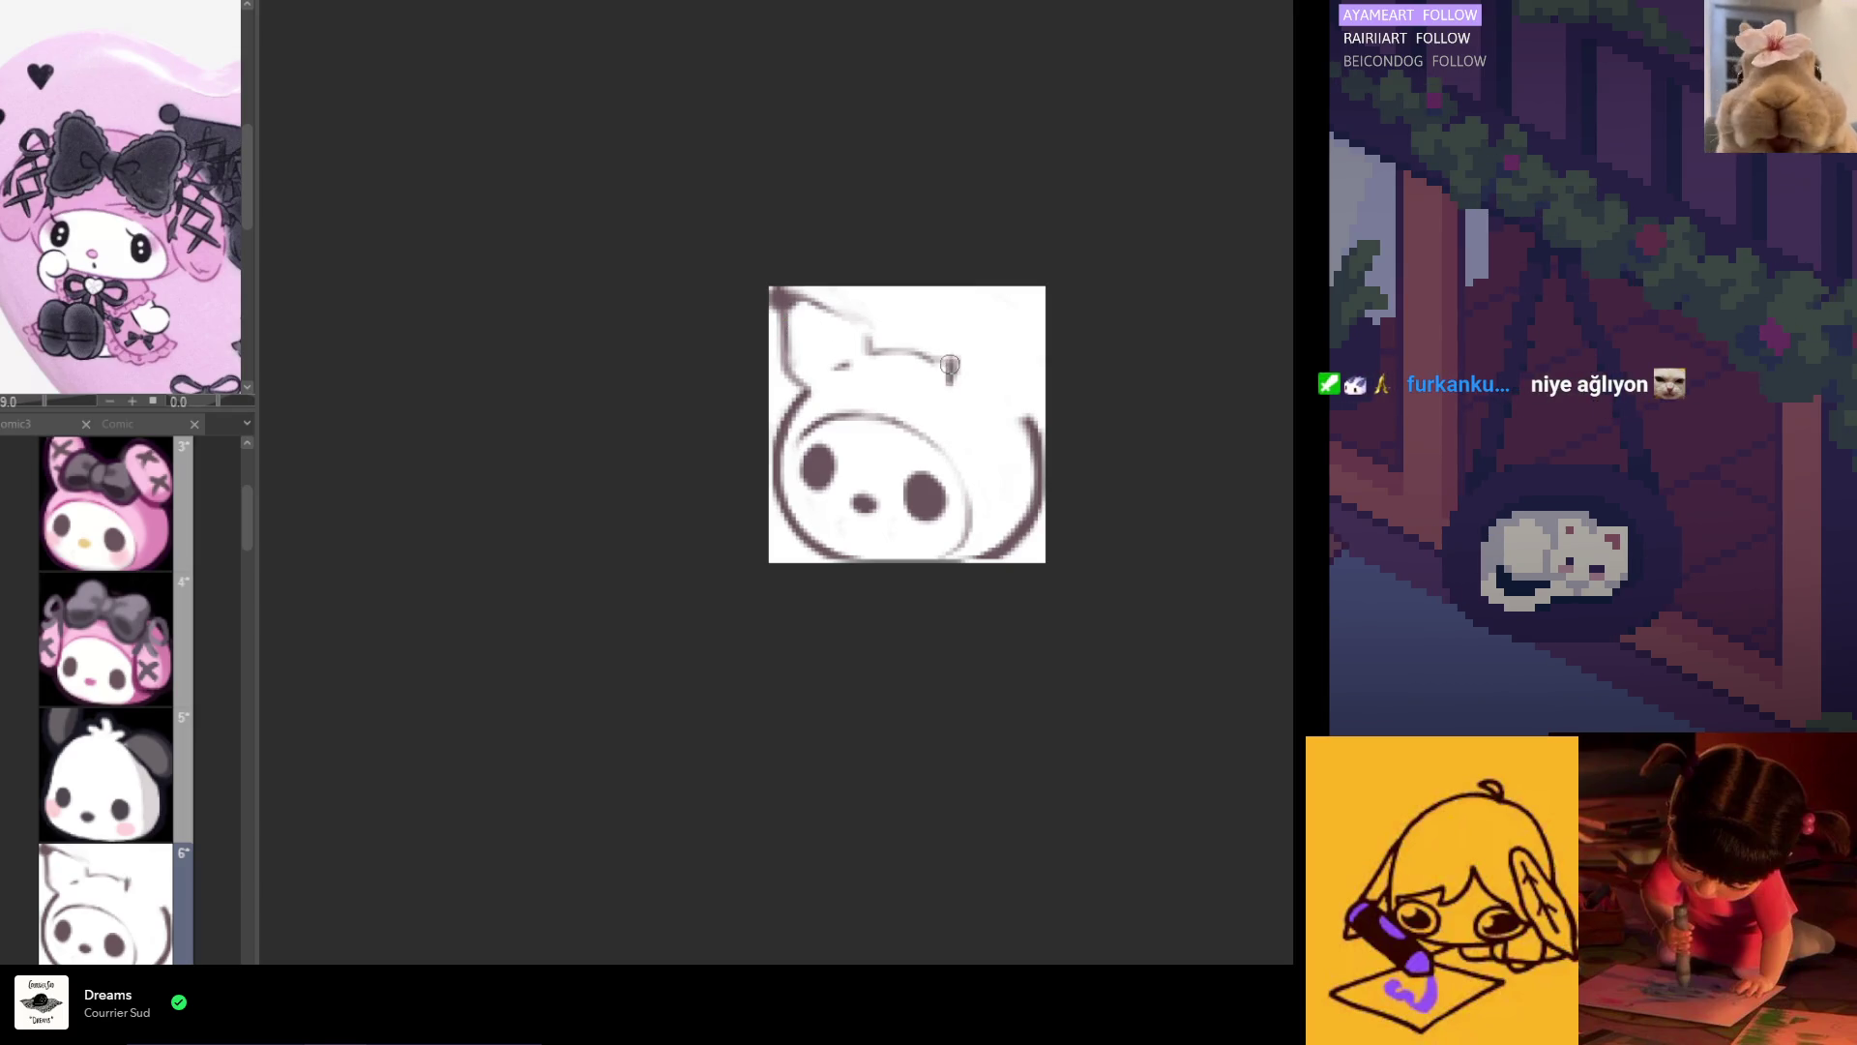
mouse_move(1016, 310)
mouse_down()
mouse_move(950, 366)
mouse_move(1025, 321)
mouse_move(1033, 409)
mouse_up()
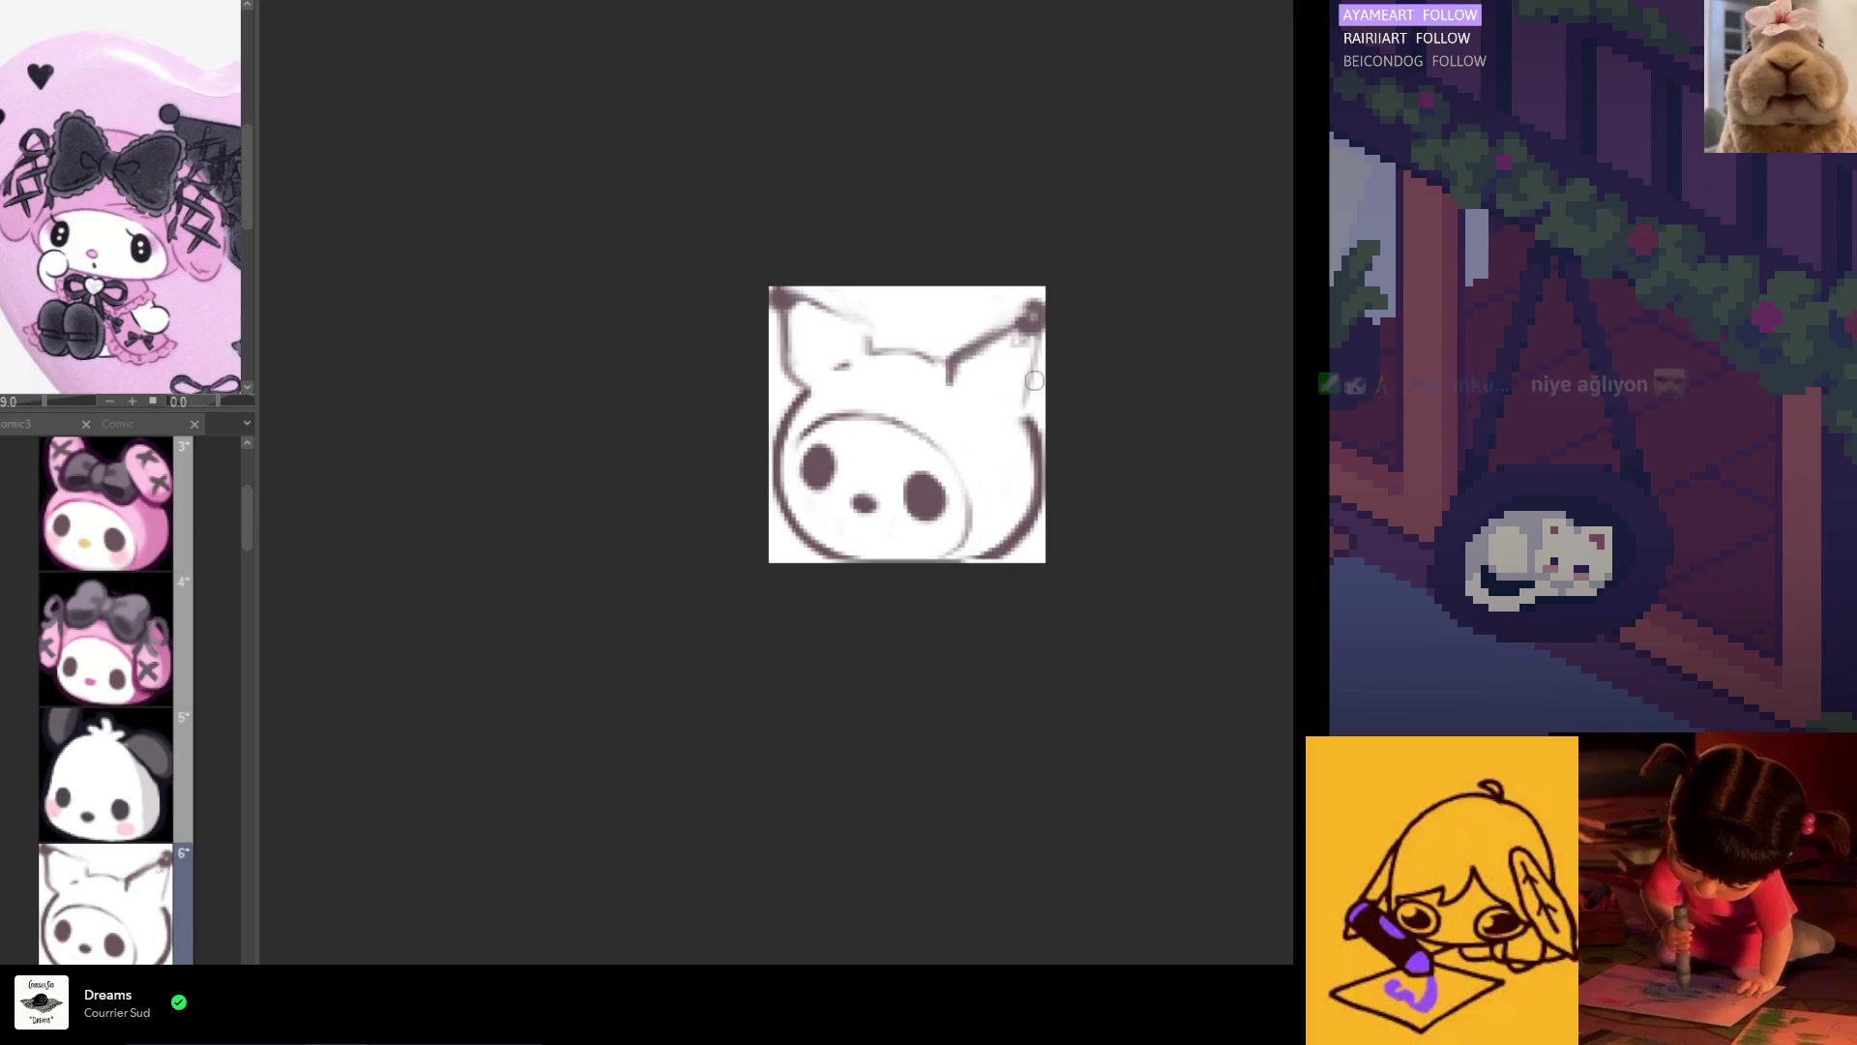
mouse_move(1033, 321)
mouse_down()
mouse_move(1035, 412)
mouse_move(1038, 381)
mouse_move(1029, 426)
mouse_move(1003, 433)
mouse_up()
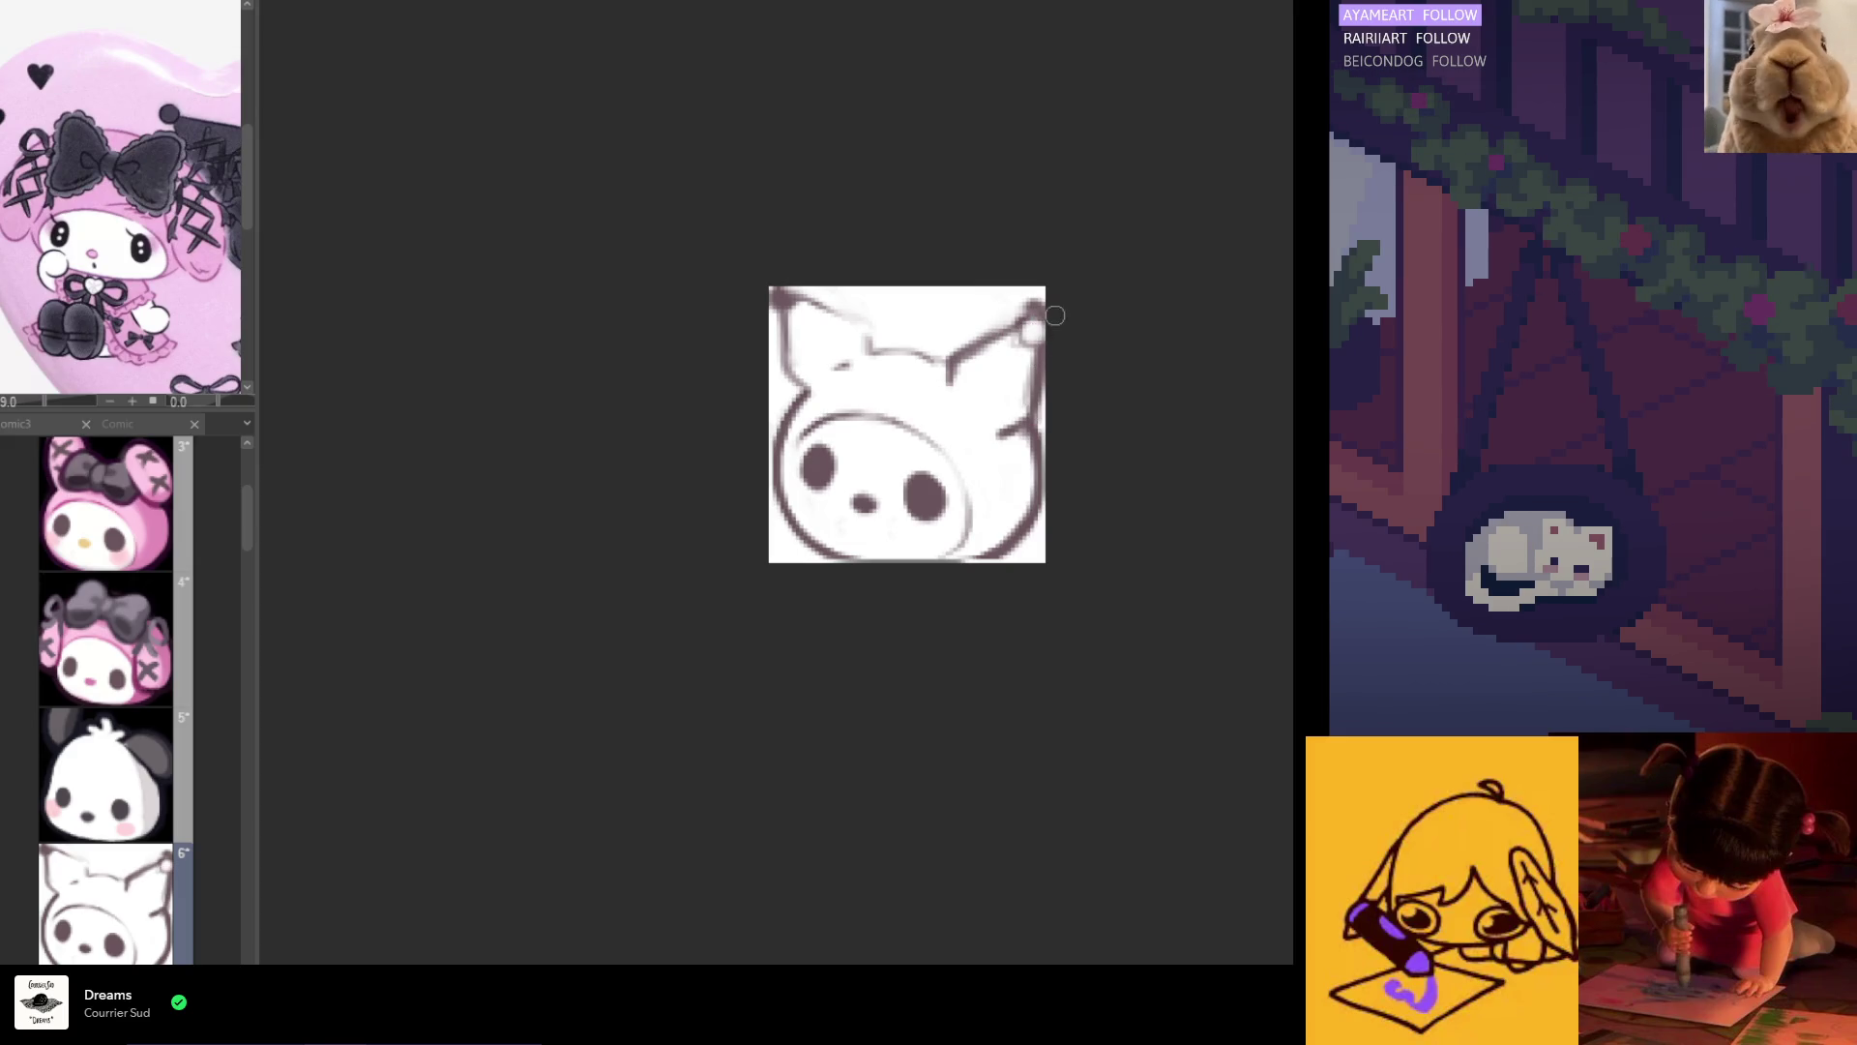
key(h)
mouse_move(934, 363)
mouse_down()
mouse_move(1002, 289)
mouse_move(937, 336)
mouse_move(1009, 302)
mouse_up()
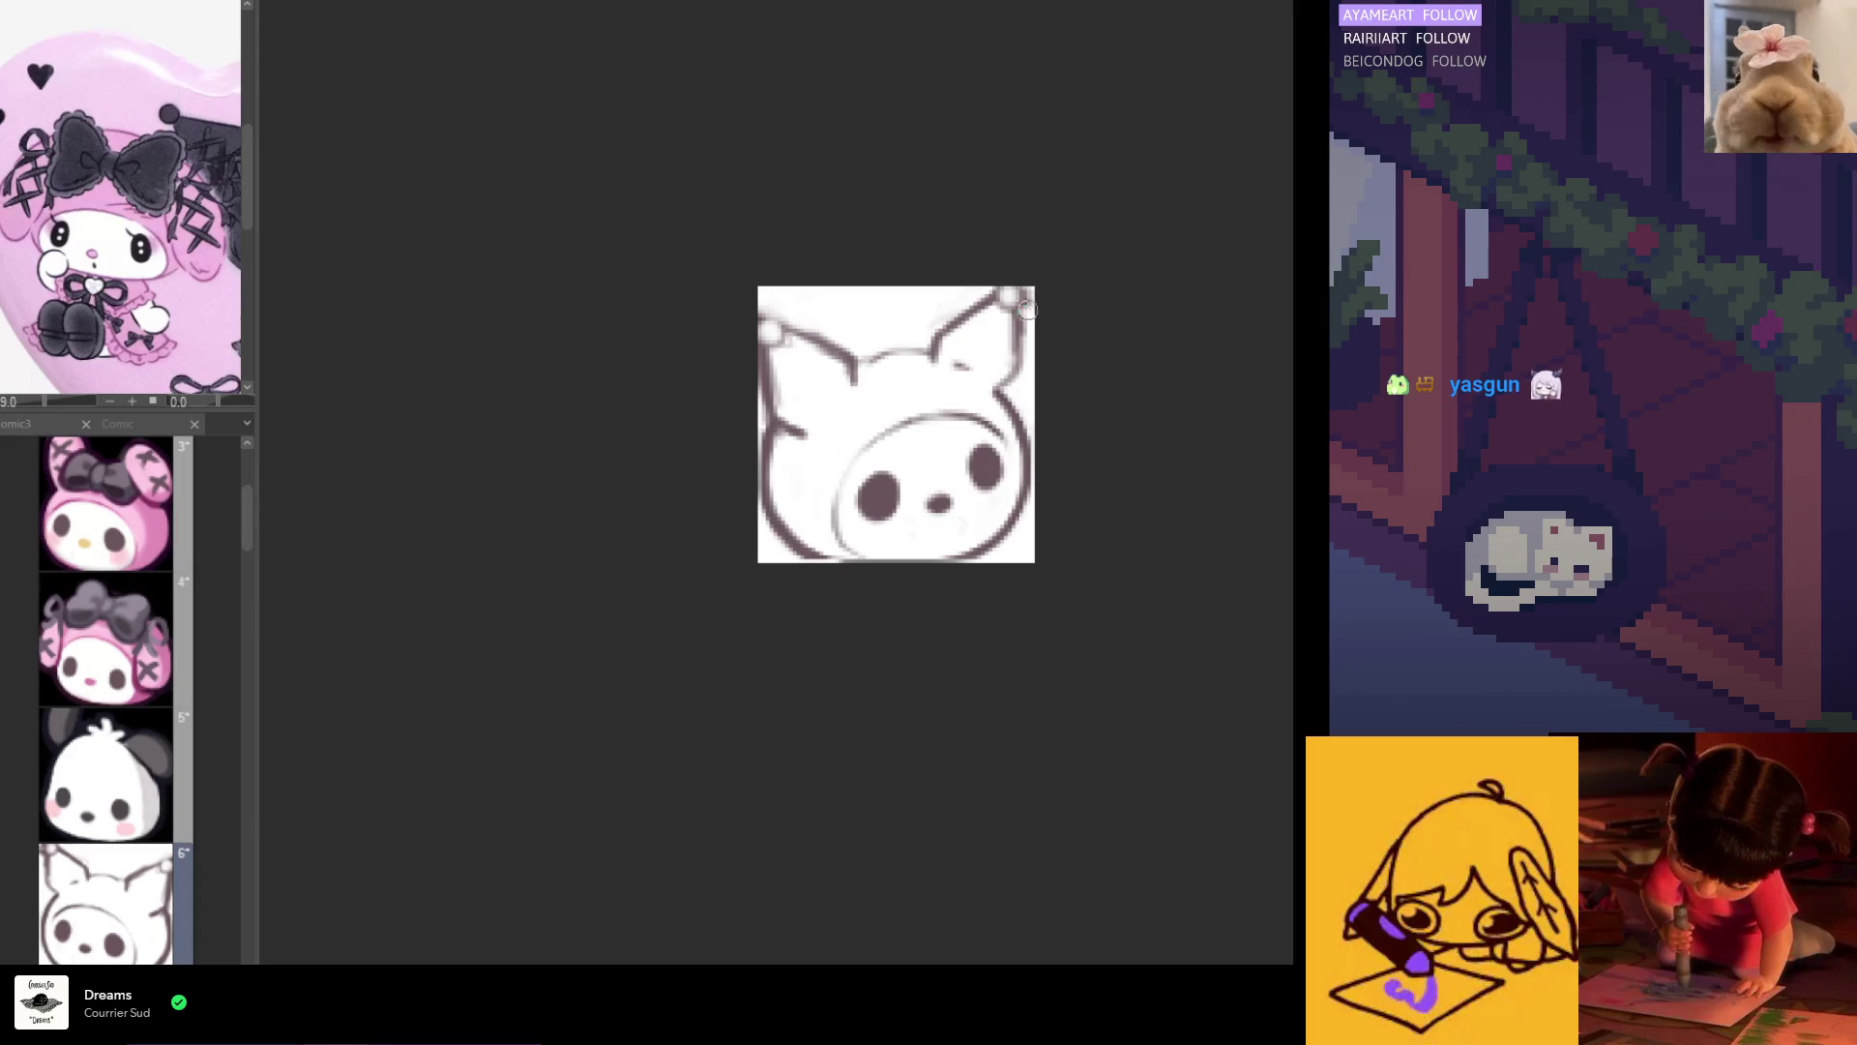
Step: Restore the normal view and sample the eyes' dark purple as the drawing colour
key(h)
alt+click(933, 484)
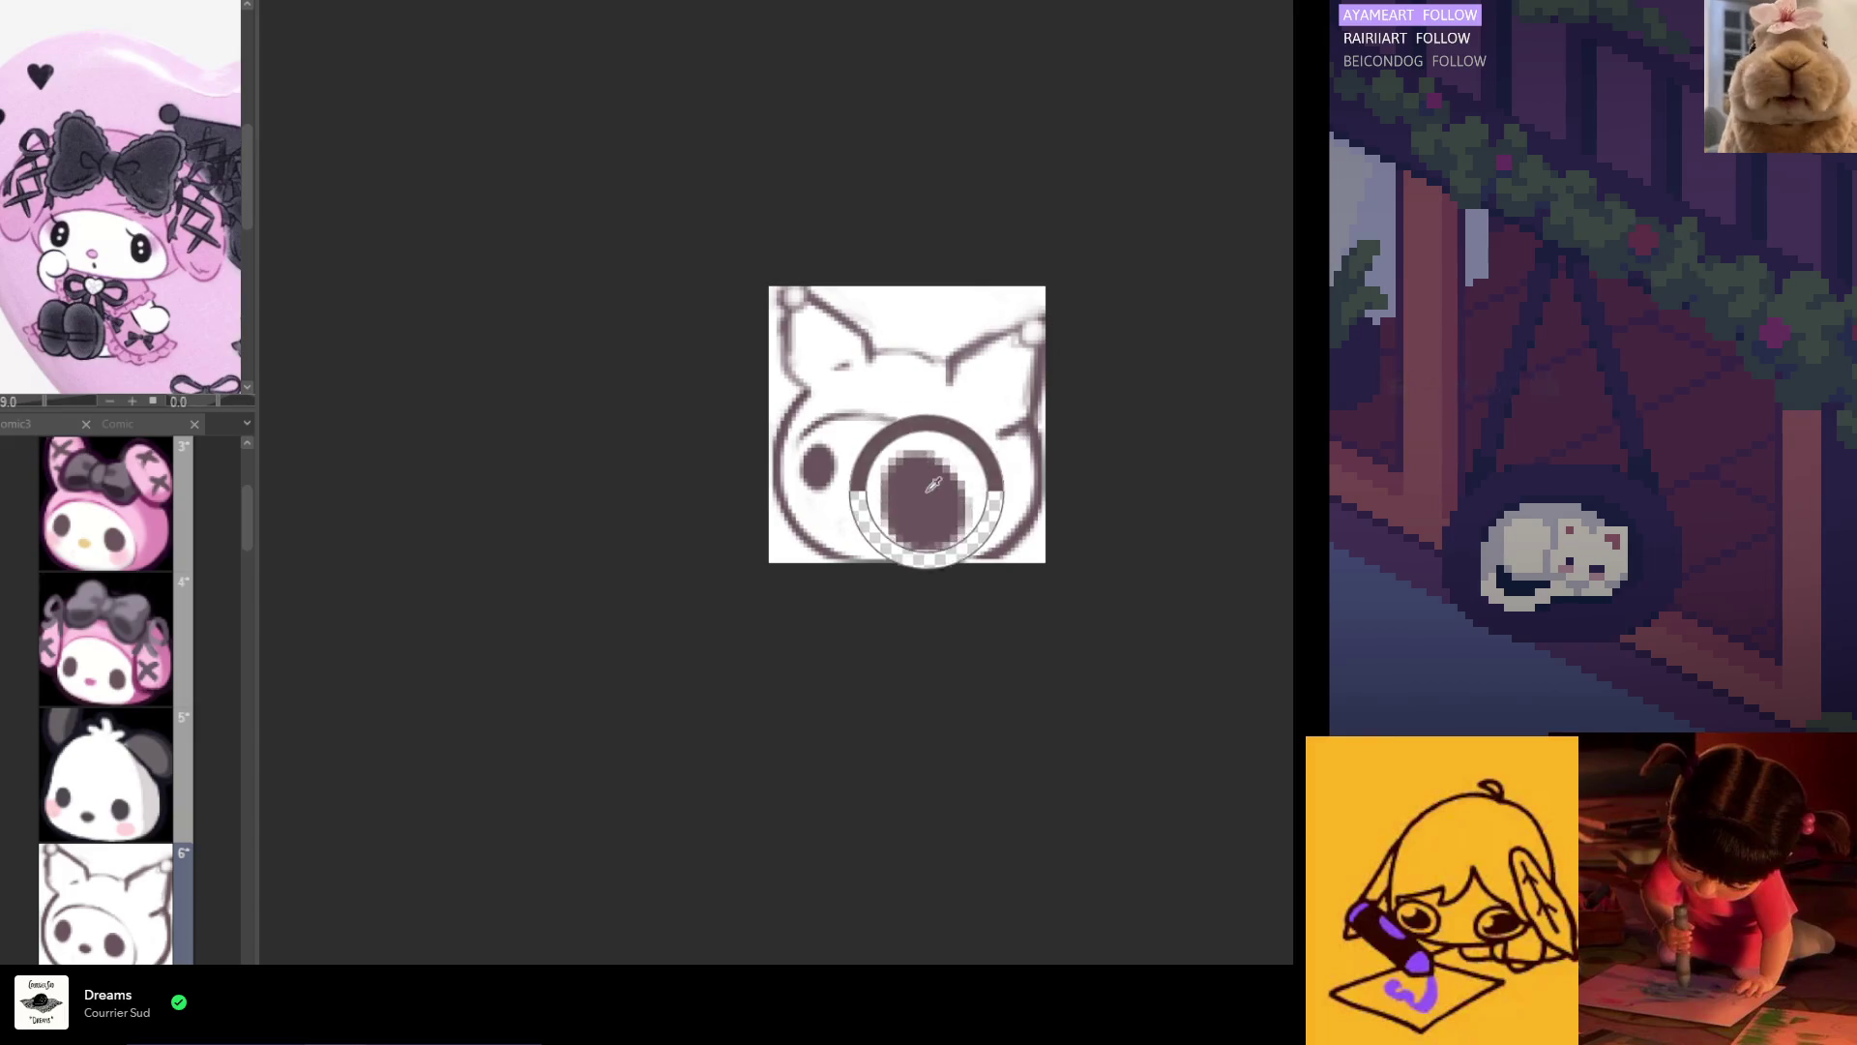
alt+click(824, 466)
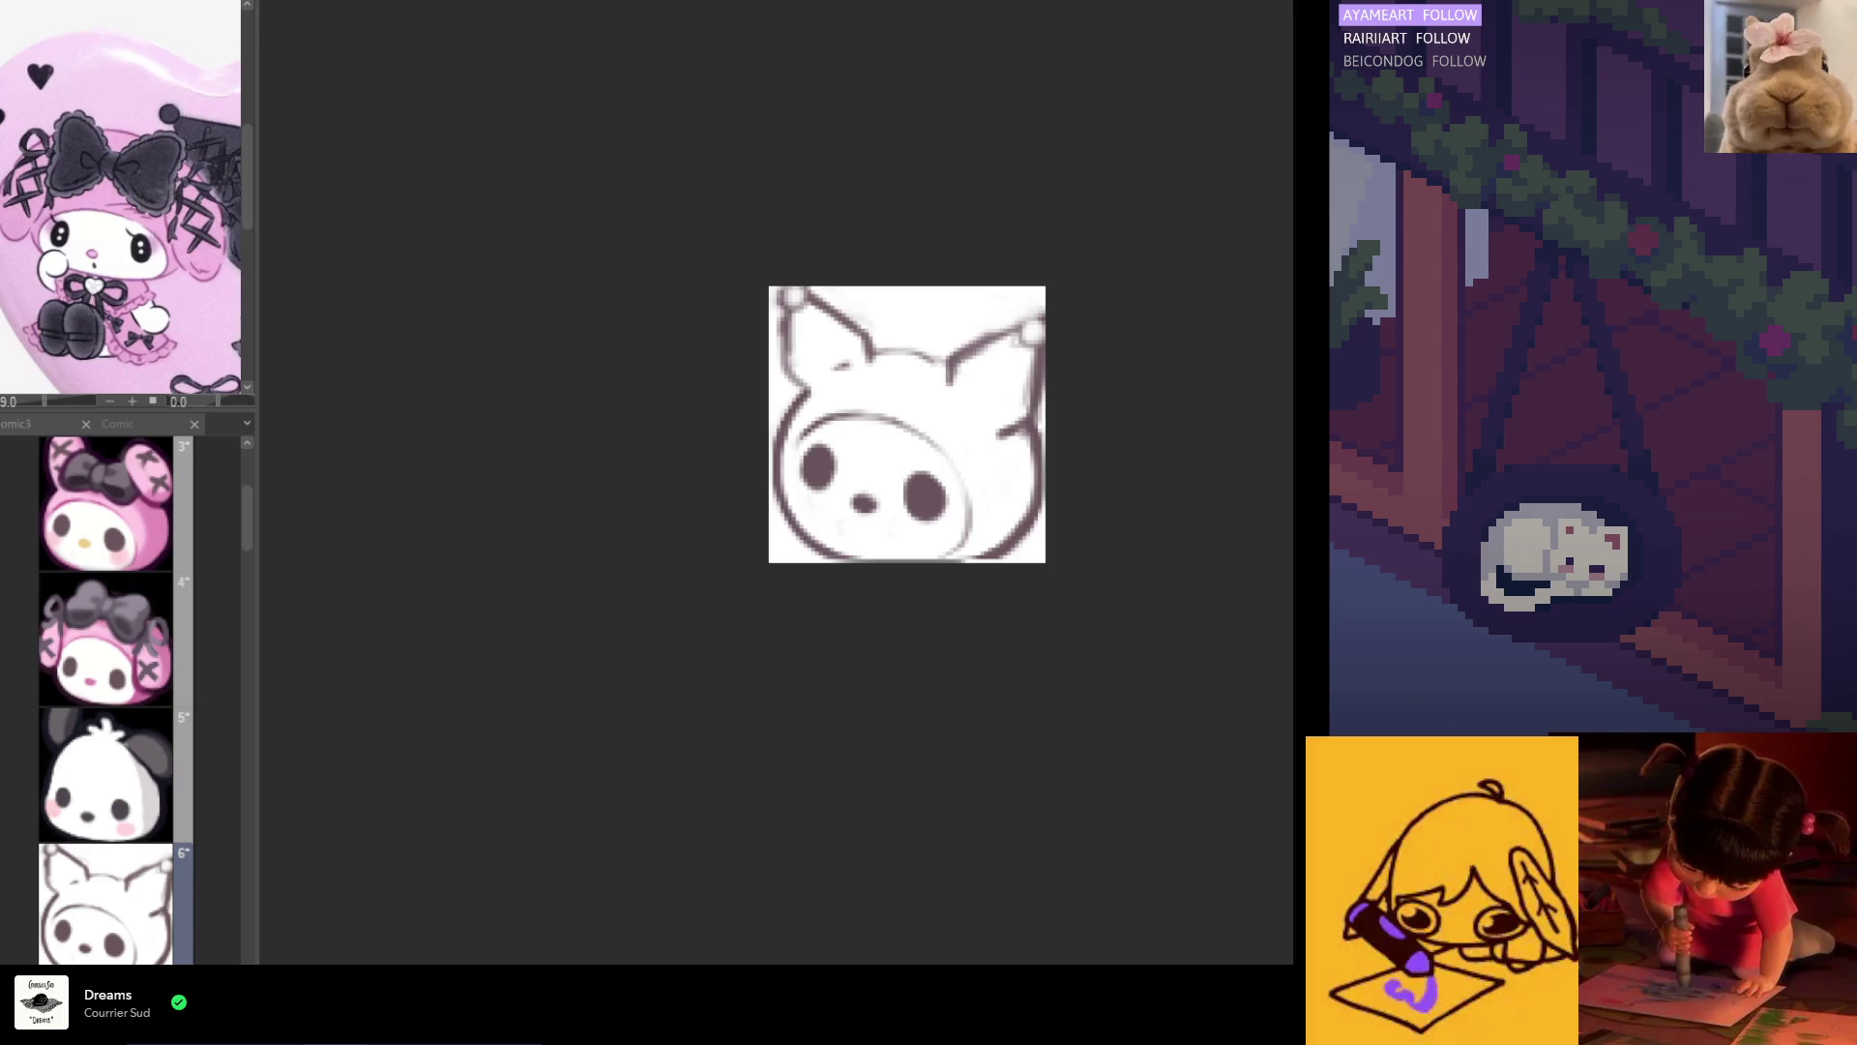
Step: Lasso the eyes and nose and reposition them with a confirmed transform
drag(952, 520, 956, 480)
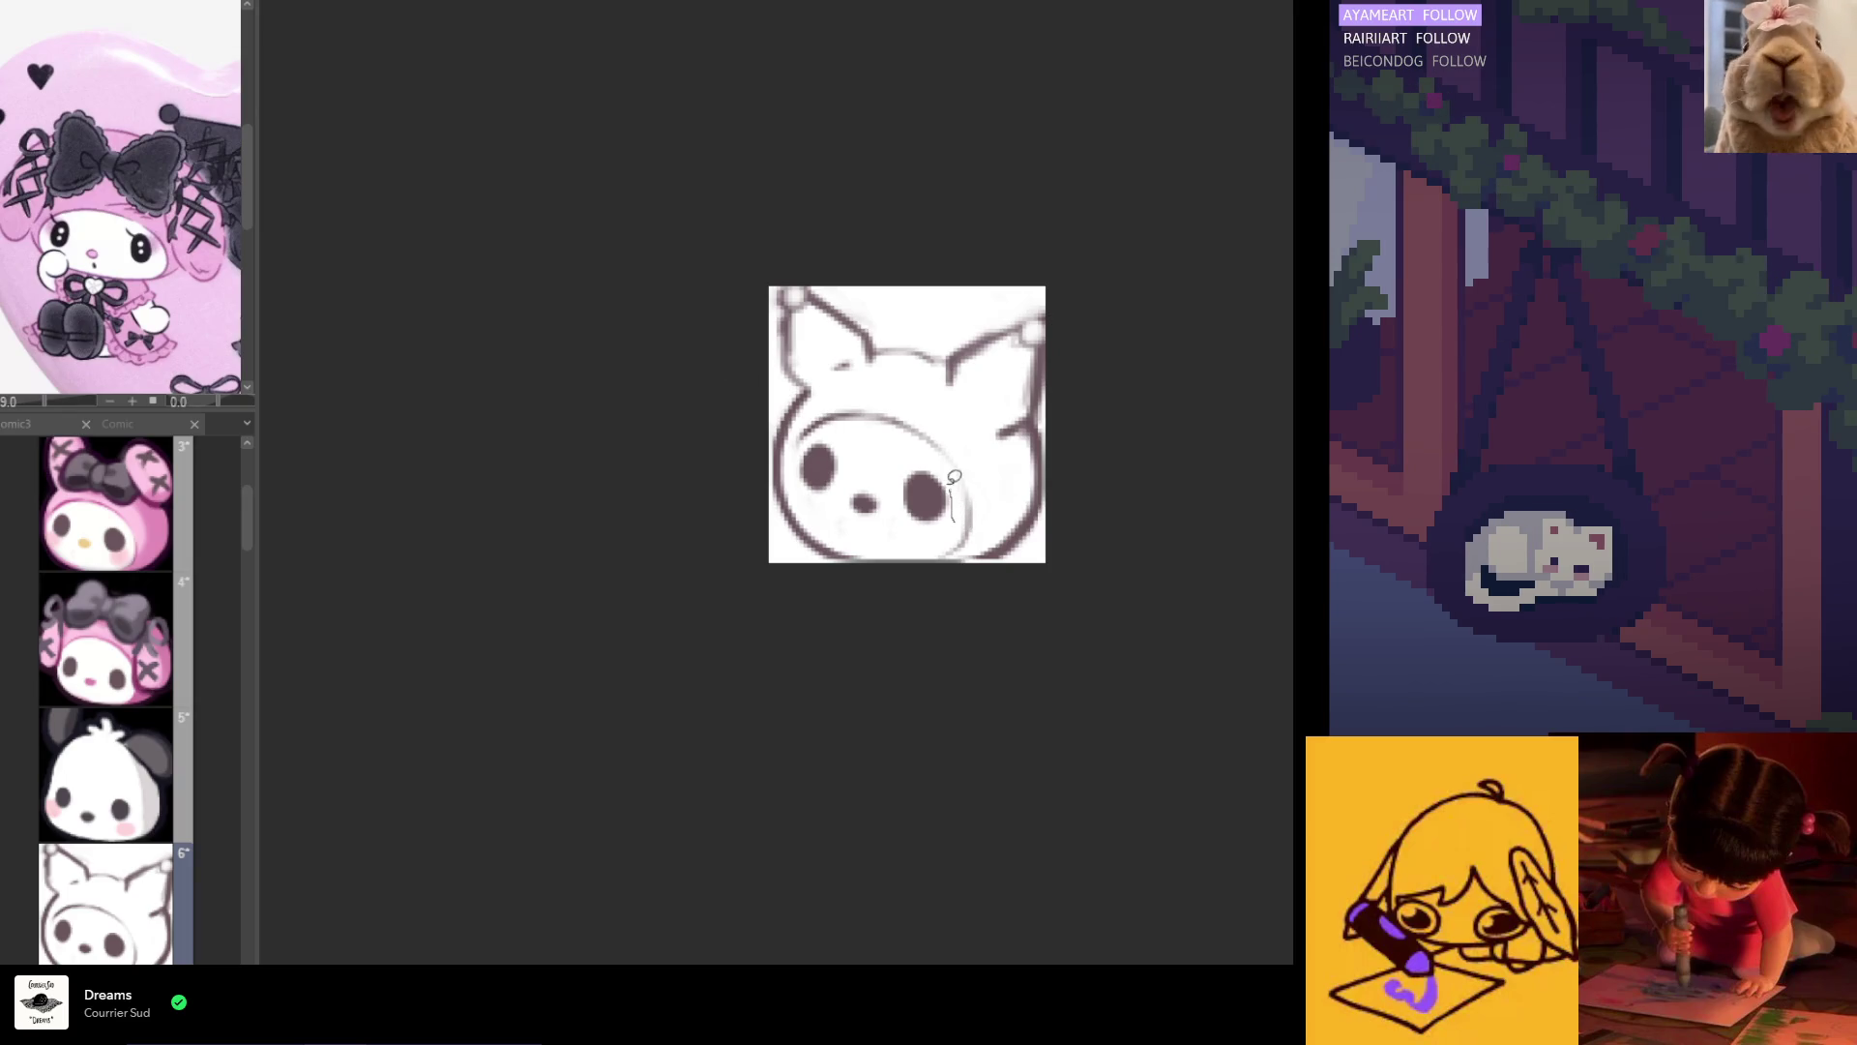
drag(823, 435, 803, 475)
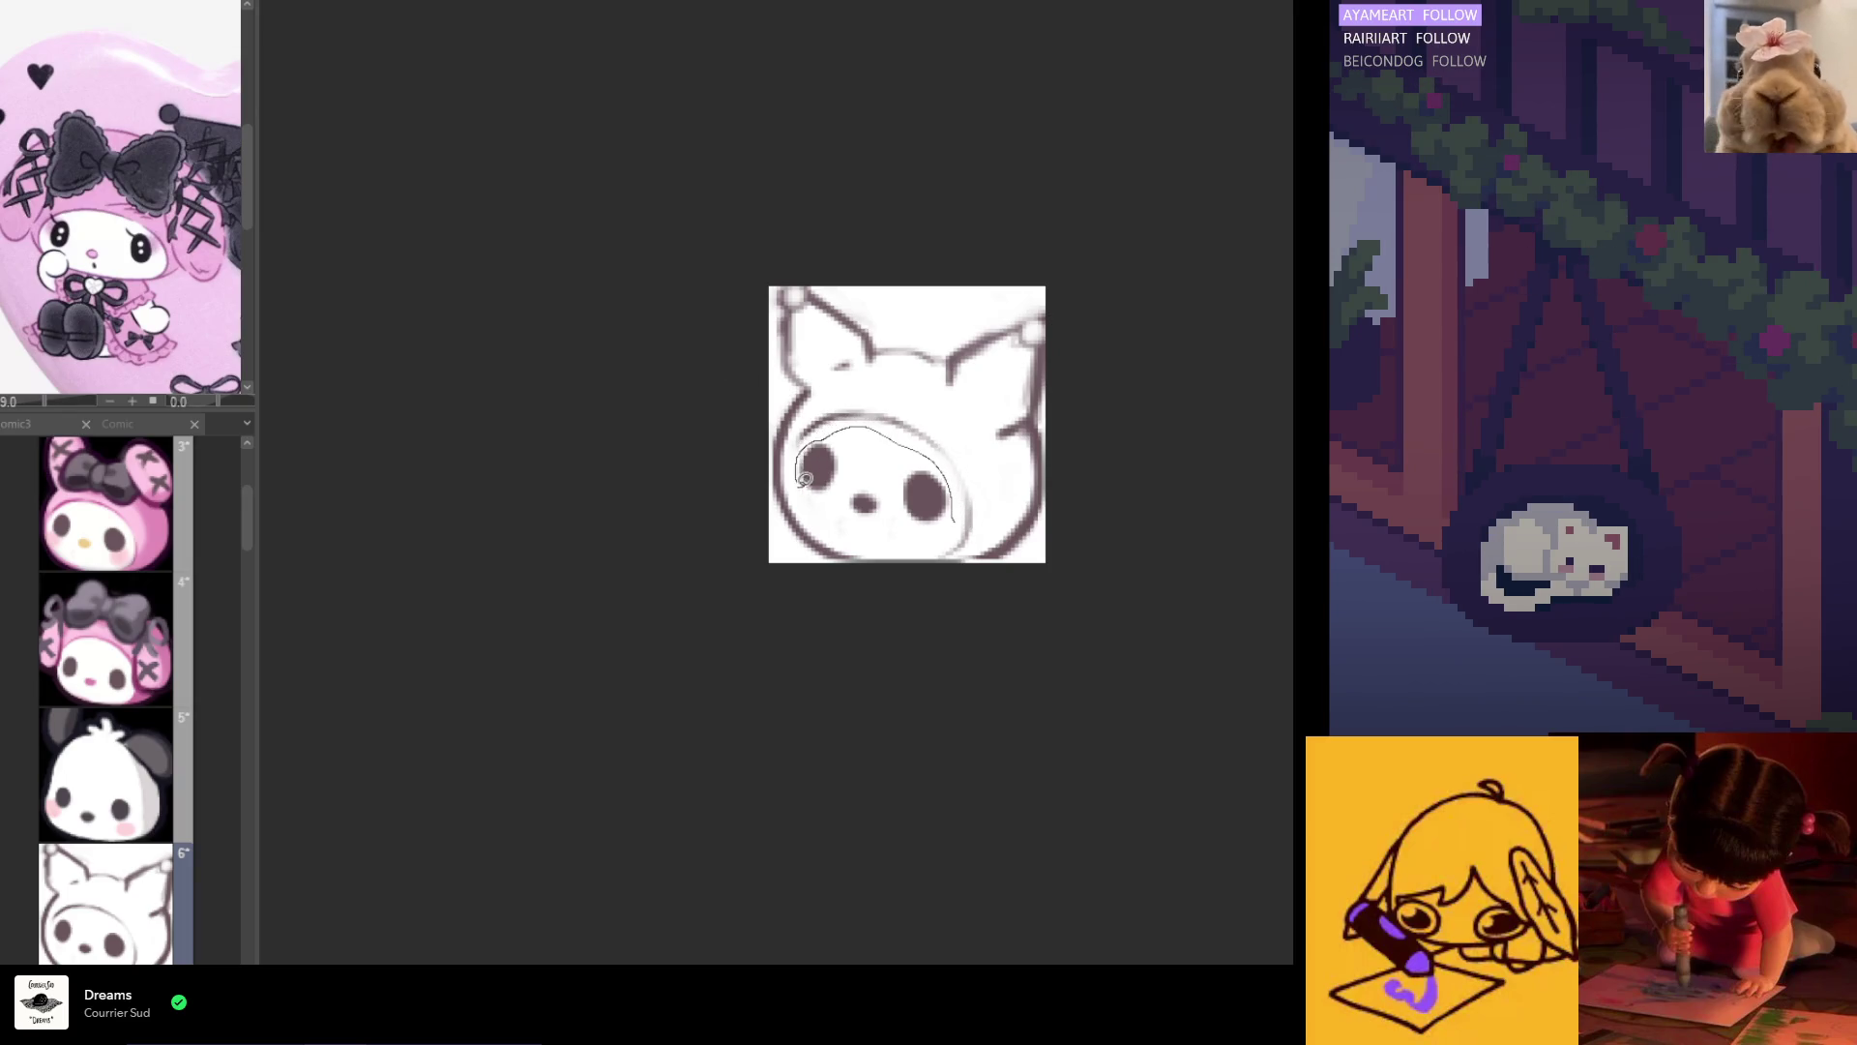
drag(941, 537, 936, 543)
click(953, 584)
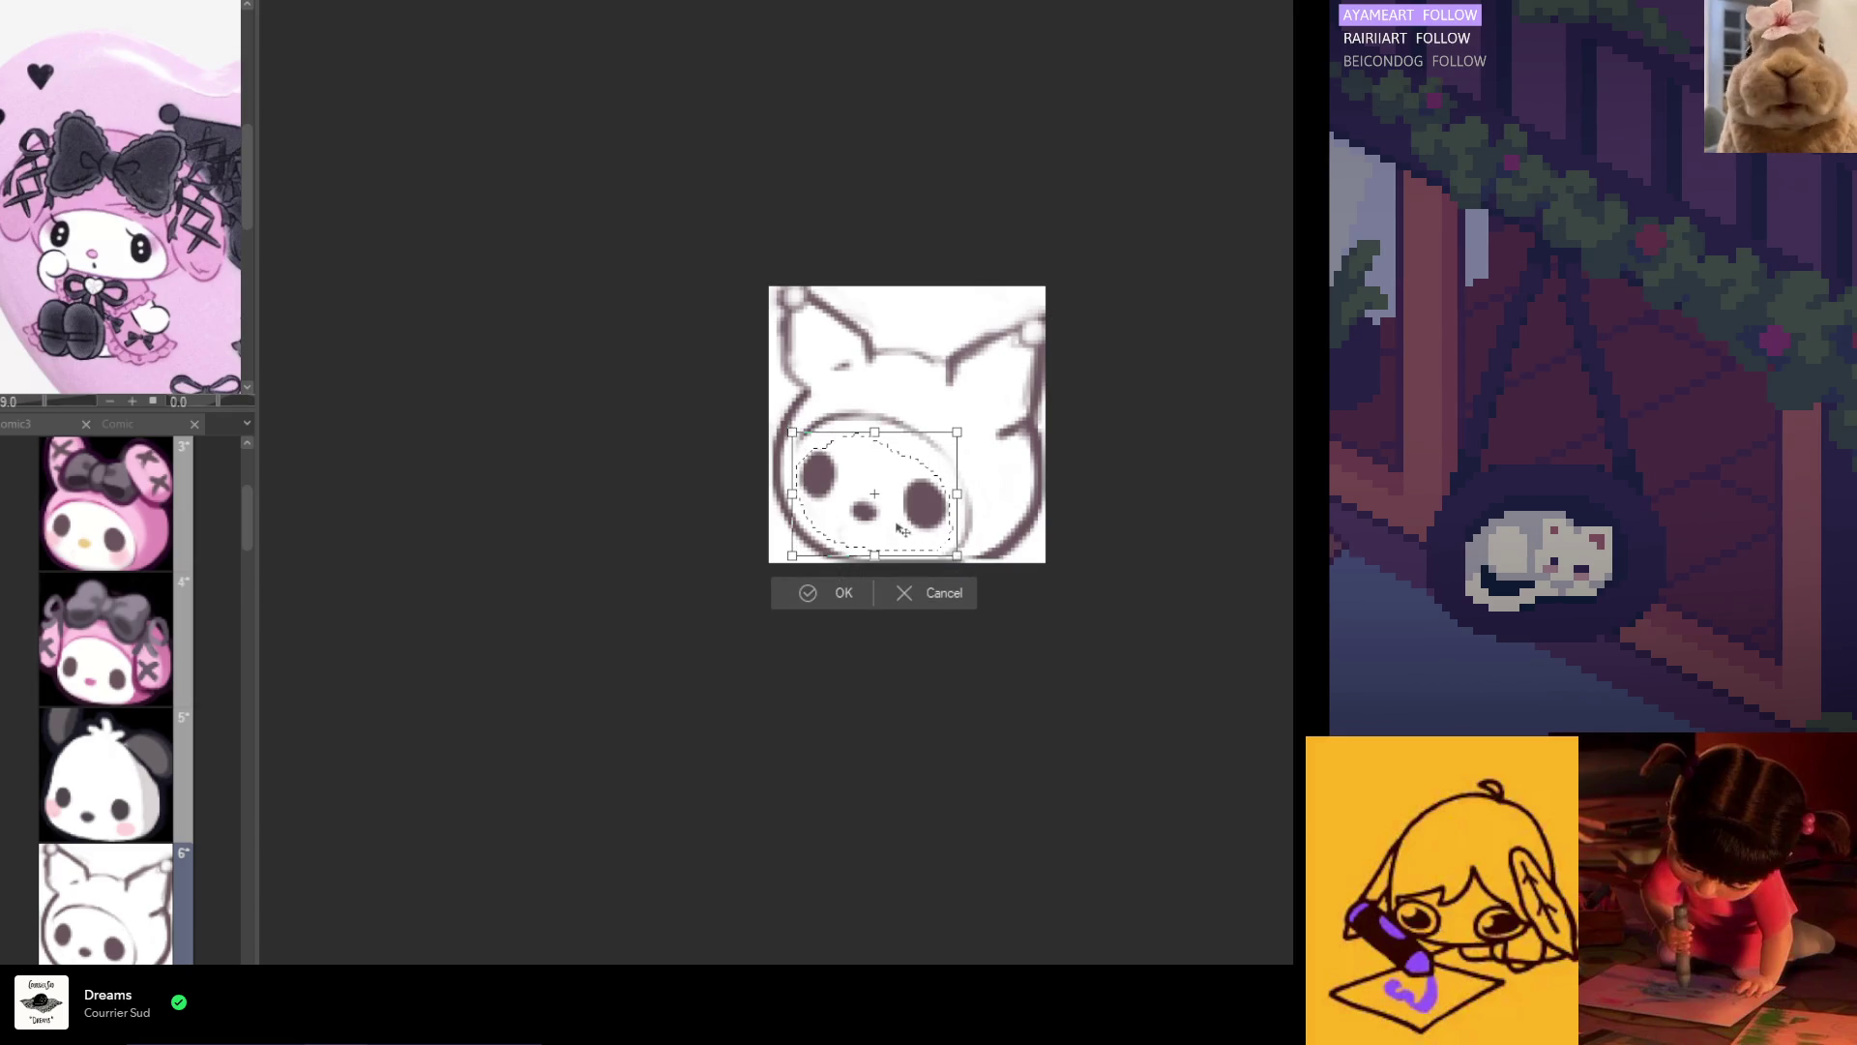
click(840, 605)
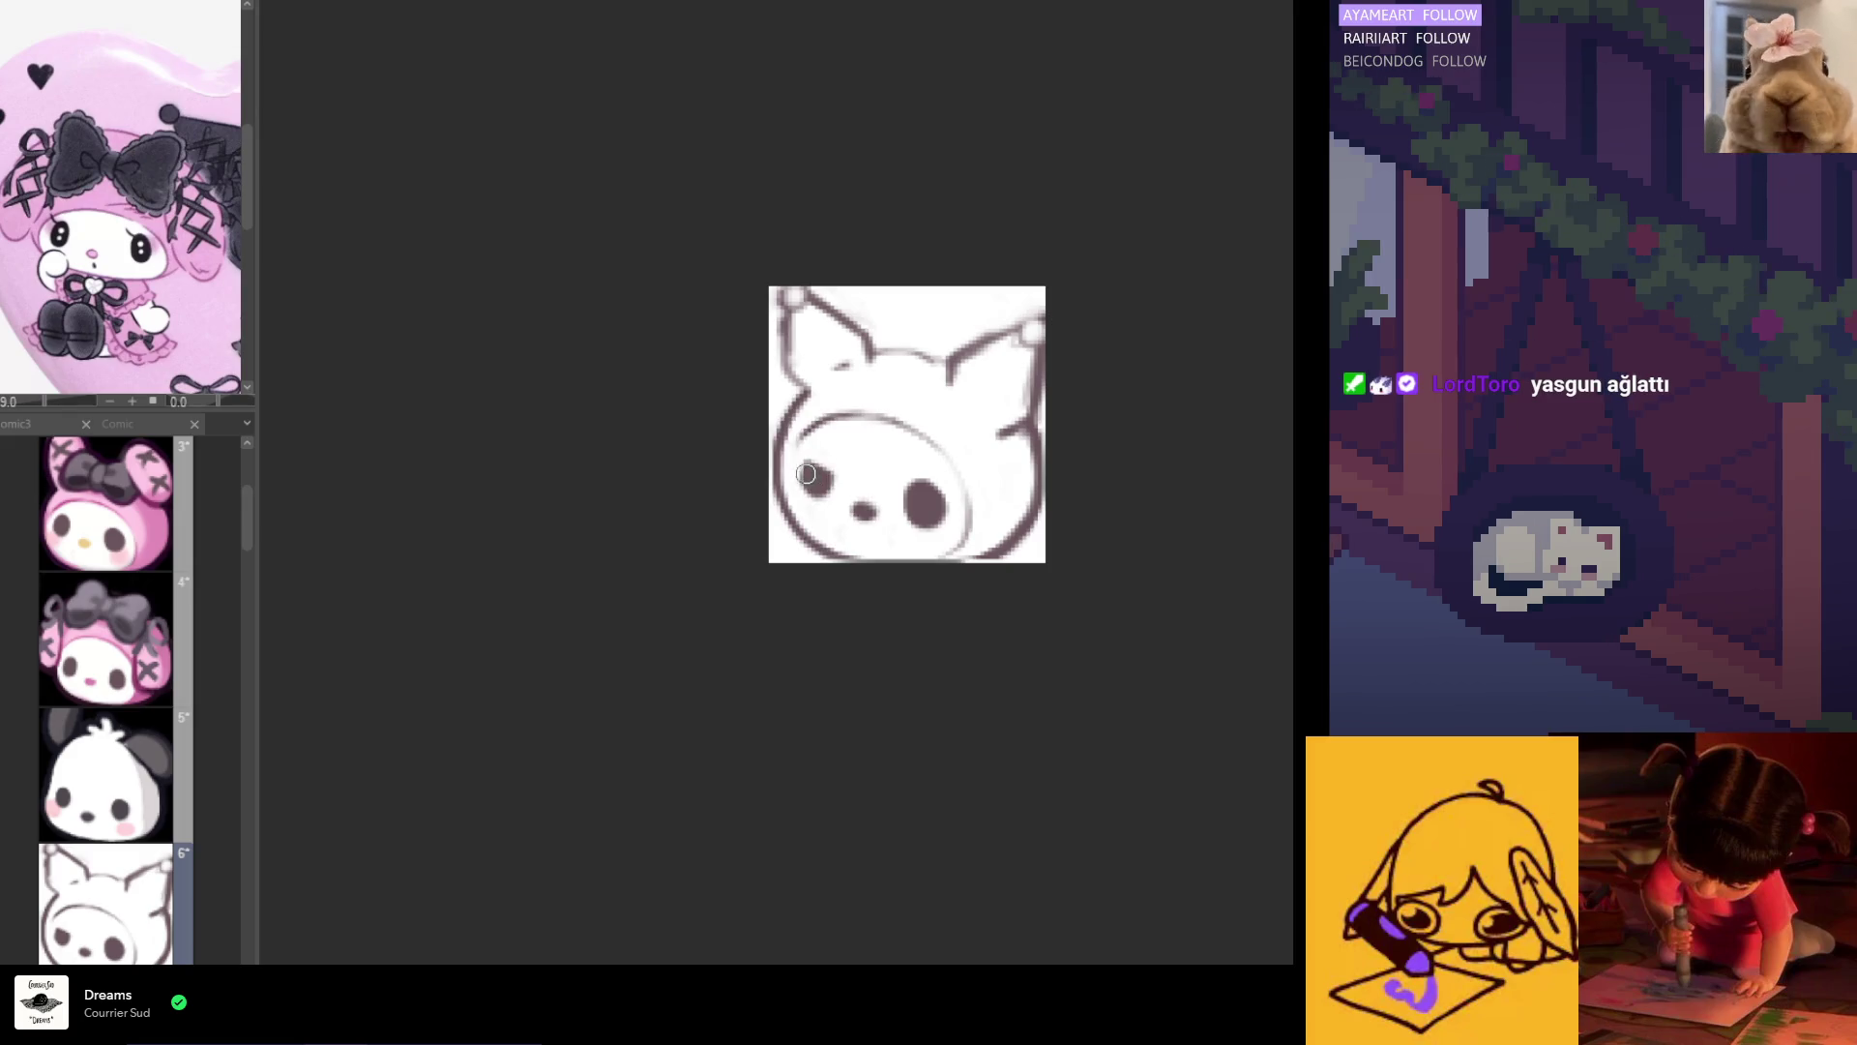
Step: Reshape both eyes darker with slanted, angry tops and longer lid lines
drag(808, 458, 851, 513)
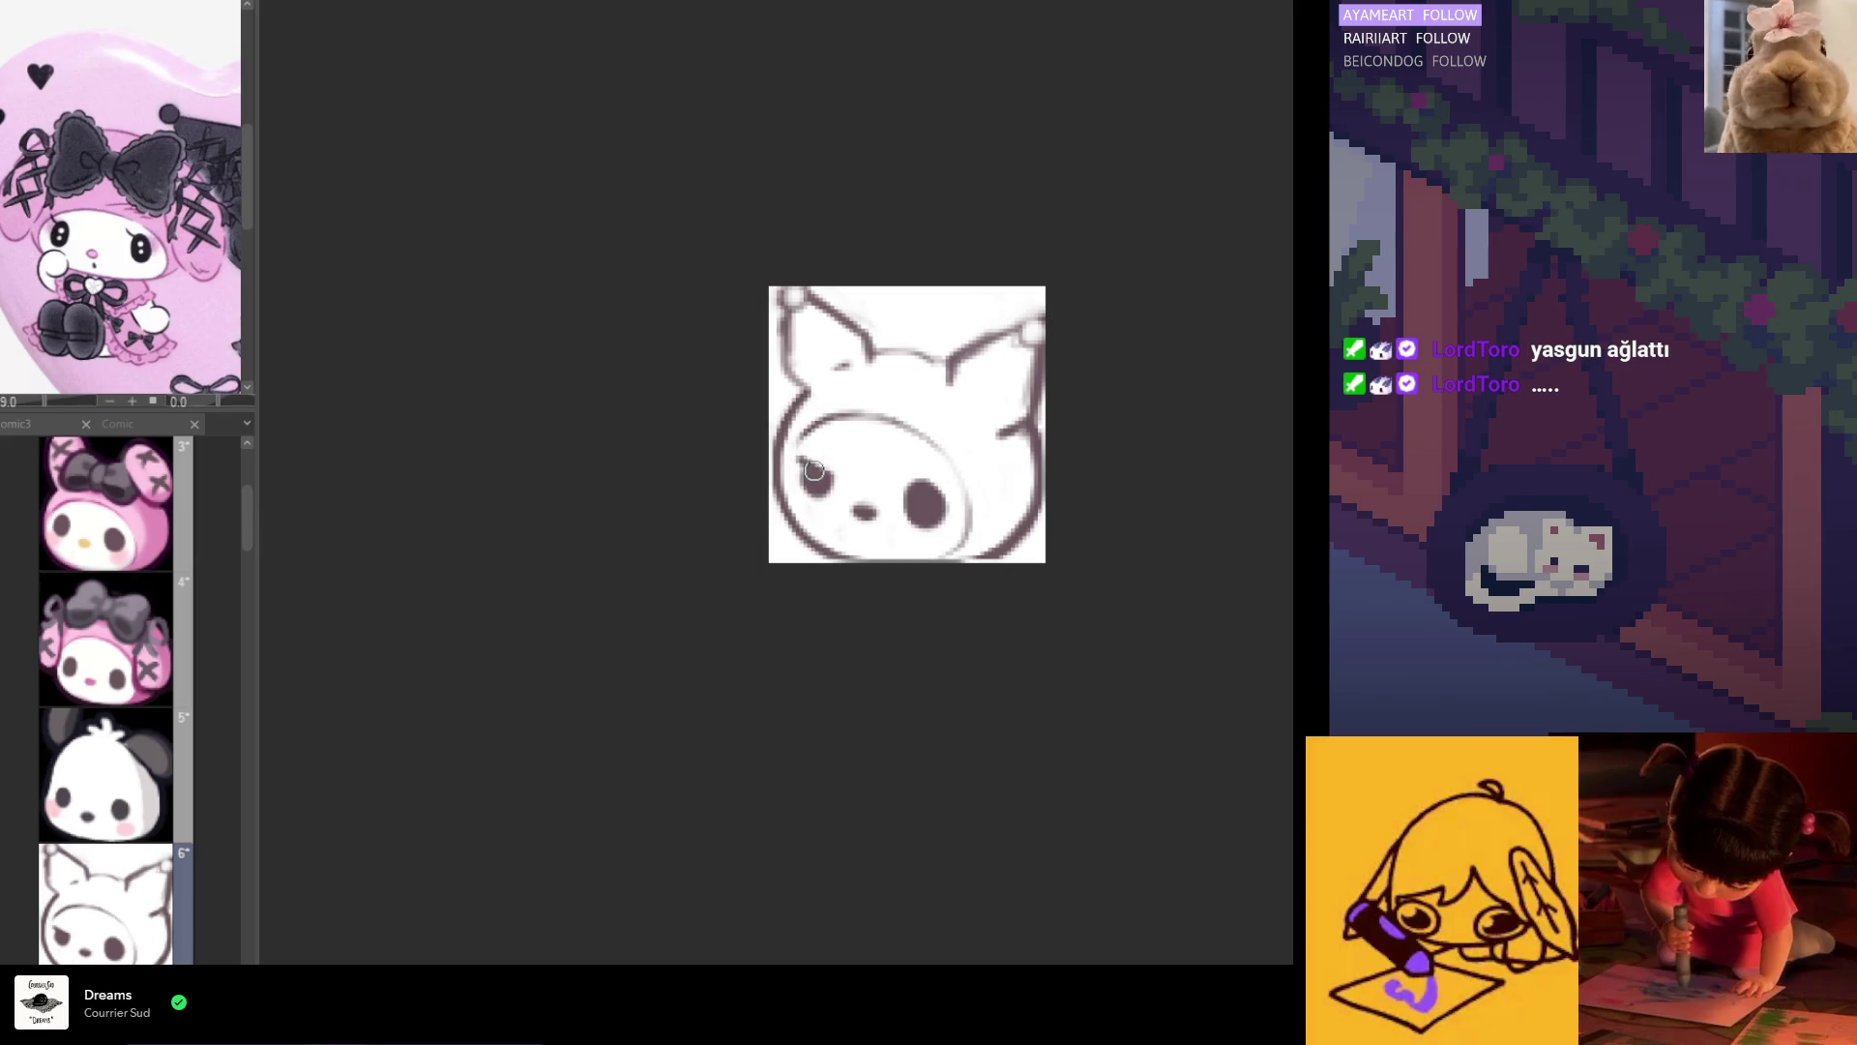
drag(822, 476, 803, 469)
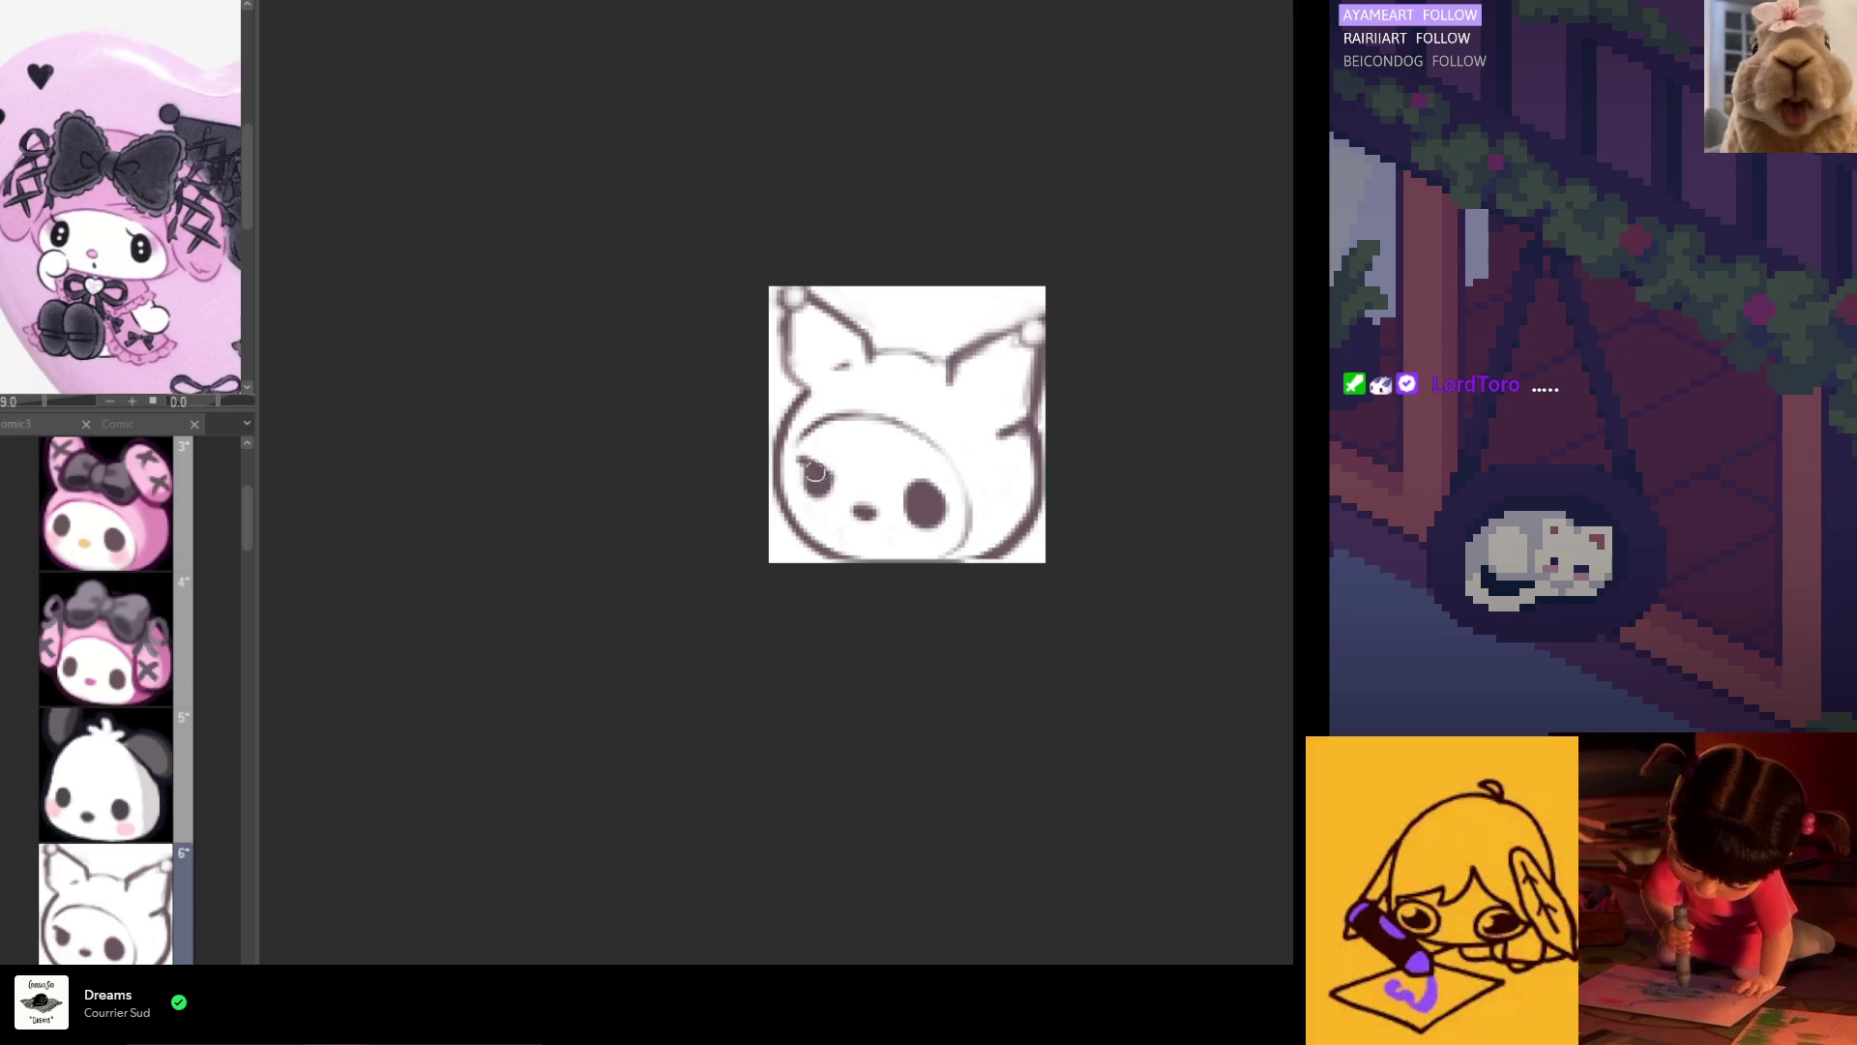
key(h)
mouse_move(916, 480)
mouse_down()
mouse_move(874, 481)
mouse_move(914, 487)
mouse_move(926, 516)
mouse_up()
key(h)
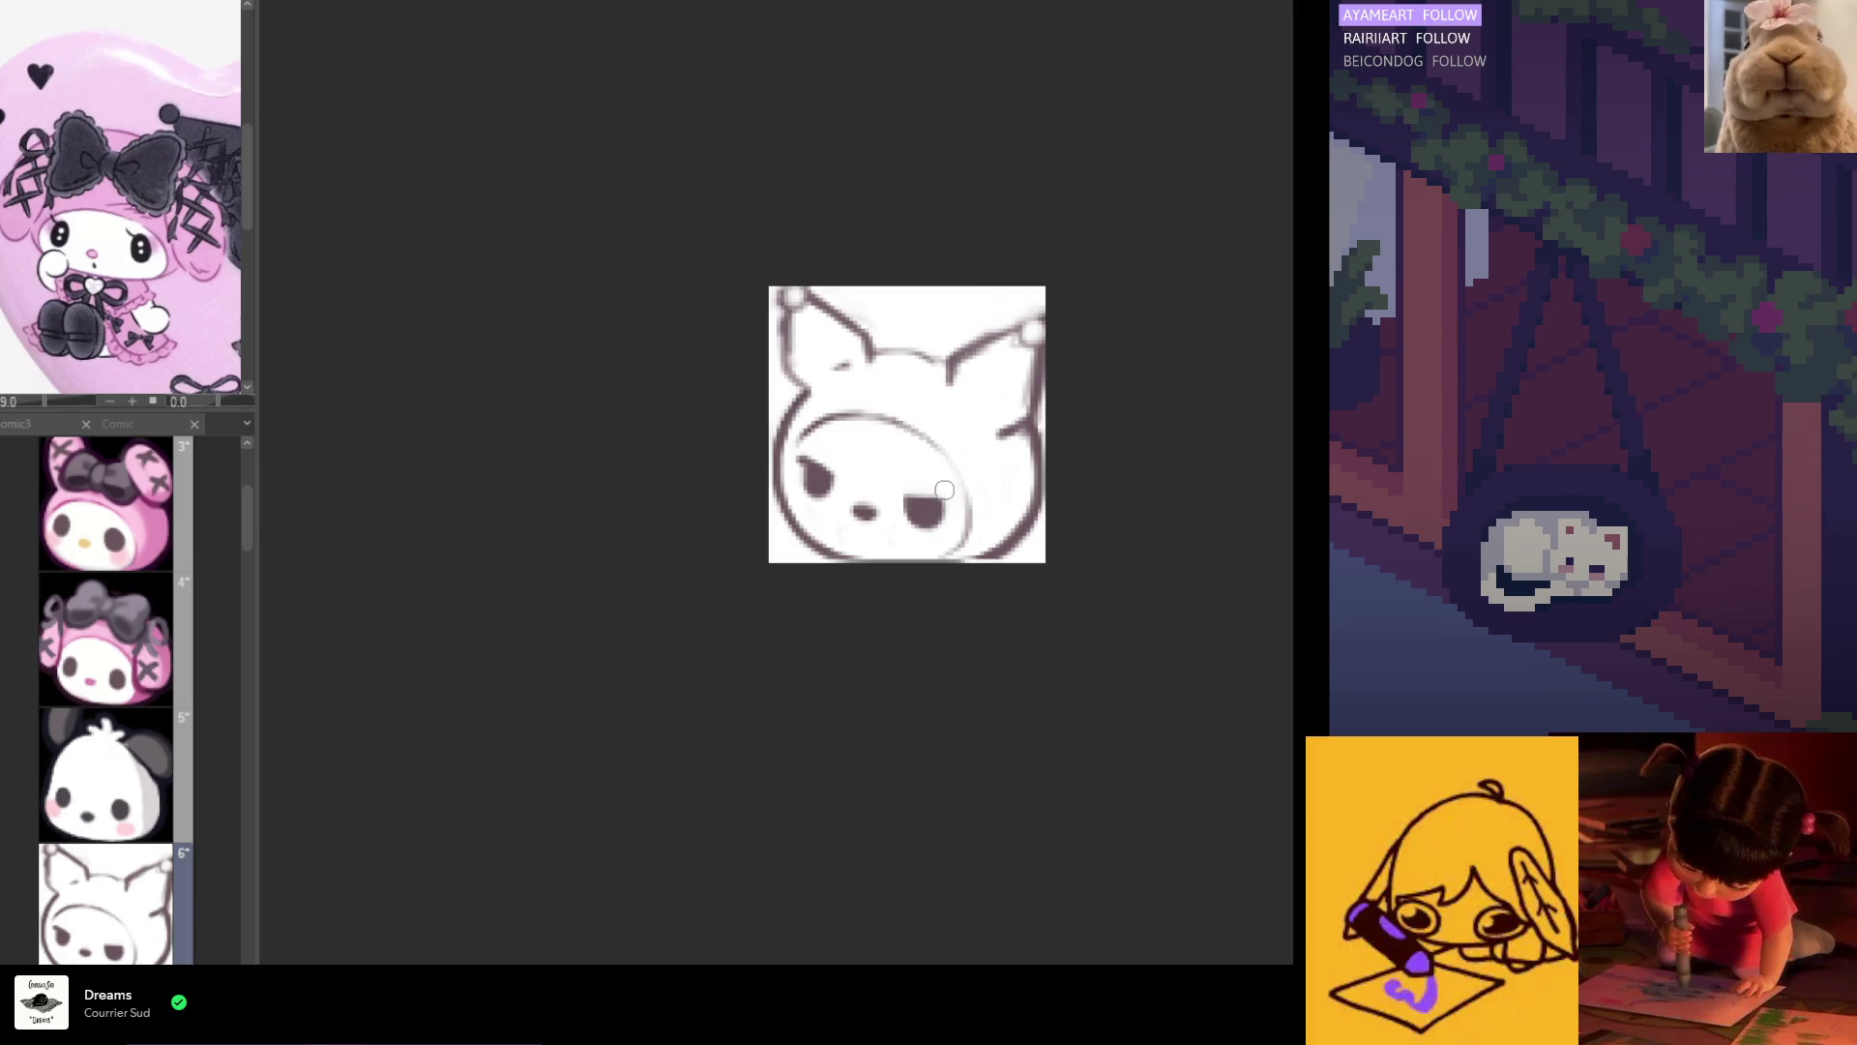
ctrl+click(931, 504)
mouse_move(930, 504)
mouse_down()
mouse_move(946, 503)
mouse_move(904, 501)
mouse_up()
ctrl+click(928, 498)
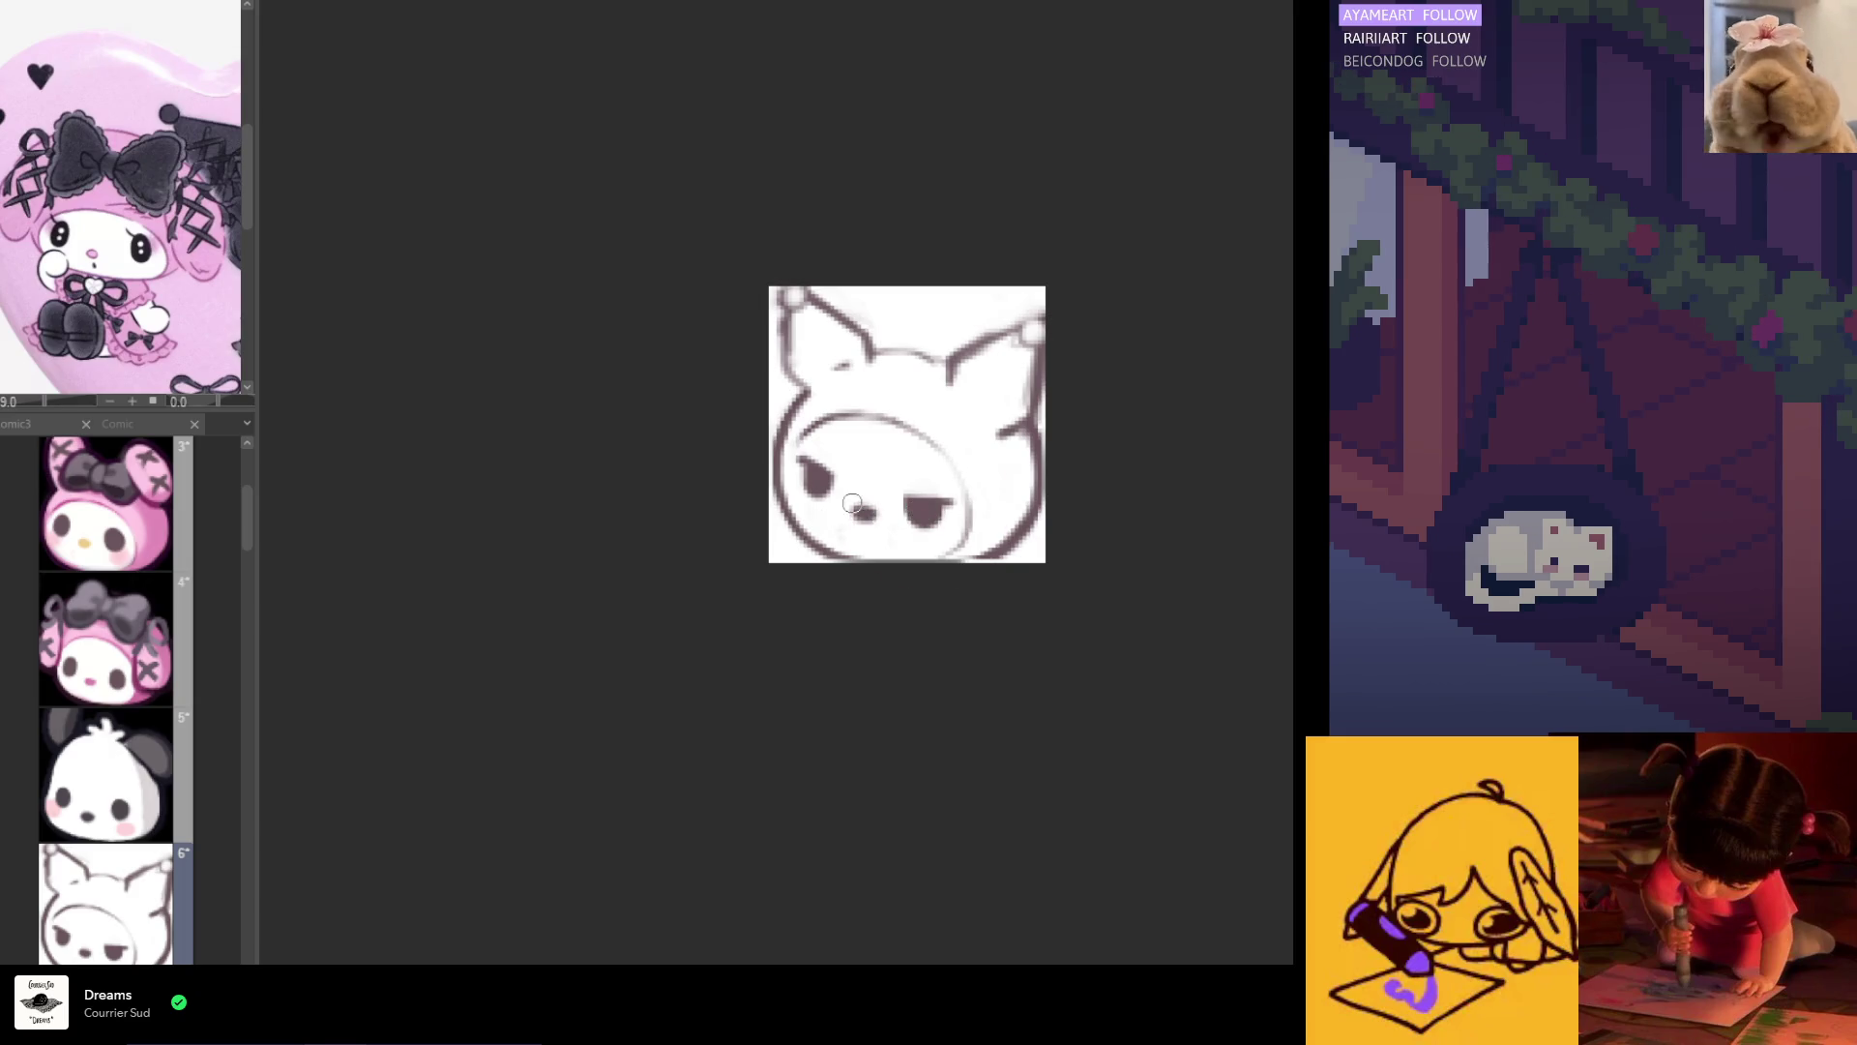
ctrl+click(936, 503)
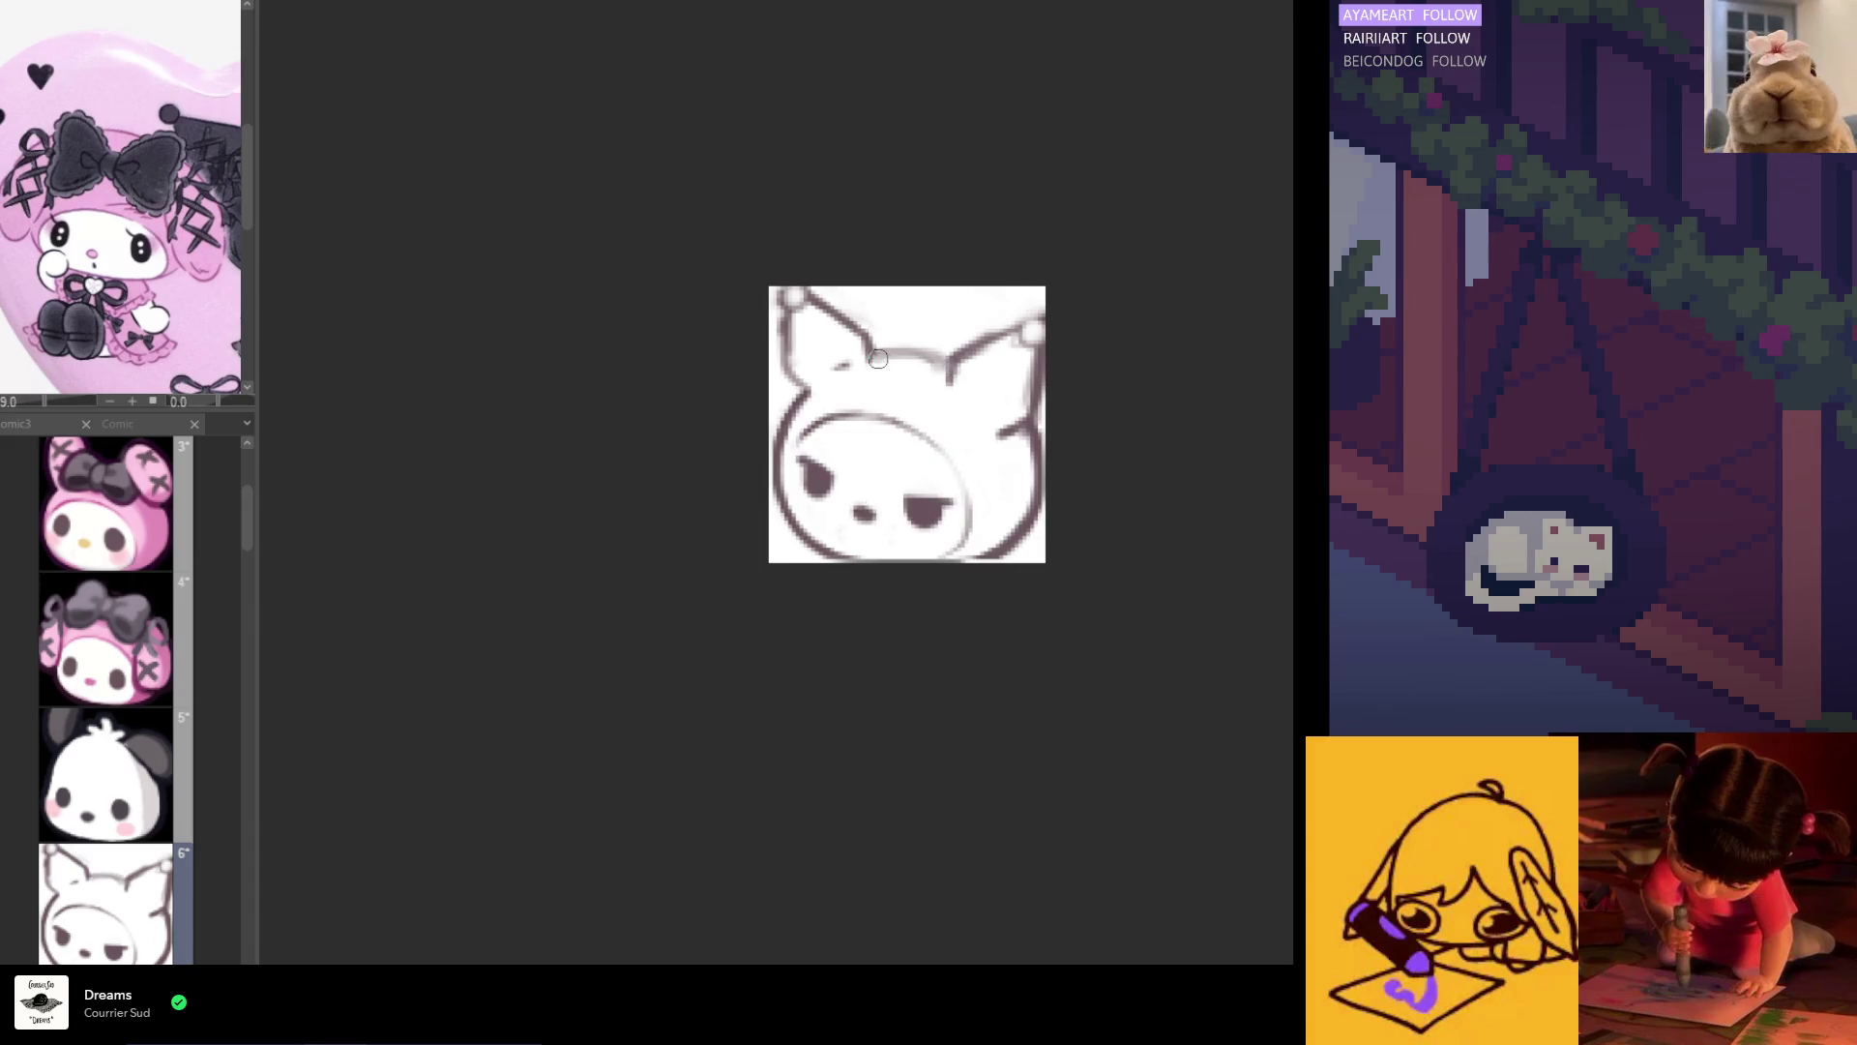
key(m)
Step: Darken the head line between the ears and the inner right-ear line
alt+click(913, 504)
mouse_move(931, 356)
mouse_down()
mouse_move(881, 352)
mouse_move(901, 373)
mouse_up()
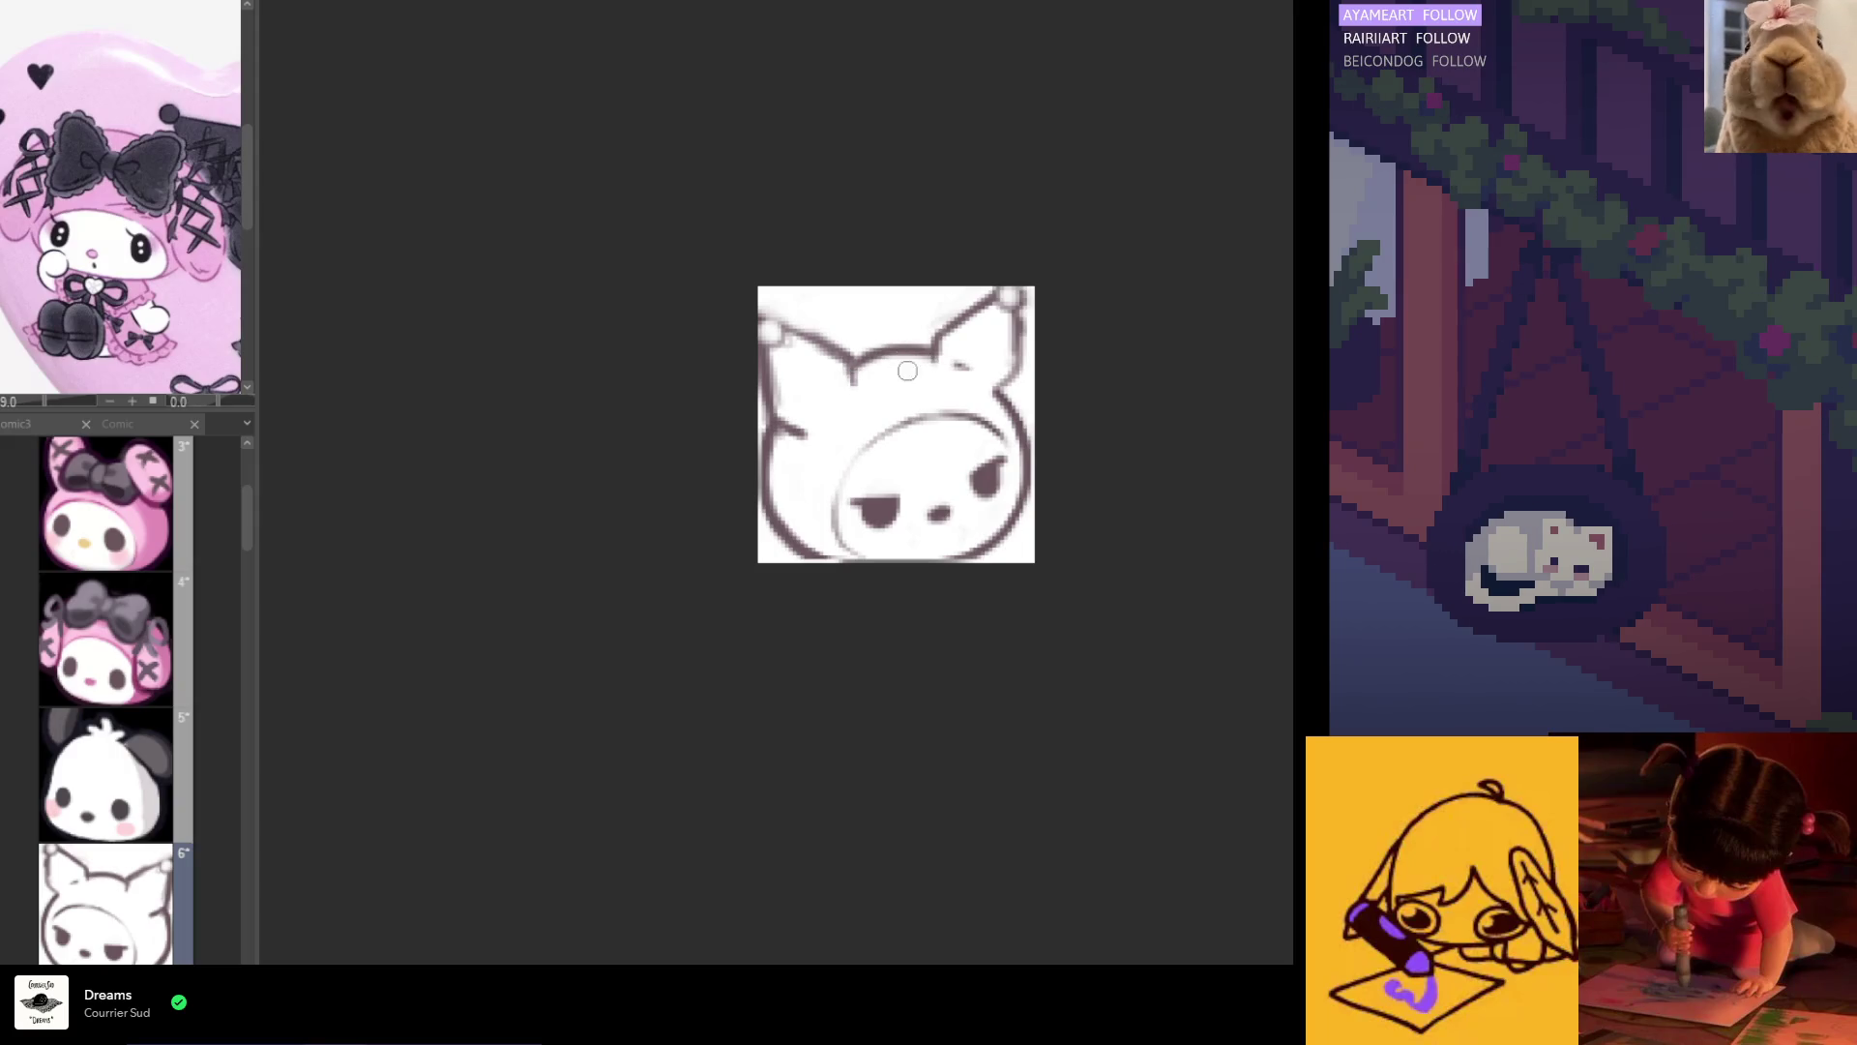
drag(934, 368, 973, 308)
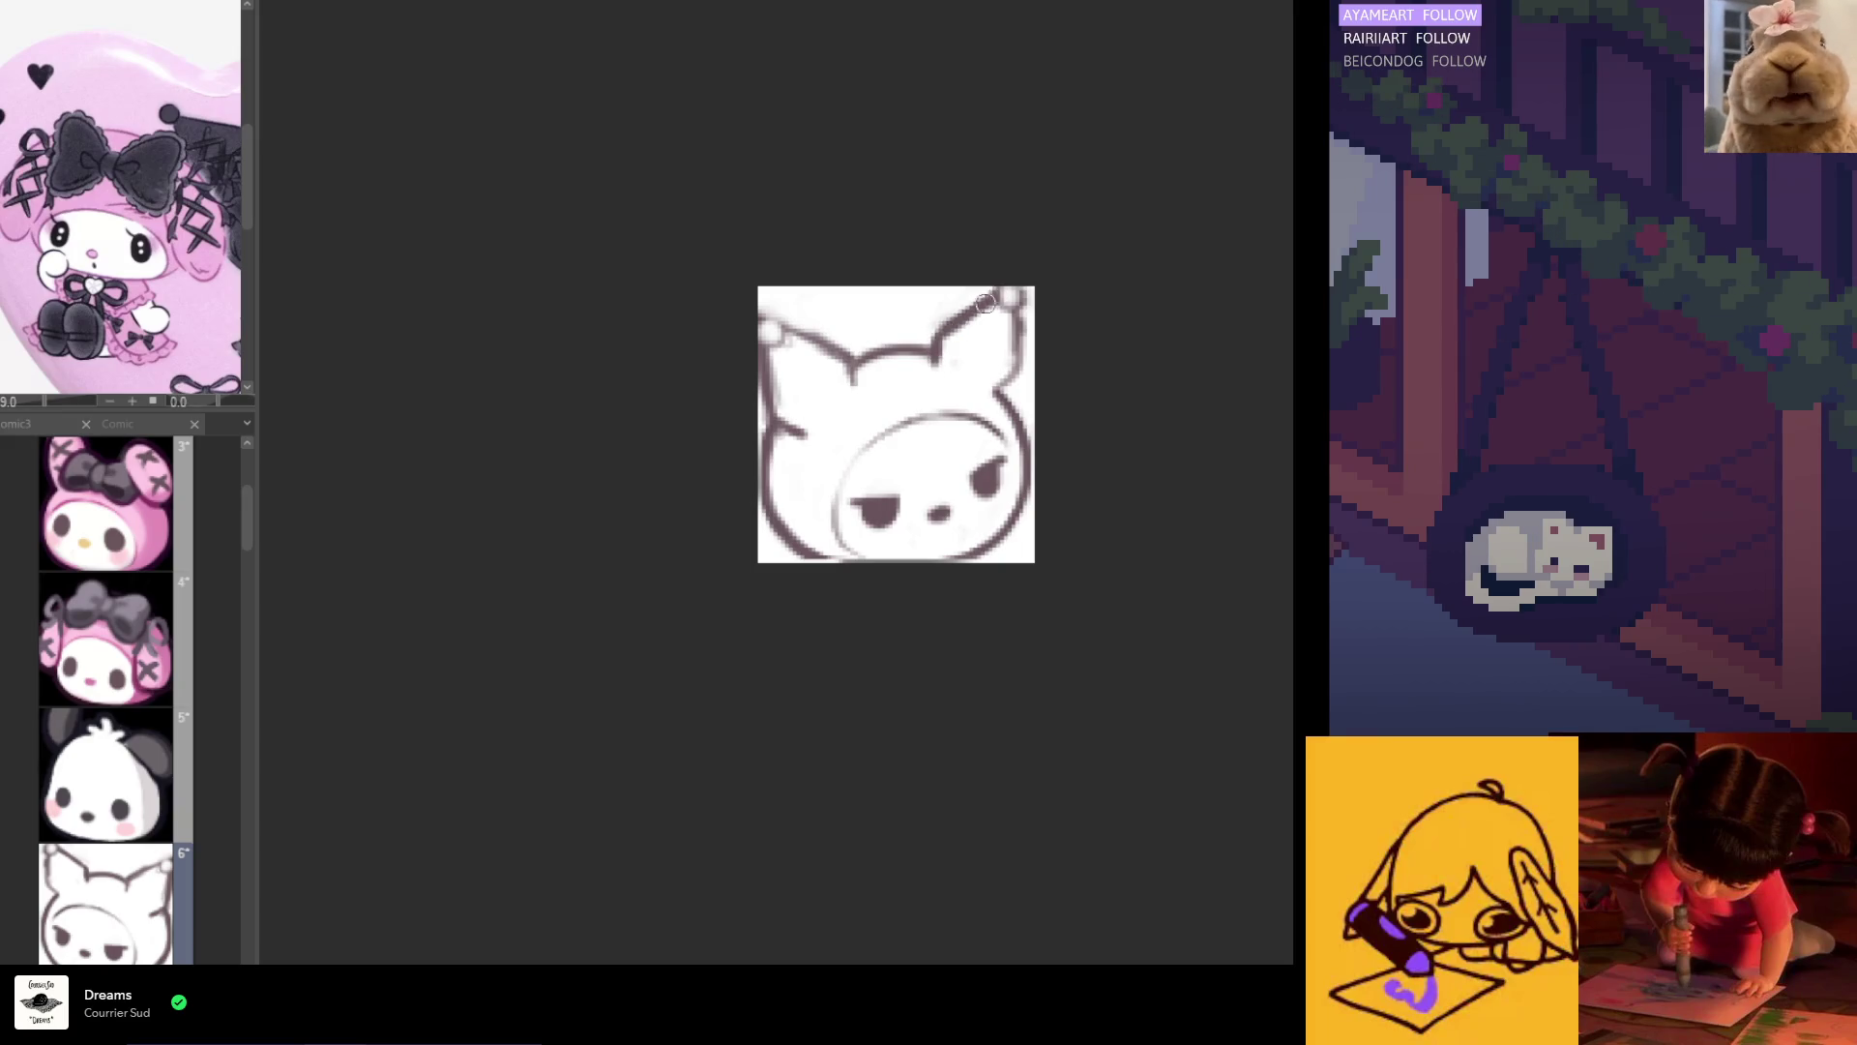
key(h)
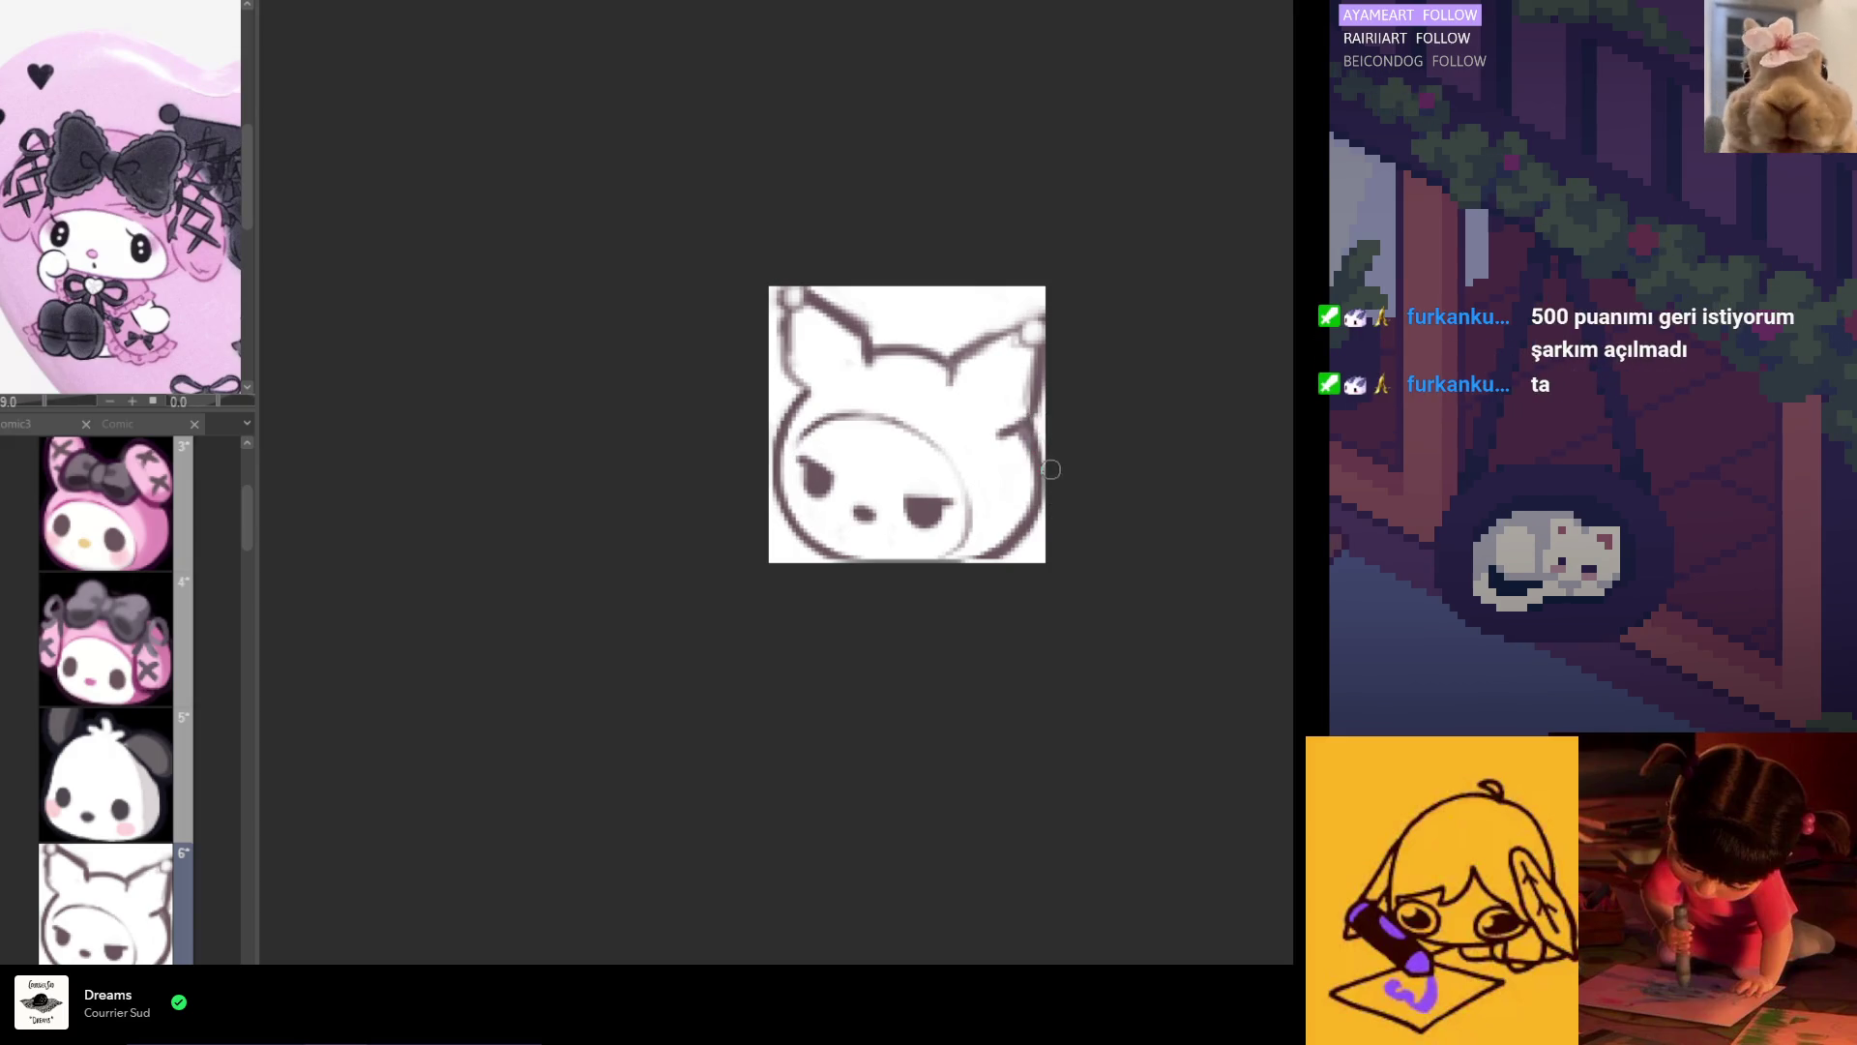
Step: Draw a V-shaped stroke above the eyes in the face's dark line colour
alt+click(920, 502)
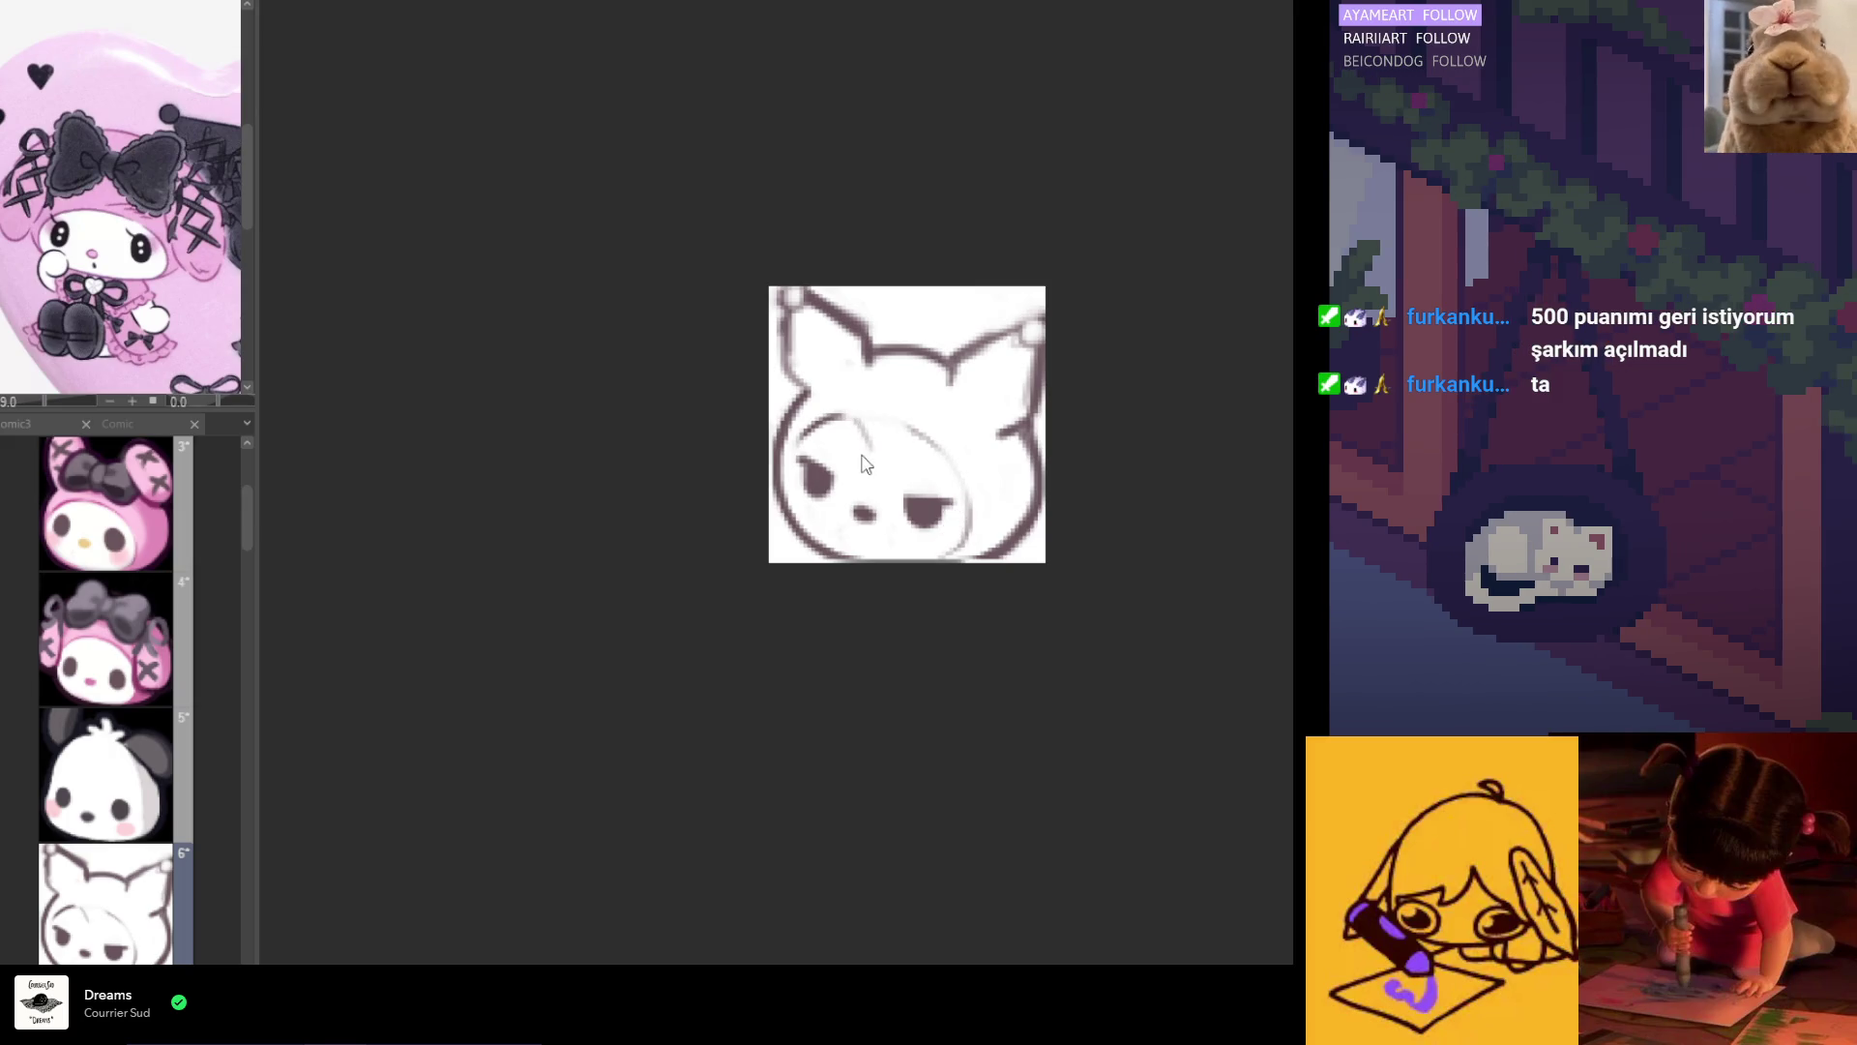
drag(866, 455, 905, 443)
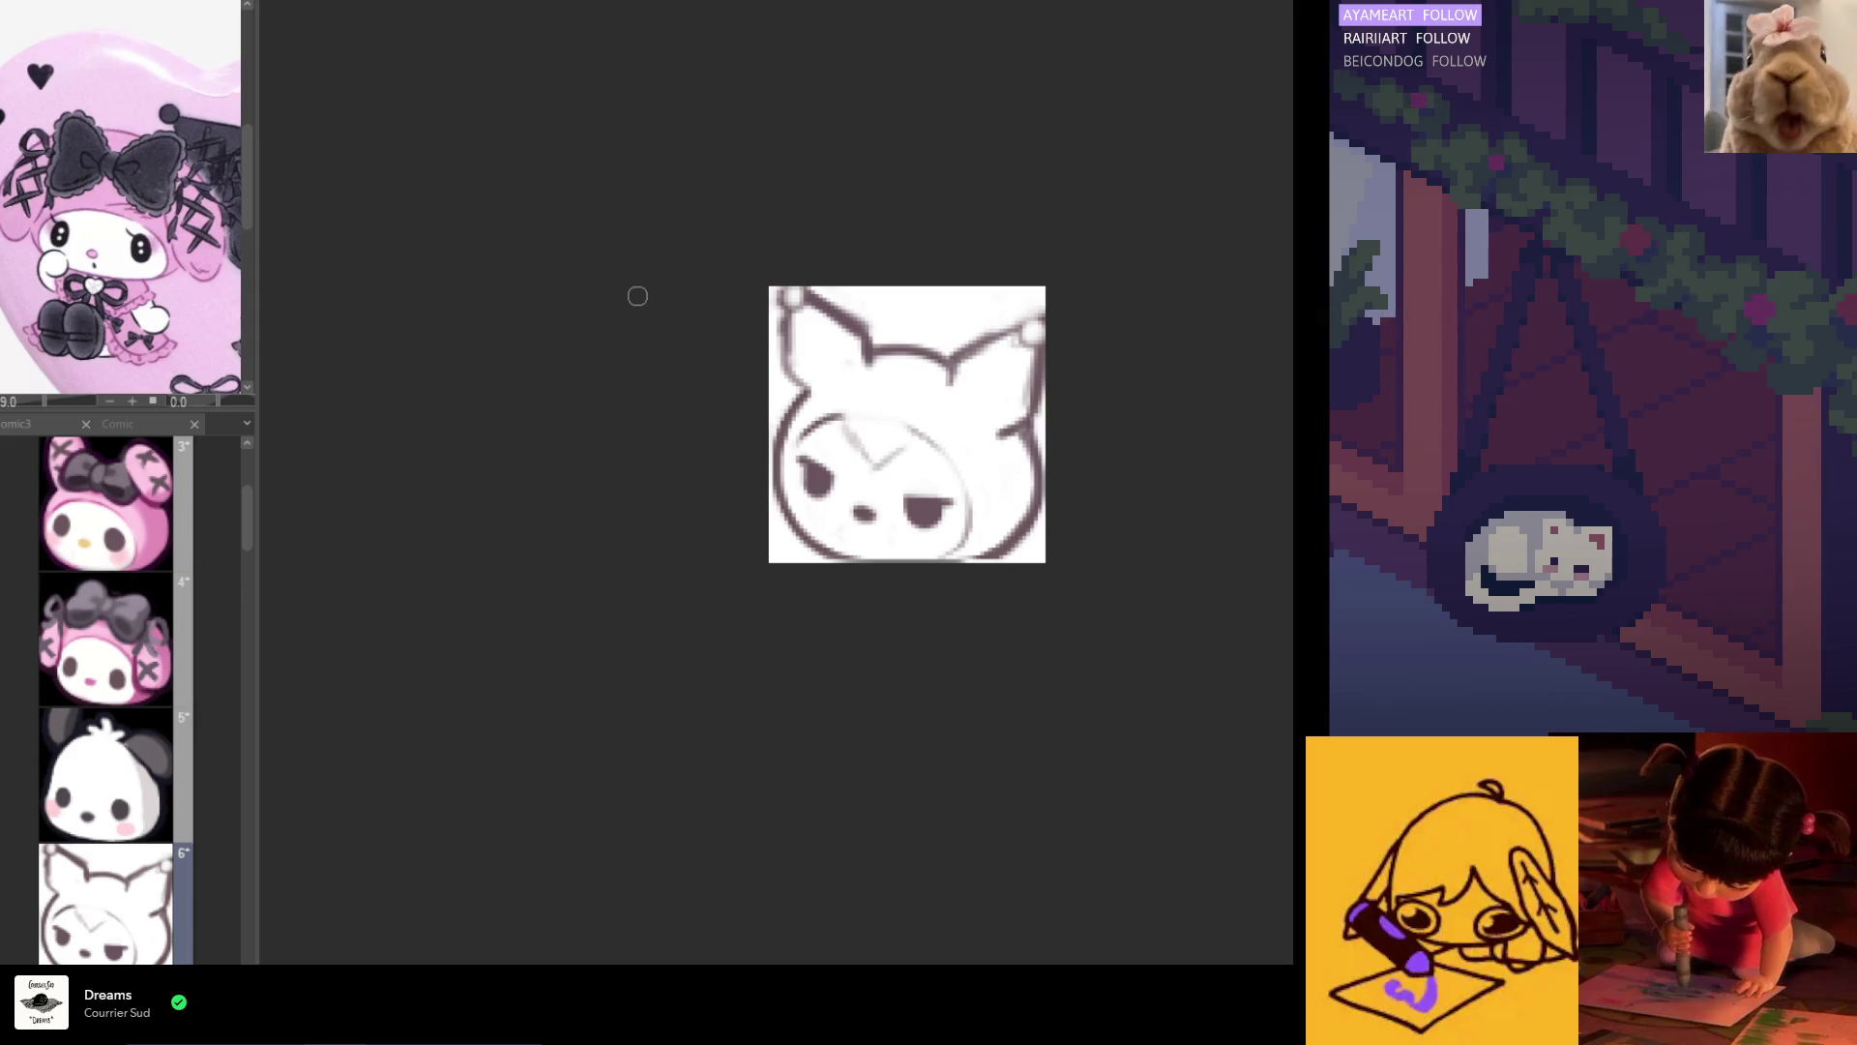
scroll(121, 203, down, 3)
Step: Try several brow strokes over the eyes, undoing most and keeping a faint forehead line
scroll(121, 203, up, 5)
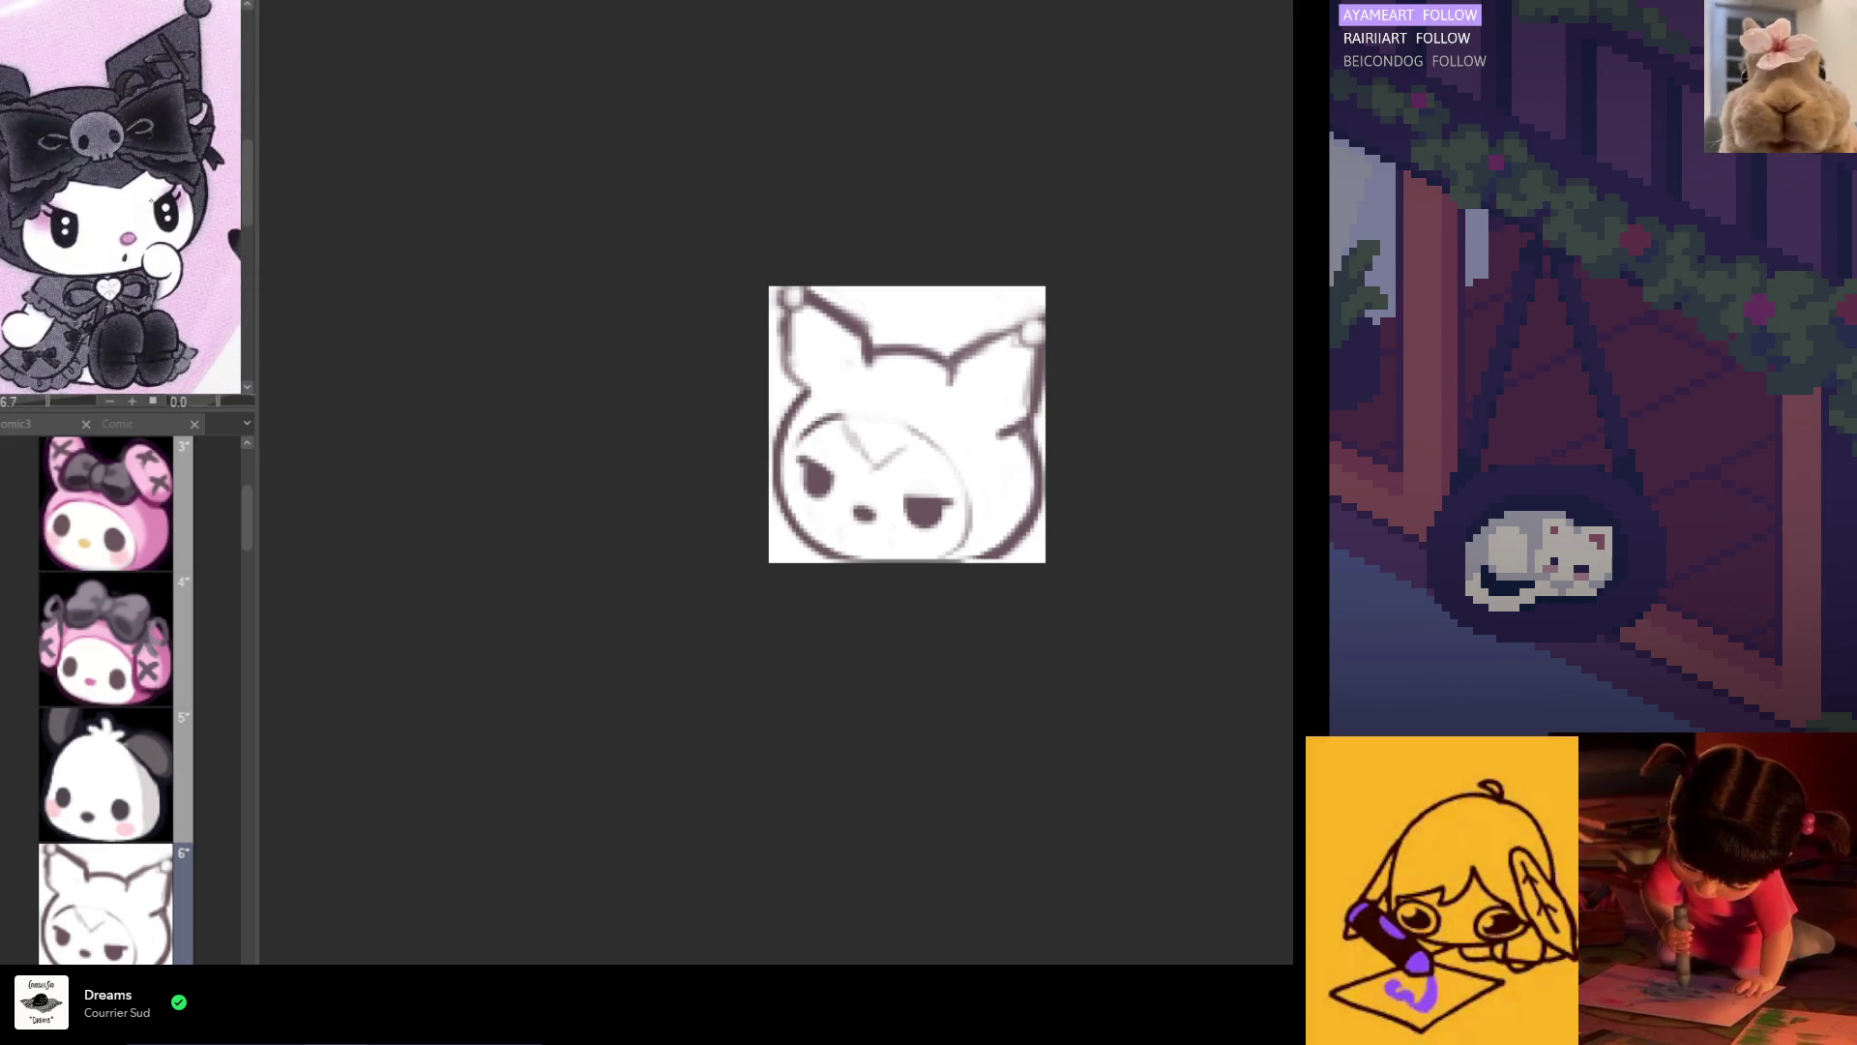
drag(820, 423, 866, 457)
key(ctrl+z)
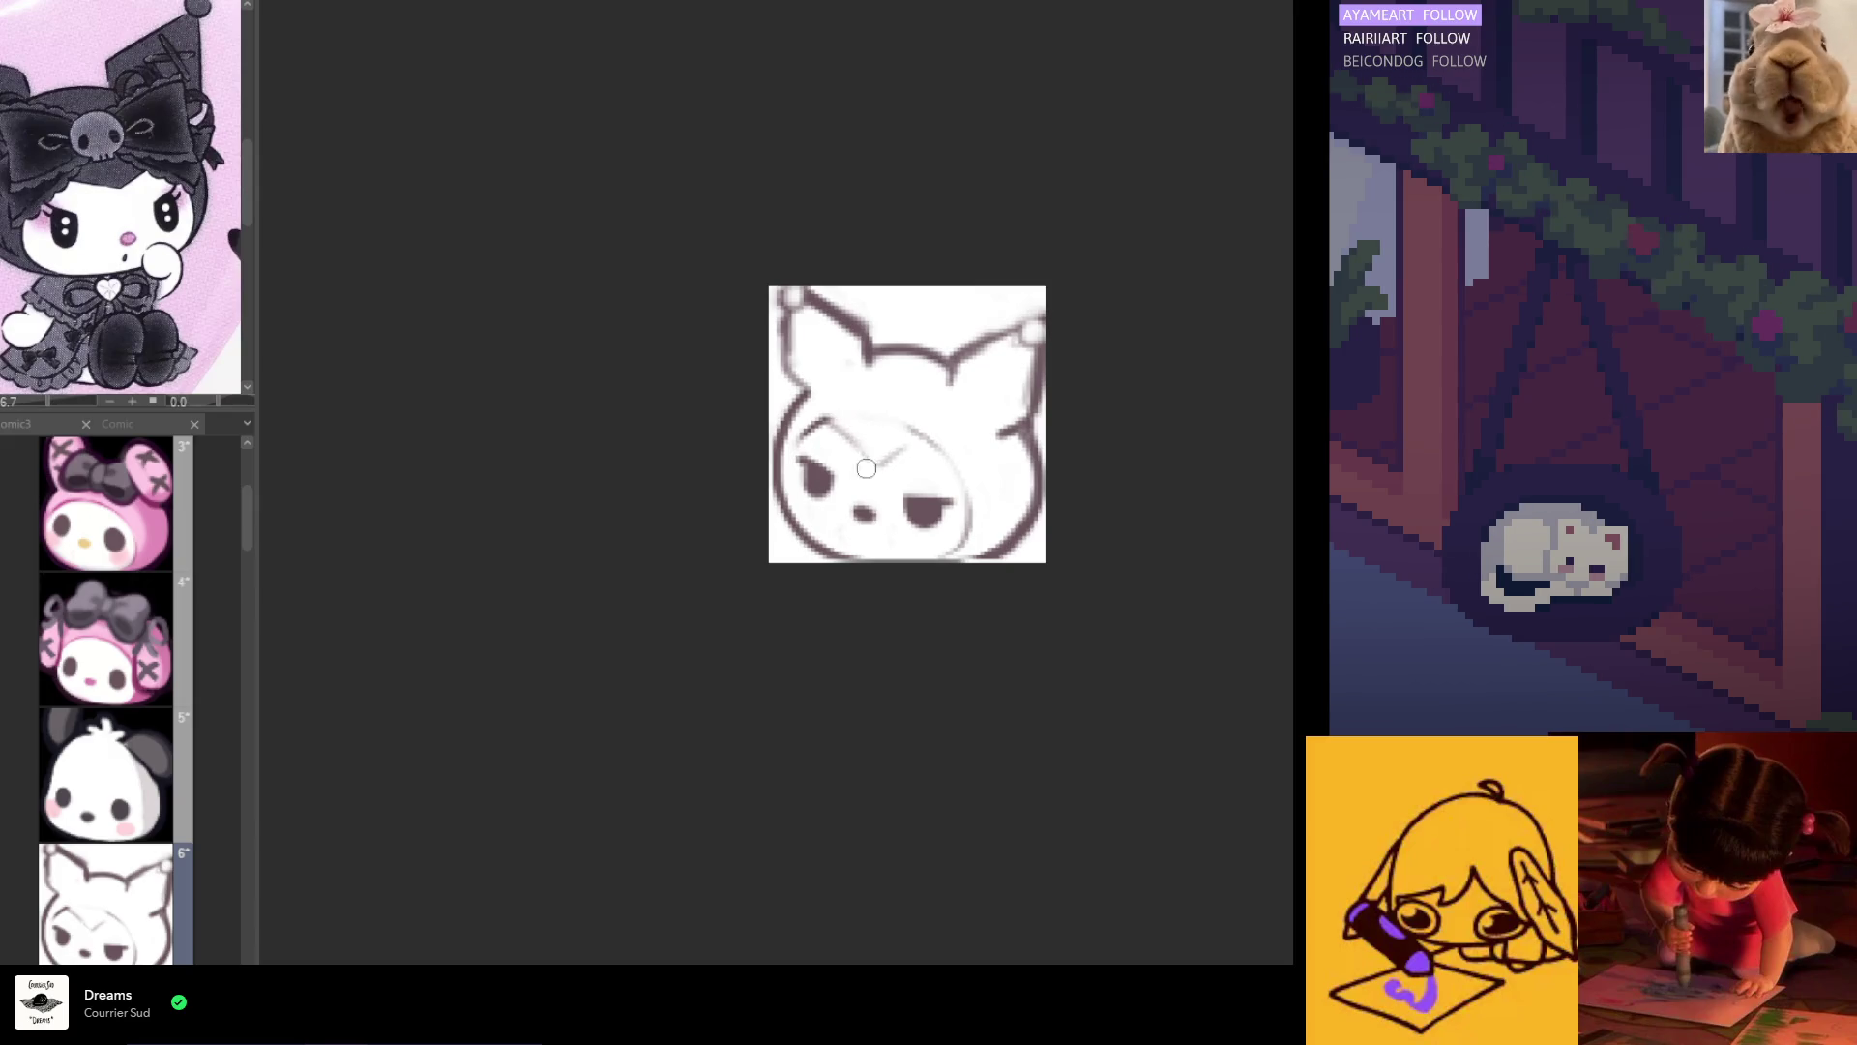
drag(823, 433, 859, 455)
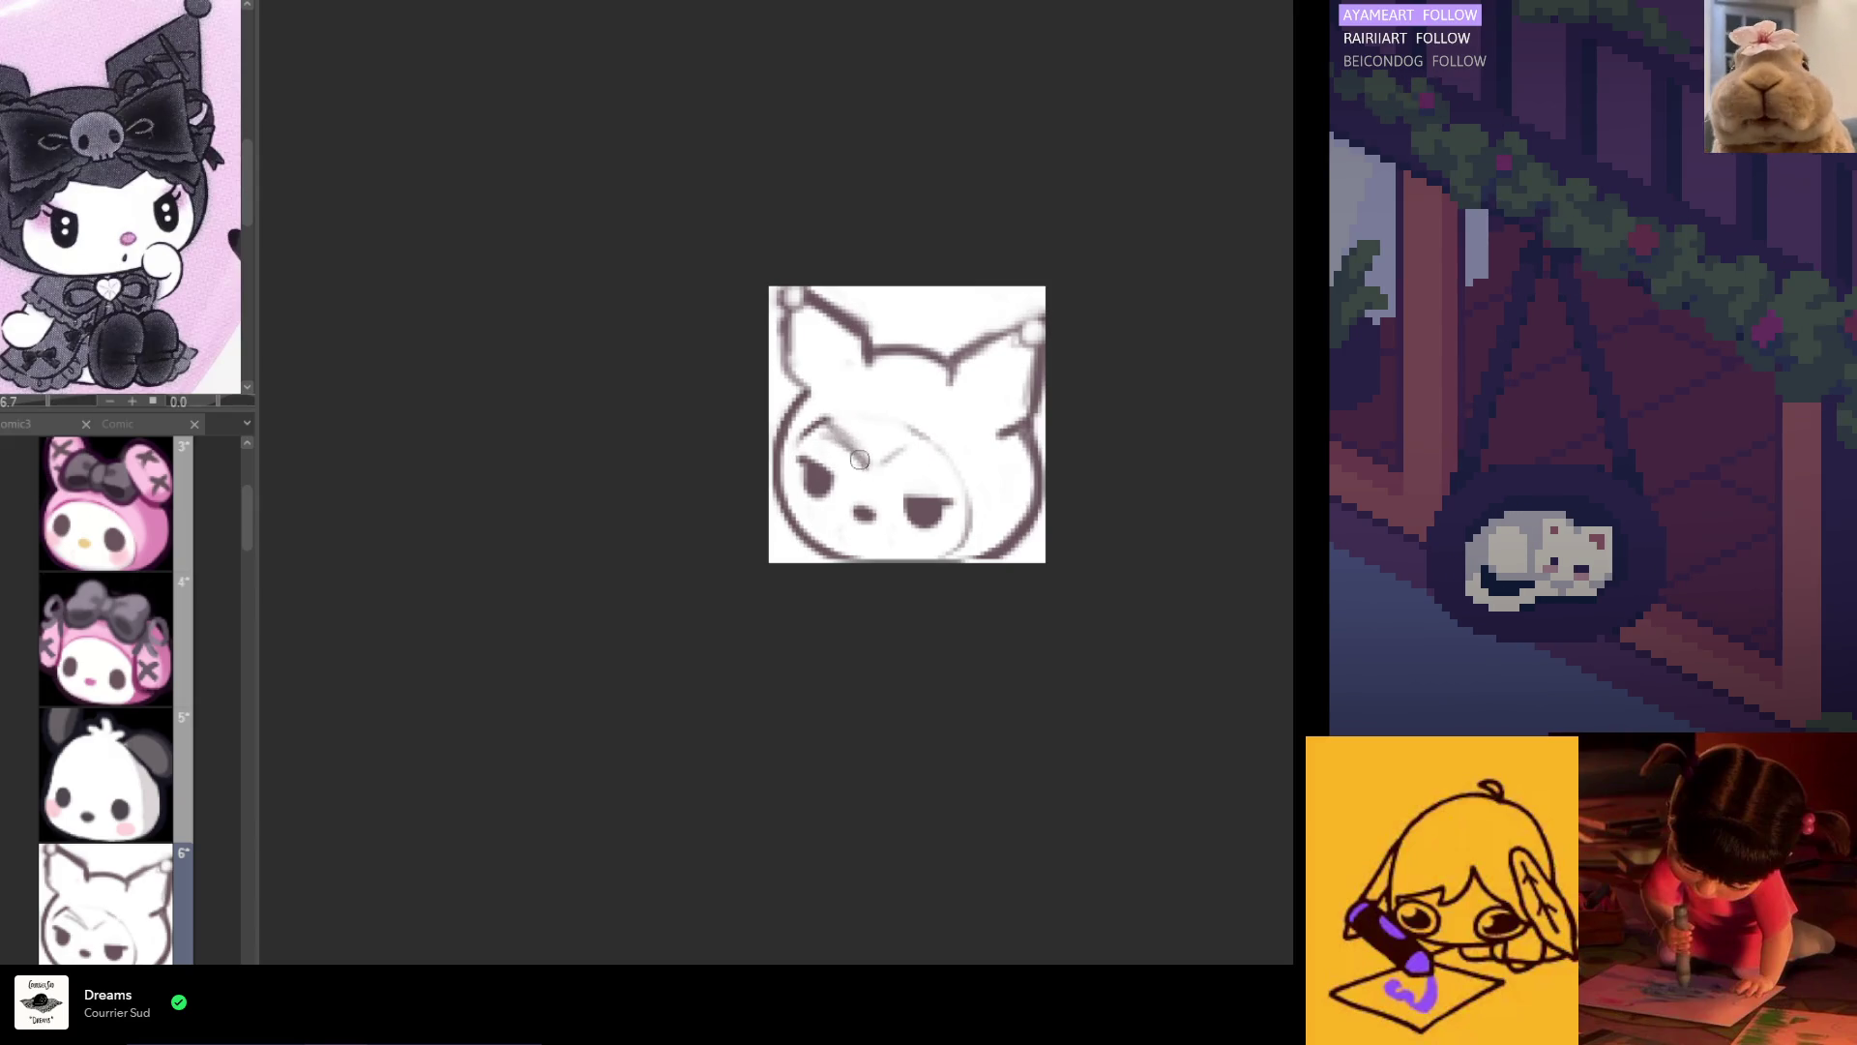
drag(869, 459, 923, 441)
key(ctrl+z)
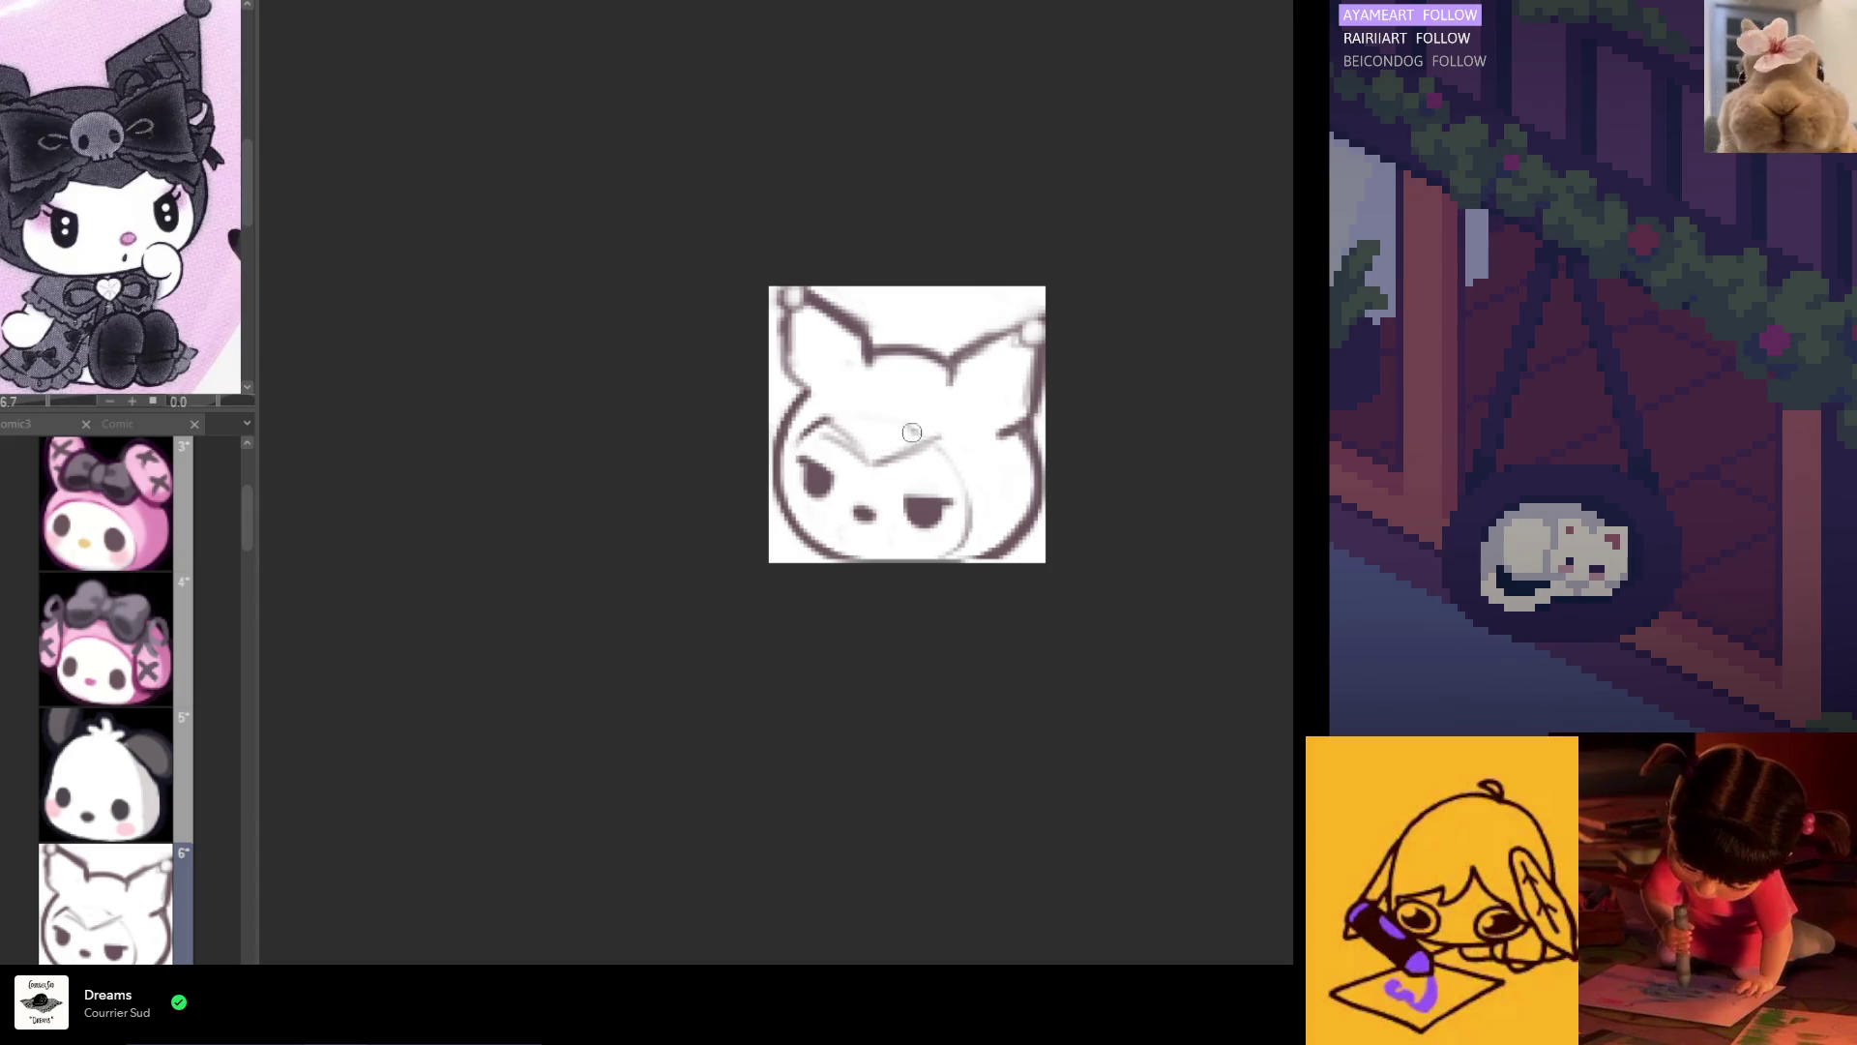
key(h)
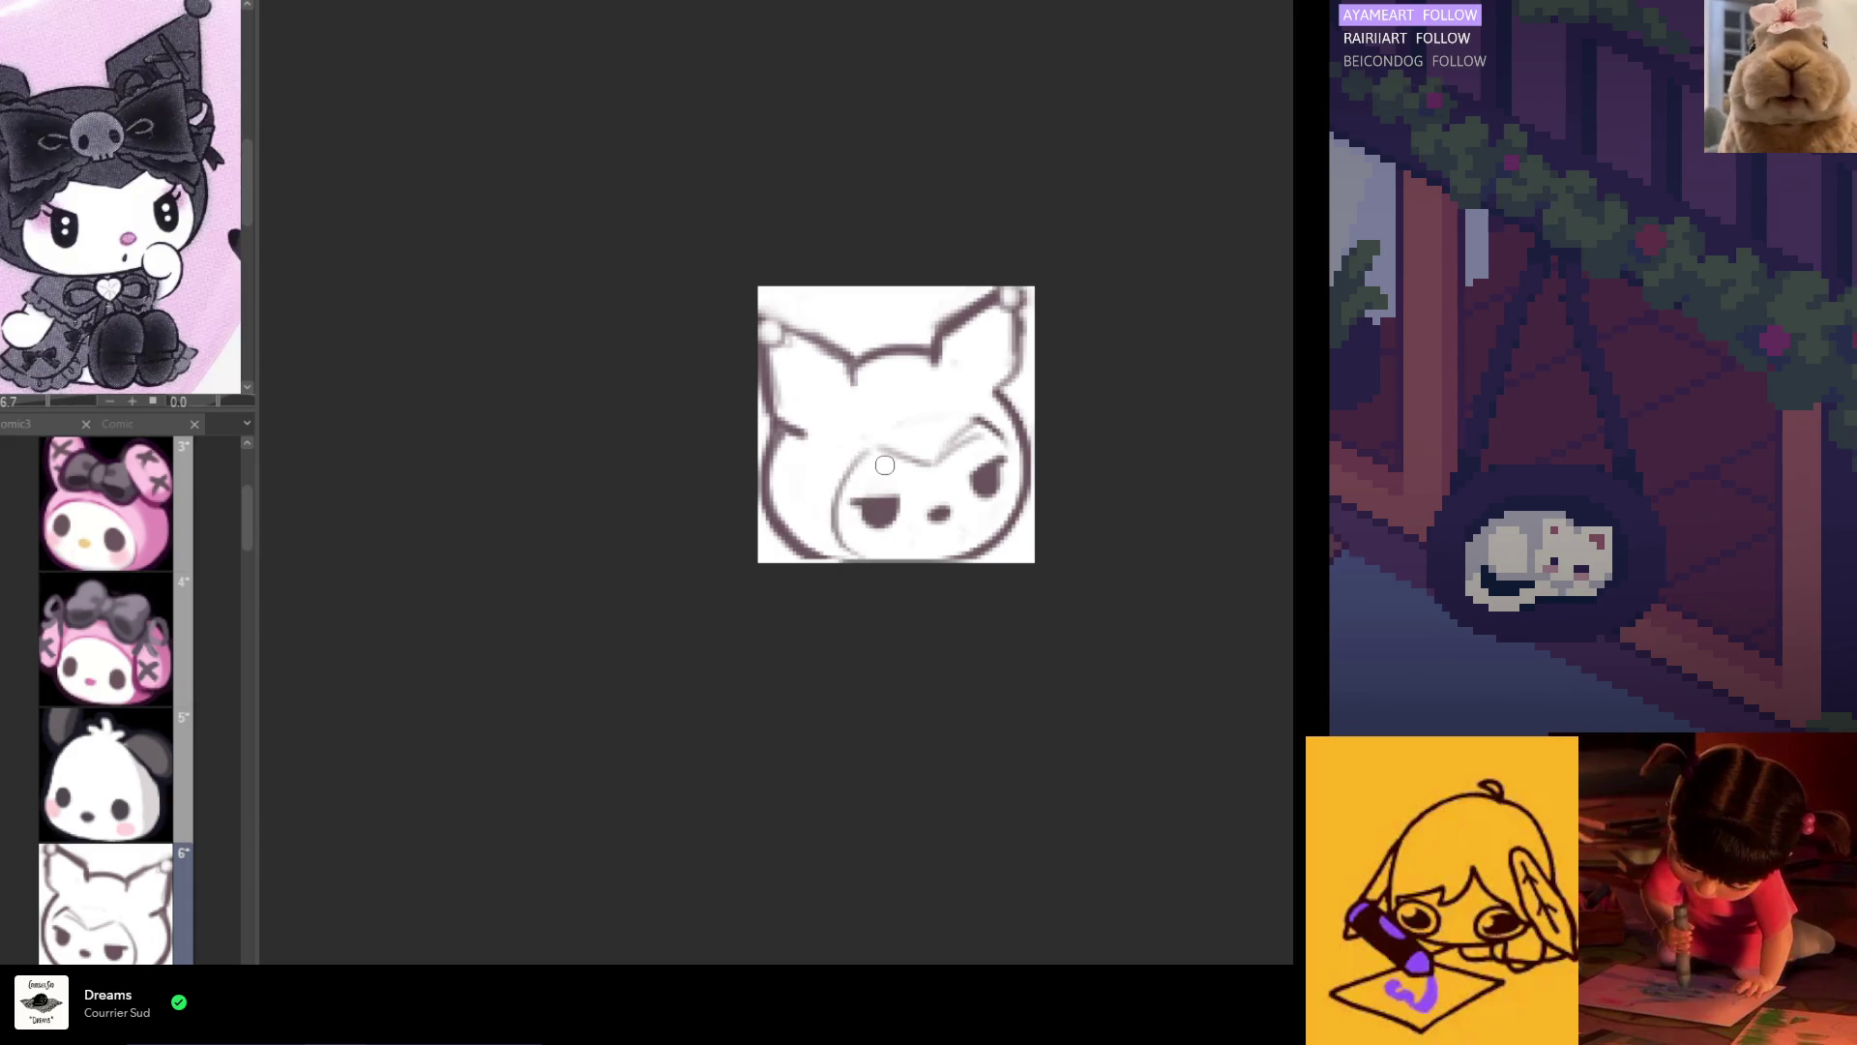
drag(859, 447, 925, 454)
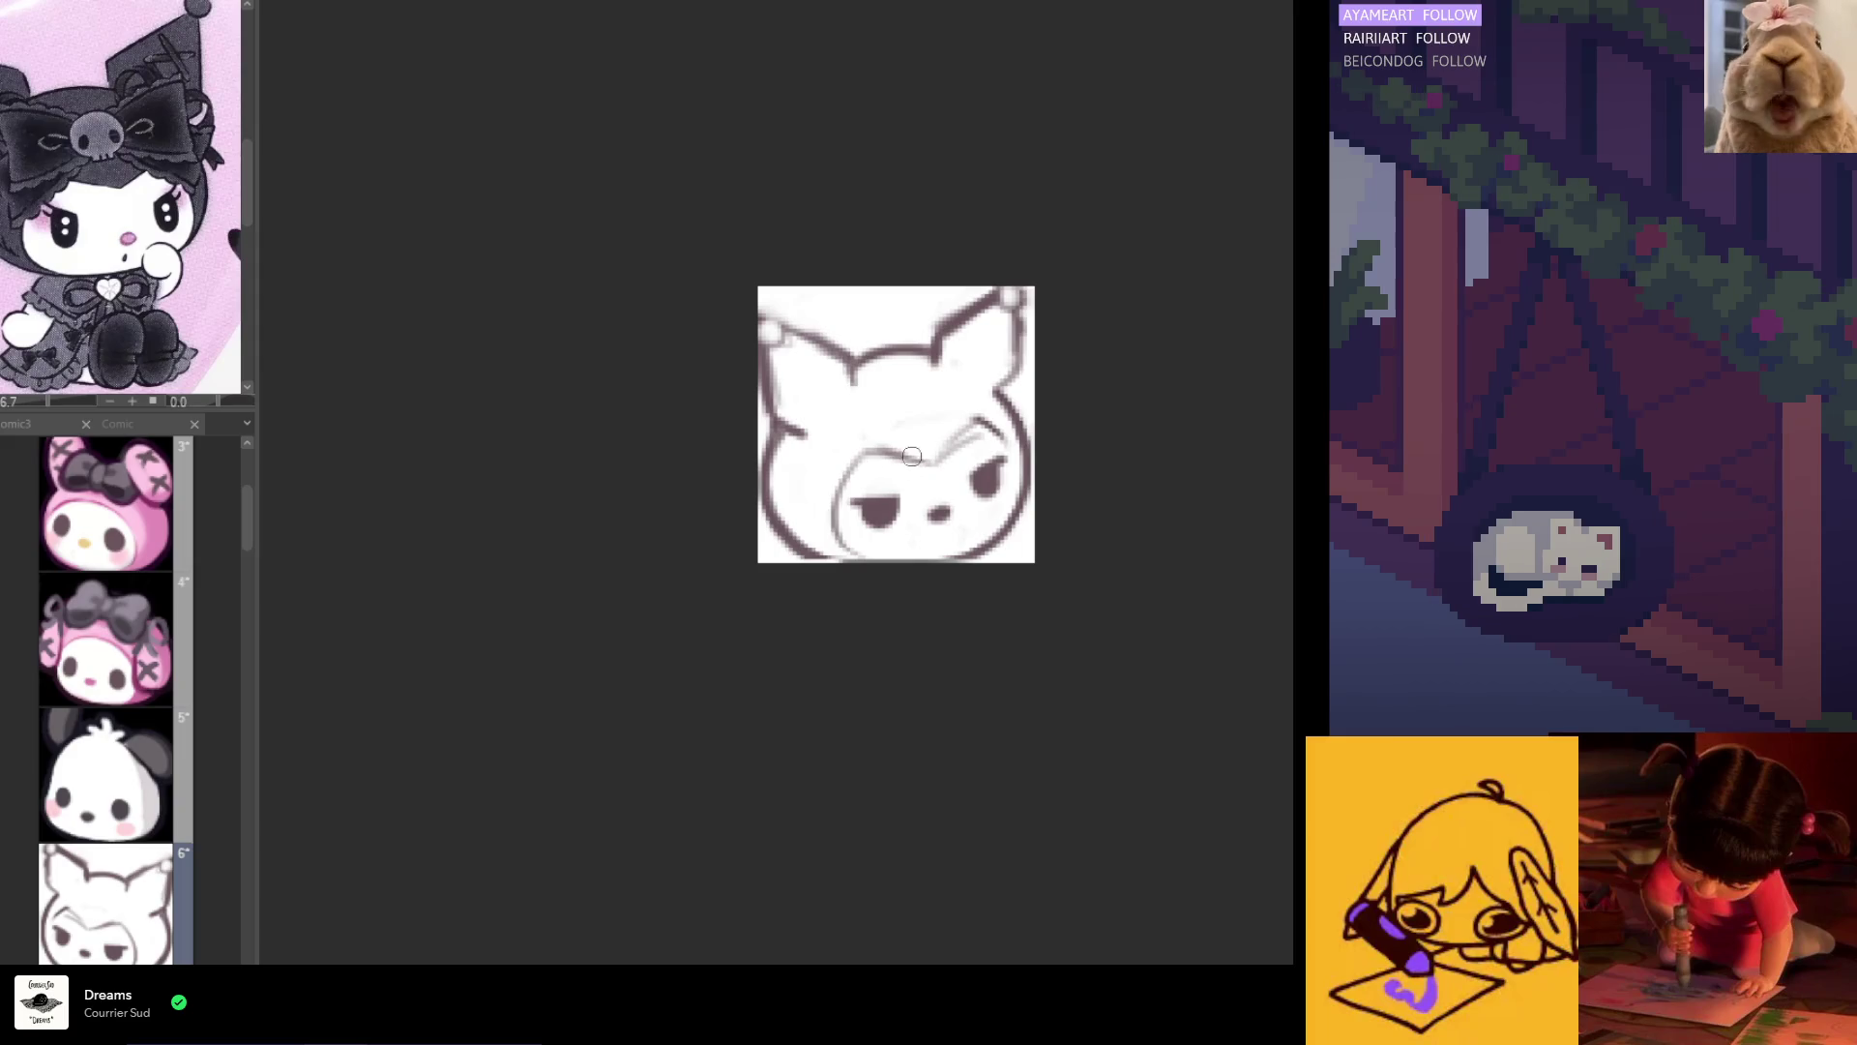
key(ctrl+z)
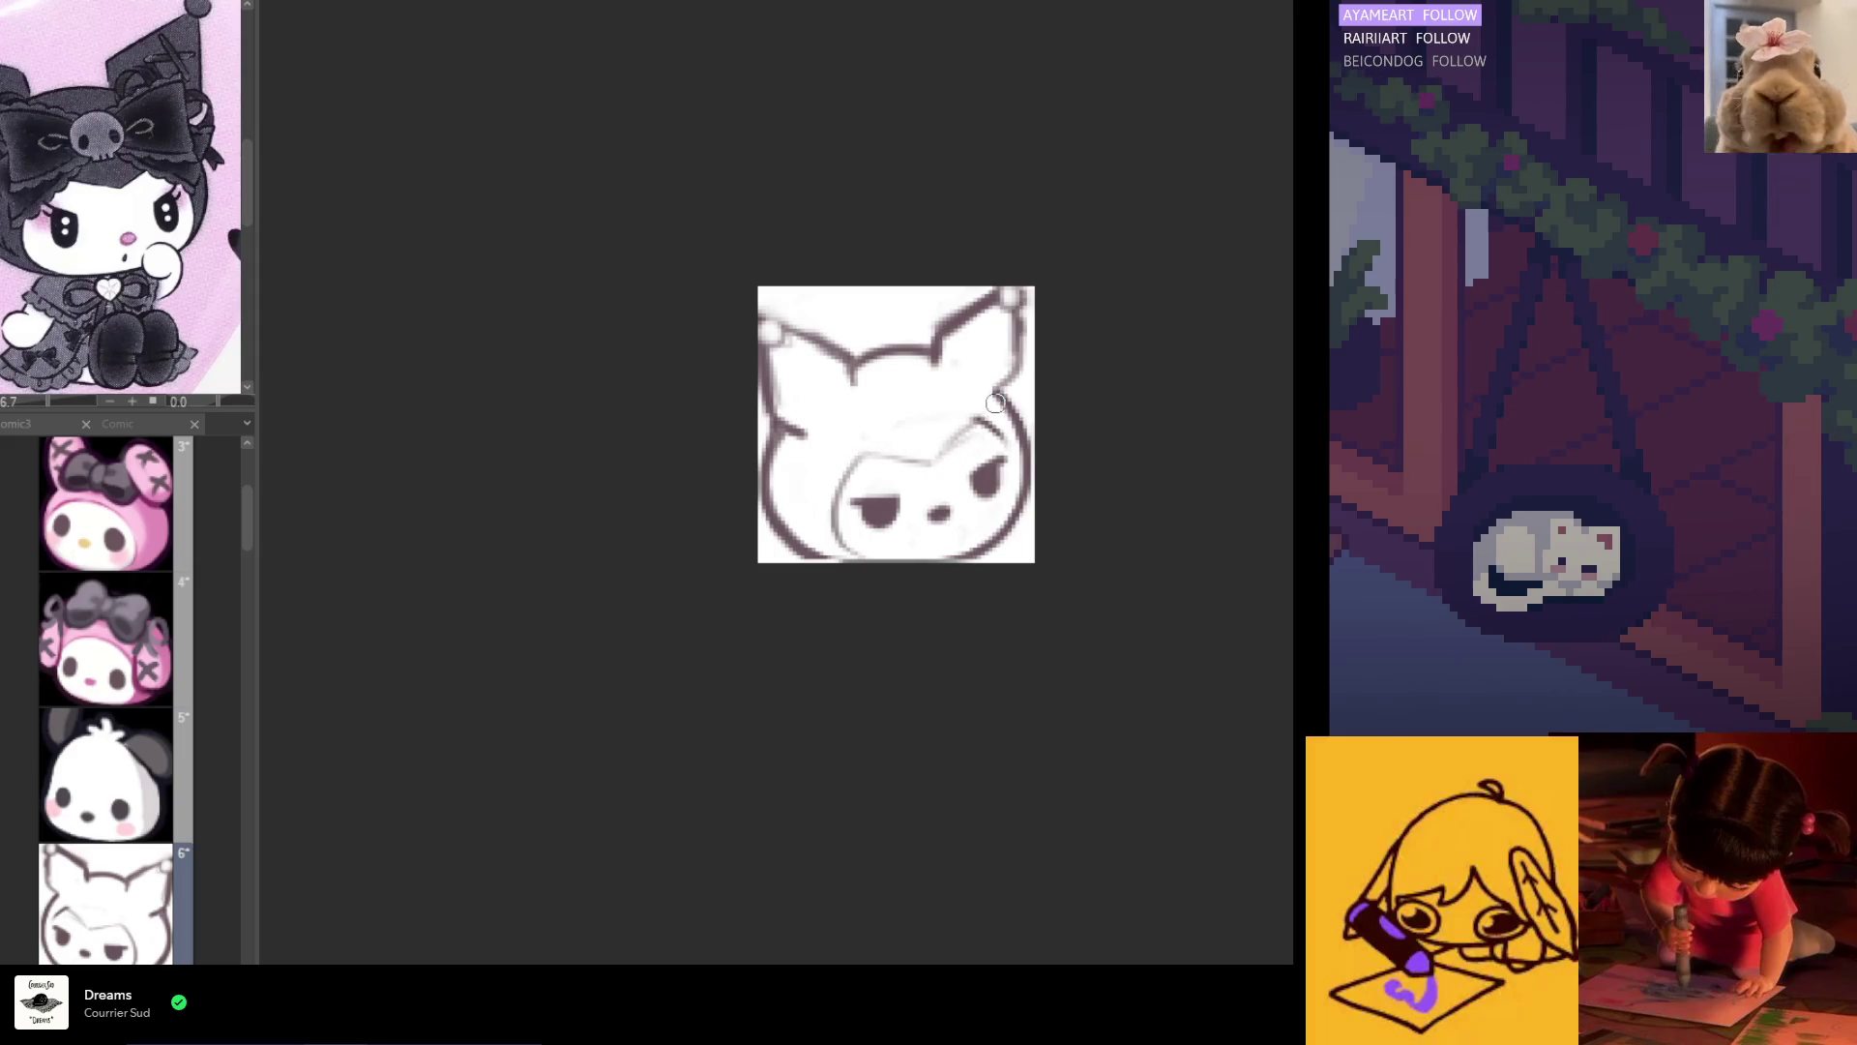
key(h)
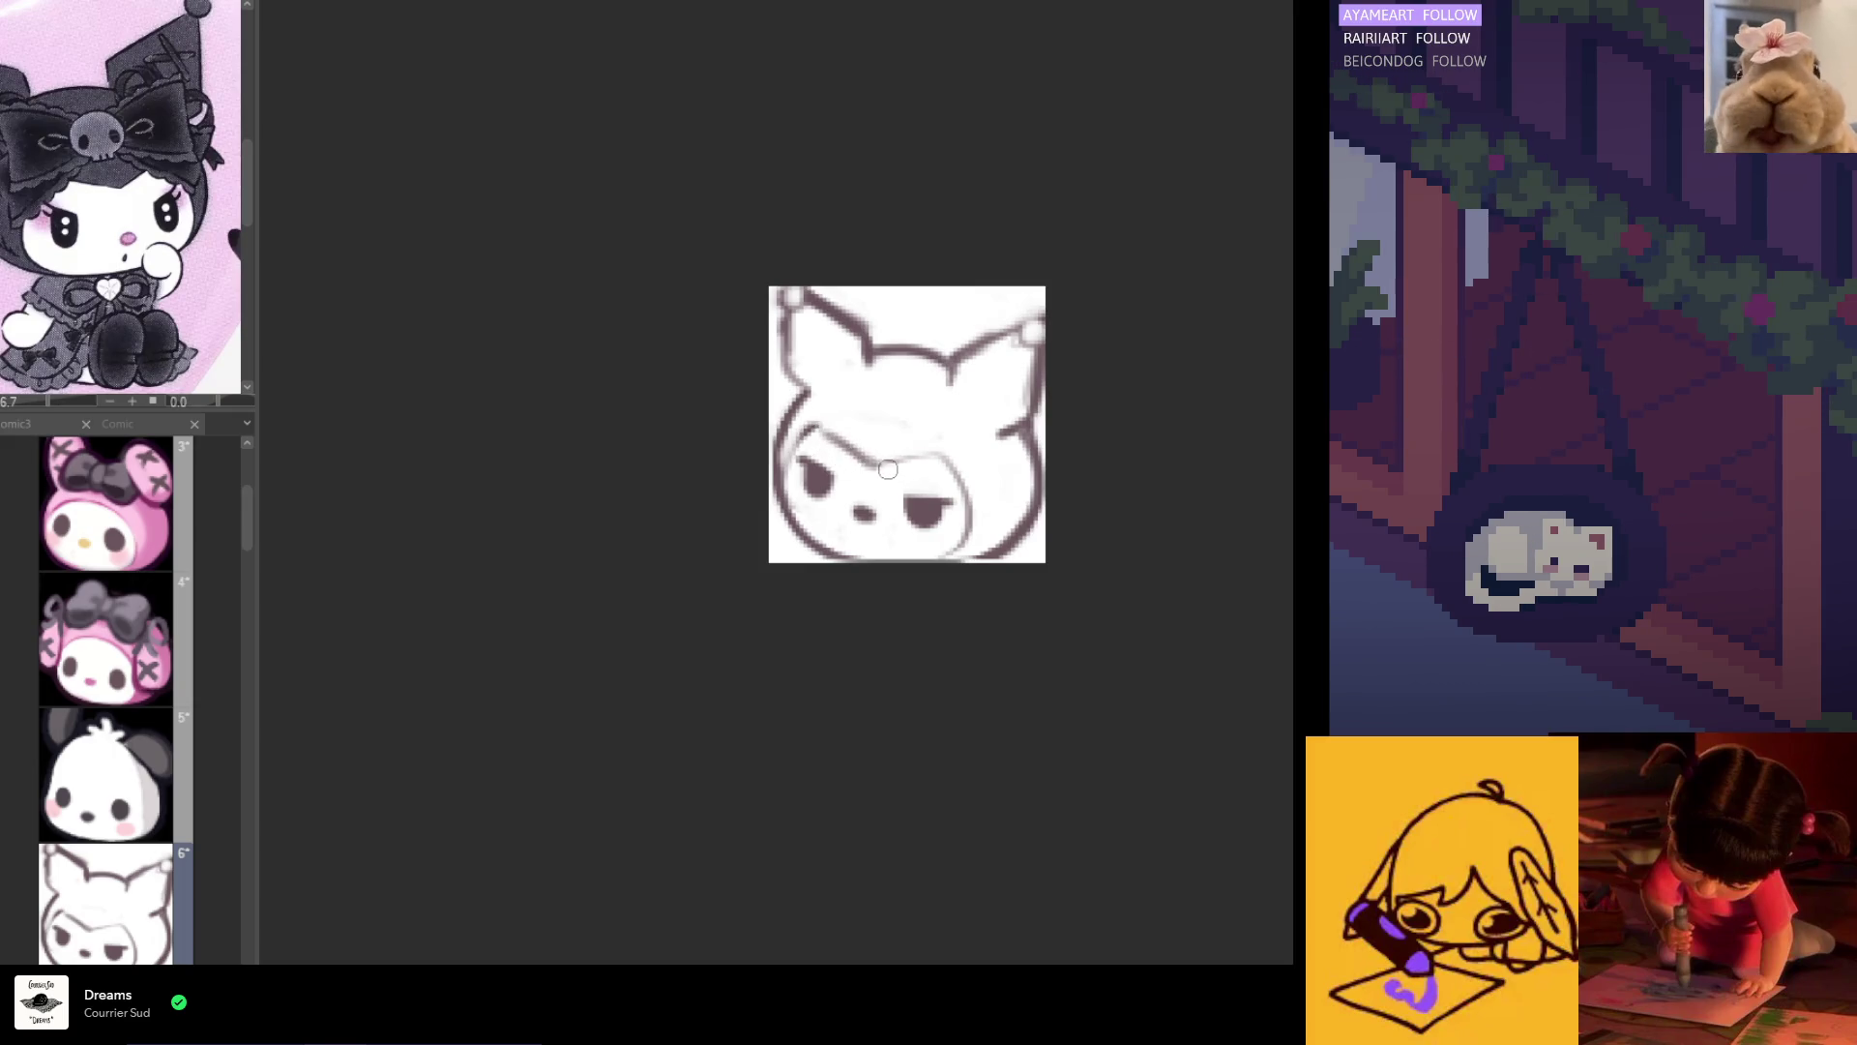
Step: Undo a trial brow stroke and add a lash flick to the right eye
mouse_move(941, 446)
mouse_down()
mouse_move(870, 472)
mouse_move(891, 459)
mouse_up()
key(ctrl+z)
key(ctrl+z)
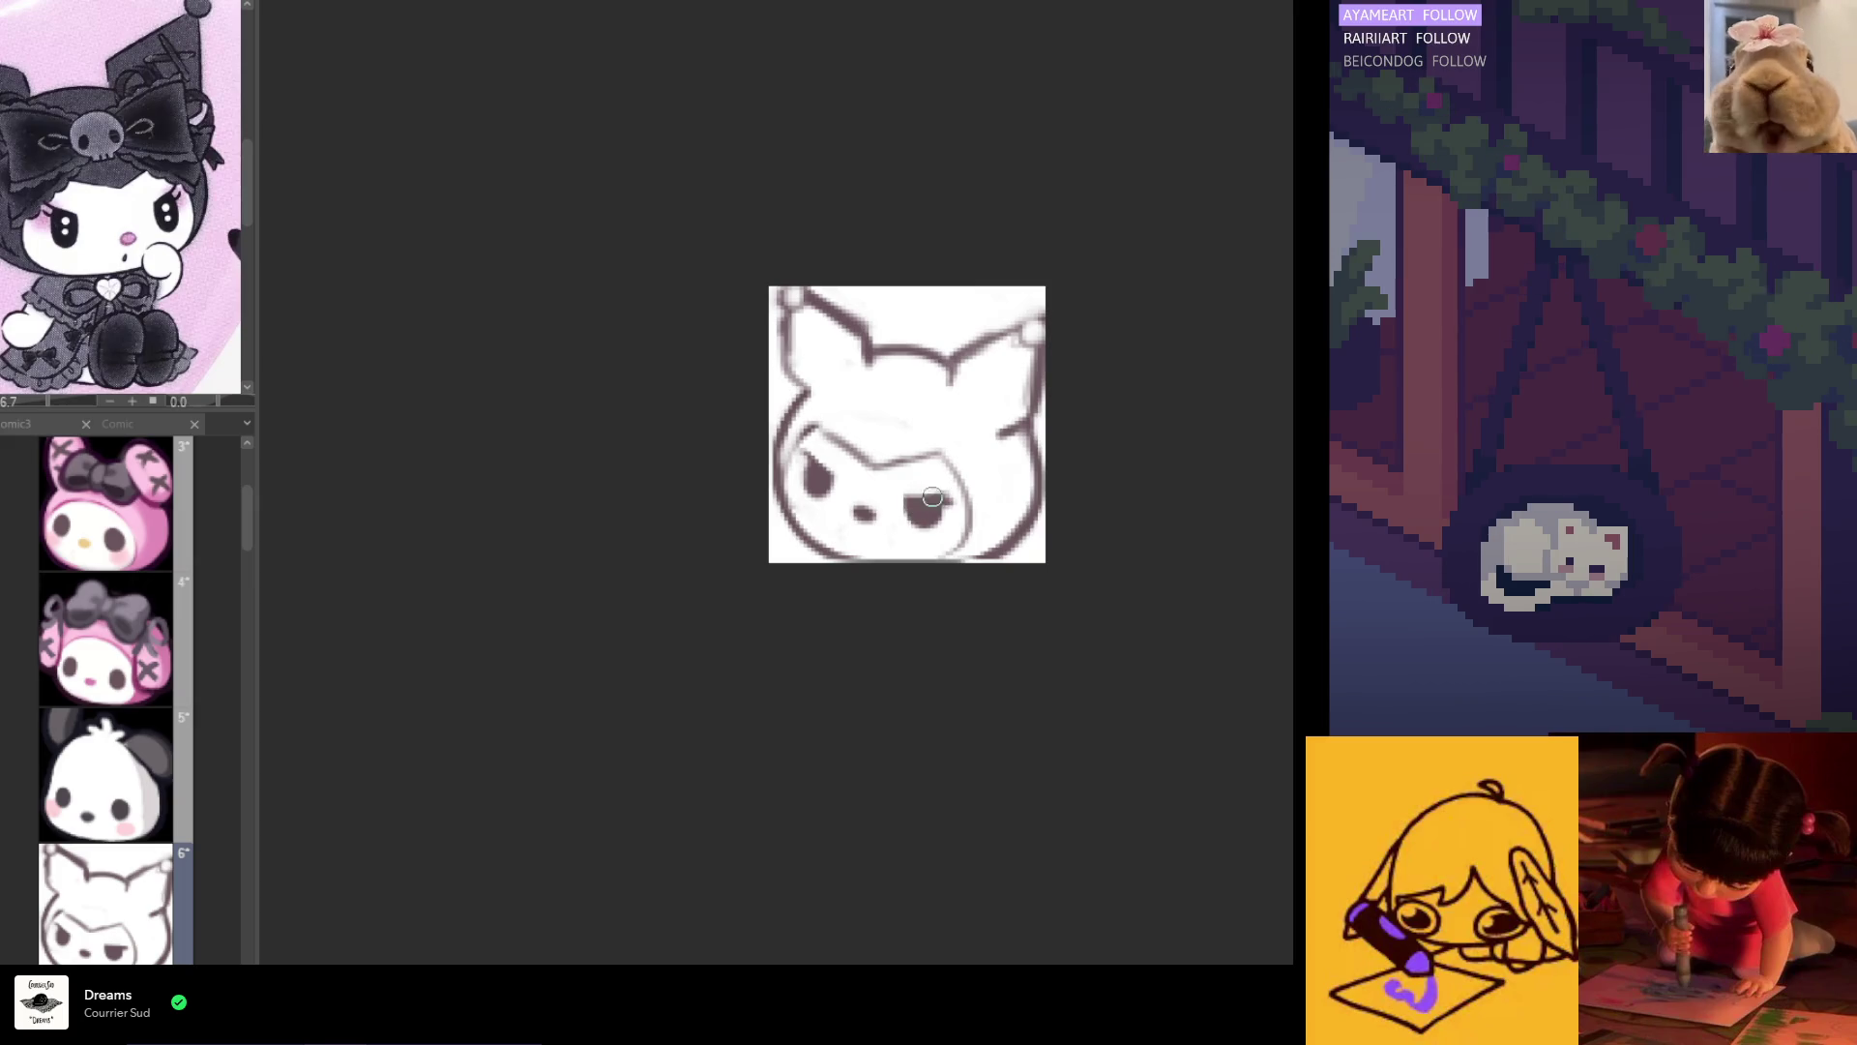
drag(916, 498, 954, 500)
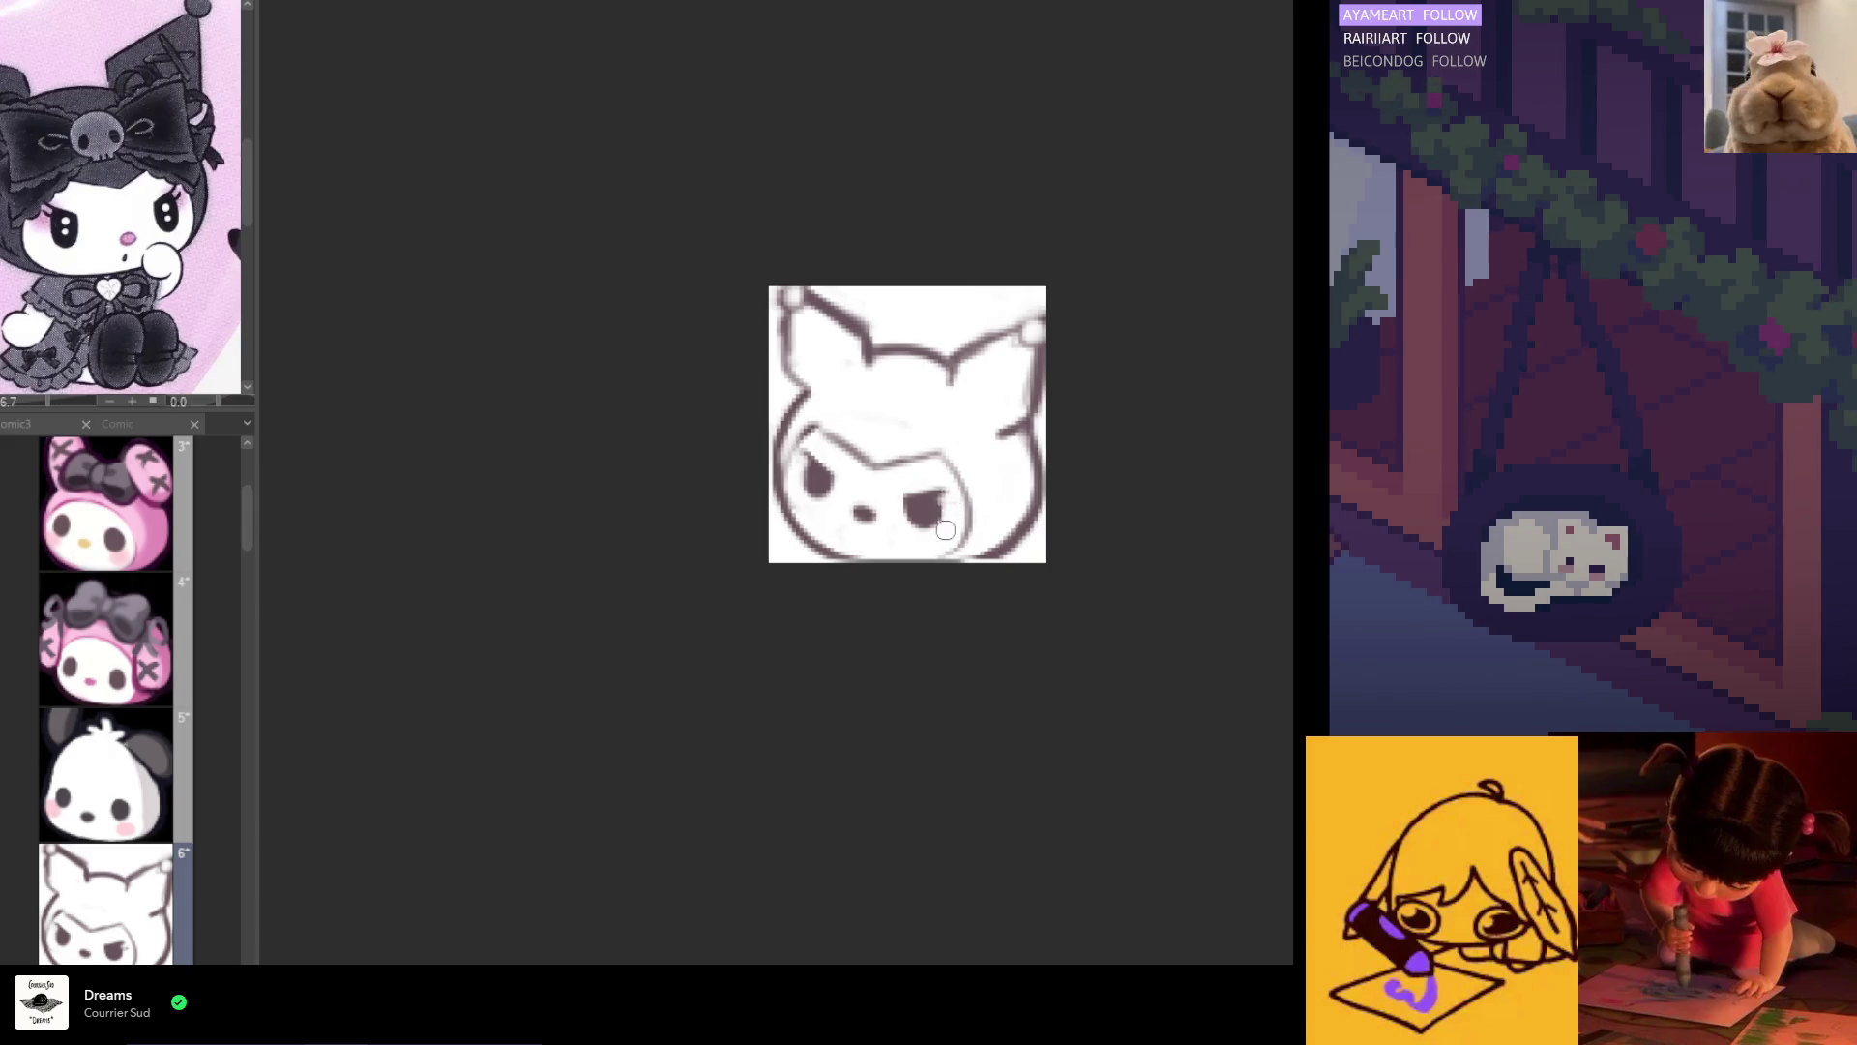
key(h)
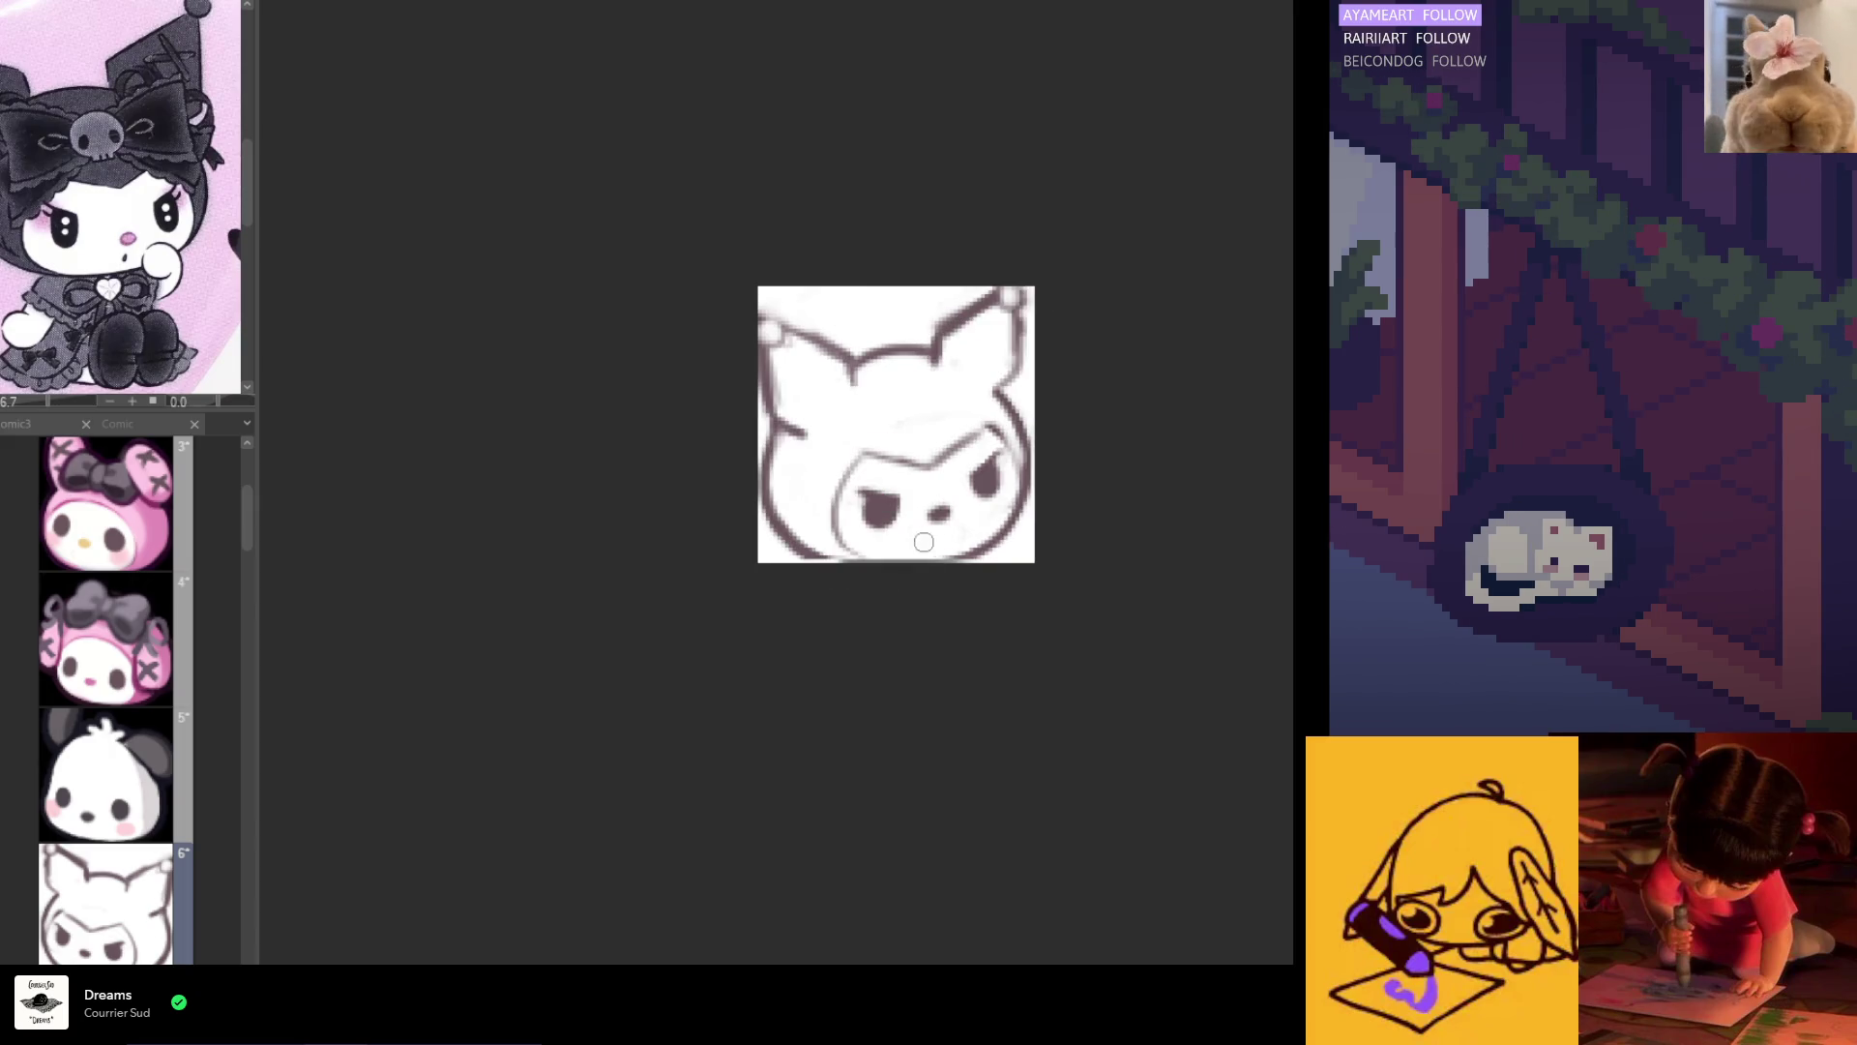
key(h)
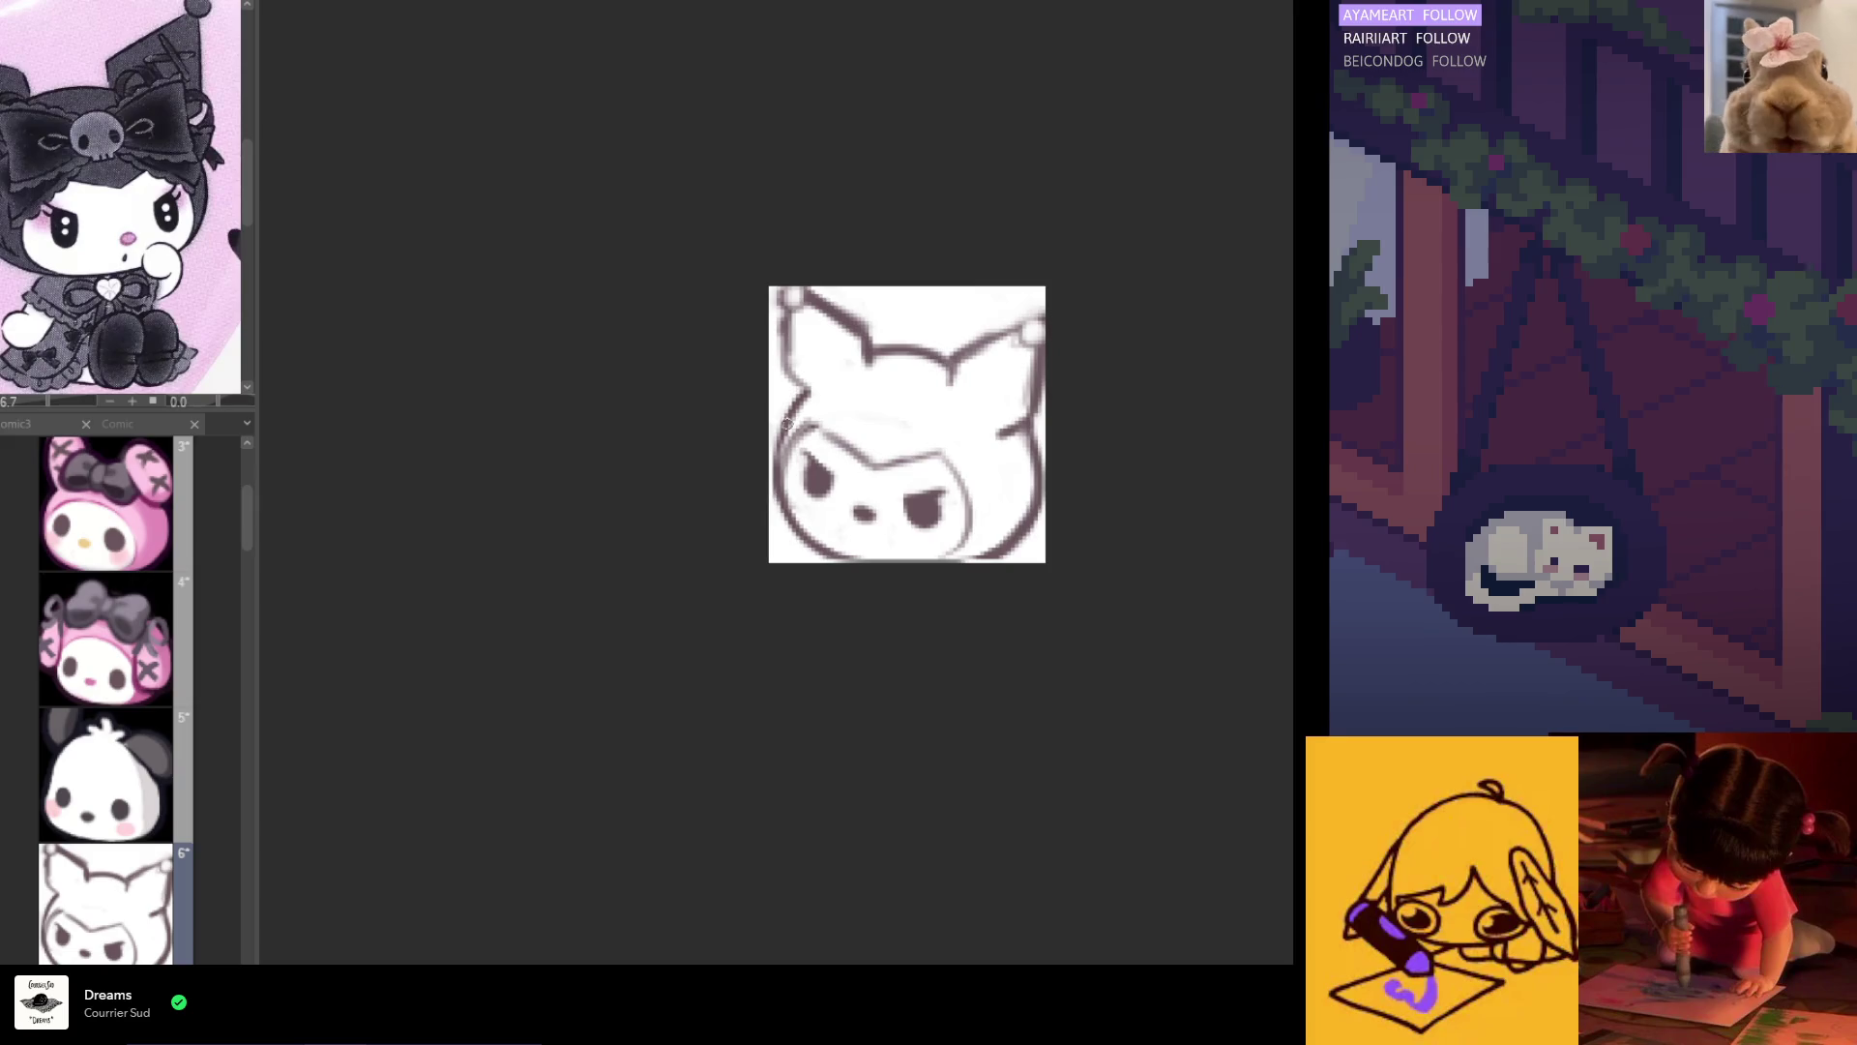
Step: Thicken the head's left outline, mirror the reference image, and undo a stray nose mark
drag(782, 436, 785, 503)
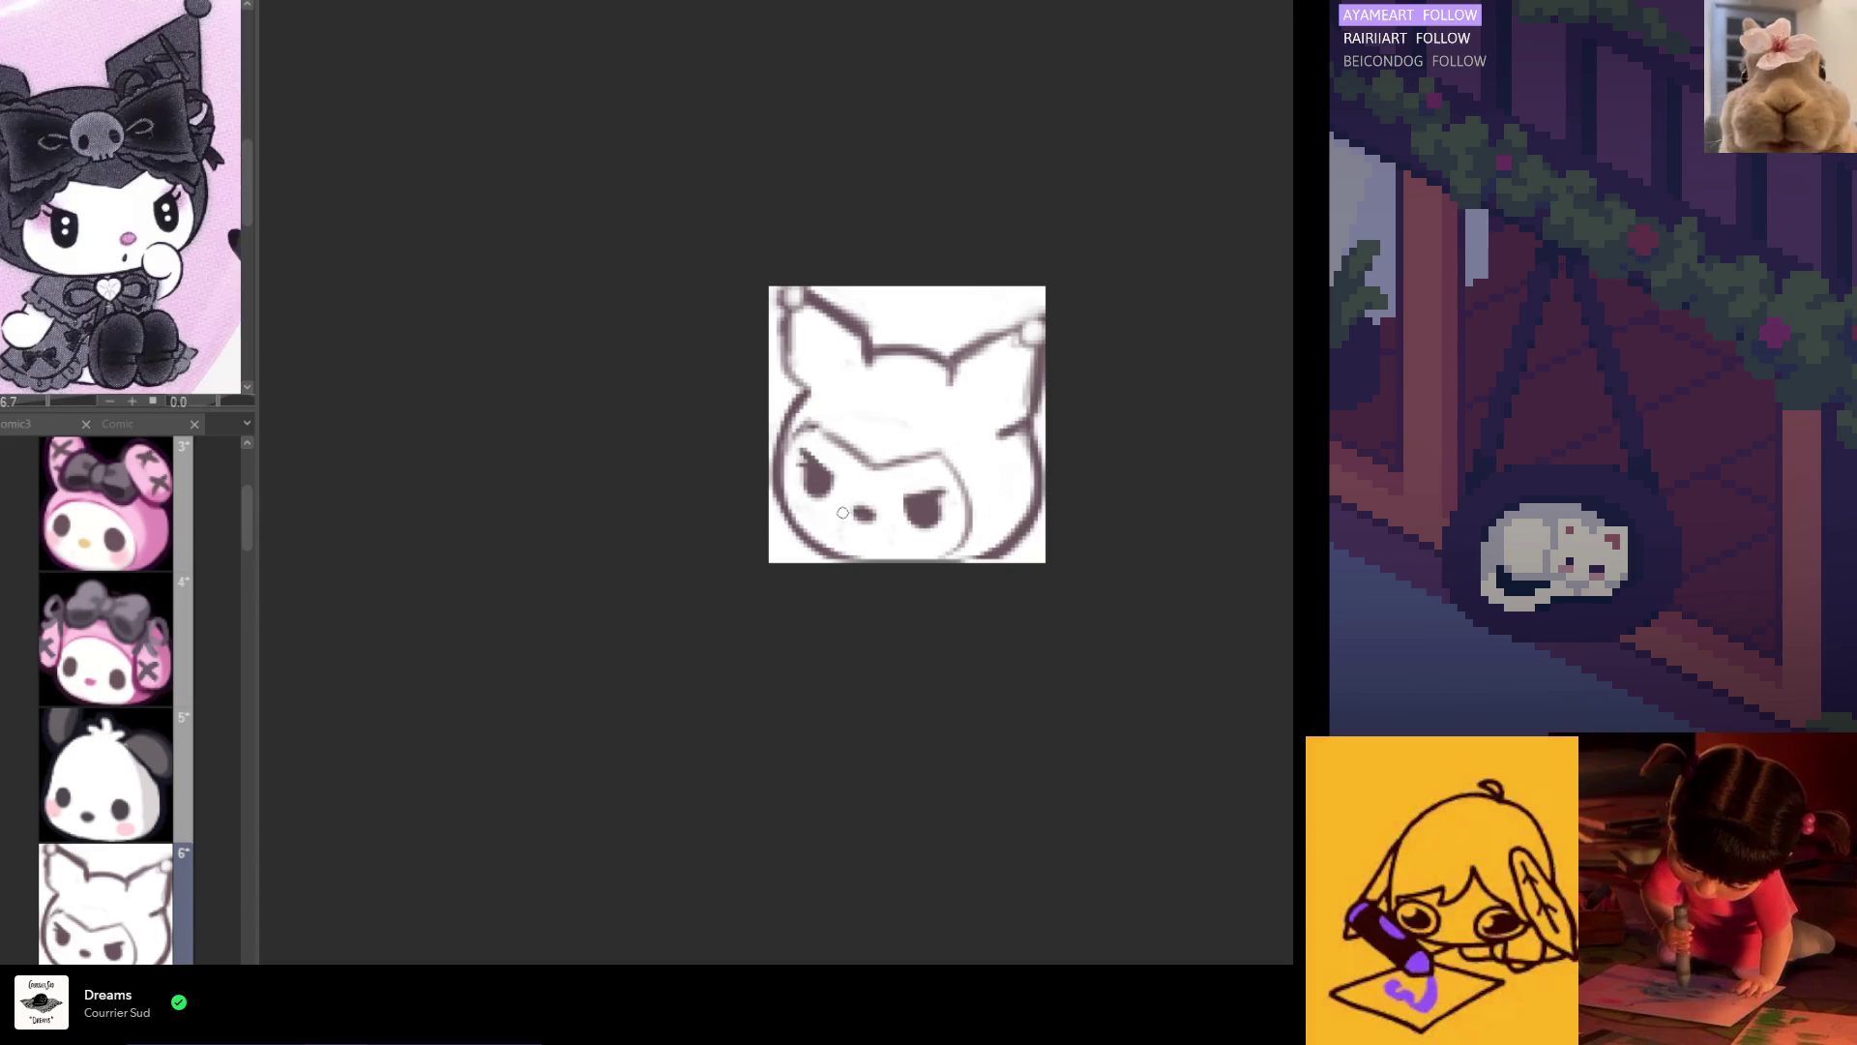
click(96, 300)
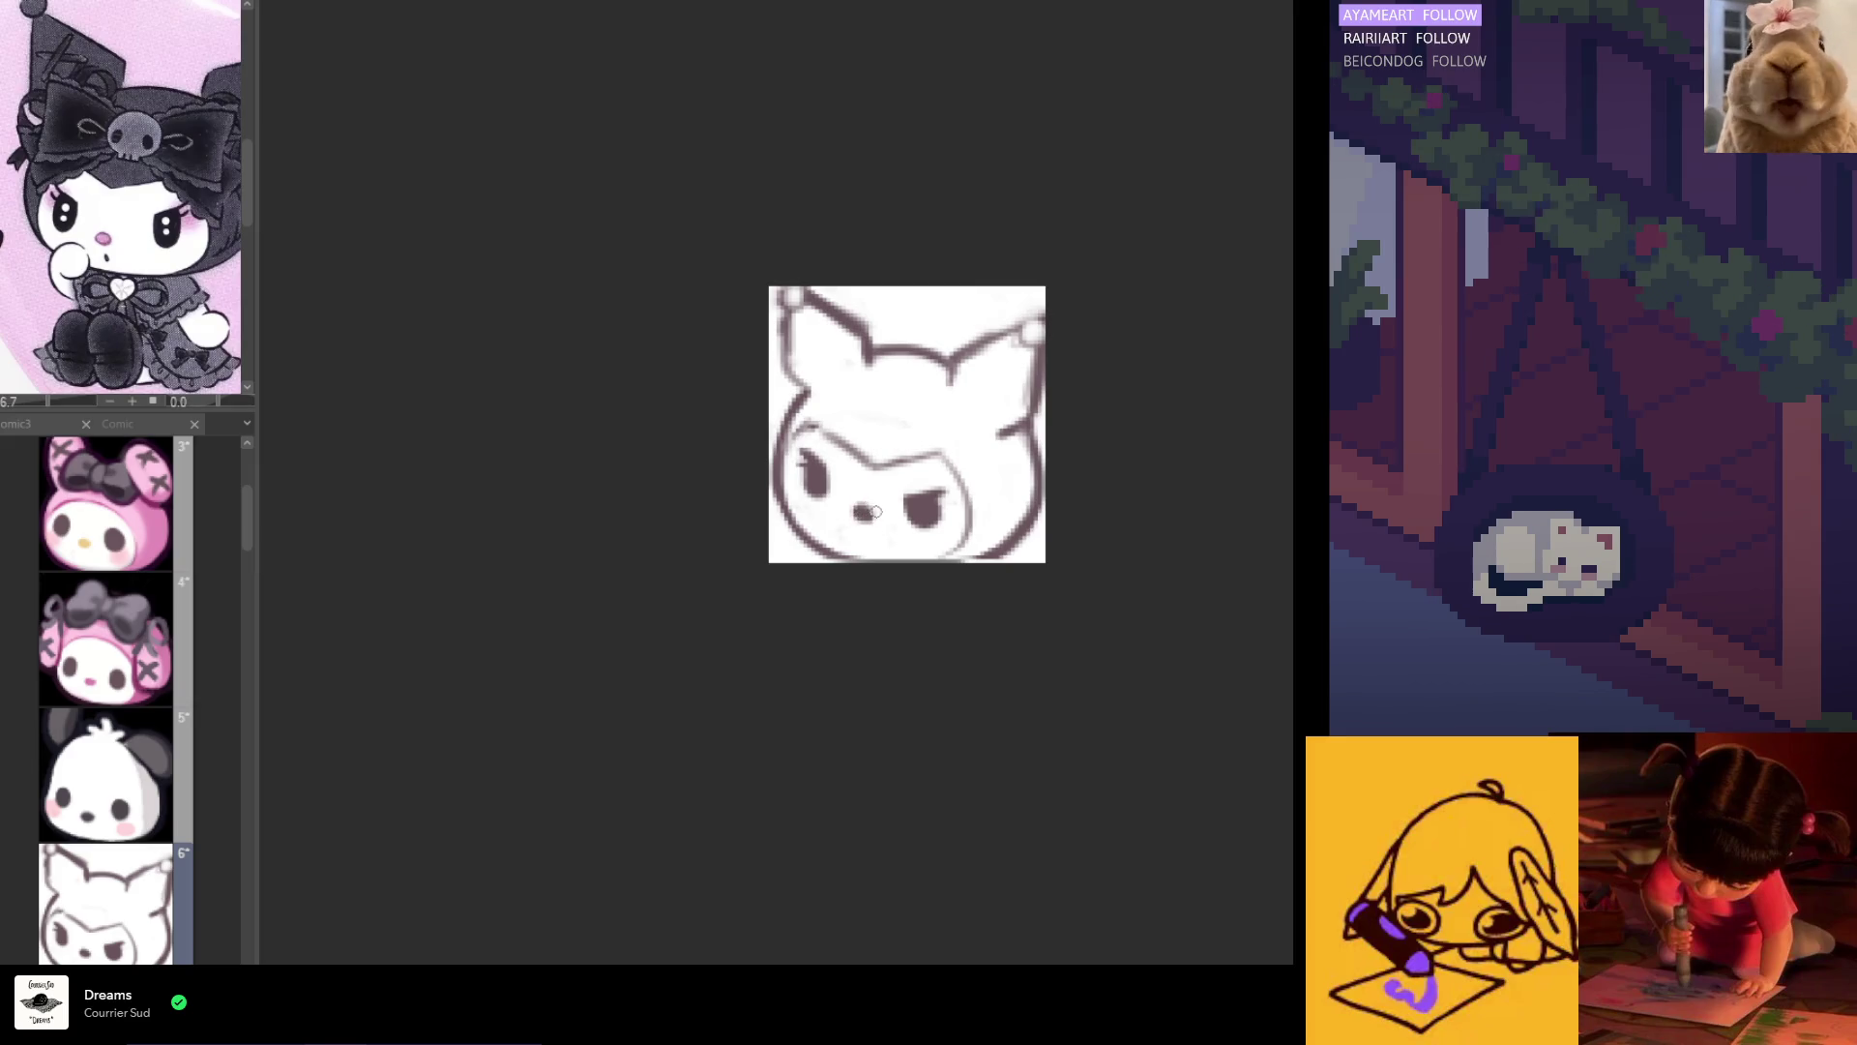
drag(864, 533, 864, 545)
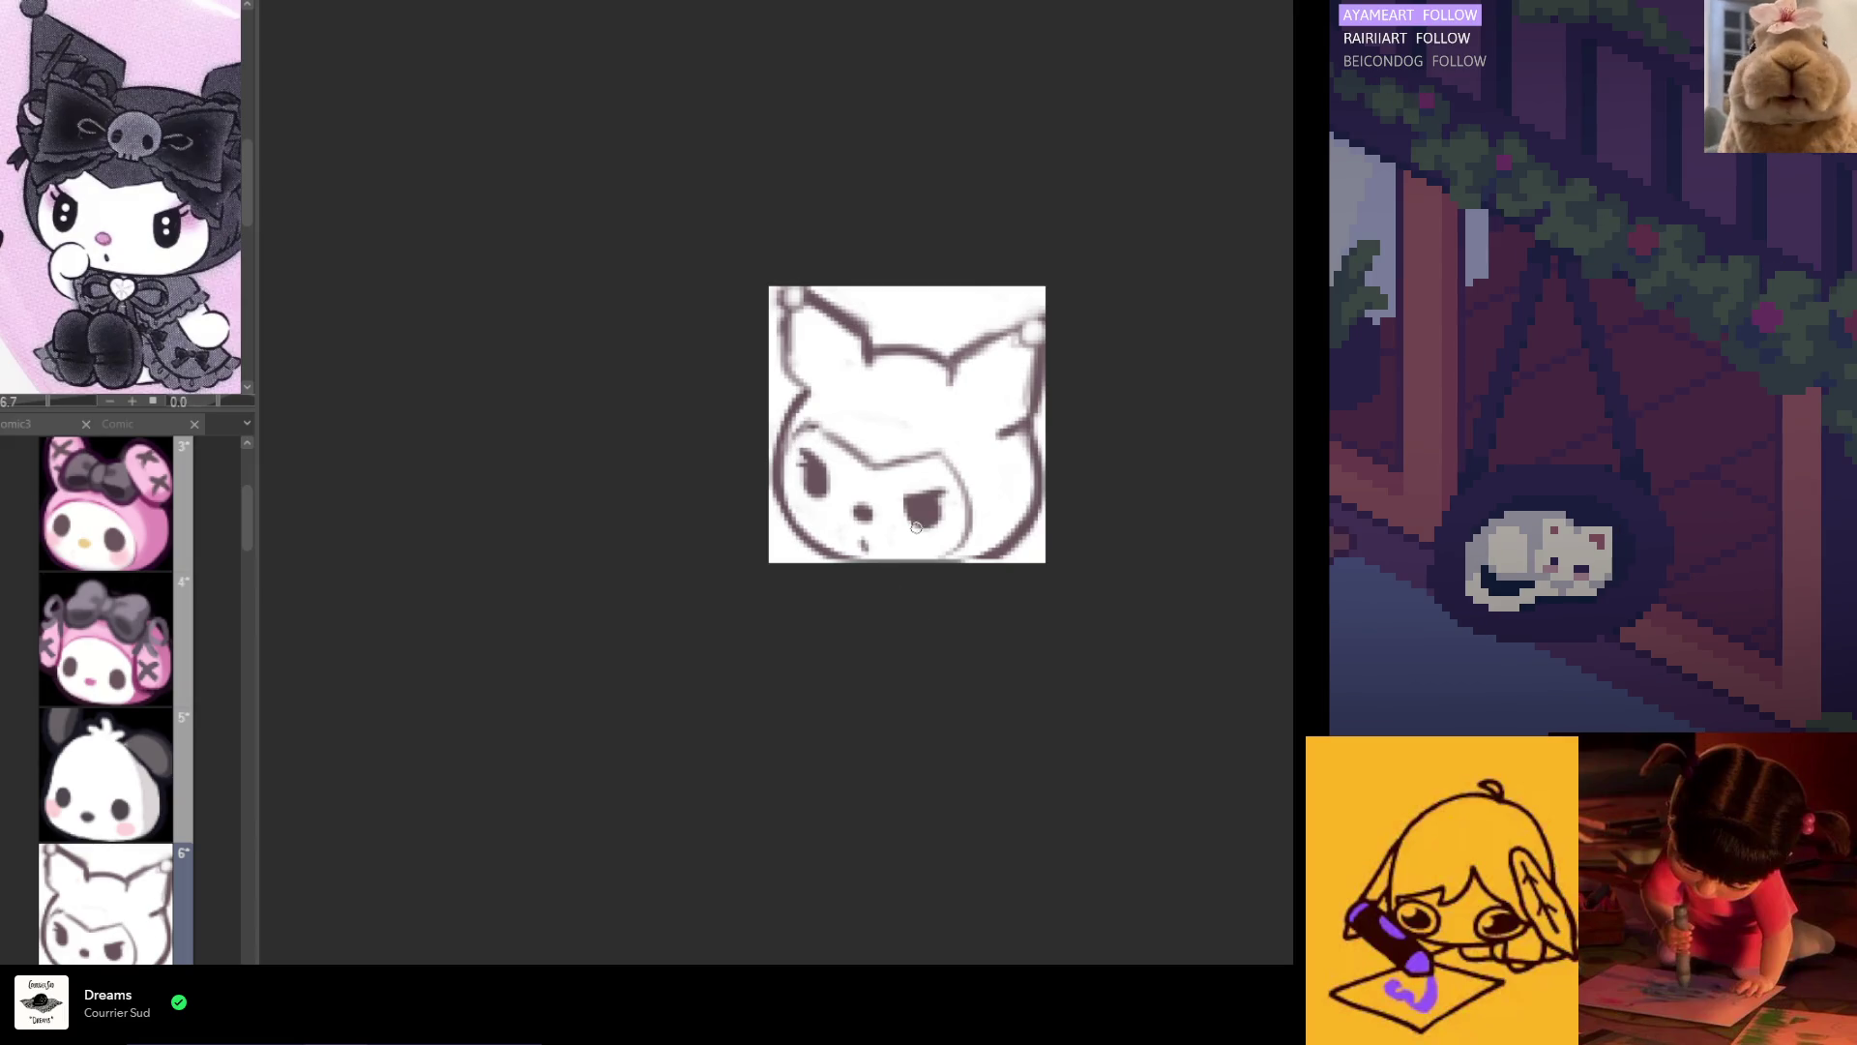
key(ctrl+z)
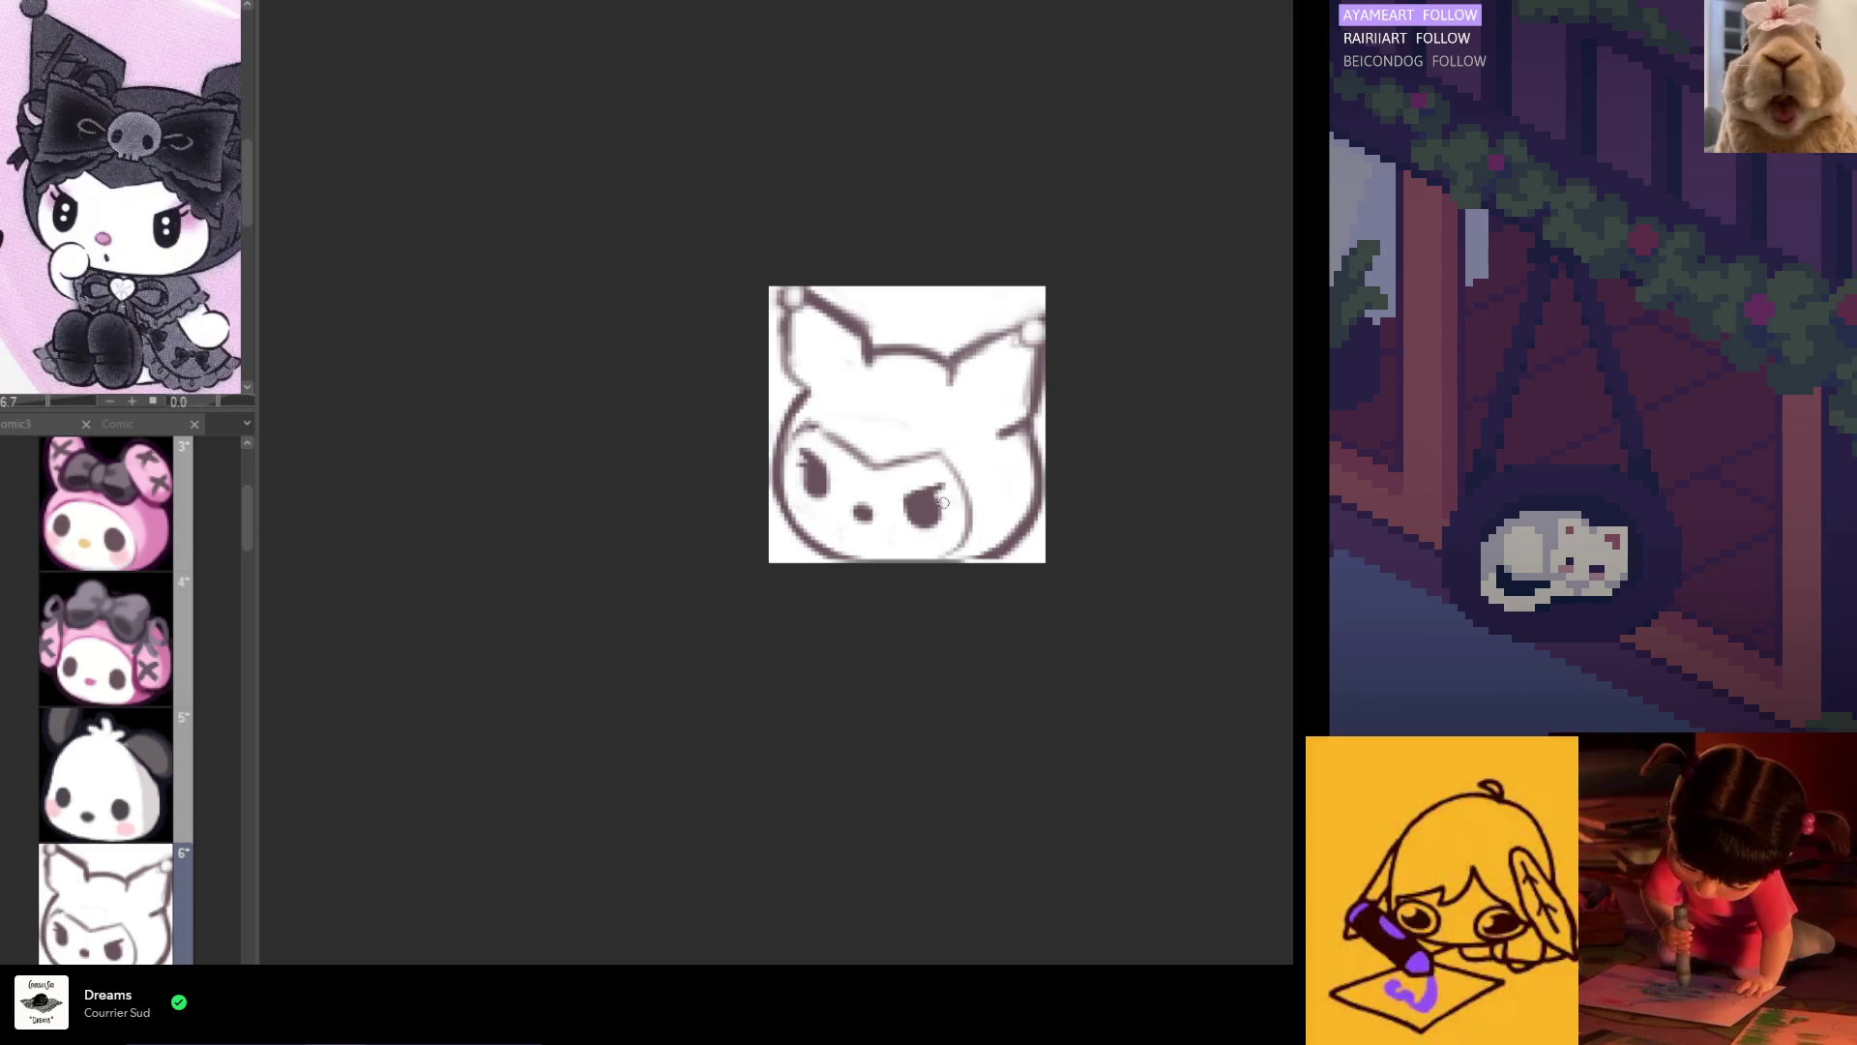
key(h)
key(h)
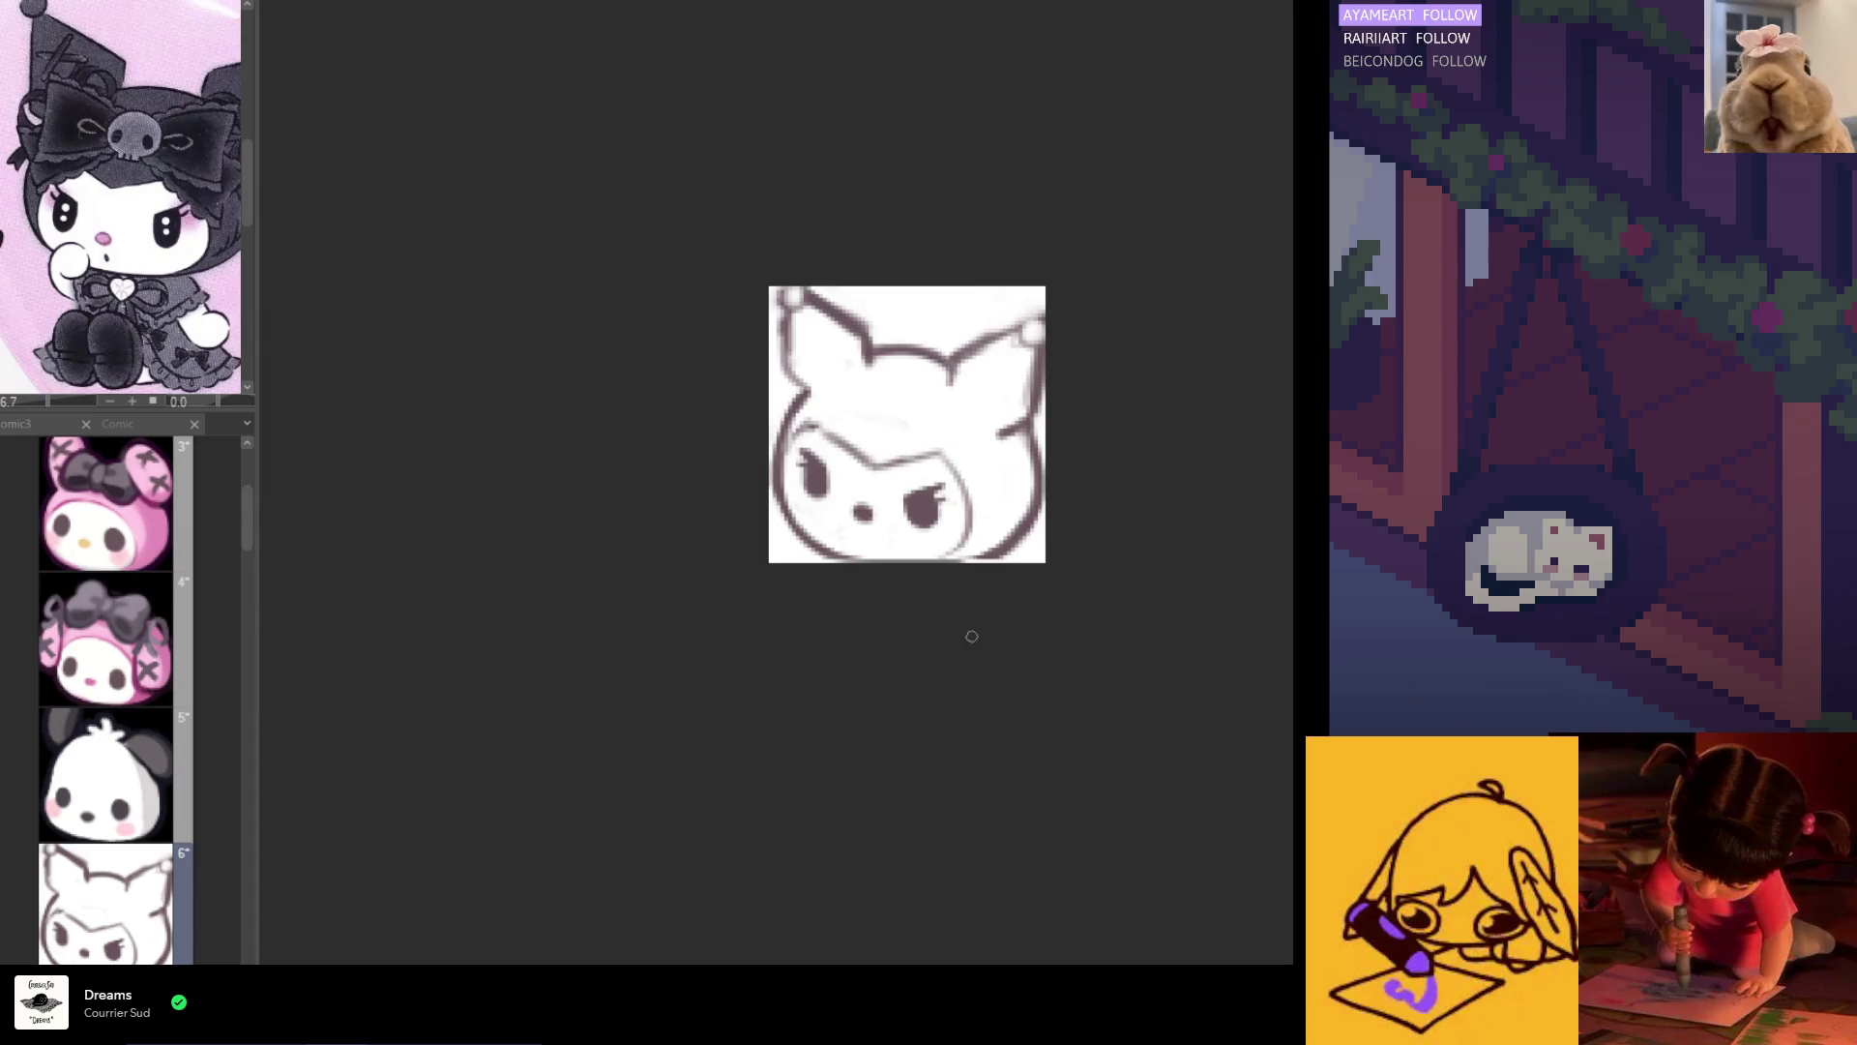
Step: Draw a thick dark stroke along the upper-left ear edge with an enlarged brush
scroll(974, 638, down, 1)
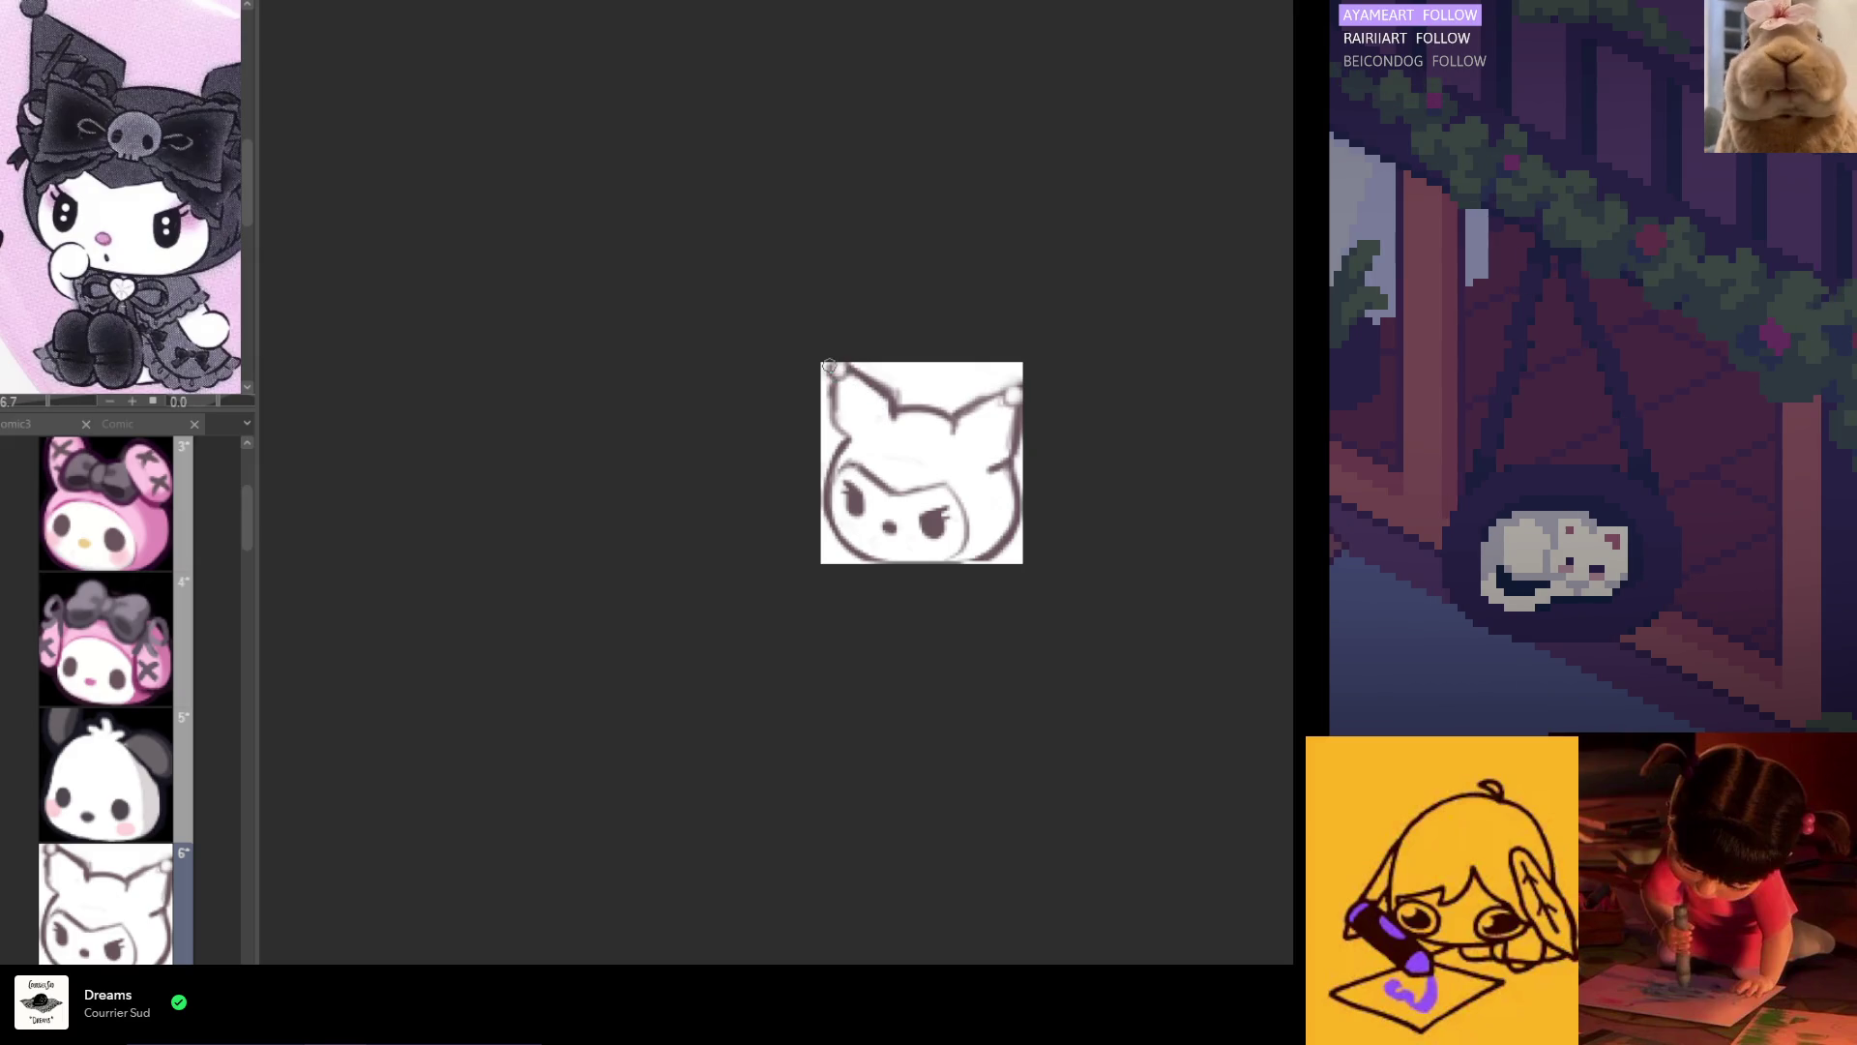
key(e)
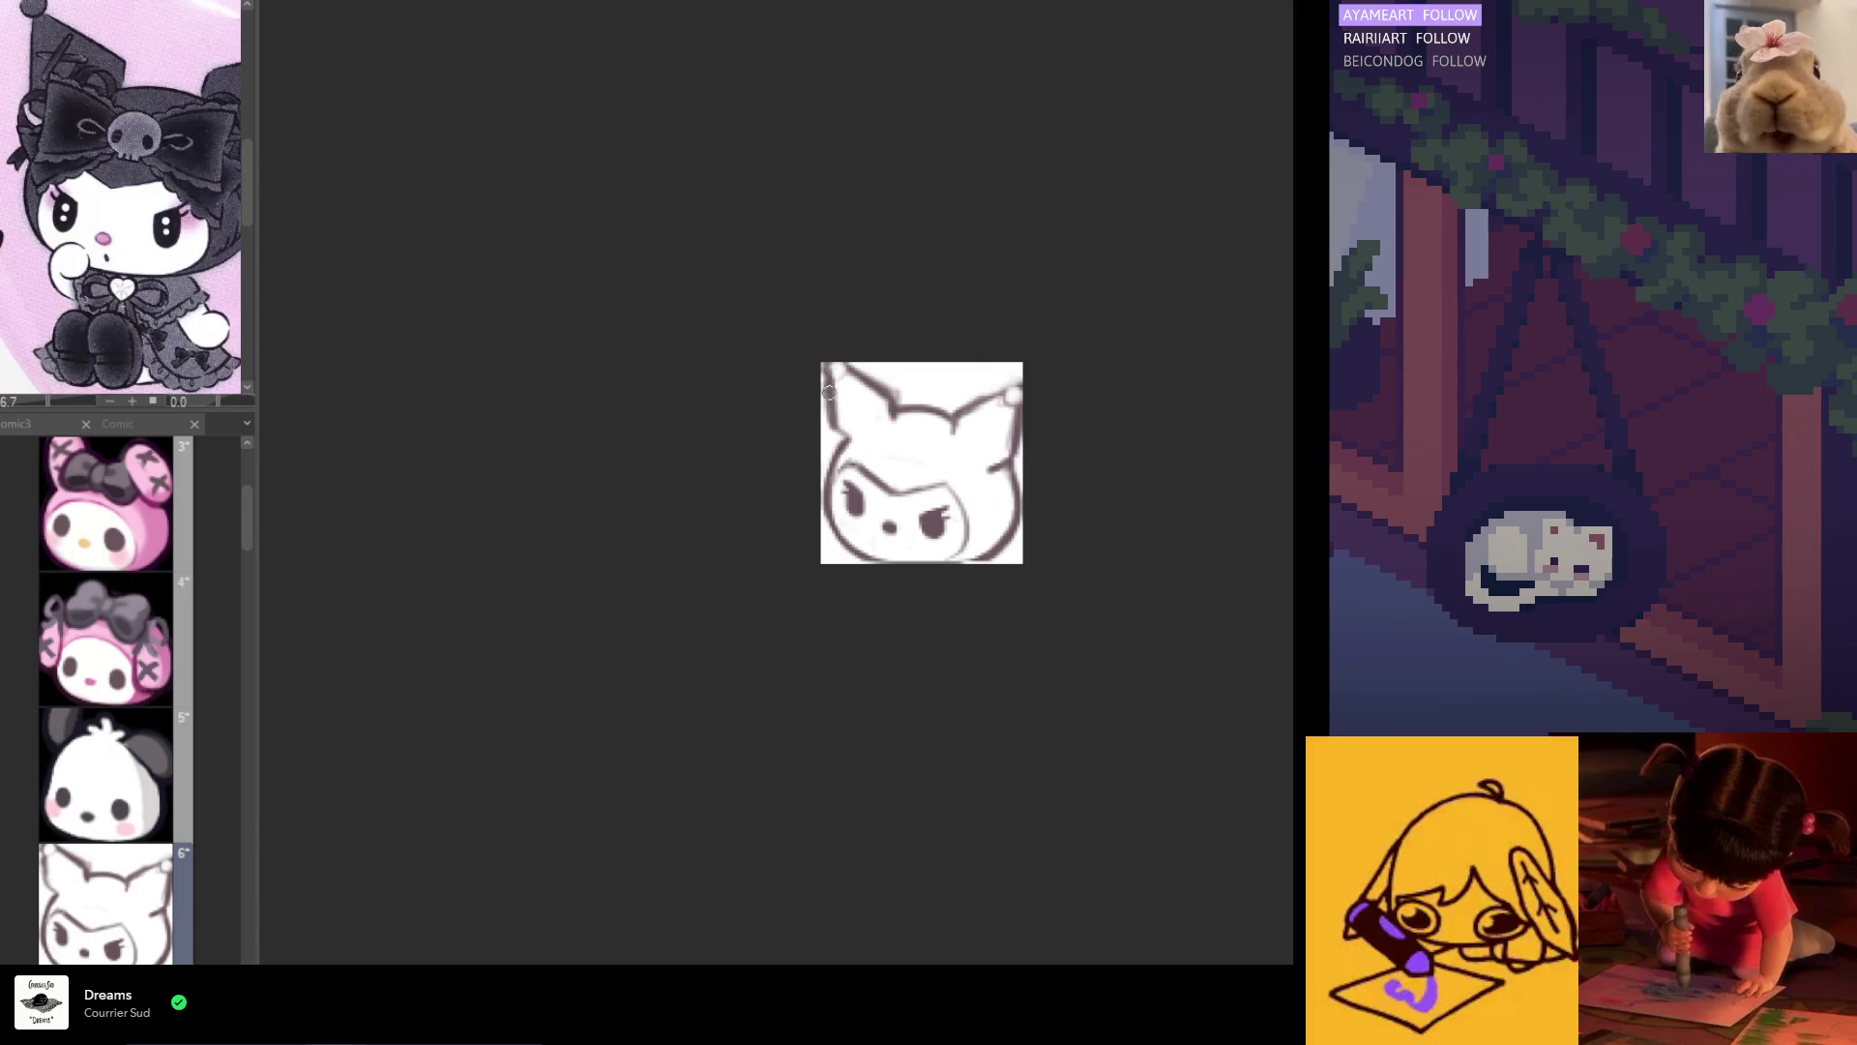
drag(828, 373, 828, 425)
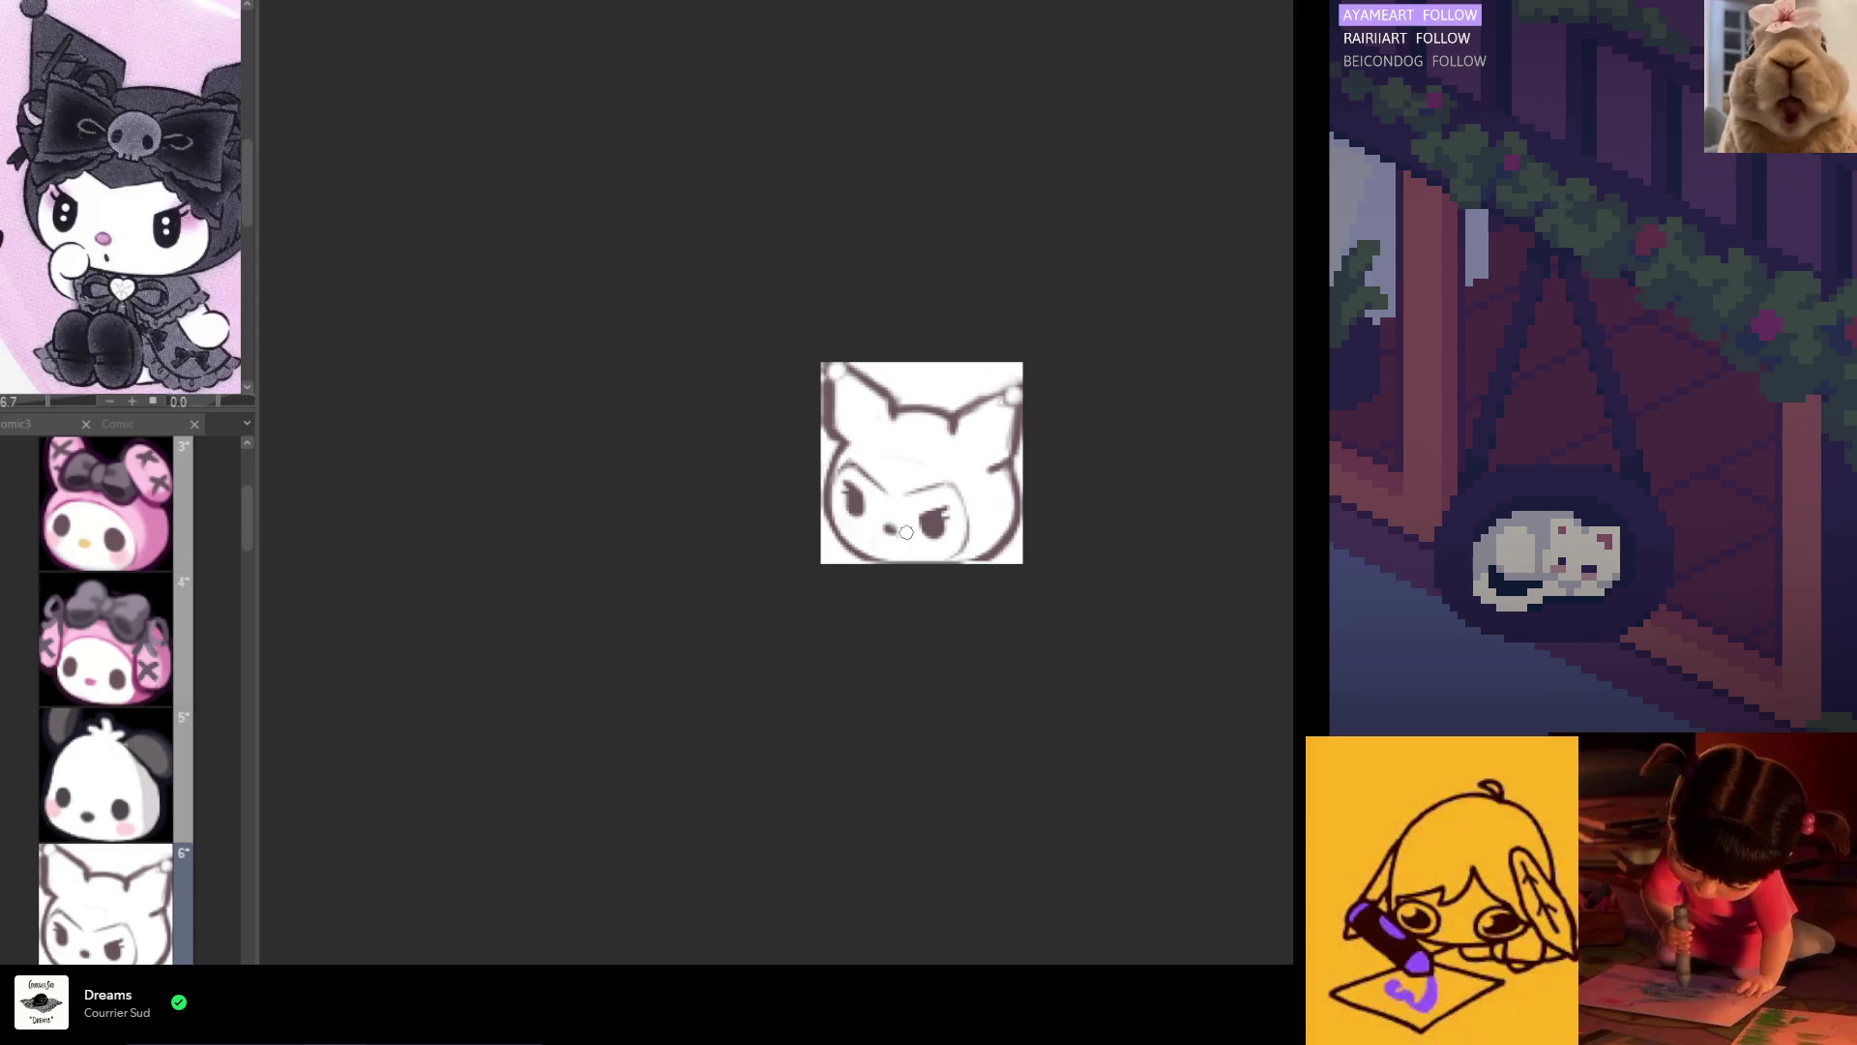
scroll(899, 531, right, 2)
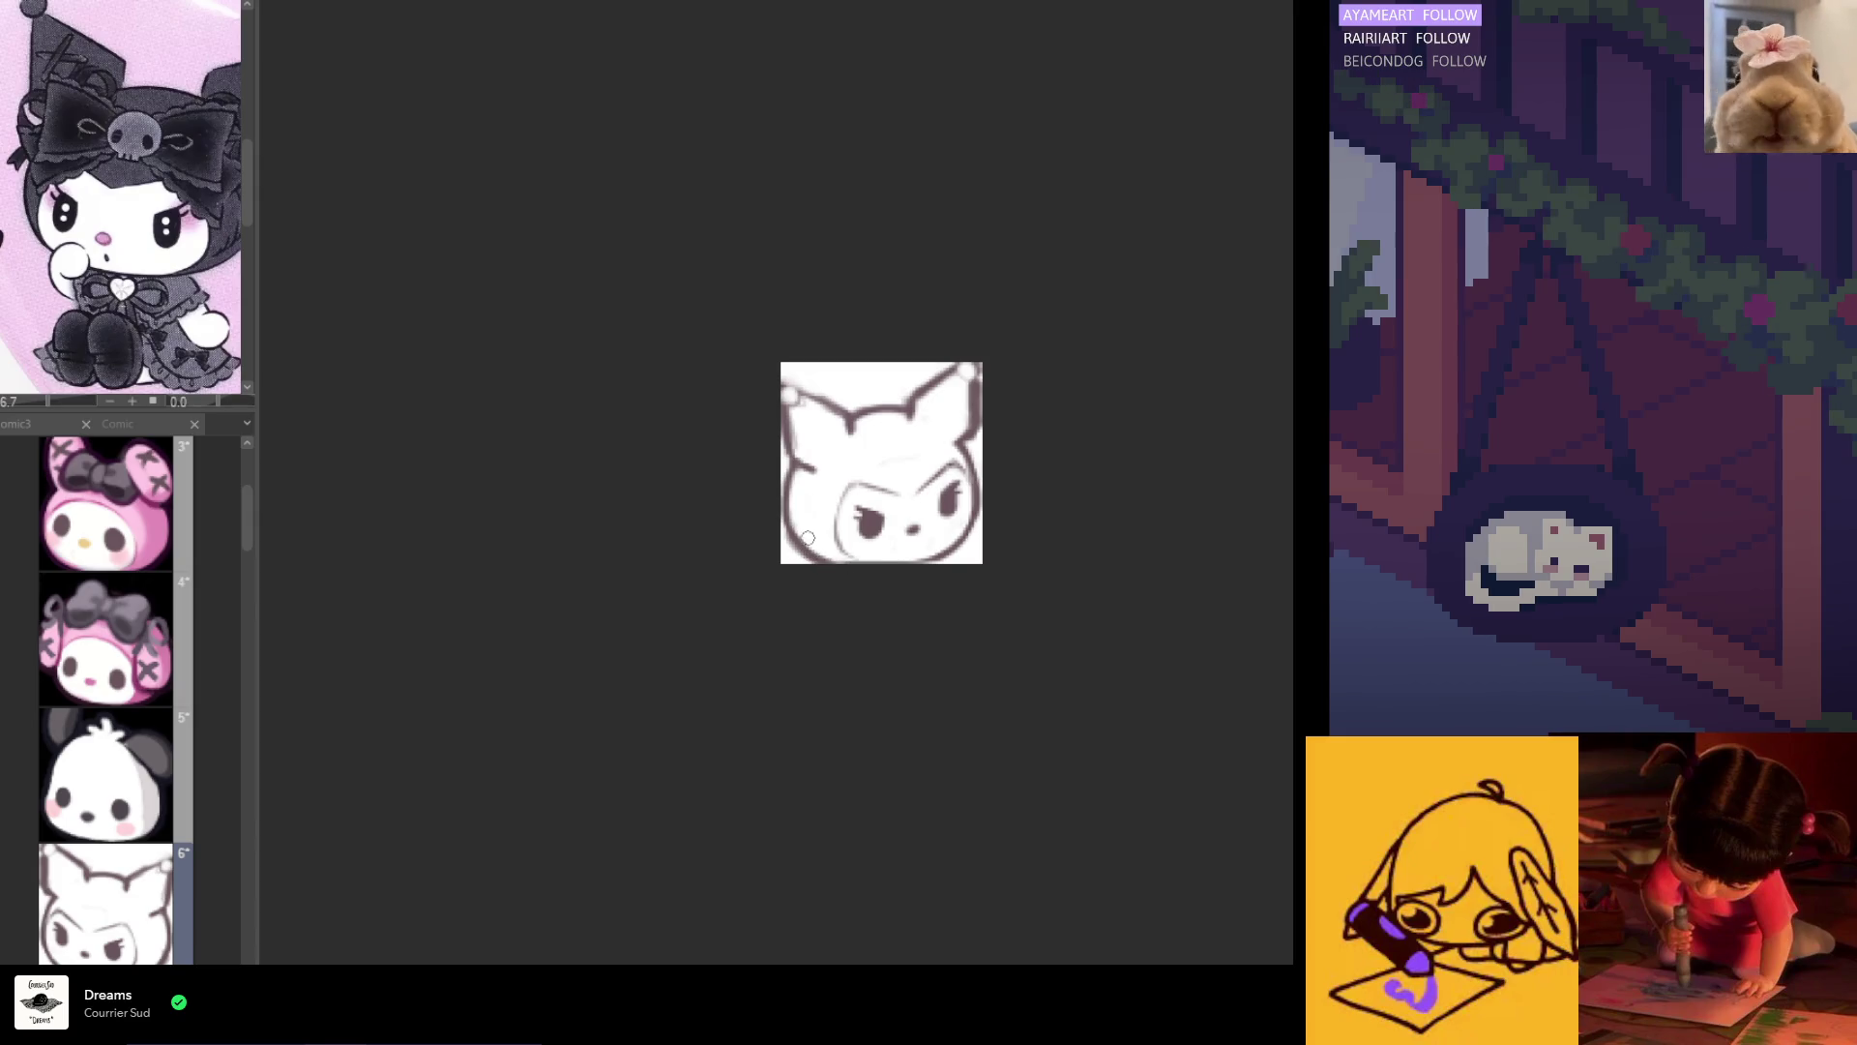
key(h)
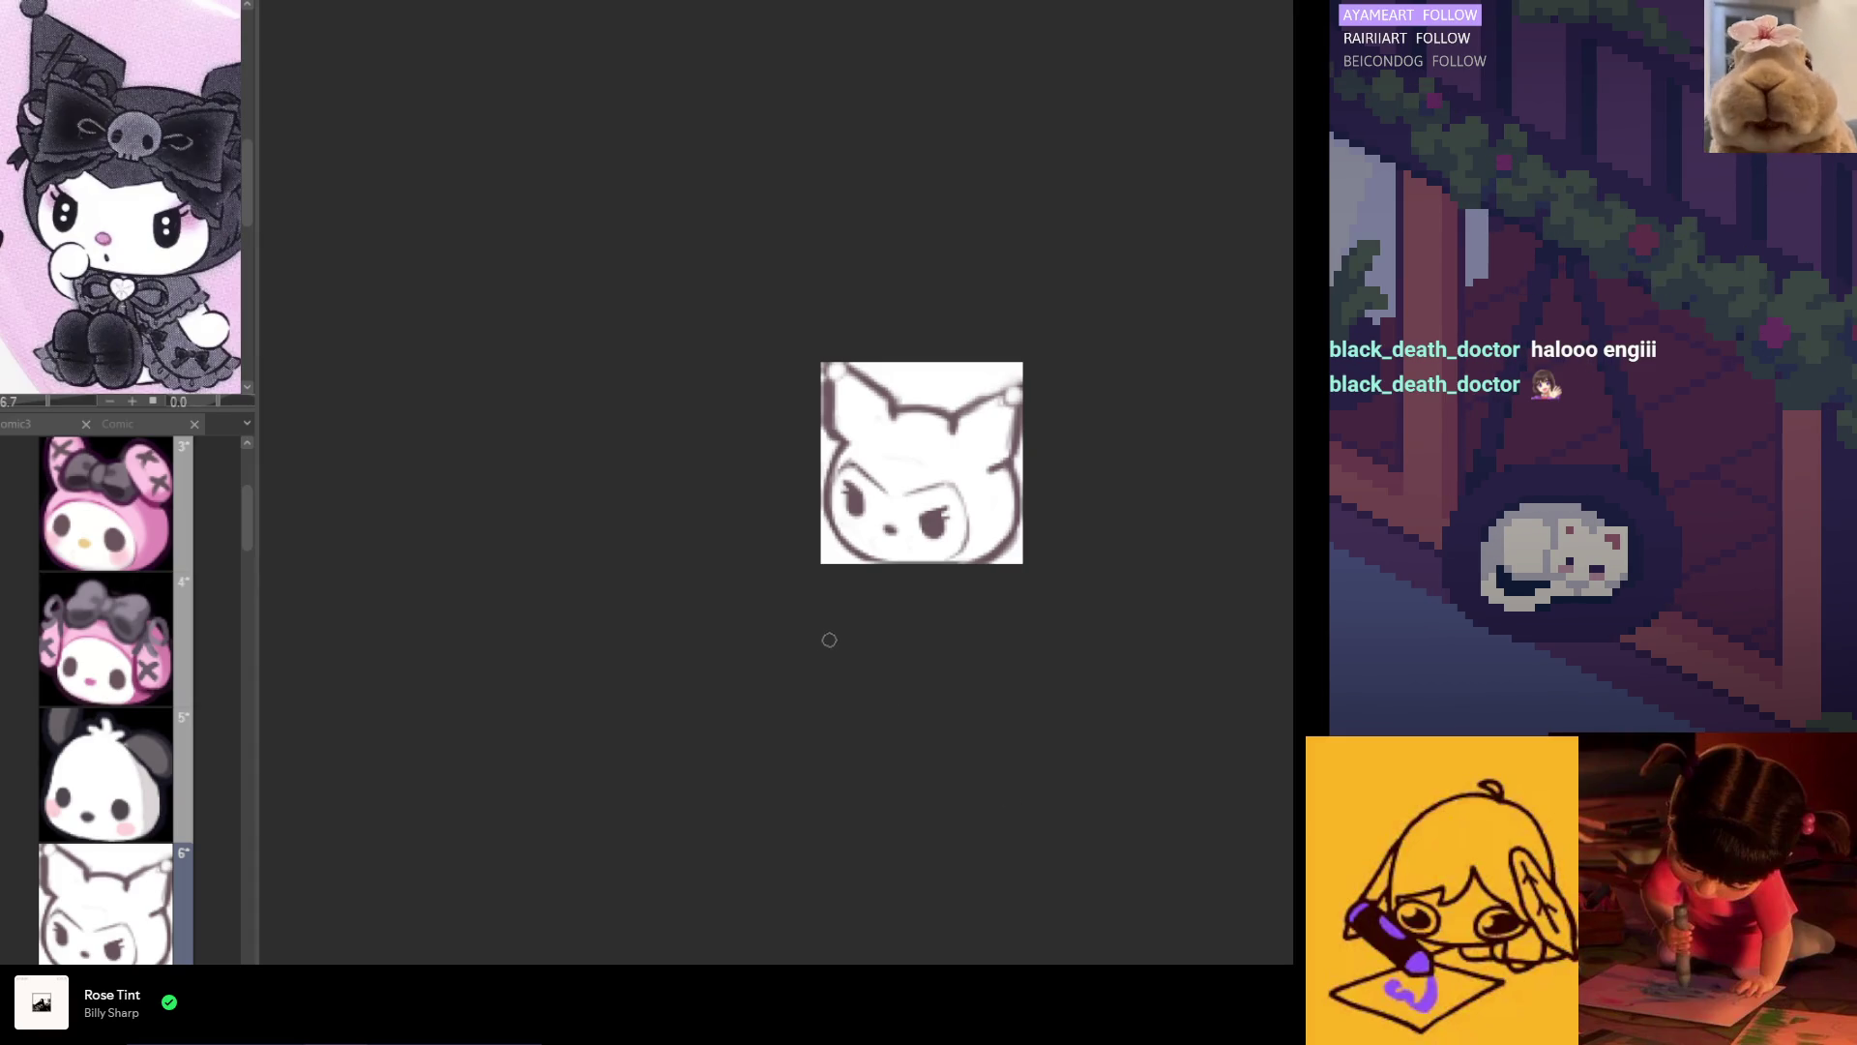
scroll(958, 448, up, 3)
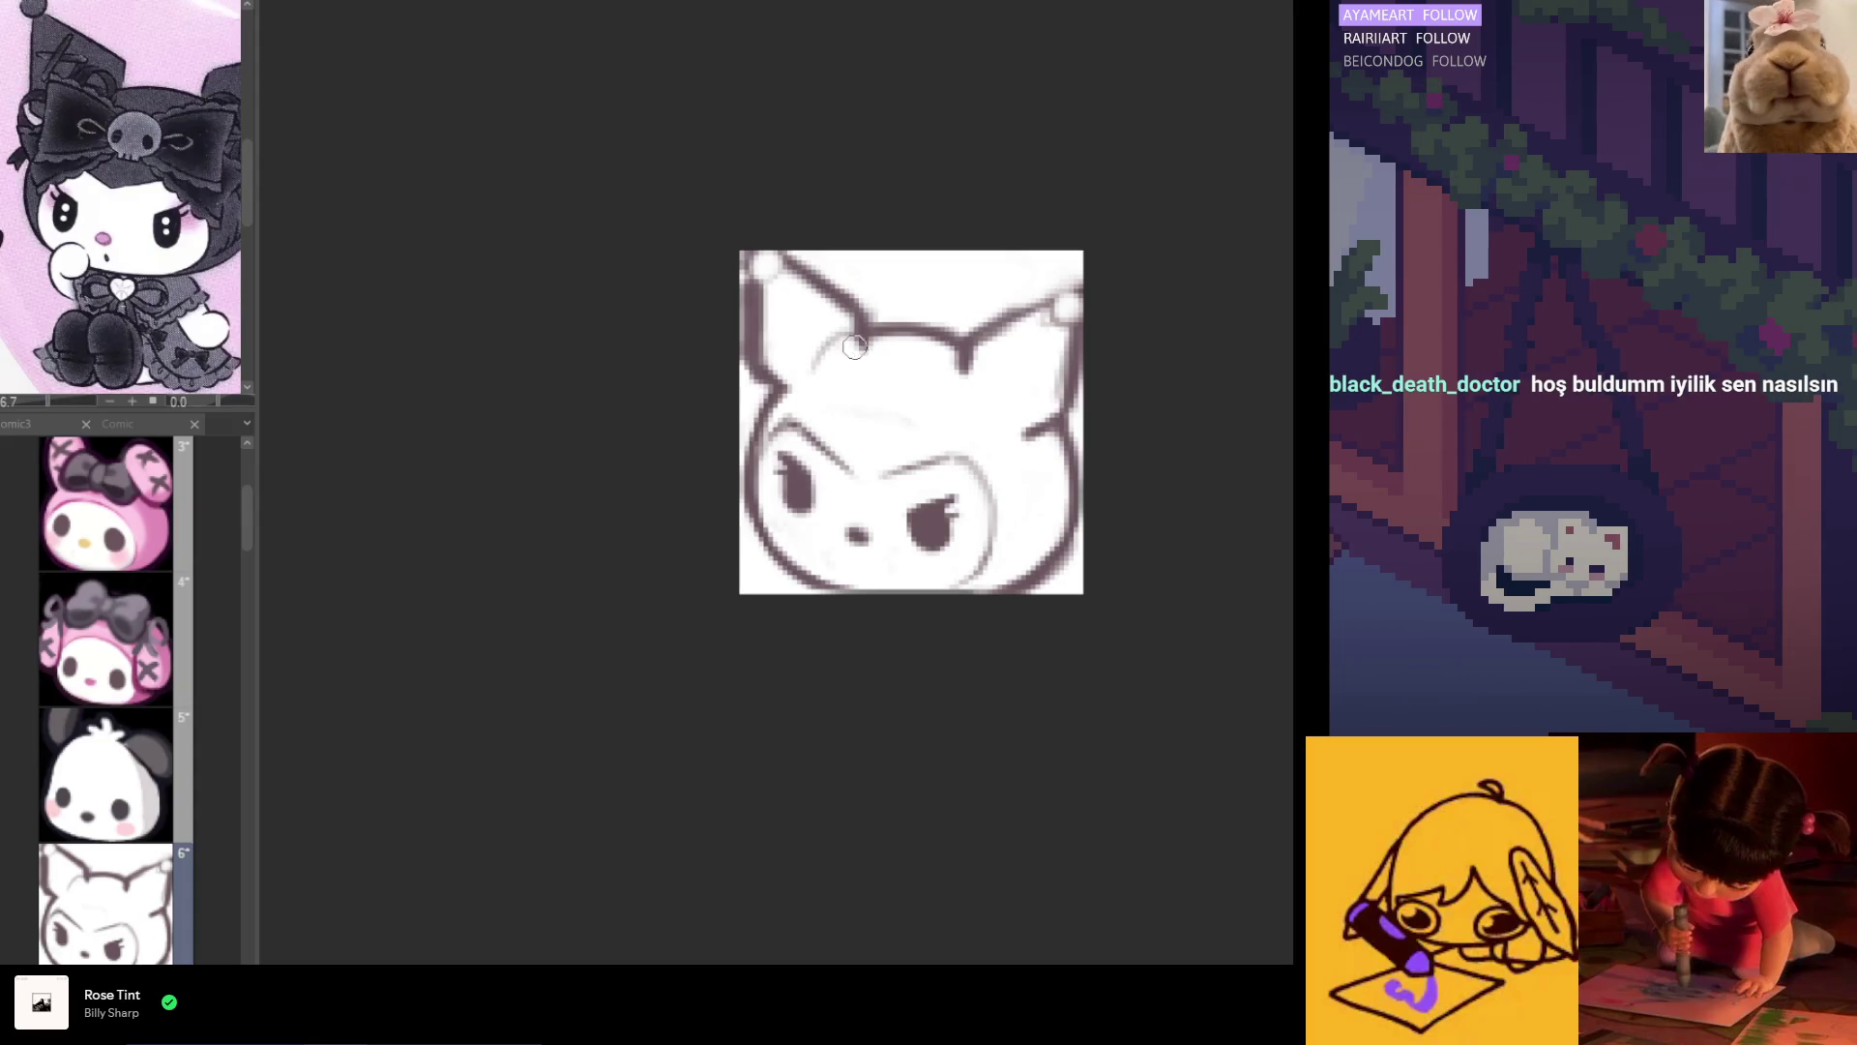
Step: Try redrawing the left ear's inner line, then undo it
key(ctrl+z)
drag(807, 389, 857, 329)
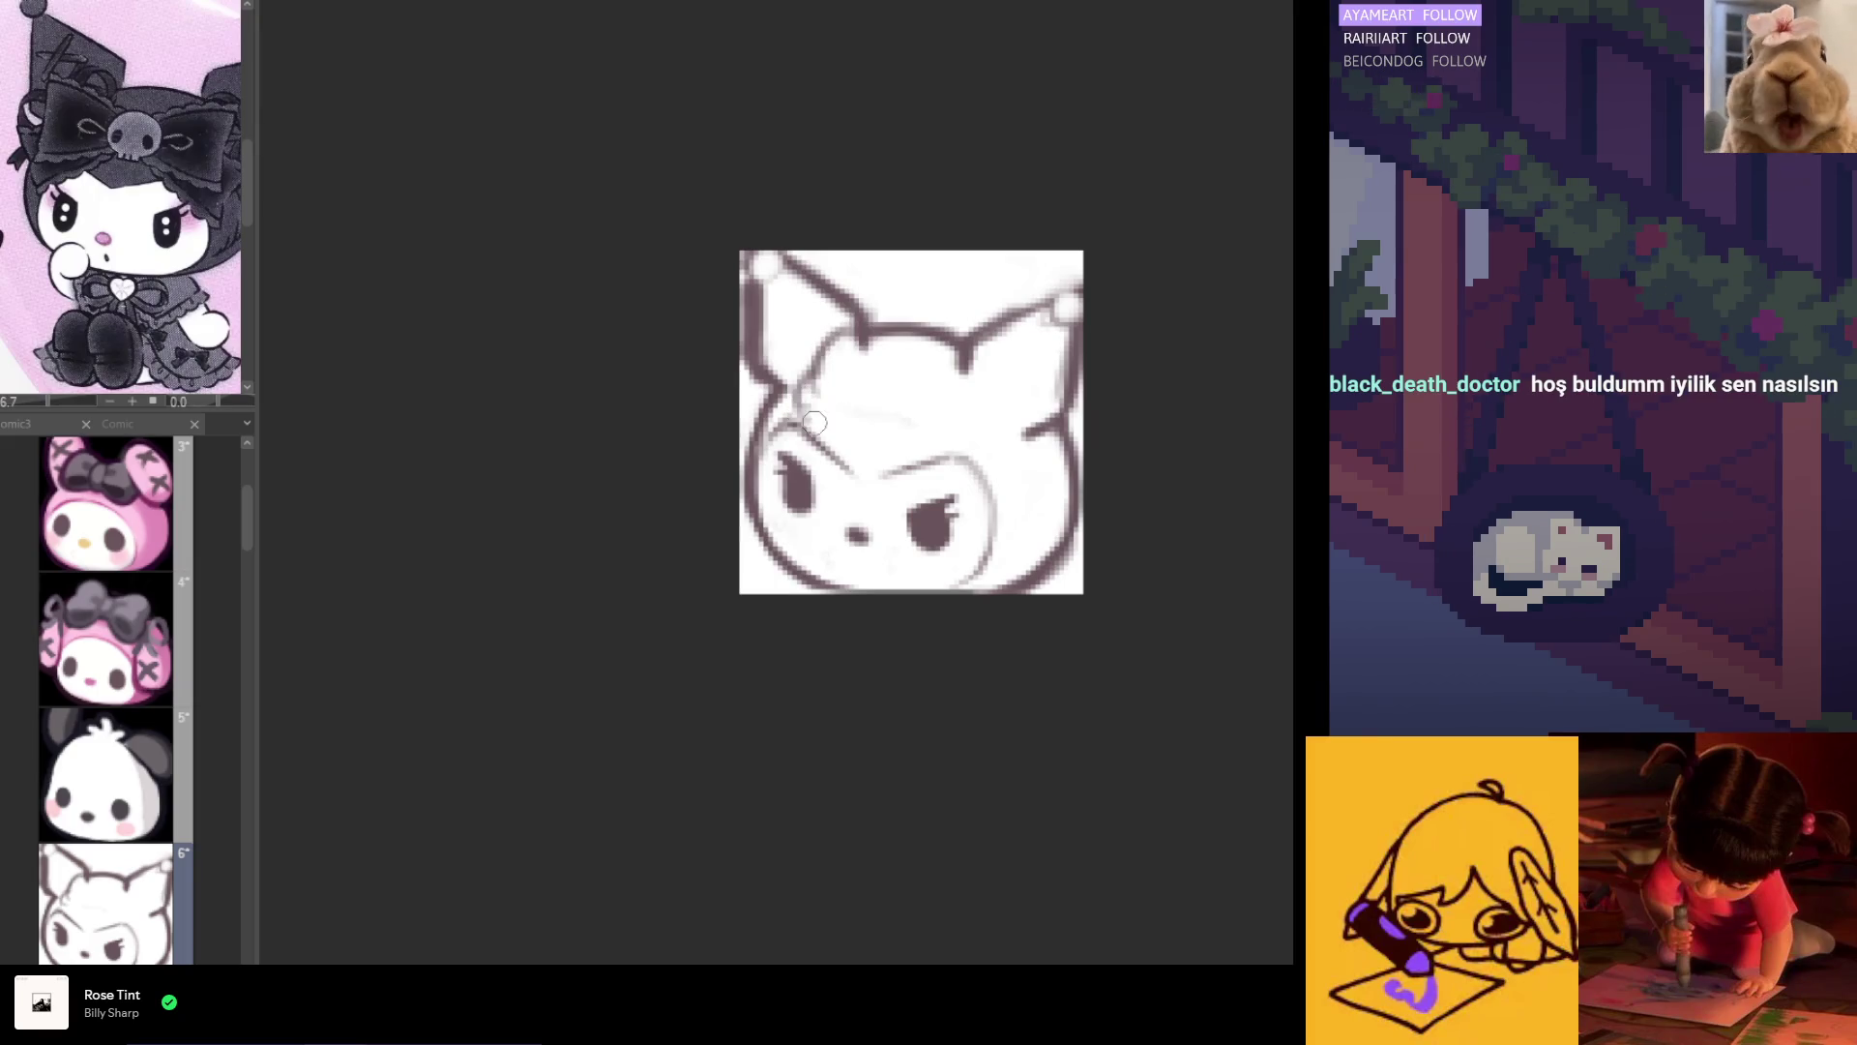
key(ctrl+z)
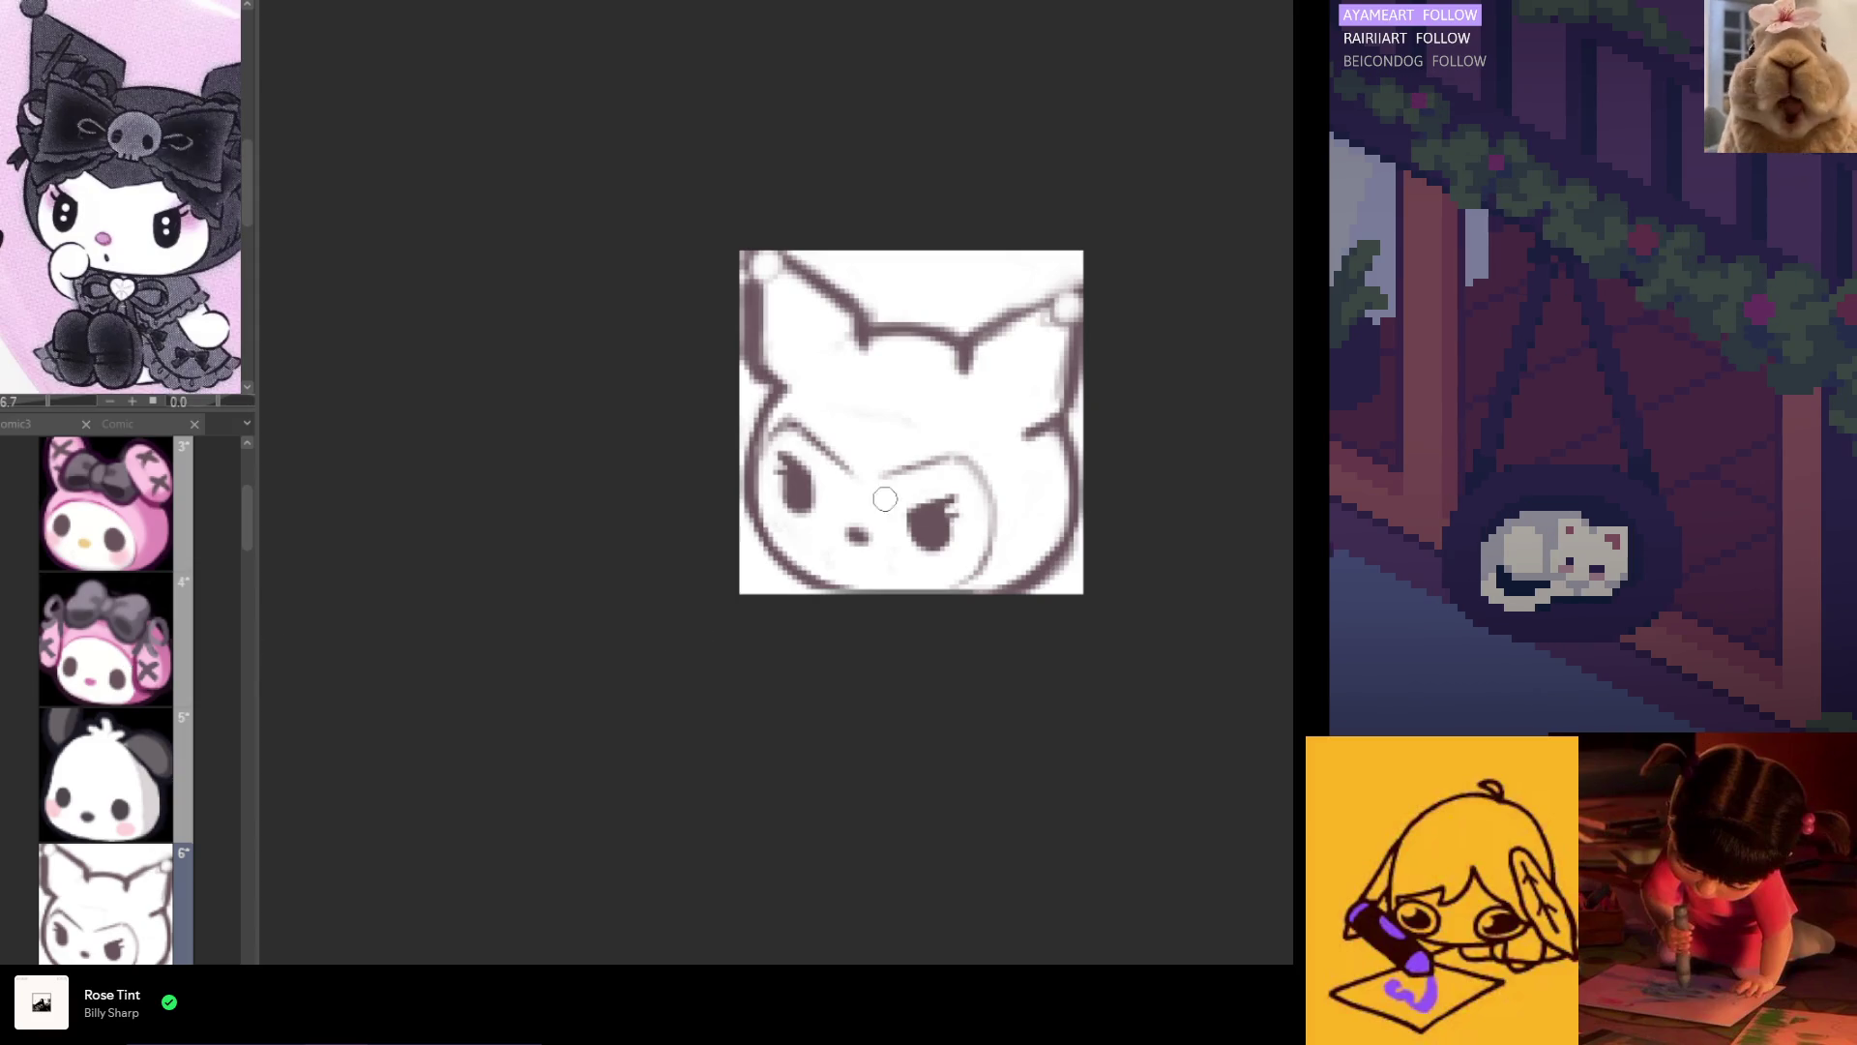
Step: Paint a dark rounded base for Kuromi's bow across the top of the head
mouse_move(860, 334)
mouse_down()
mouse_move(830, 398)
mouse_move(864, 332)
mouse_move(827, 387)
mouse_move(908, 385)
mouse_move(943, 358)
mouse_move(938, 406)
mouse_move(895, 386)
mouse_move(905, 414)
mouse_move(954, 373)
mouse_move(849, 410)
mouse_move(829, 374)
mouse_move(899, 381)
mouse_move(850, 395)
mouse_up()
key(bracketright)
key(bracketright)
key(bracketright)
key(bracketleft)
key(bracketleft)
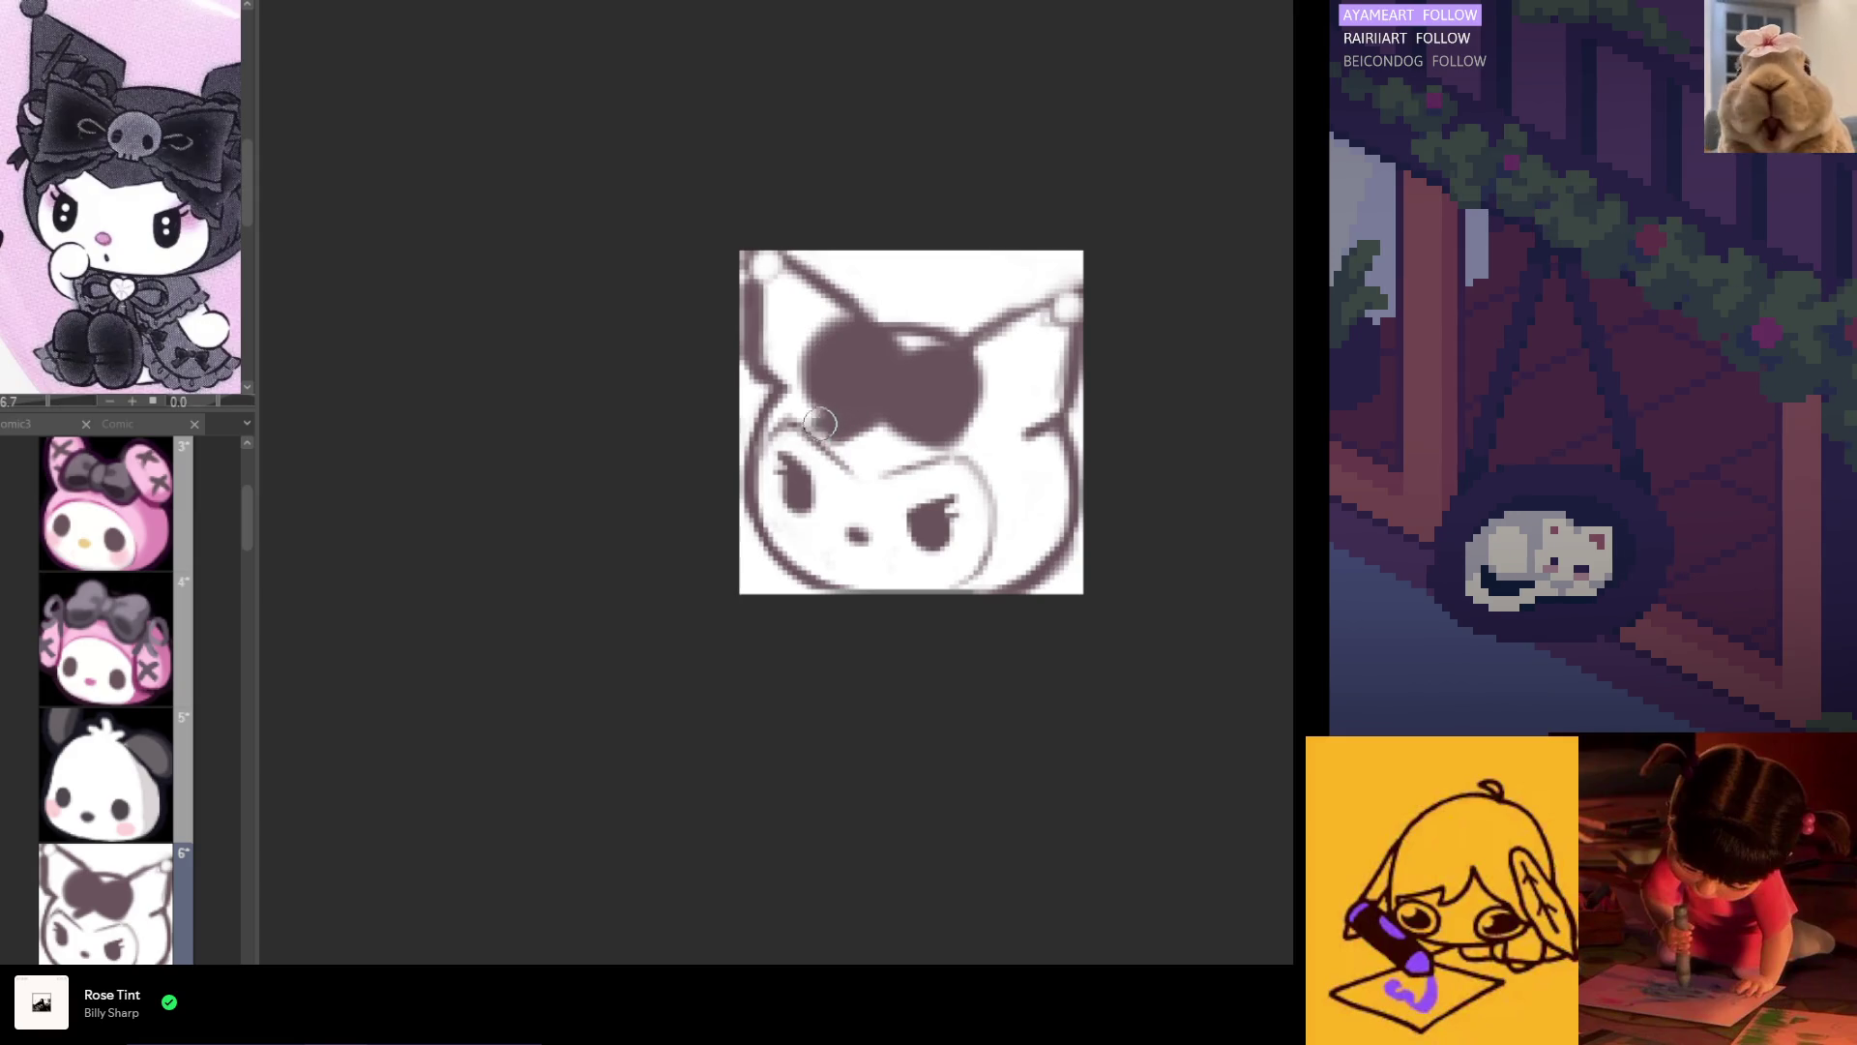
mouse_move(829, 442)
mouse_down()
mouse_move(880, 405)
mouse_move(888, 431)
mouse_move(919, 432)
mouse_move(932, 477)
mouse_up()
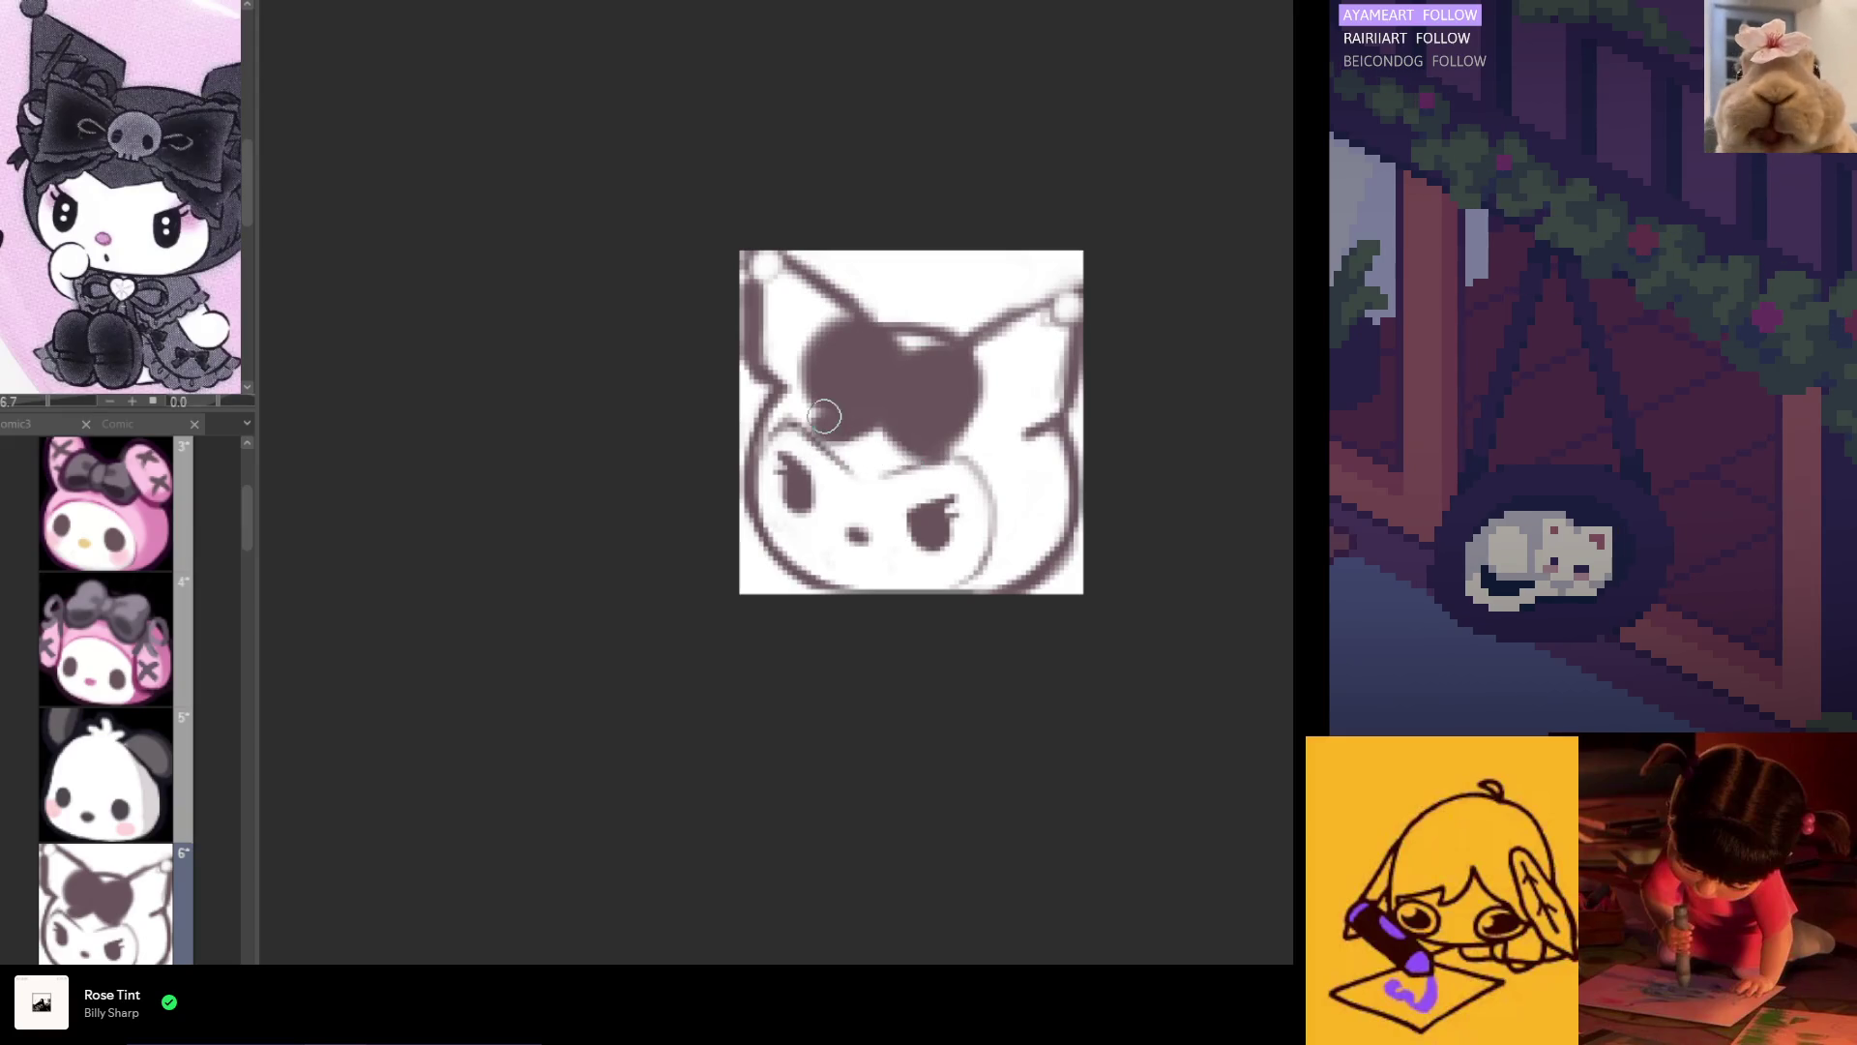
Step: Shape the dark fill into two bow loops, checking symmetry in mirrored view
mouse_move(825, 445)
mouse_down()
mouse_move(850, 402)
mouse_move(903, 401)
mouse_move(851, 351)
mouse_move(874, 305)
mouse_move(786, 399)
mouse_up()
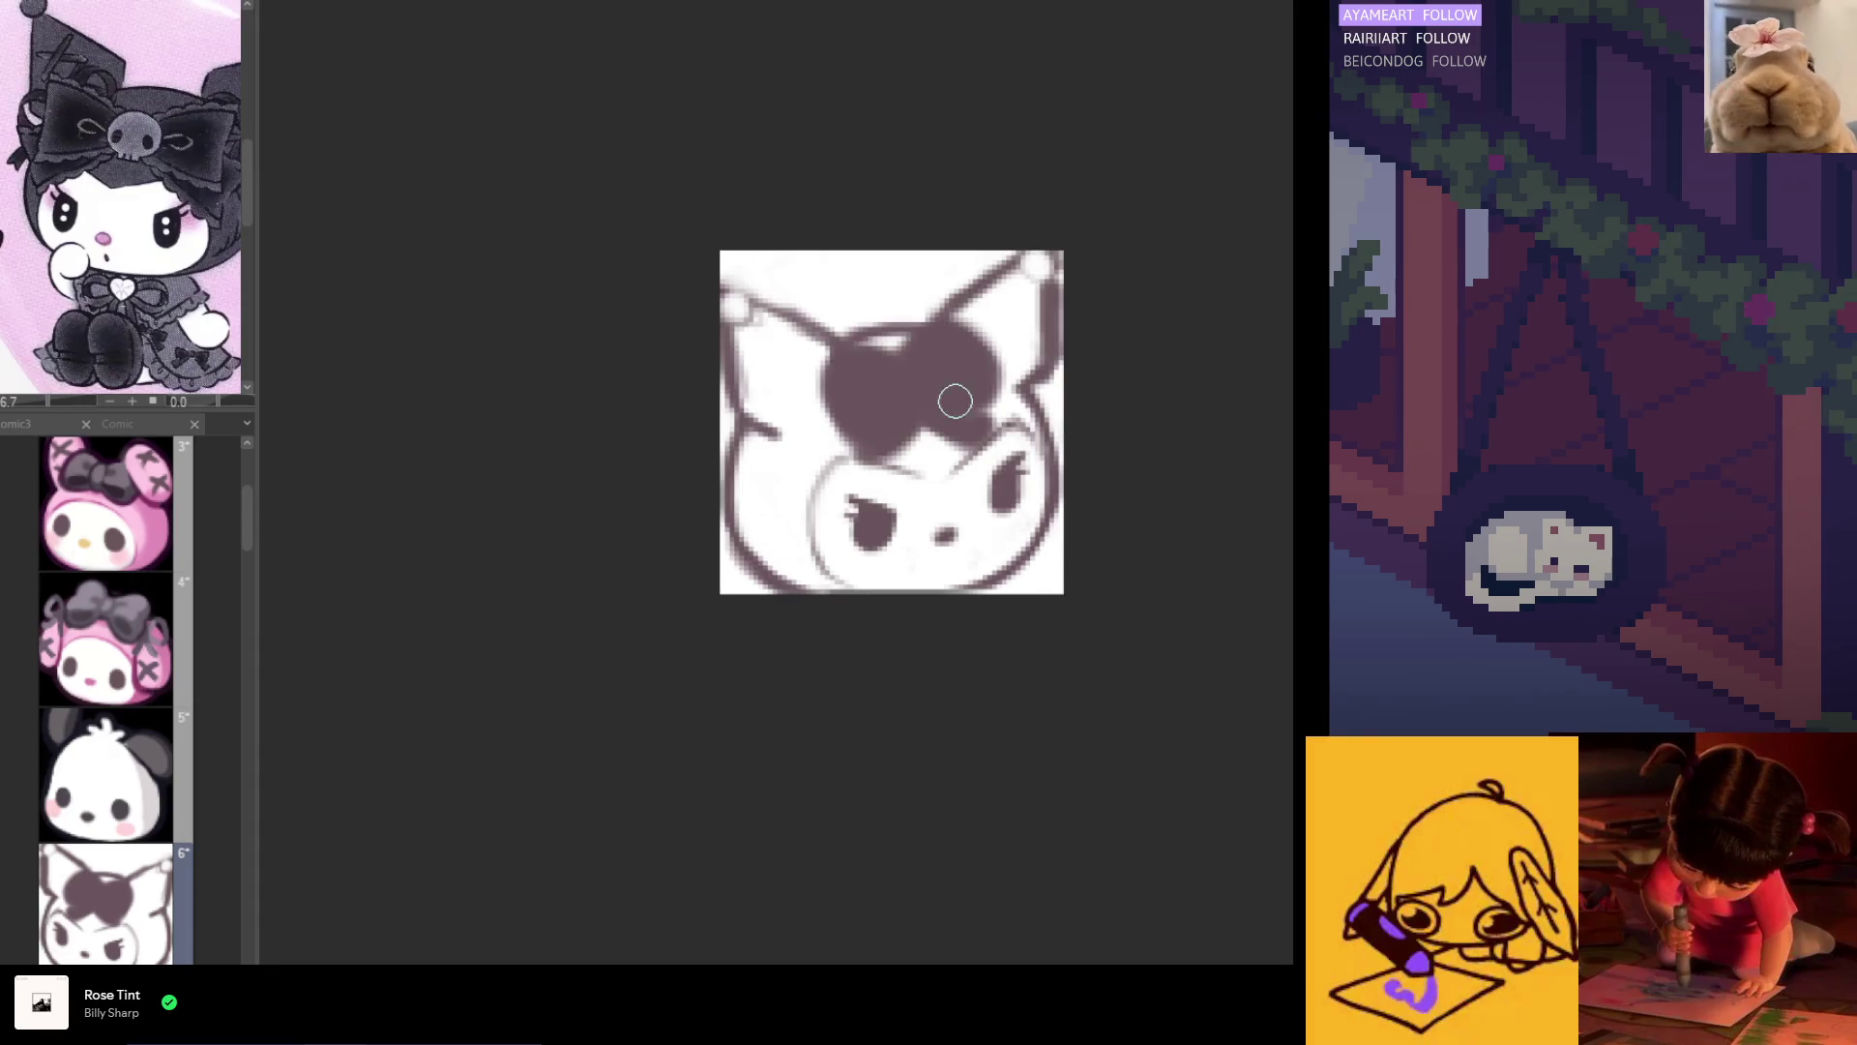
key(h)
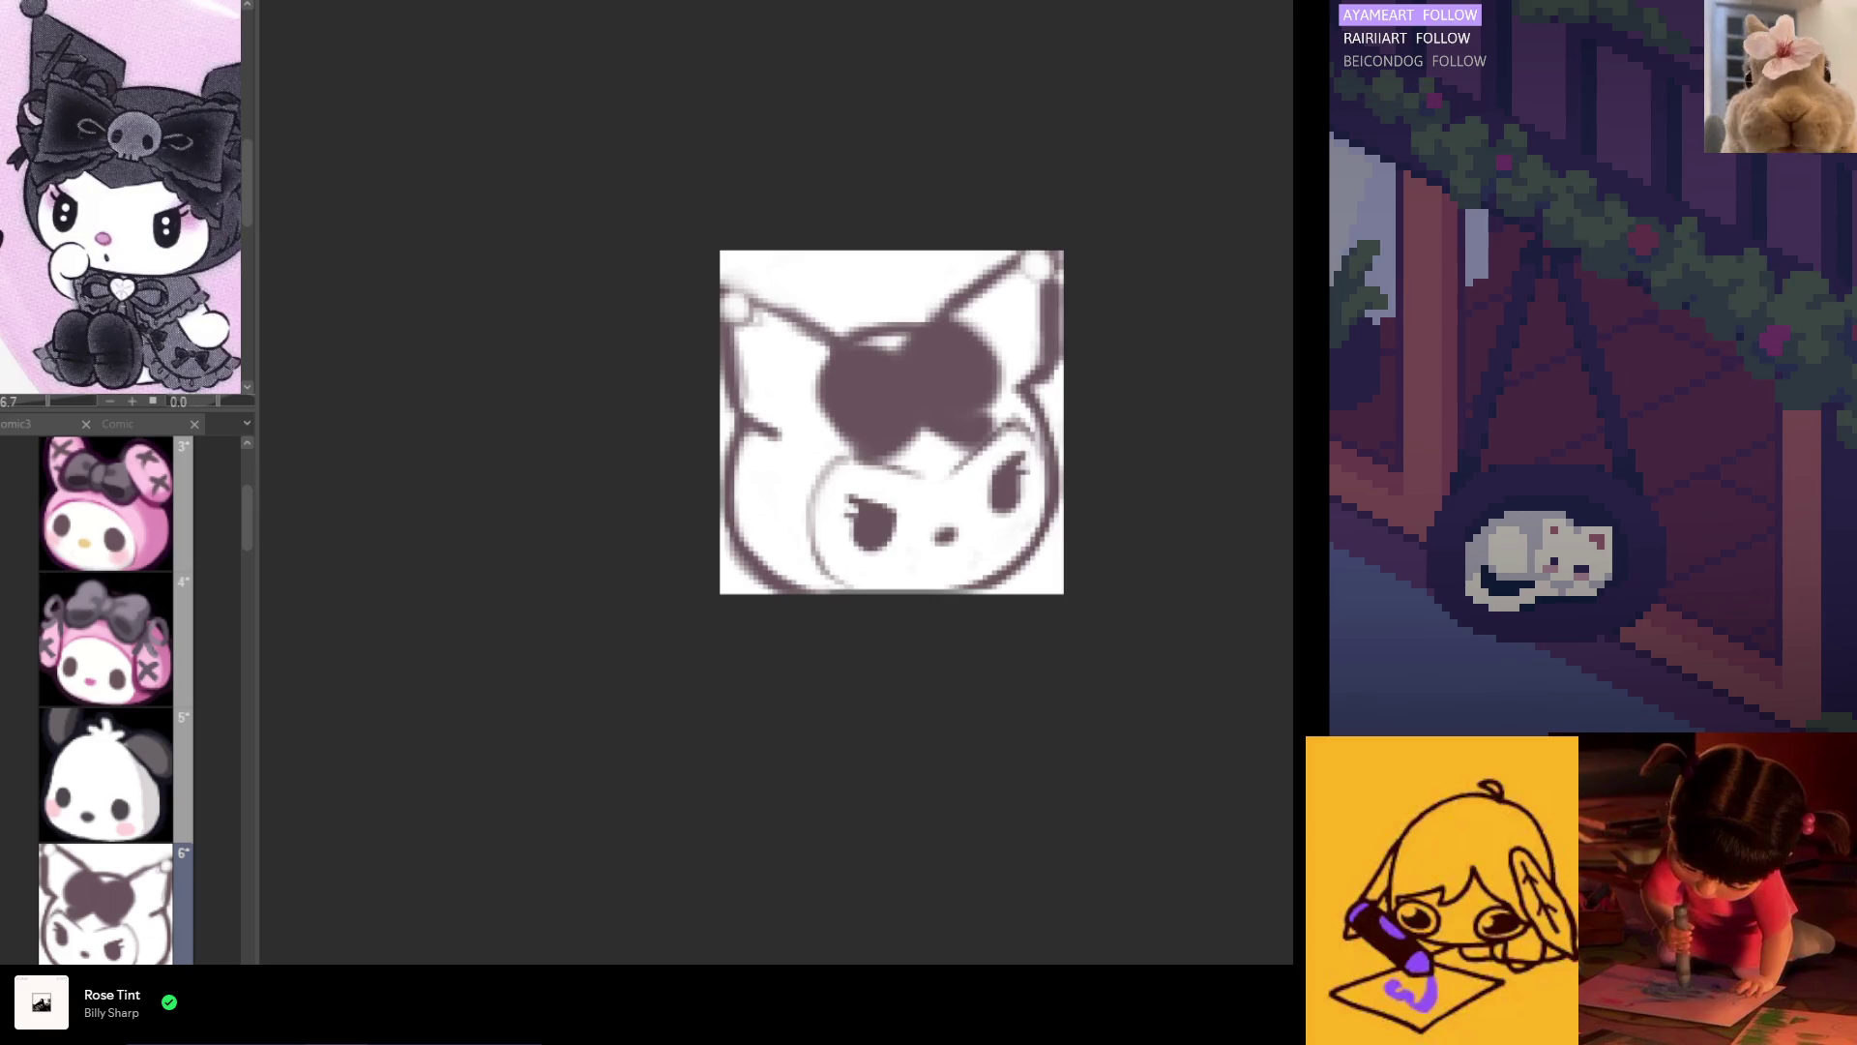
key(h)
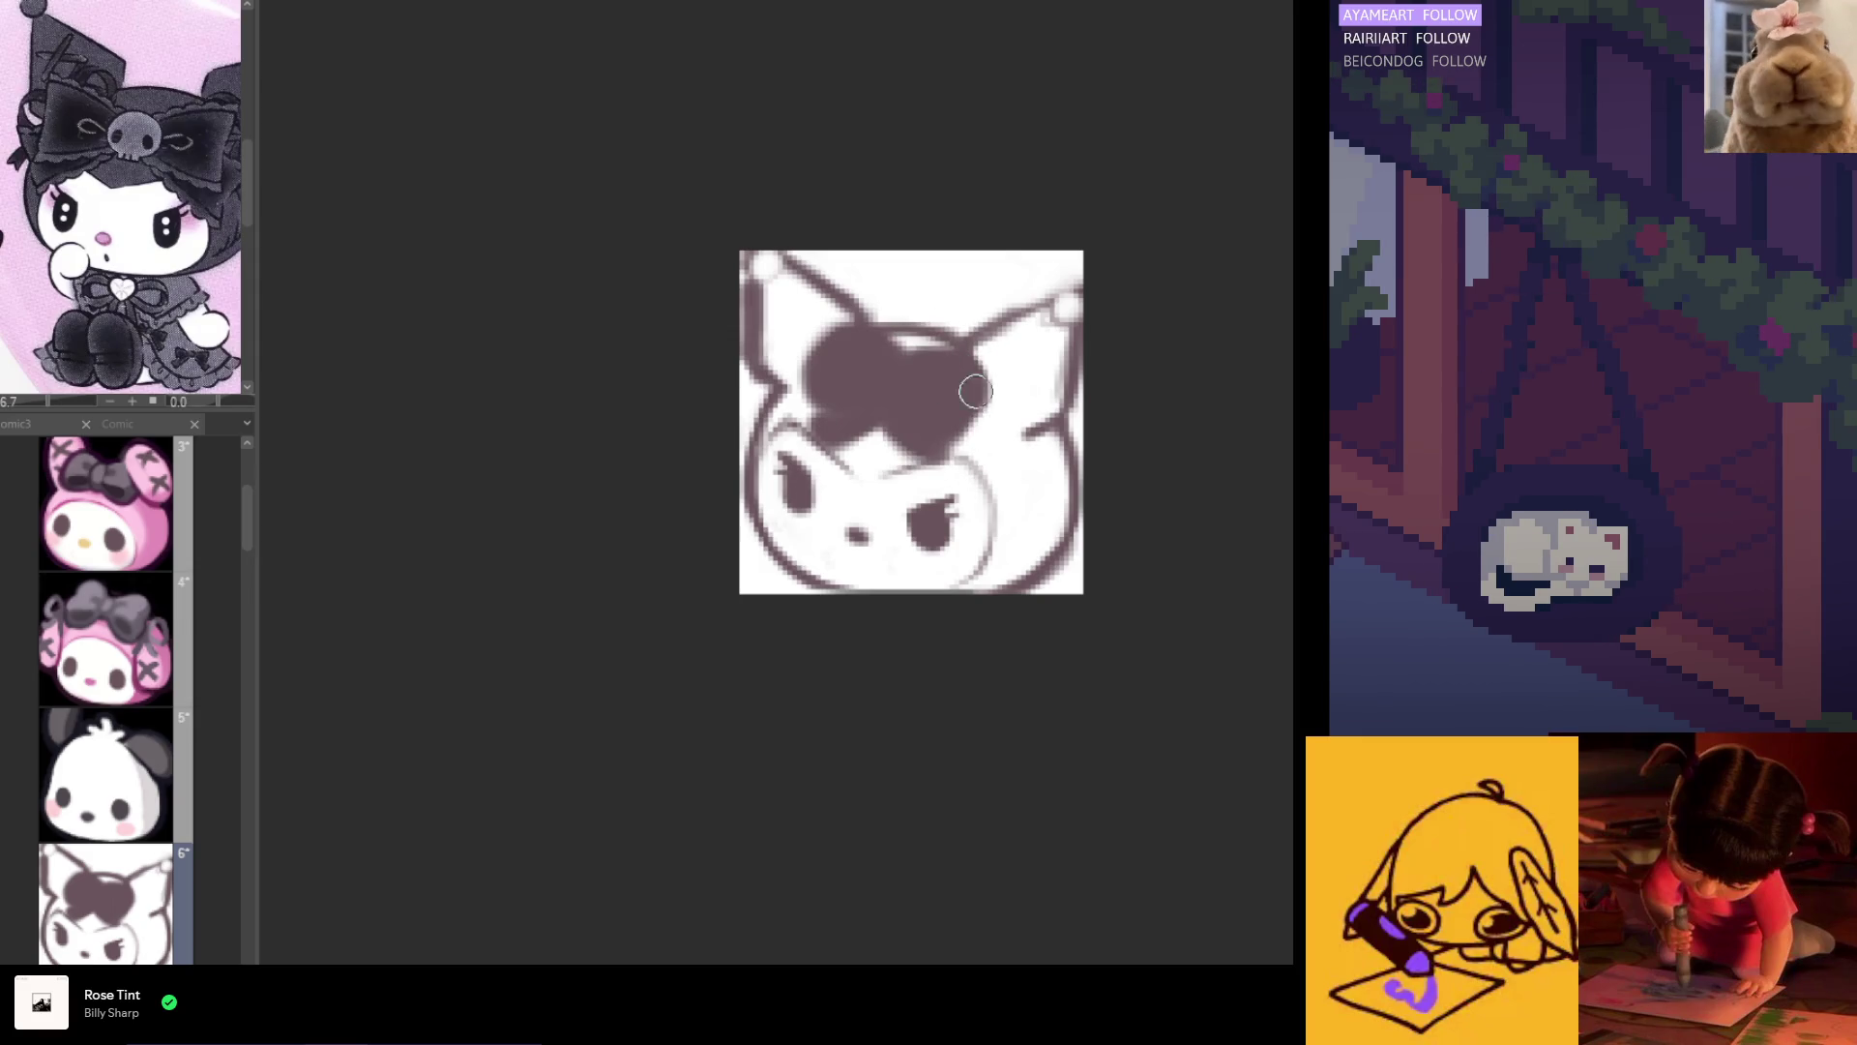
drag(936, 439, 880, 444)
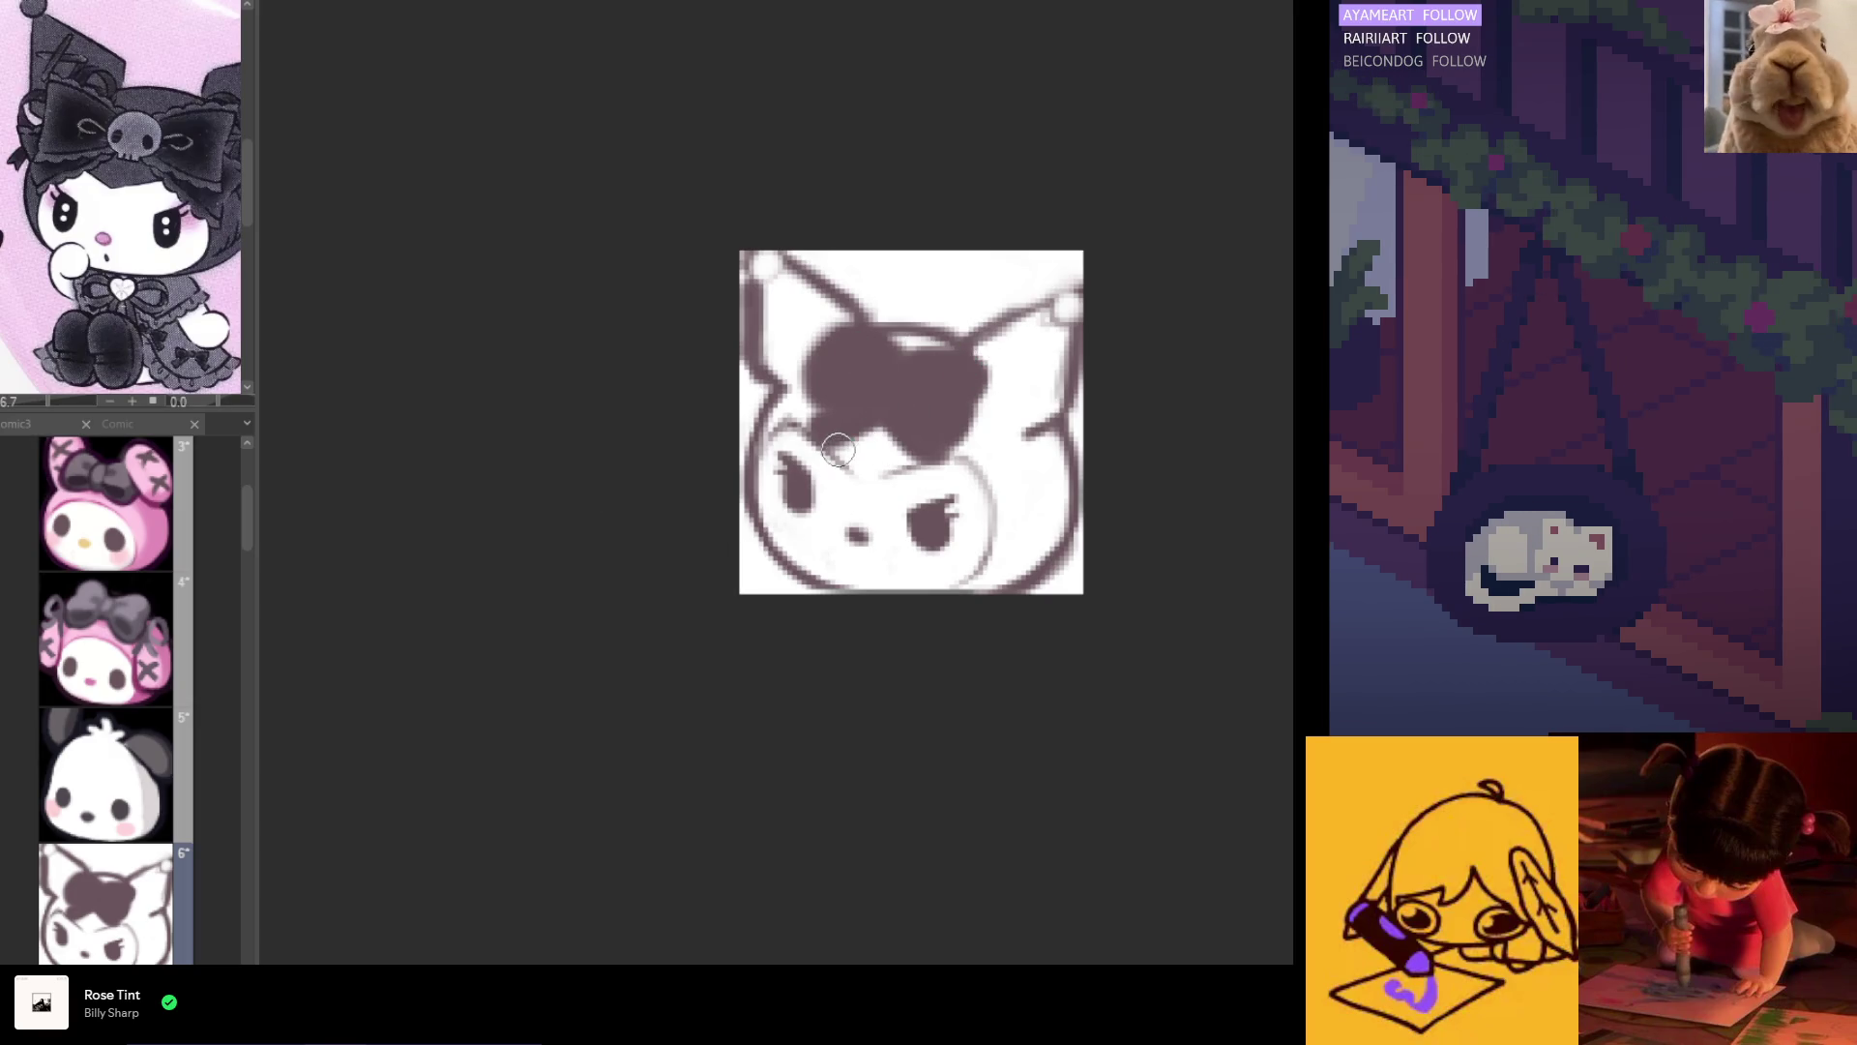
Step: Paint a light patch at the bow's centre, undoing one stray lighter stroke
key(h)
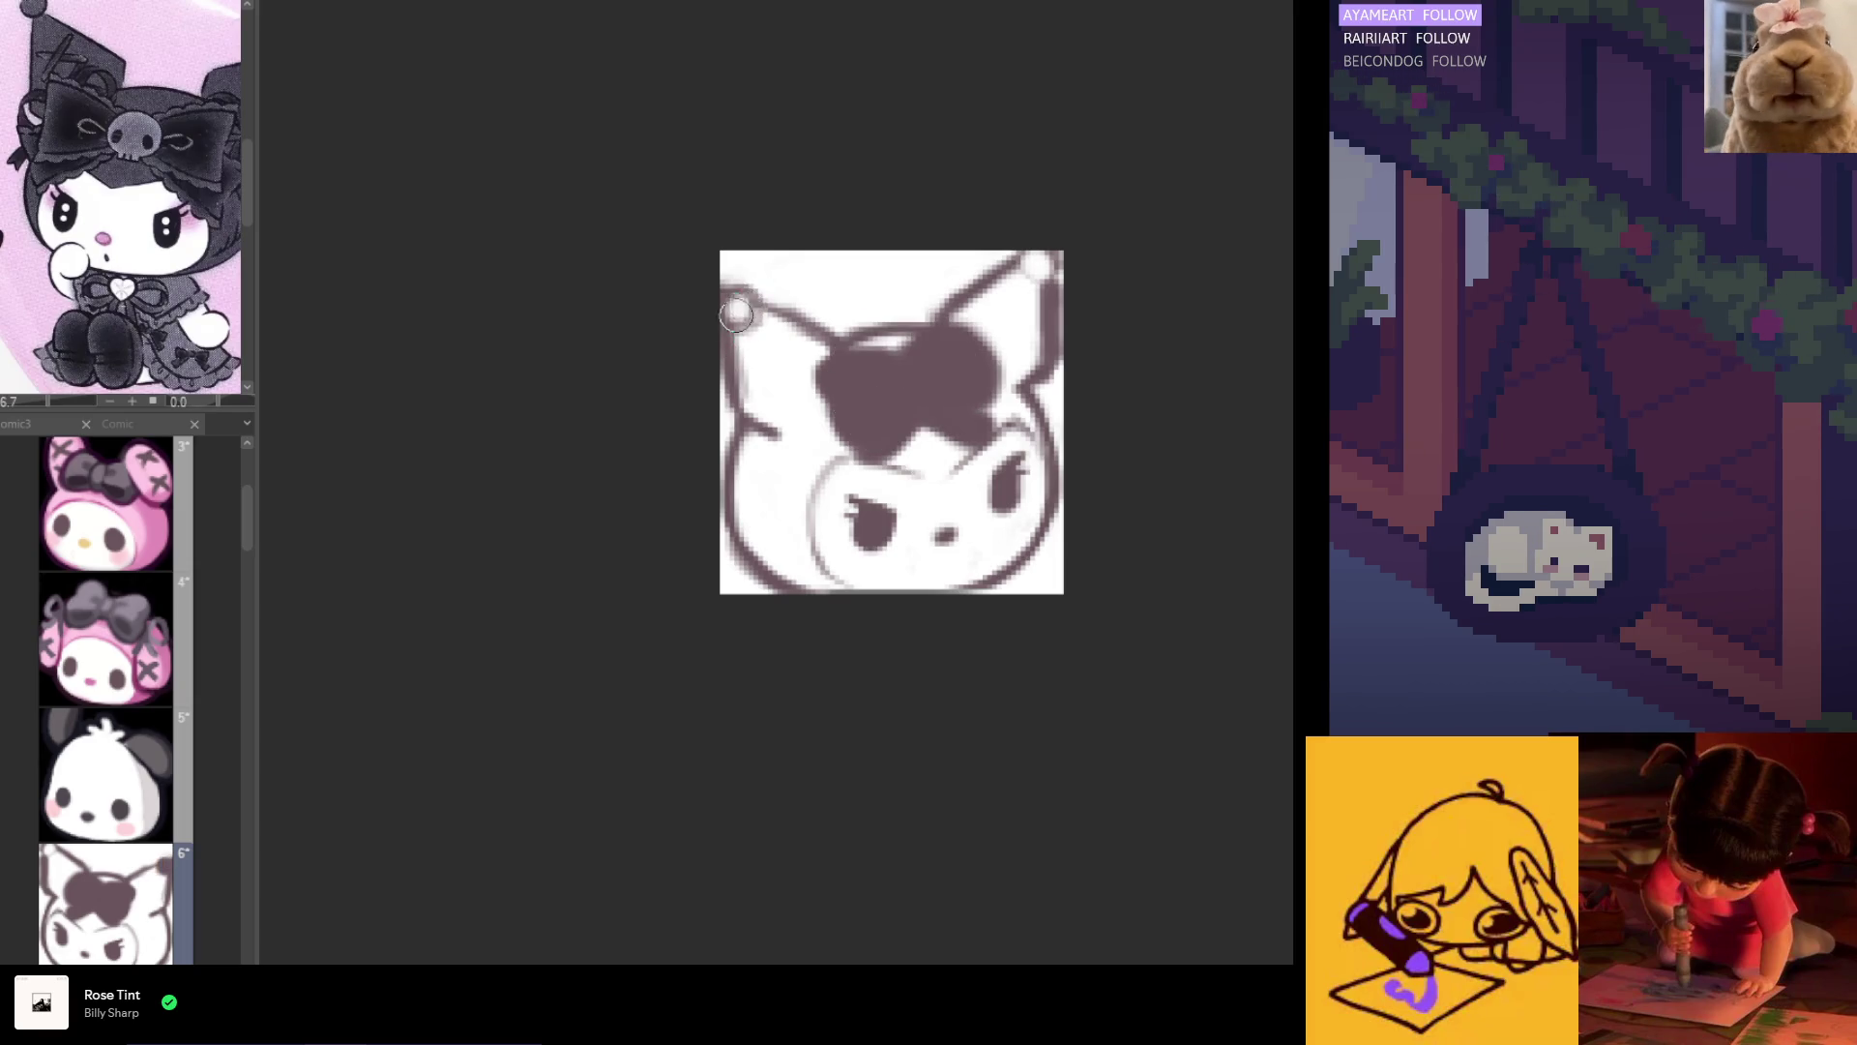
key(h)
mouse_move(870, 391)
mouse_down()
mouse_move(850, 352)
mouse_move(837, 378)
mouse_up()
key(ctrl+z)
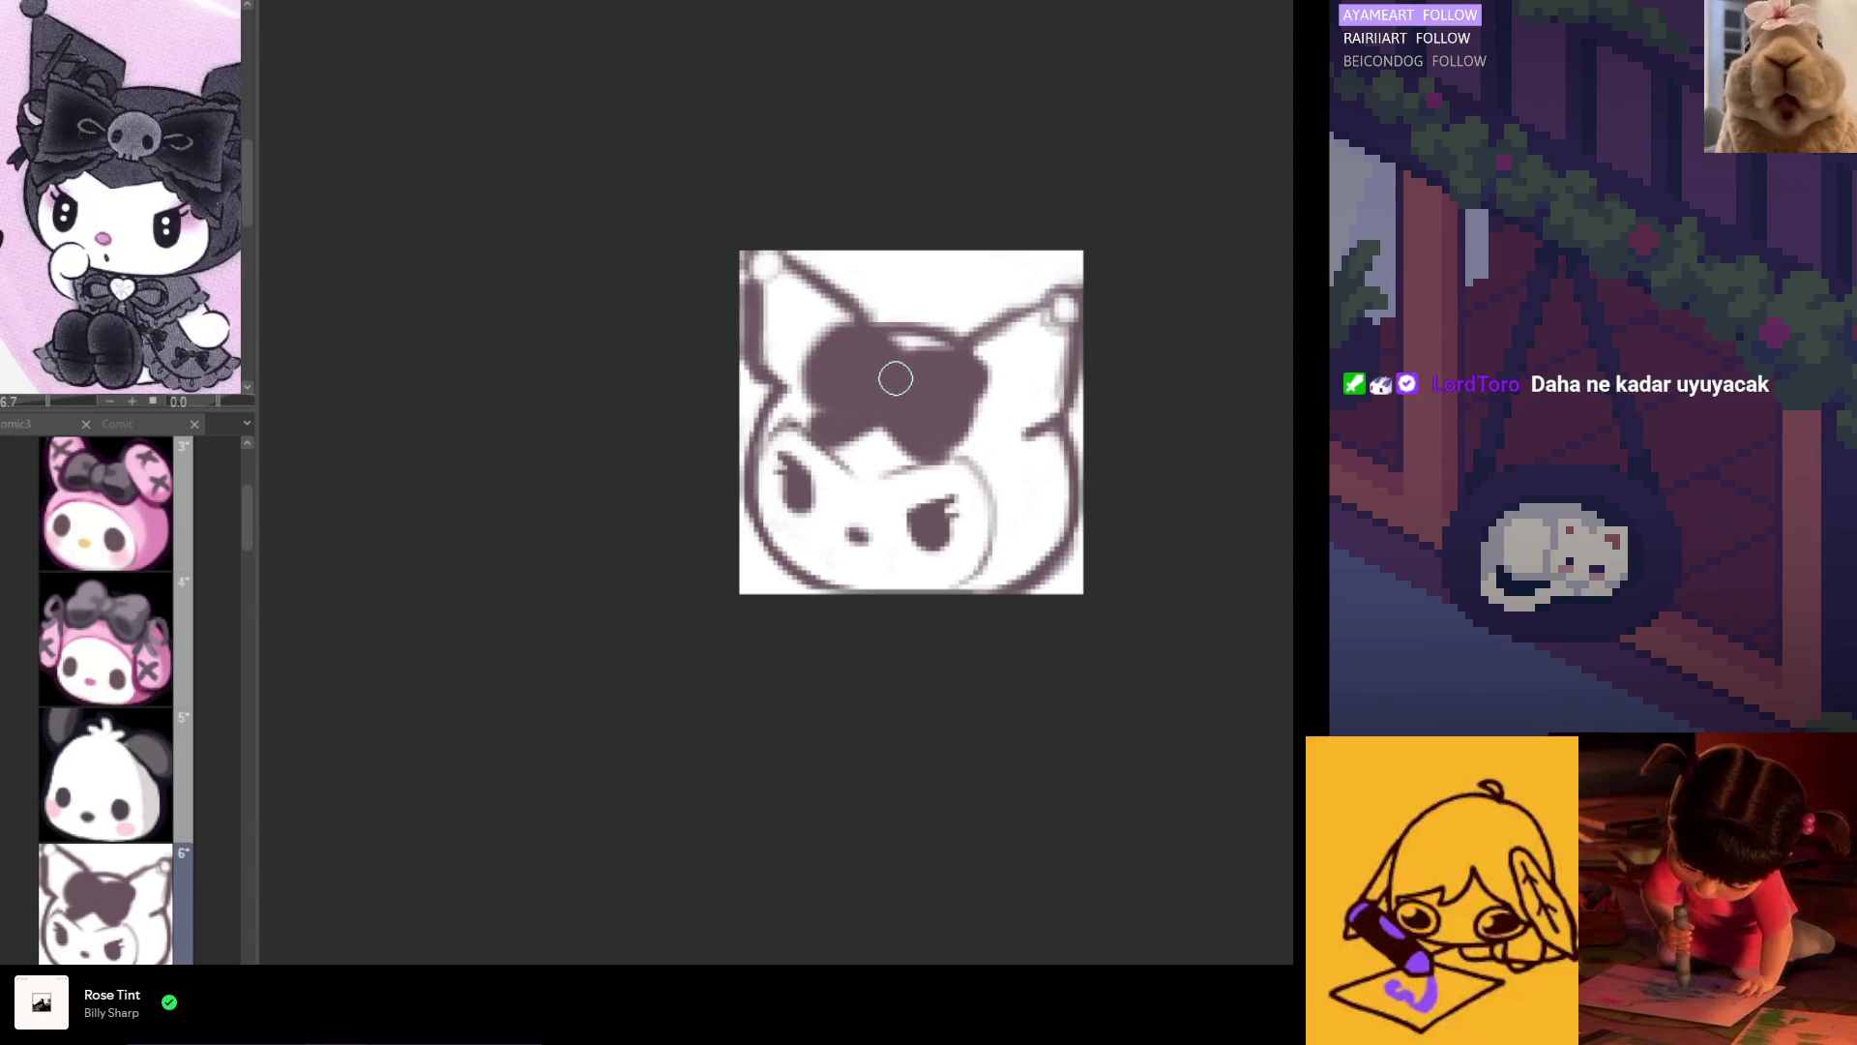
drag(891, 377, 874, 402)
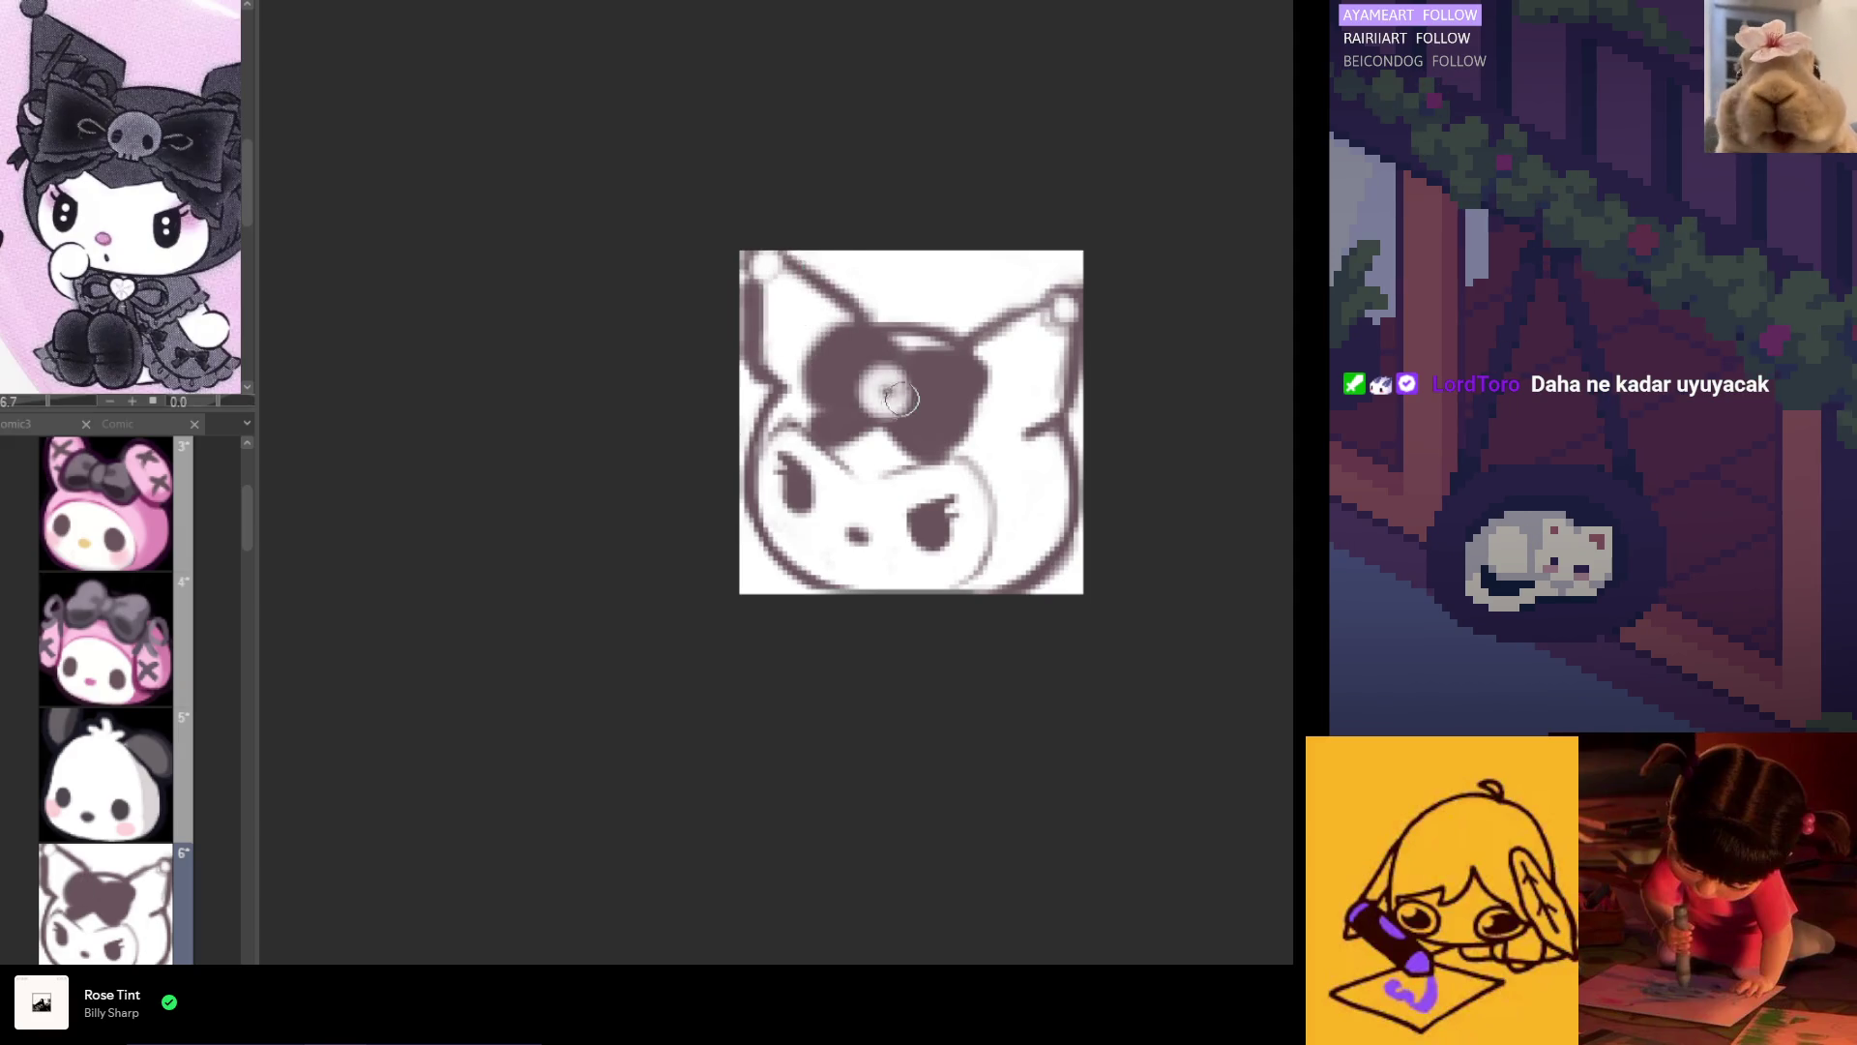
Step: Eyedrop a light grey and paint the skull shape, refining it across the bow's top
drag(1006, 319, 1049, 313)
mouse_move(851, 386)
mouse_down()
mouse_move(884, 389)
mouse_move(875, 372)
mouse_move(884, 407)
mouse_move(895, 396)
mouse_up()
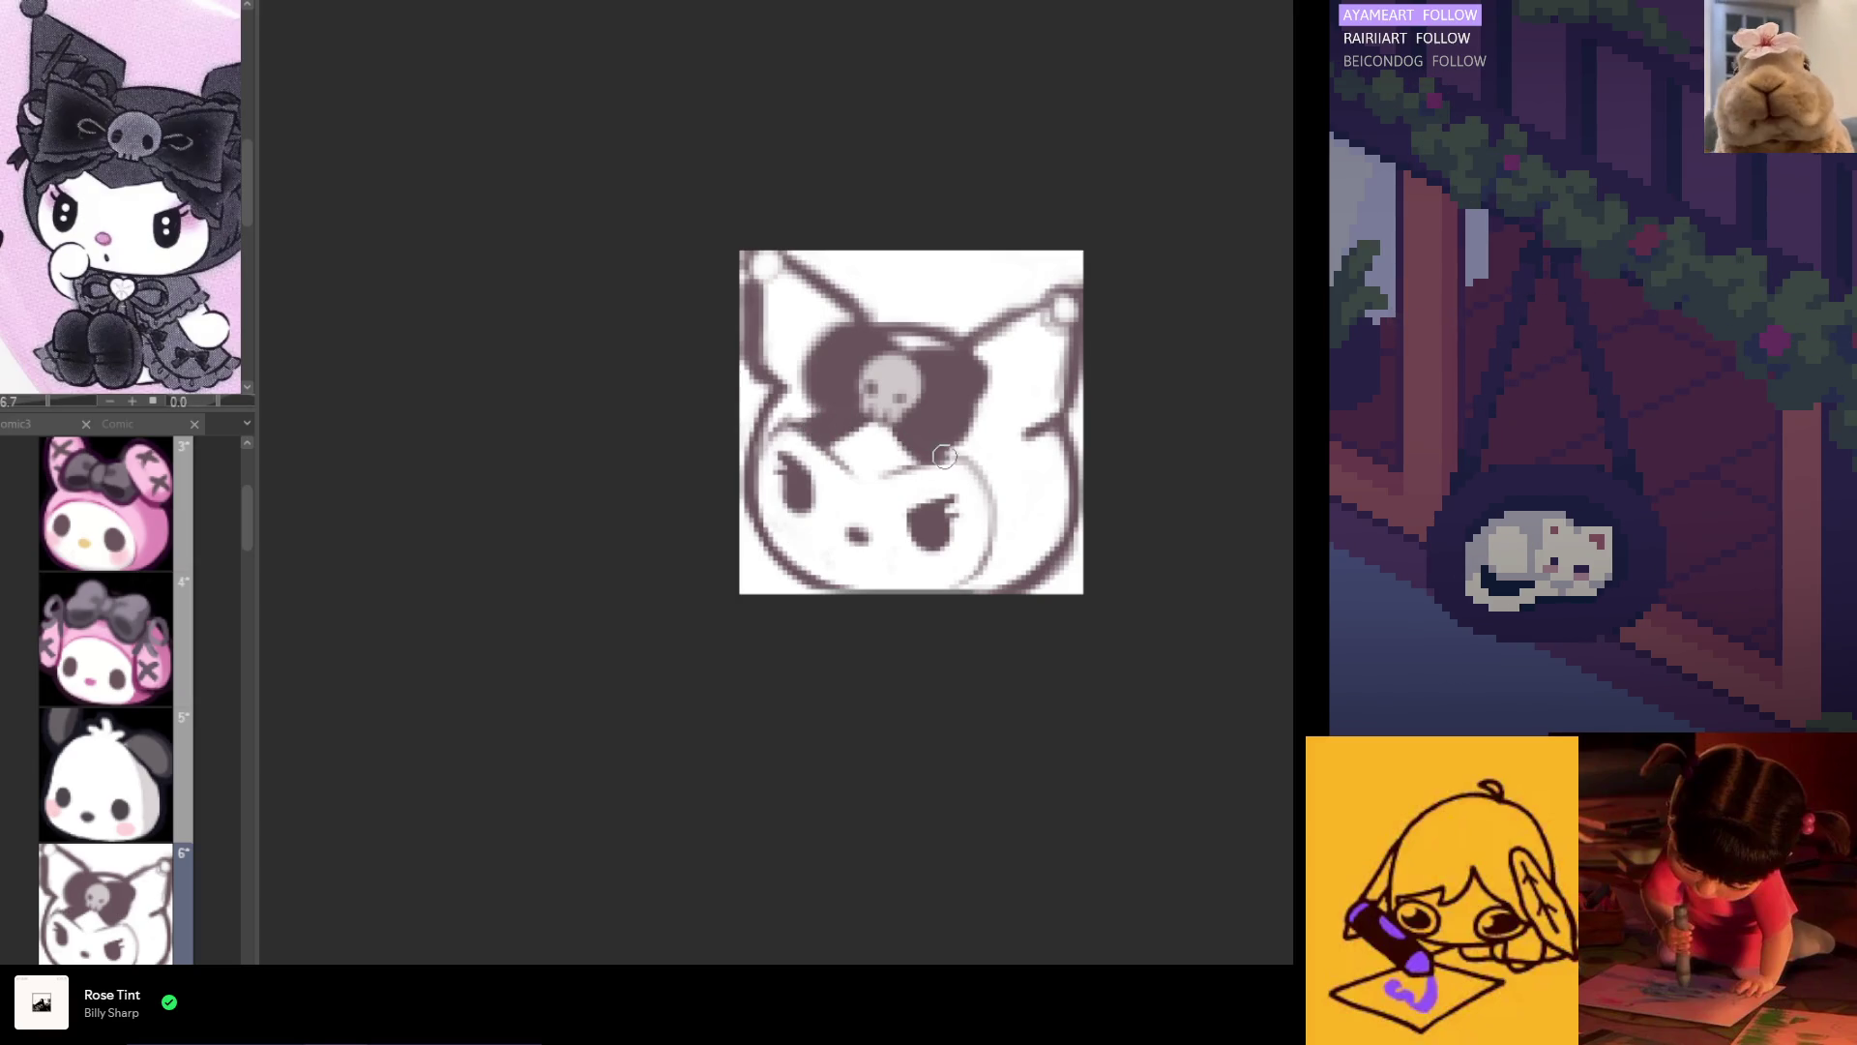
key(h)
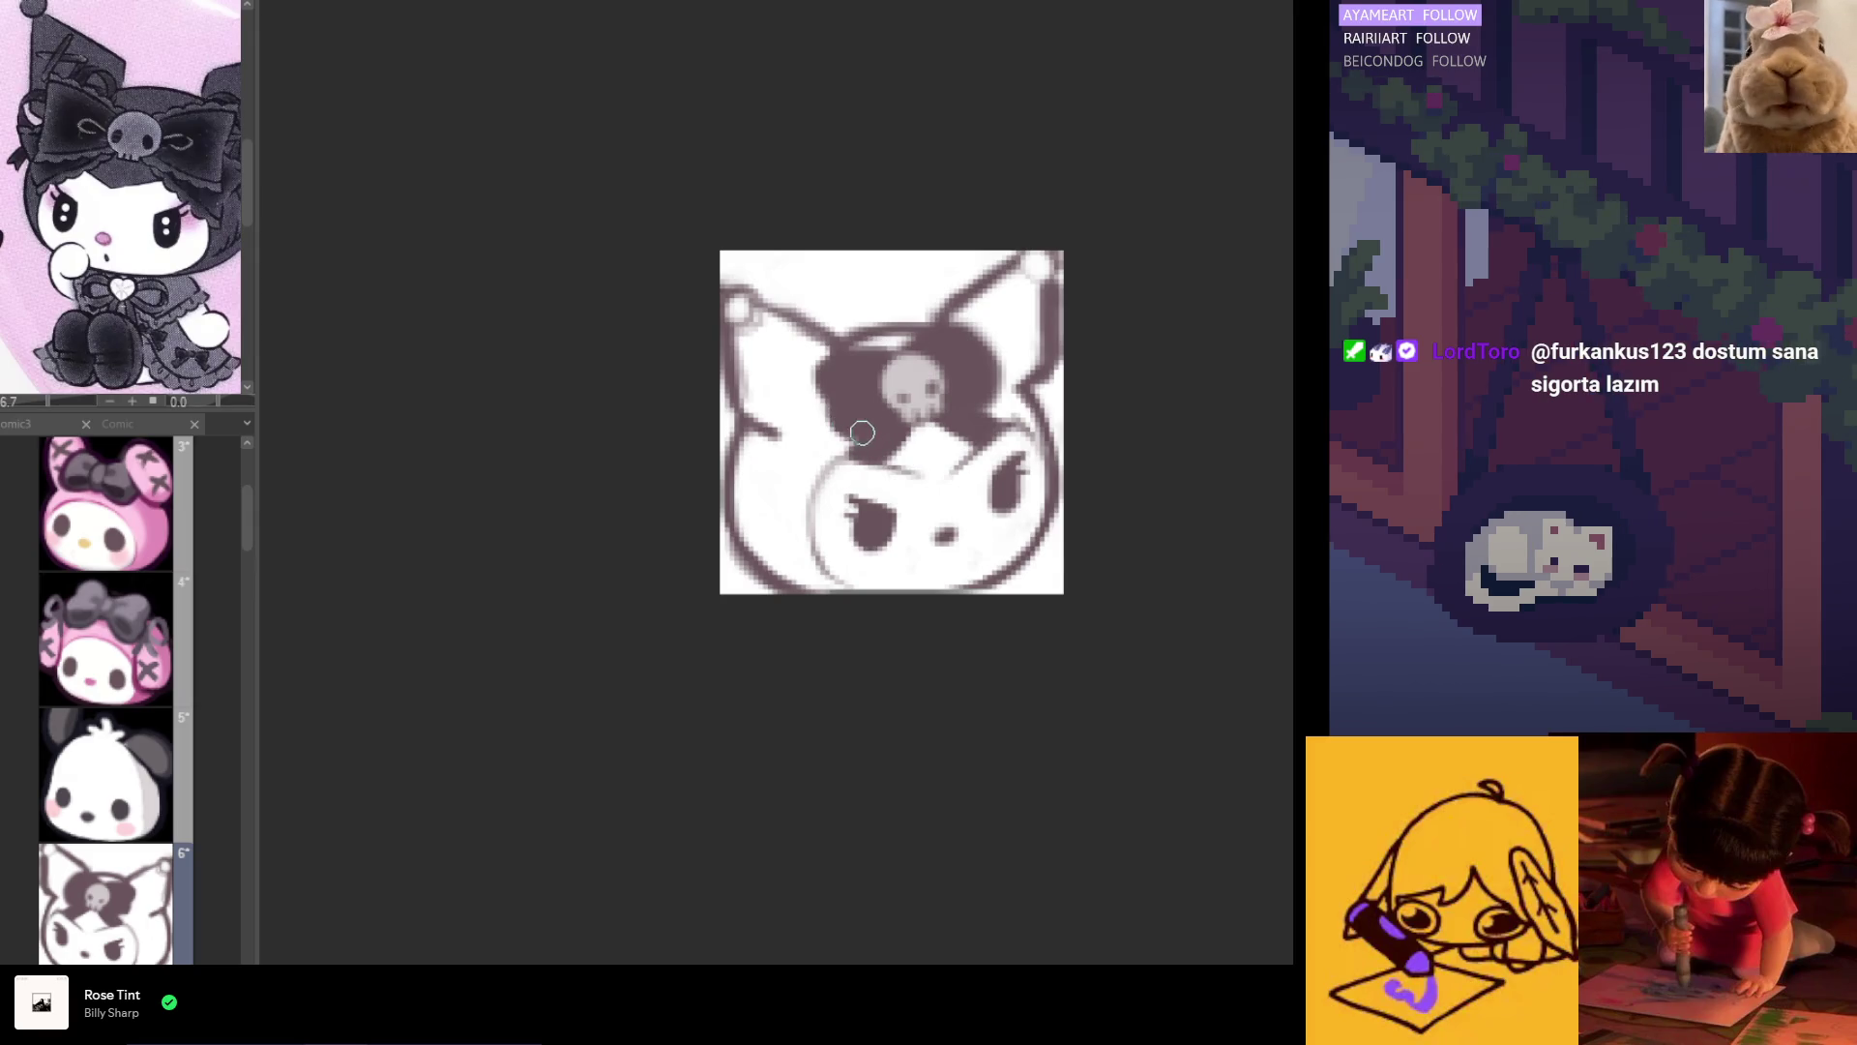
key(h)
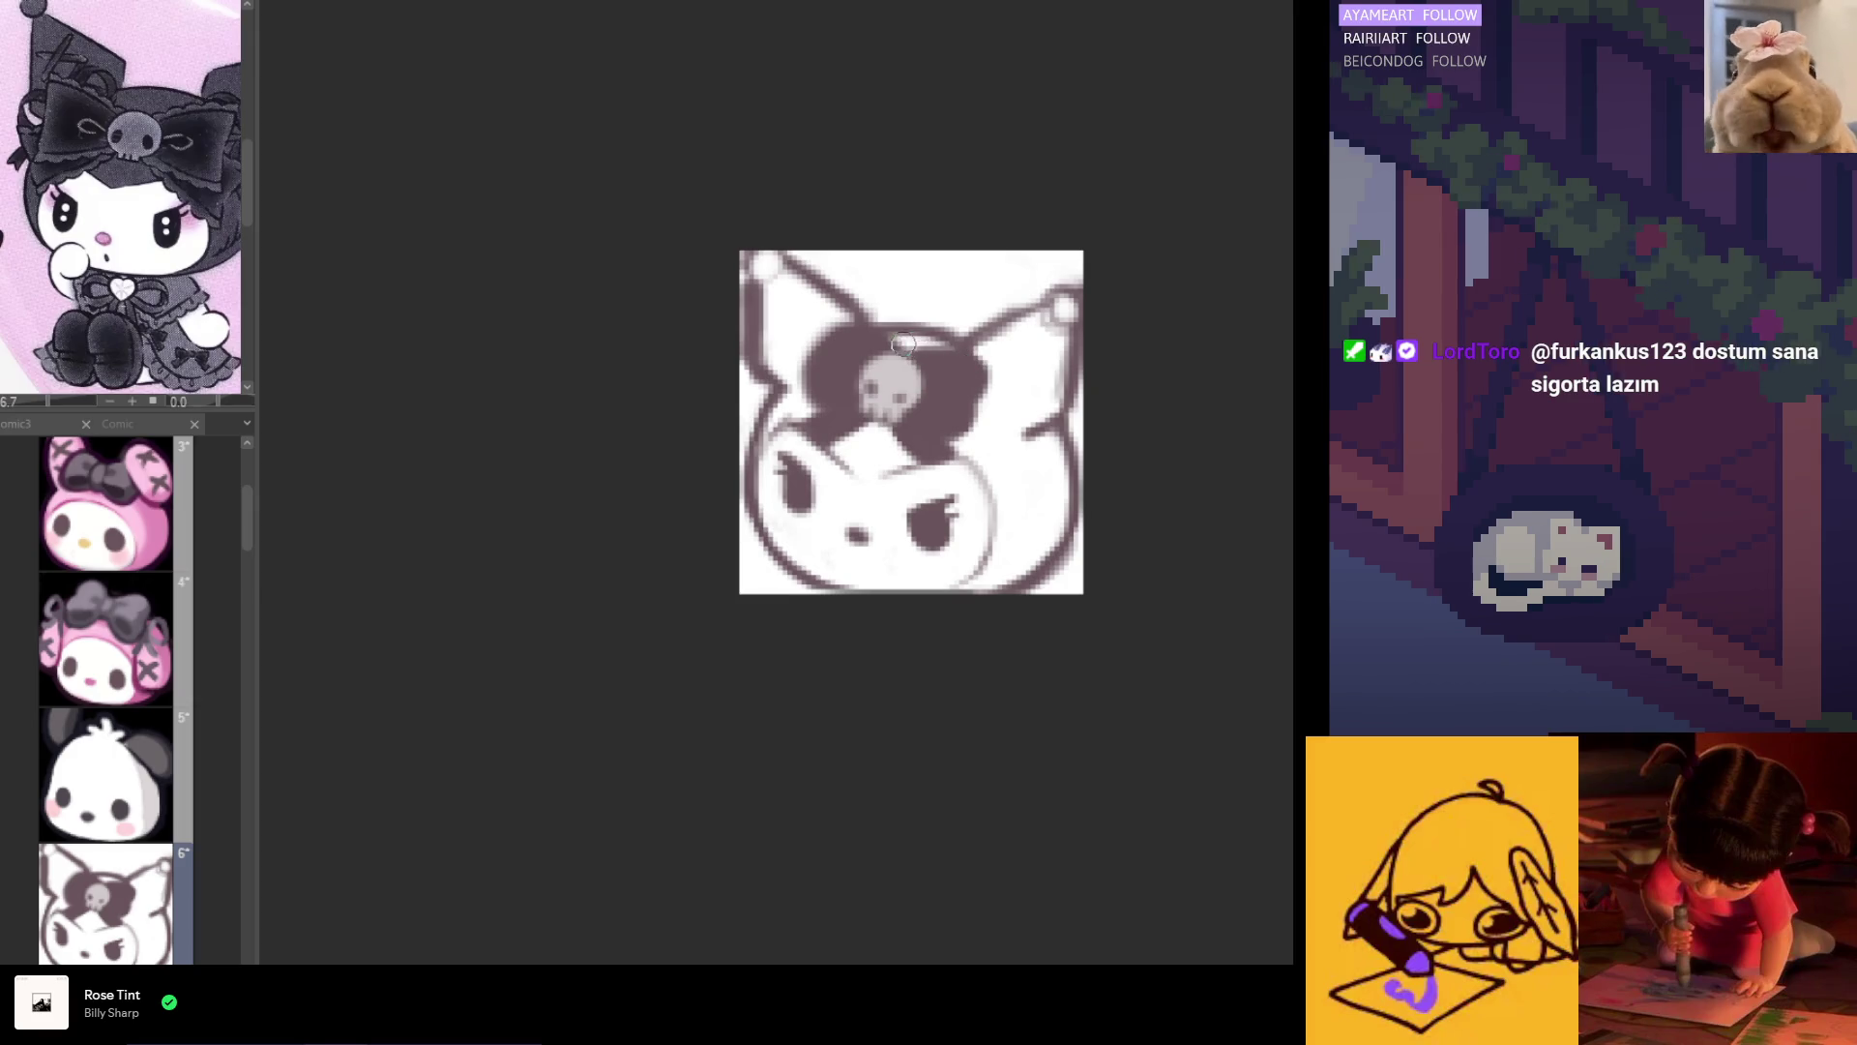
drag(908, 350, 948, 346)
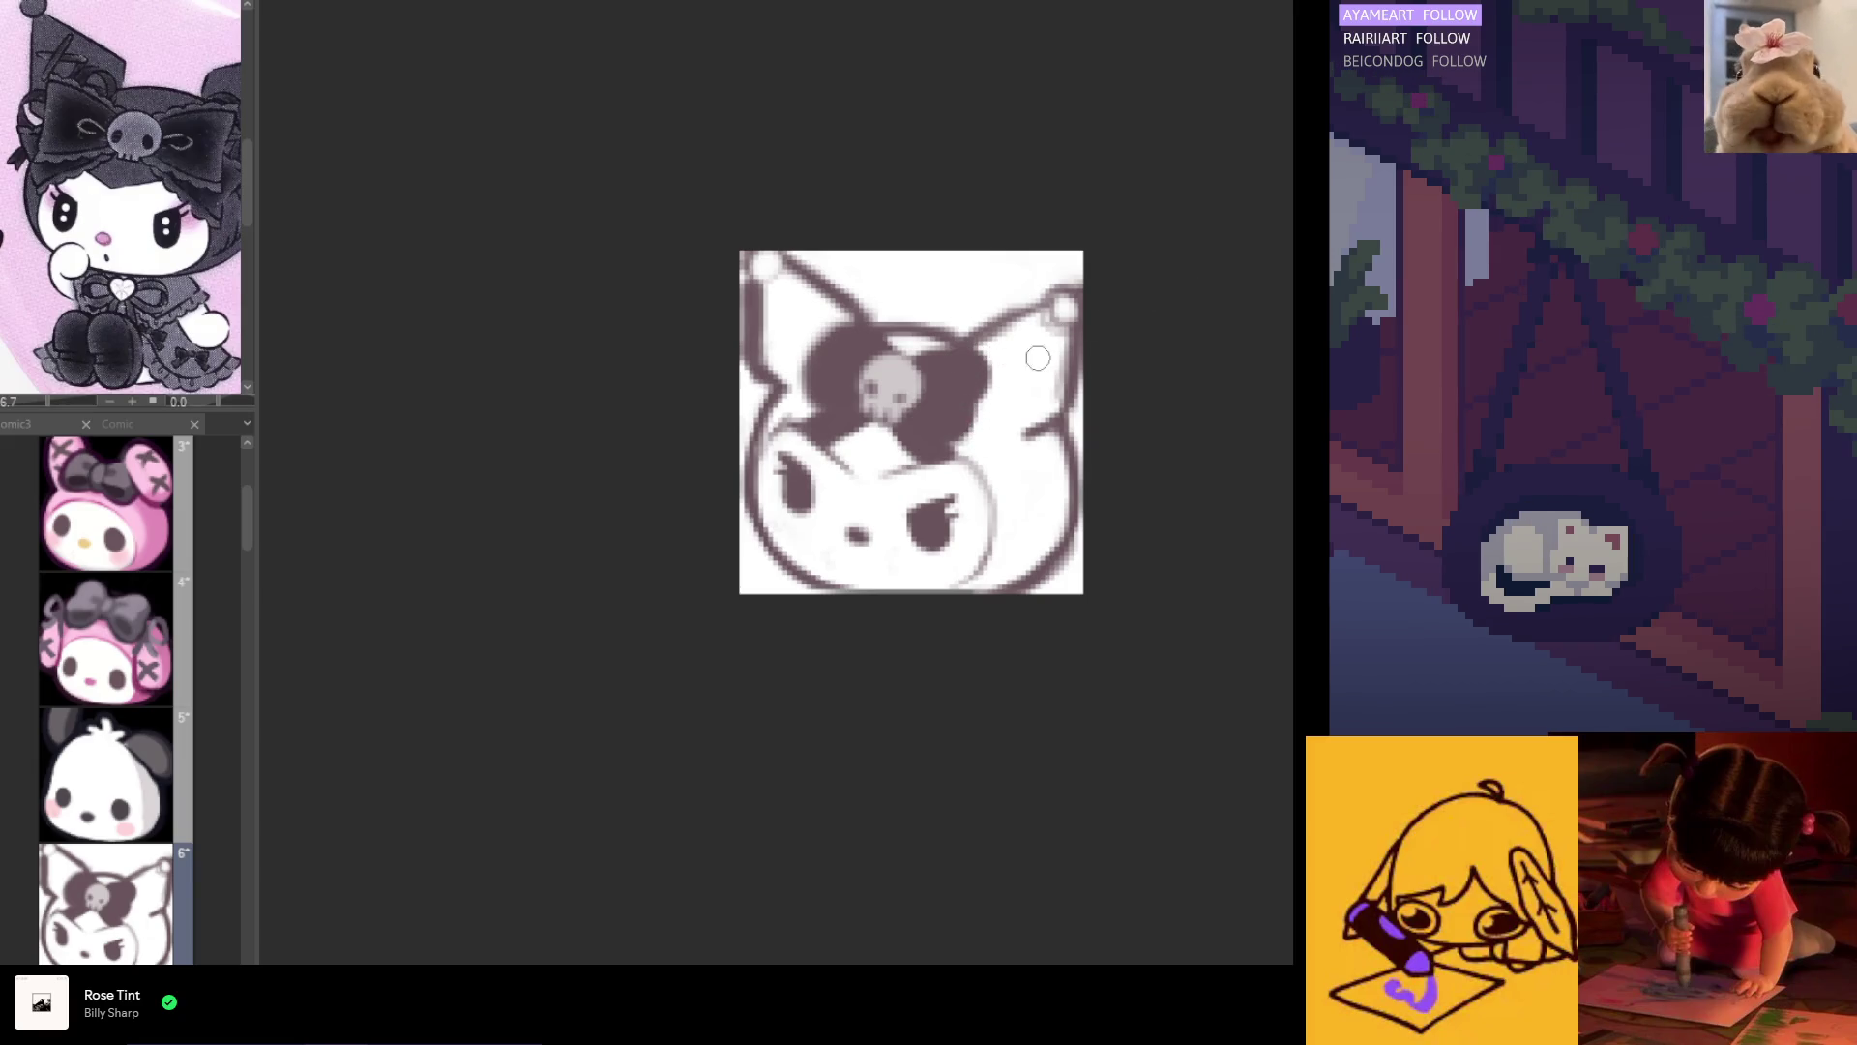
scroll(823, 471, down, 2)
scroll(824, 471, up, 5)
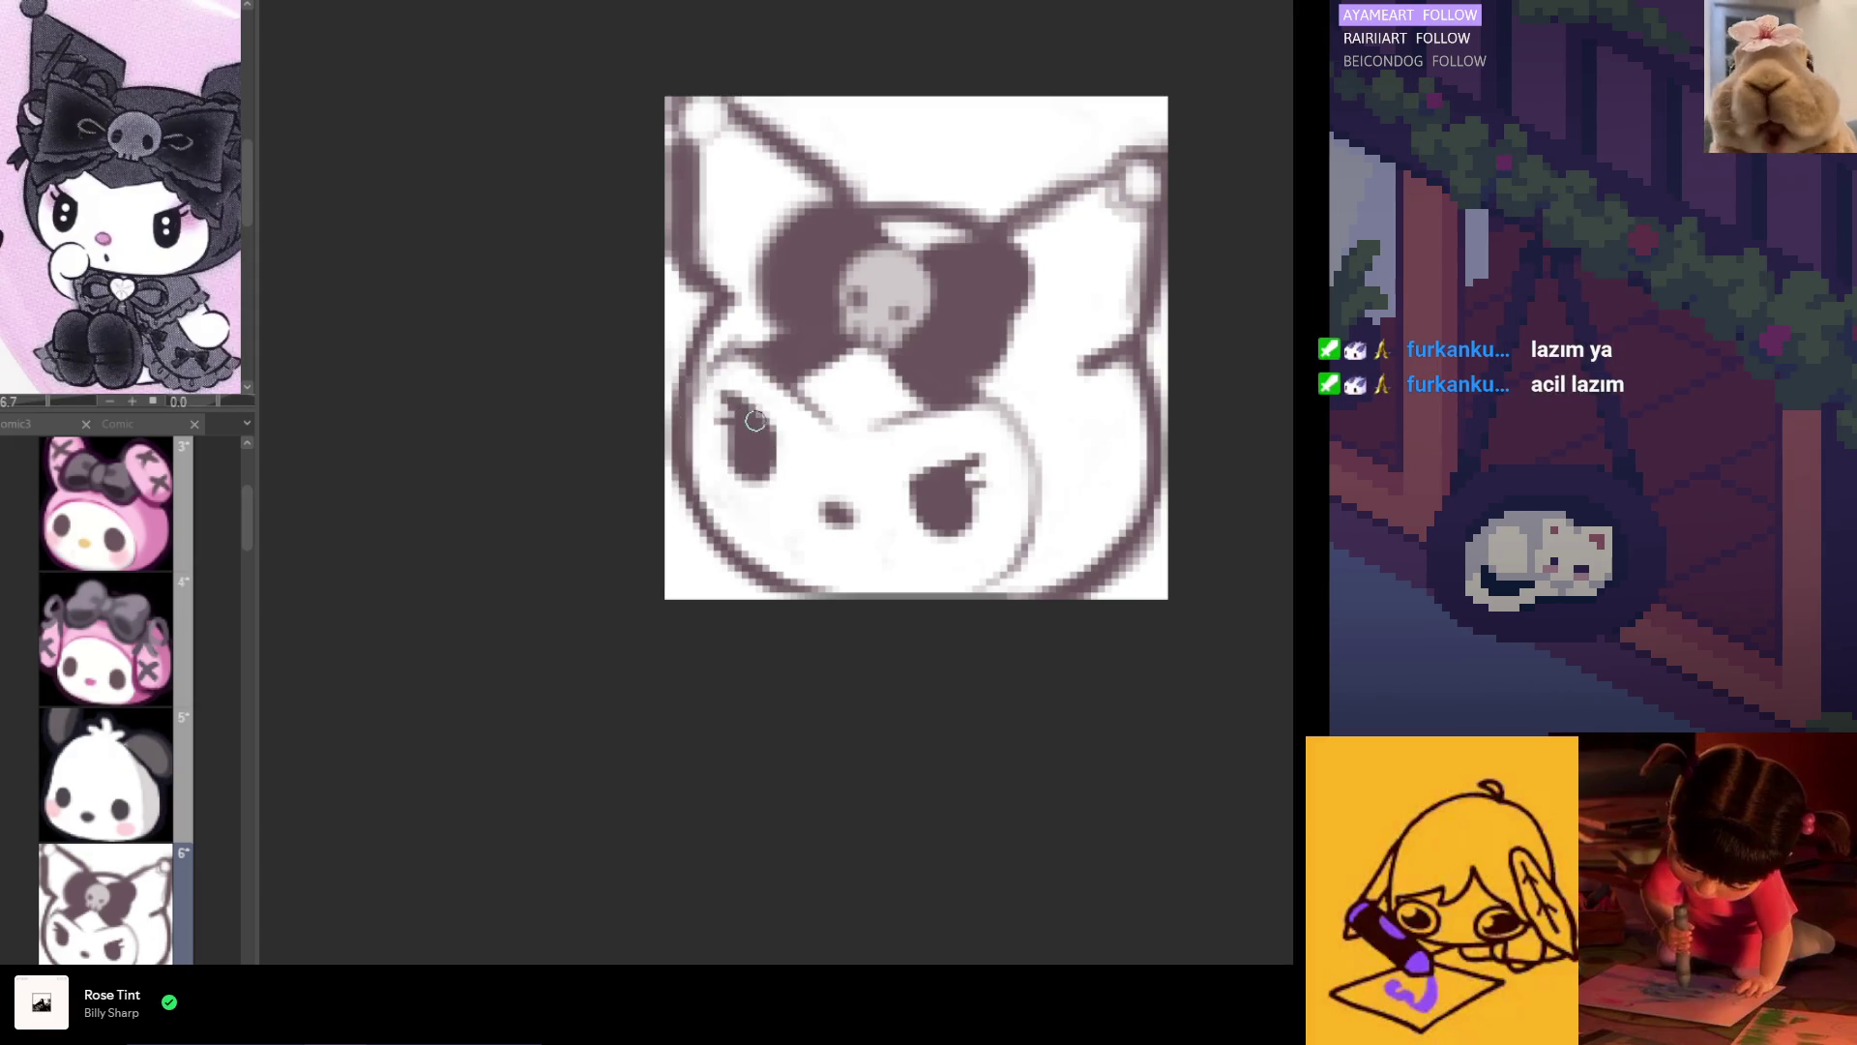
Step: Draw a thin eyelid line over Kuromi's left eye, undoing a stroke to adjust it
key(h)
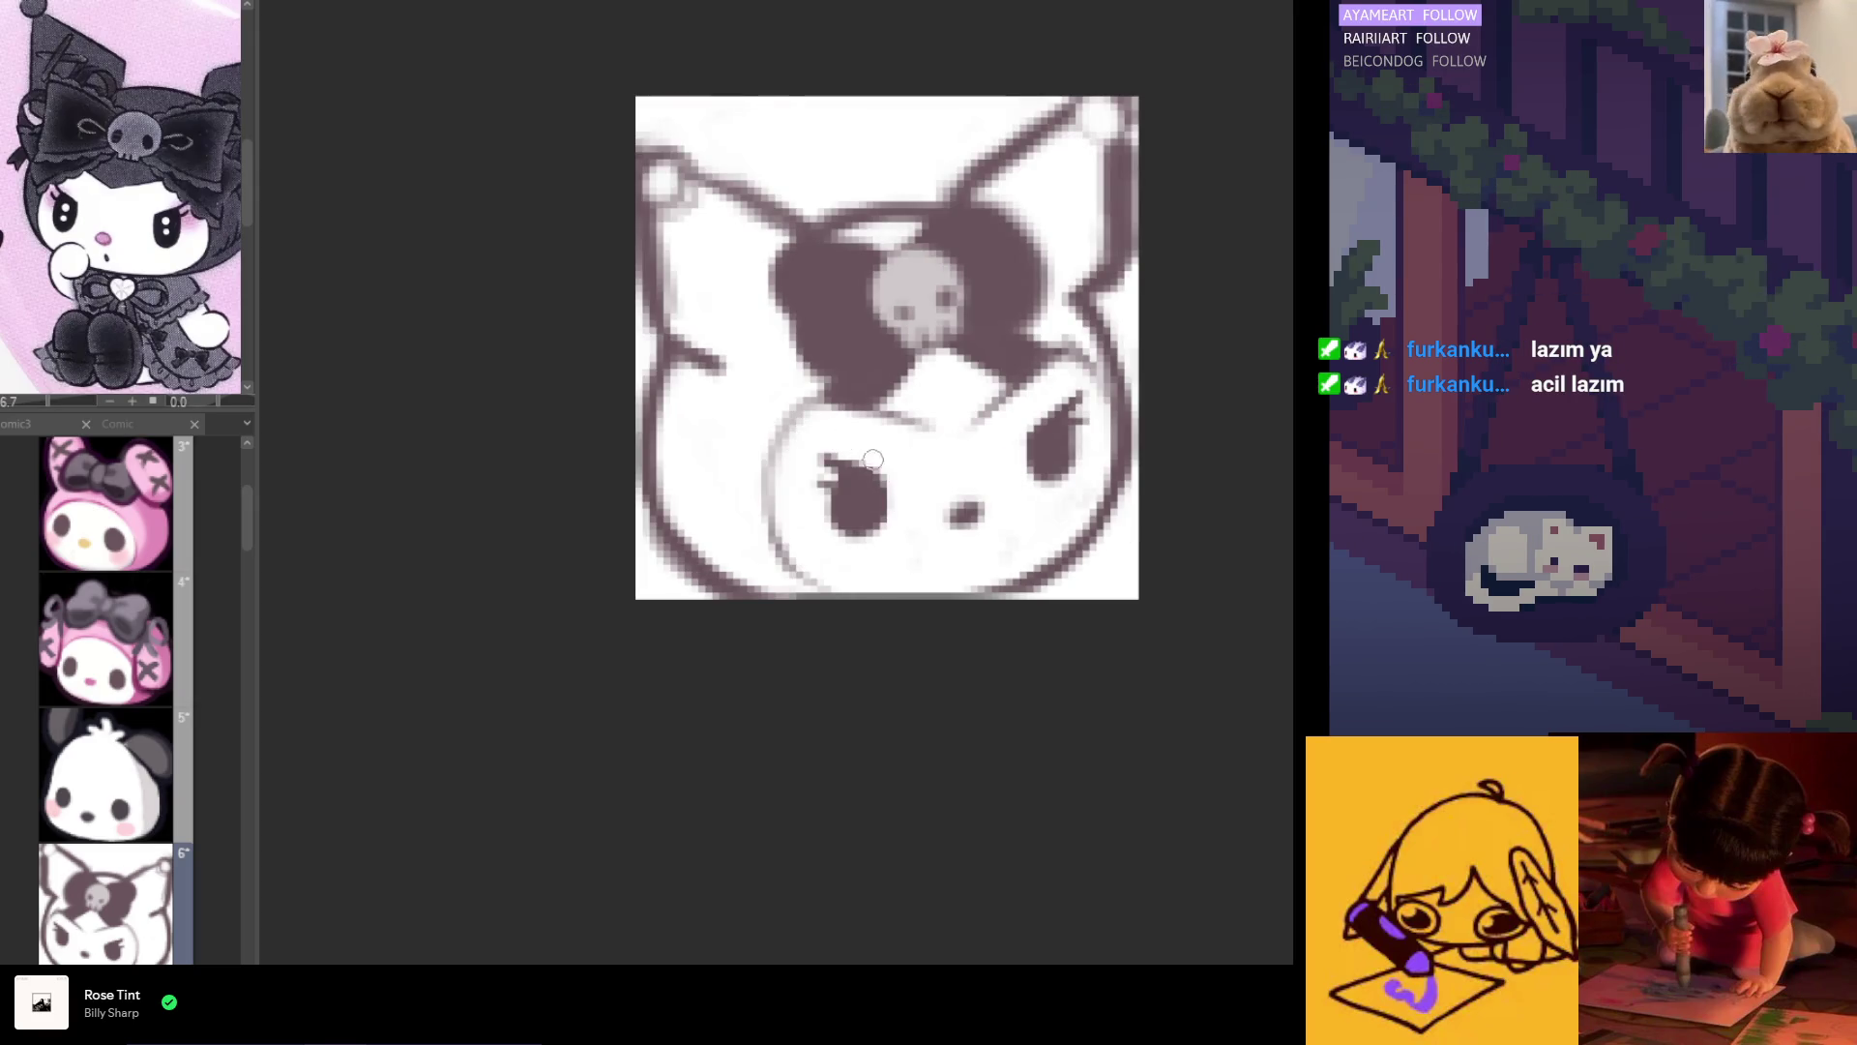
mouse_move(813, 452)
mouse_down()
mouse_move(885, 480)
mouse_move(807, 467)
mouse_move(843, 477)
mouse_up()
key(ctrl+z)
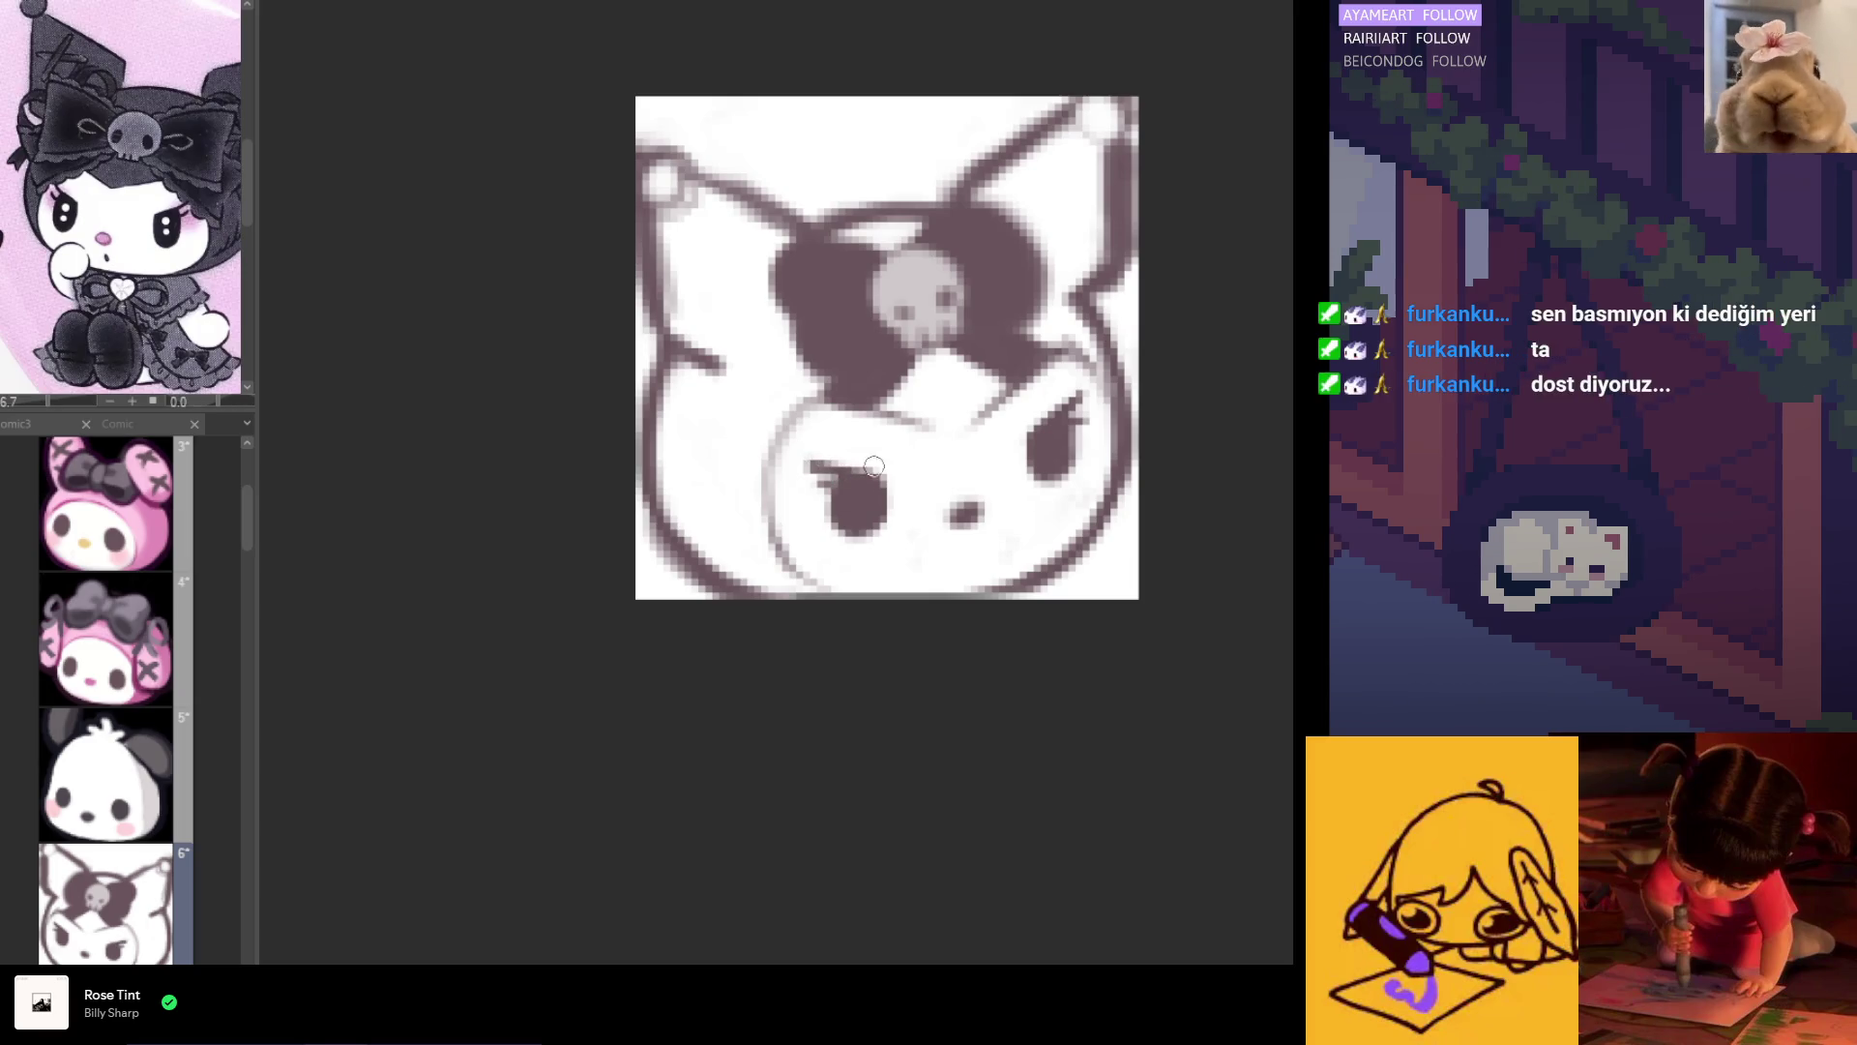
key(h)
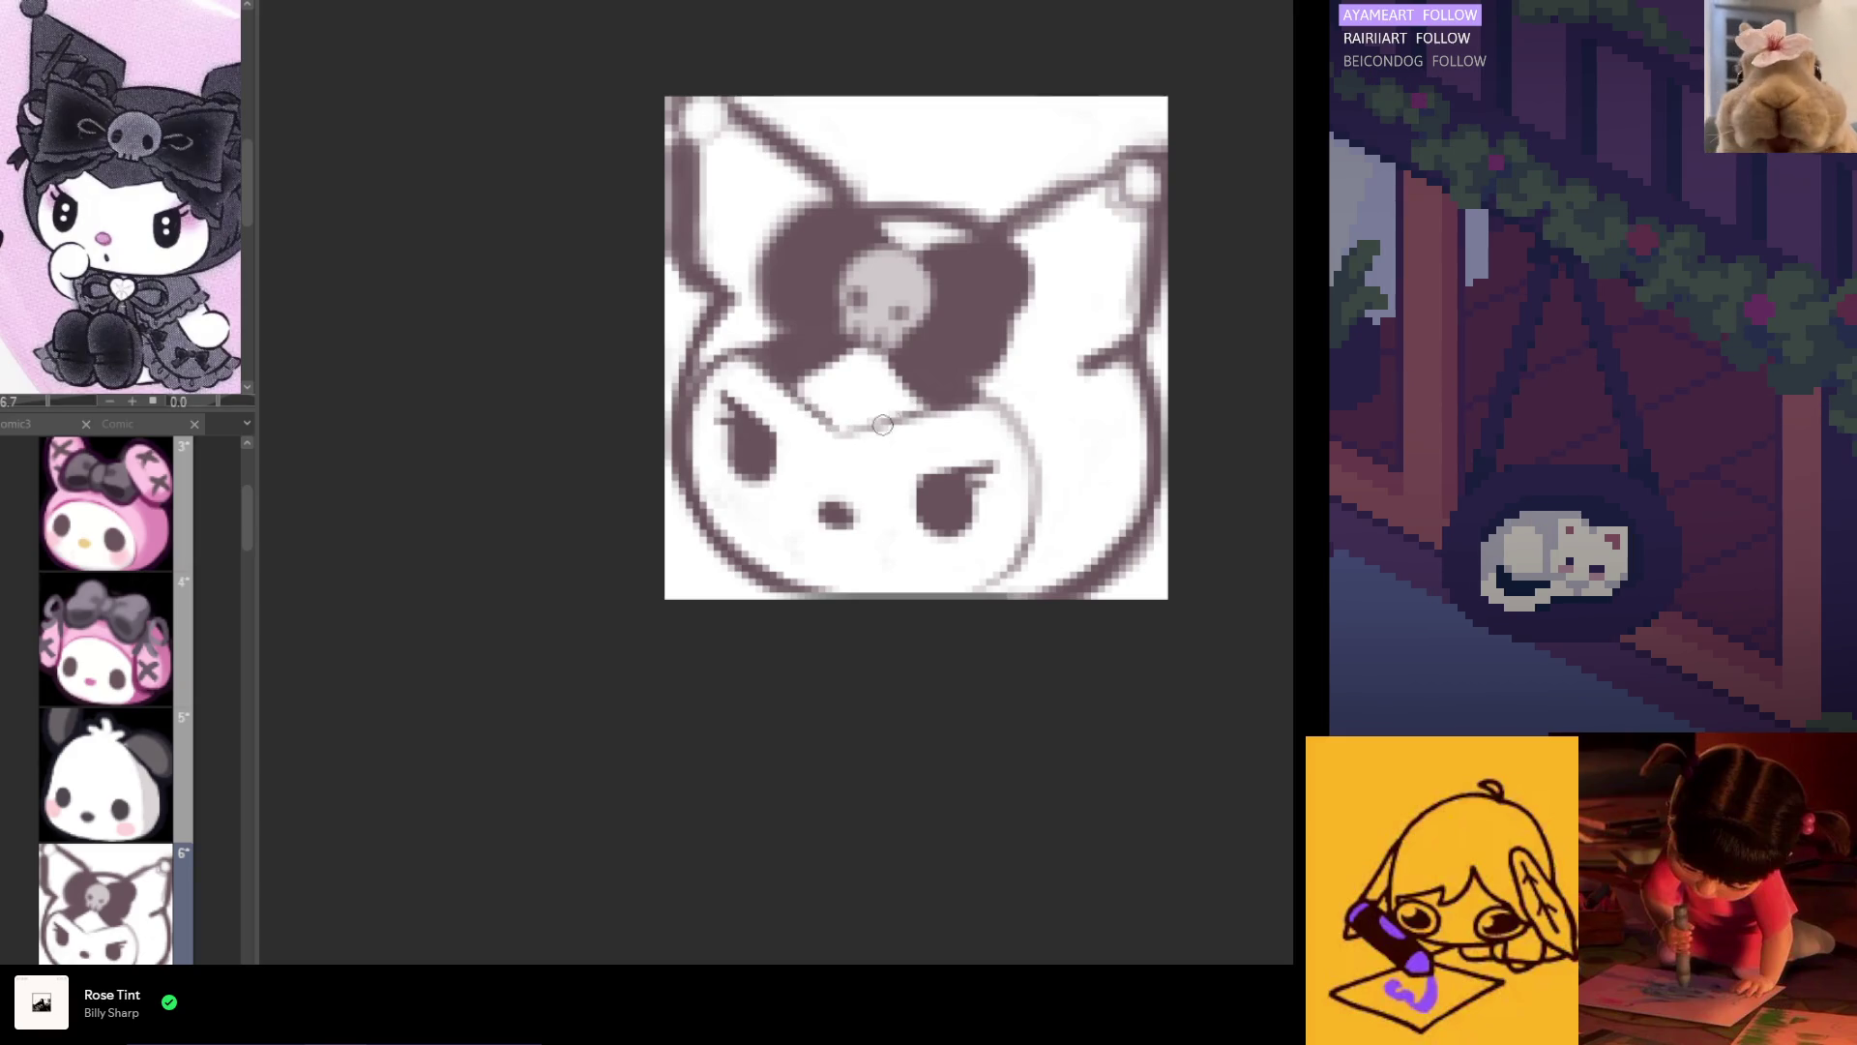
Step: Darken Kuromi's lower-left face outline down to the chin in the mirrored view
key(h)
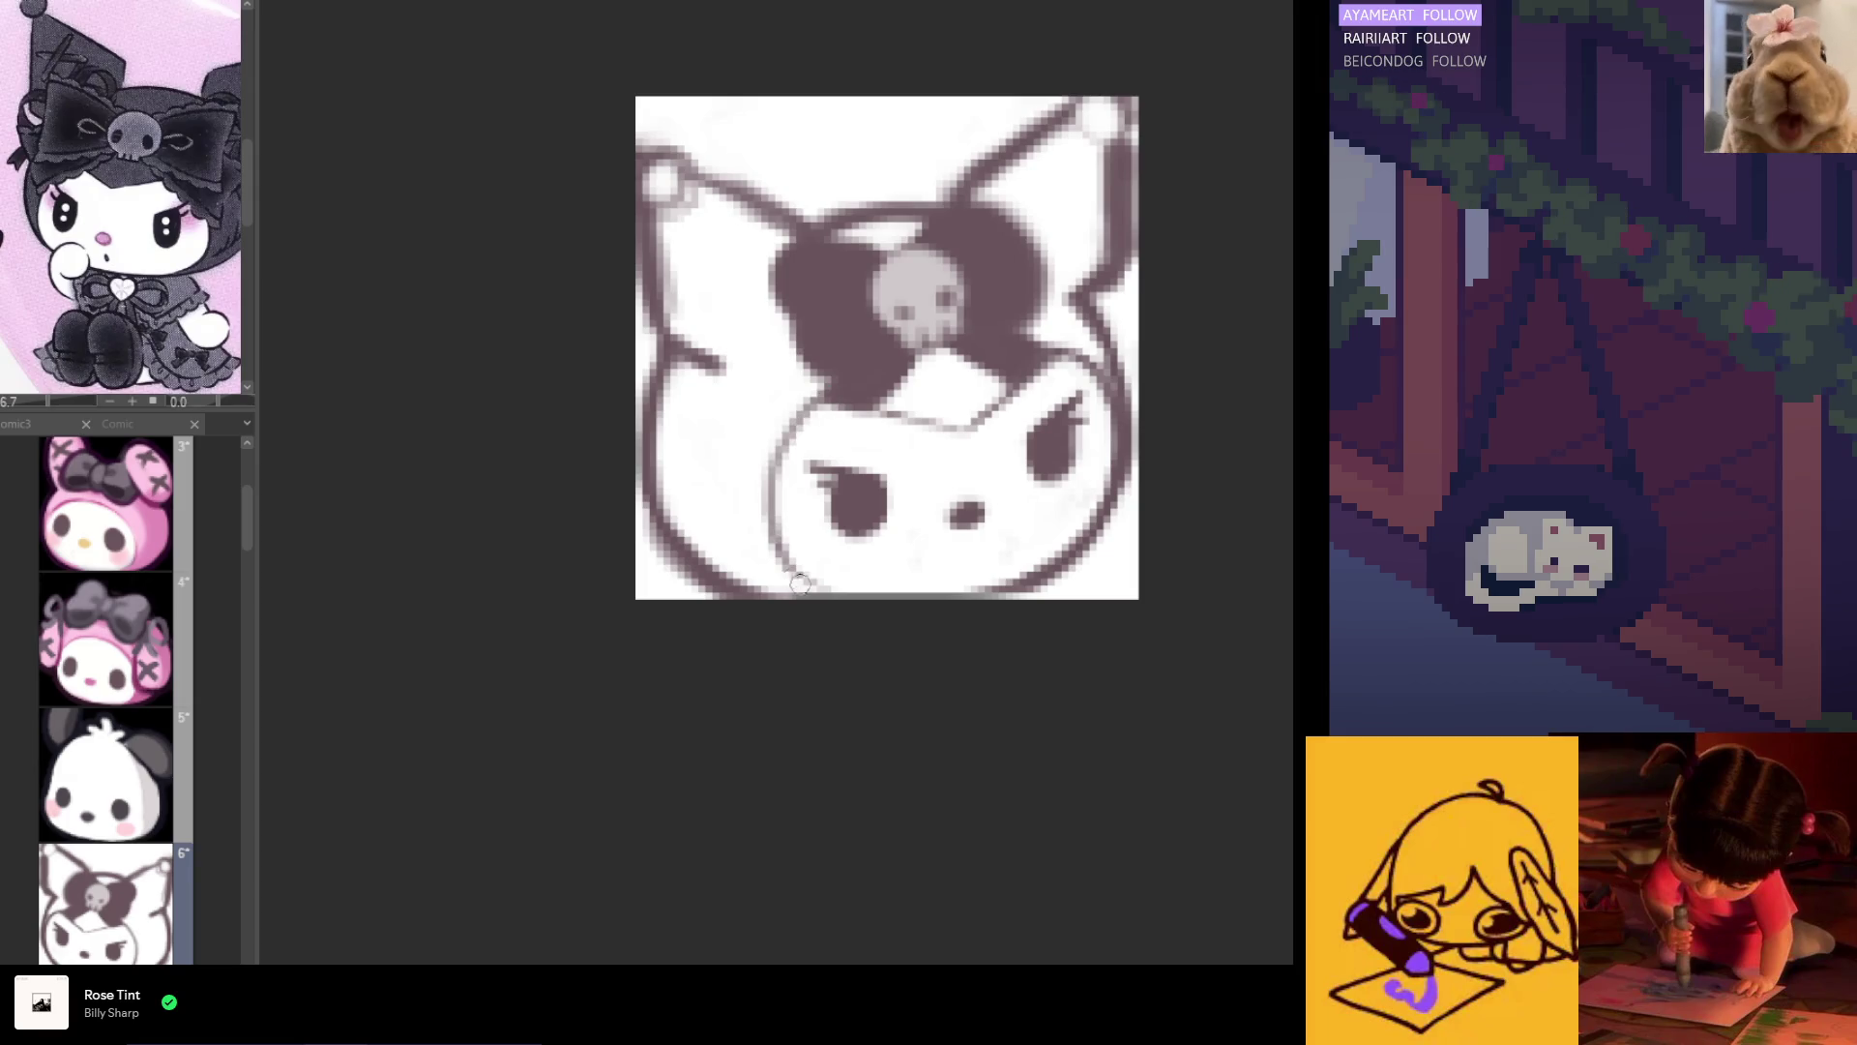
drag(818, 391, 857, 581)
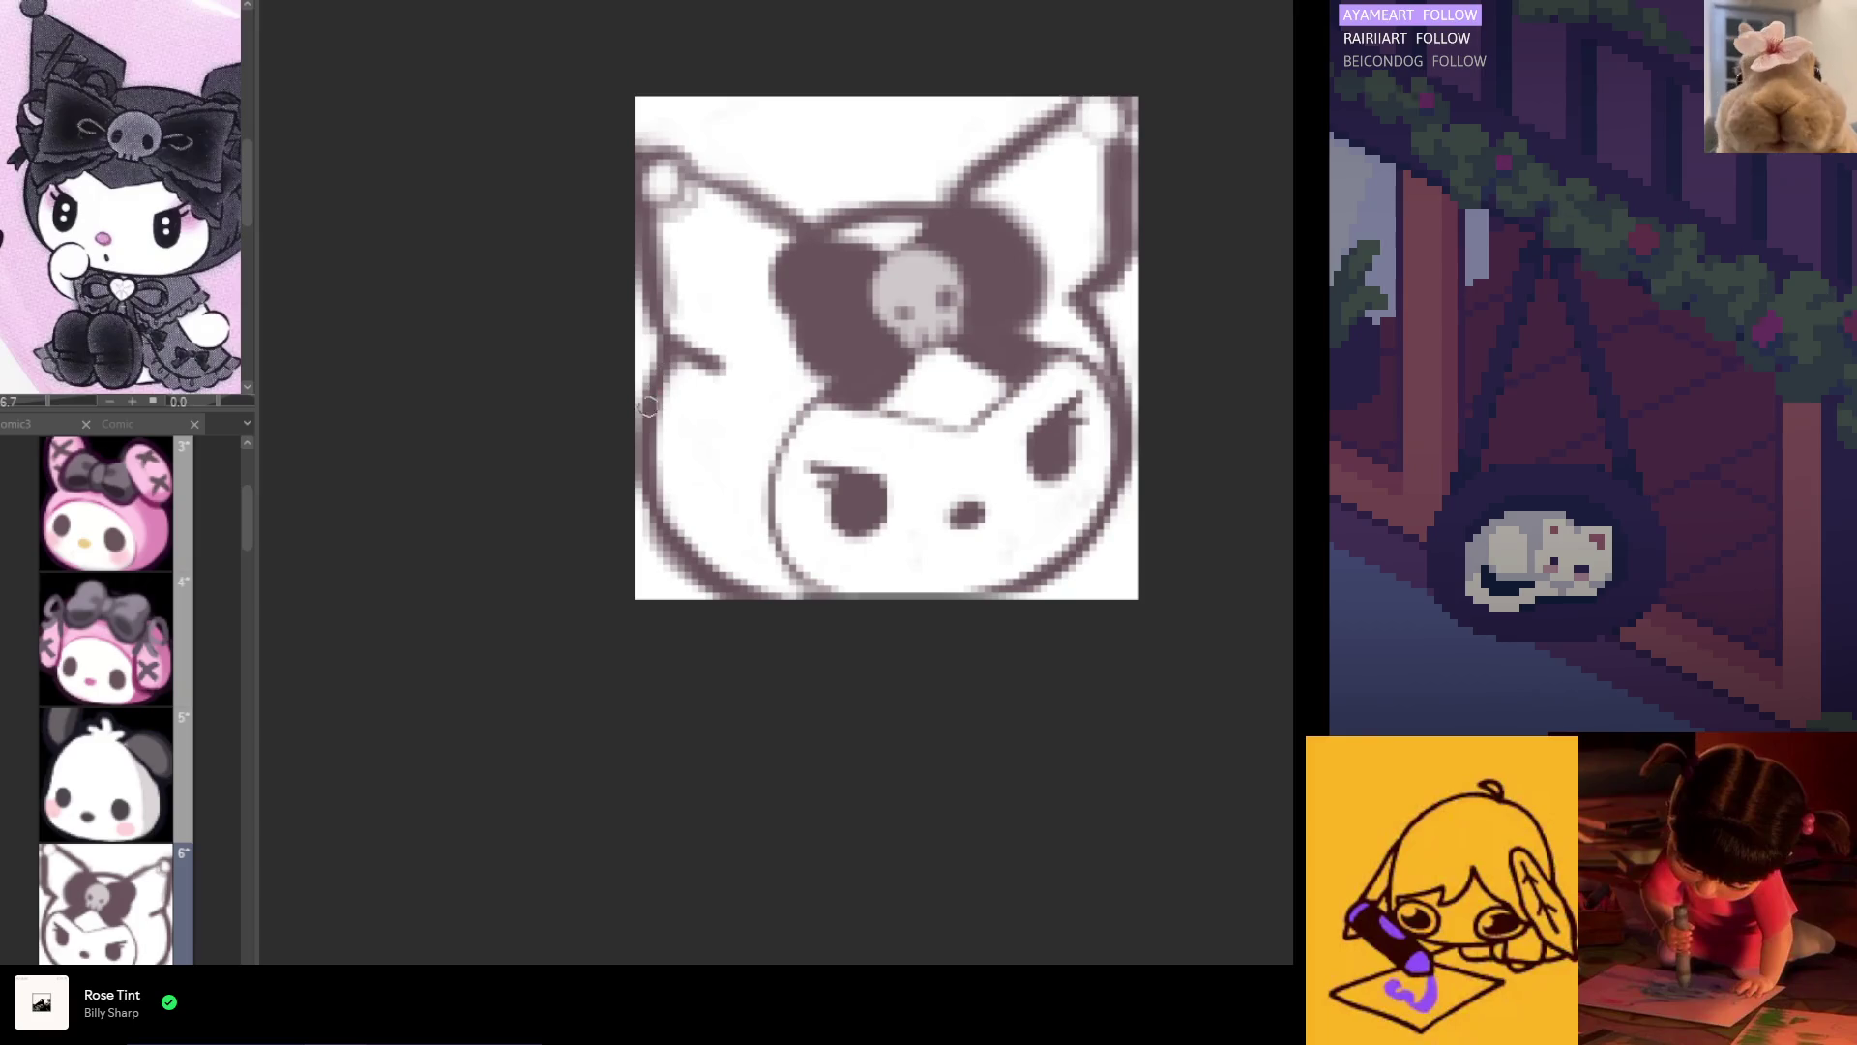
key(h)
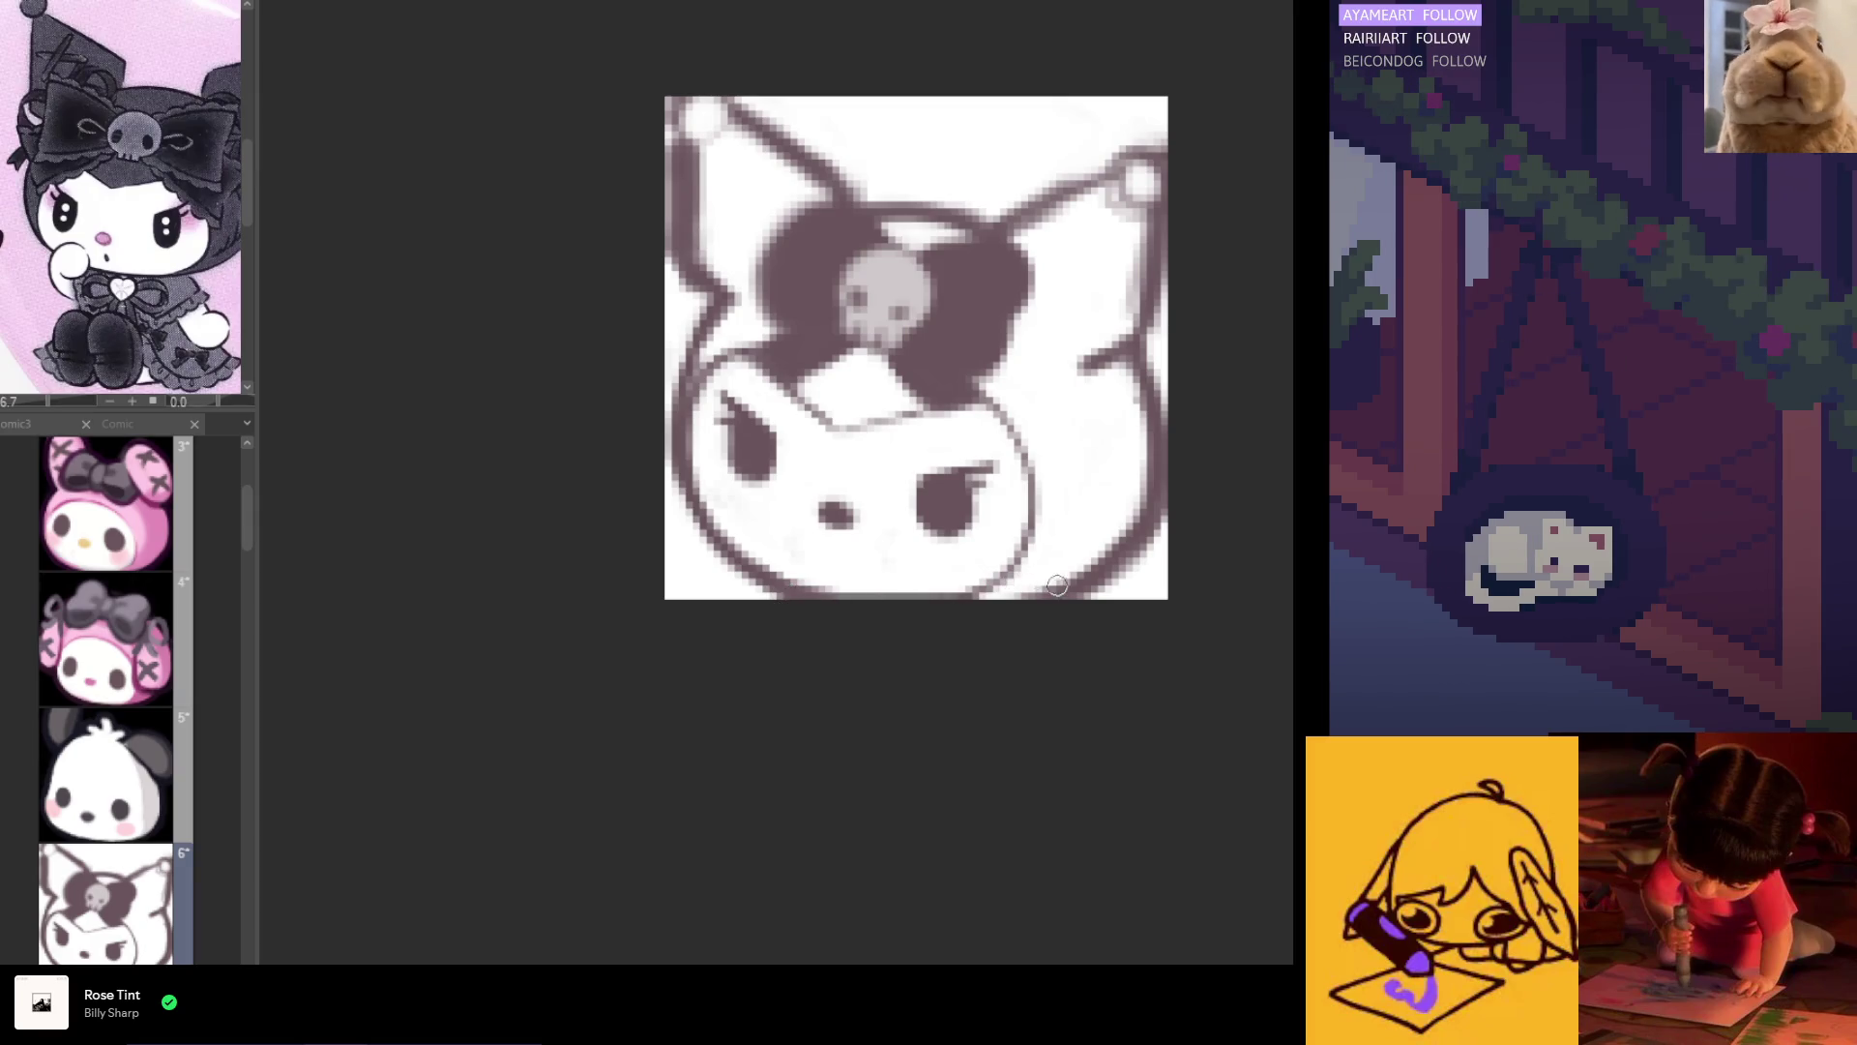
scroll(928, 486, down, 3)
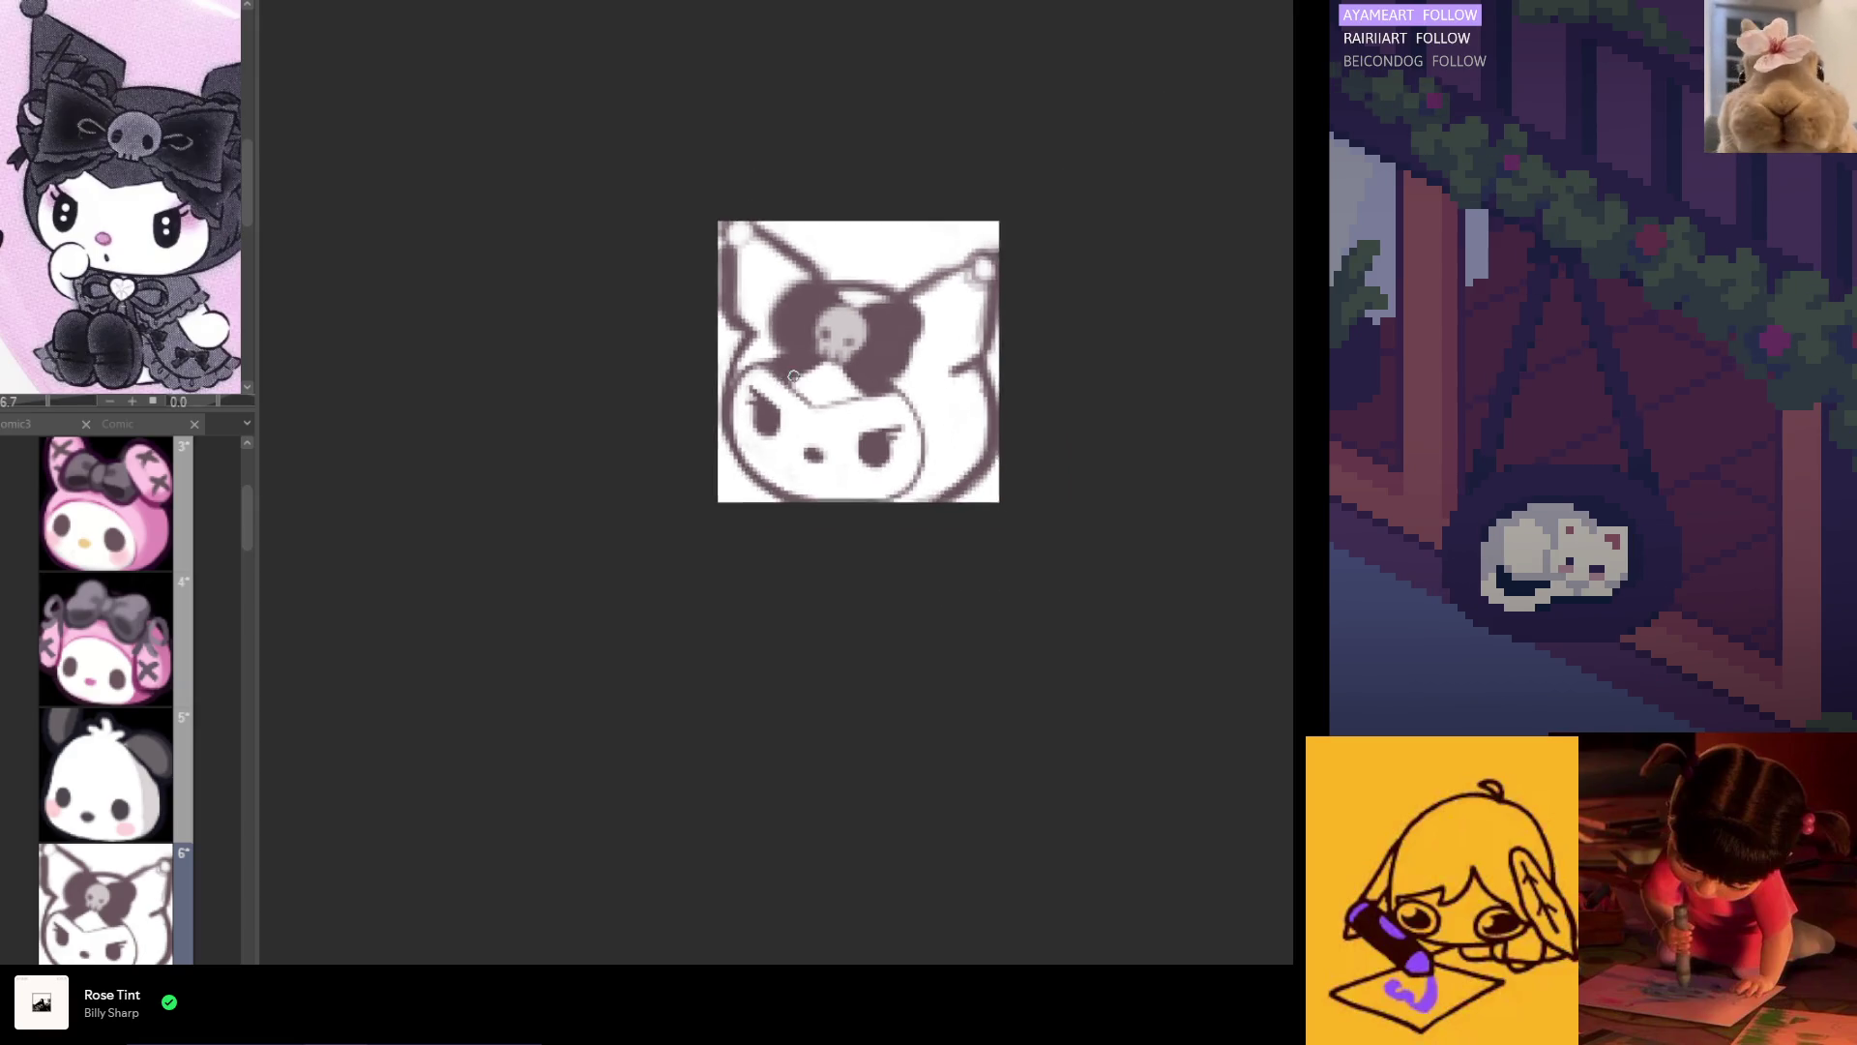
scroll(970, 346, up, 2)
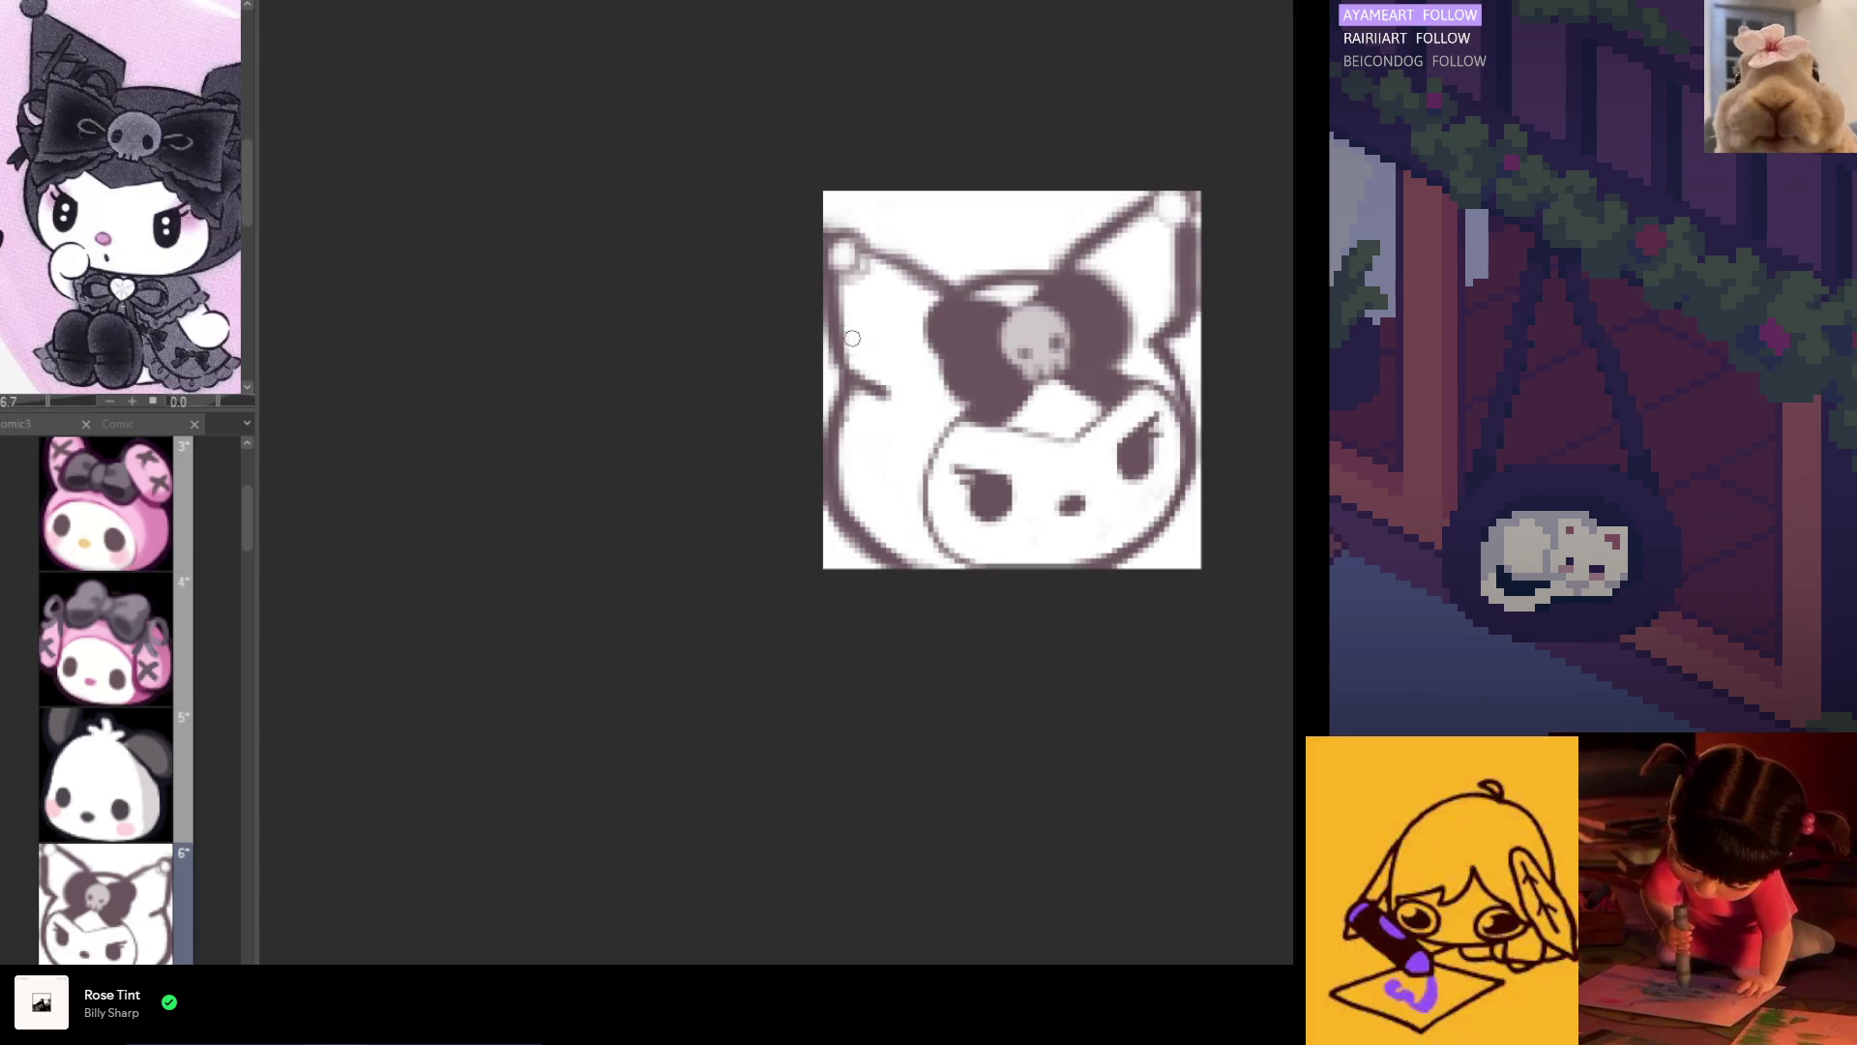
key(h)
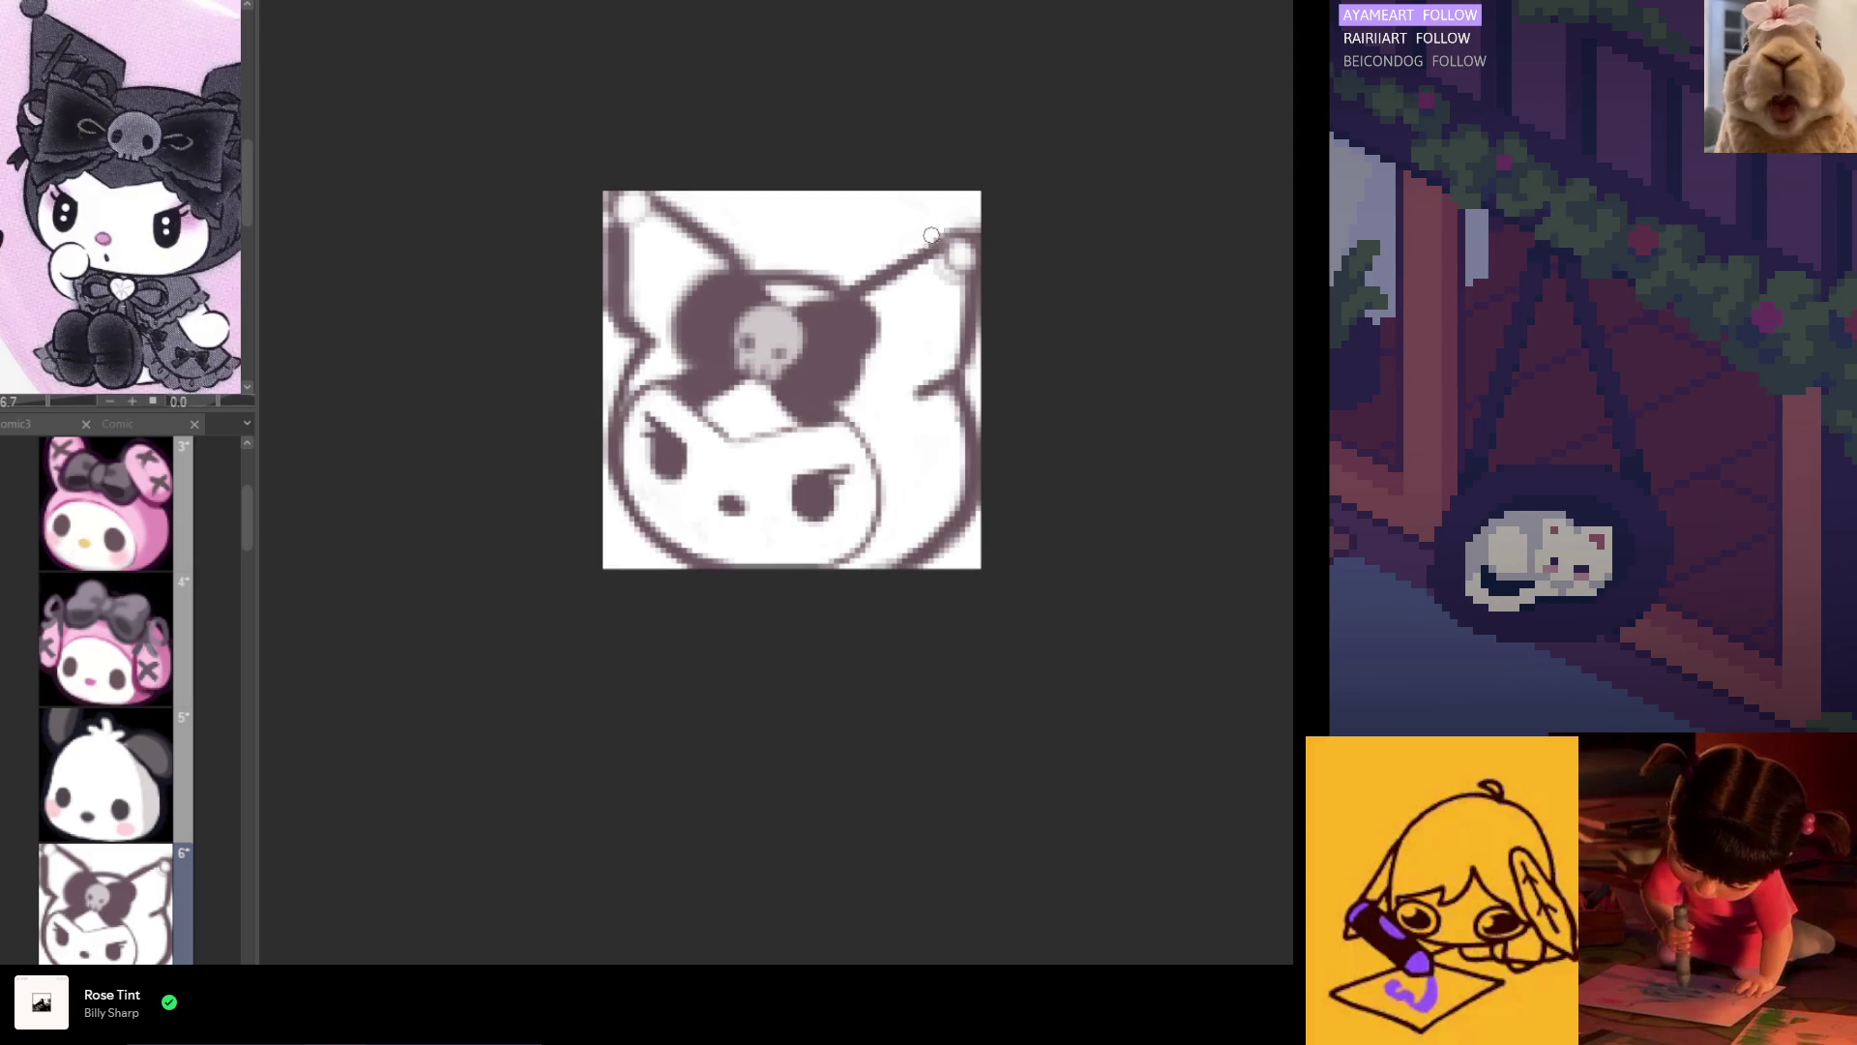
scroll(821, 367, down, 4)
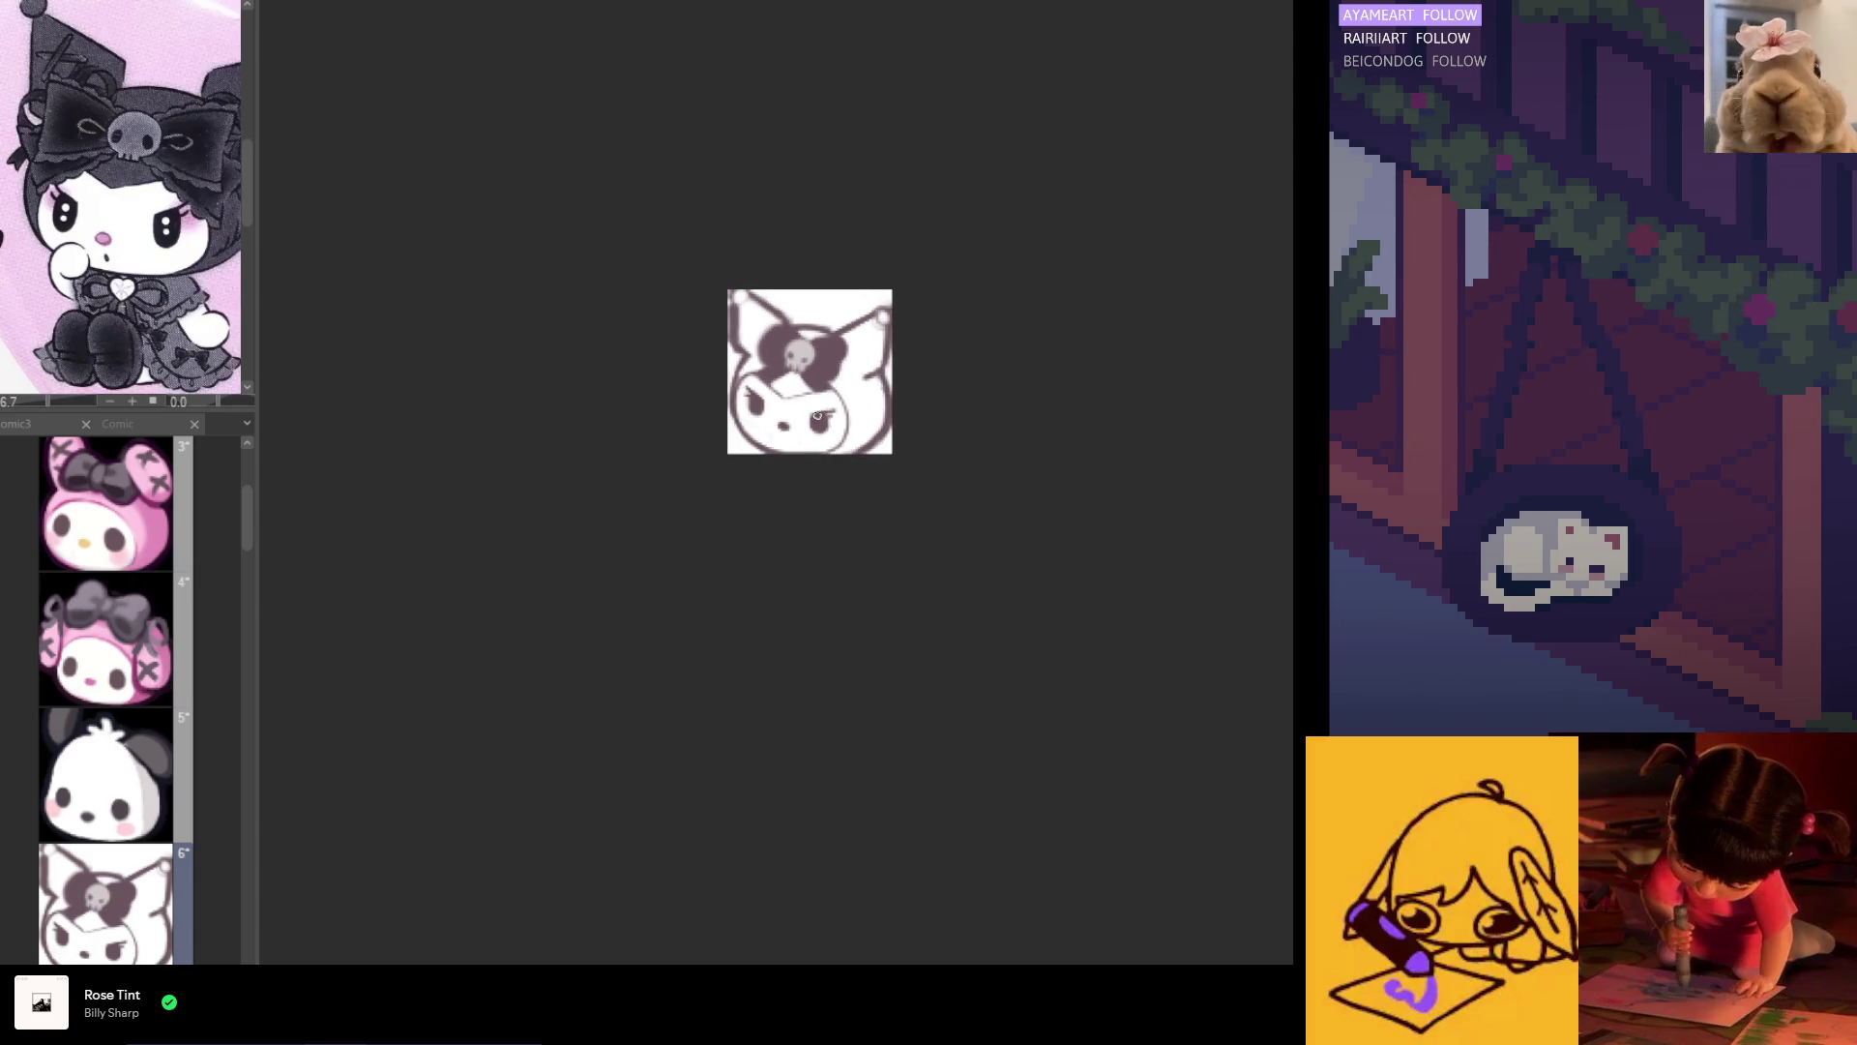
drag(664, 444, 851, 444)
scroll(1045, 392, up, 2)
scroll(1045, 392, up, 1)
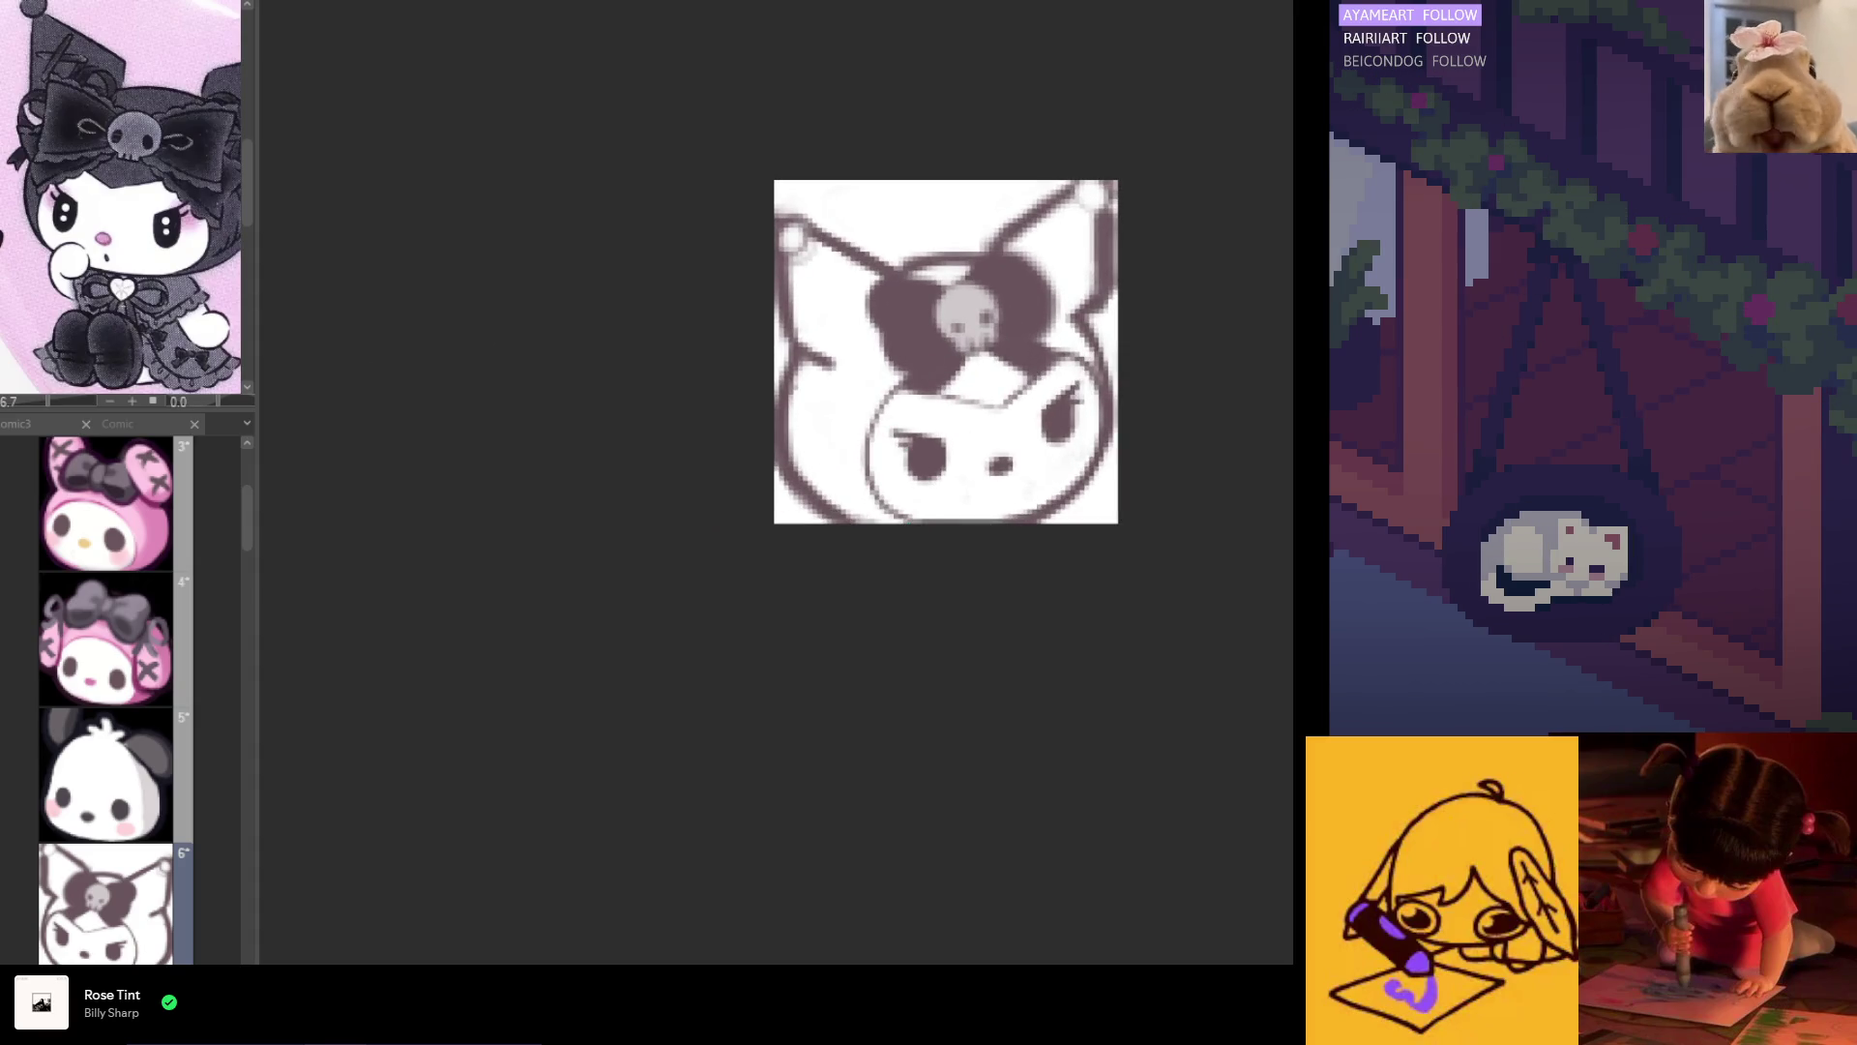
drag(903, 484, 810, 459)
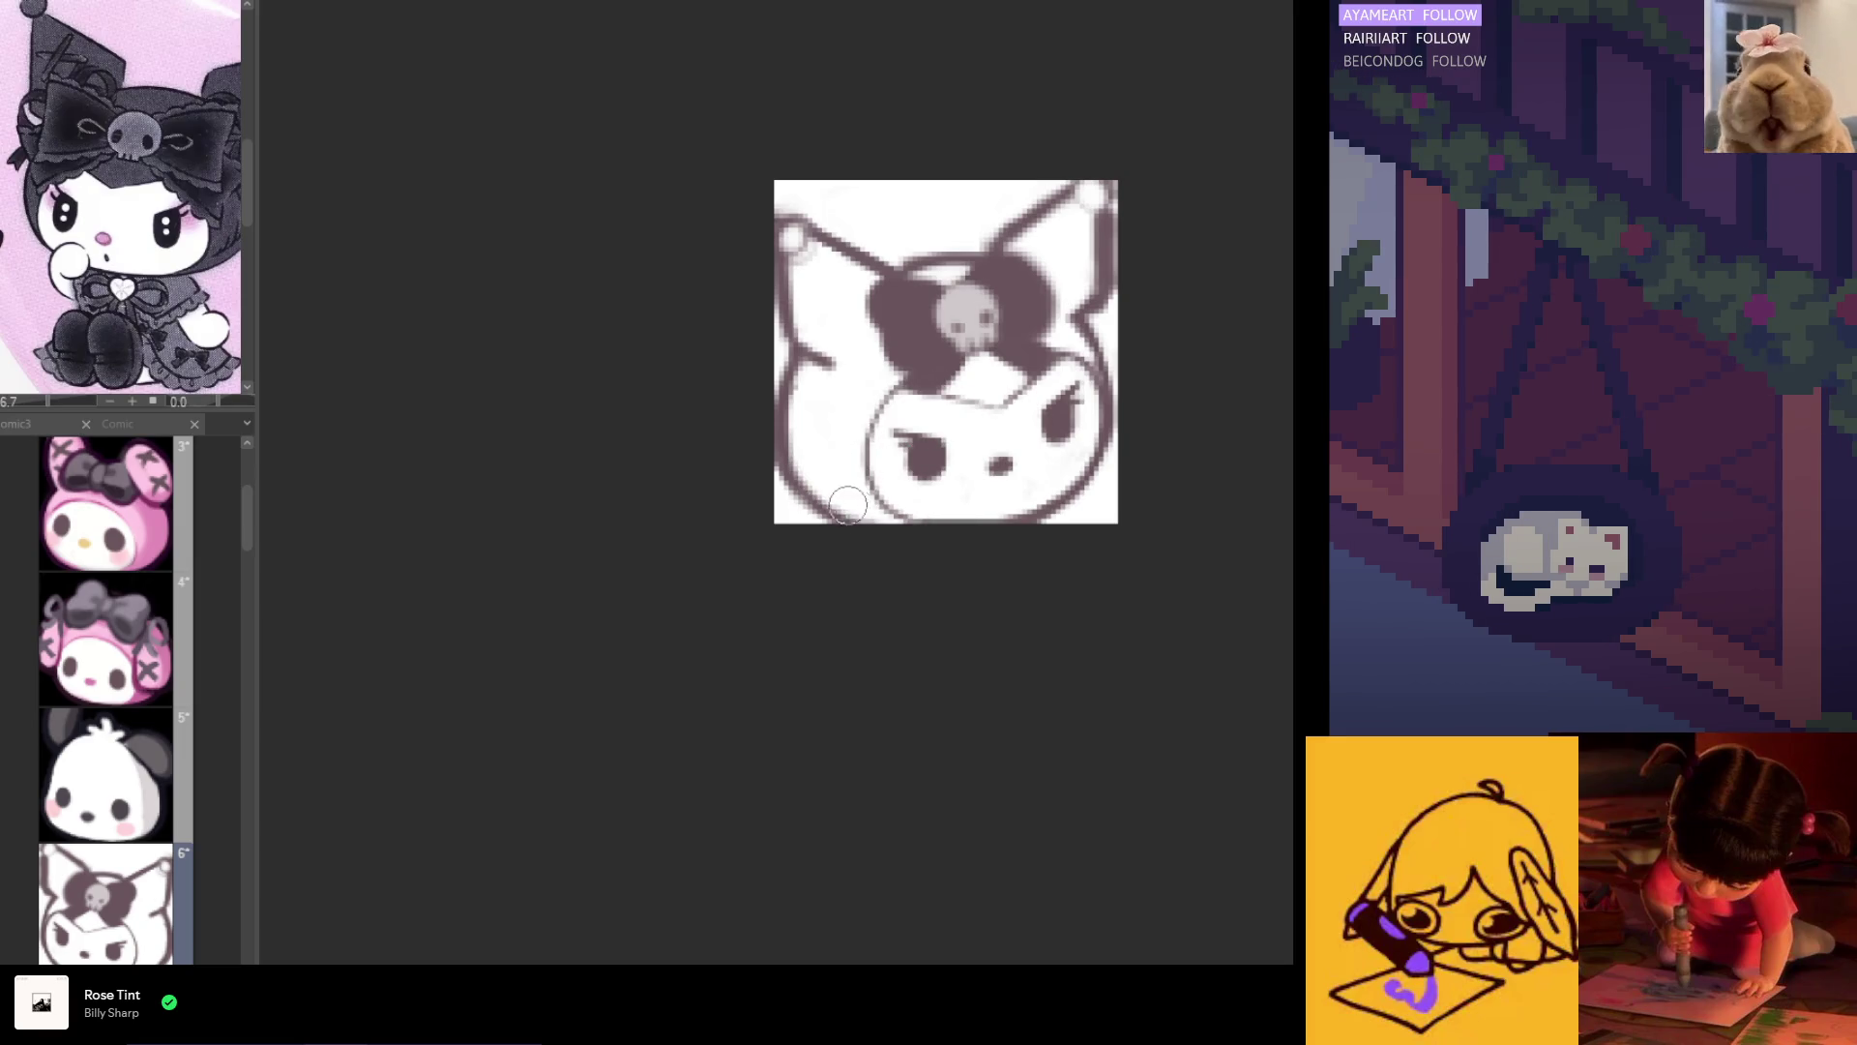
key(h)
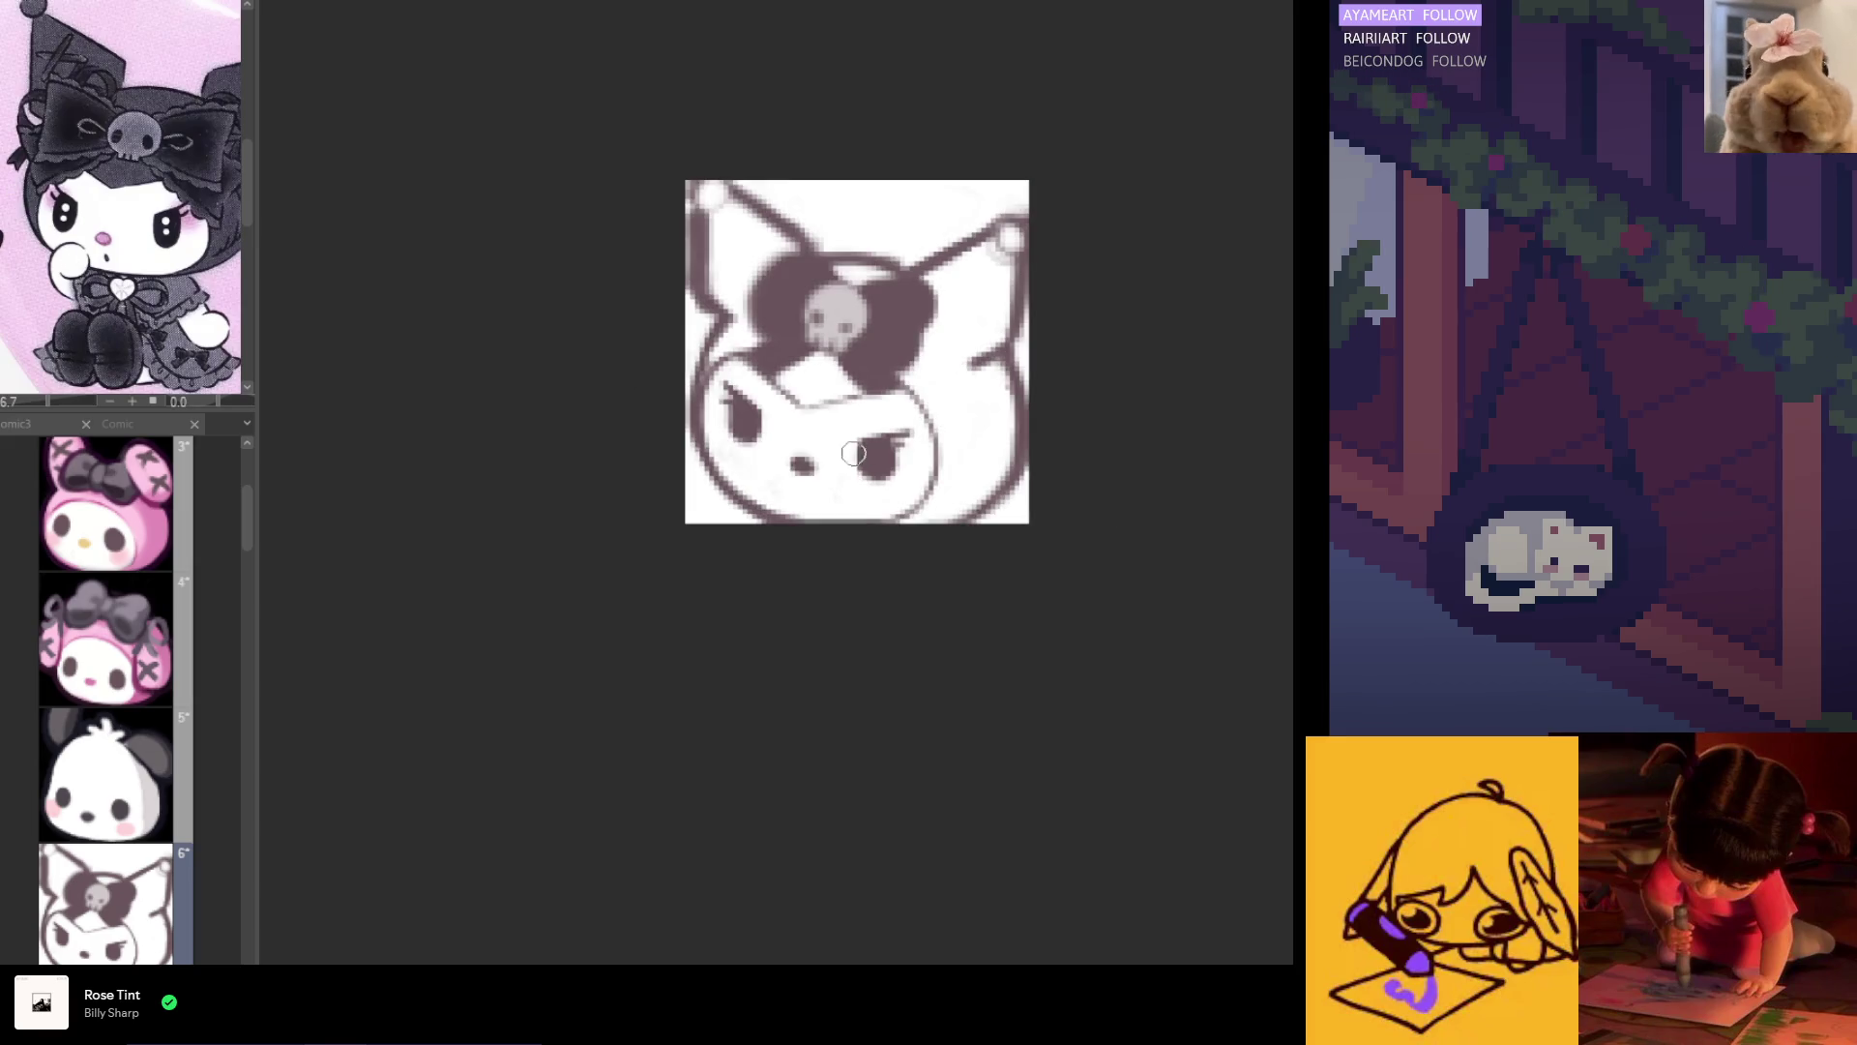
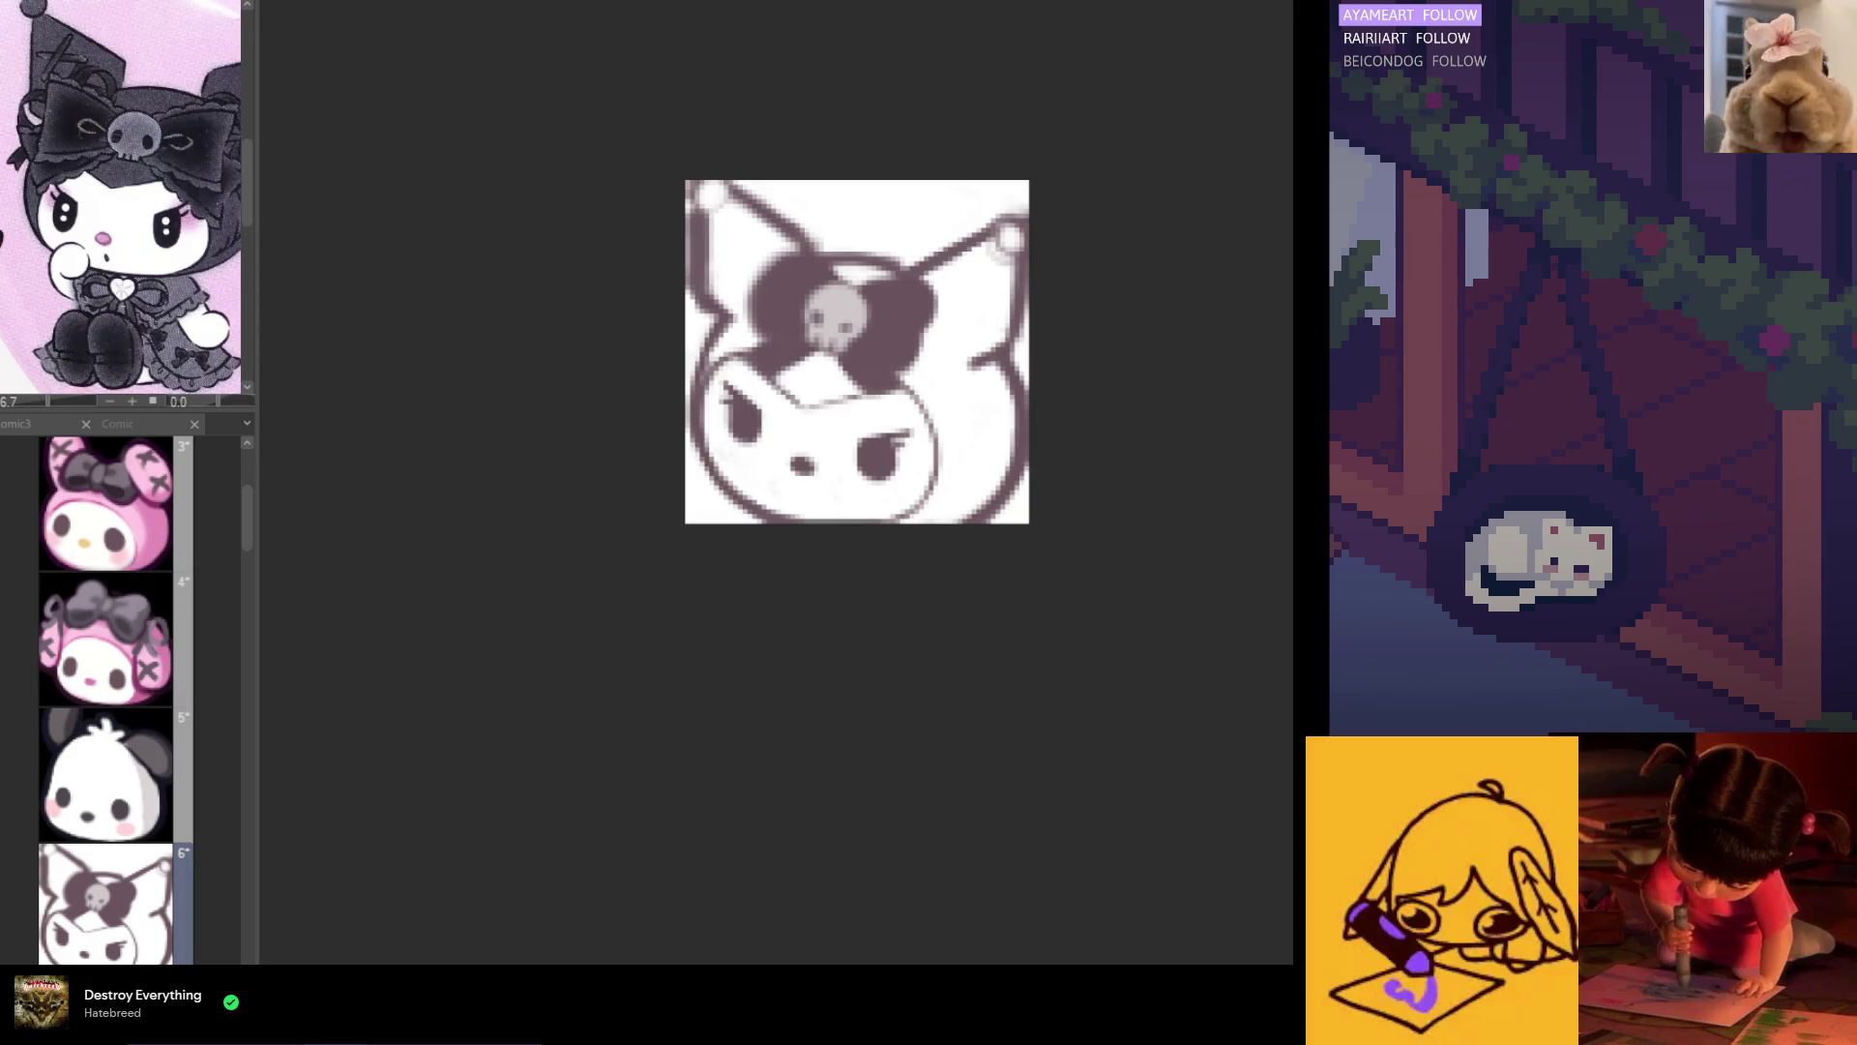
Step: Check the drawing in a mirrored view, then fill the bow's right lobe dark
scroll(760, 525, down, 3)
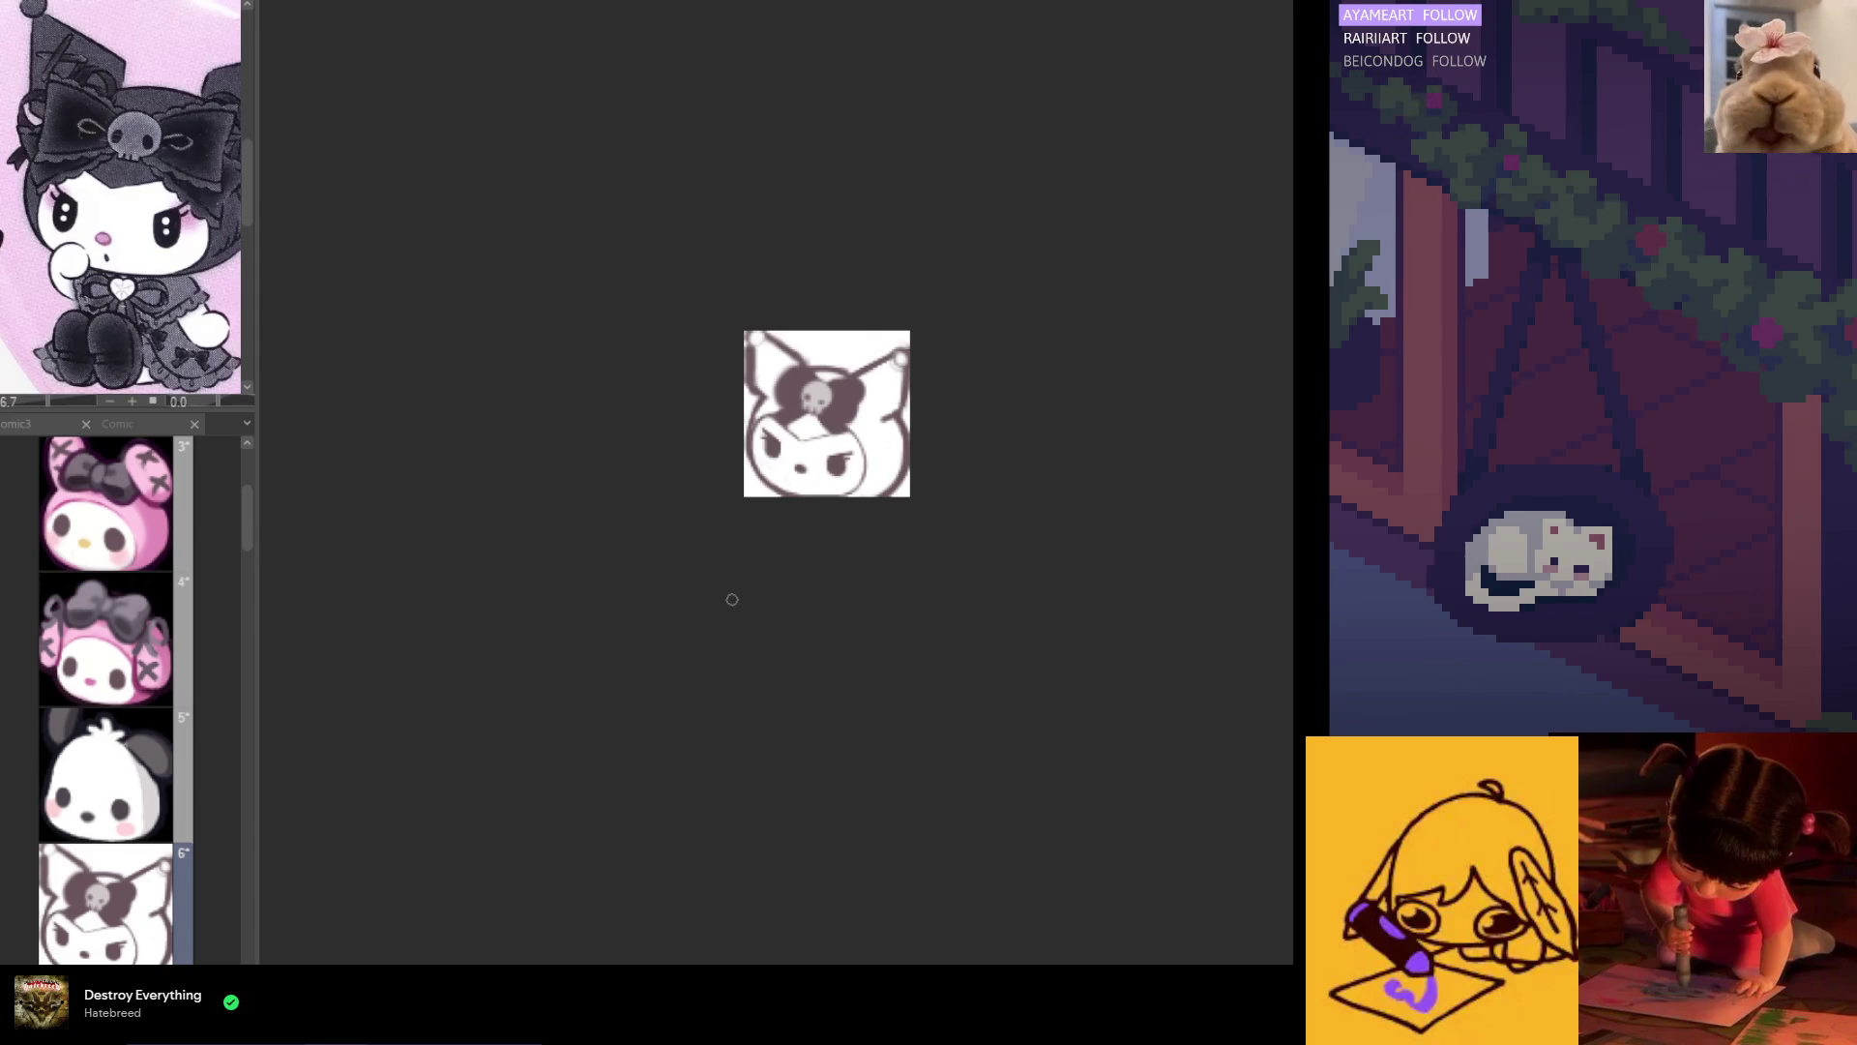
scroll(821, 345, up, 4)
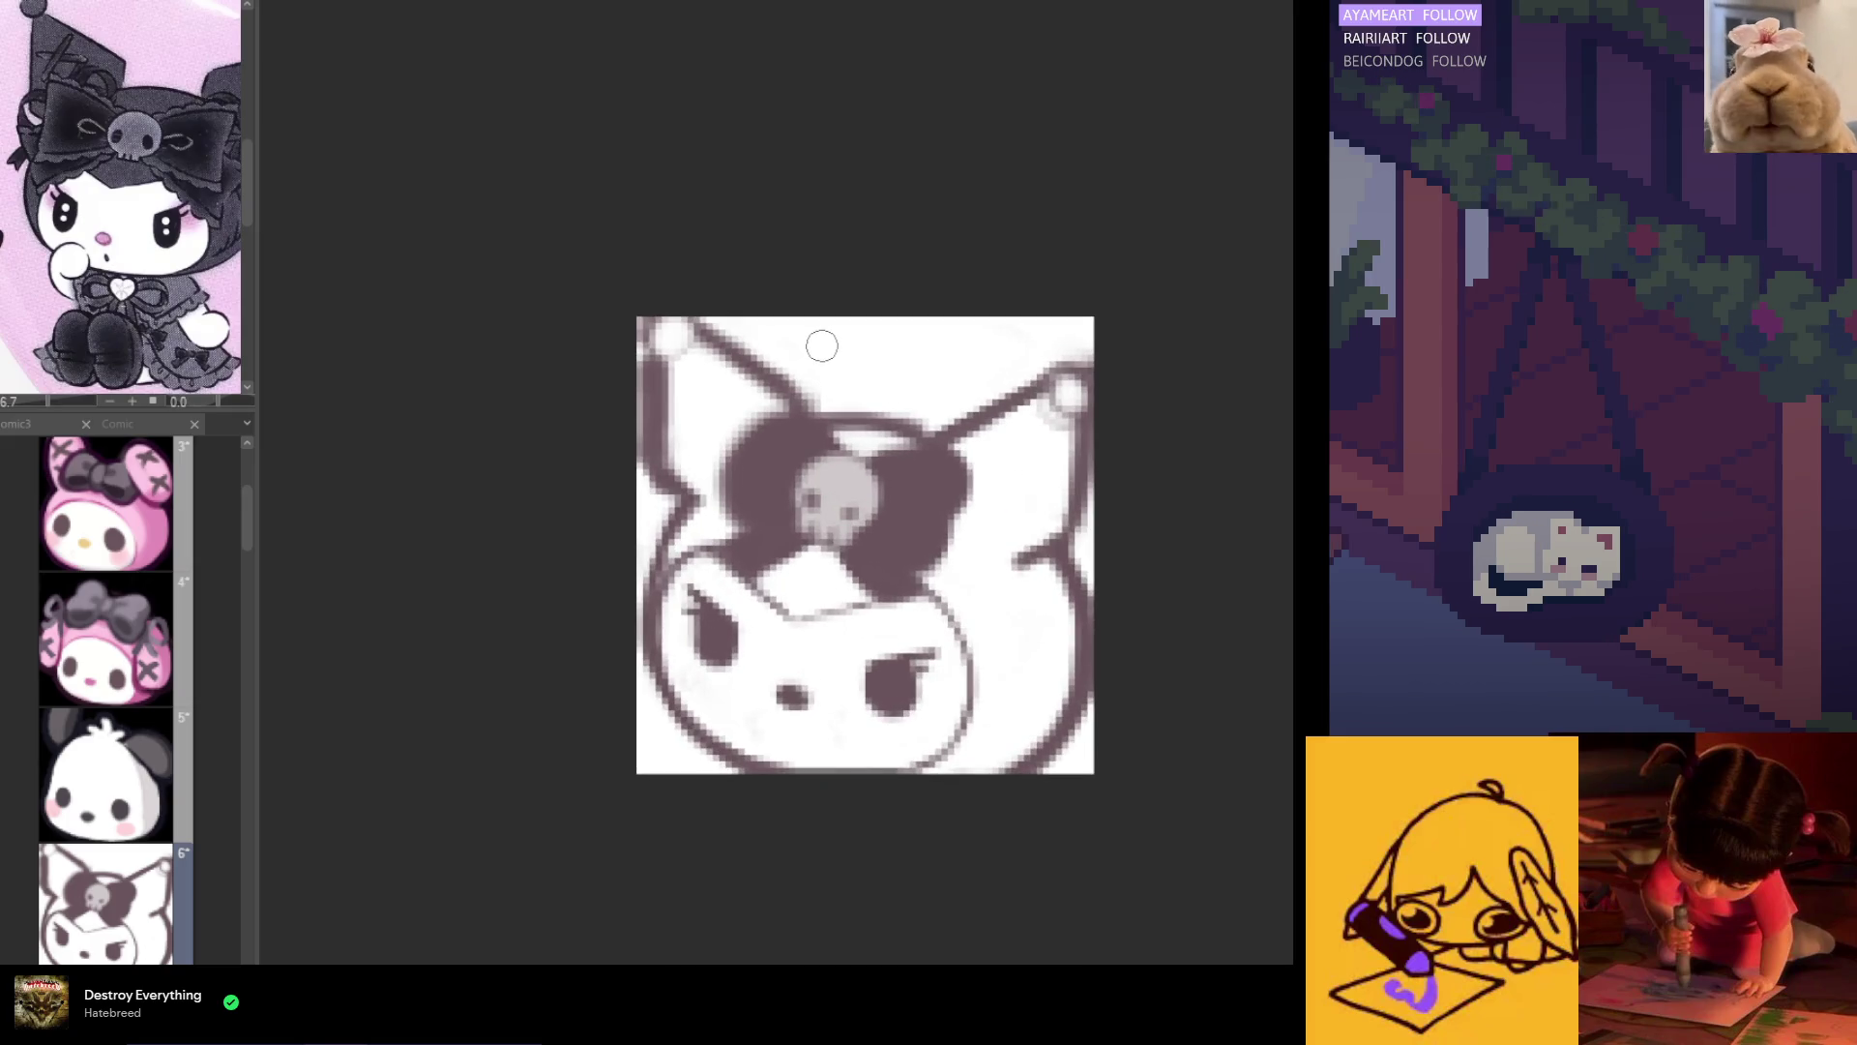
key(h)
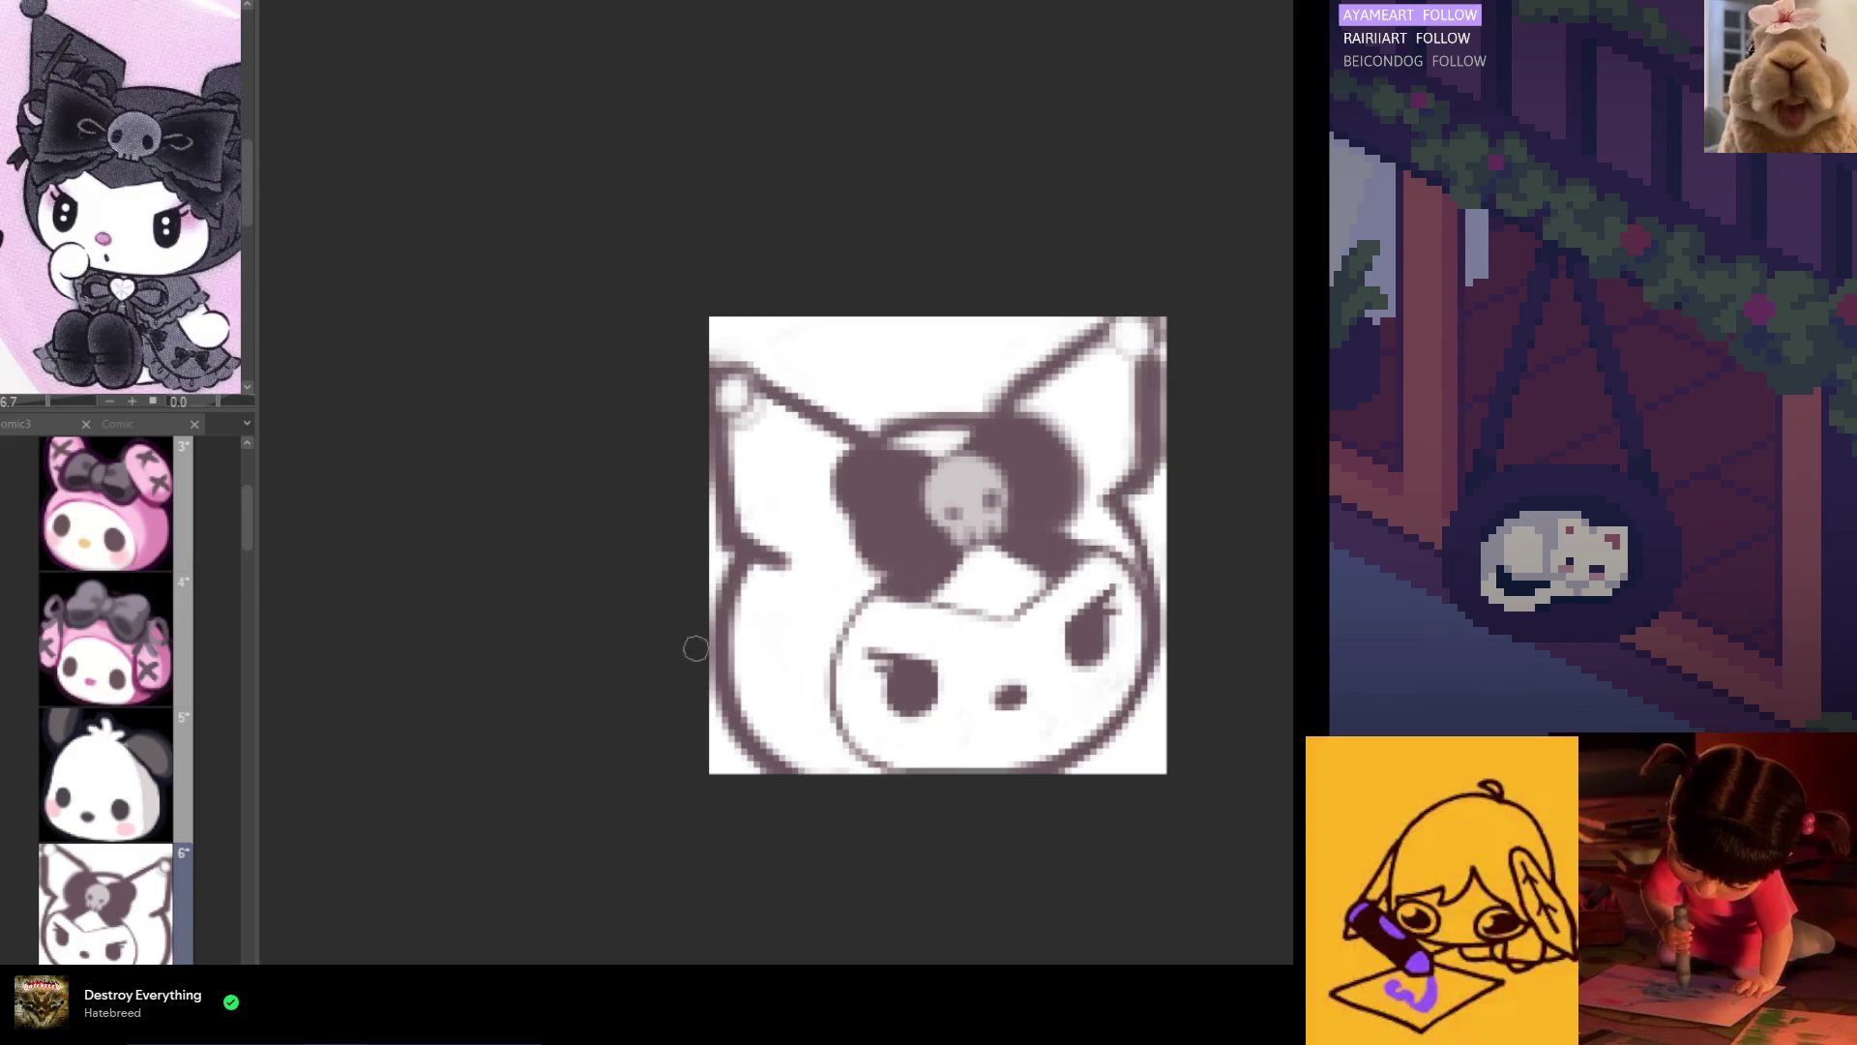
key(h)
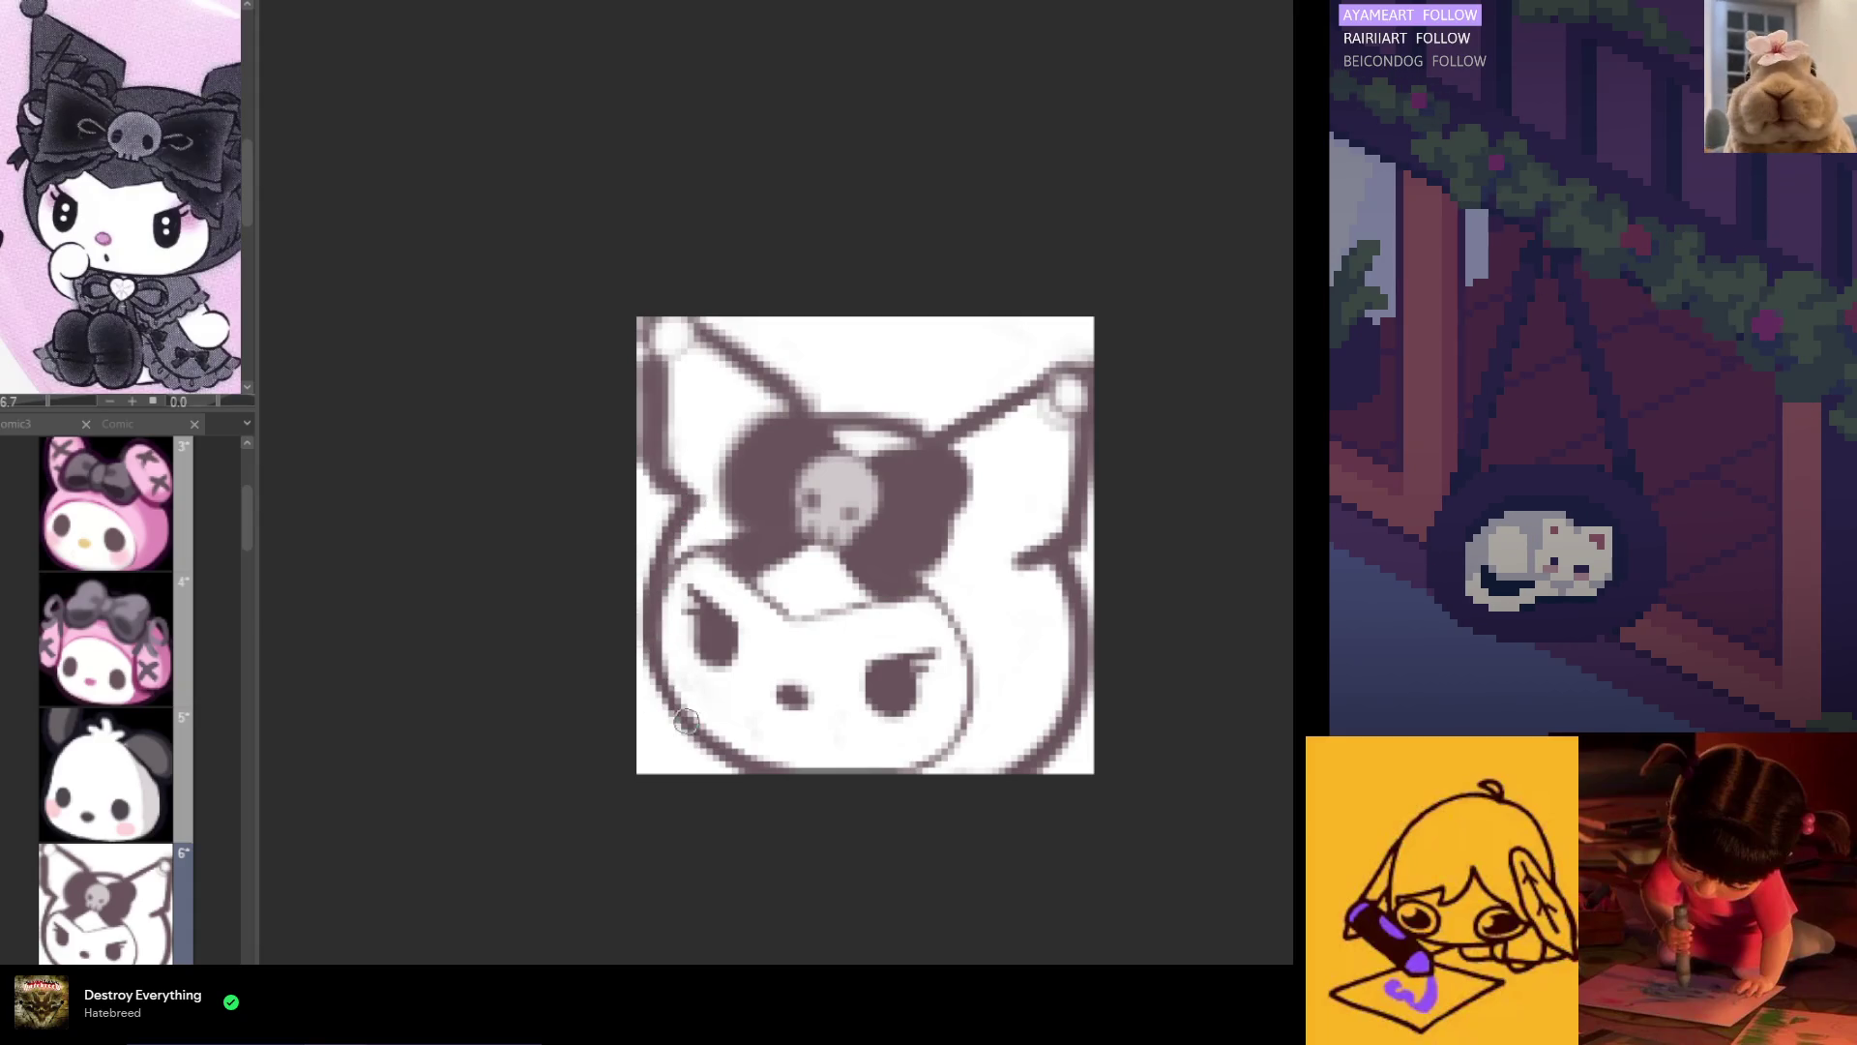
scroll(629, 619, down, 2)
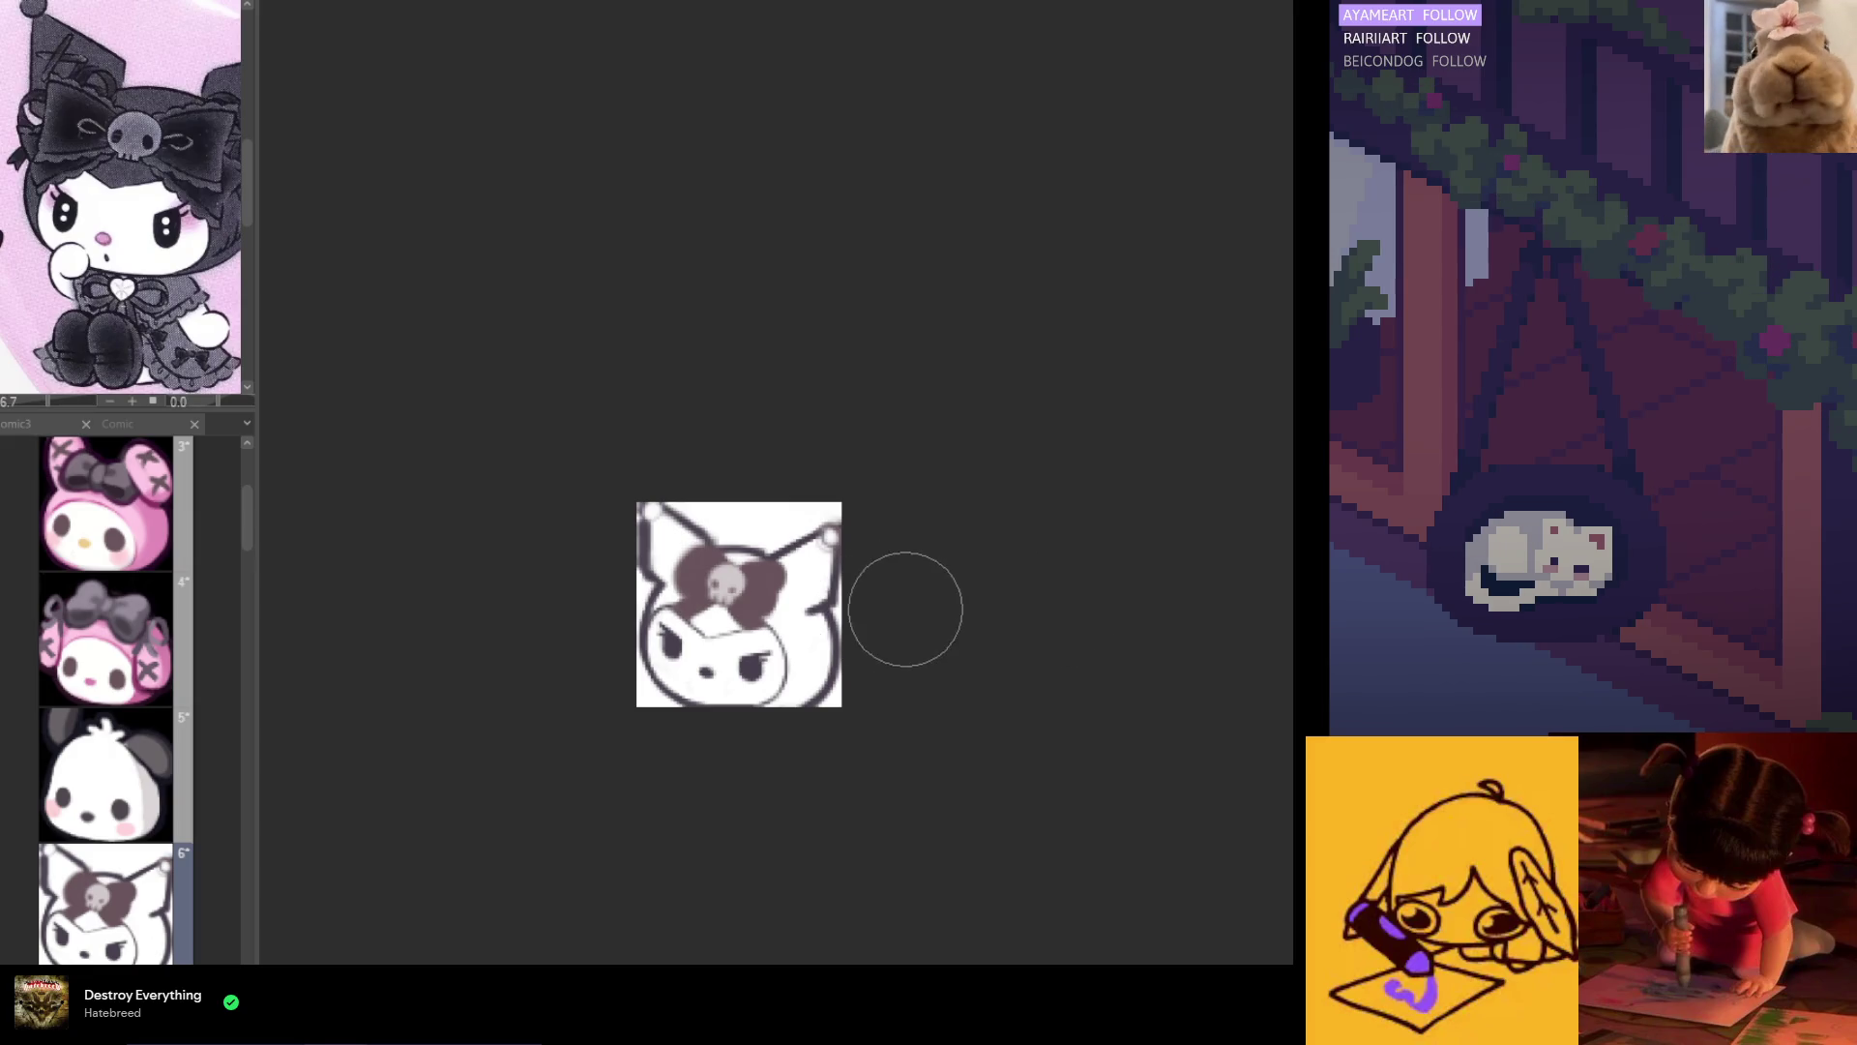
scroll(832, 600, up, 1)
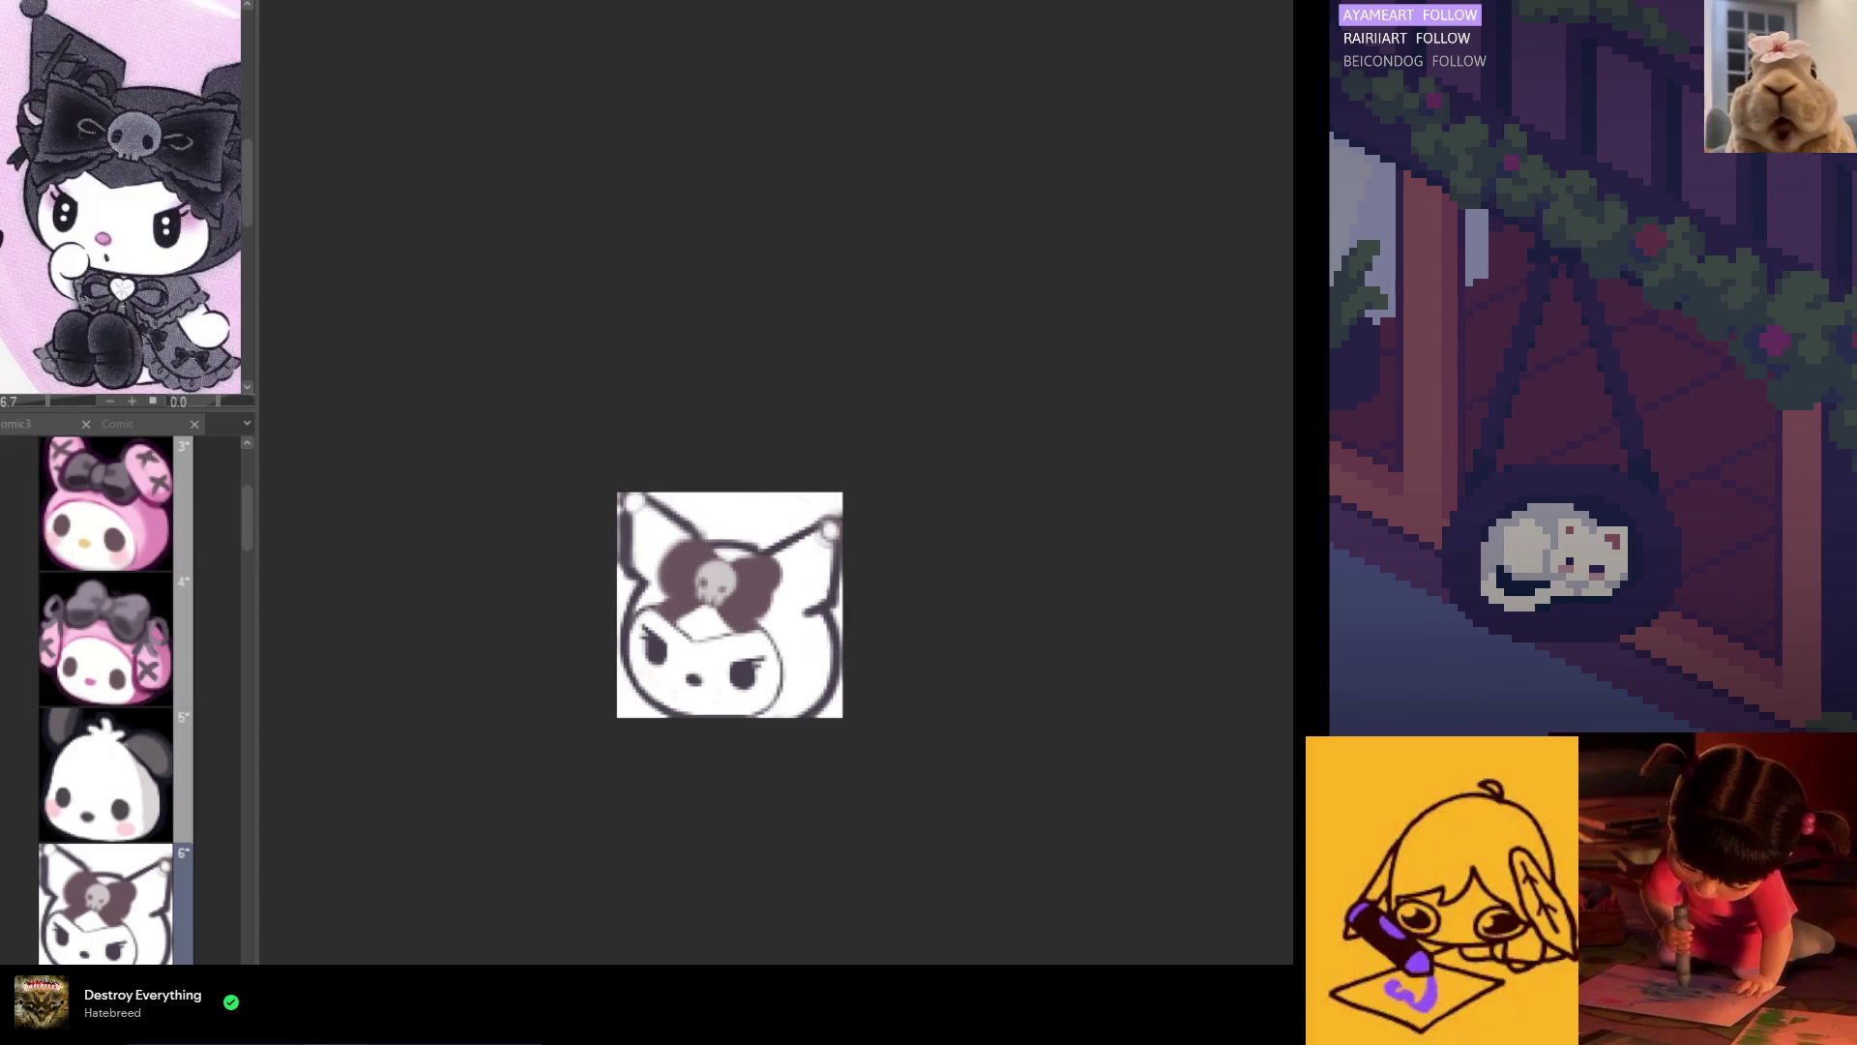
click(769, 579)
Step: Fill the bow's left lobe dark and paint the left ear grey
click(684, 562)
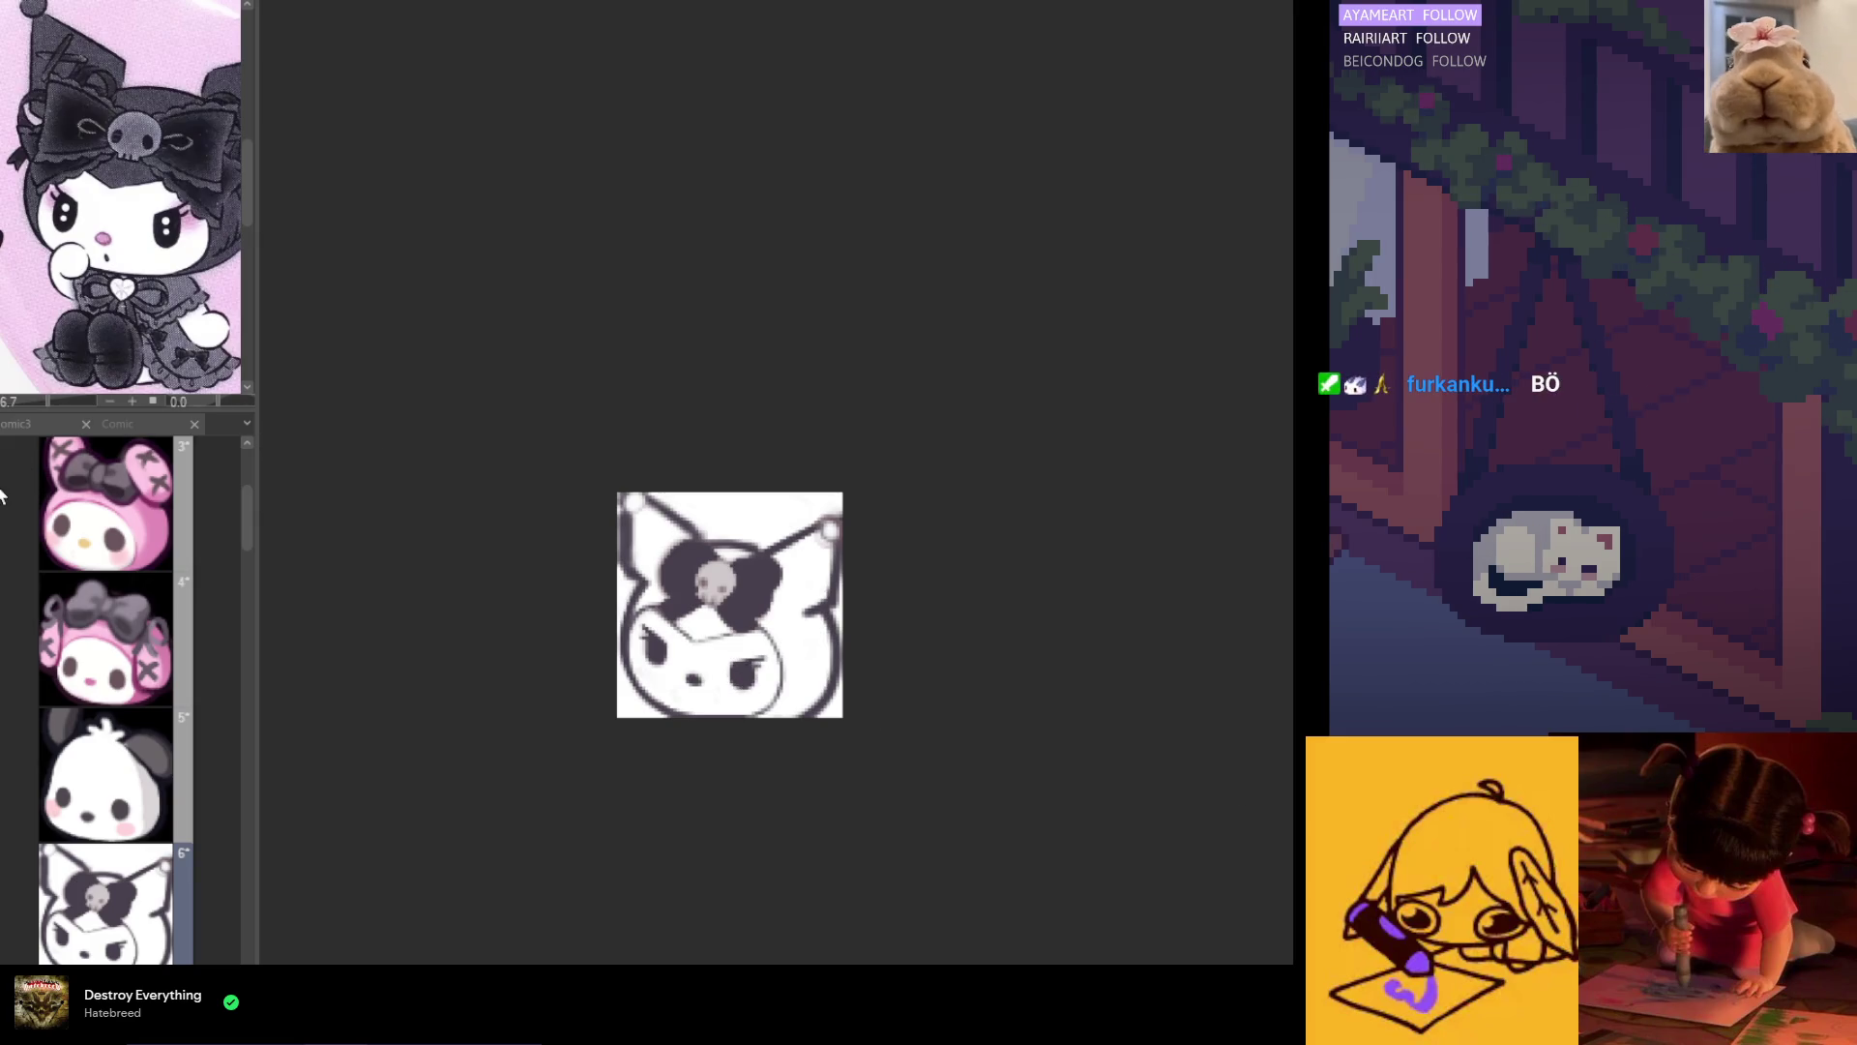
drag(706, 579, 641, 522)
scroll(641, 523, up, 3)
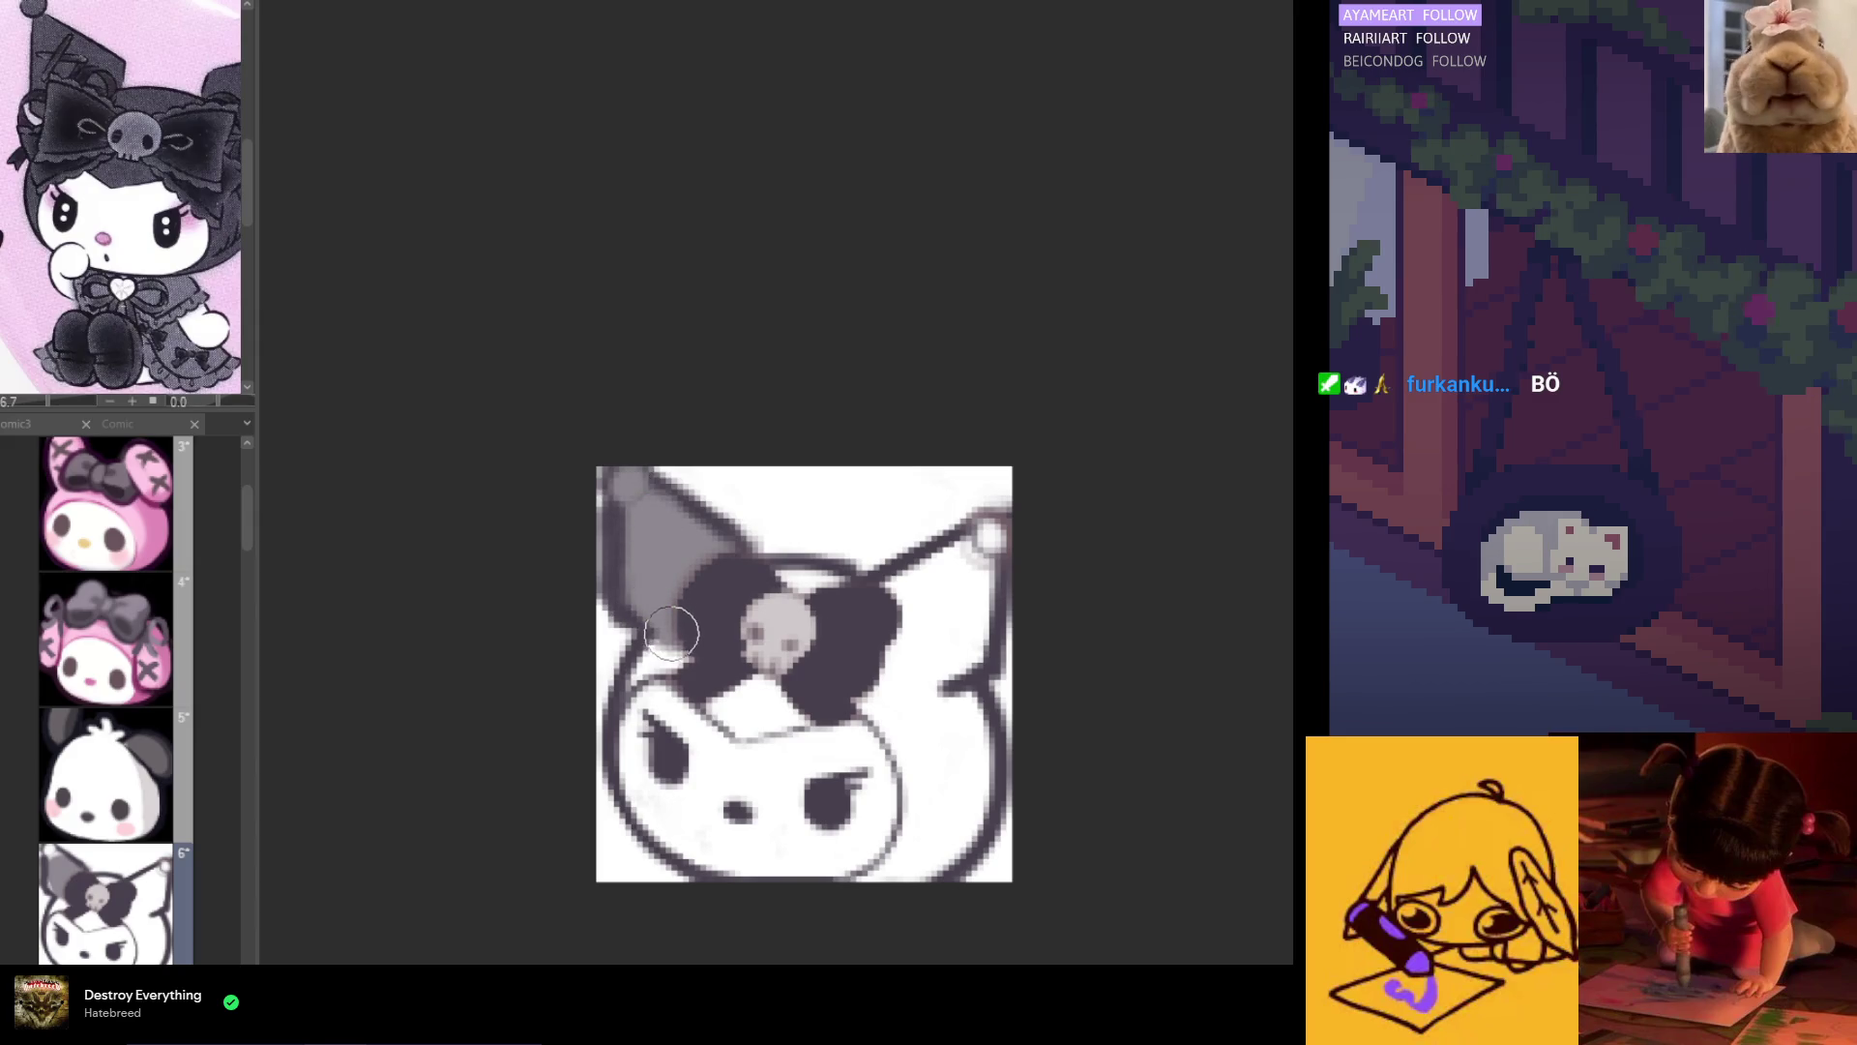
scroll(646, 629, up, 1)
Step: Paint the hood grey on both sides of the face and cover the lower-right white speck
mouse_move(609, 698)
mouse_down()
mouse_move(746, 707)
mouse_move(799, 751)
mouse_move(851, 716)
mouse_move(793, 696)
mouse_move(875, 561)
mouse_move(1070, 532)
mouse_move(1084, 508)
mouse_move(961, 665)
mouse_move(1011, 711)
mouse_move(1001, 740)
mouse_up()
scroll(913, 547, down, 1)
scroll(893, 544, down, 1)
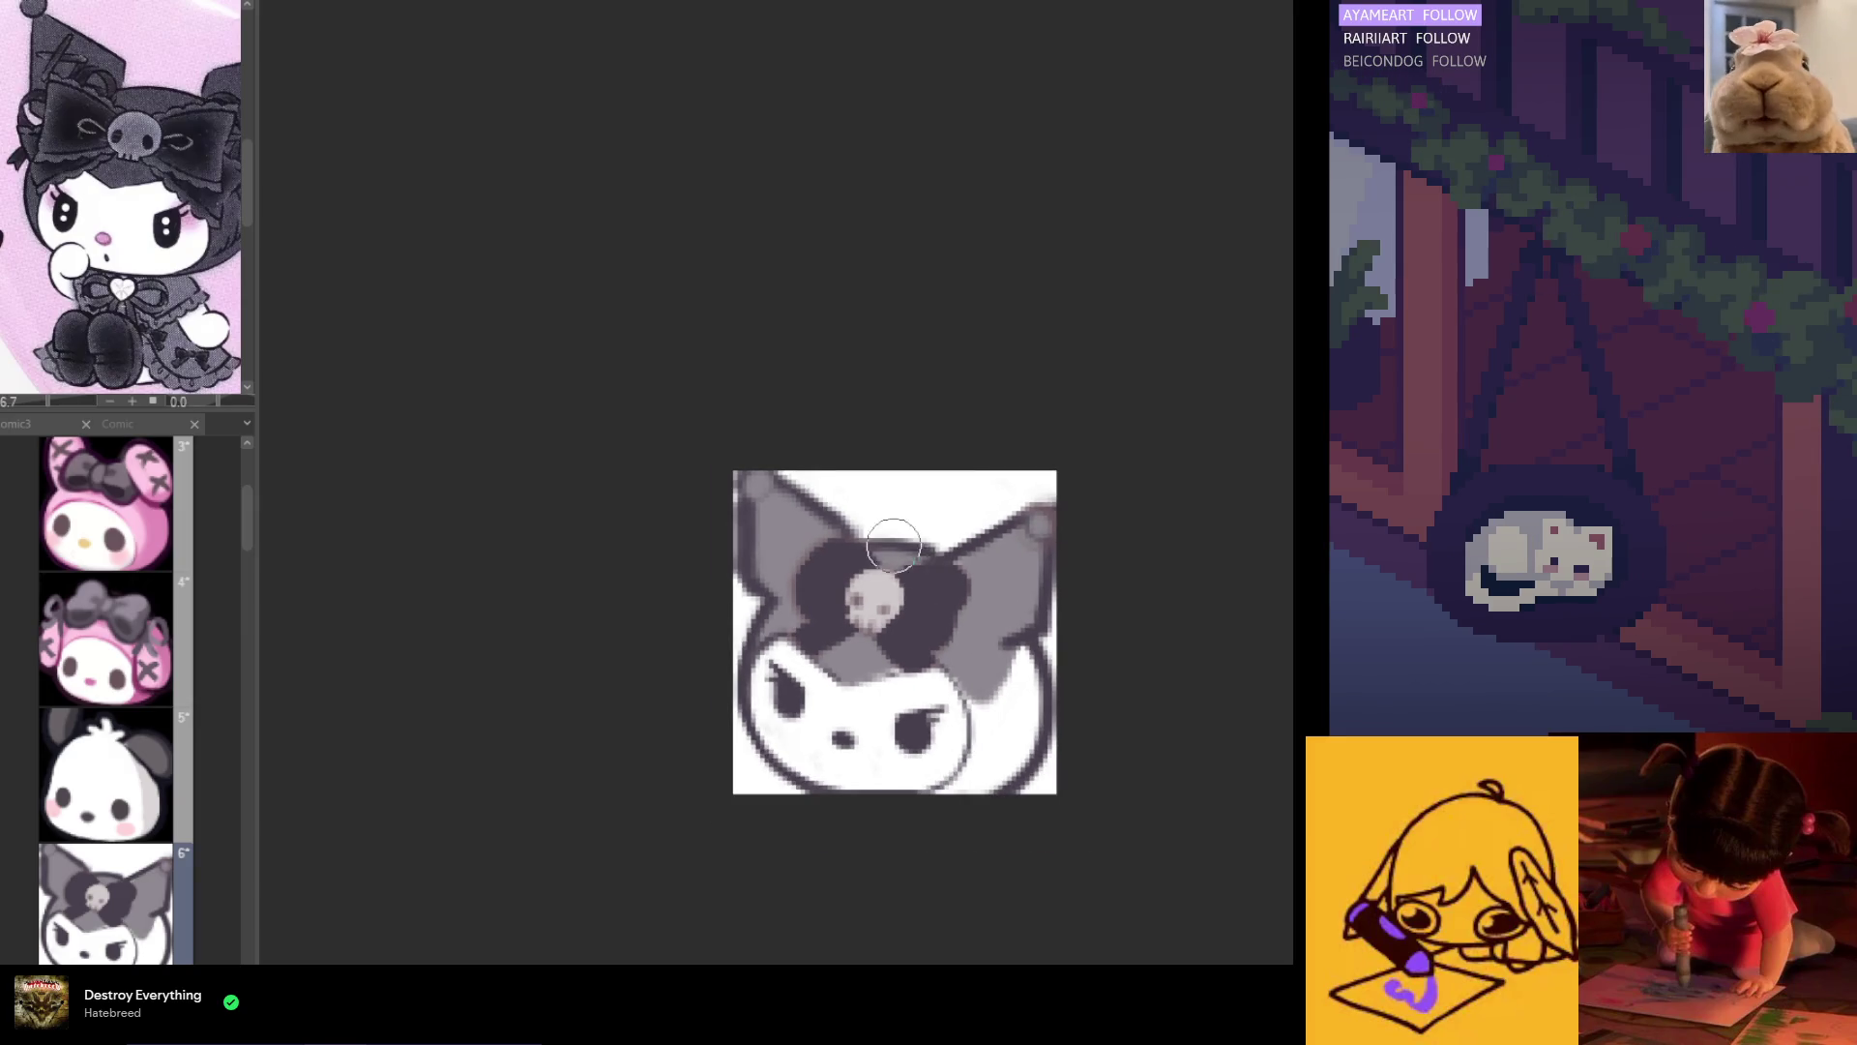
mouse_move(961, 674)
mouse_down()
mouse_move(996, 750)
mouse_move(1025, 668)
mouse_move(1001, 766)
mouse_up()
scroll(1000, 766, up, 1)
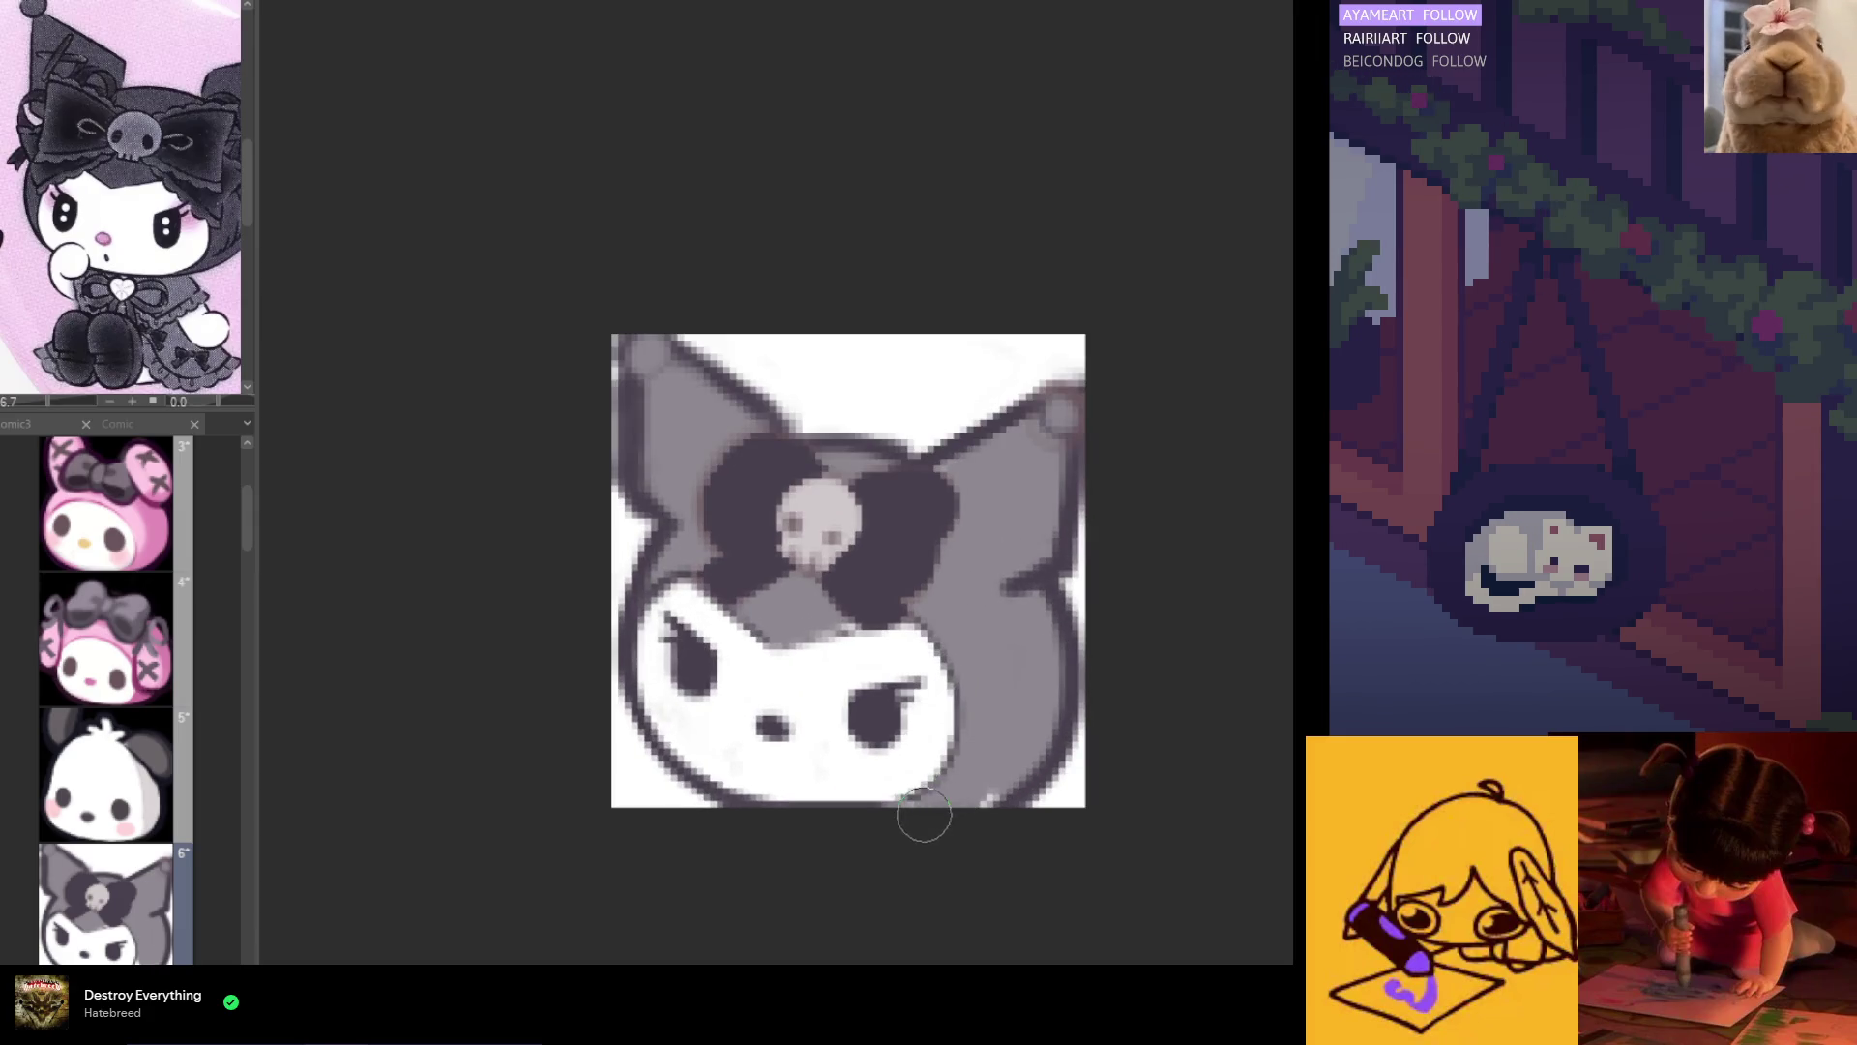
drag(896, 824, 973, 788)
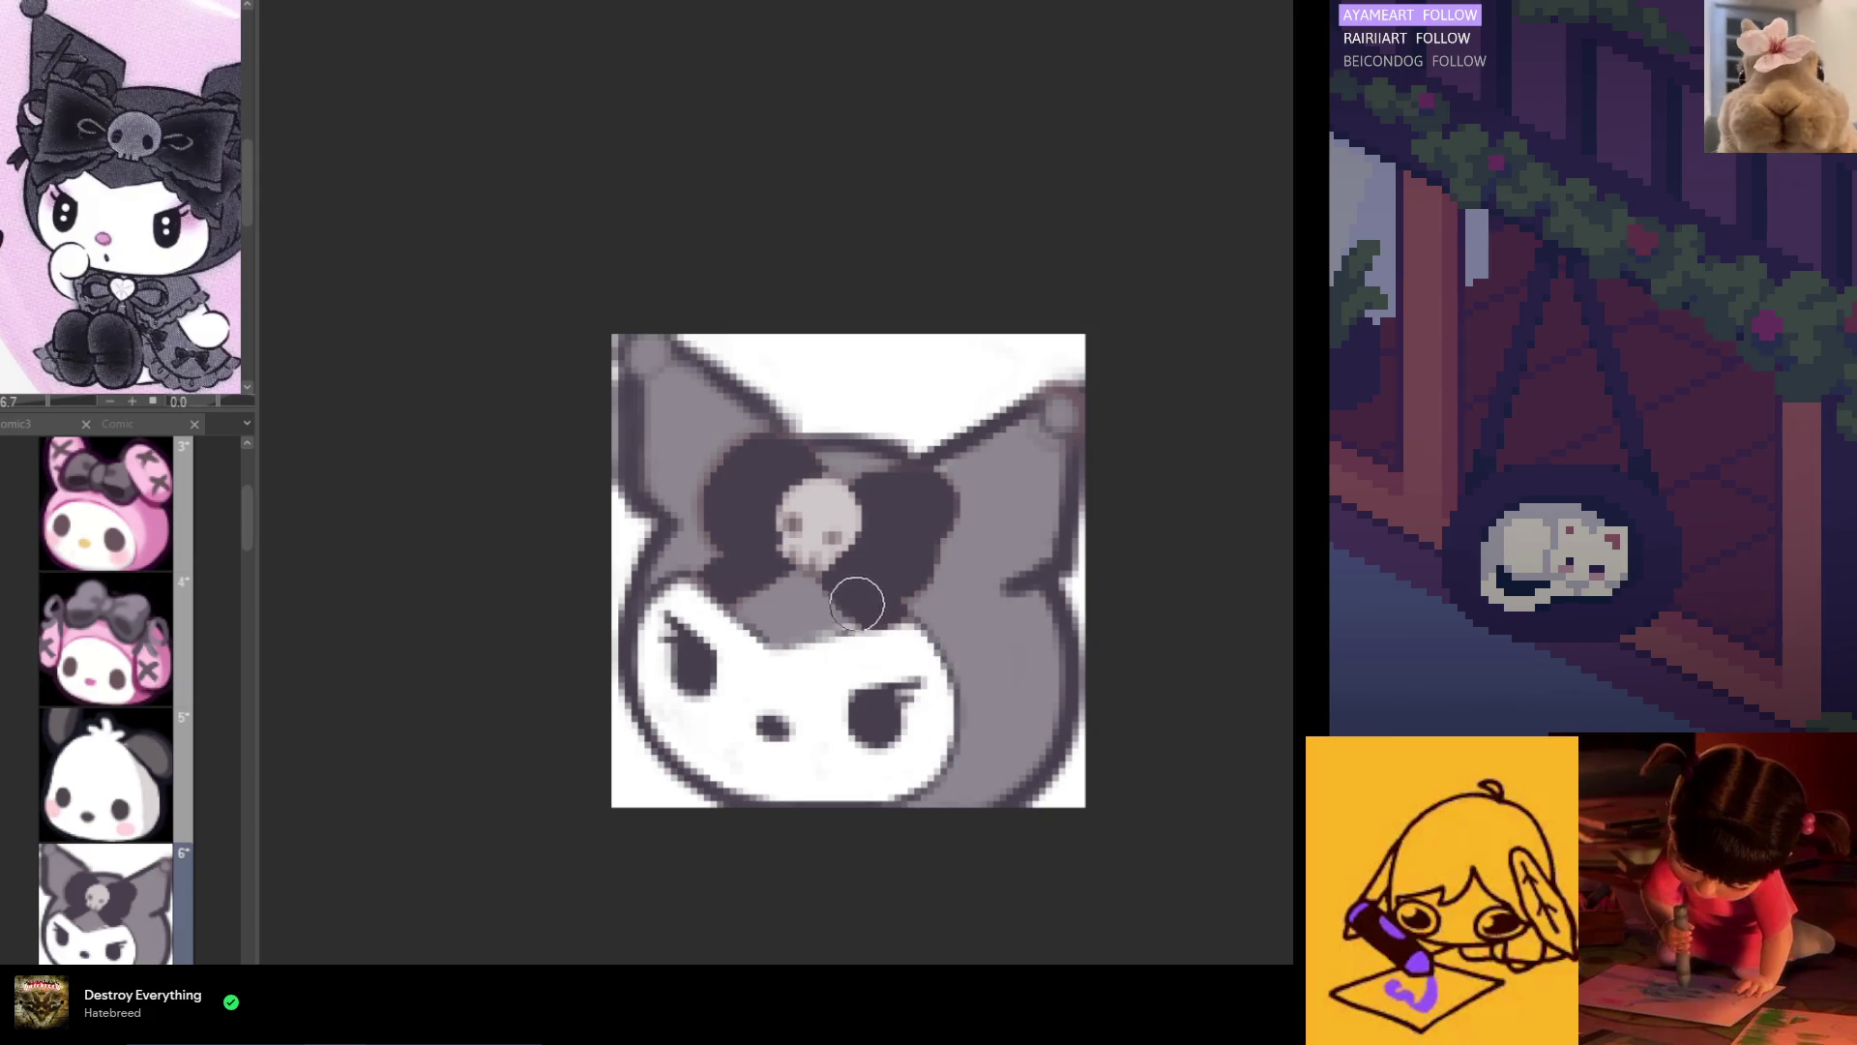
scroll(709, 586, down, 1)
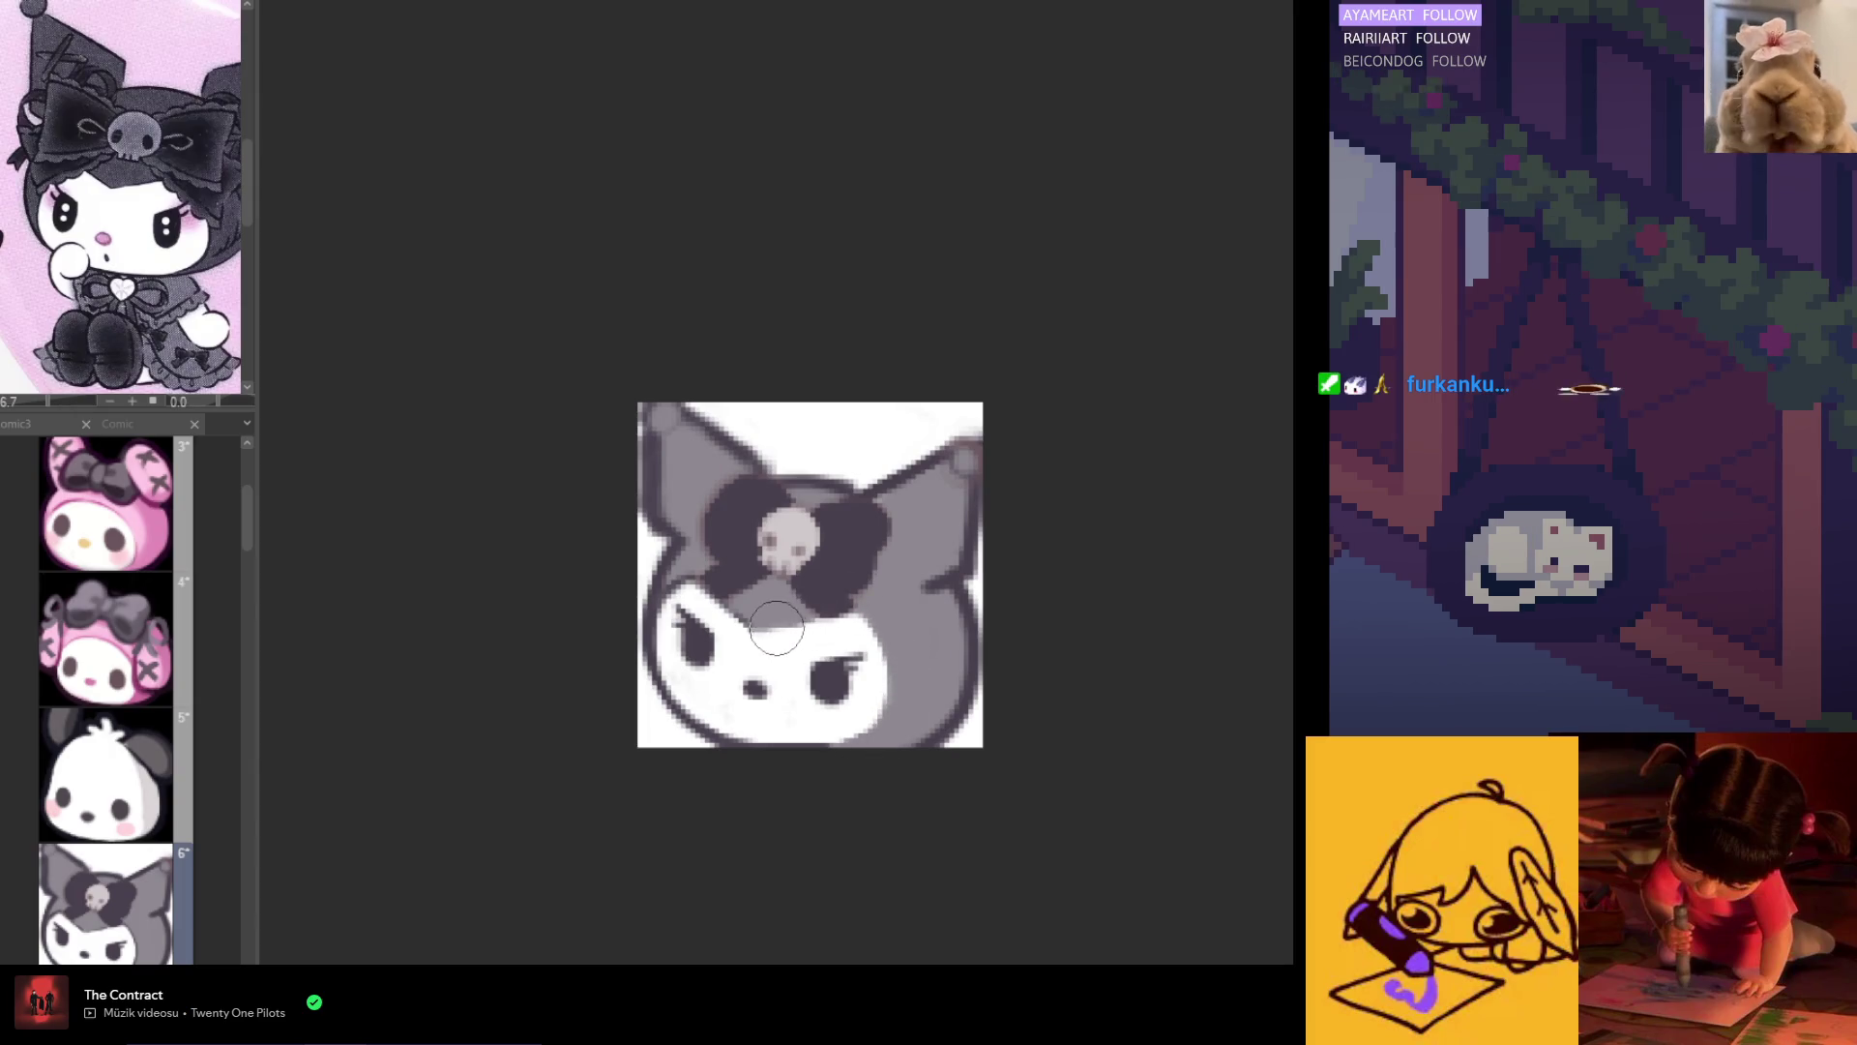
scroll(694, 585, up, 3)
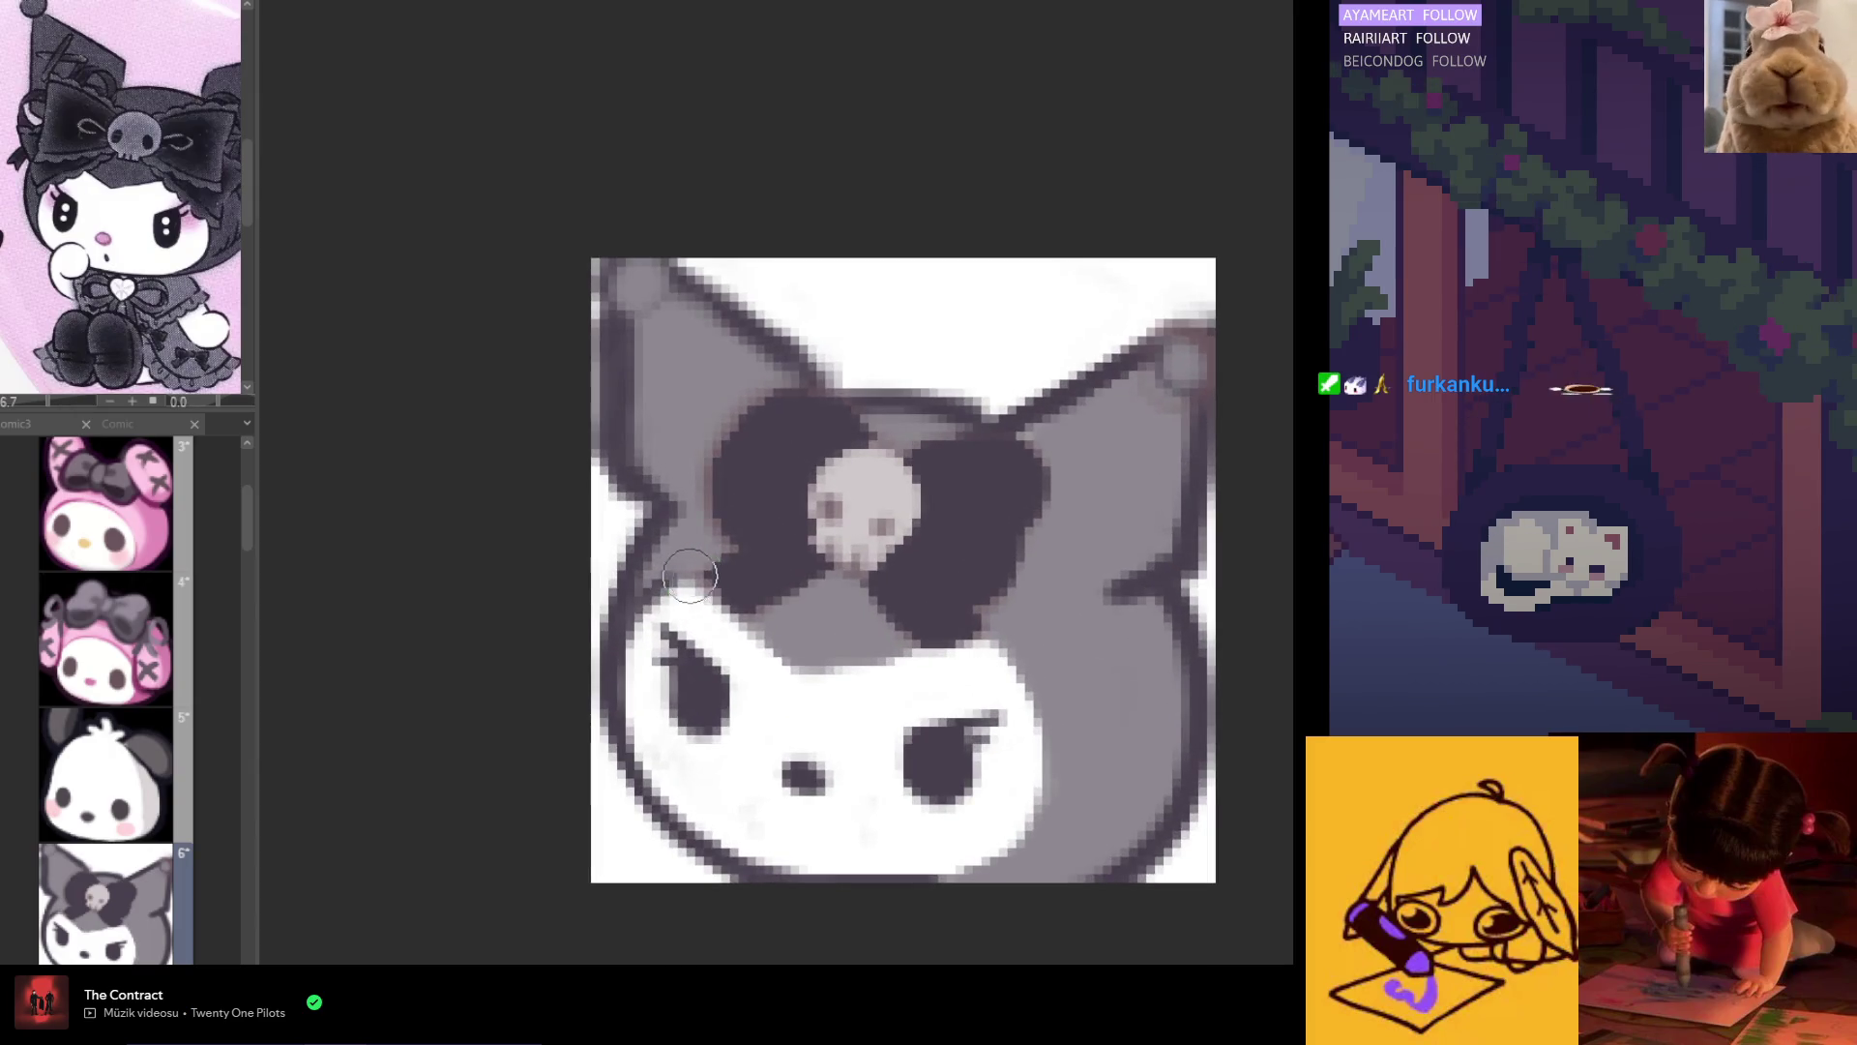
scroll(821, 633, down, 4)
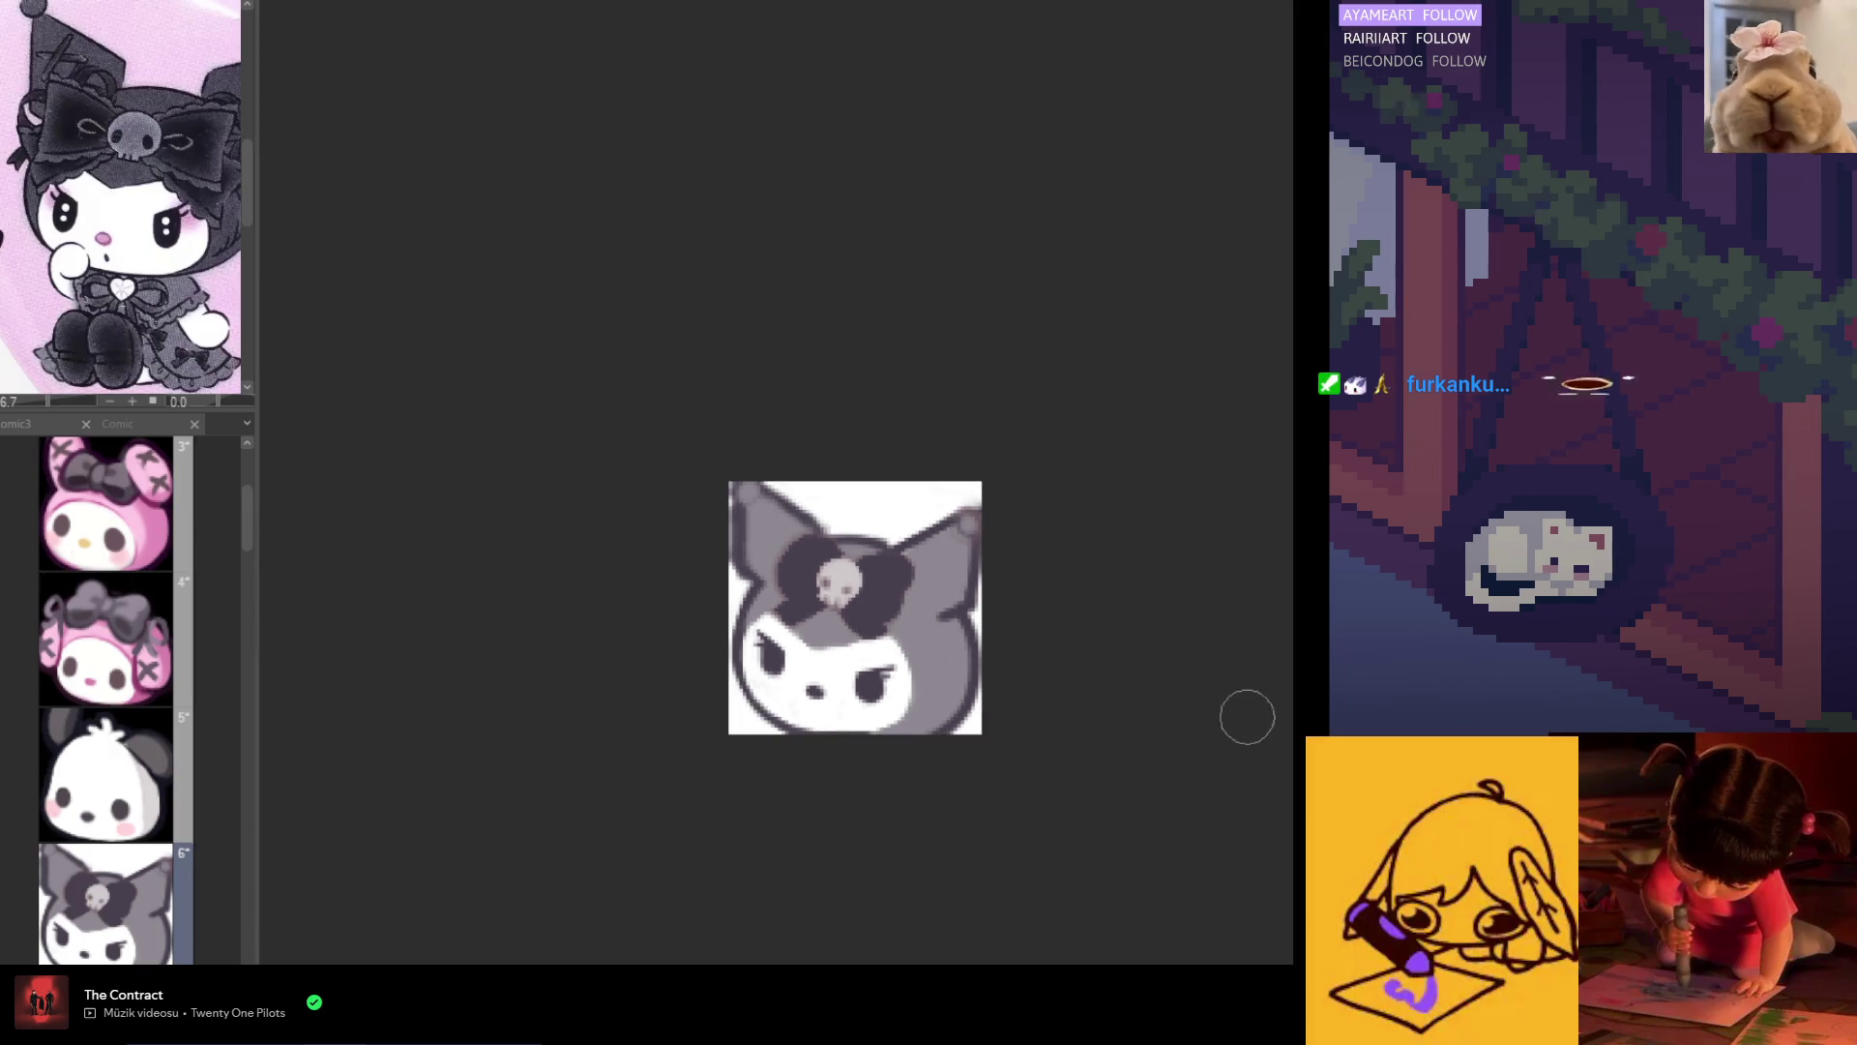
scroll(903, 676, up, 1)
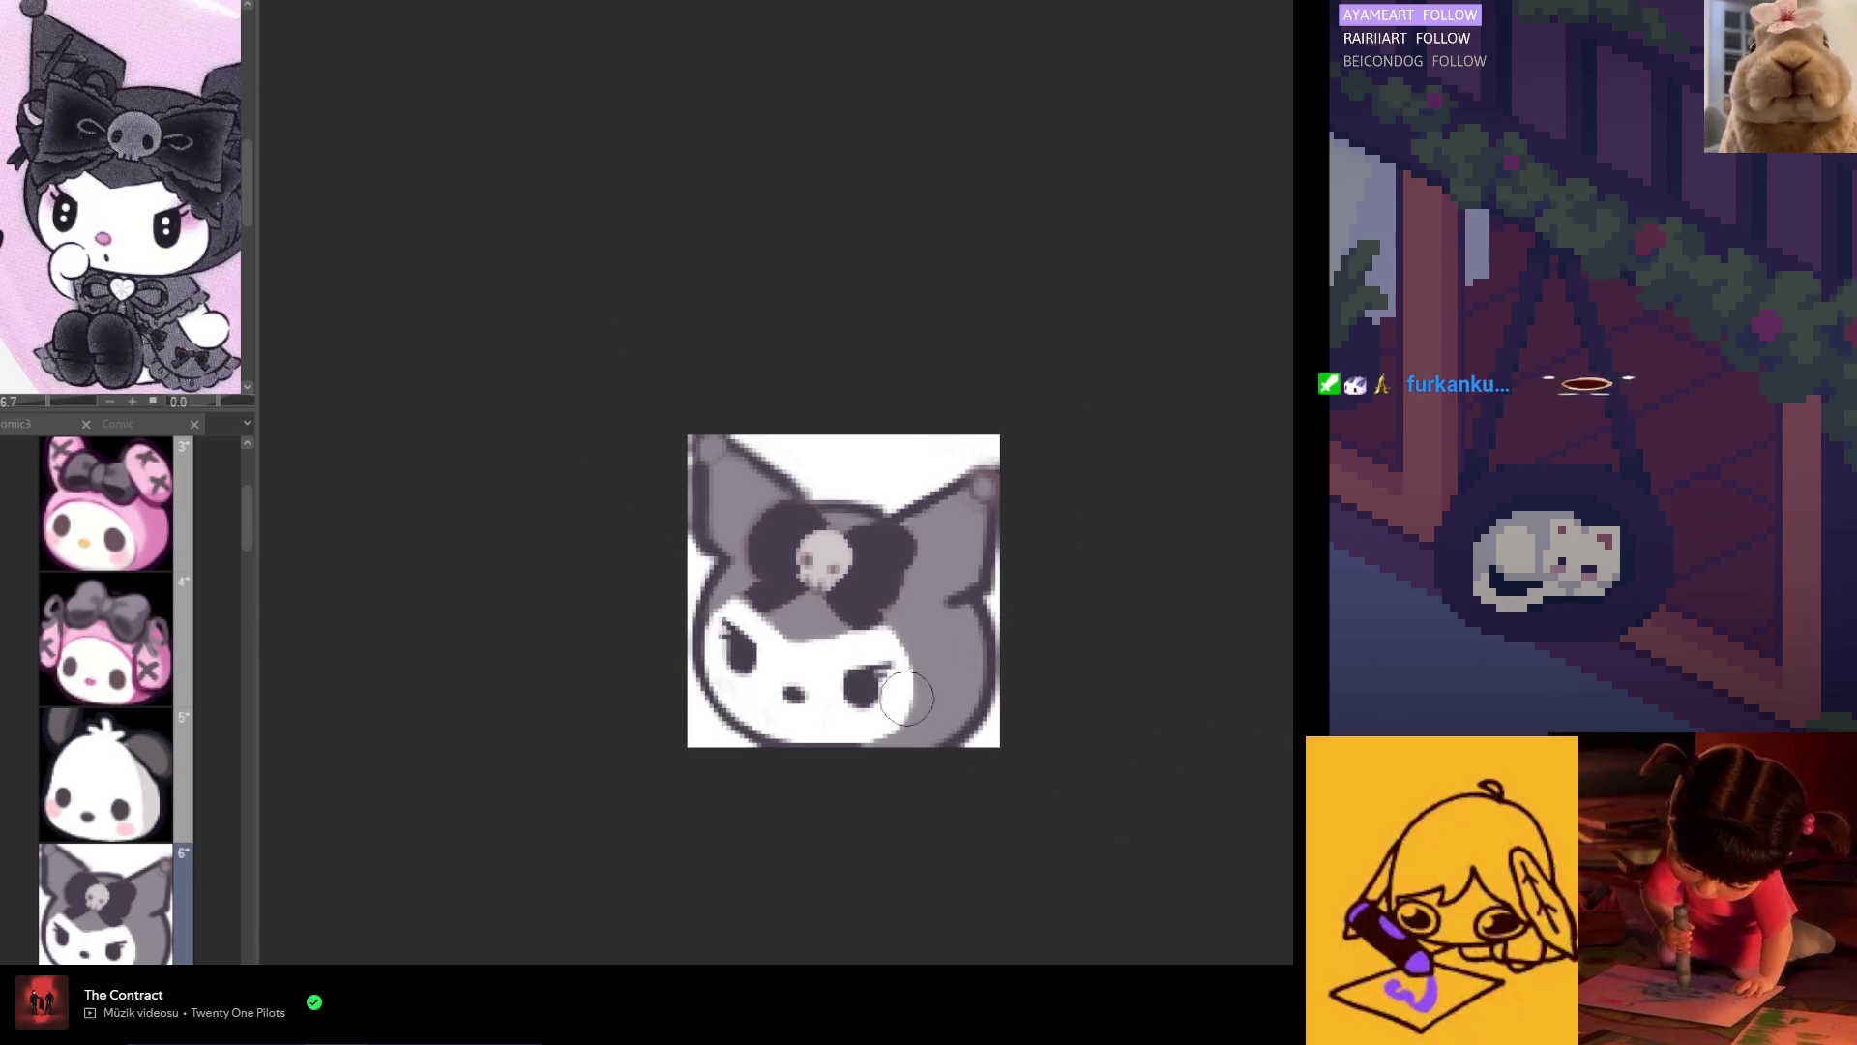
scroll(927, 685, up, 1)
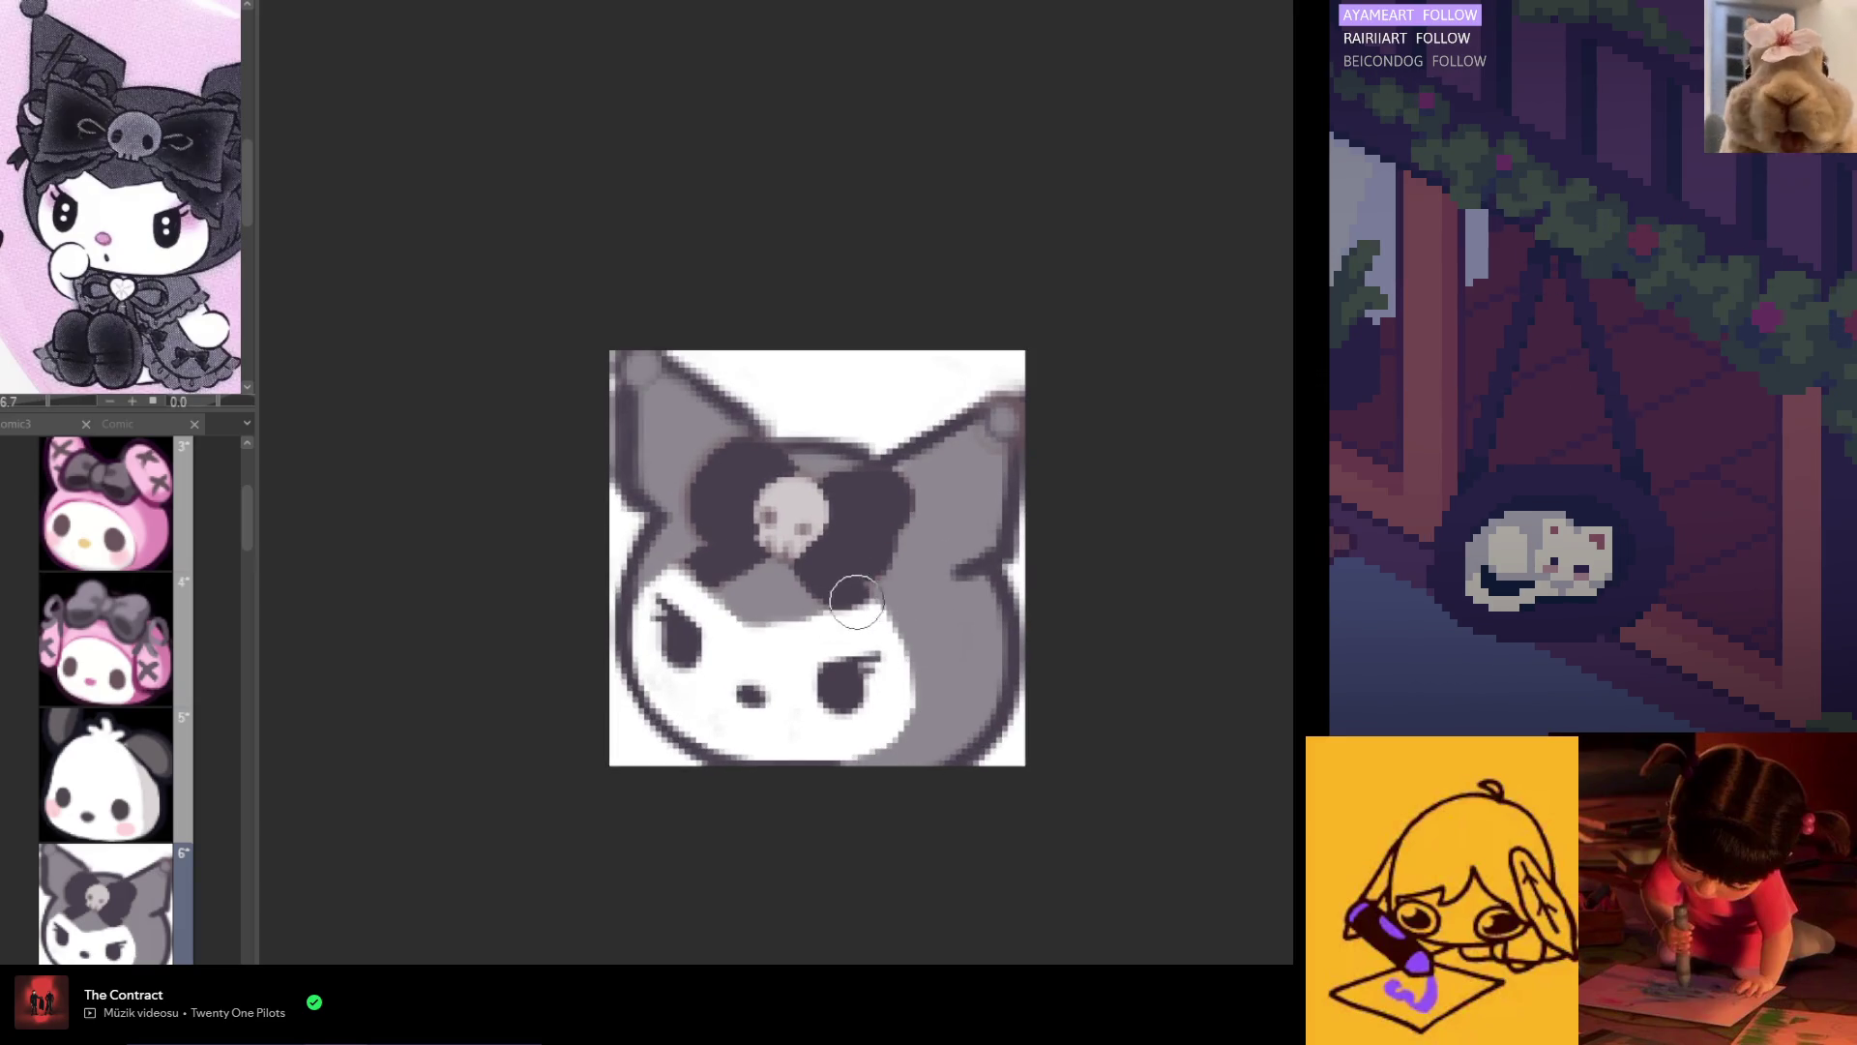
scroll(684, 562, up, 2)
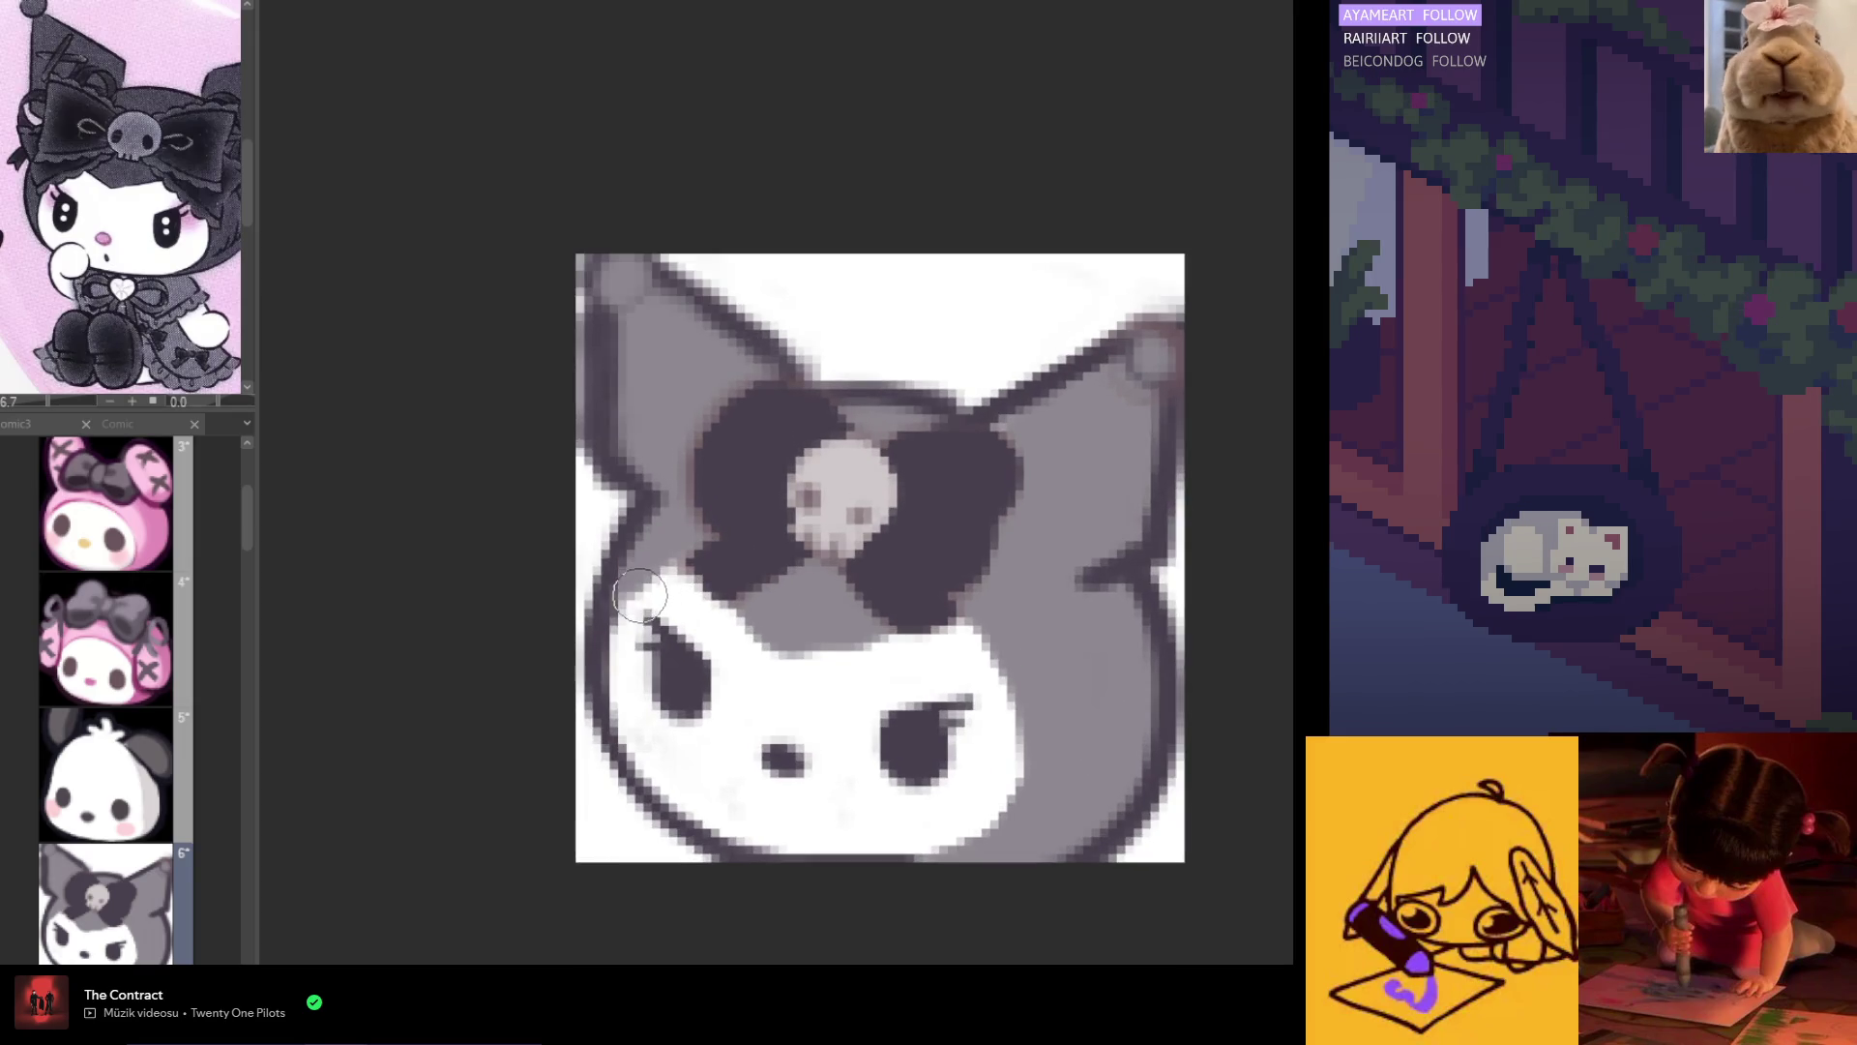
scroll(641, 597, up, 1)
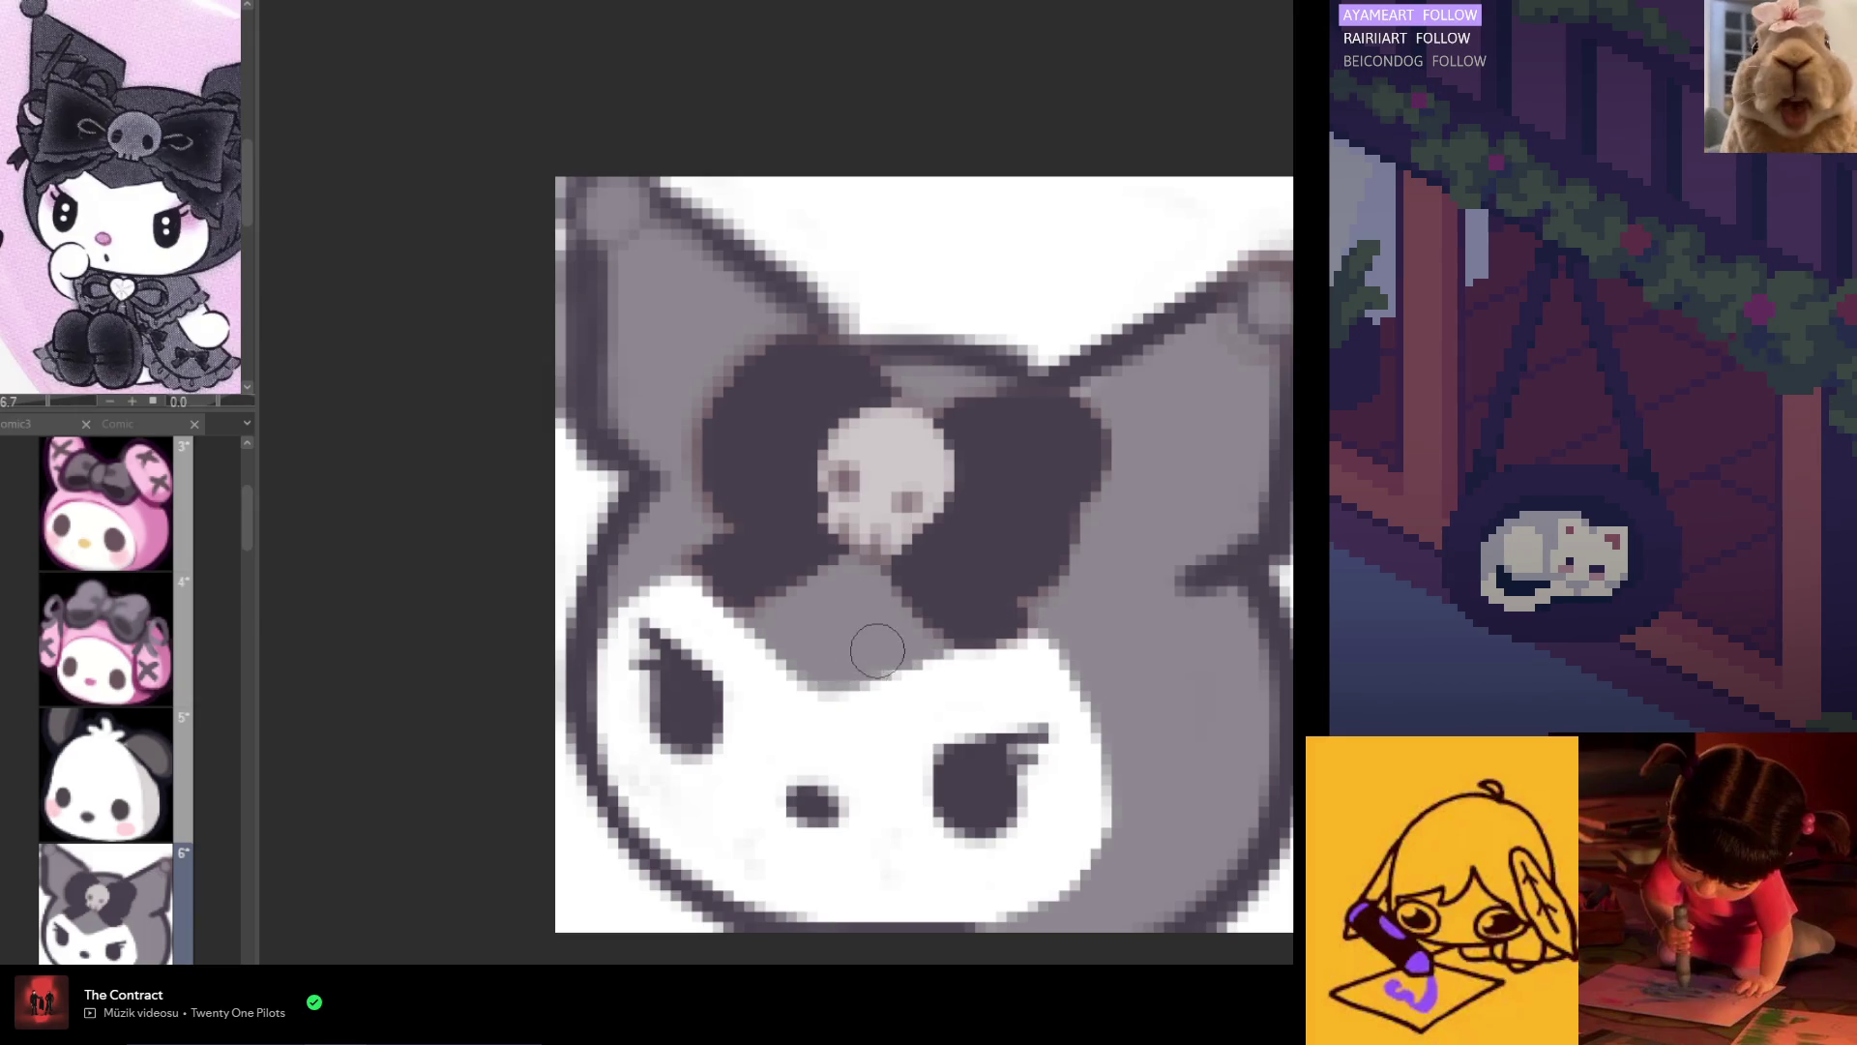
scroll(1095, 709, down, 3)
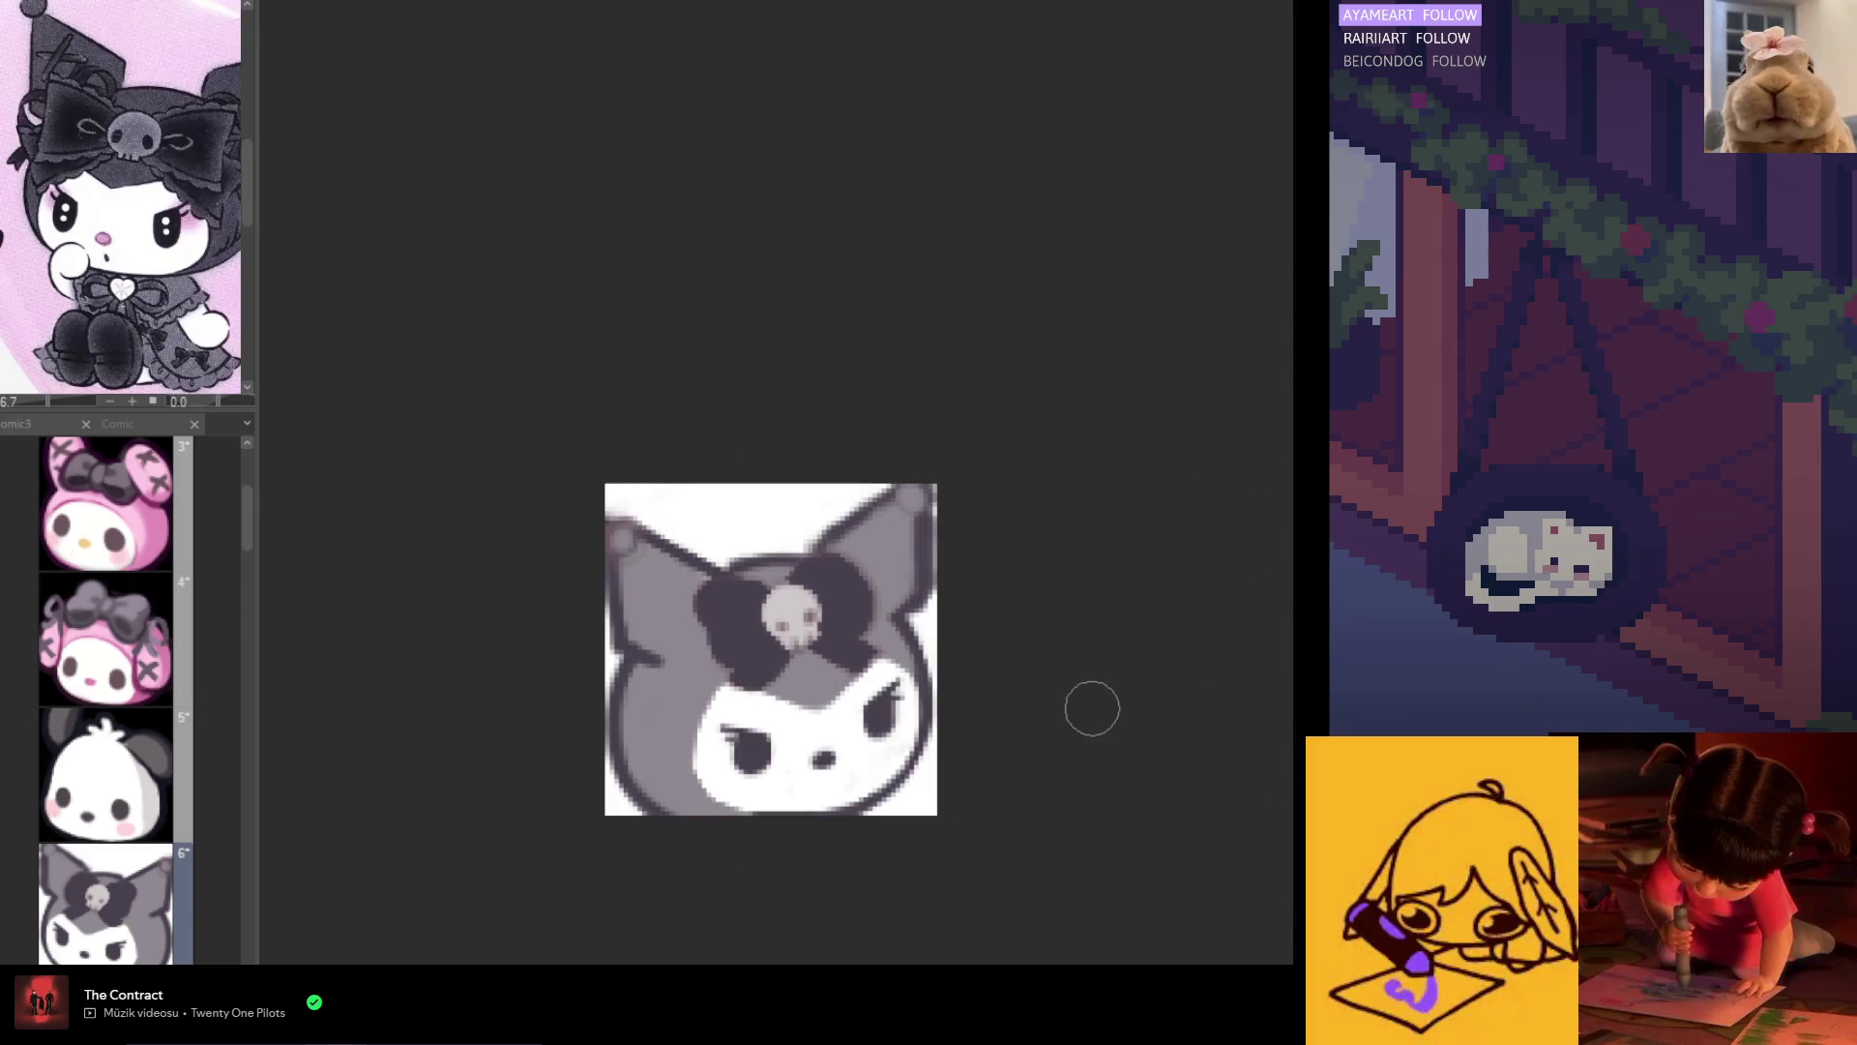
scroll(692, 655, up, 1)
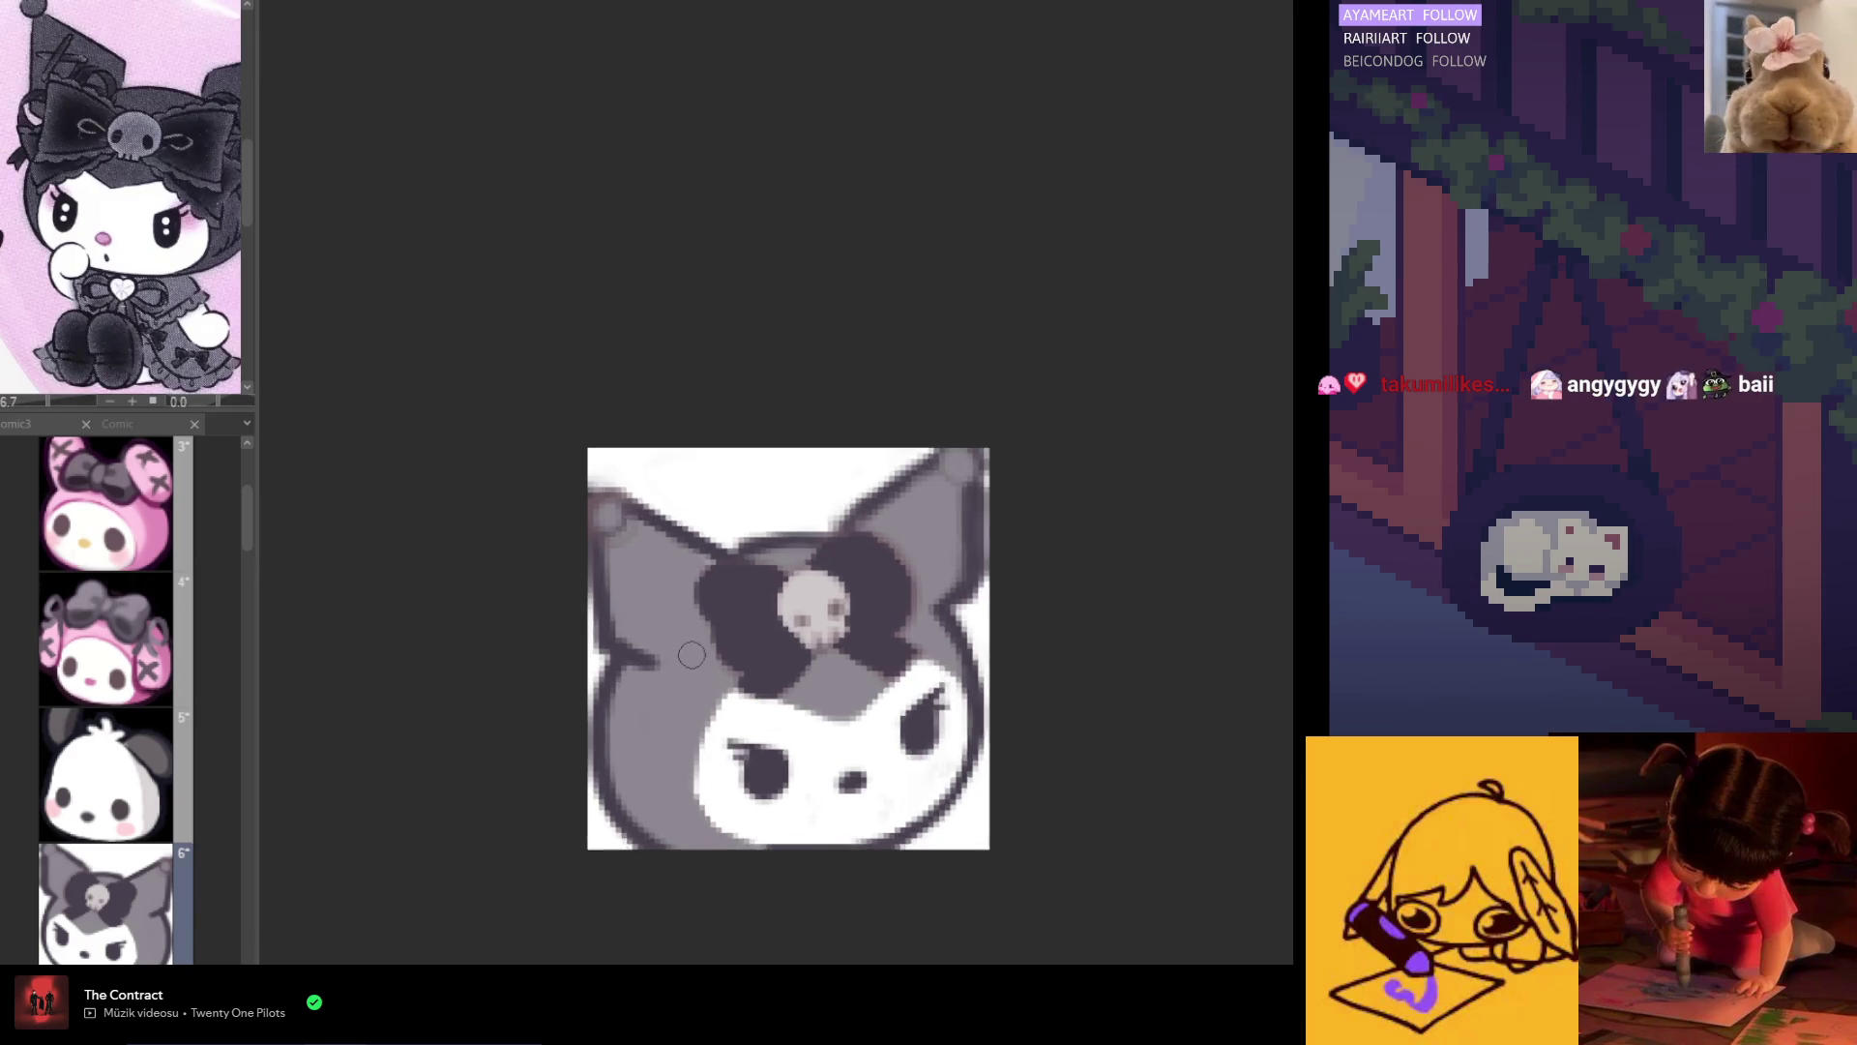
scroll(692, 655, up, 2)
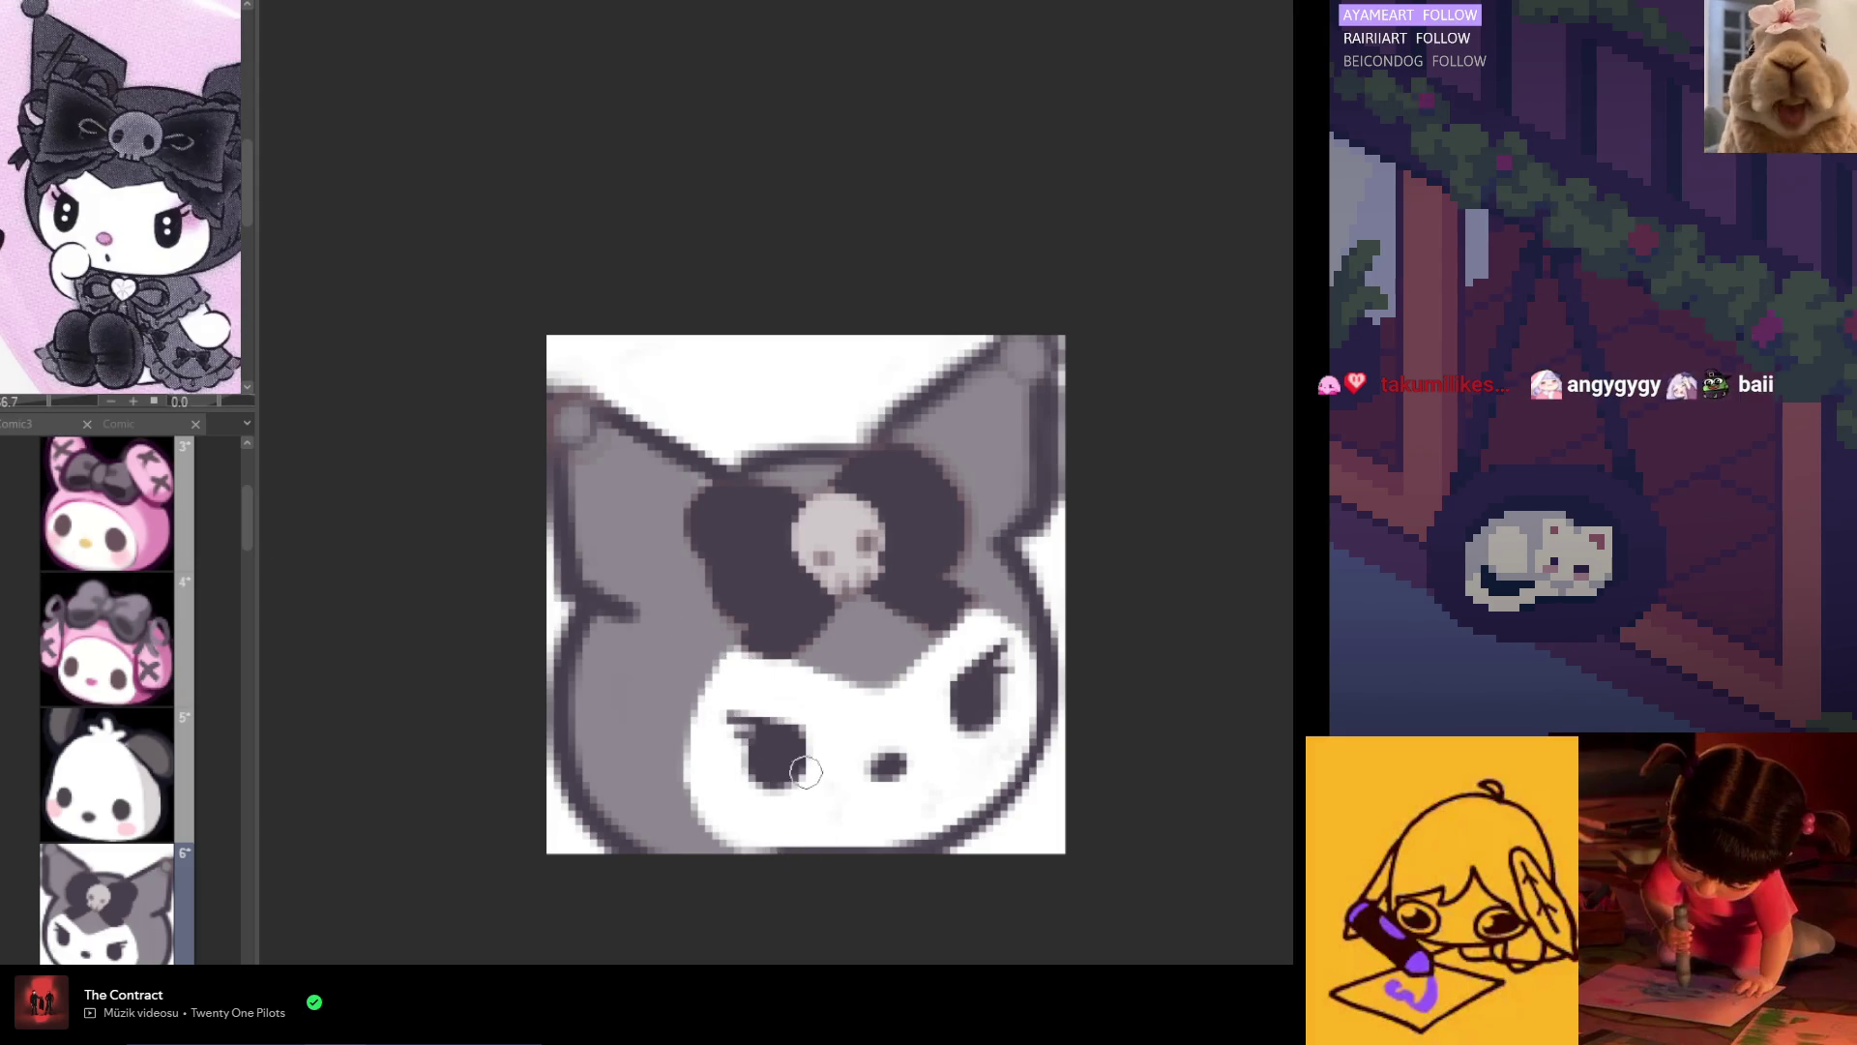
key(h)
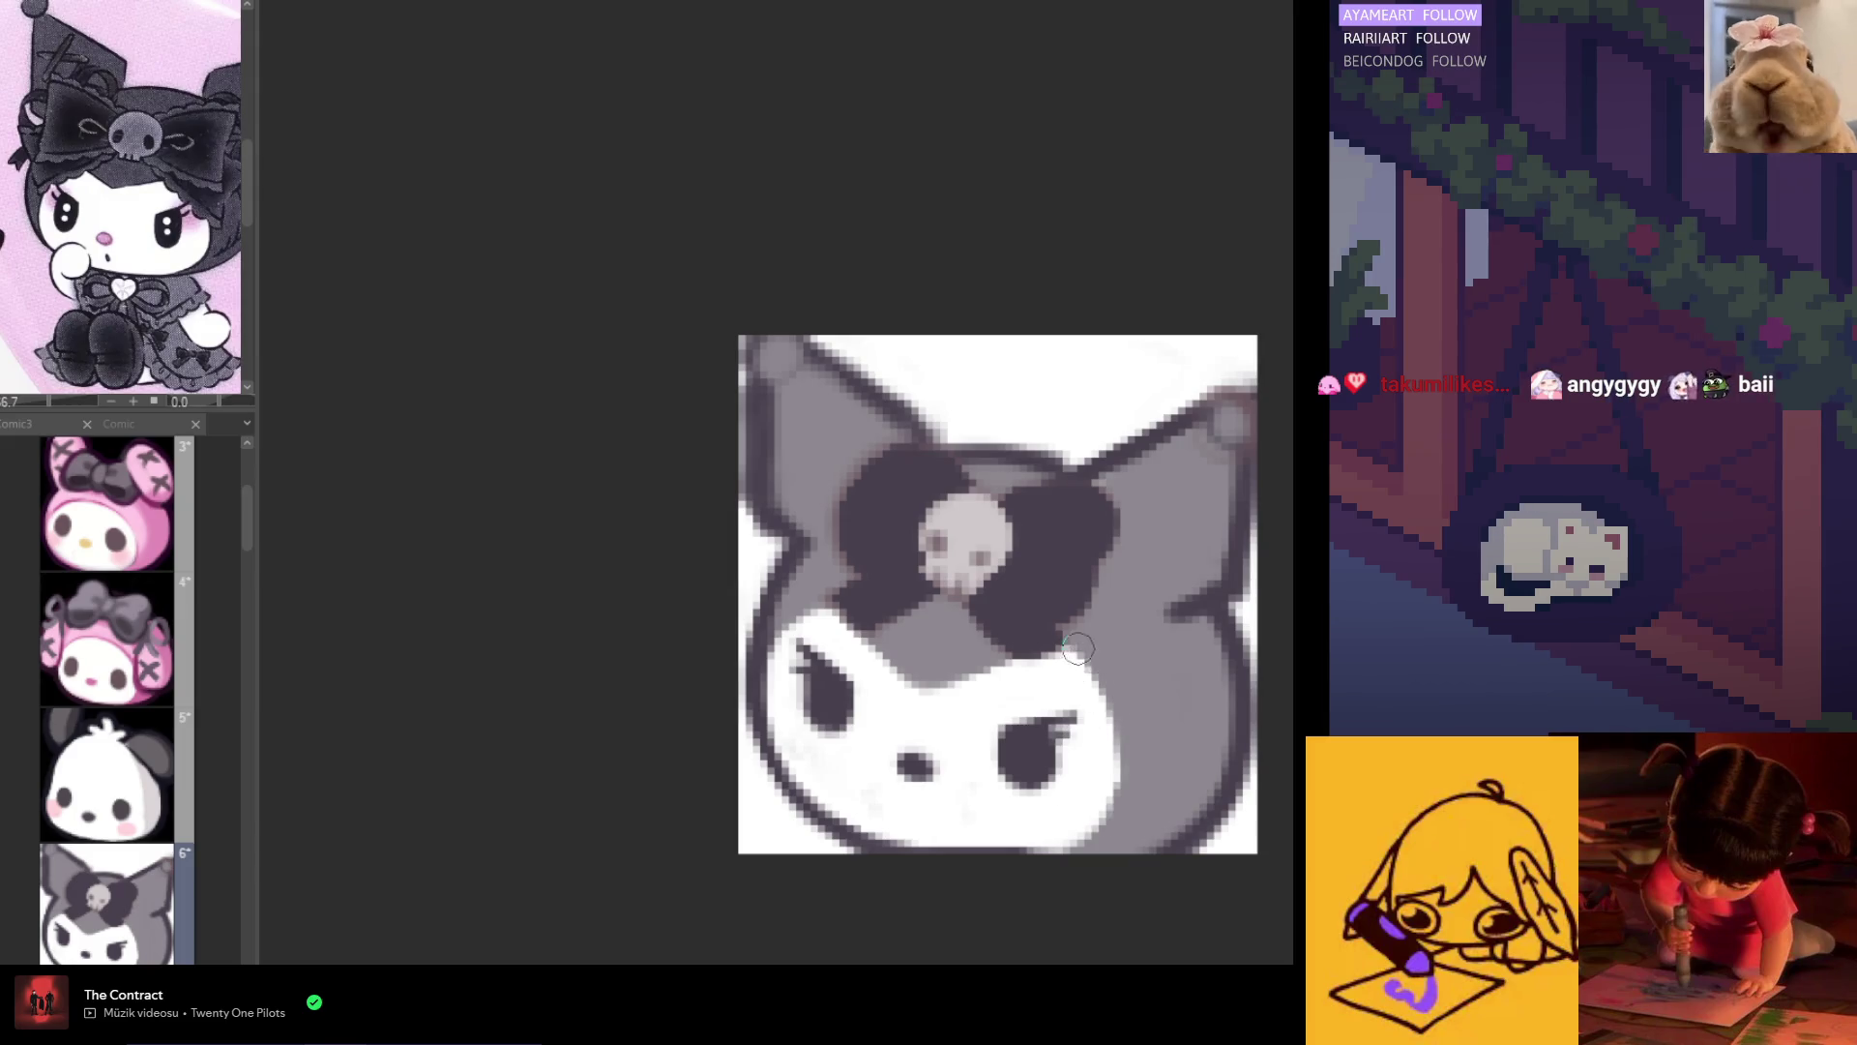
mouse_move(1083, 651)
mouse_down()
mouse_move(1073, 830)
mouse_move(1112, 783)
mouse_move(1007, 829)
mouse_move(1020, 816)
mouse_up()
mouse_move(1088, 740)
mouse_down()
mouse_move(1015, 827)
mouse_move(1090, 717)
mouse_up()
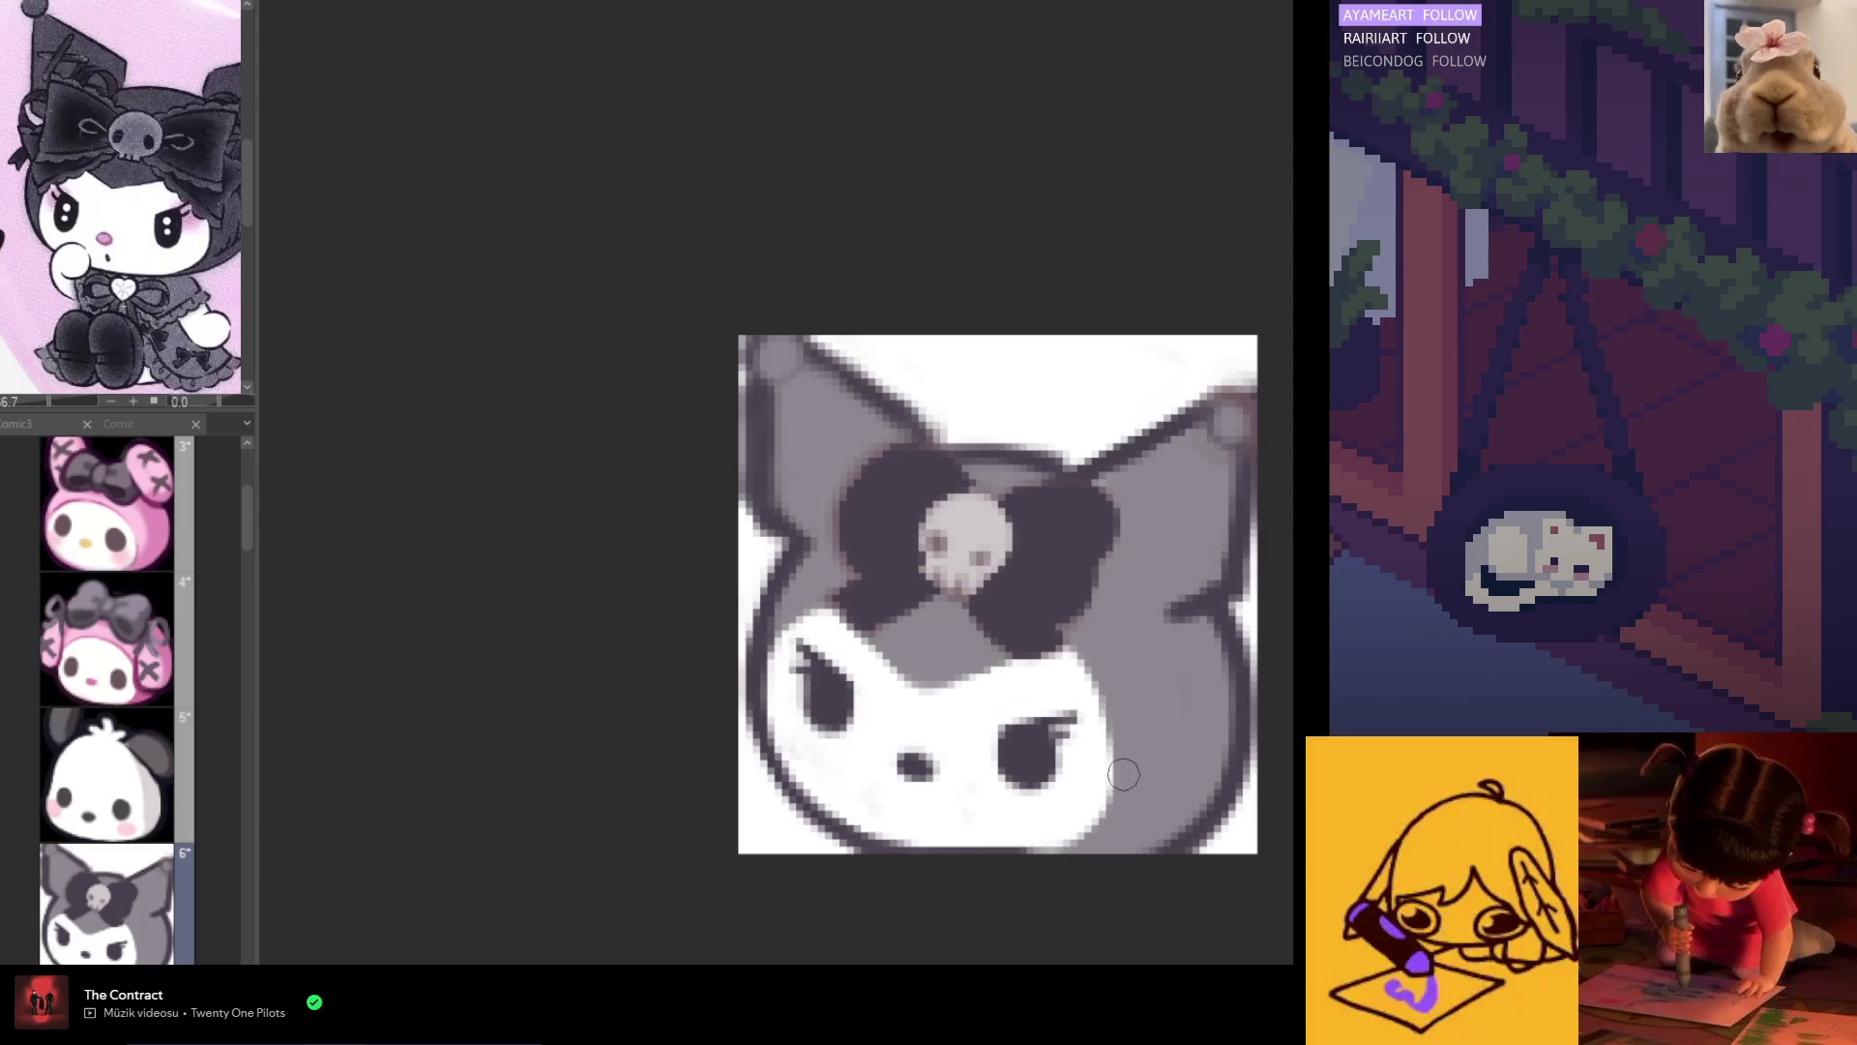
key(h)
key(h)
scroll(929, 580, up, 2)
scroll(967, 609, down, 4)
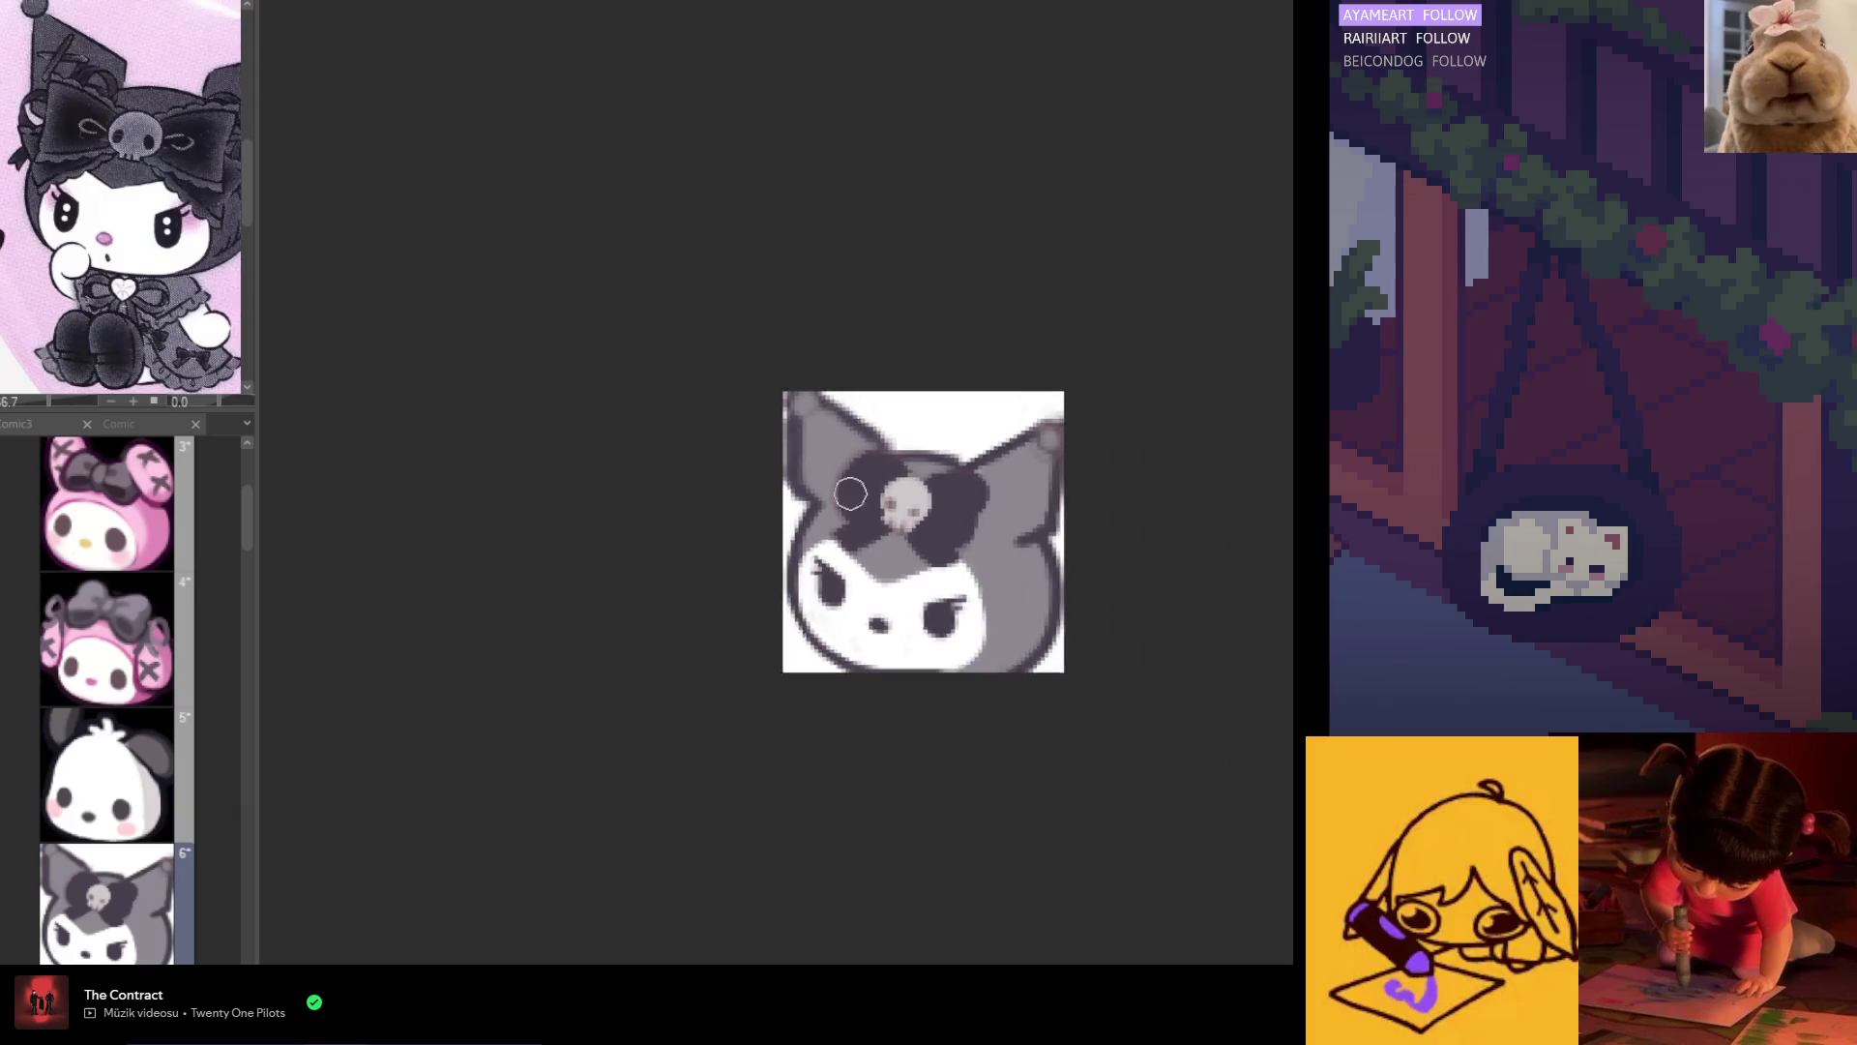
scroll(975, 619, up, 2)
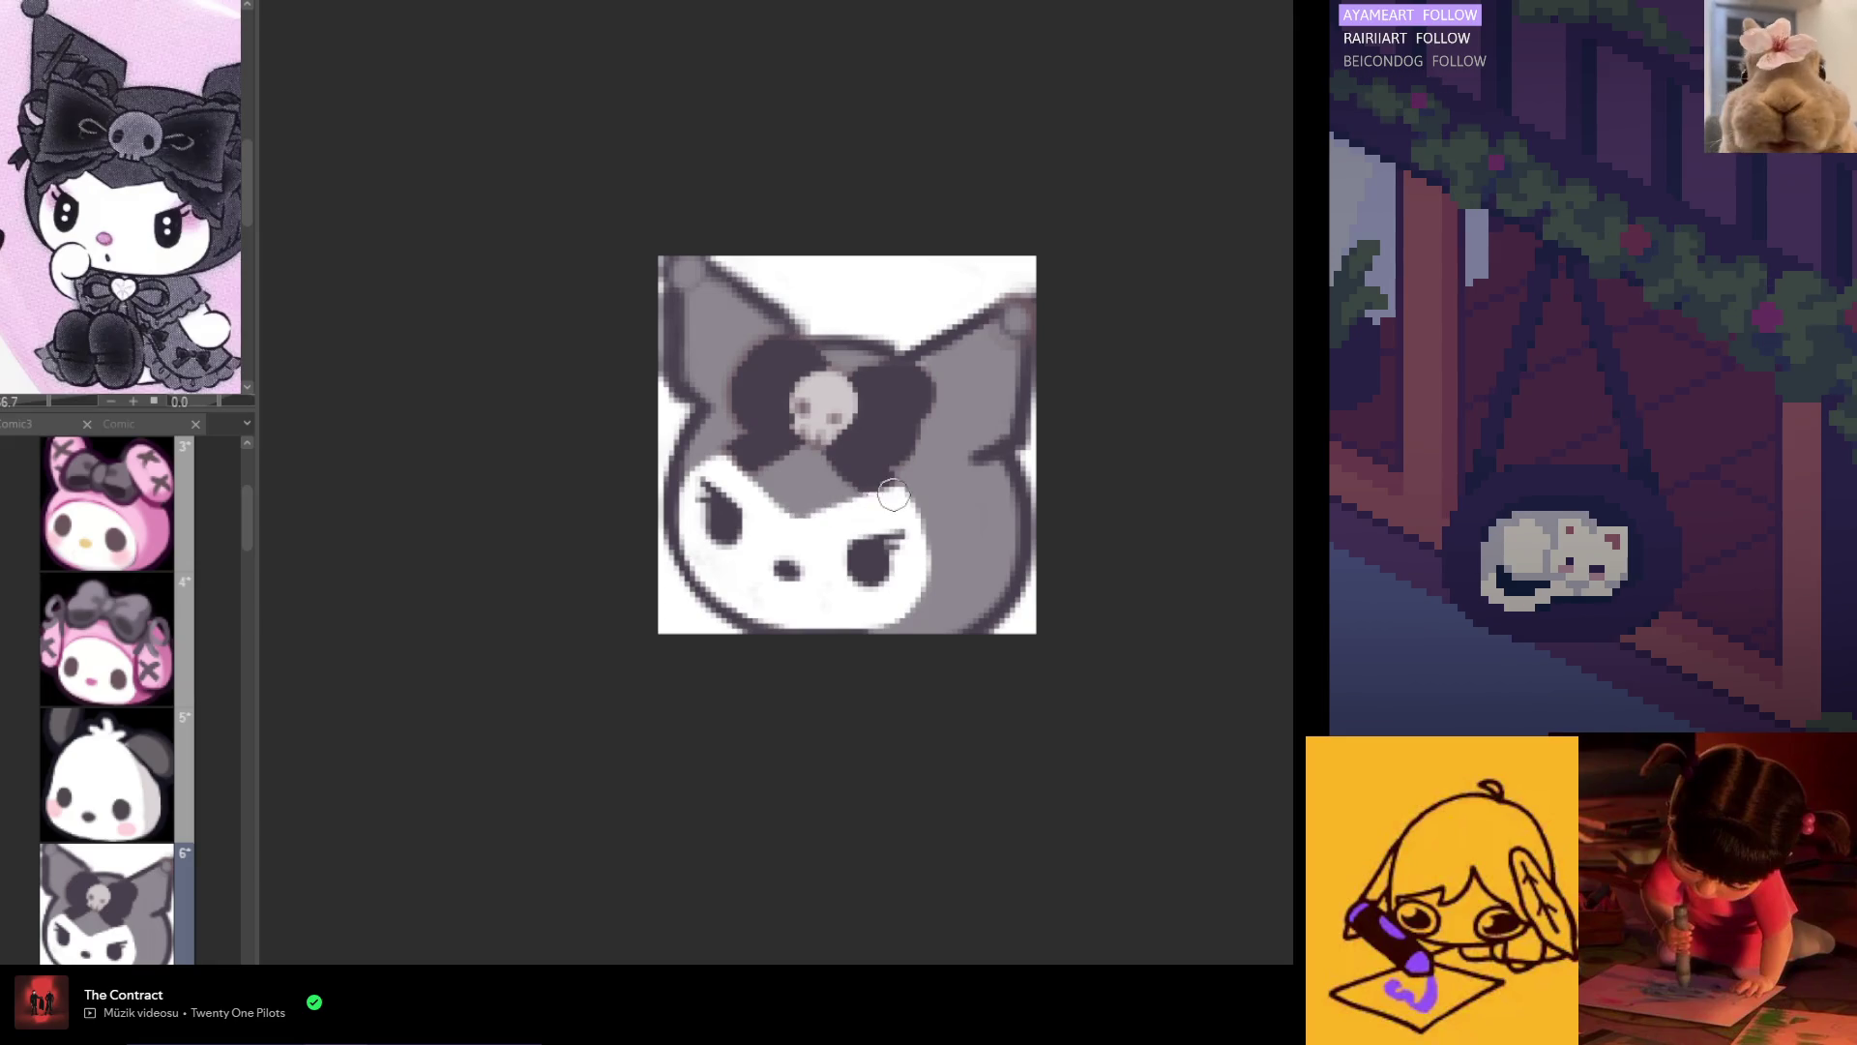
key(h)
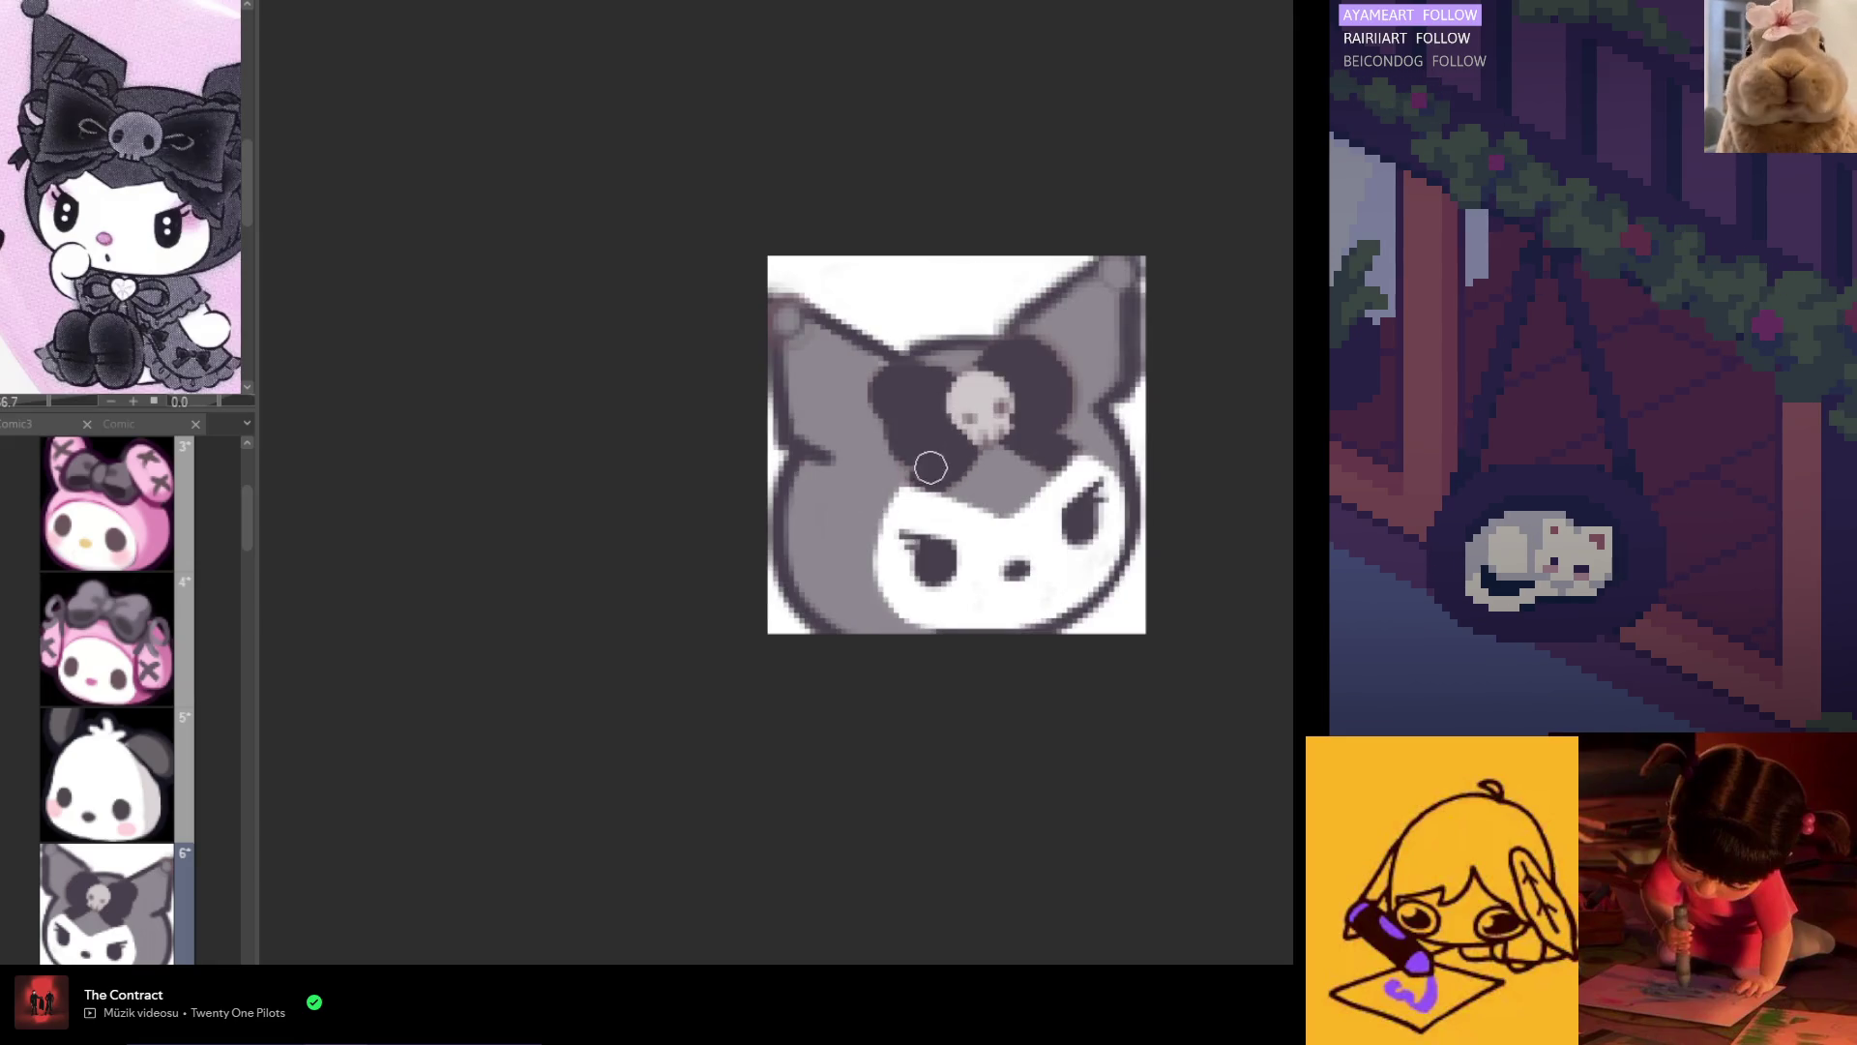
key(h)
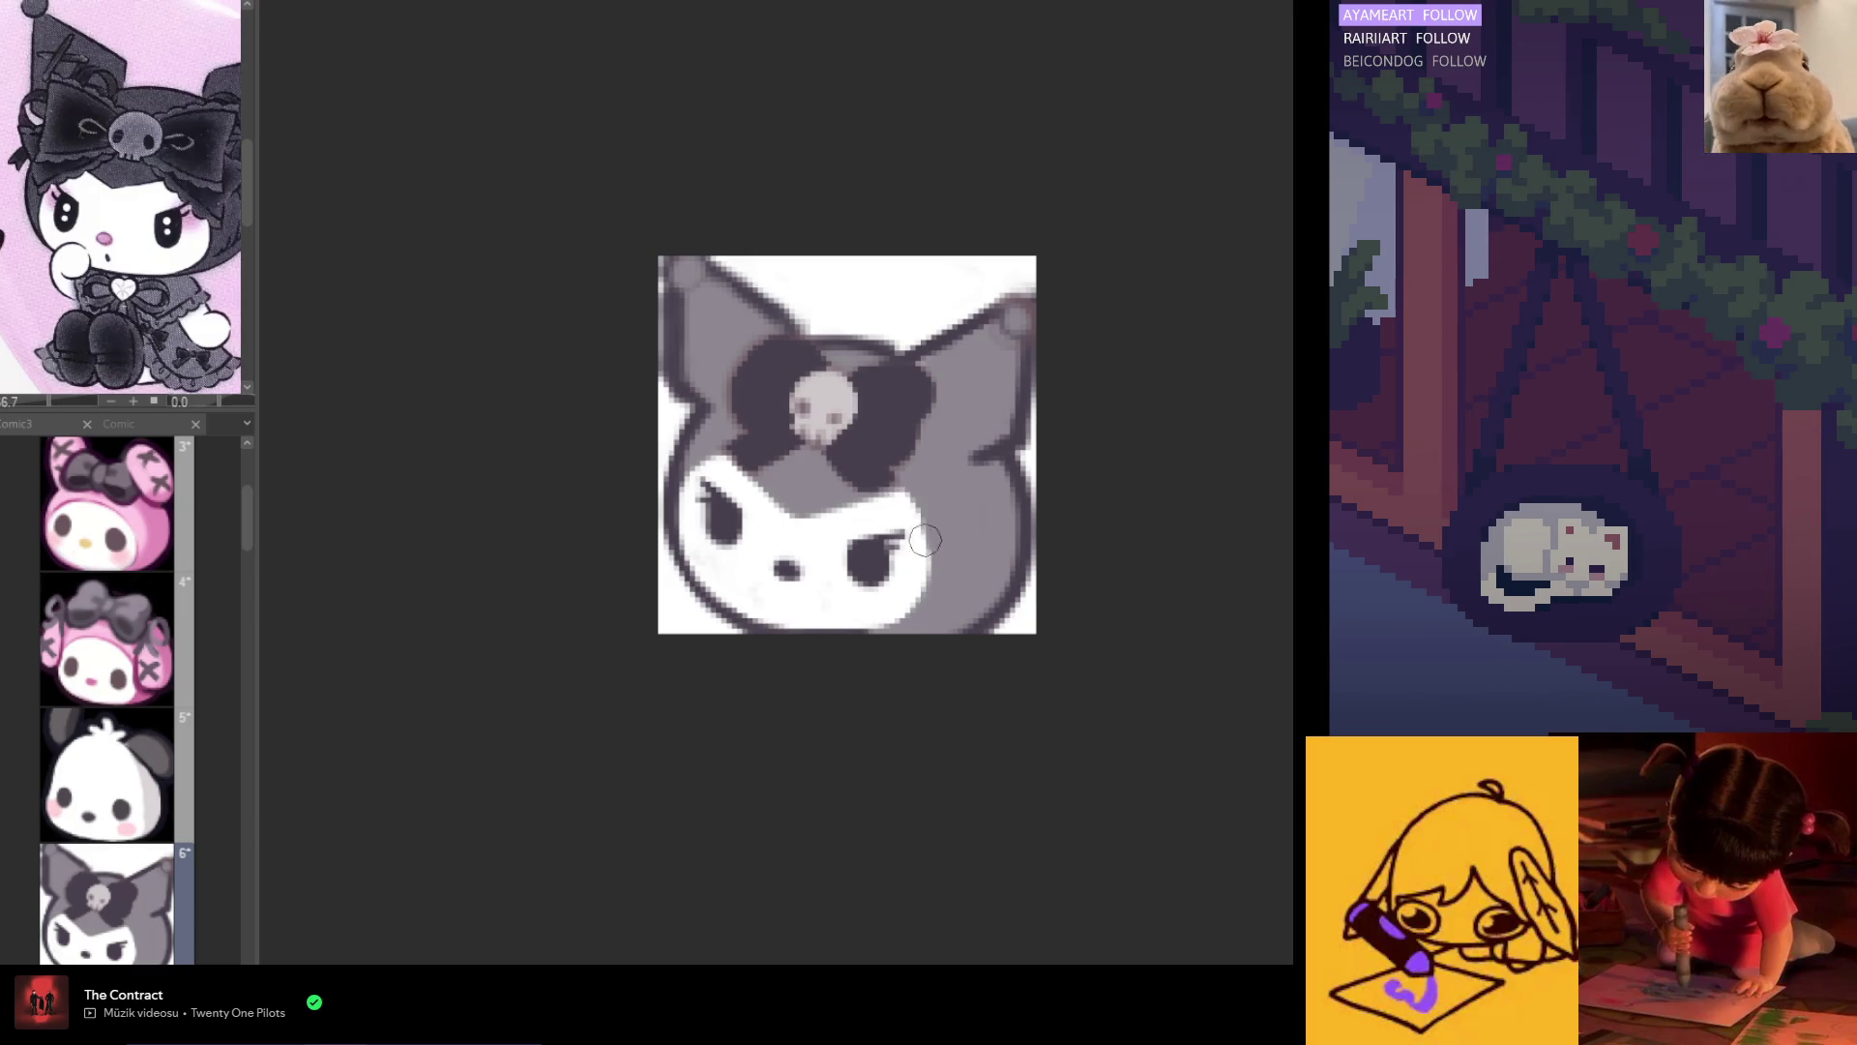
scroll(822, 561, down, 5)
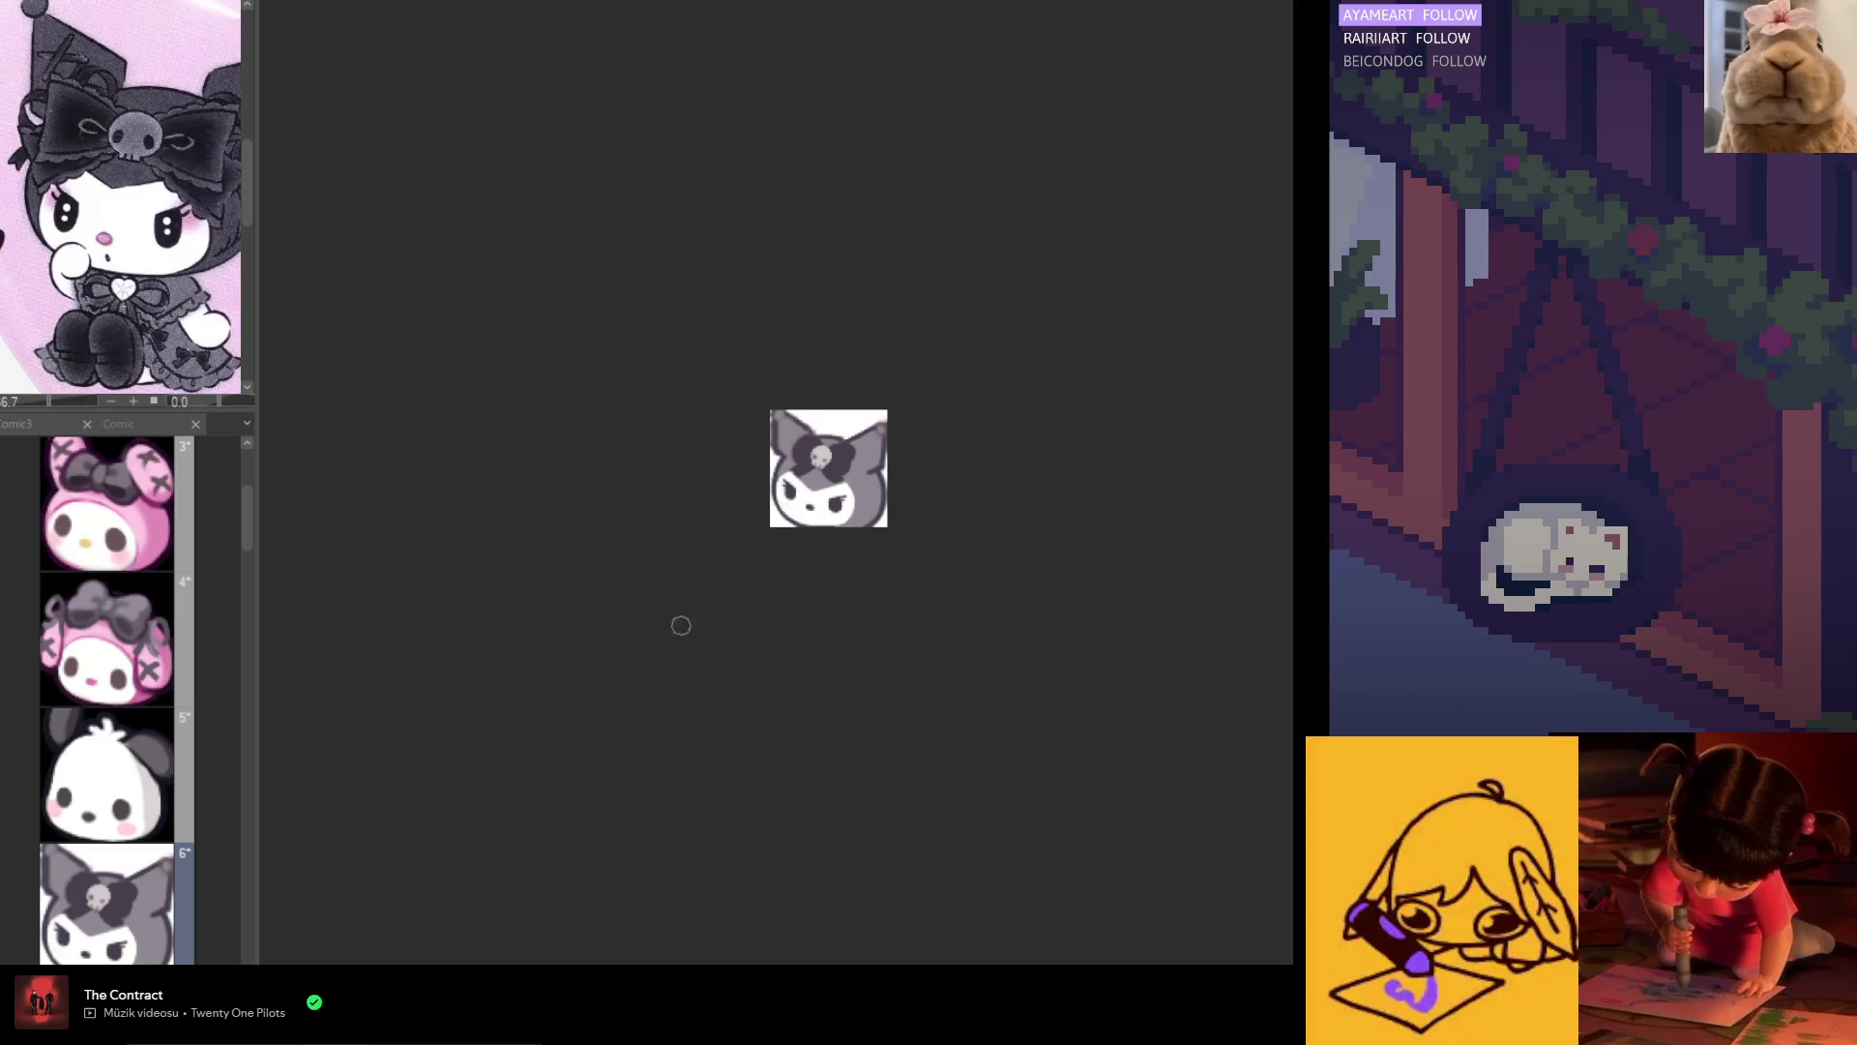
scroll(811, 513, up, 4)
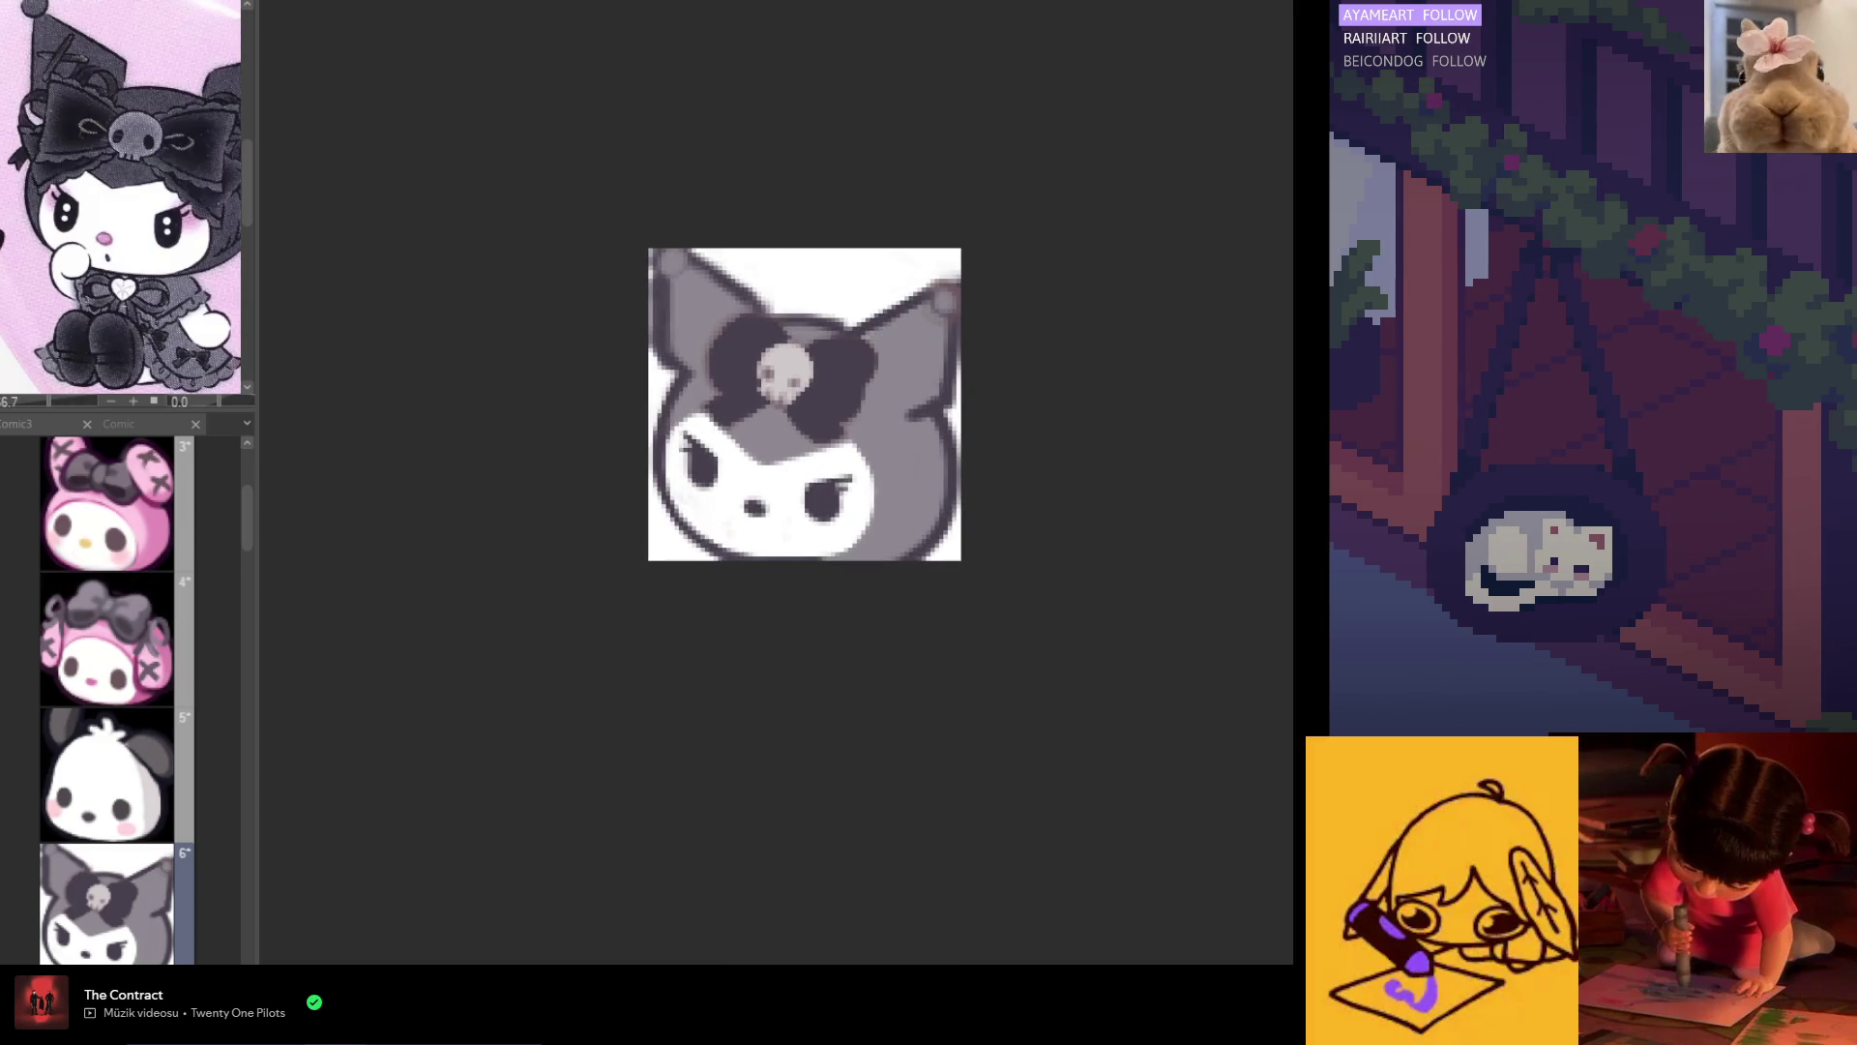
drag(999, 563, 1192, 563)
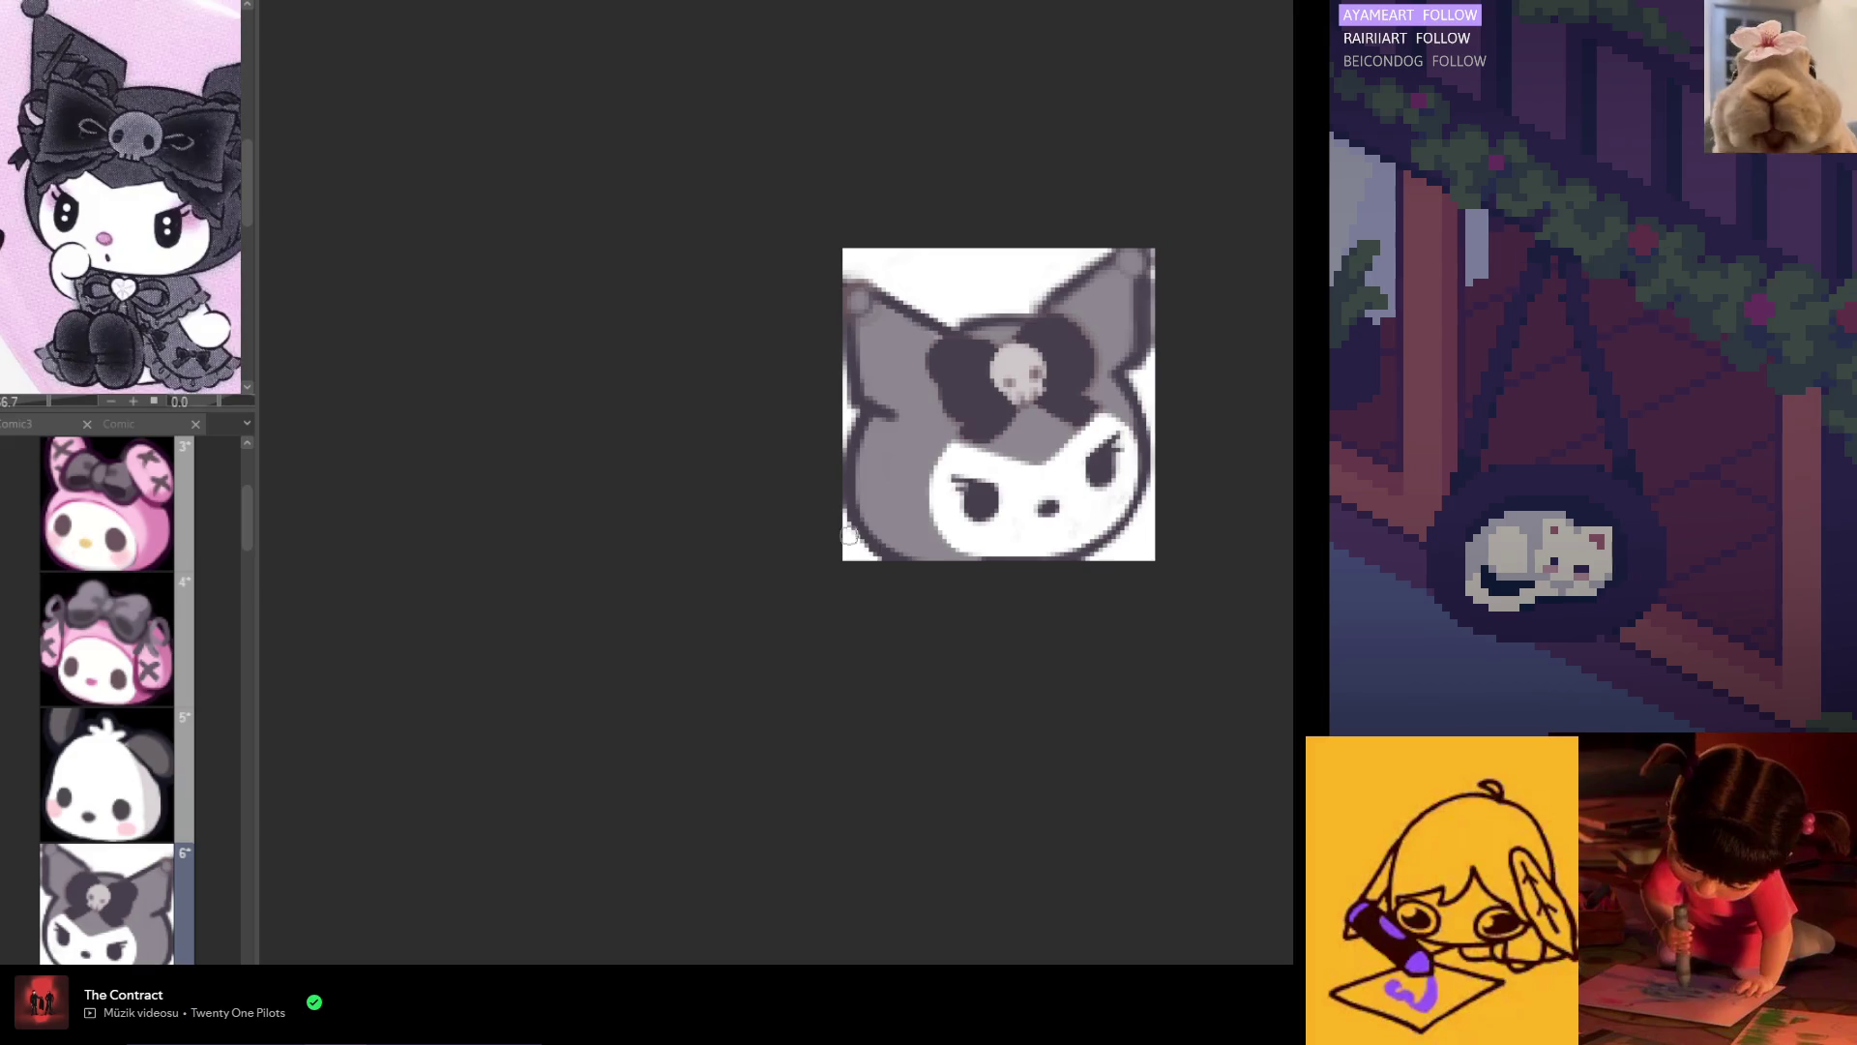
Step: In a mirrored view, draw a straight dark line along the left ear's top edge
key(h)
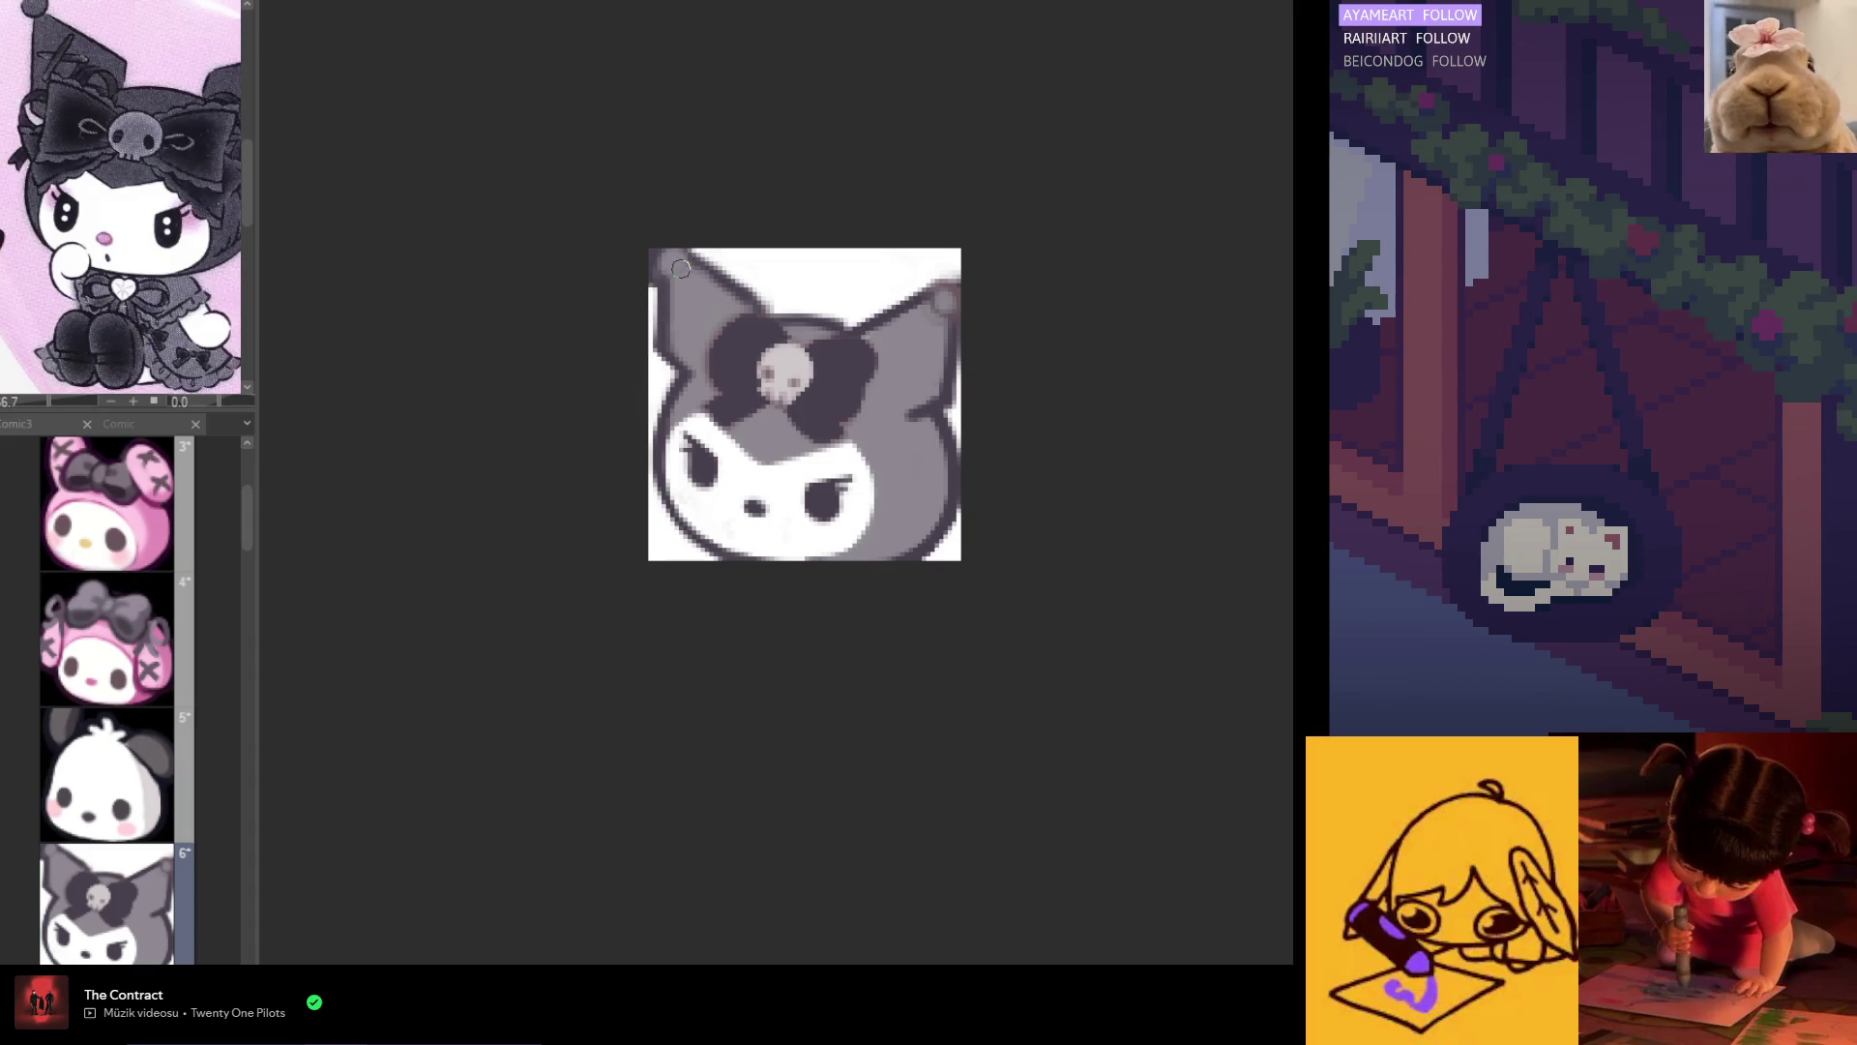
drag(697, 262, 760, 292)
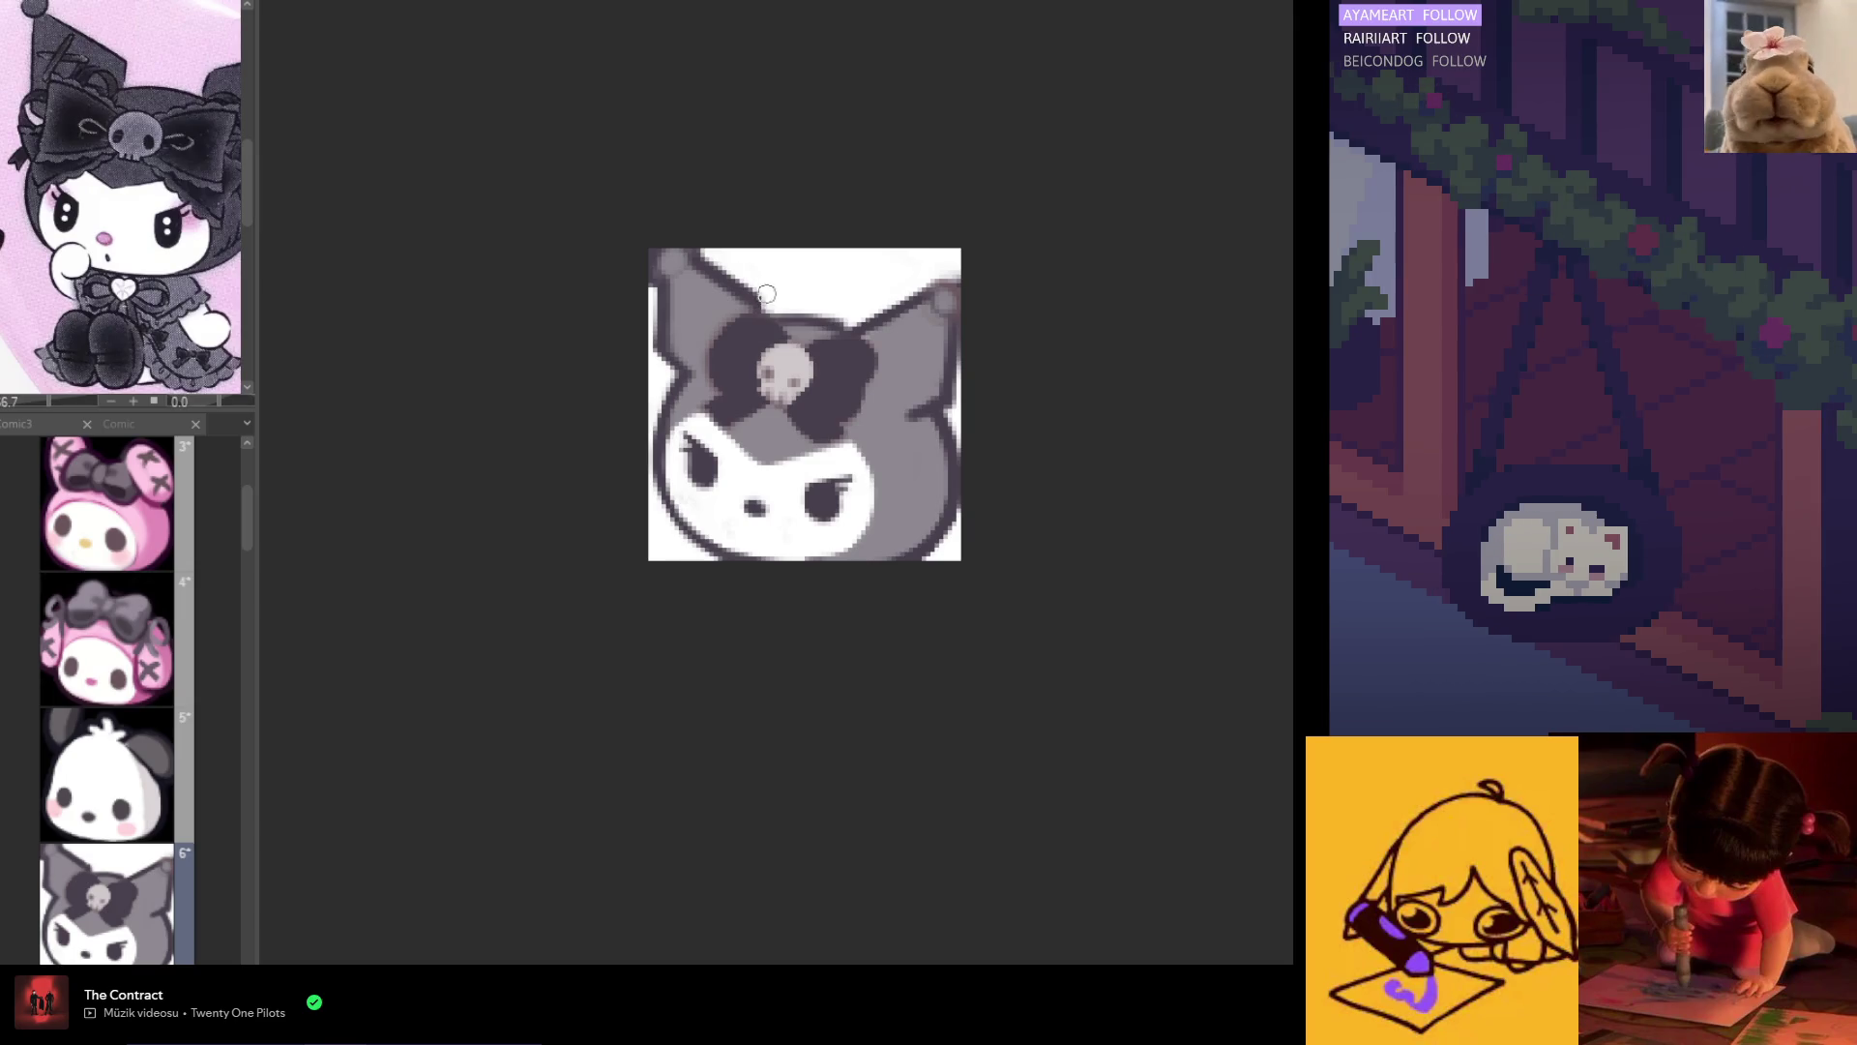
drag(670, 293, 864, 293)
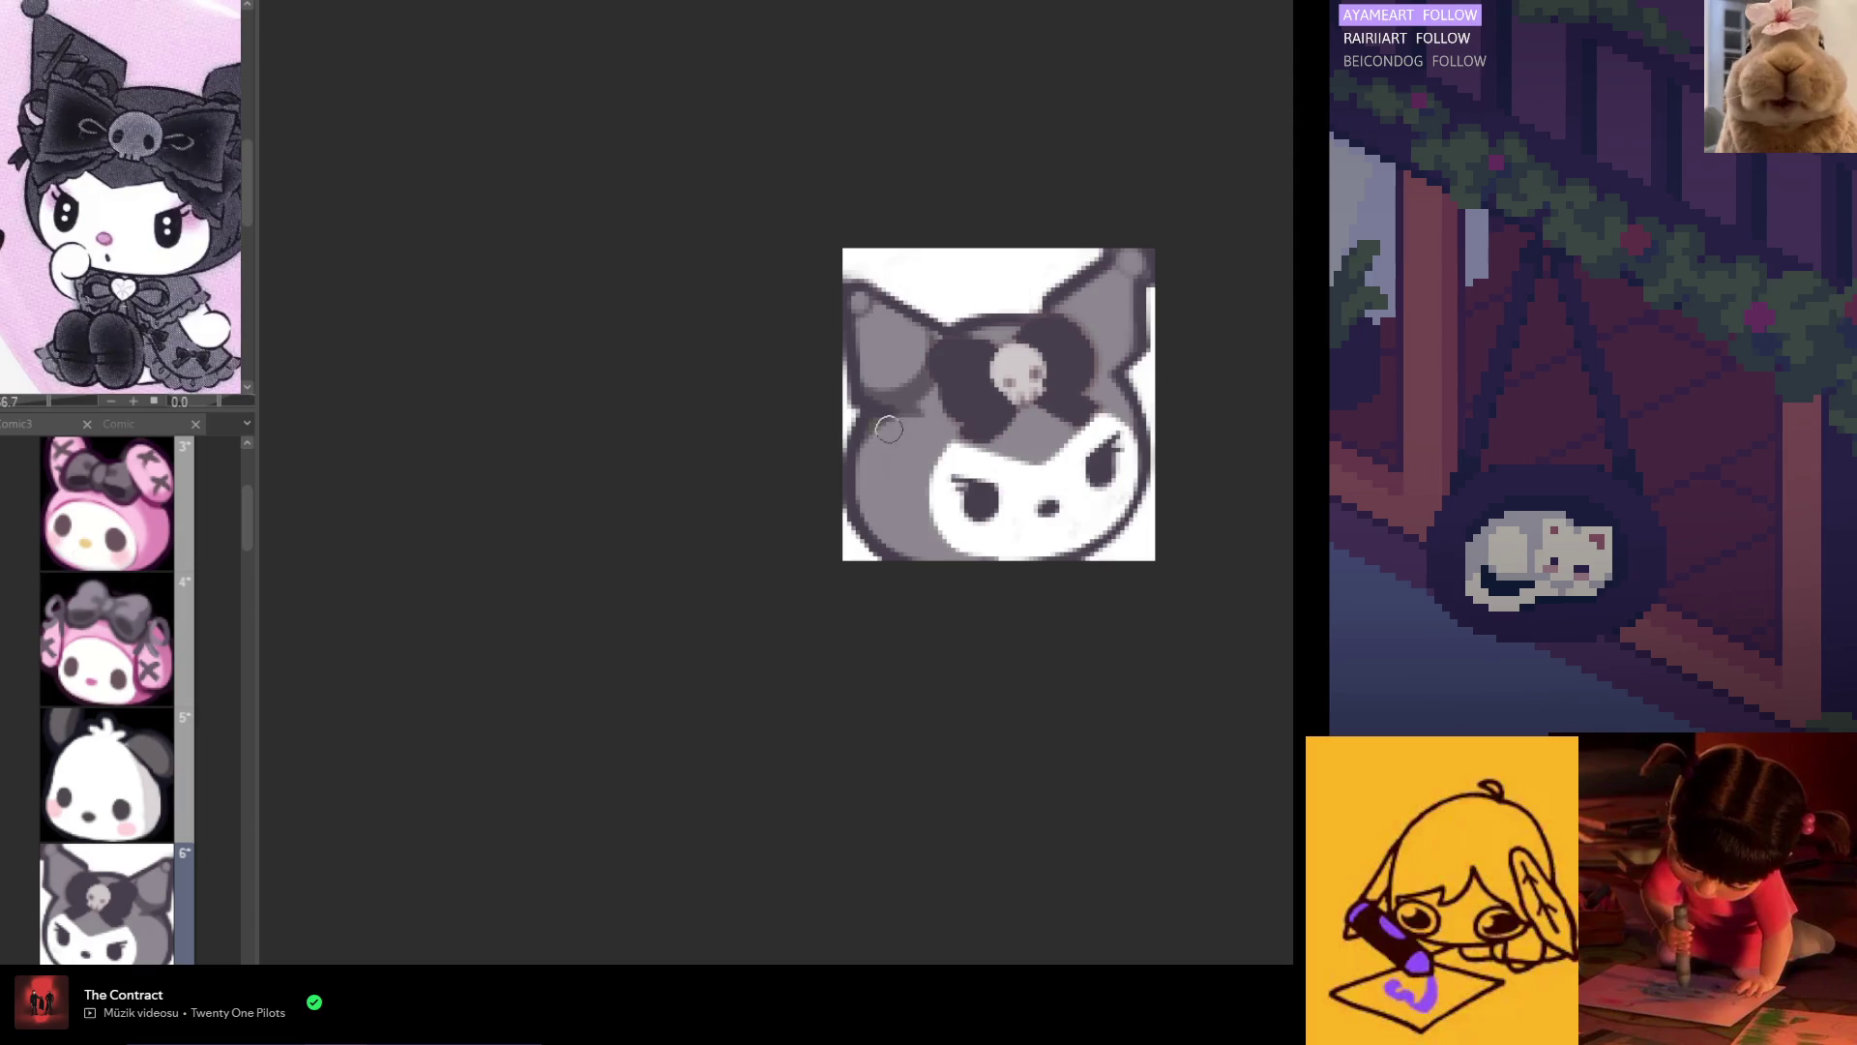
Step: Shade the lower right of the head, the right ear and upper head darker grey
key(h)
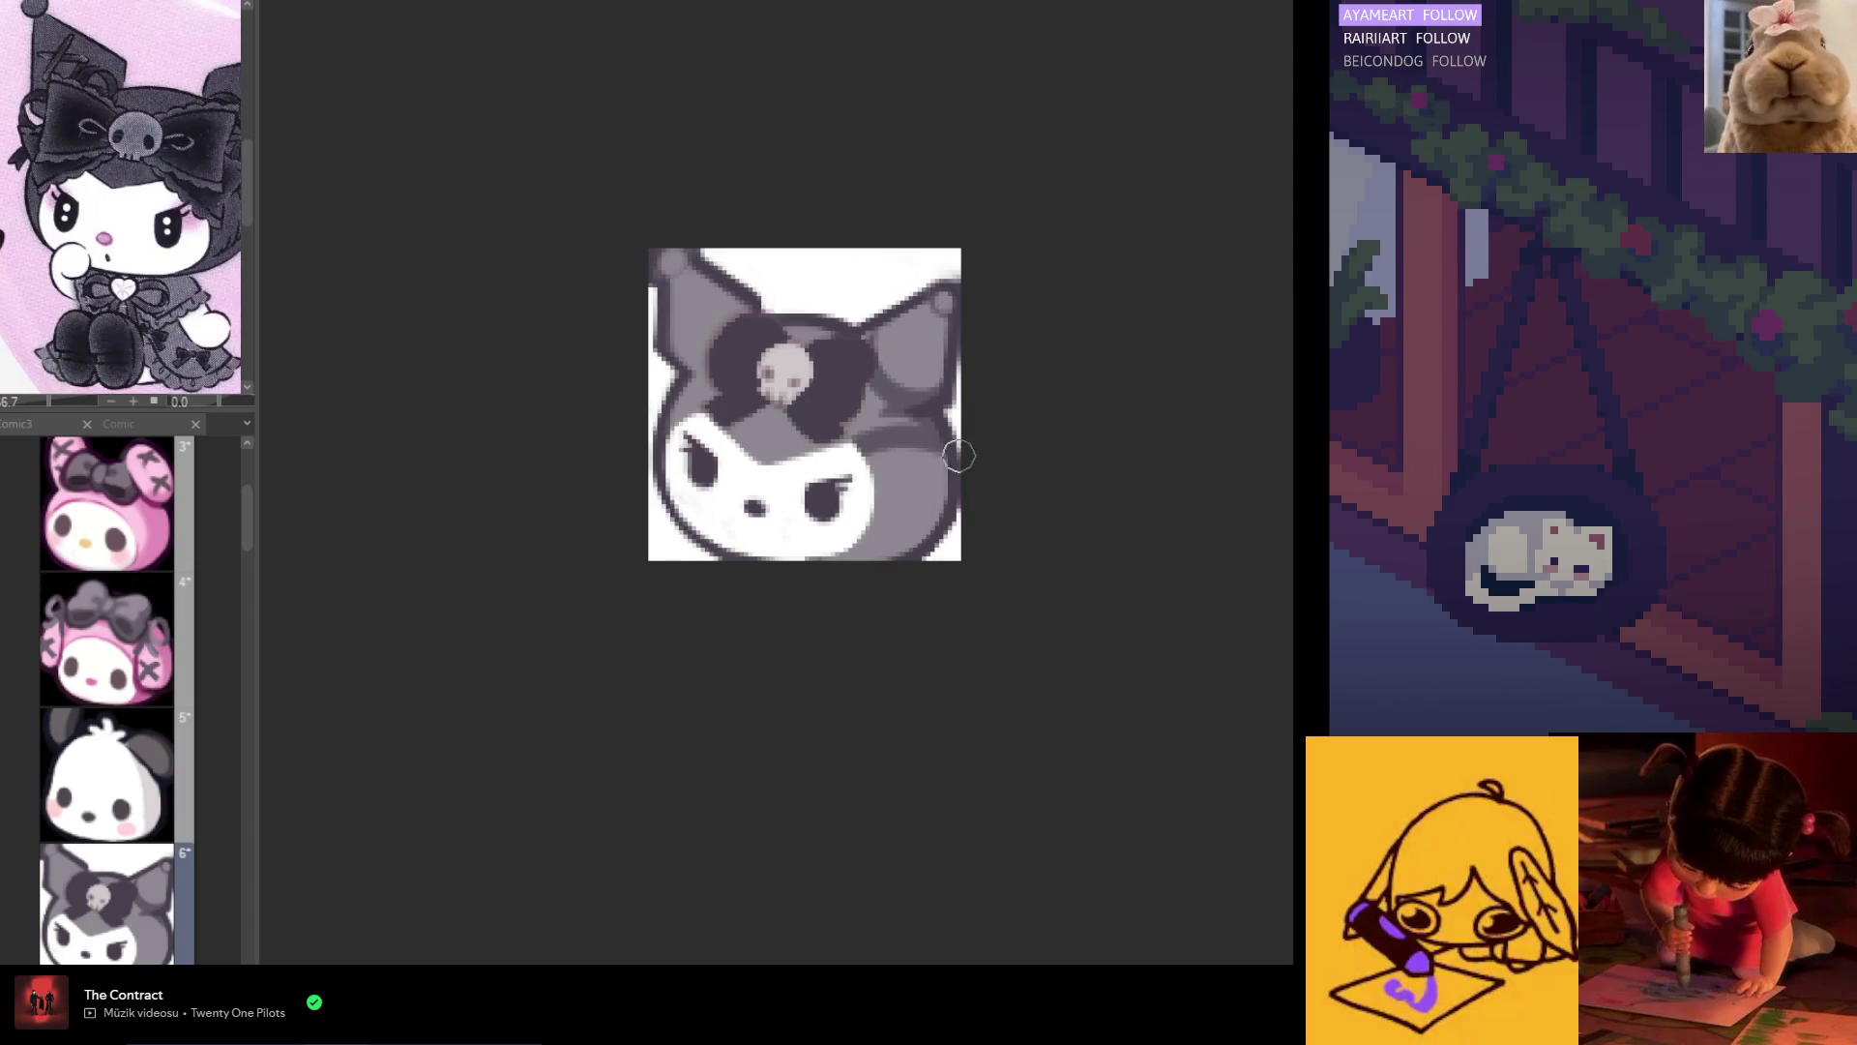
mouse_move(941, 435)
mouse_down()
mouse_move(871, 518)
mouse_move(962, 525)
mouse_up()
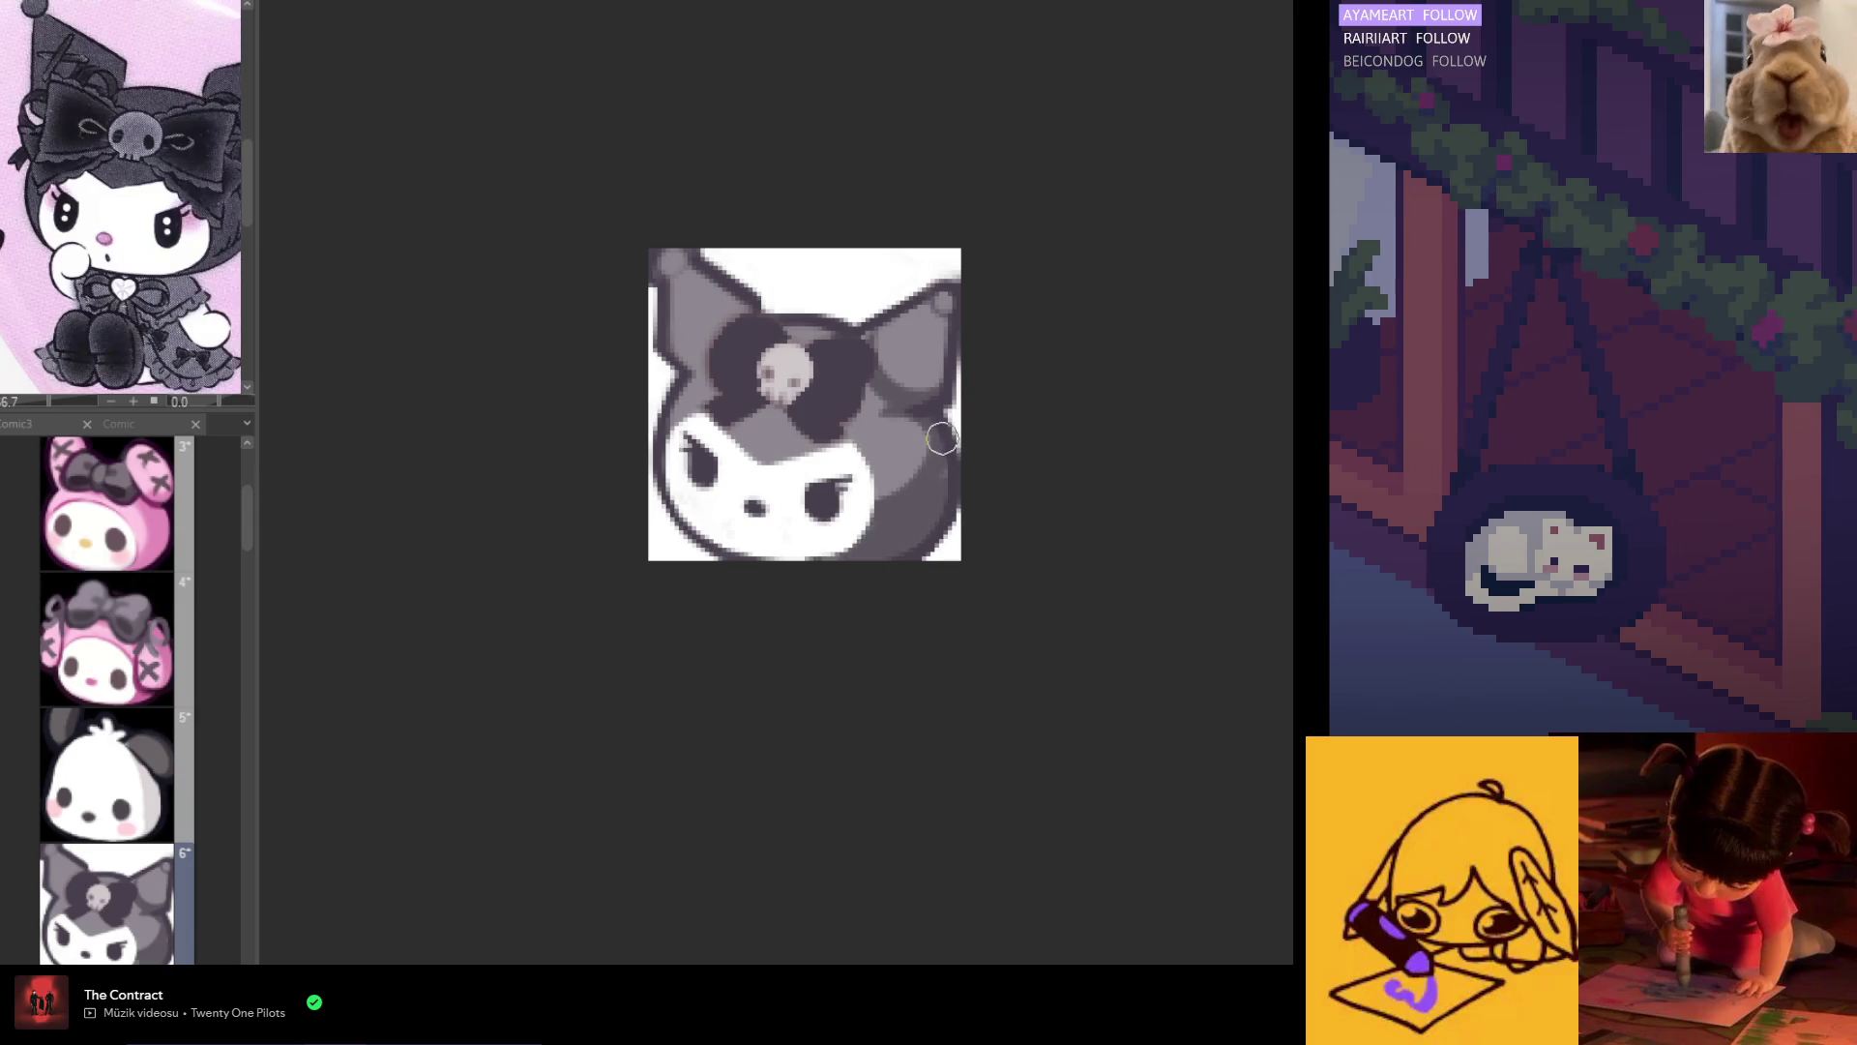
mouse_move(871, 401)
mouse_down()
mouse_move(926, 397)
mouse_move(953, 299)
mouse_move(943, 513)
mouse_move(890, 435)
mouse_move(868, 440)
mouse_move(890, 402)
mouse_move(929, 548)
mouse_move(957, 489)
mouse_move(810, 413)
mouse_move(735, 416)
mouse_move(730, 316)
mouse_move(677, 256)
mouse_move(684, 236)
mouse_move(746, 298)
mouse_move(756, 287)
mouse_up()
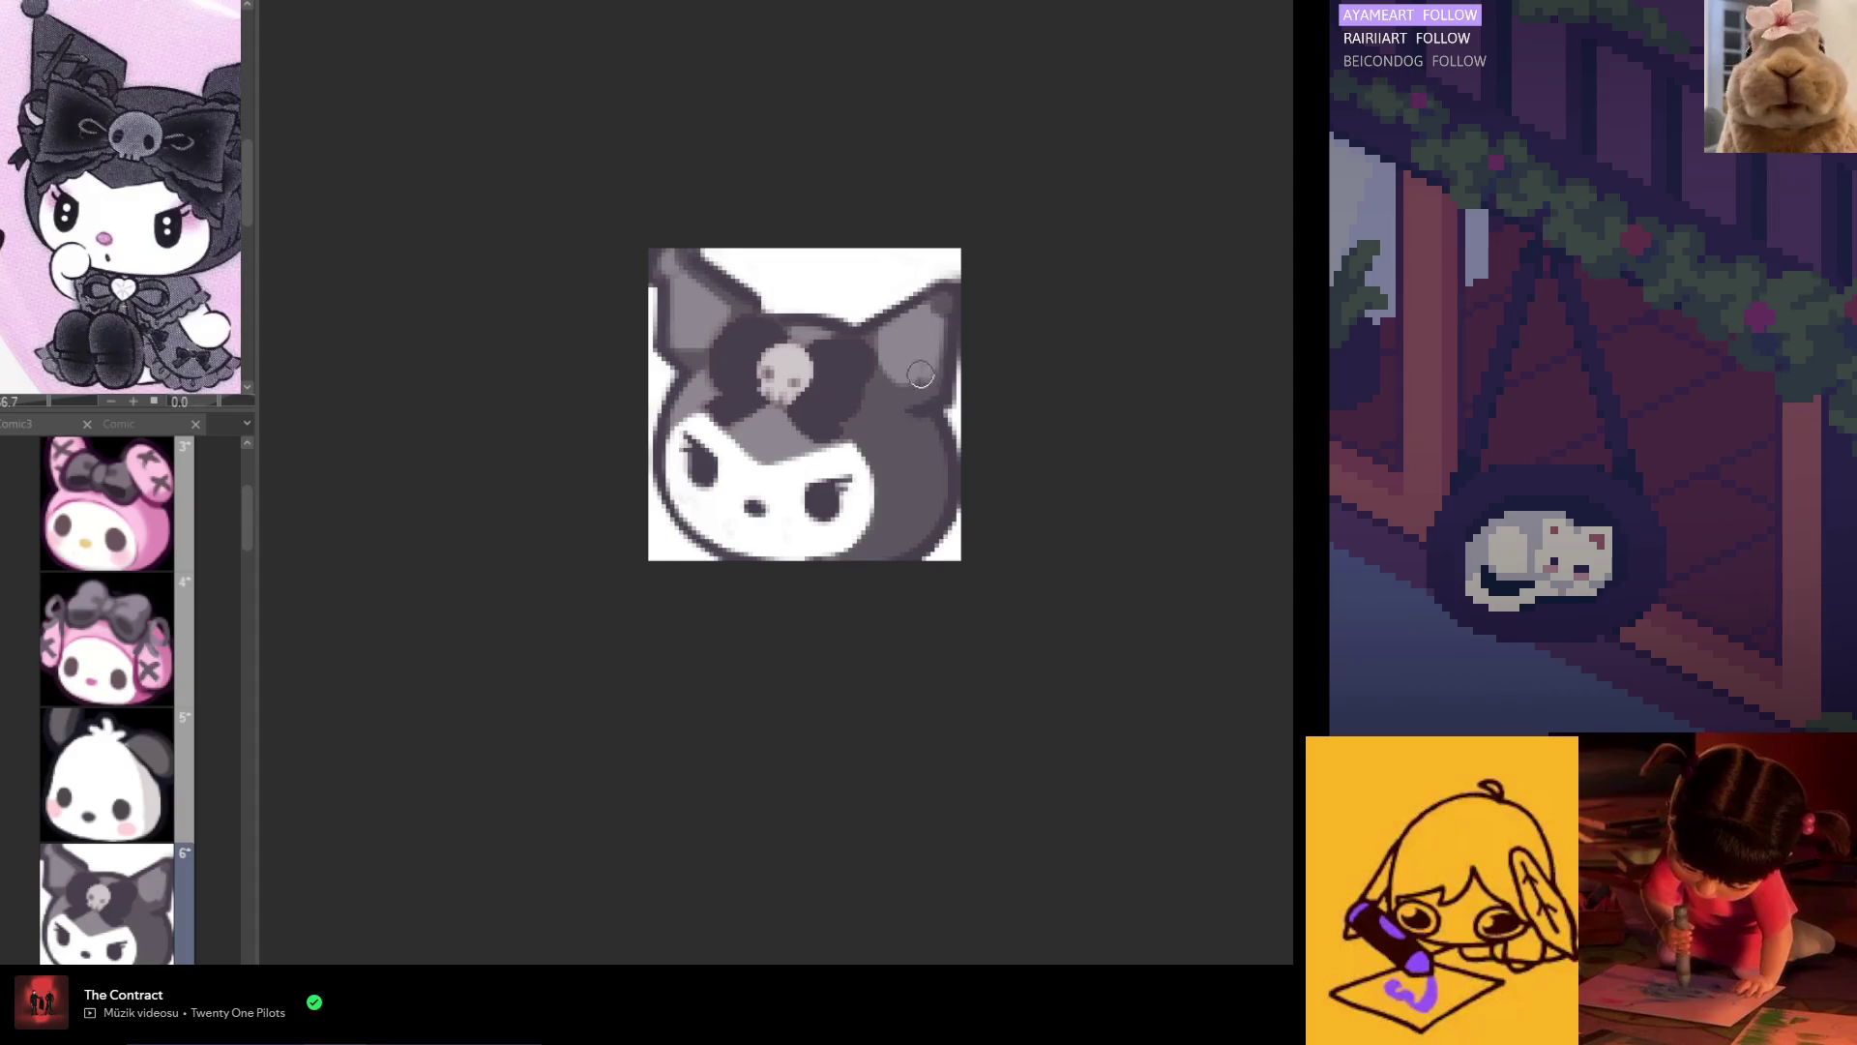
key(h)
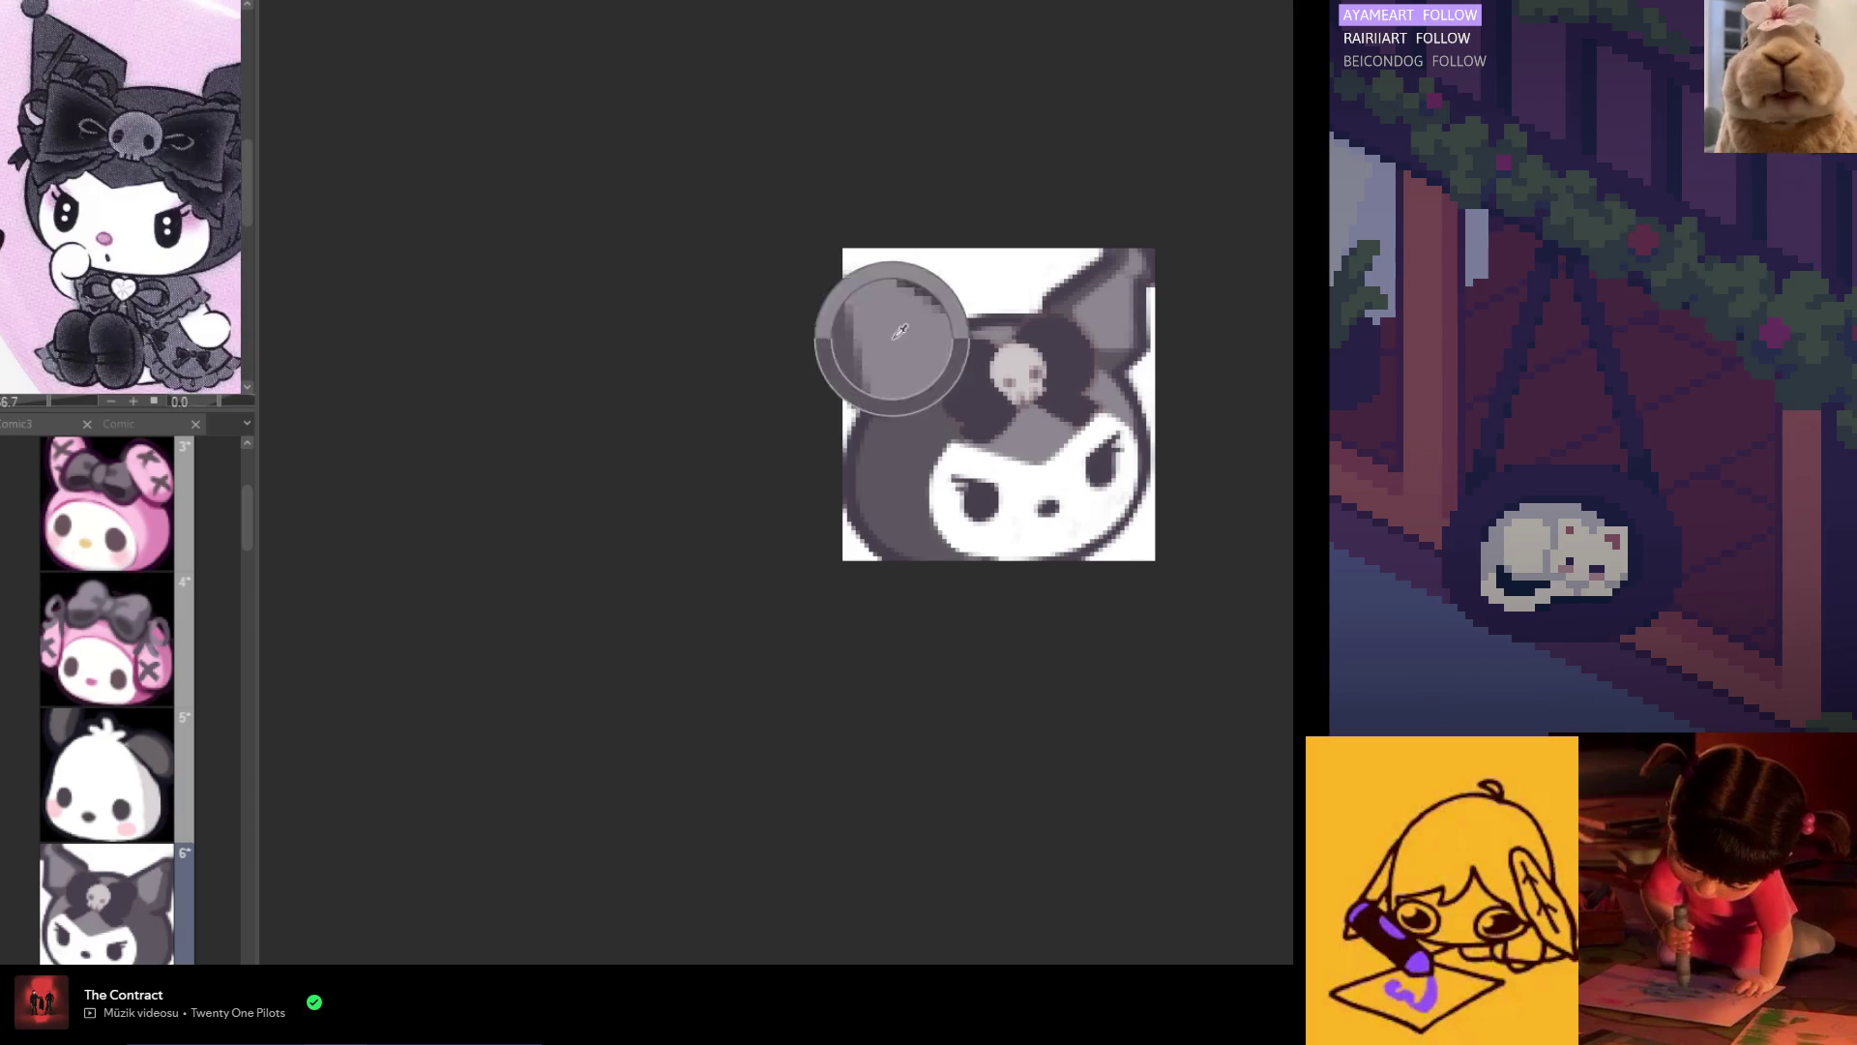
Step: Restore the normal canvas view and sample the bow's dark grey with the eyedropper
key(h)
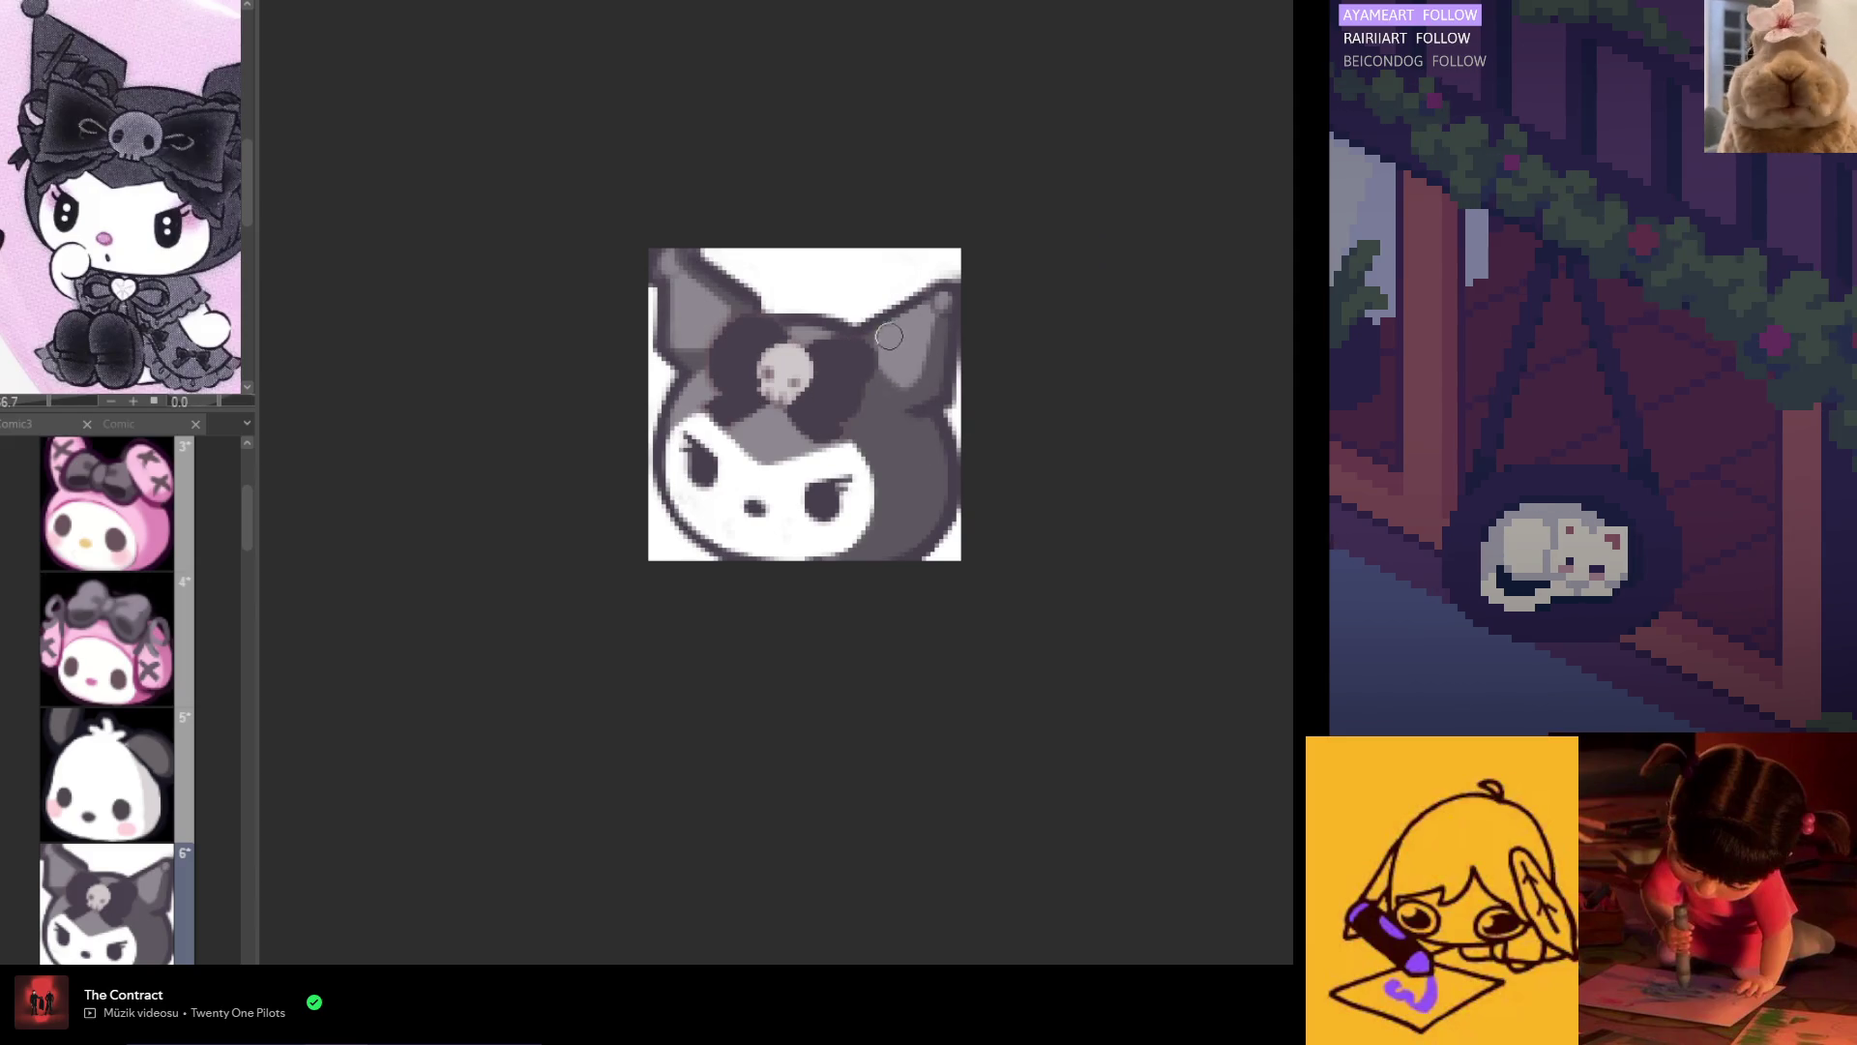
alt+click(861, 354)
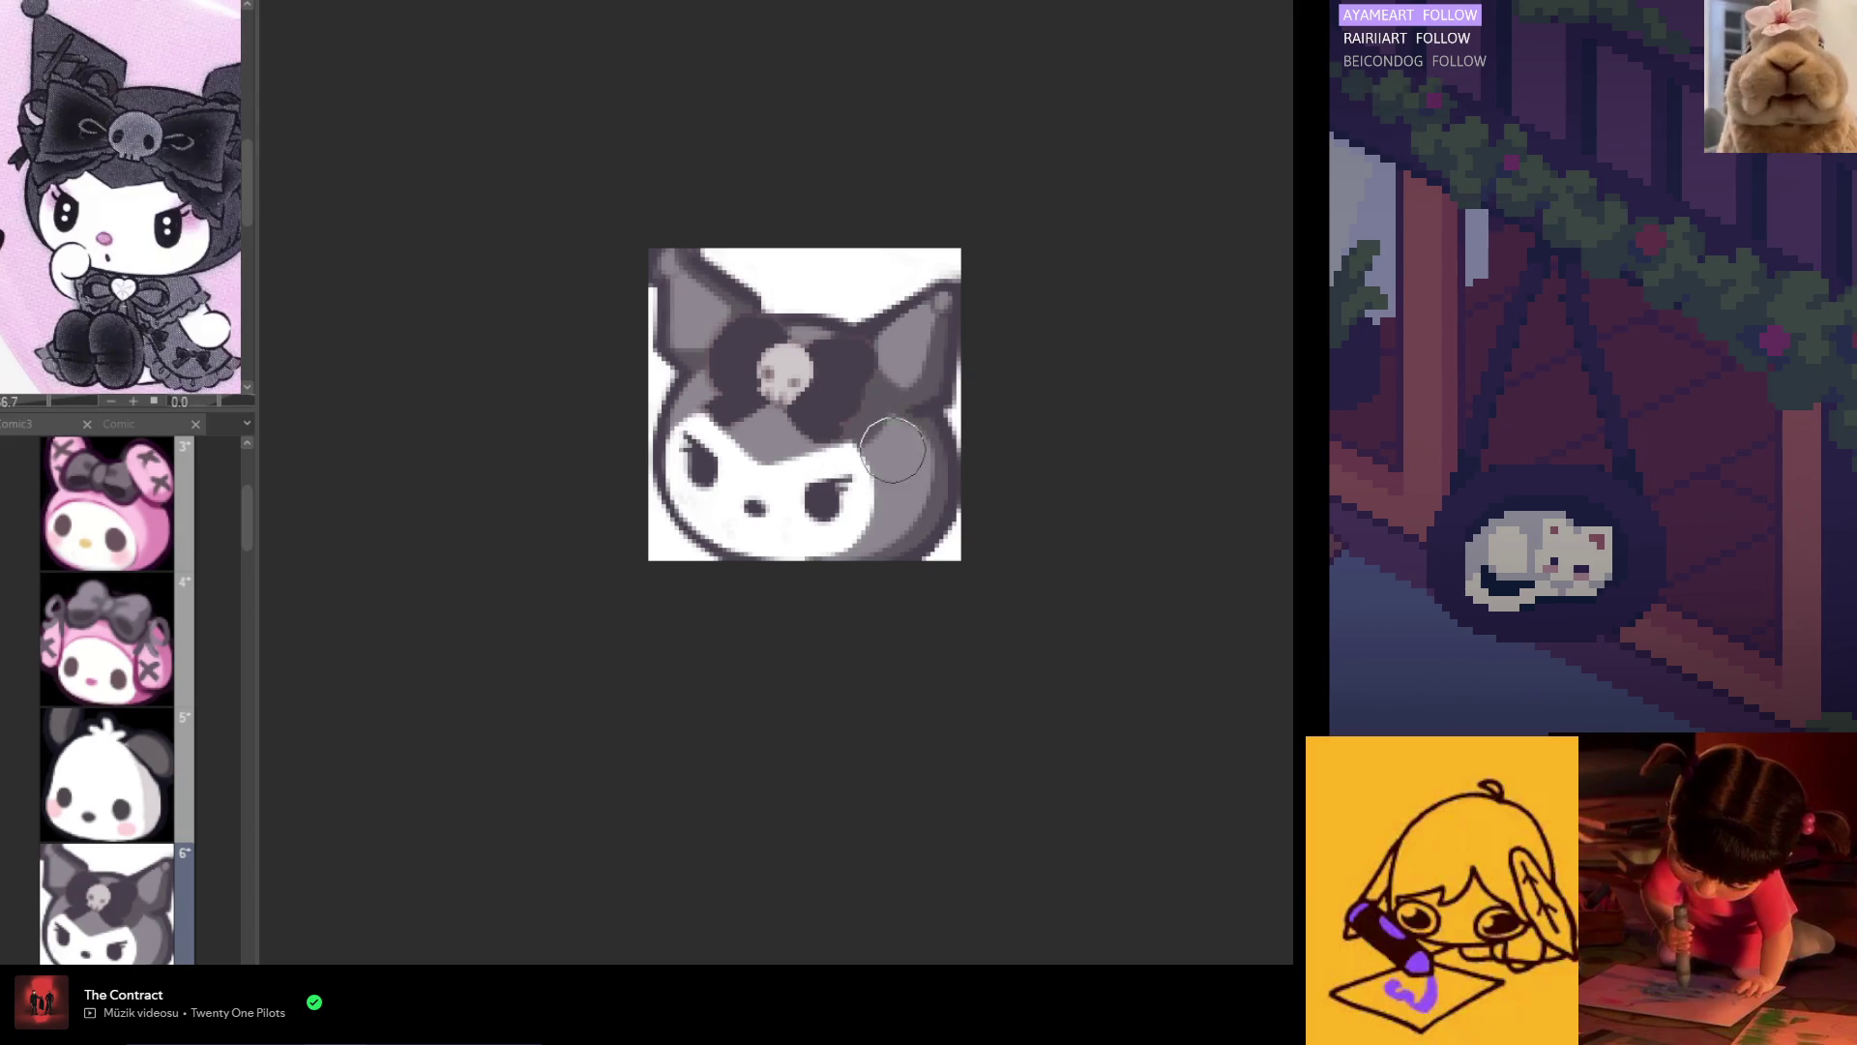
drag(704, 404, 899, 405)
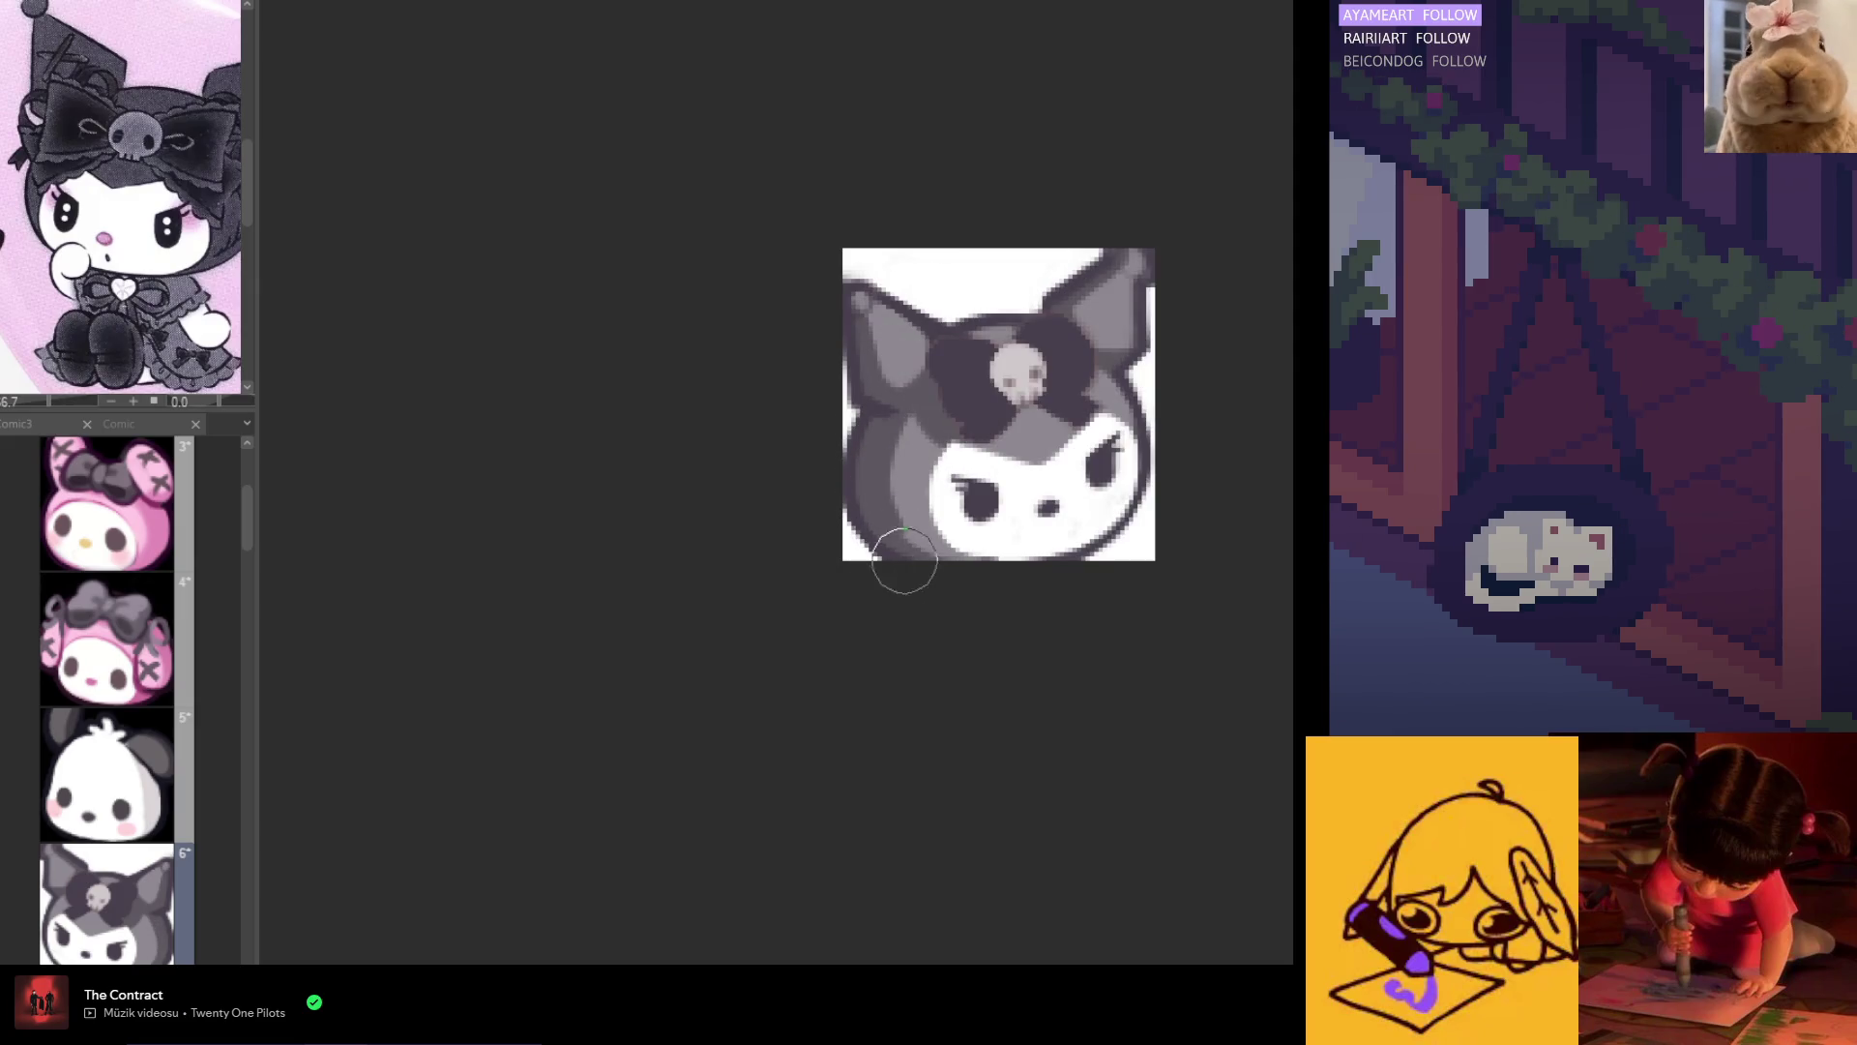
Step: Brush grey shading along the chin's bottom edge, checking it in a mirrored view
key(h)
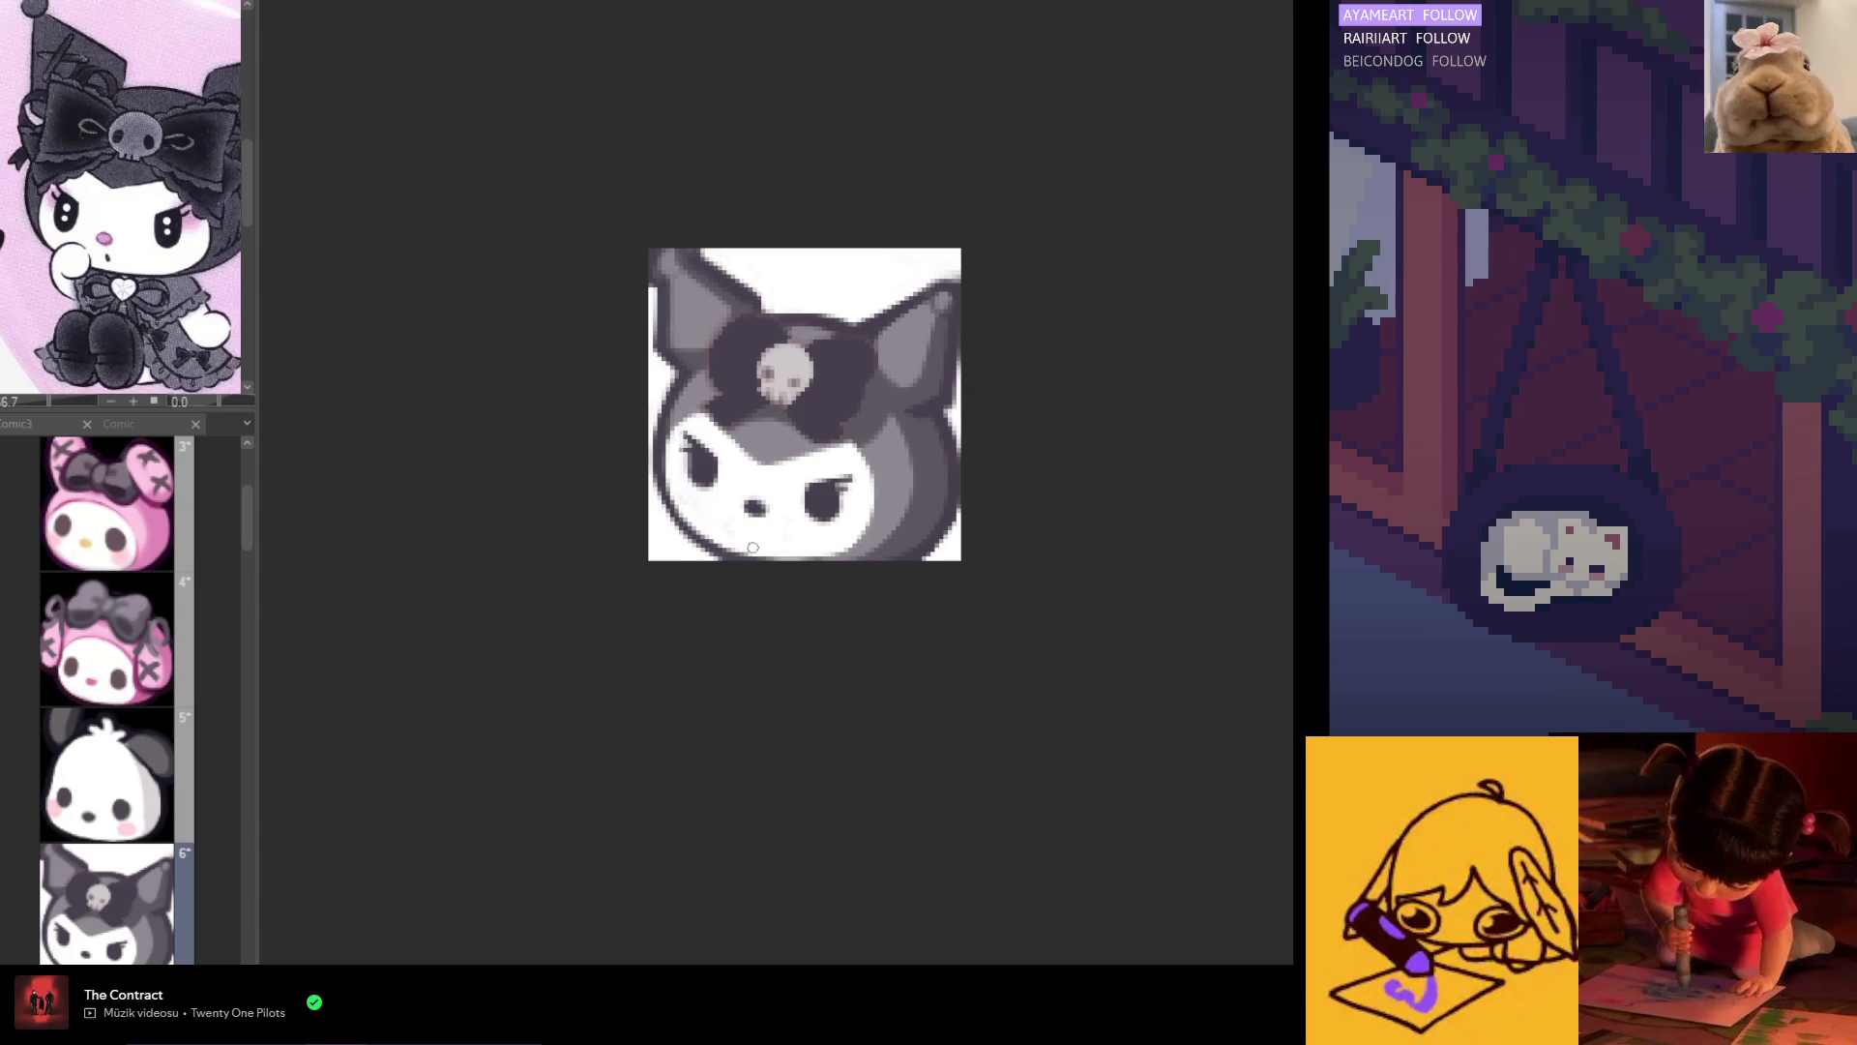
mouse_move(735, 552)
mouse_down()
mouse_move(764, 550)
mouse_move(721, 535)
mouse_move(764, 550)
mouse_up()
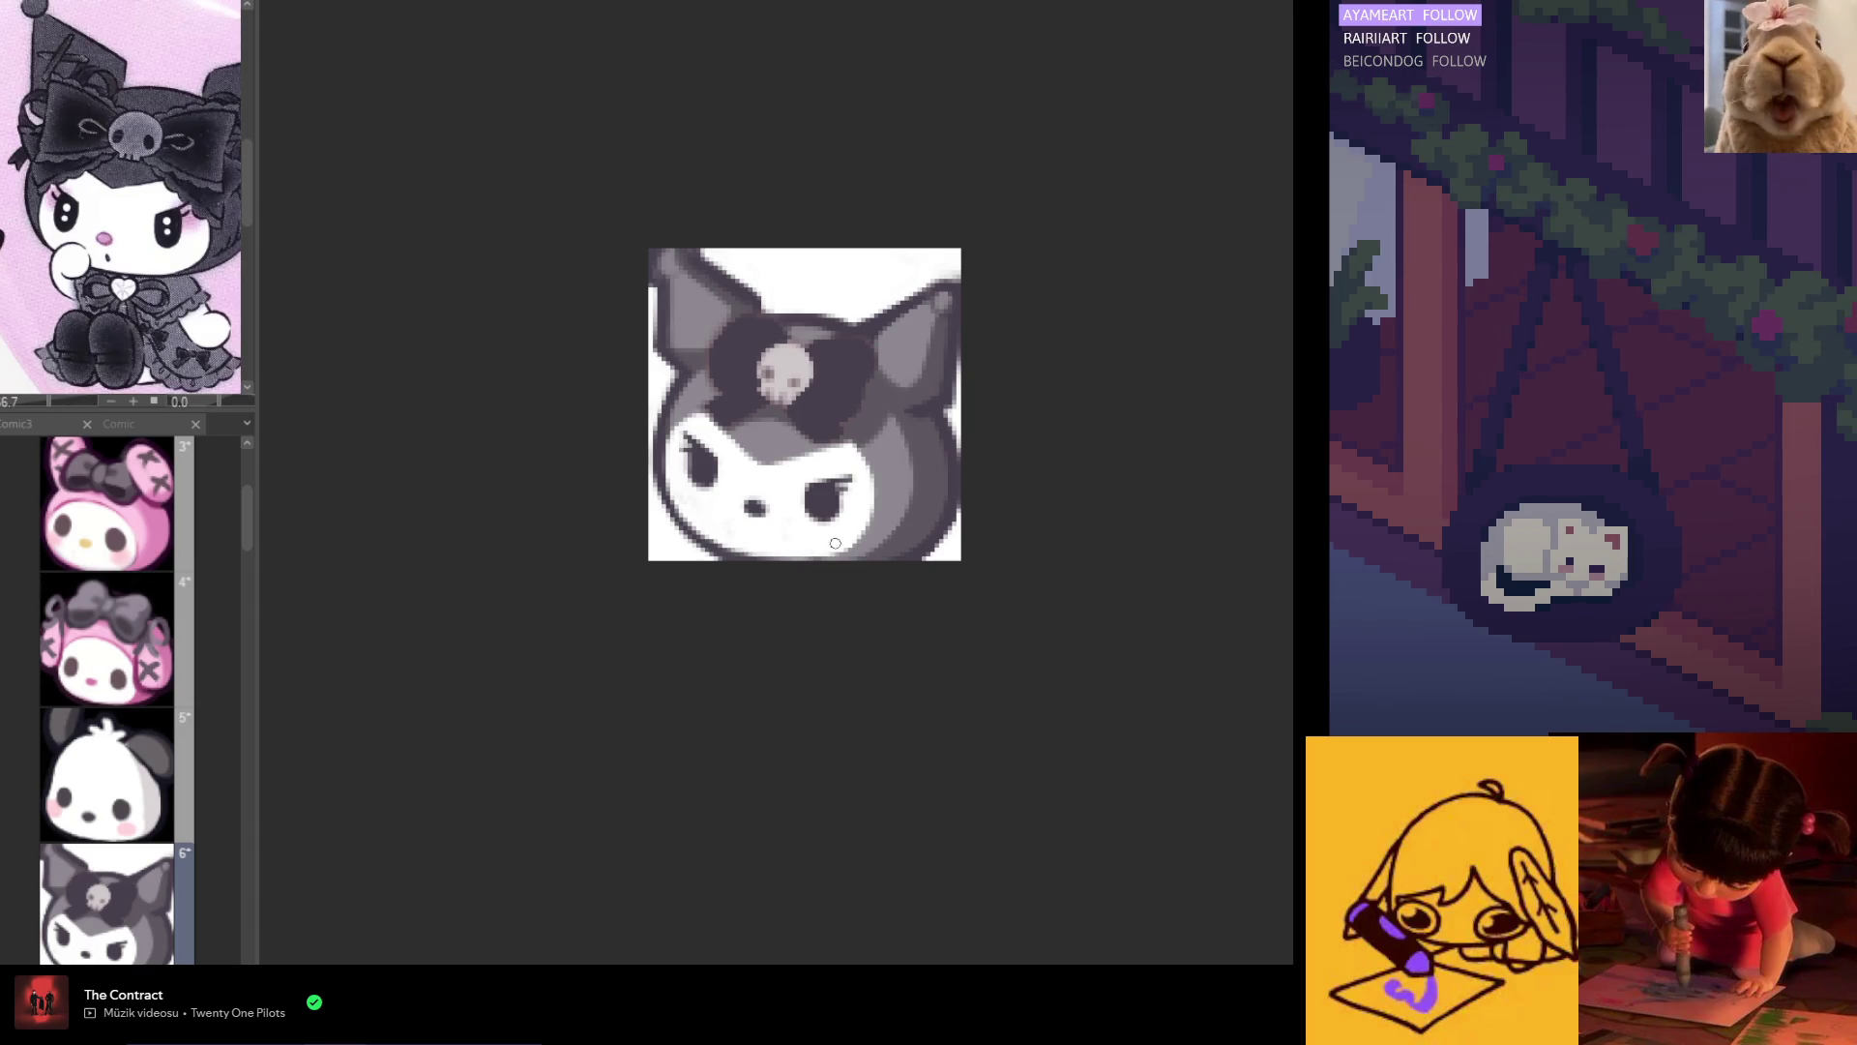
key(h)
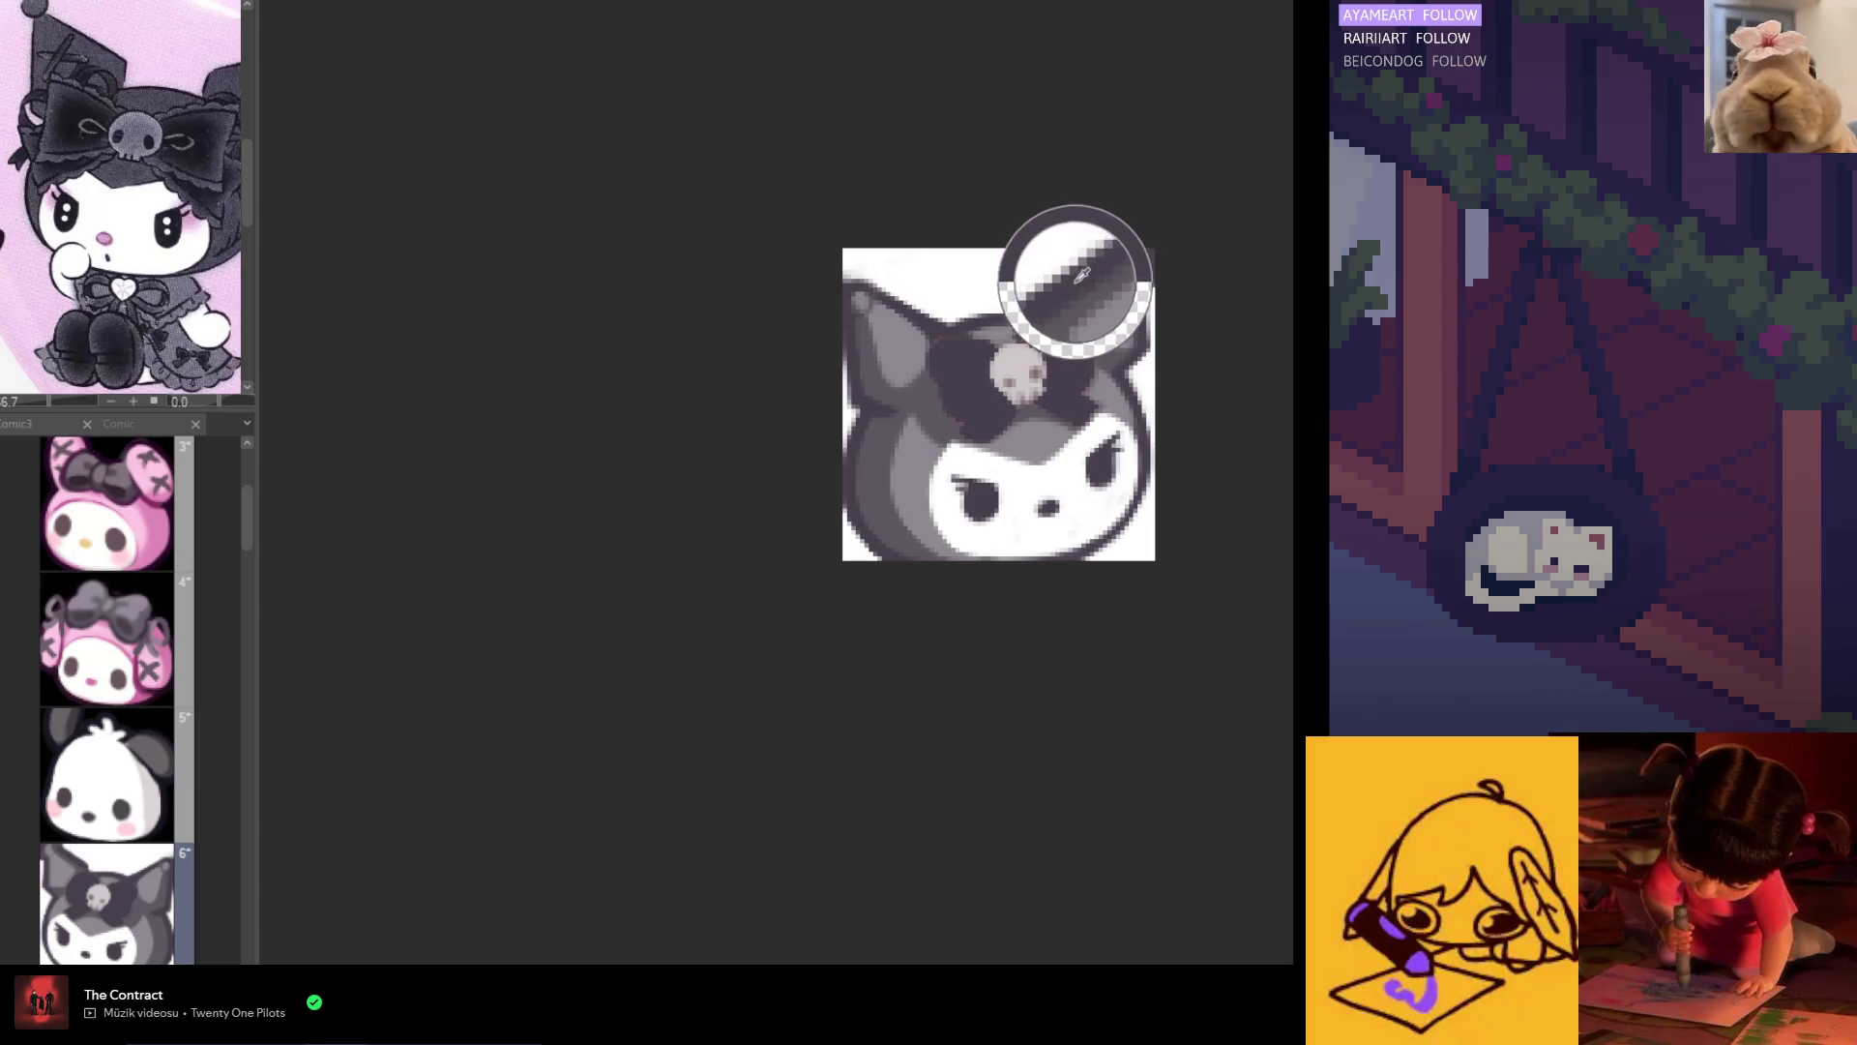
key(h)
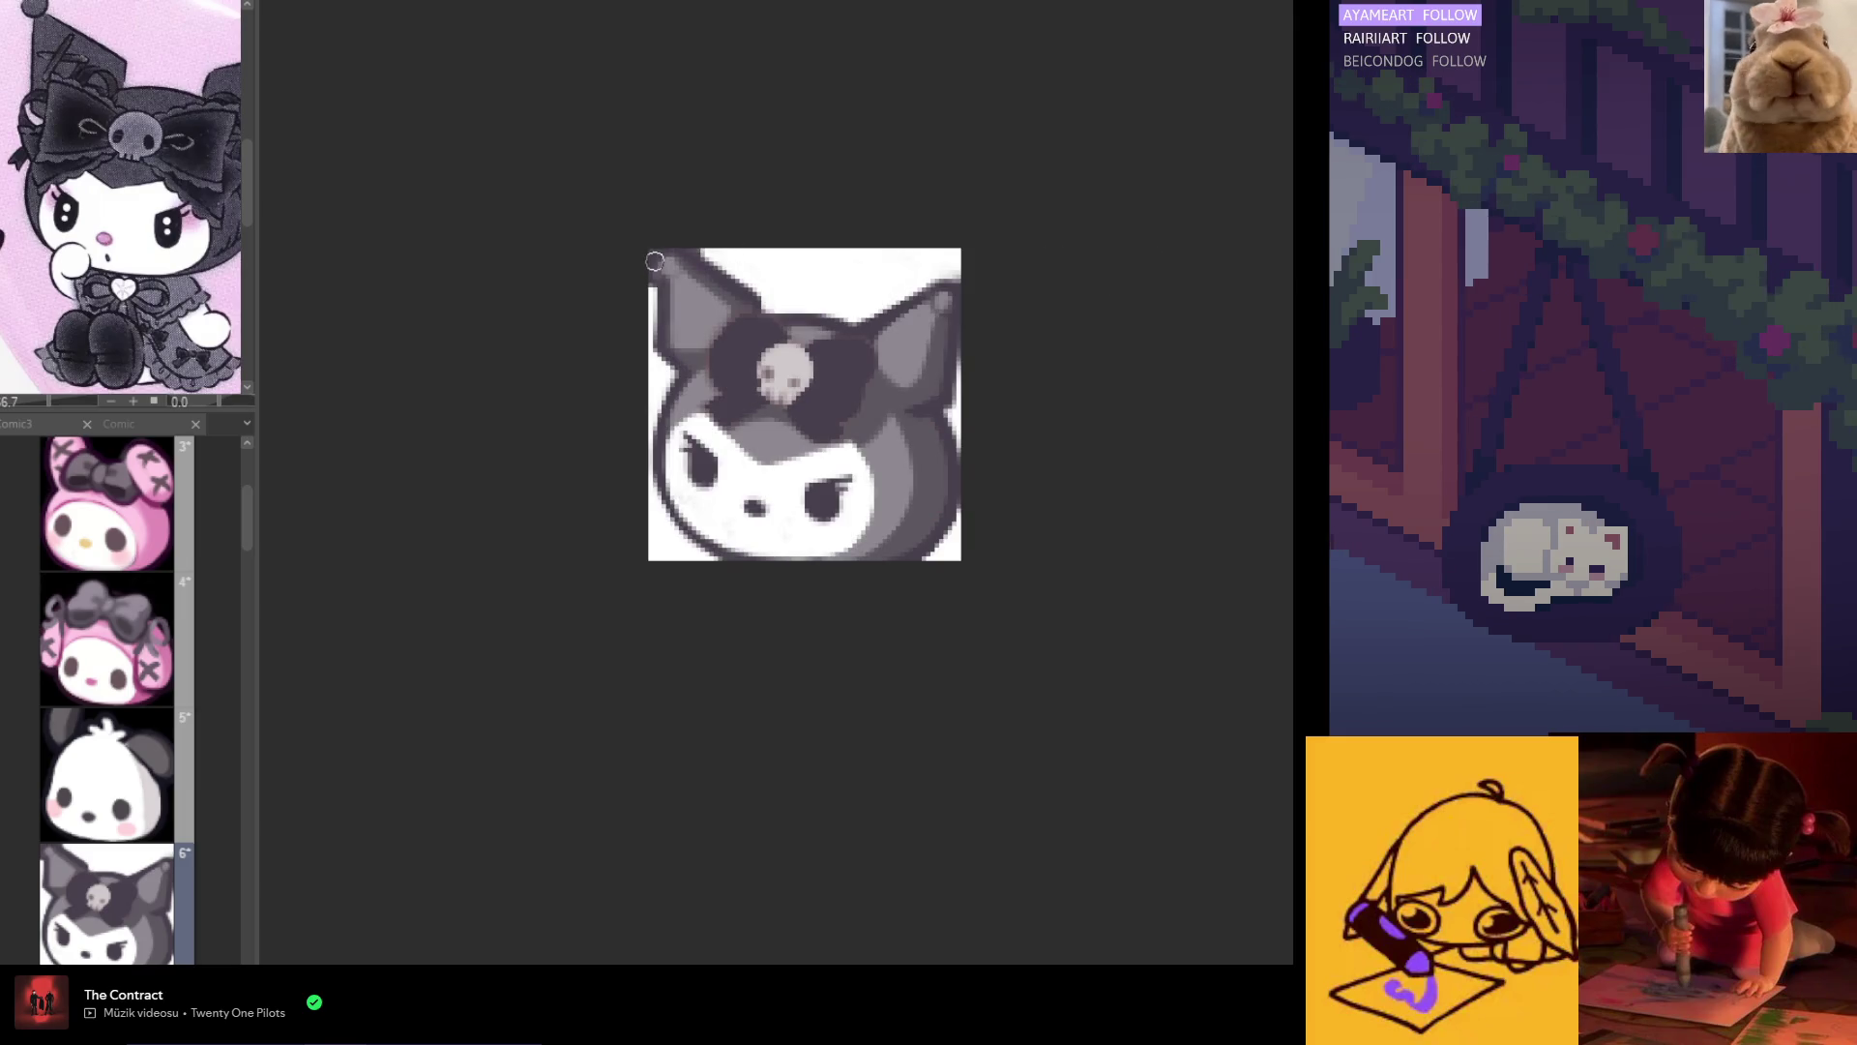